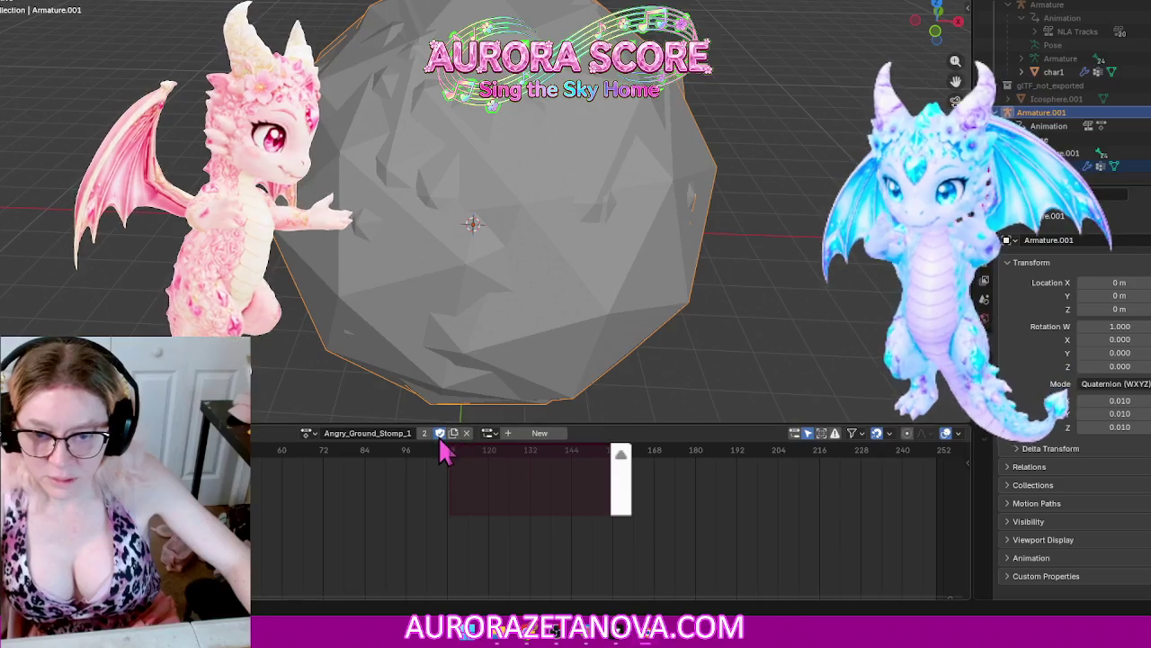
Step: Give Angry_Ground_Stomp_2 a fake user, then cycle through Angry_Stomp, Angry_To_Tantrum_Sit, Archery_Shot and Arise
{"action": "left_click", "coordinate": [307, 433]}
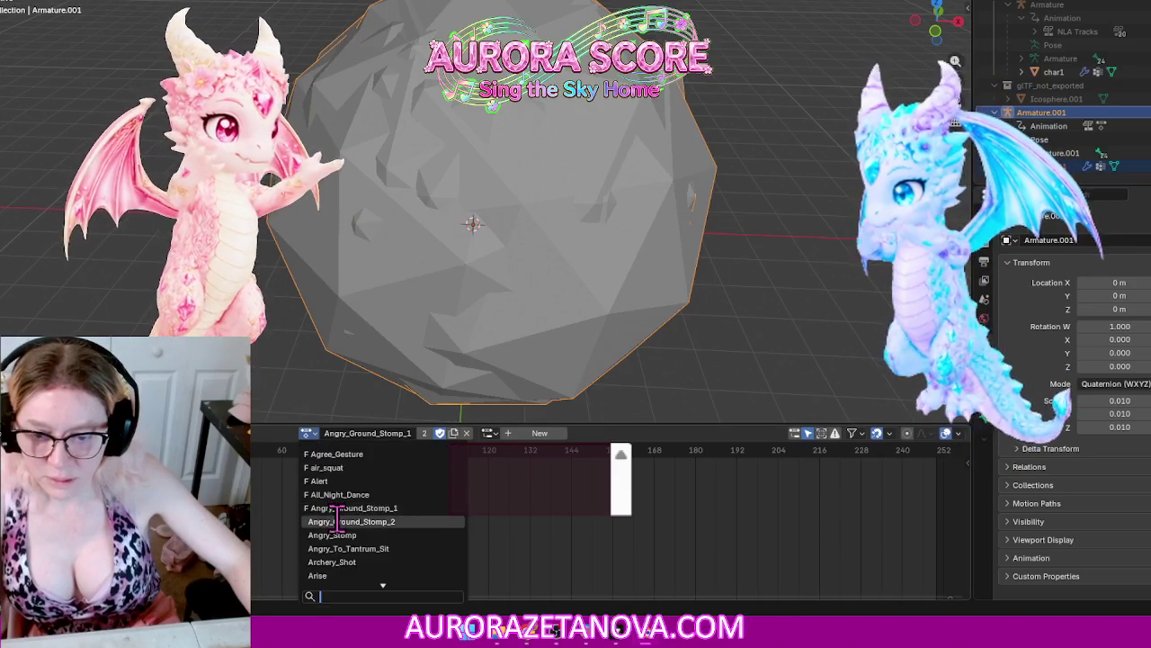
{"action": "left_click", "coordinate": [340, 522]}
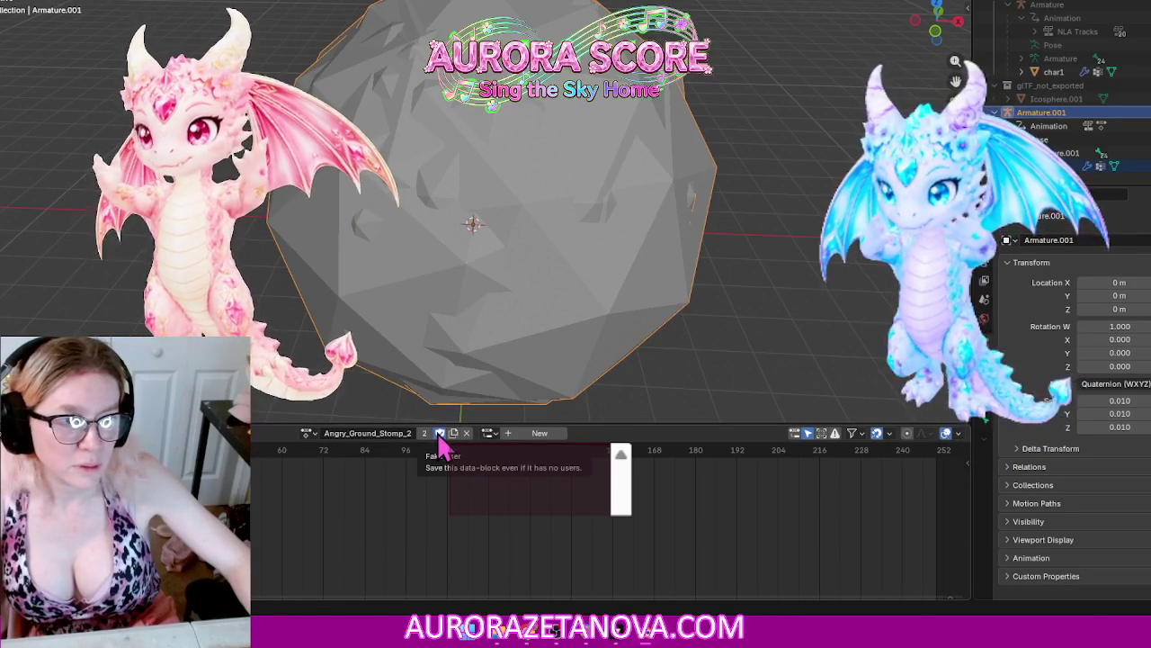
{"action": "left_click", "coordinate": [439, 434]}
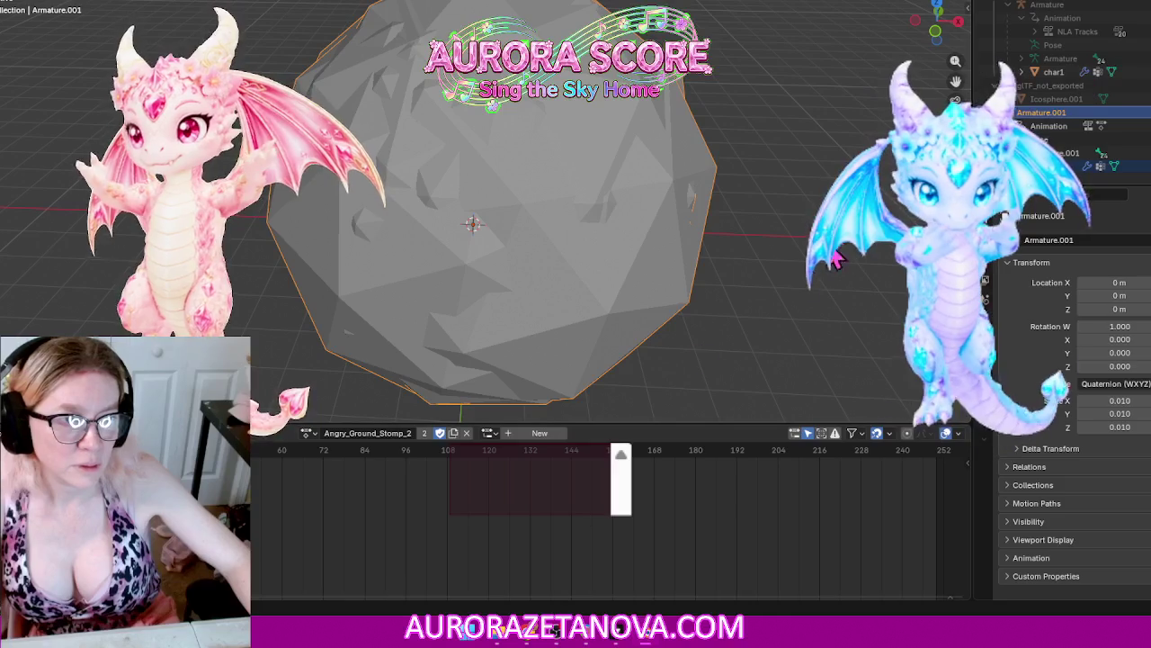
{"action": "left_click", "coordinate": [306, 432]}
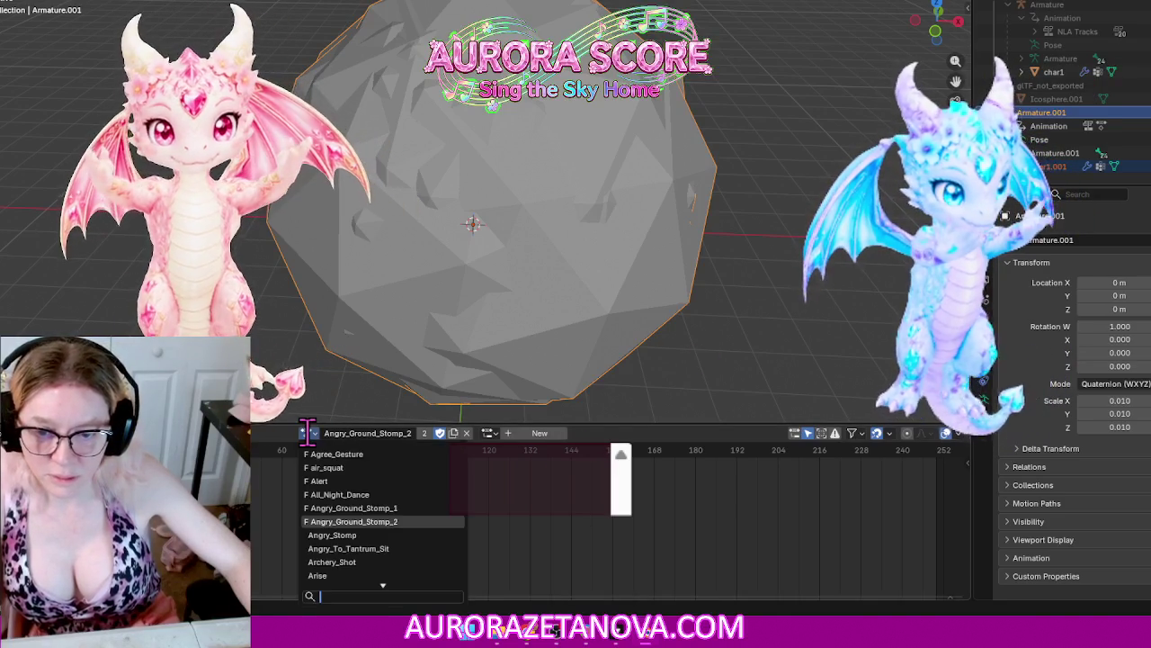
{"action": "left_click", "coordinate": [386, 535]}
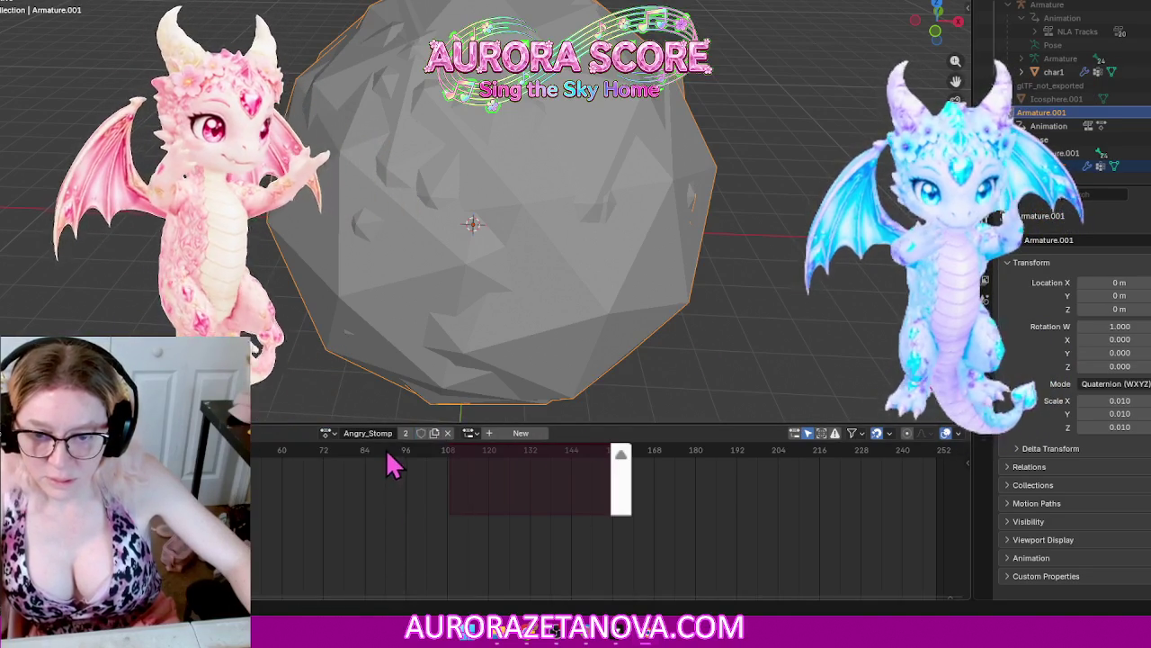
{"action": "left_click", "coordinate": [327, 434]}
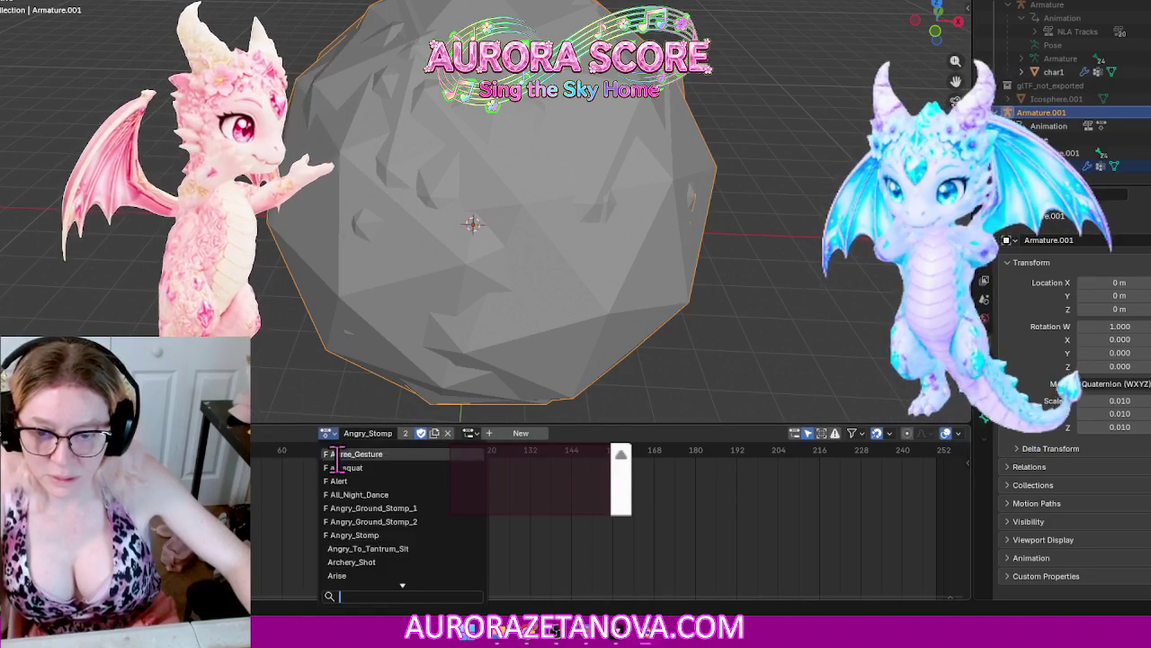
{"action": "left_click", "coordinate": [368, 545]}
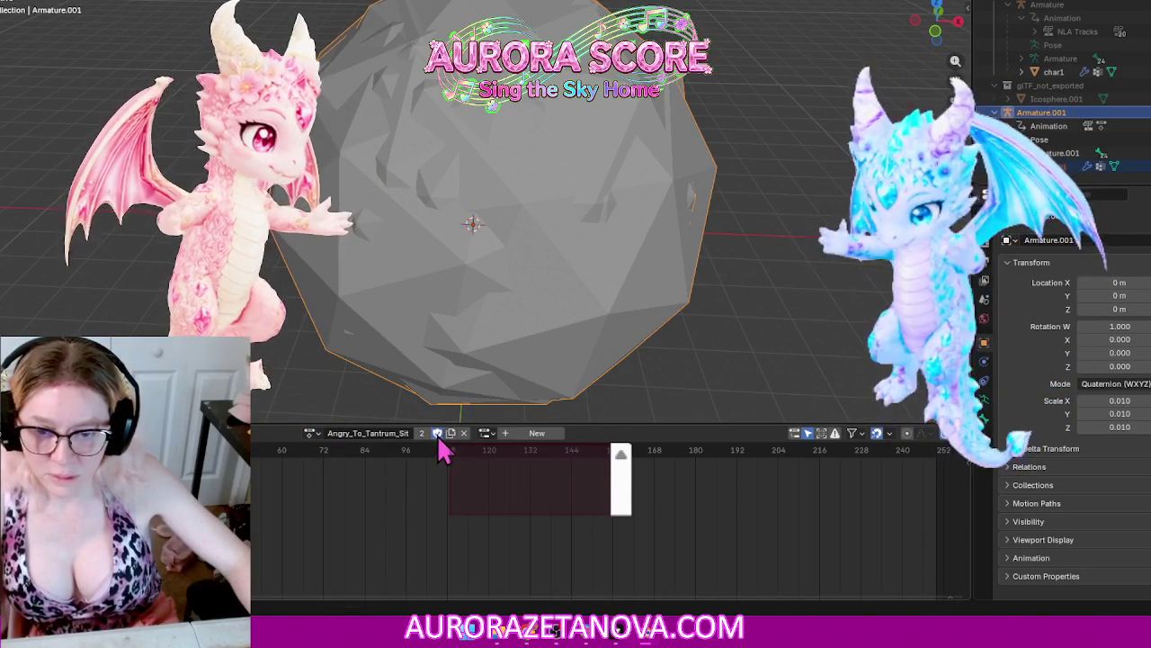
{"action": "left_click", "coordinate": [307, 433]}
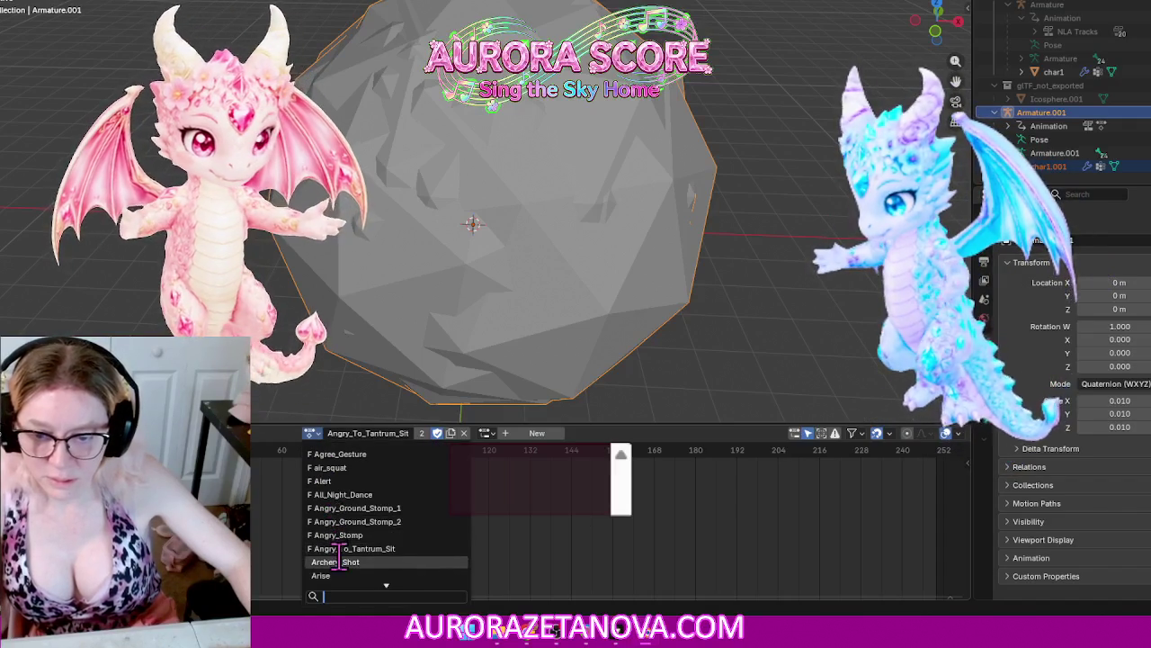
{"action": "left_click", "coordinate": [343, 558]}
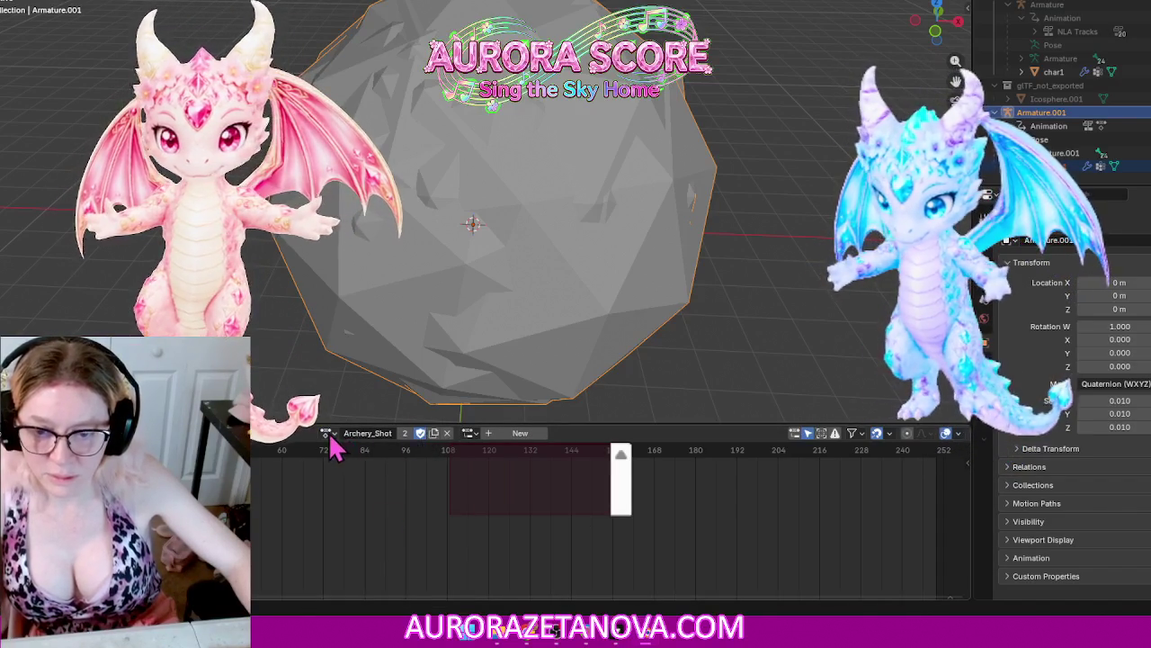
{"action": "left_click", "coordinate": [327, 433]}
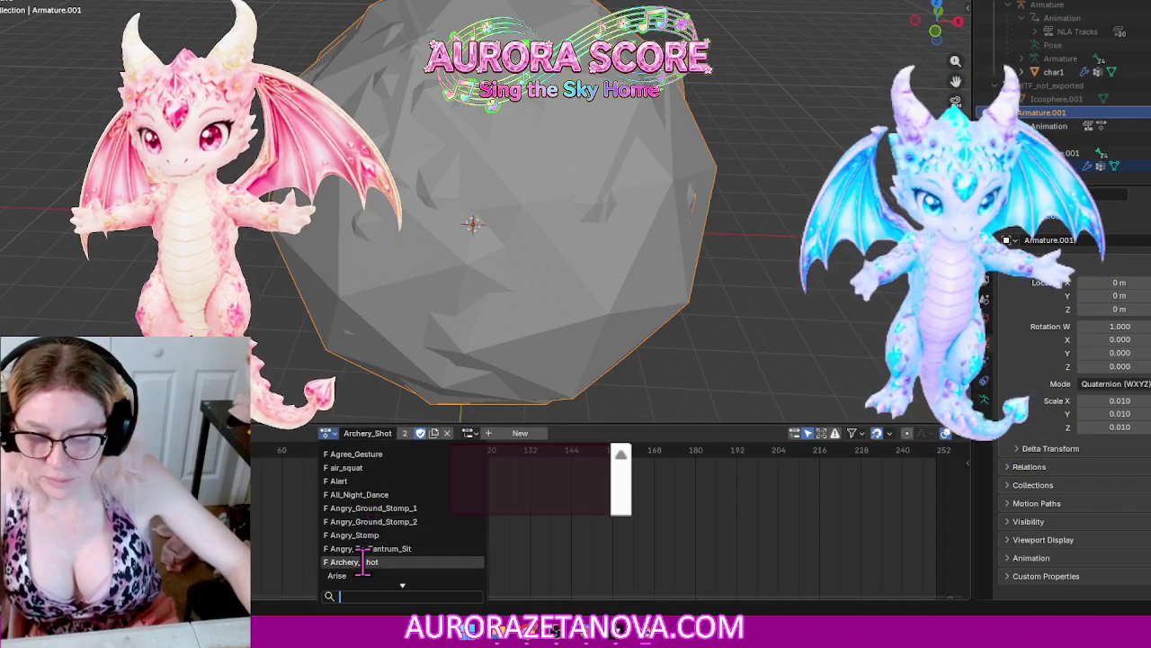
{"action": "left_click", "coordinate": [340, 575]}
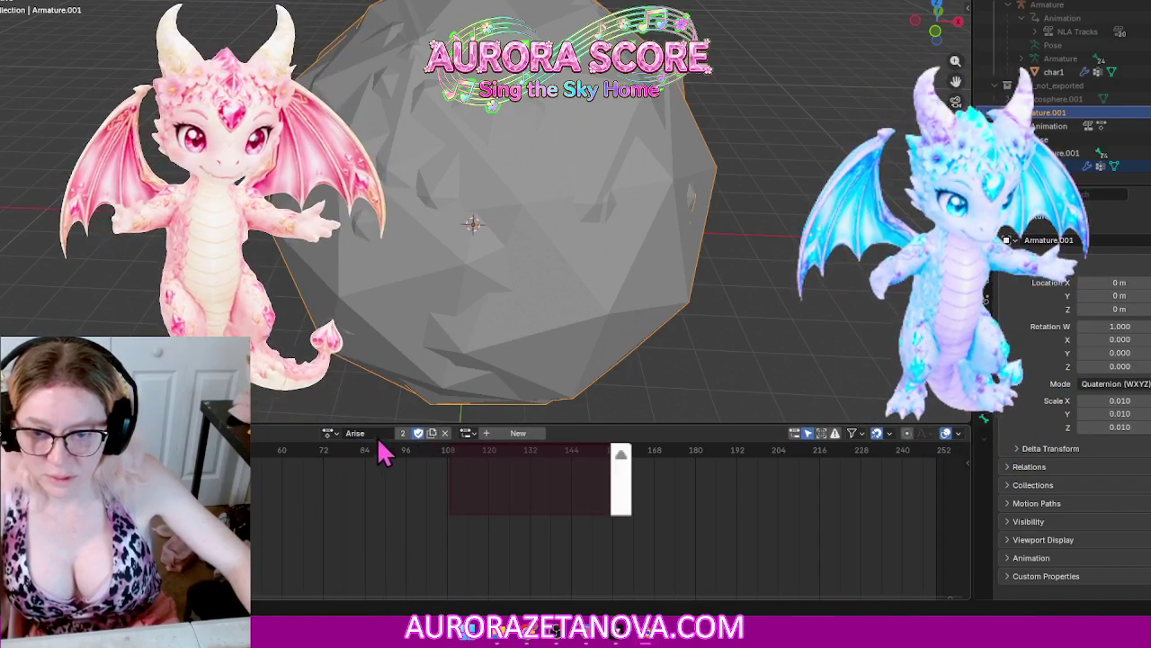
Step: Assign Arm_Circle_Shuffle, Axe_Spin_Attack, Backflip and Backflip_and_Rise to the armature in turn
{"action": "left_click", "coordinate": [331, 434]}
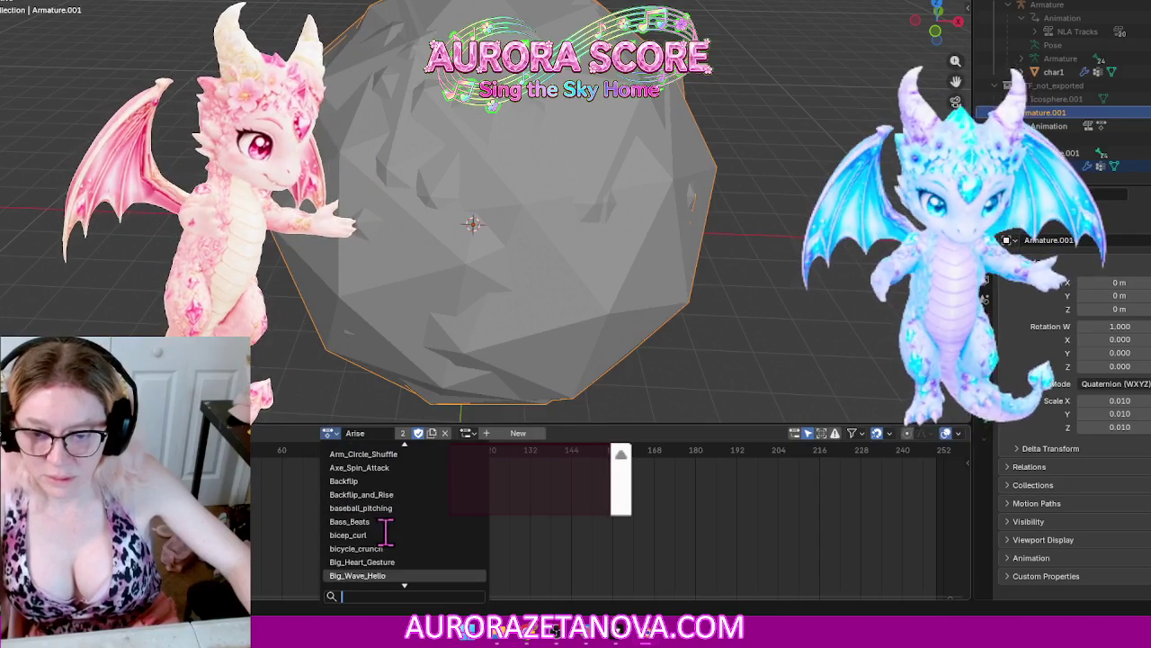
{"action": "scroll", "coordinate": [385, 533], "scroll_direction": "down", "scroll_amount": 1}
{"action": "left_click", "coordinate": [368, 455]}
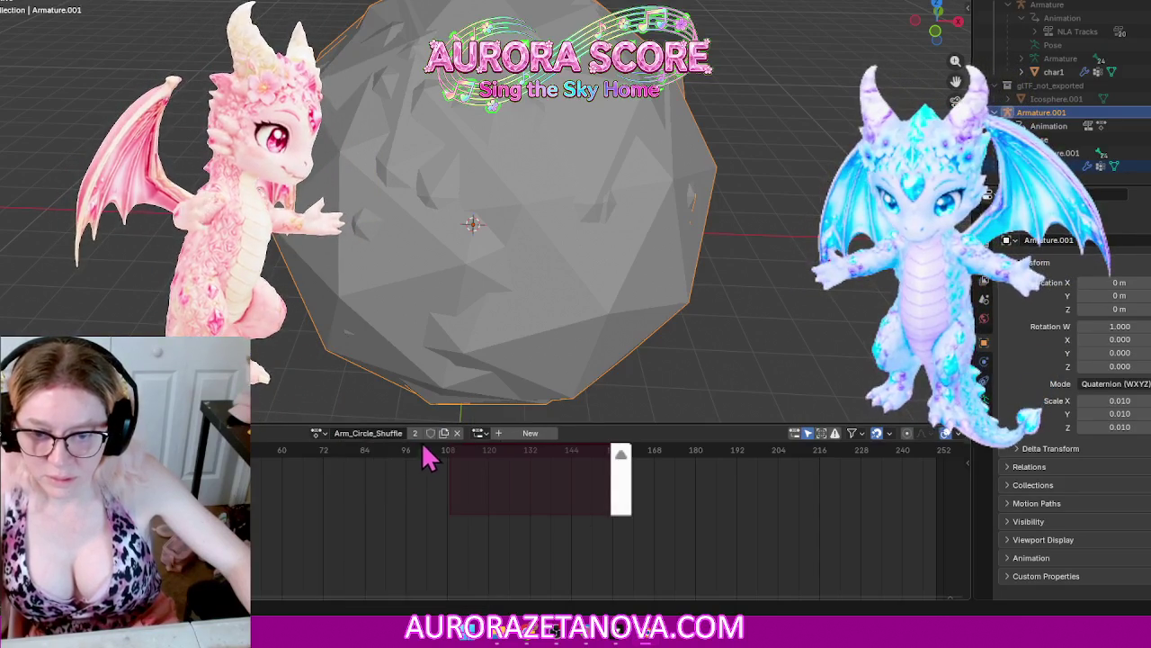
{"action": "left_click", "coordinate": [318, 433]}
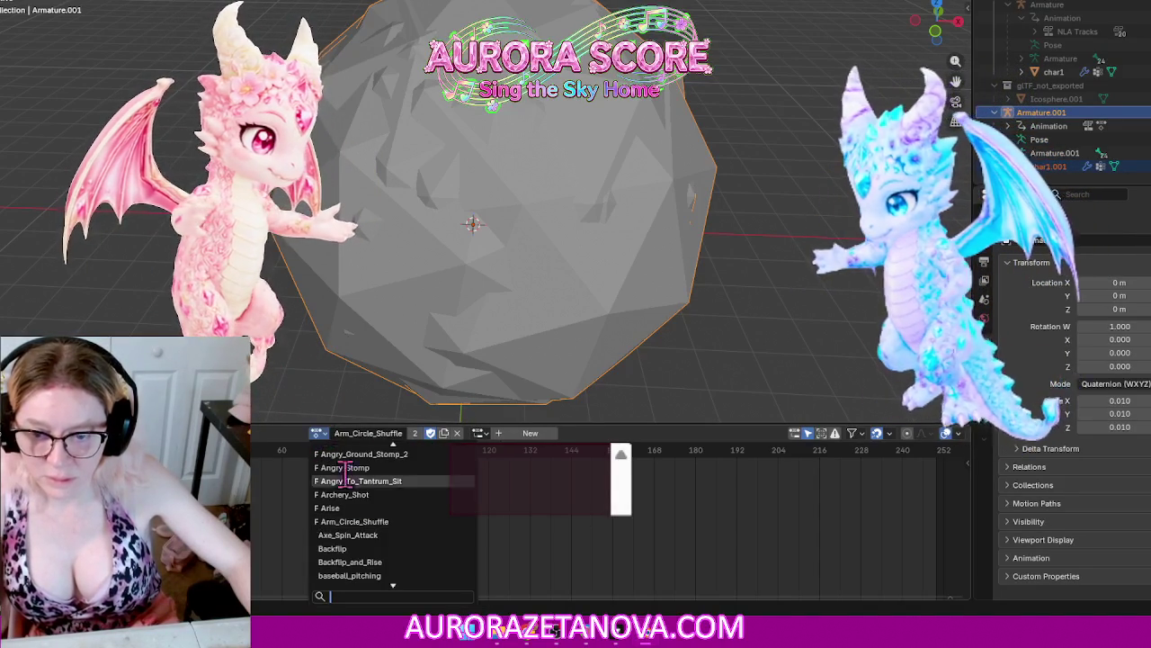
{"action": "left_click", "coordinate": [372, 535]}
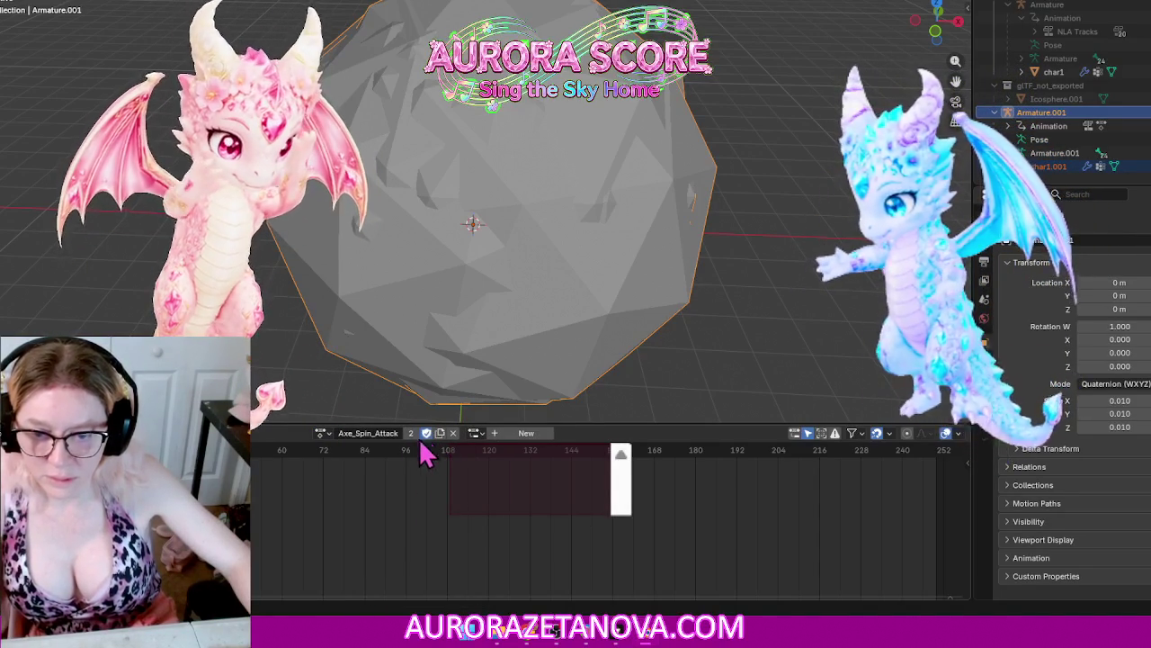
{"action": "left_click", "coordinate": [320, 433]}
{"action": "left_click", "coordinate": [369, 548]}
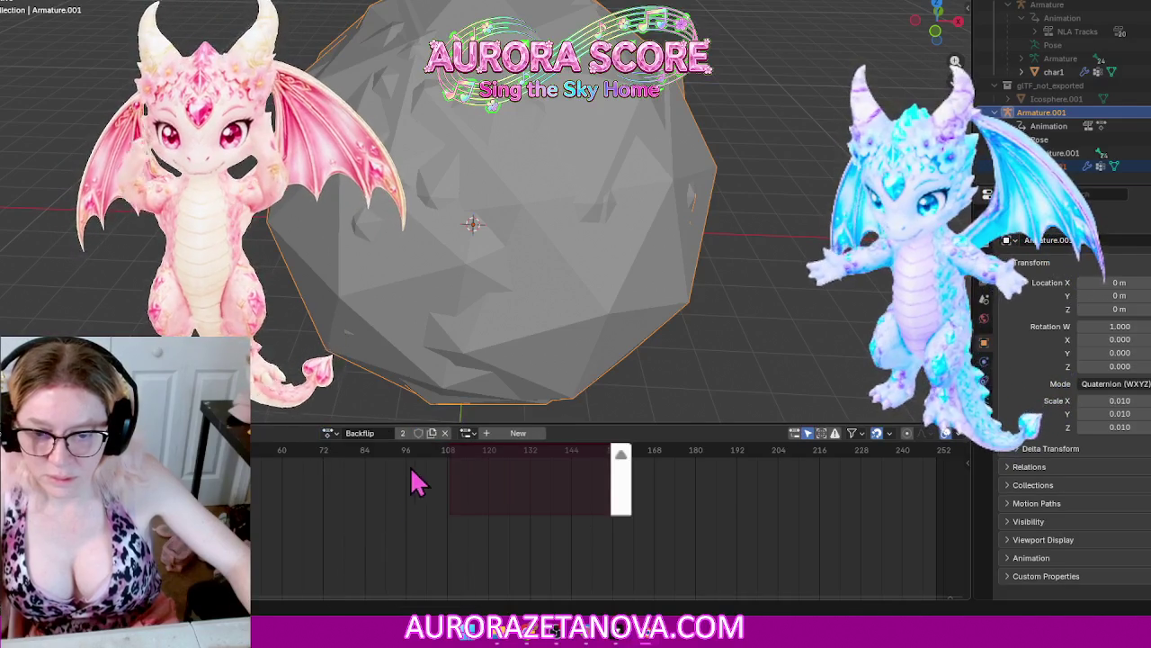
{"action": "left_click", "coordinate": [328, 433]}
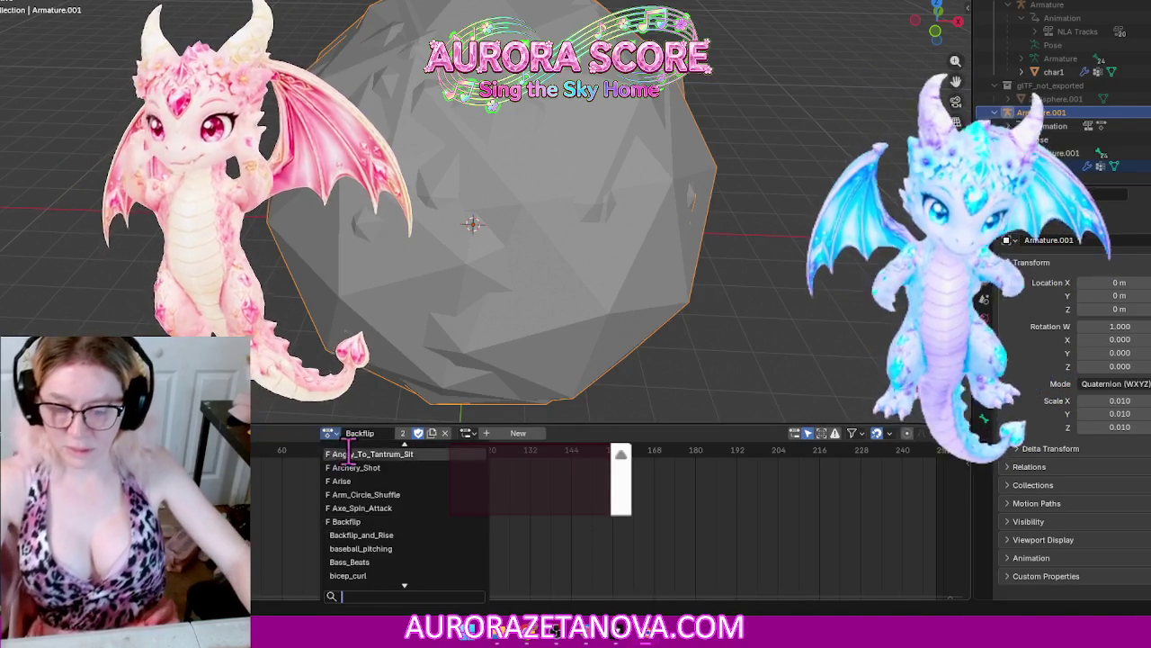
{"action": "left_click", "coordinate": [364, 535]}
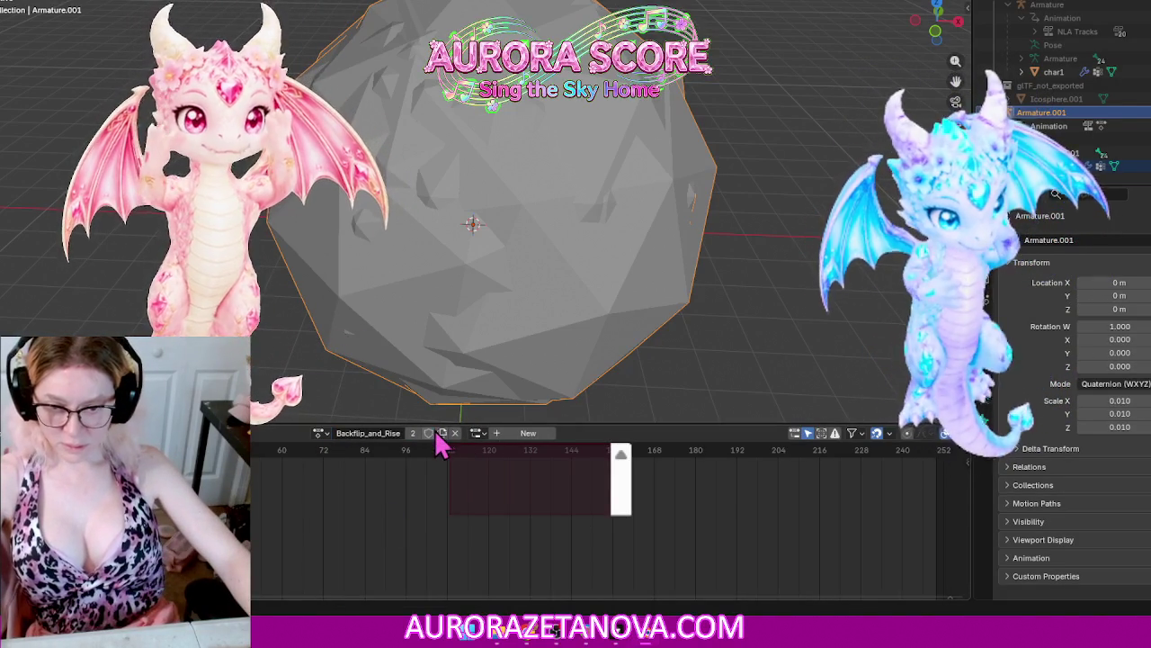
Step: Assign baseball_pitching, Bass_Beats, bicep_curl and bicycle_crunch to the armature in turn
{"action": "left_click", "coordinate": [326, 437]}
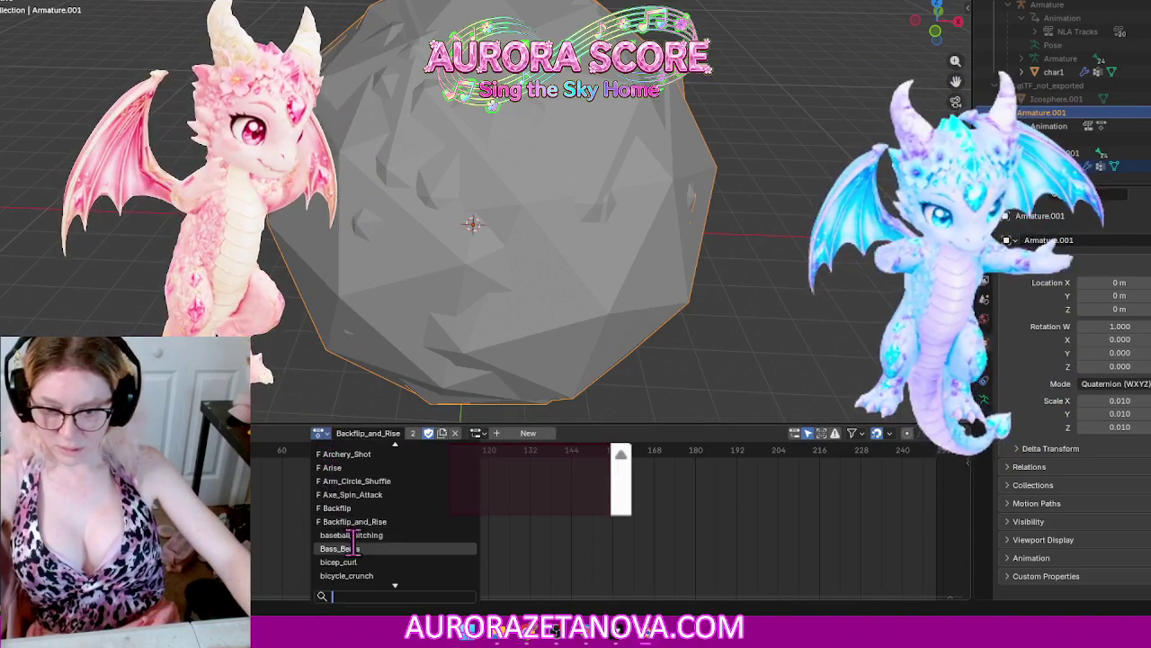
{"action": "left_click", "coordinate": [368, 546]}
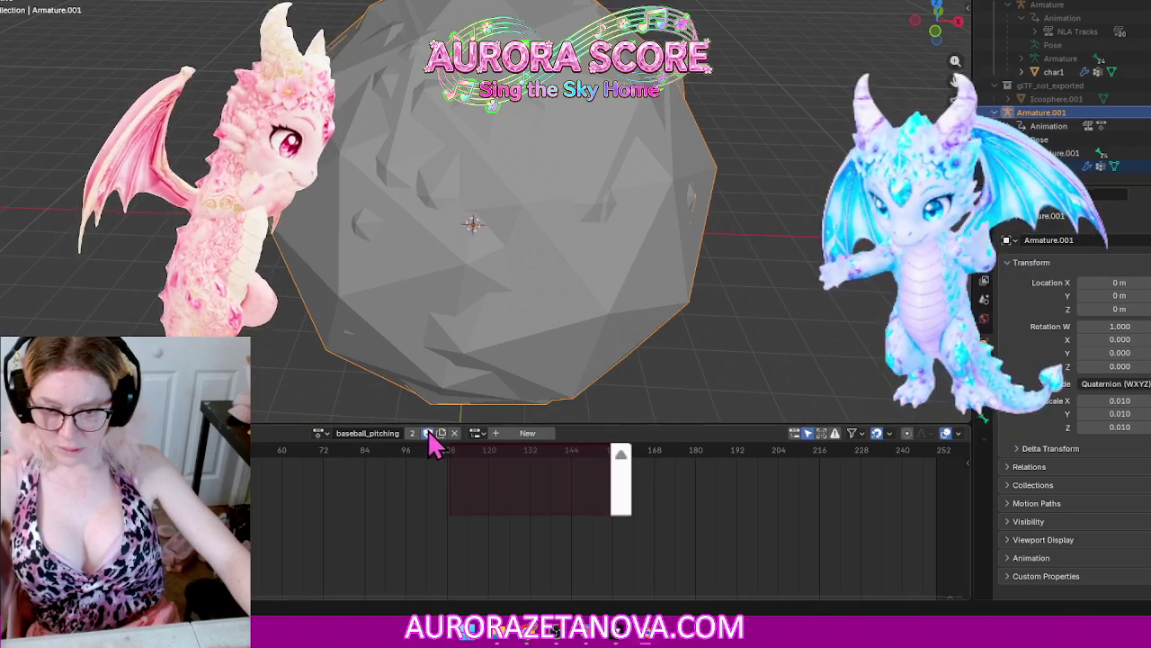
{"action": "left_click", "coordinate": [322, 434]}
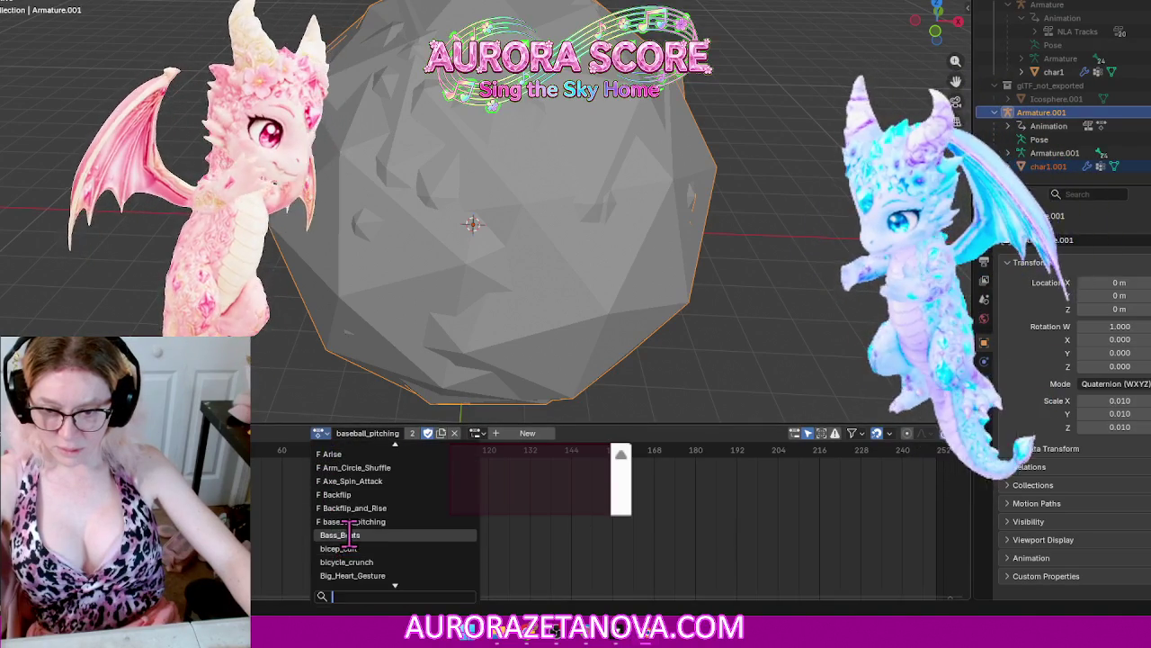
{"action": "left_click", "coordinate": [342, 534]}
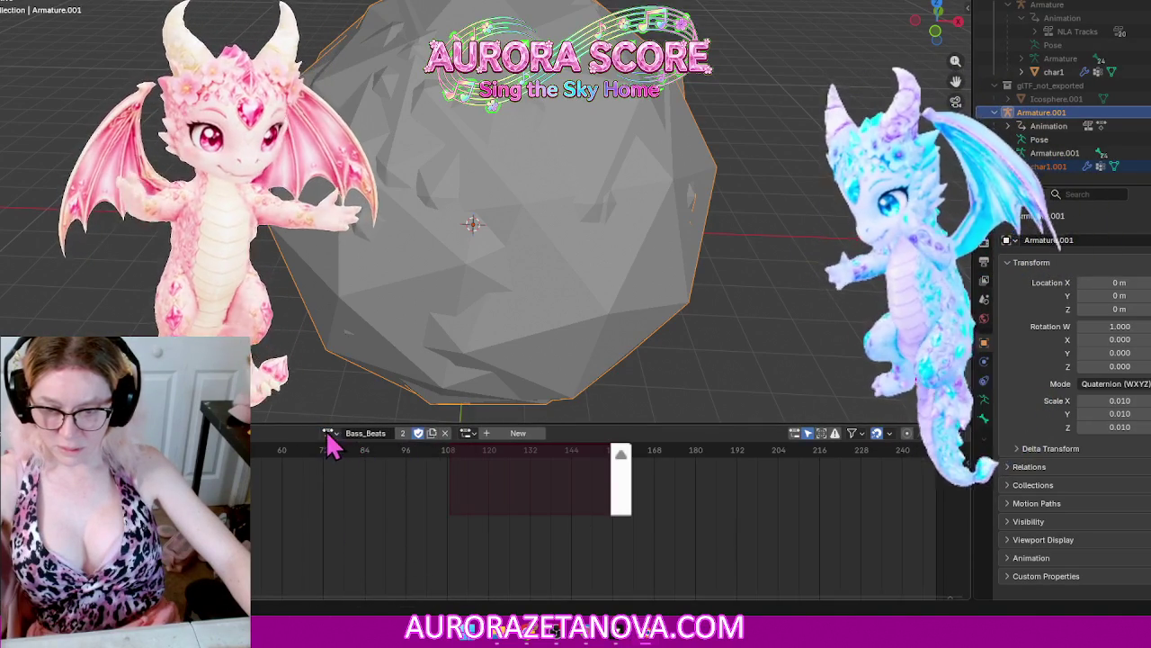
{"action": "left_click", "coordinate": [328, 434]}
{"action": "left_click", "coordinate": [378, 537]}
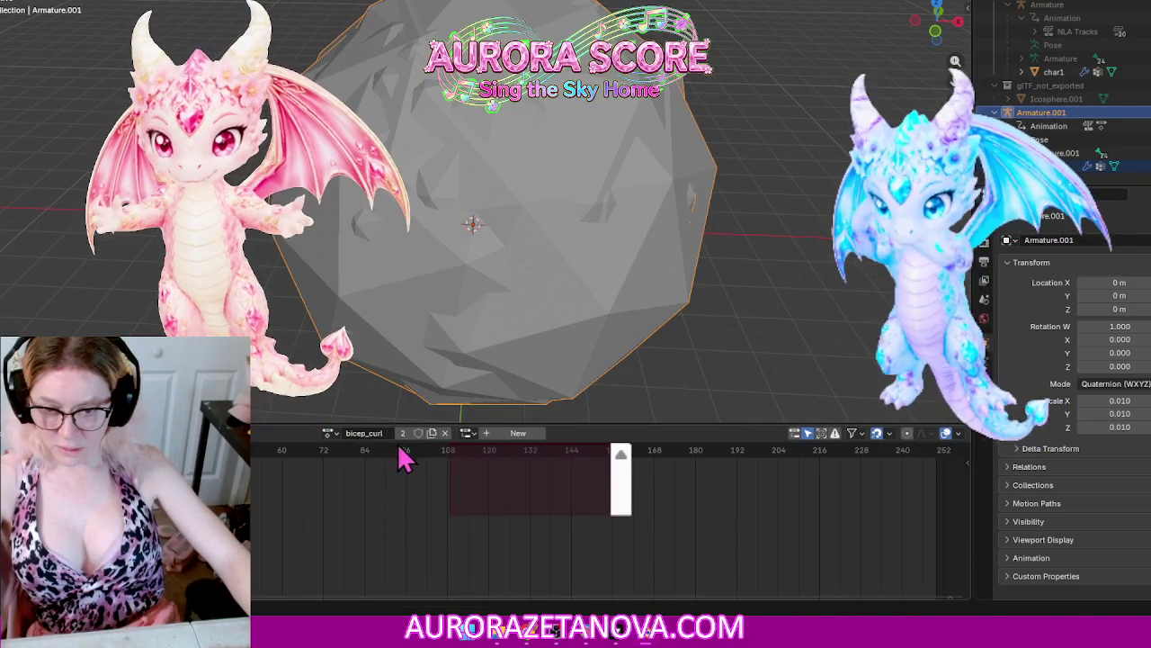
{"action": "left_click", "coordinate": [329, 433]}
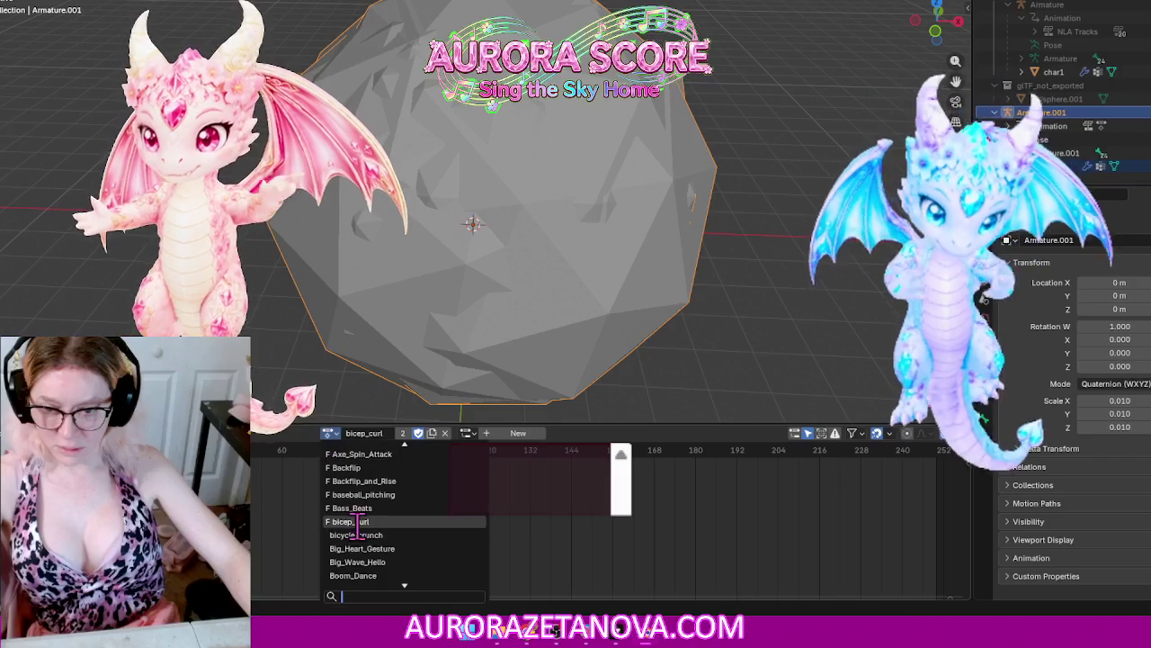
{"action": "left_click", "coordinate": [383, 533]}
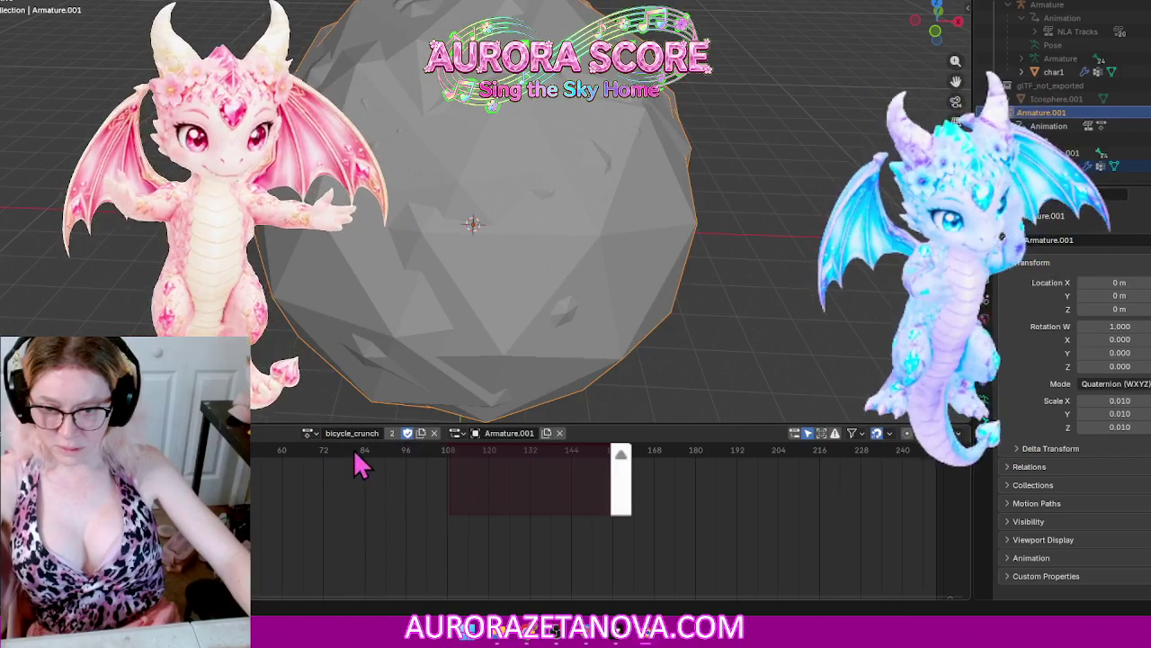
{"action": "left_click", "coordinate": [310, 434]}
Step: Cycle through Big_Heart_Gesture, Big_Wave_Hello and Boom_Dance, and give Boxing_Practice a fake user
{"action": "left_click", "coordinate": [360, 534]}
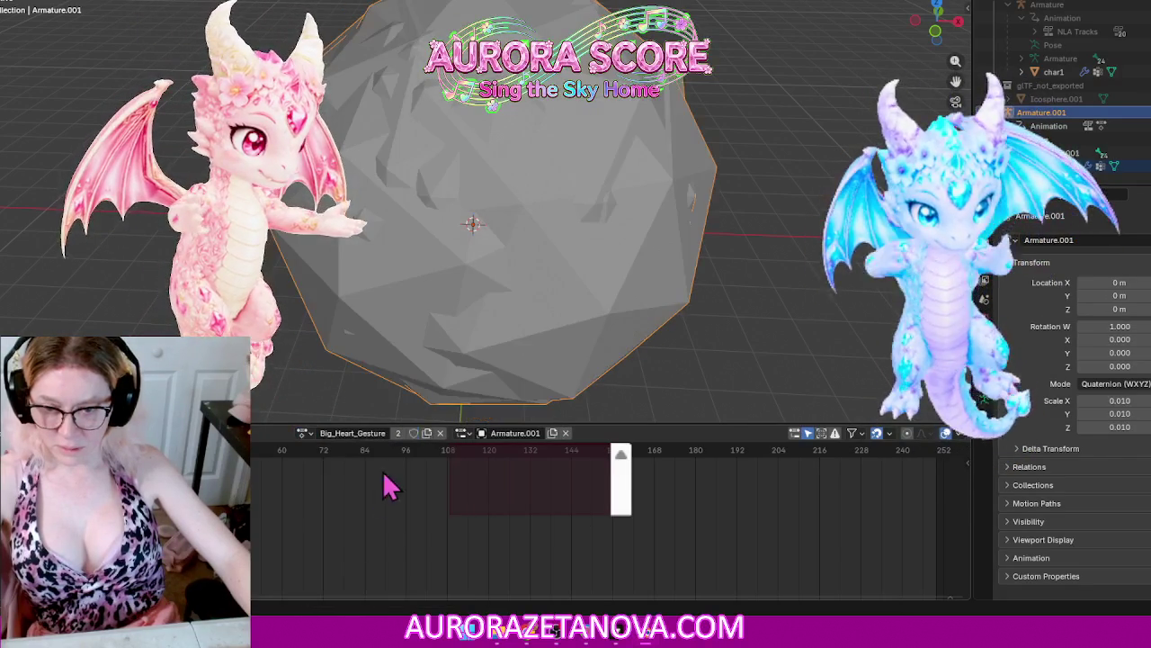
{"action": "left_click", "coordinate": [304, 434]}
{"action": "left_click", "coordinate": [360, 533]}
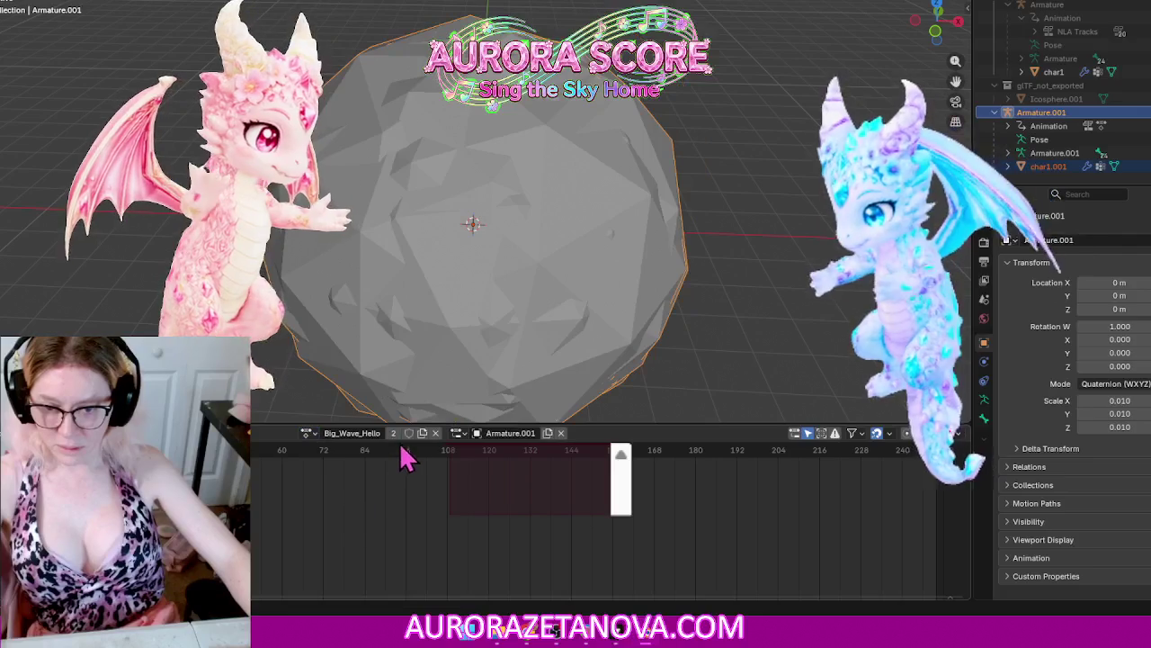
{"action": "left_click", "coordinate": [307, 434]}
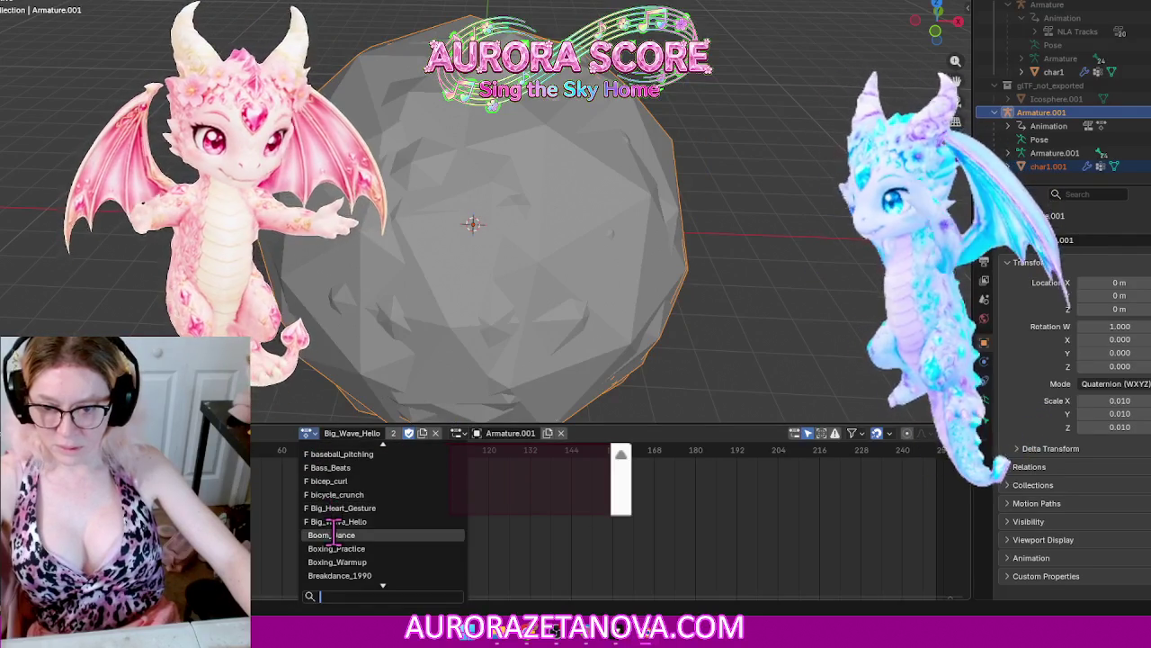
{"action": "left_click", "coordinate": [333, 534]}
{"action": "left_click", "coordinate": [307, 433]}
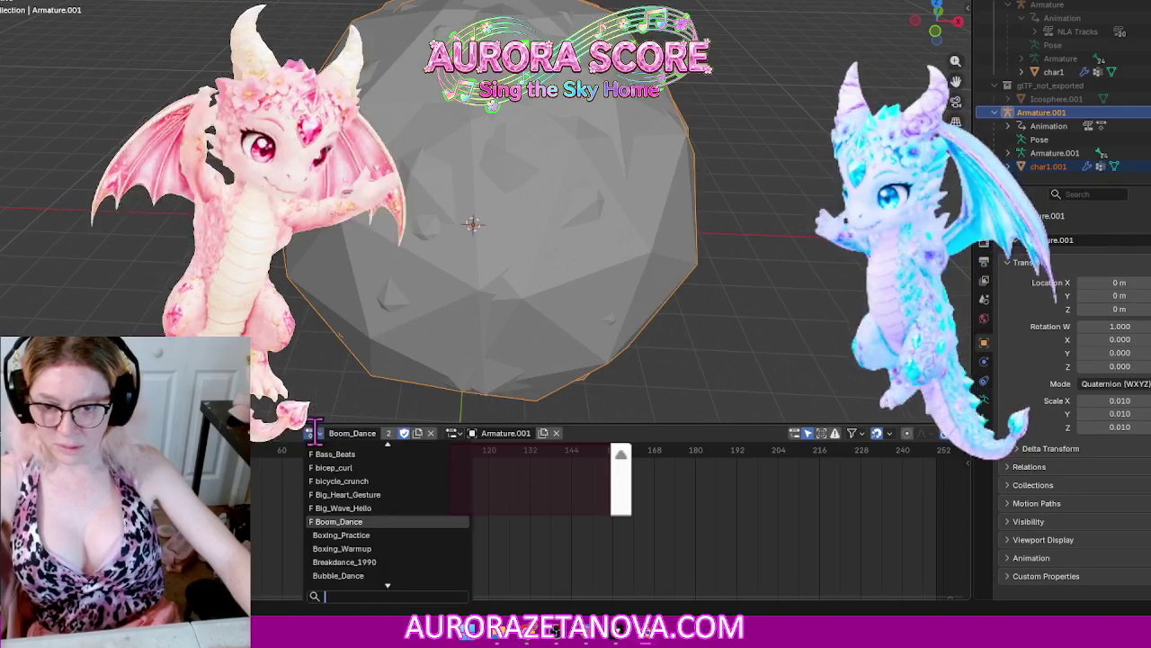
{"action": "left_click", "coordinate": [340, 534]}
{"action": "left_click", "coordinate": [409, 435]}
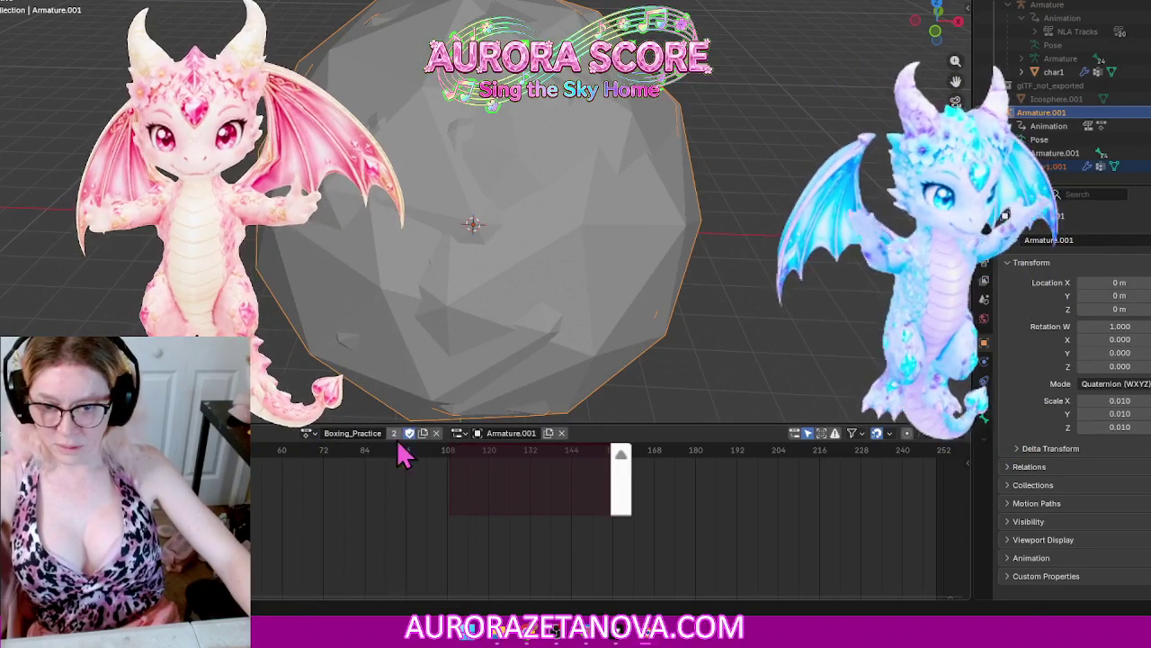
Step: Give Boxing_Warmup, Breakdance_1990, Bubble_Dance and Burpee_Exercise fake users
{"action": "left_click", "coordinate": [308, 433]}
{"action": "left_click", "coordinate": [340, 532]}
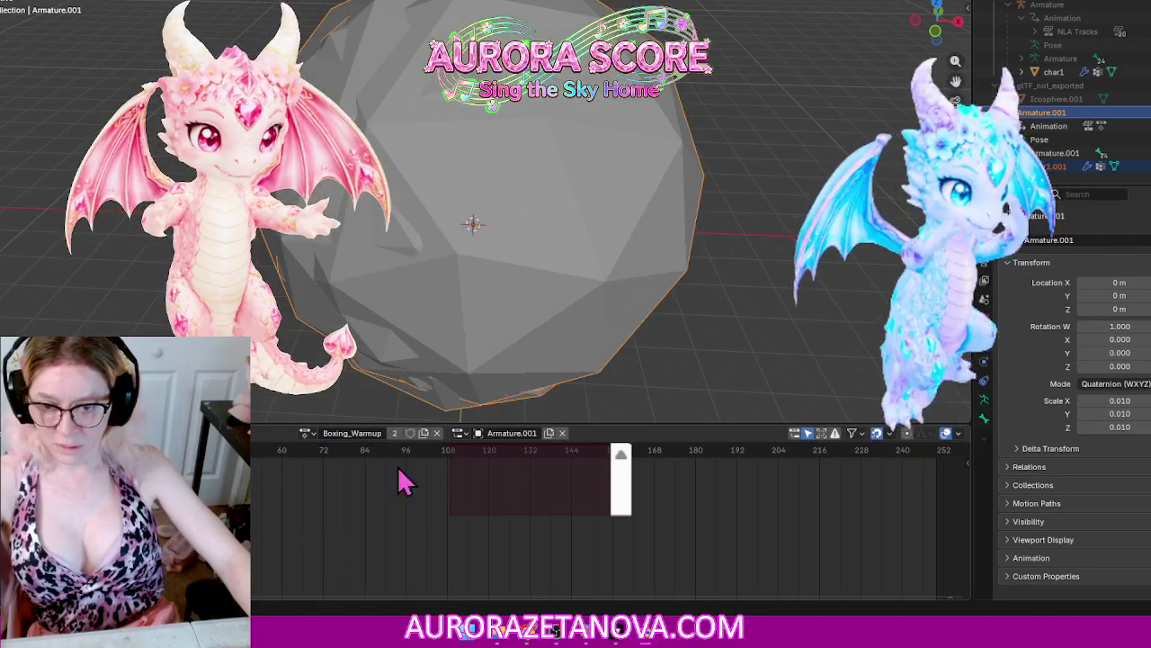
{"action": "left_click", "coordinate": [409, 433]}
{"action": "left_click", "coordinate": [307, 433]}
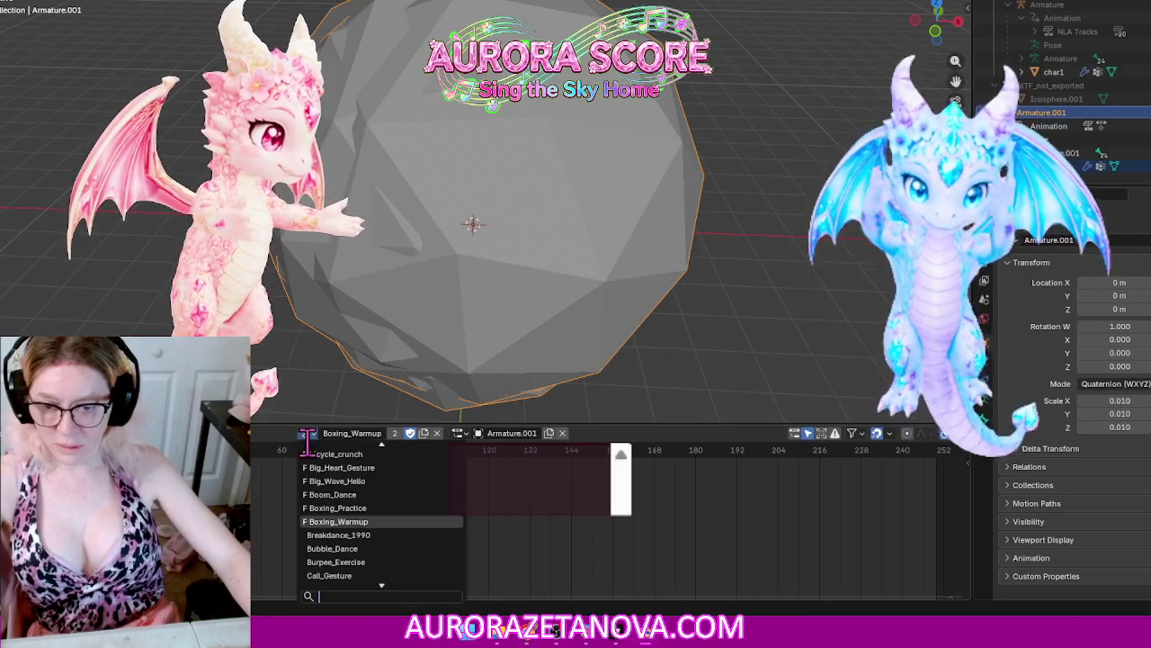
{"action": "left_click", "coordinate": [338, 534]}
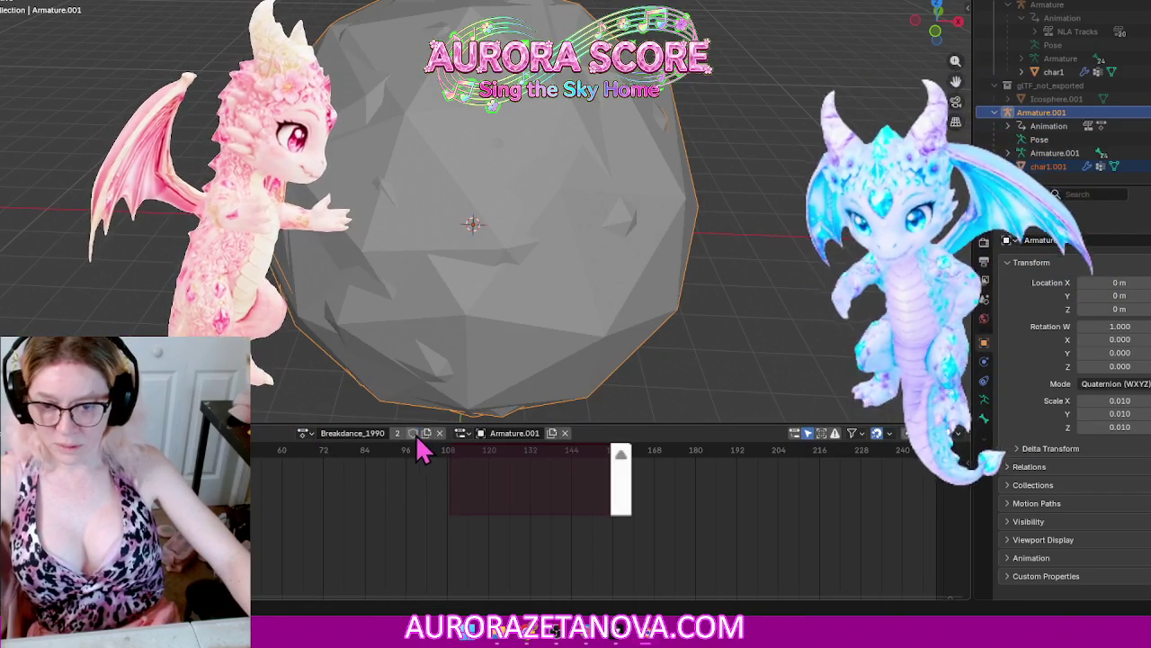
{"action": "left_click", "coordinate": [307, 433]}
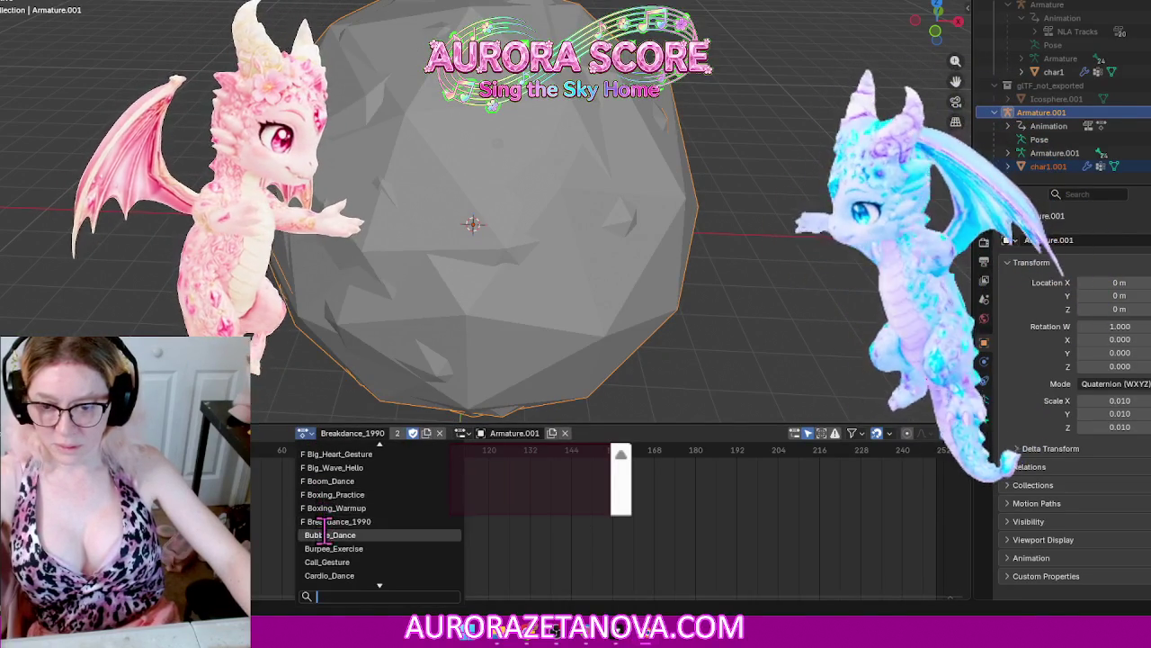
{"action": "left_click", "coordinate": [340, 538]}
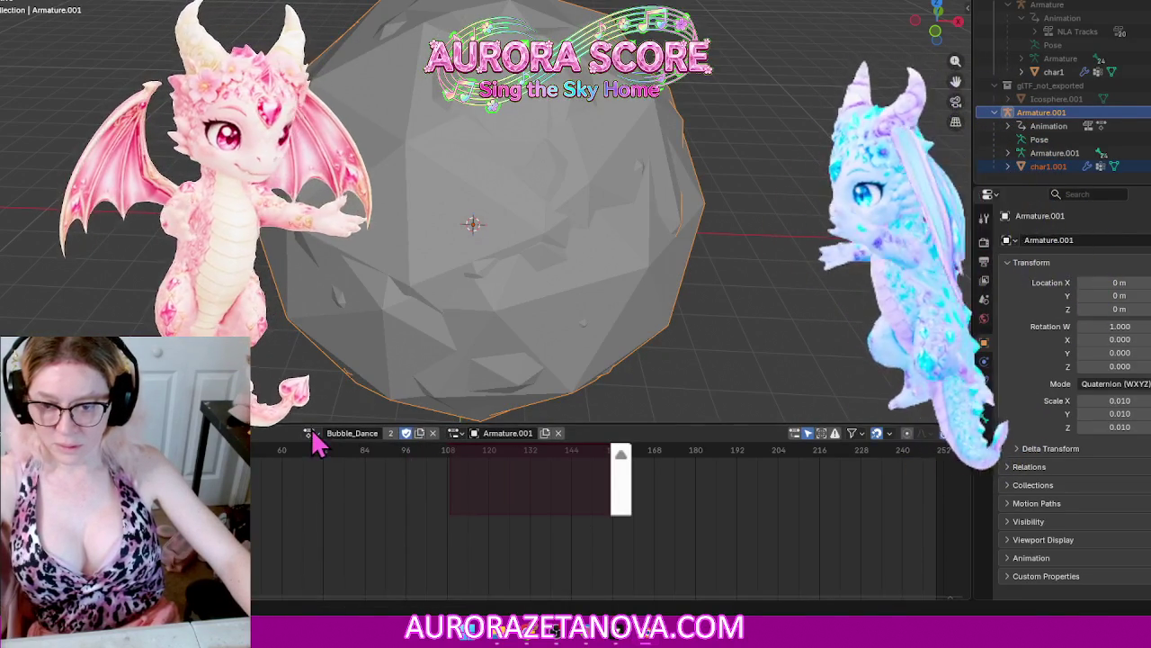
{"action": "left_click", "coordinate": [308, 433]}
{"action": "left_click", "coordinate": [337, 535]}
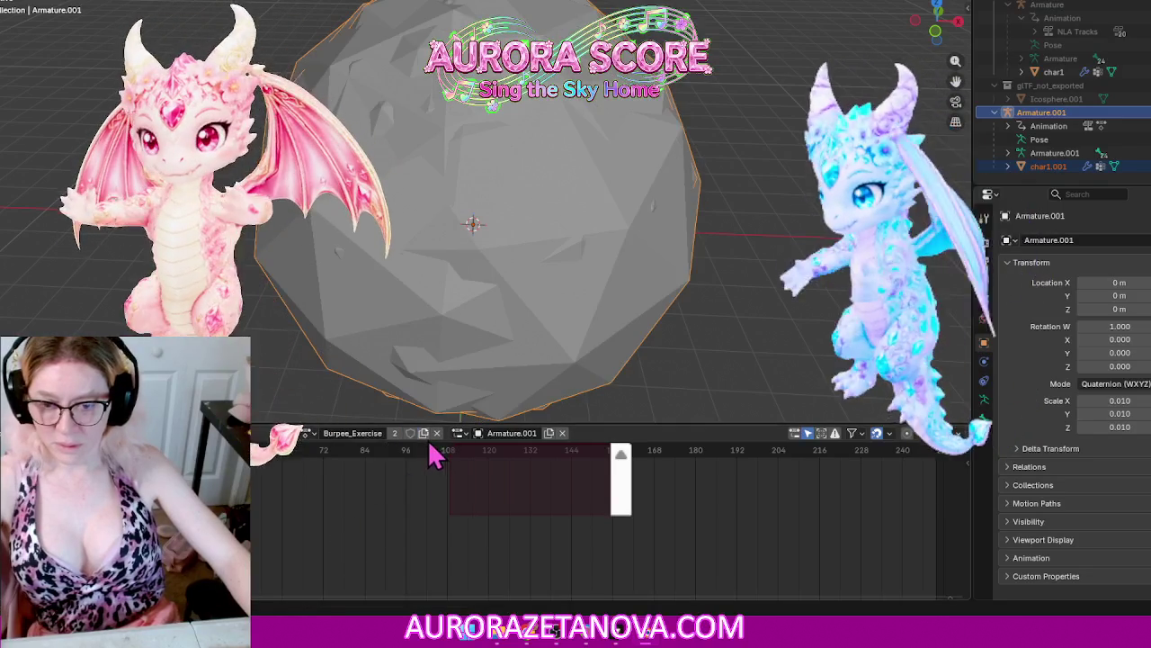
{"action": "left_click", "coordinate": [309, 433]}
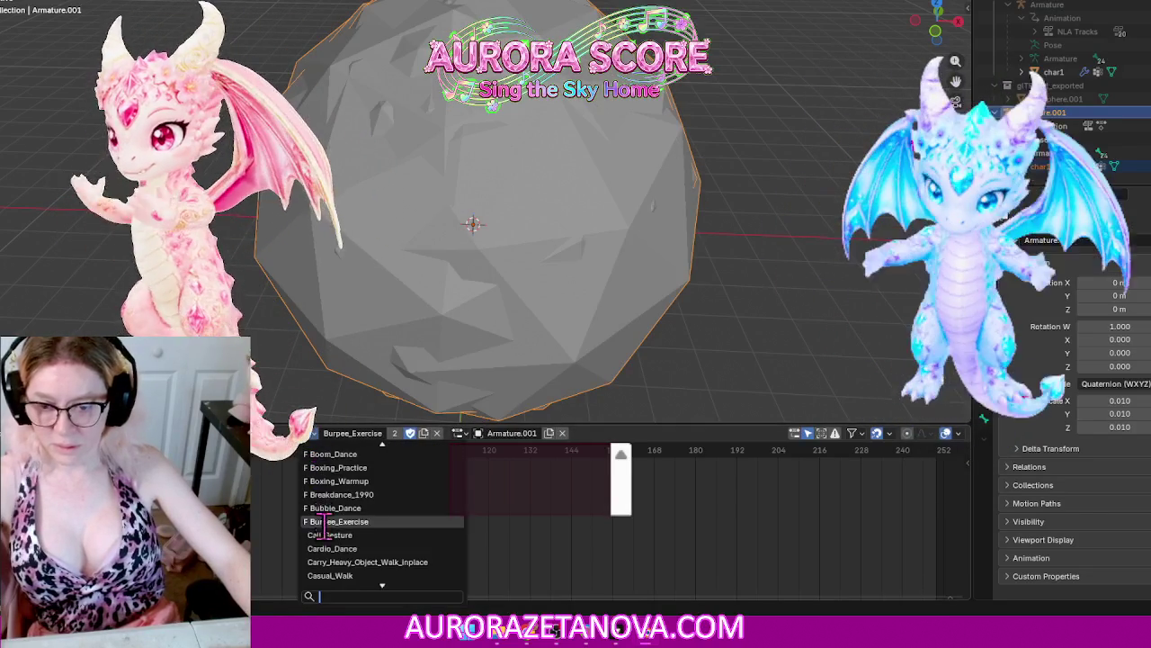
Step: Give Call_Gesture, Cardio_Dance, Carry_Heavy_Object_Walk_inplace, Casual_Walk and Chair_Sit_Idle_F fake users
{"action": "left_click", "coordinate": [335, 546]}
{"action": "left_click", "coordinate": [312, 433]}
{"action": "left_click", "coordinate": [344, 535]}
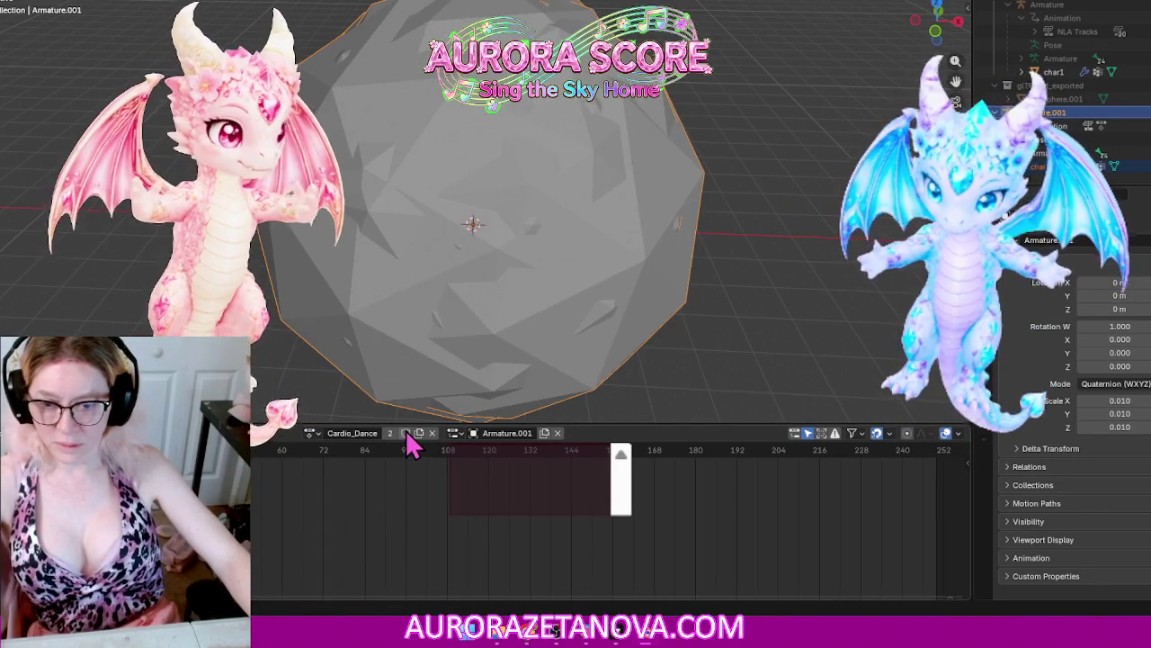
{"action": "left_click", "coordinate": [311, 434]}
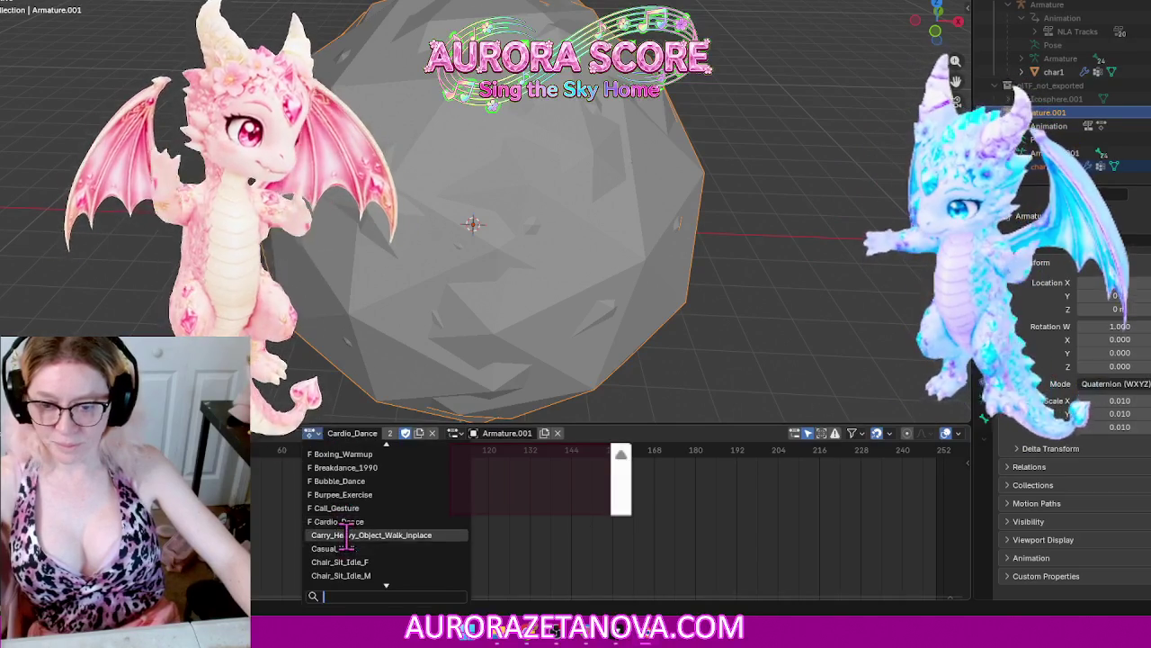
{"action": "left_click", "coordinate": [354, 550]}
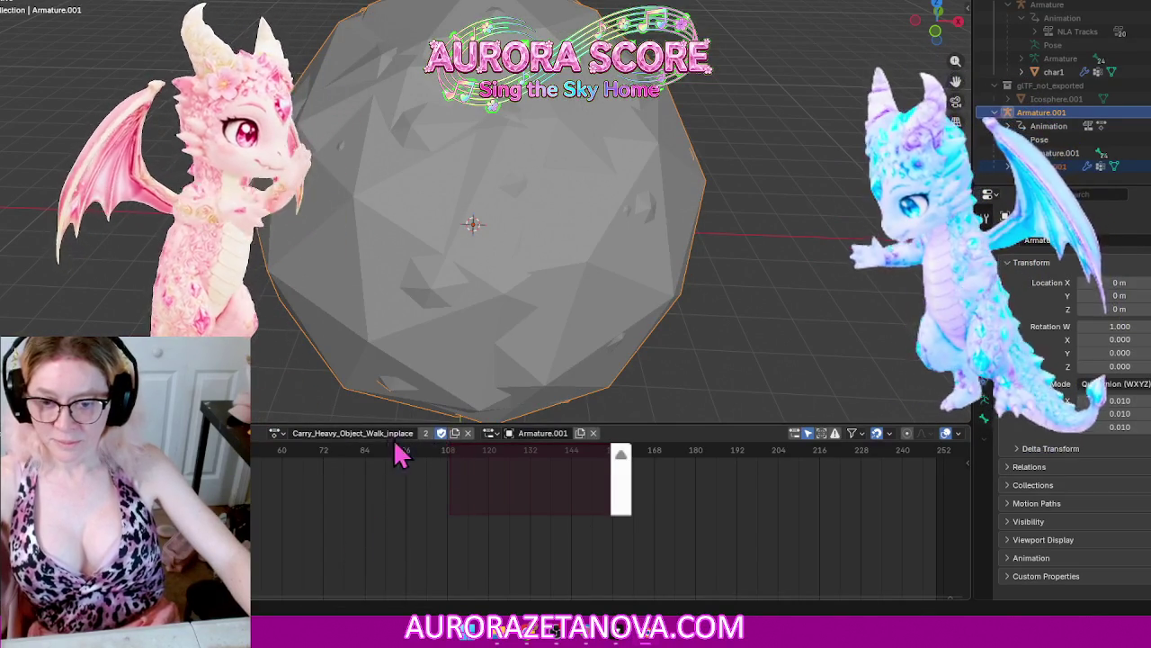
{"action": "left_click", "coordinate": [276, 434]}
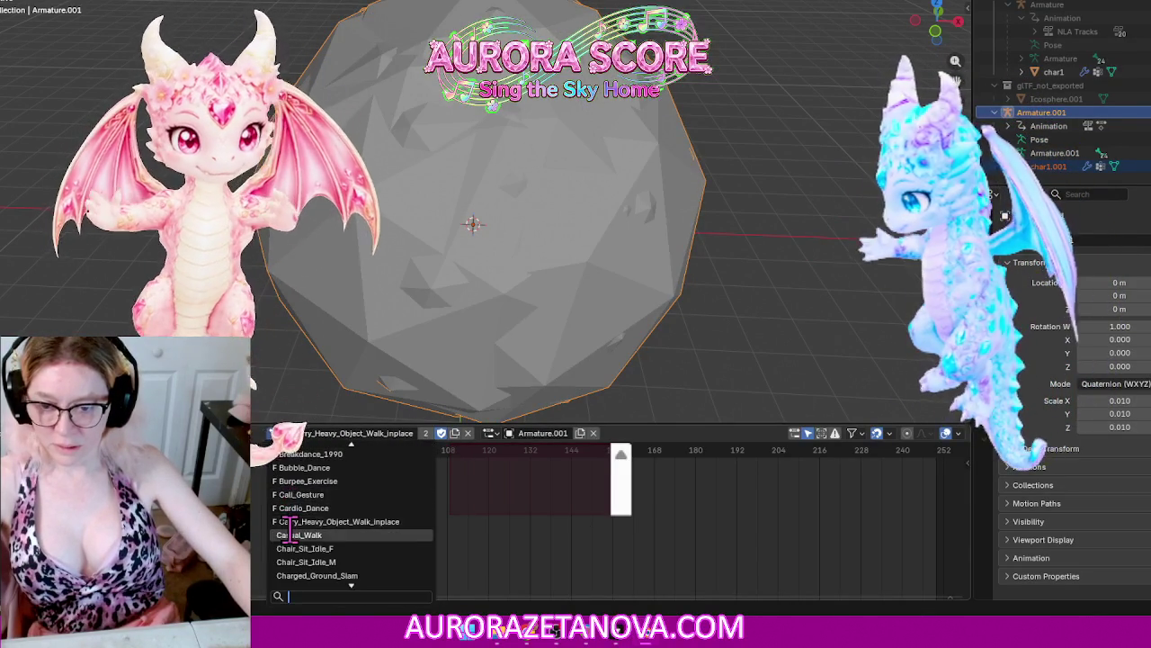
{"action": "left_click", "coordinate": [299, 543]}
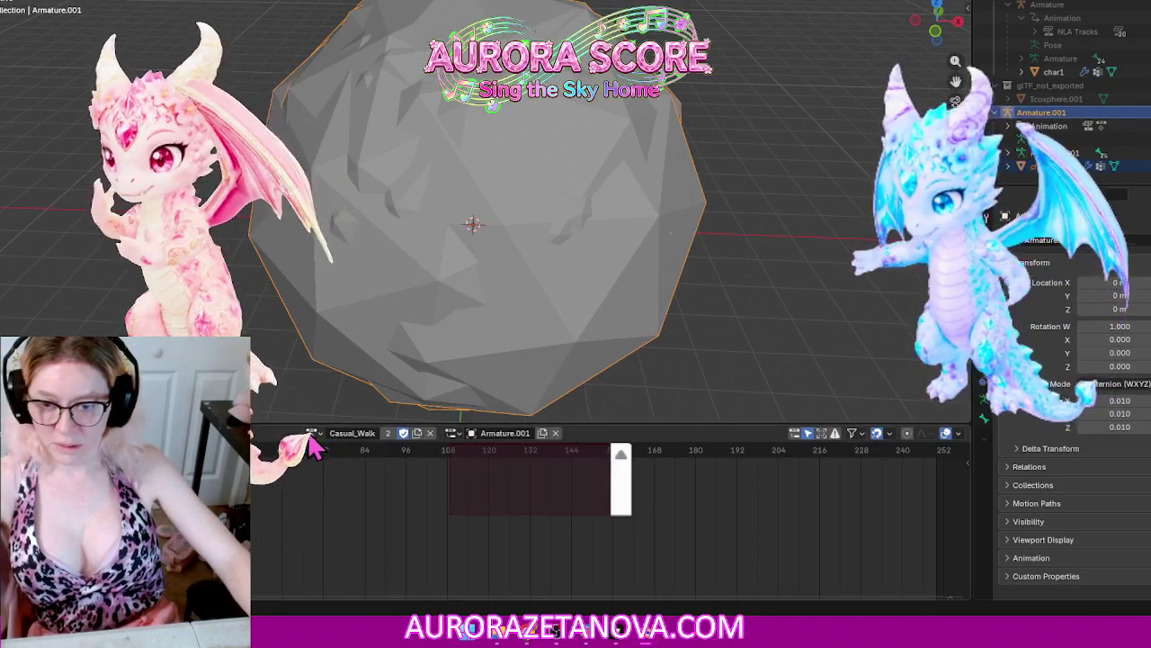
{"action": "left_click", "coordinate": [311, 432]}
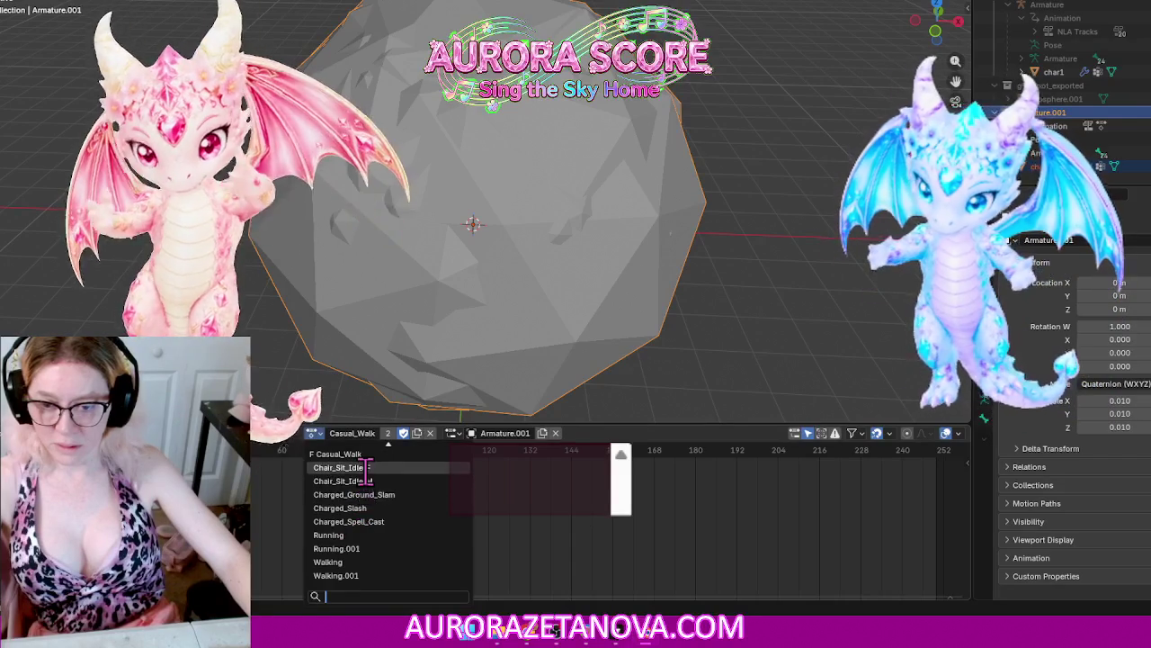
{"action": "left_click", "coordinate": [346, 468]}
{"action": "left_click", "coordinate": [409, 434]}
Step: Give Chair_Sit_Idle_M, Charged_Ground_Slam, Charged_Slash and Charged_Spell_Cast fake users
{"action": "left_click", "coordinate": [305, 433]}
{"action": "left_click", "coordinate": [377, 479]}
{"action": "left_click", "coordinate": [410, 434]}
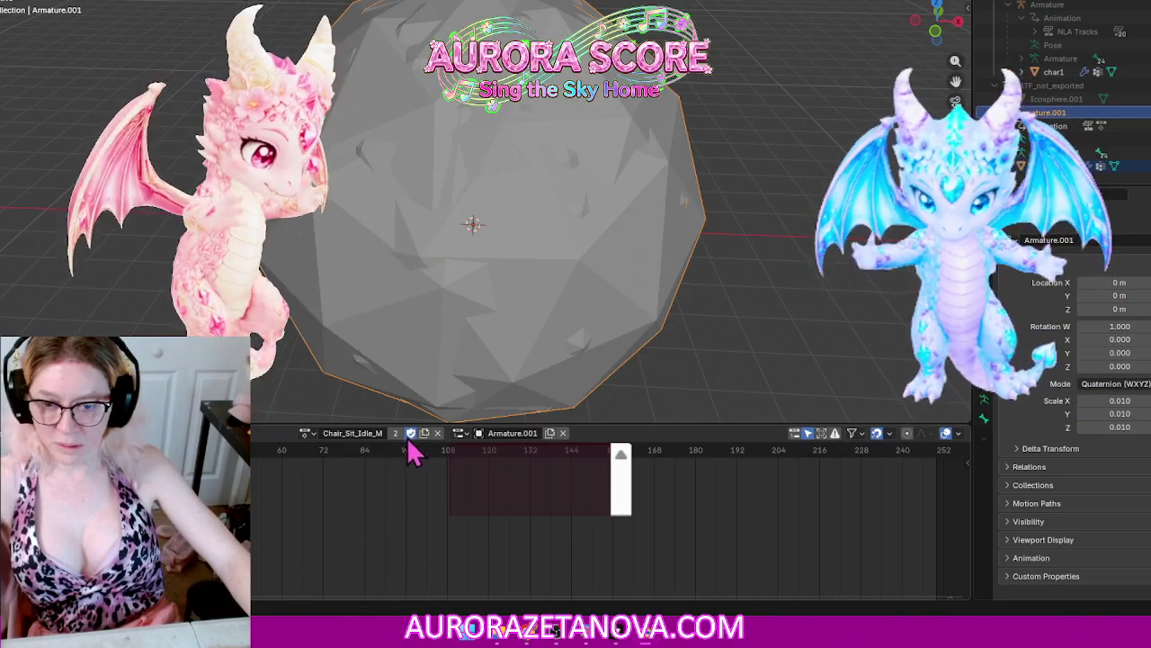
{"action": "left_click", "coordinate": [306, 435]}
{"action": "left_click", "coordinate": [395, 491]}
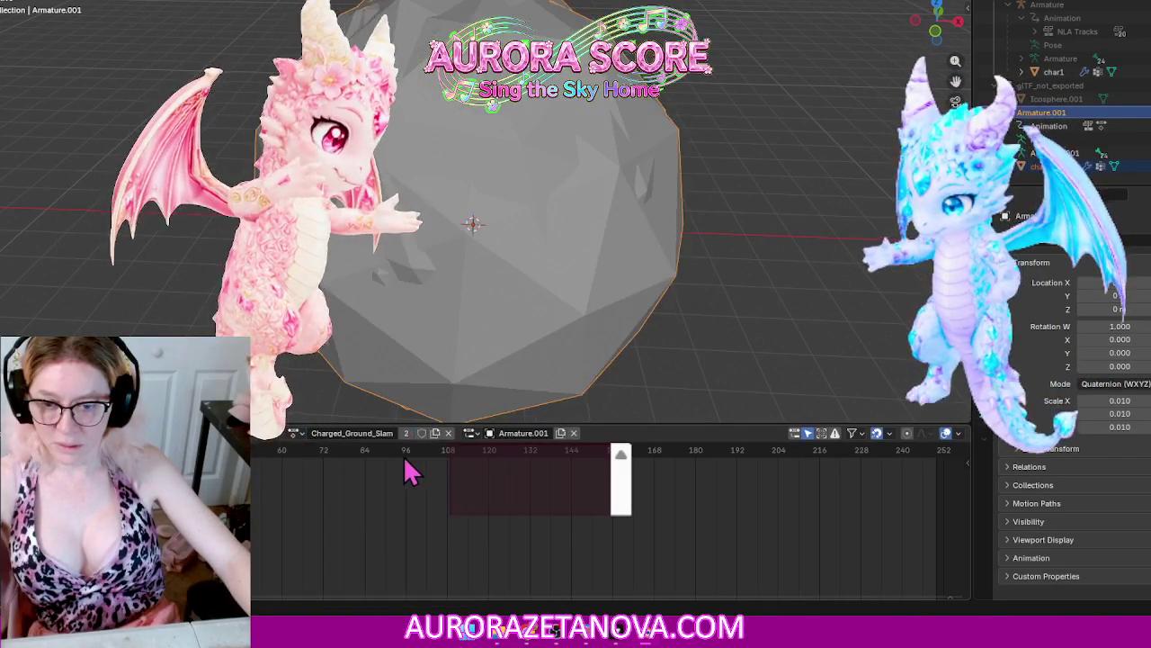
{"action": "left_click", "coordinate": [297, 434]}
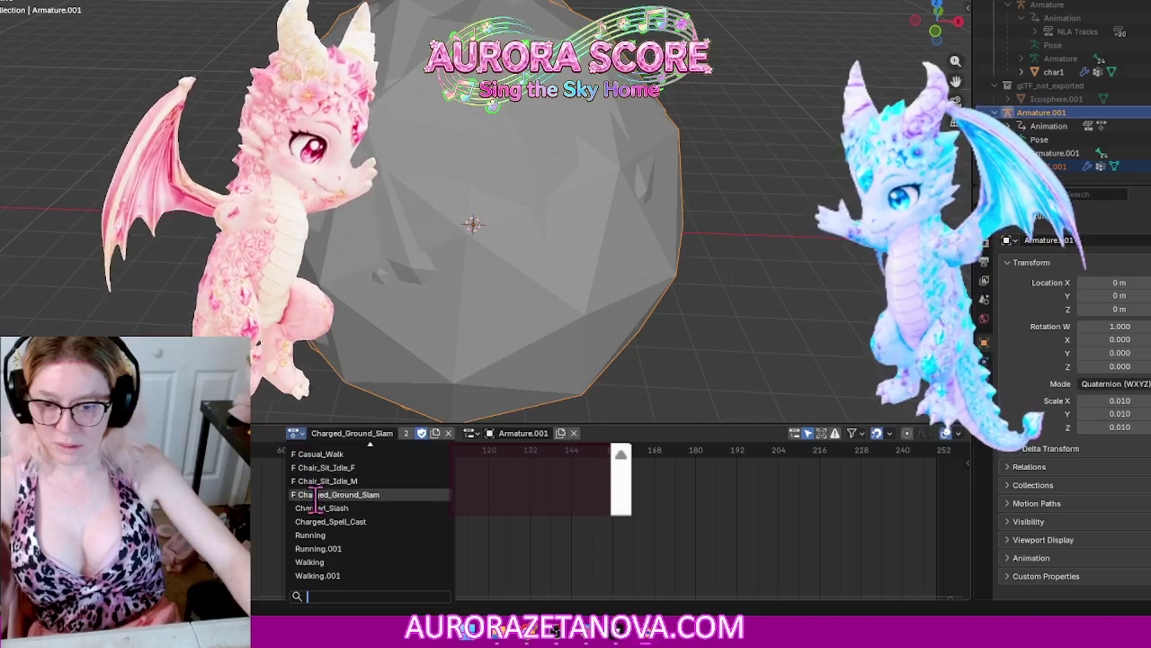
{"action": "left_click", "coordinate": [302, 510]}
{"action": "left_click", "coordinate": [407, 434]}
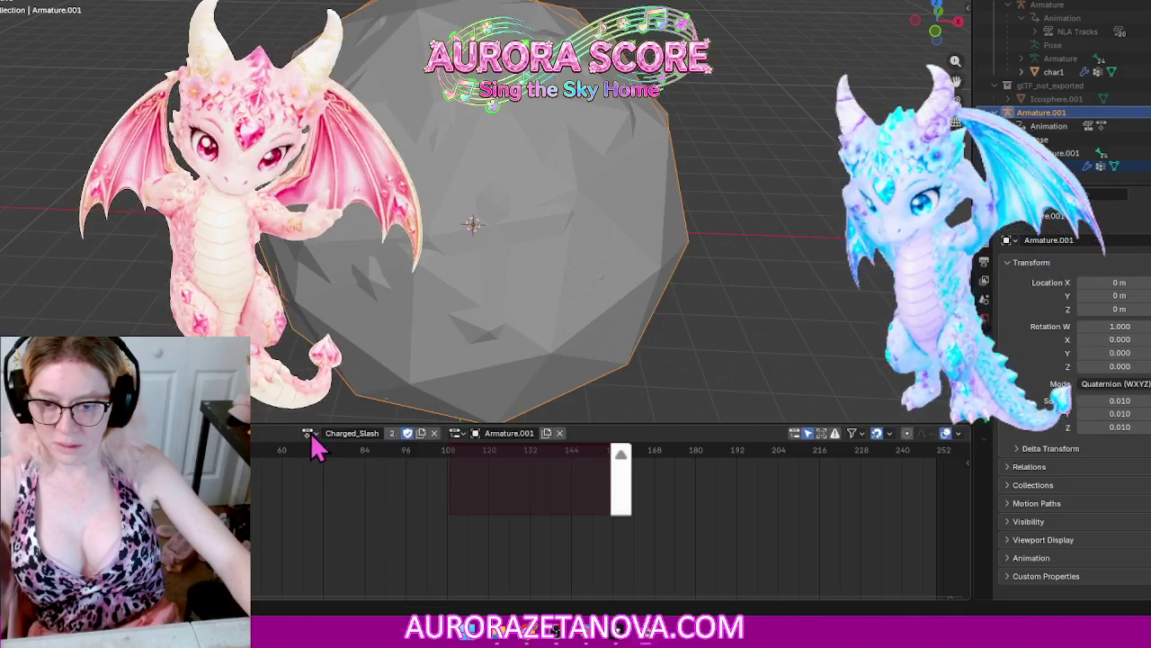
{"action": "left_click", "coordinate": [305, 434]}
{"action": "left_click", "coordinate": [395, 523]}
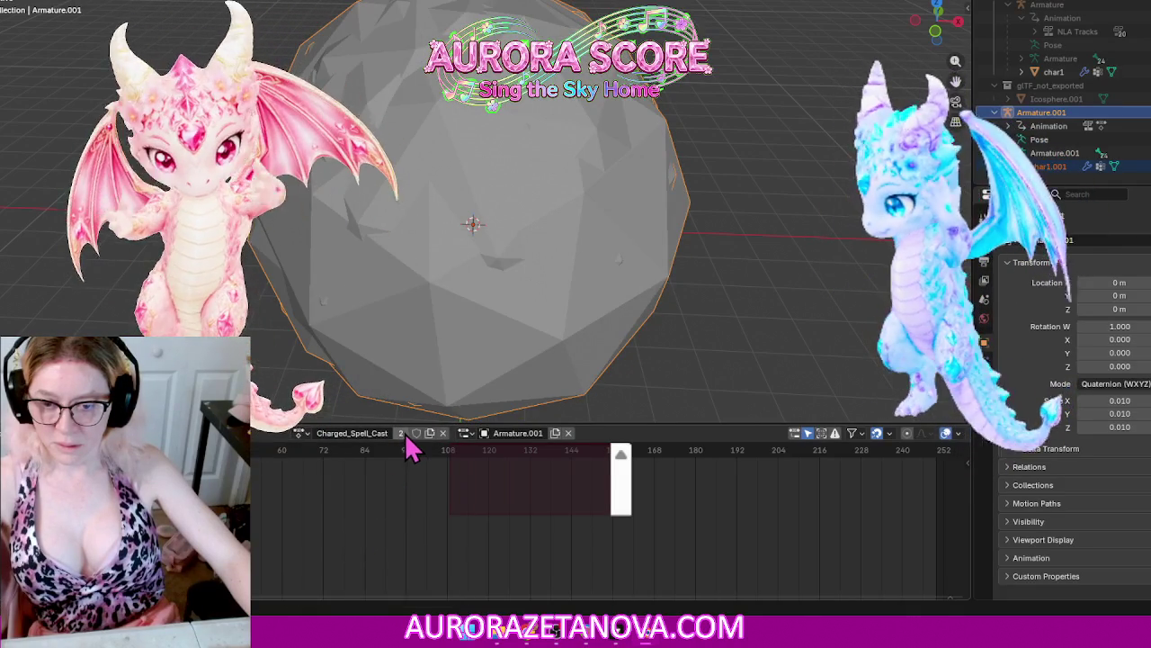
{"action": "left_click", "coordinate": [299, 433]}
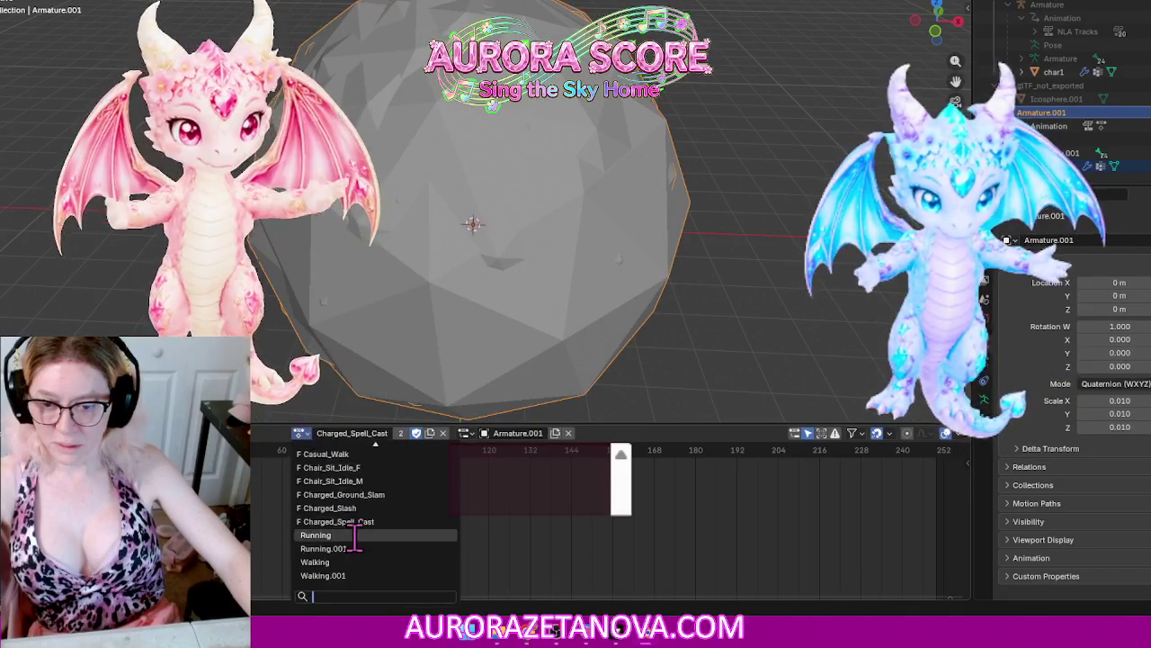
Step: Give Running and Running.001 fake users, then switch the armature to Walking
{"action": "left_click", "coordinate": [379, 529]}
{"action": "left_click", "coordinate": [329, 433]}
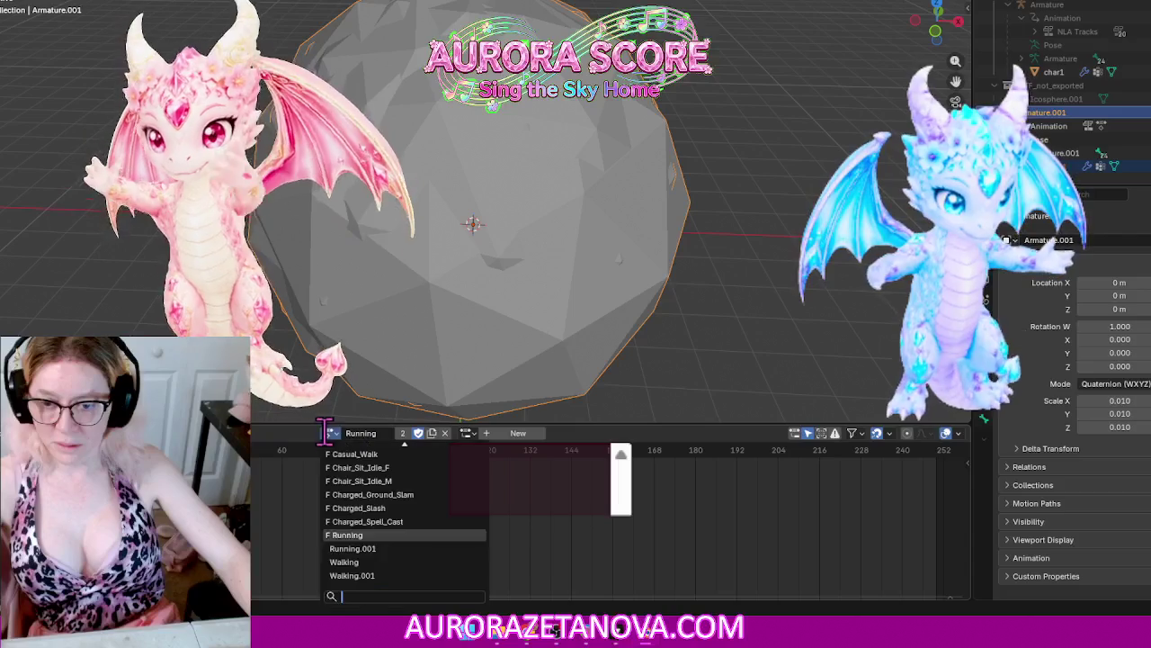
{"action": "left_click", "coordinate": [386, 550]}
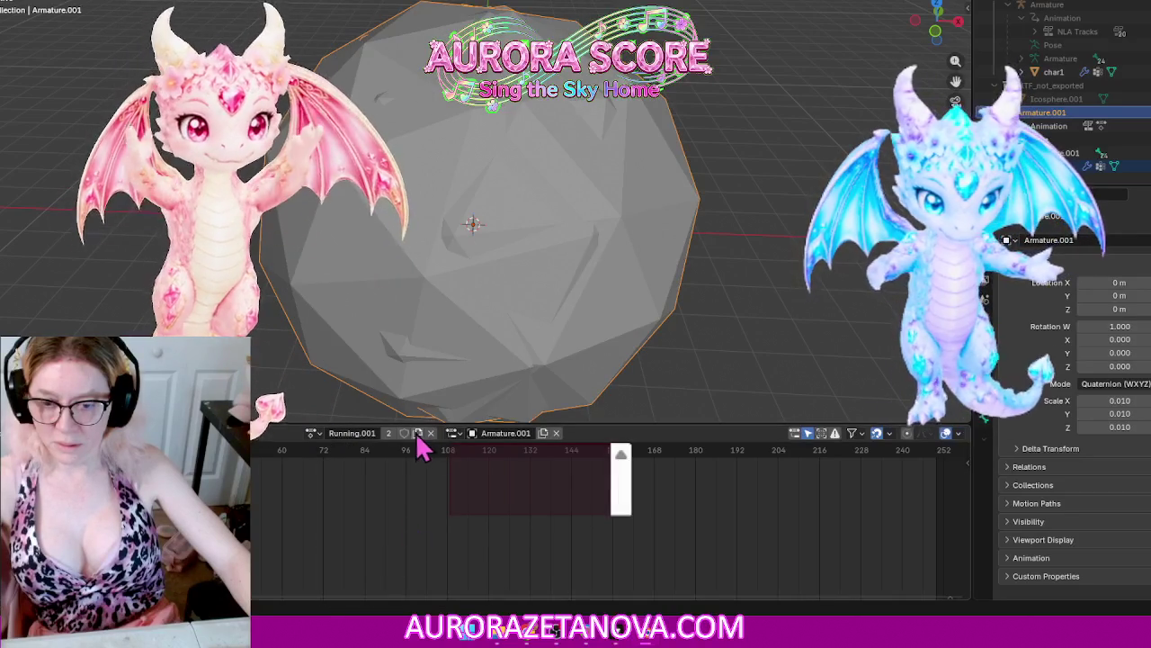
{"action": "left_click", "coordinate": [315, 434]}
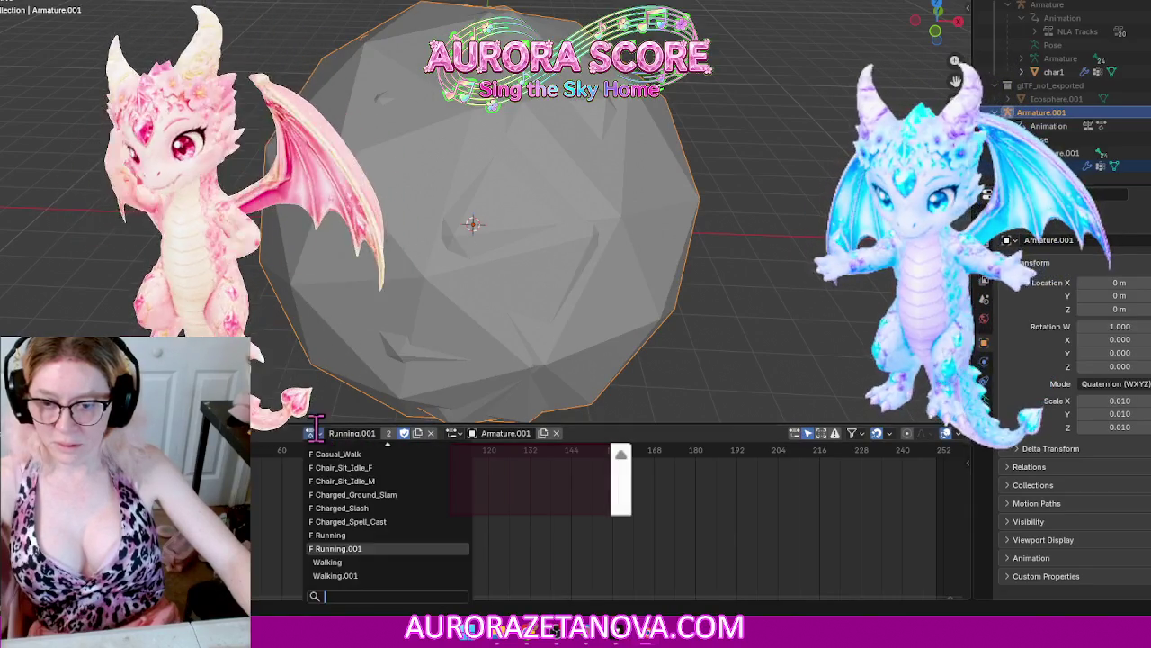
{"action": "left_click", "coordinate": [384, 562]}
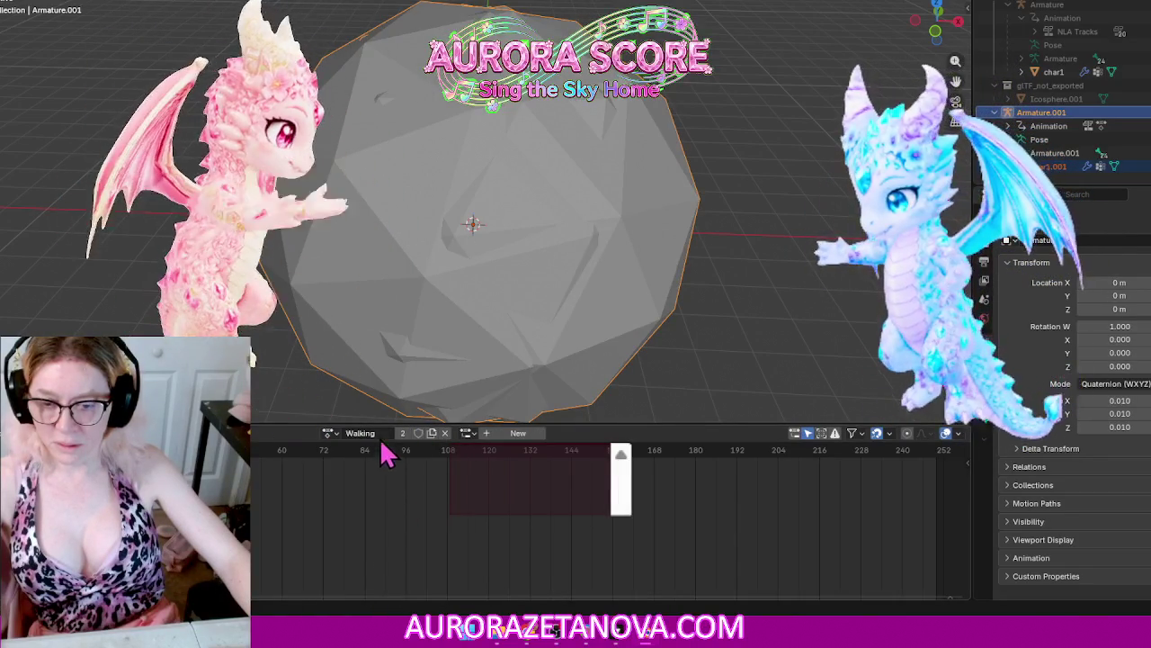
Step: Unlink Running.001 from the armature and then reassign it from the action list
{"action": "left_click", "coordinate": [329, 435]}
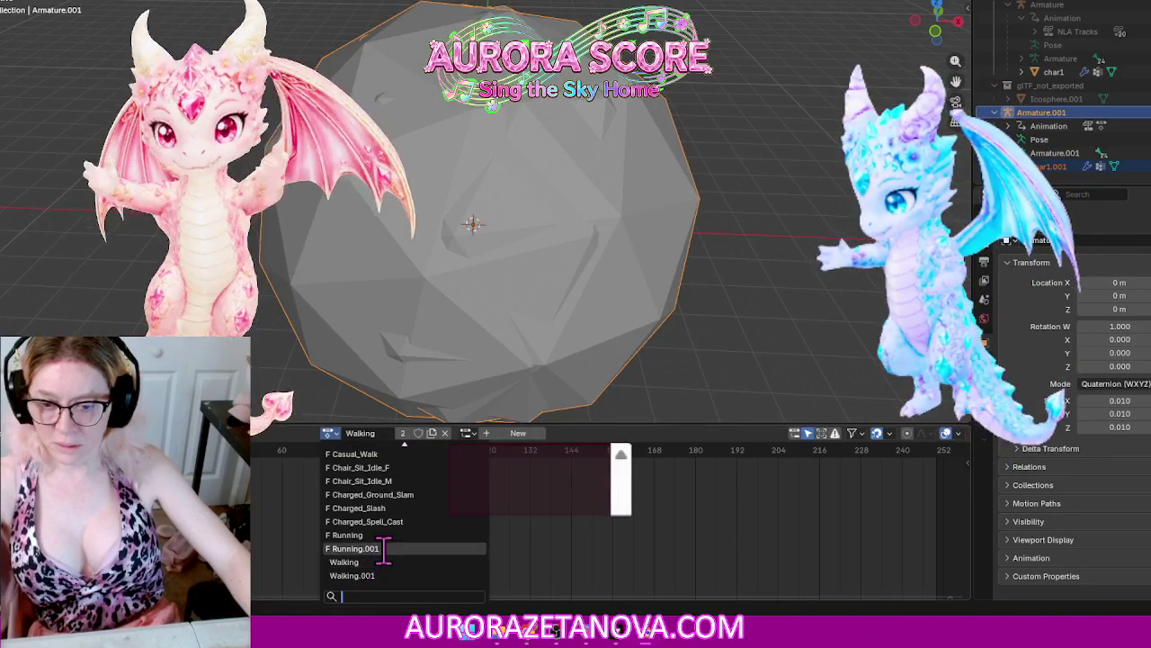
{"action": "left_click", "coordinate": [386, 548]}
{"action": "left_click", "coordinate": [430, 433]}
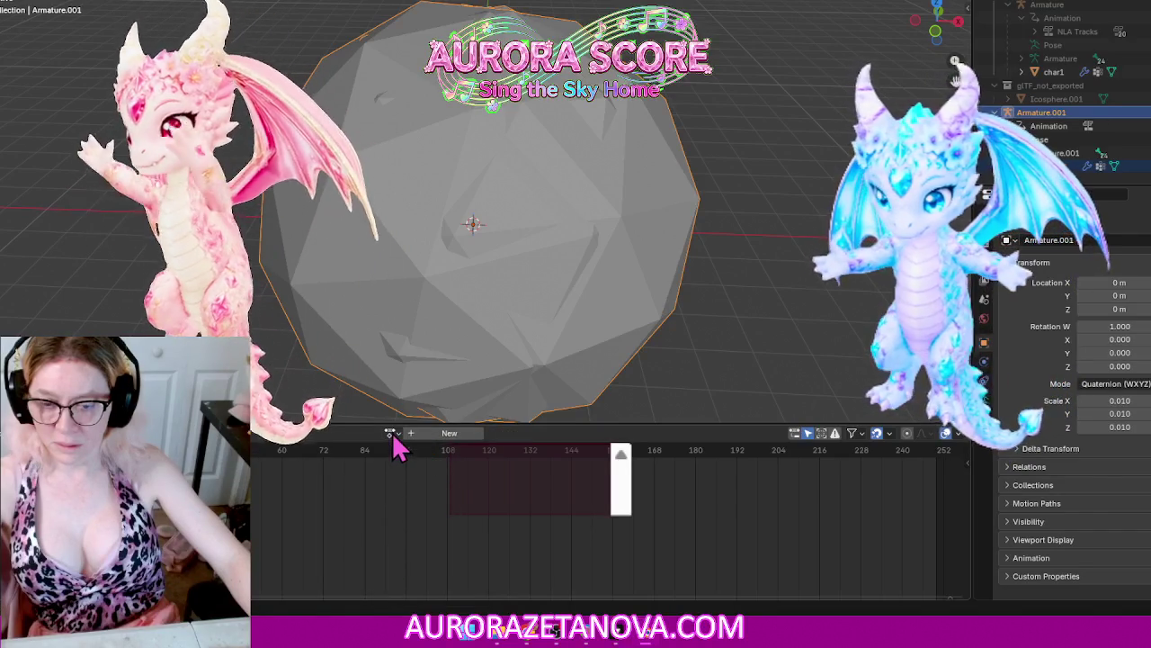
{"action": "left_click", "coordinate": [392, 433]}
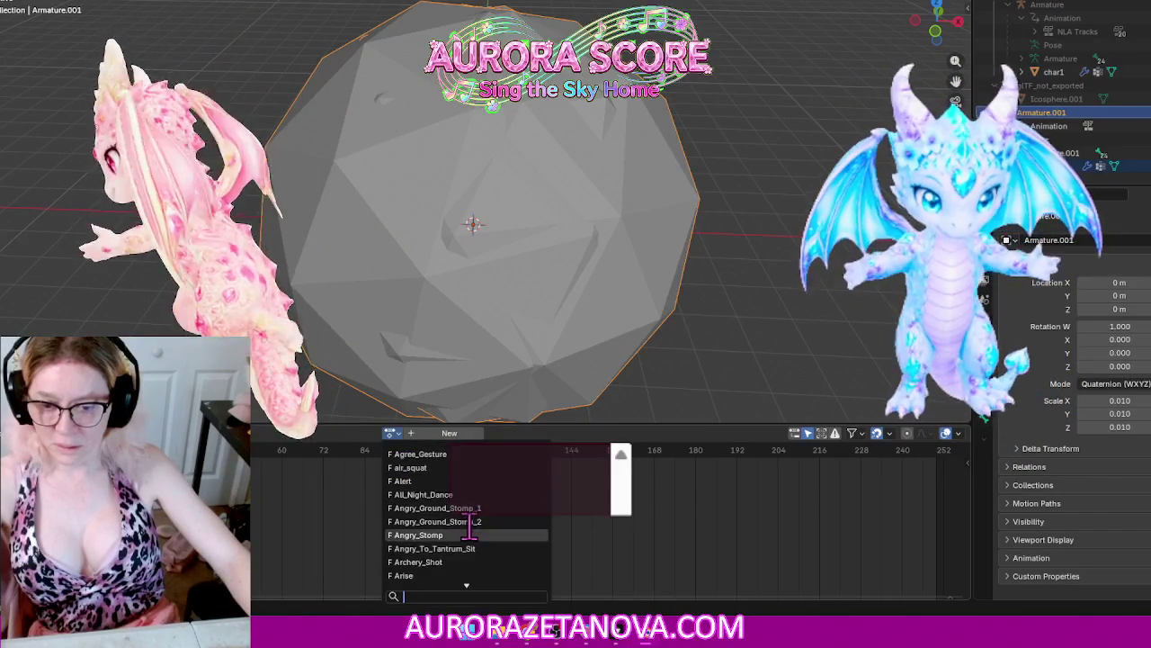
{"action": "scroll", "coordinate": [445, 553], "scroll_direction": "down", "scroll_amount": 3}
{"action": "scroll", "coordinate": [444, 552], "scroll_direction": "down", "scroll_amount": 2}
{"action": "scroll", "coordinate": [444, 552], "scroll_direction": "down", "scroll_amount": 5}
{"action": "scroll", "coordinate": [444, 552], "scroll_direction": "down", "scroll_amount": 5}
{"action": "scroll", "coordinate": [444, 556], "scroll_direction": "down", "scroll_amount": 3}
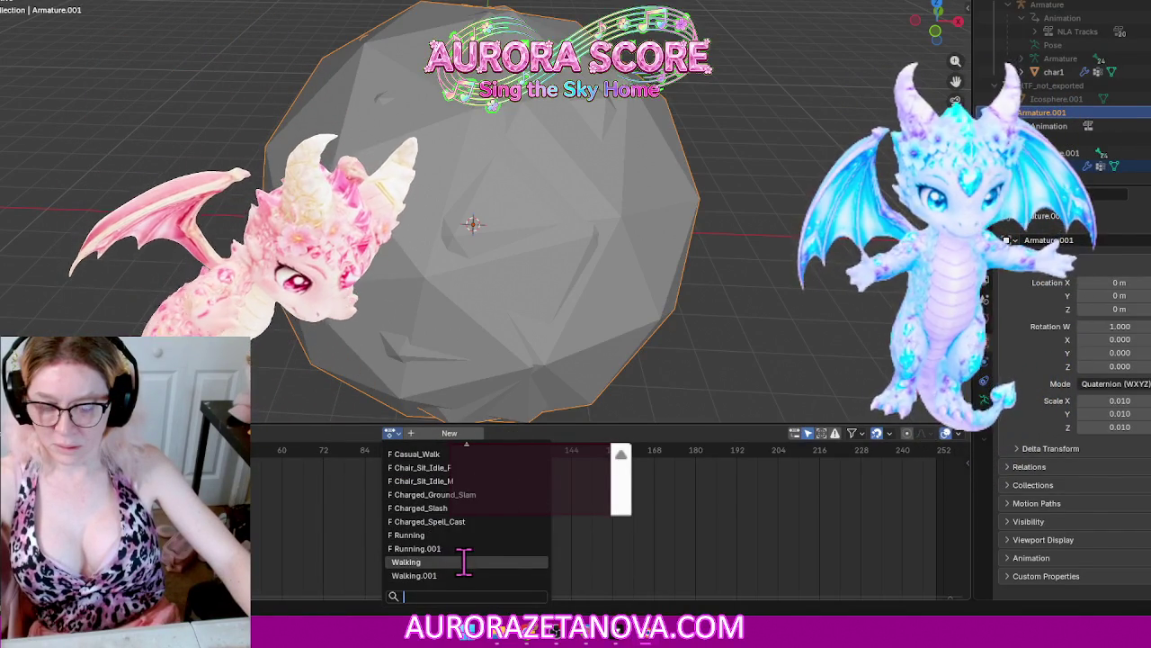
{"action": "left_click", "coordinate": [452, 551]}
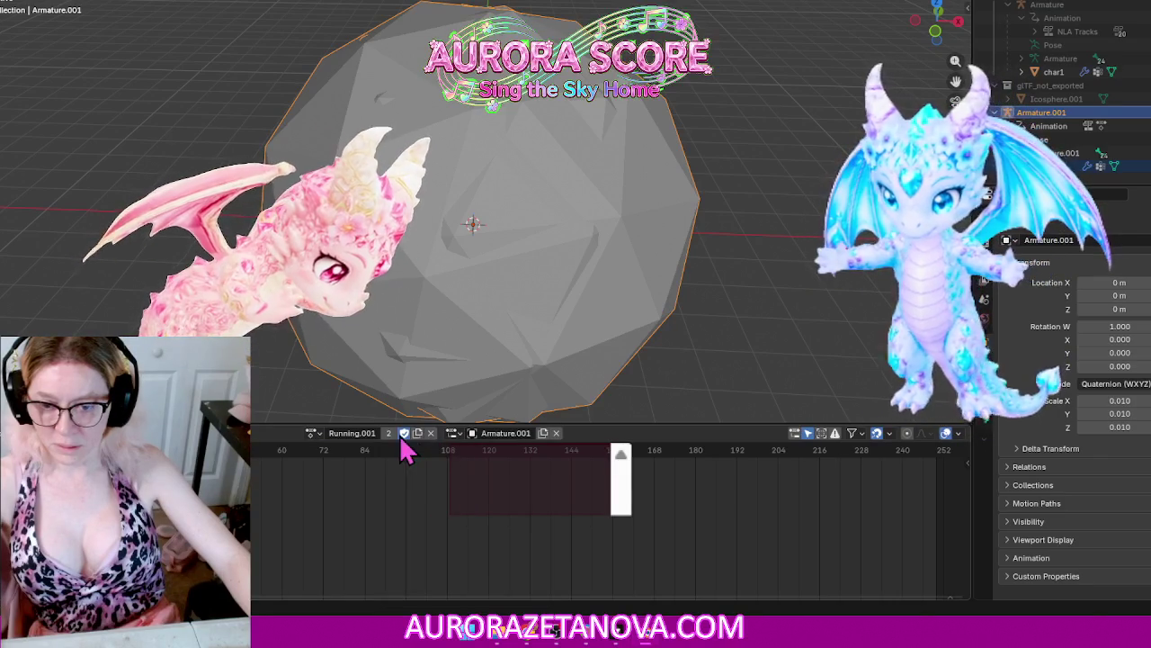
Step: Assign the Walking action to Armature.001
{"action": "left_click", "coordinate": [313, 432]}
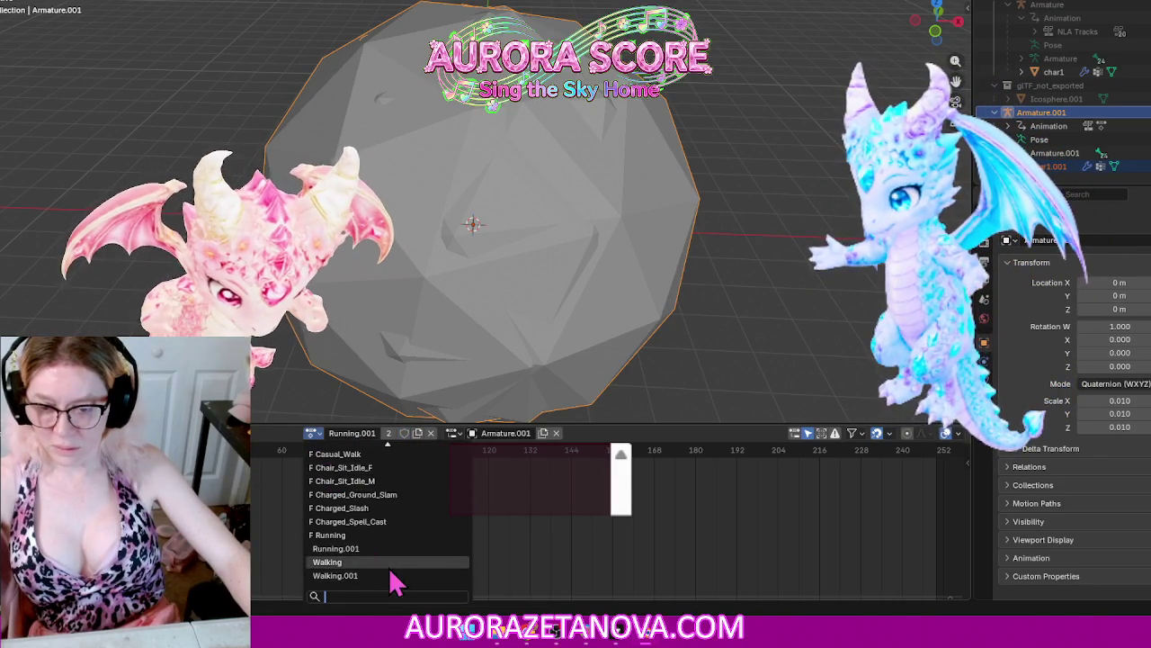
{"action": "left_click", "coordinate": [394, 562]}
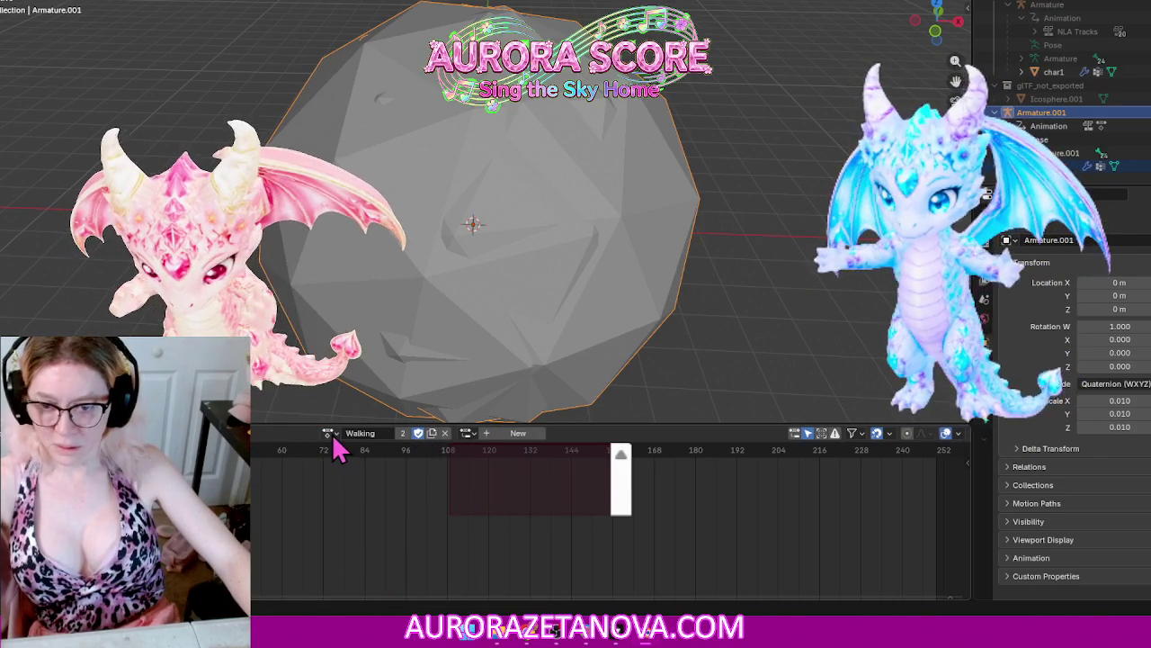
{"action": "left_click", "coordinate": [329, 433]}
{"action": "scroll", "coordinate": [452, 522], "scroll_direction": "up", "scroll_amount": 3}
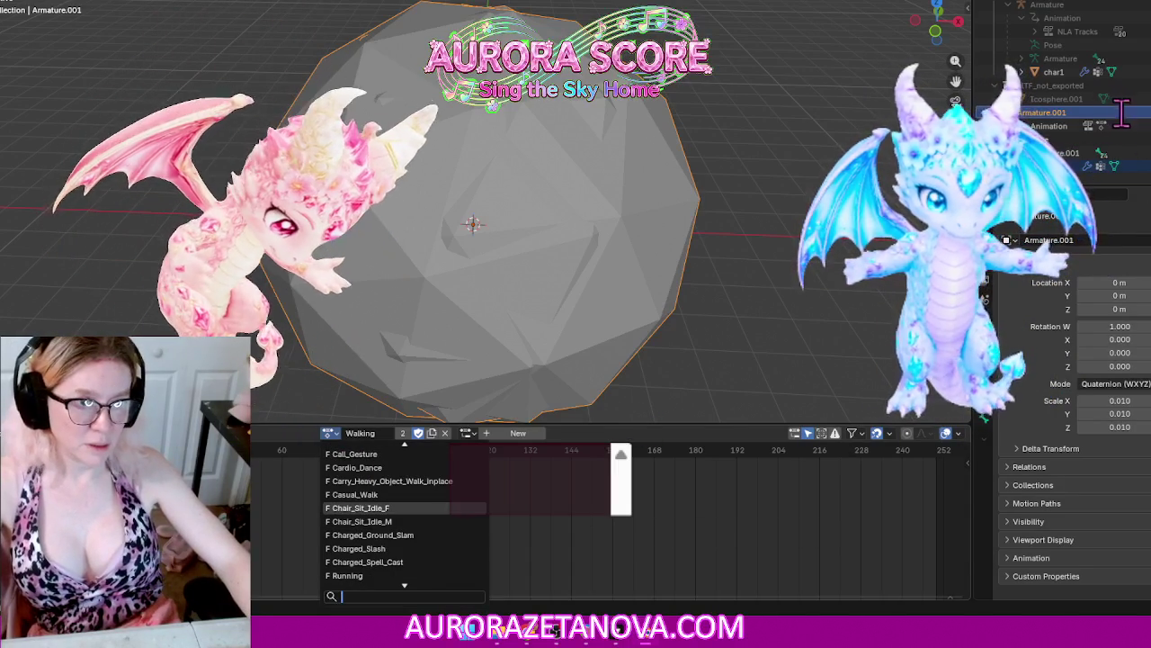
Step: Delete Armature.001 and its char1.001 mesh
{"action": "key", "text": "Escape"}
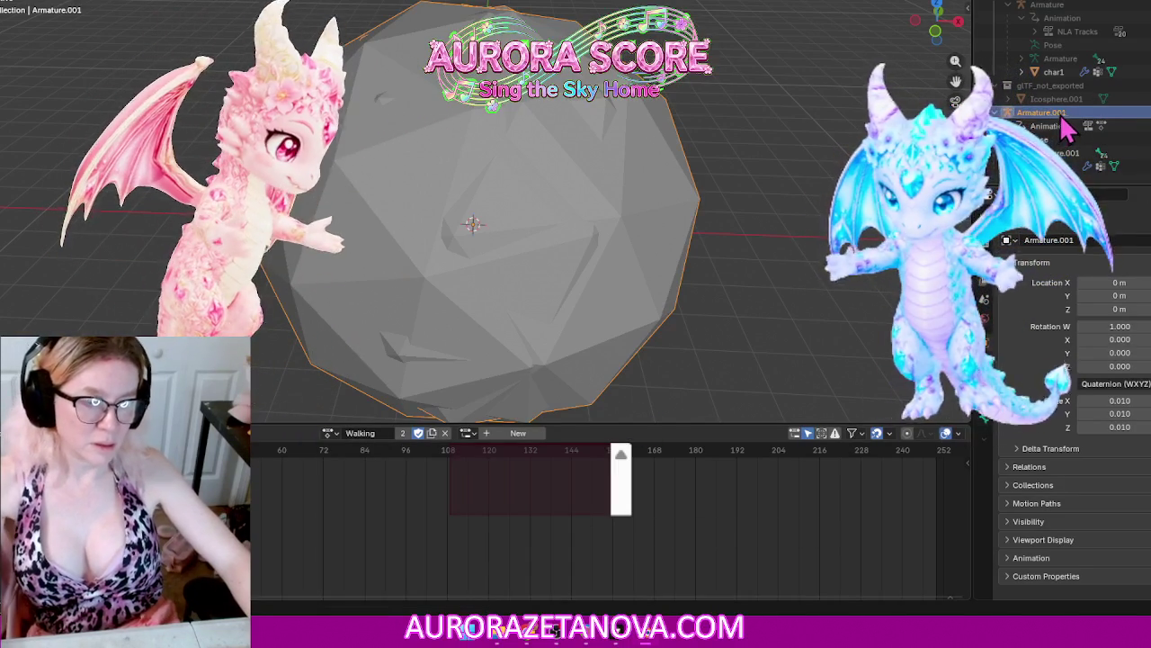
{"action": "key", "text": "Delete"}
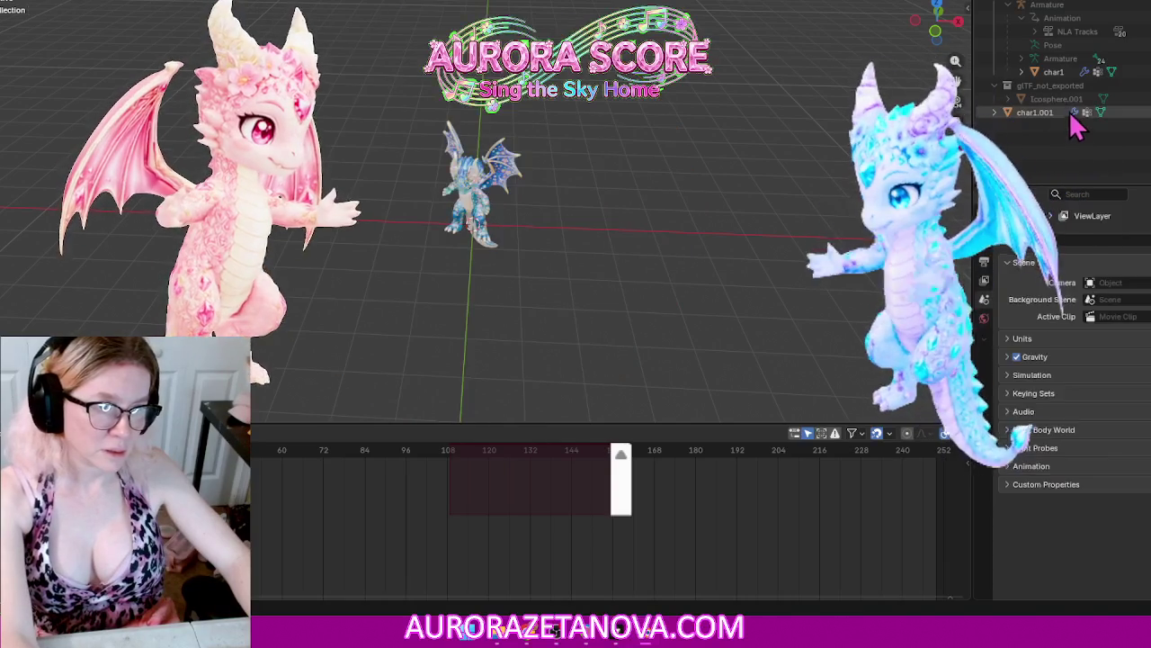
{"action": "left_click", "coordinate": [1057, 113]}
{"action": "key", "text": "Delete"}
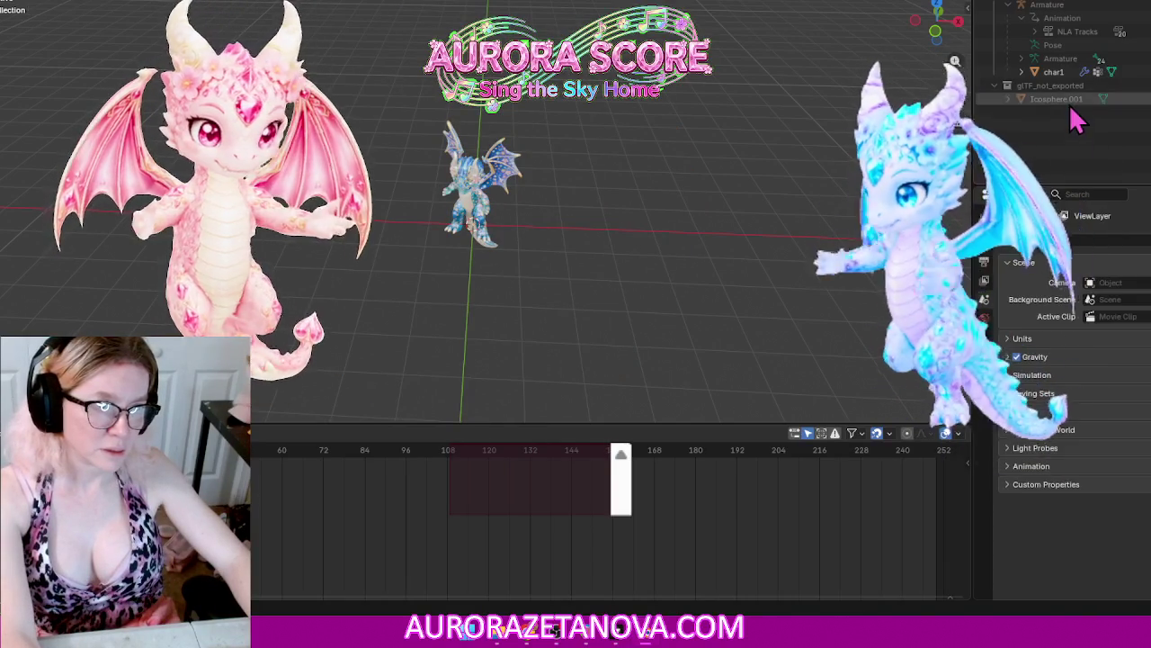
Step: Delete the glTF_not_exported collection and the leftover Icosphere.001
{"action": "key", "text": "Delete"}
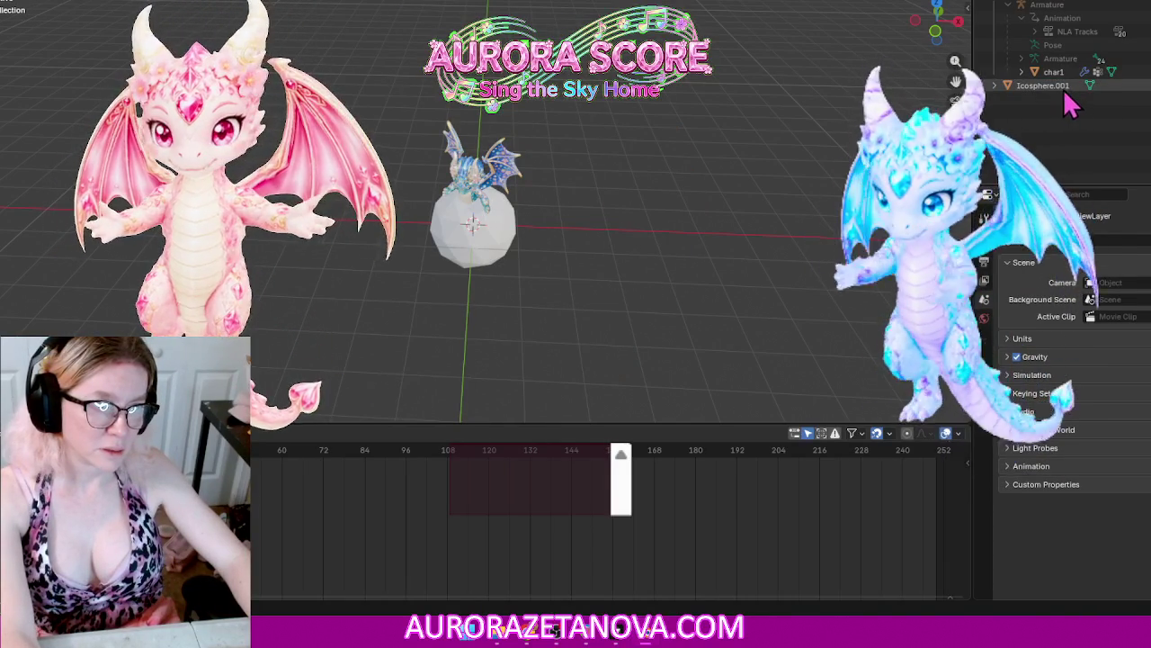
{"action": "left_click", "coordinate": [1047, 90]}
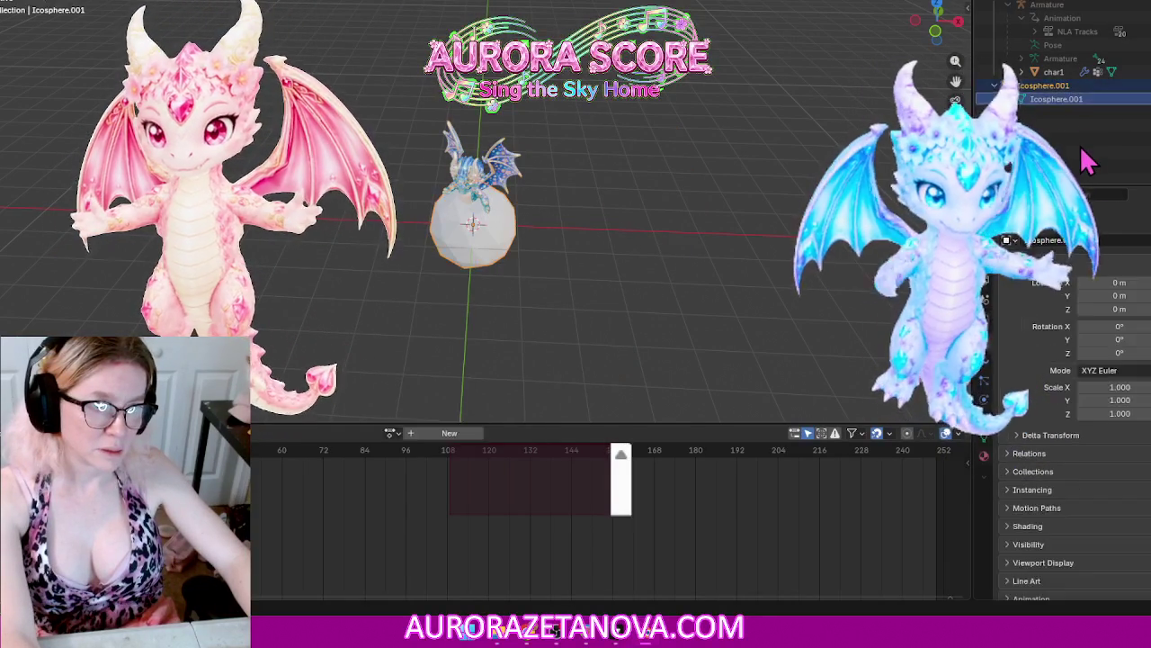
{"action": "key", "text": "Delete"}
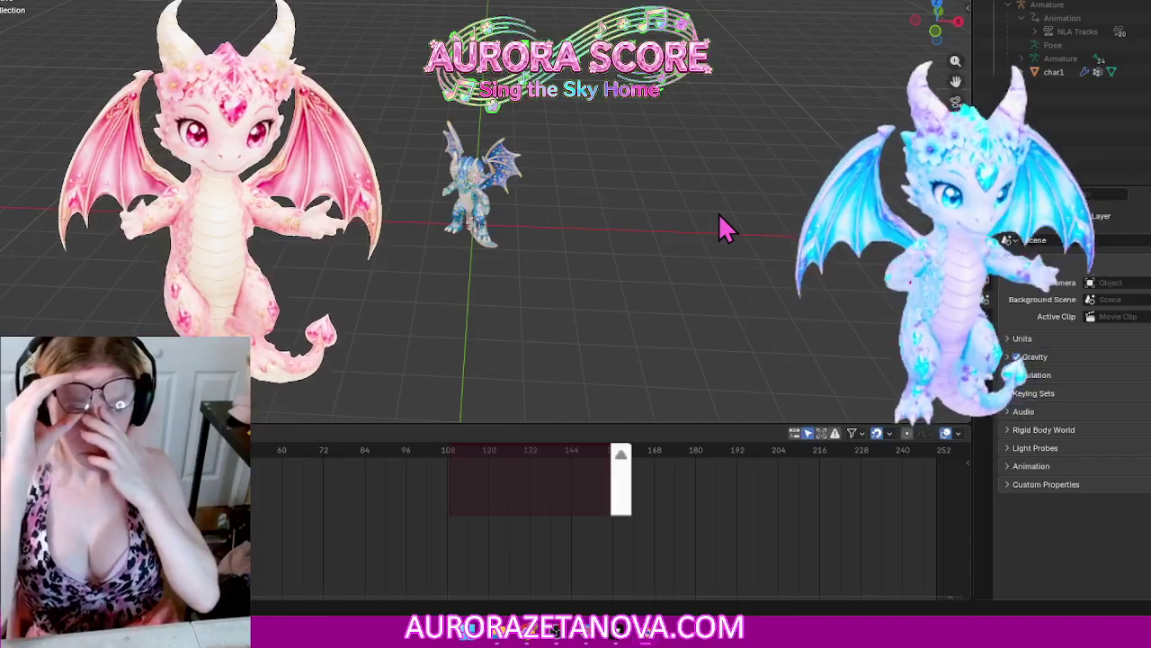
Step: Expand the Armature's NLA tracks, make it active, and browse its available actions
{"action": "left_click", "coordinate": [1036, 32]}
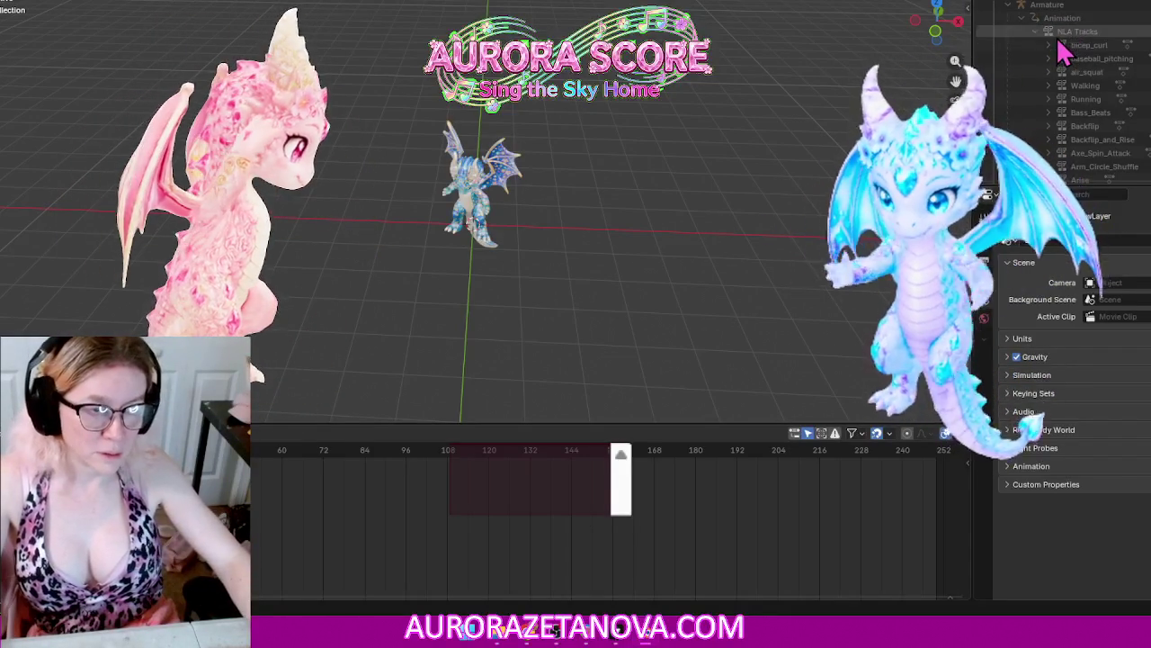
{"action": "left_click", "coordinate": [1047, 6]}
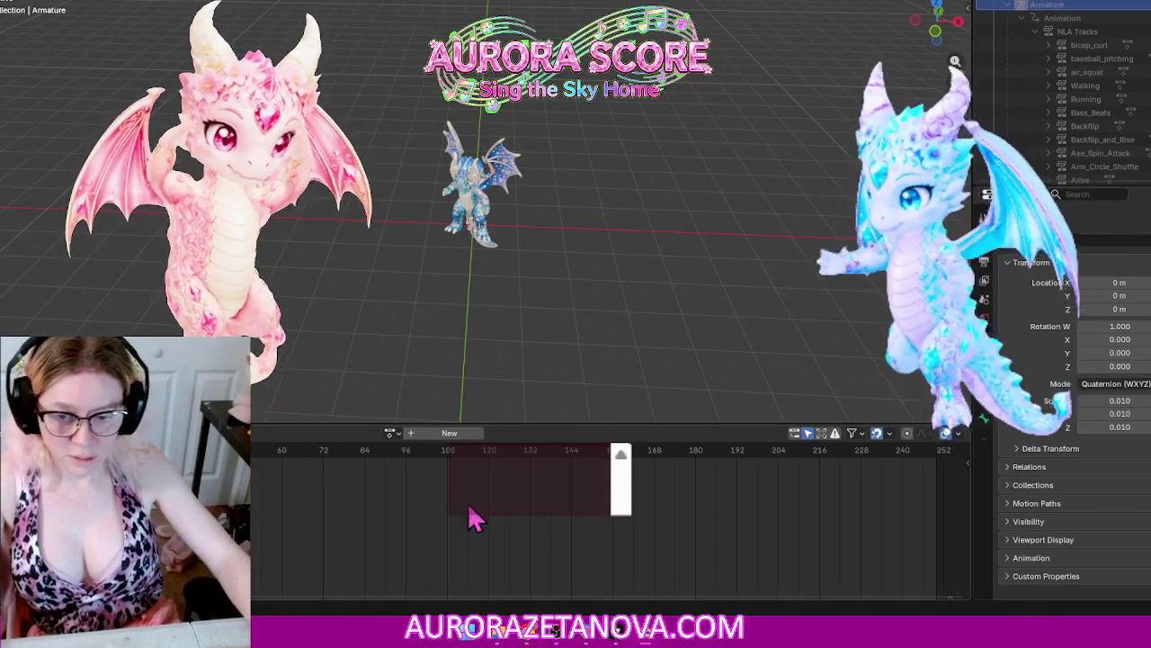
{"action": "left_click", "coordinate": [392, 433]}
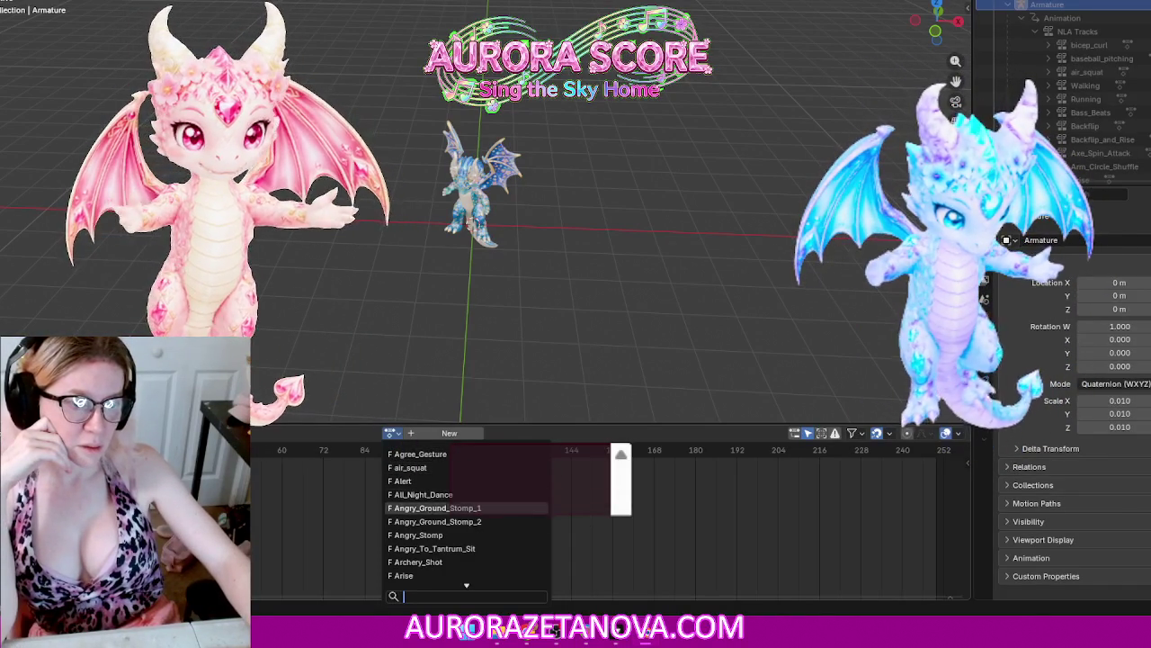
{"action": "scroll", "coordinate": [551, 517], "scroll_direction": "down", "scroll_amount": 10}
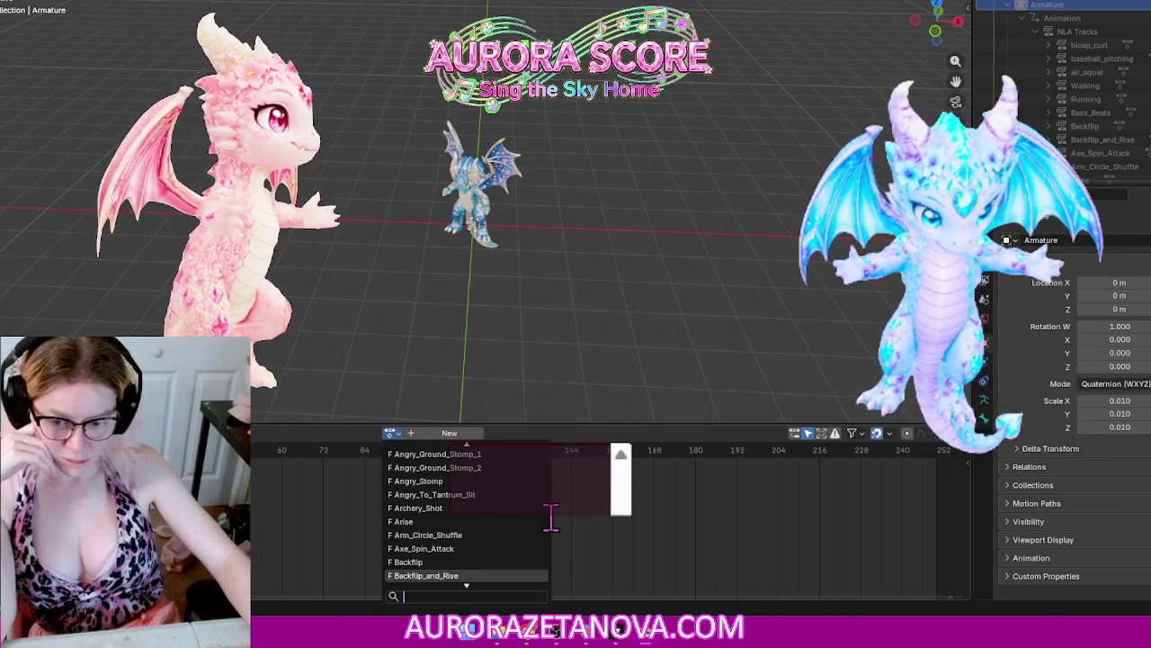
{"action": "scroll", "coordinate": [554, 522], "scroll_direction": "down", "scroll_amount": 5}
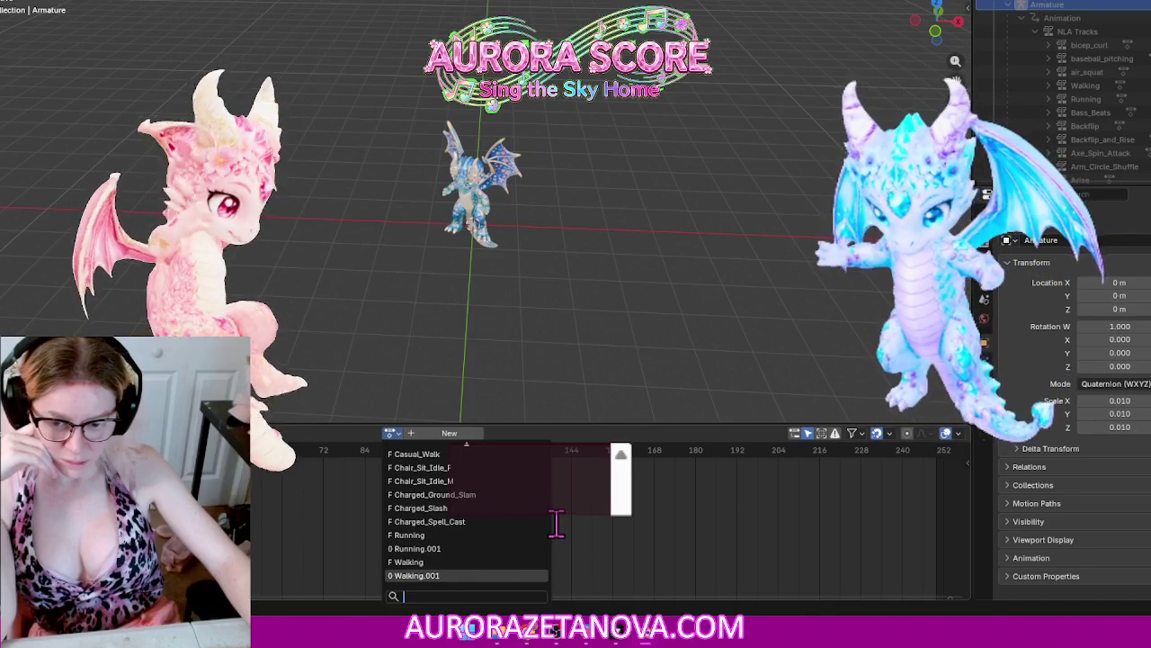
{"action": "scroll", "coordinate": [557, 525], "scroll_direction": "up", "scroll_amount": 8}
{"action": "scroll", "coordinate": [557, 525], "scroll_direction": "up", "scroll_amount": 5}
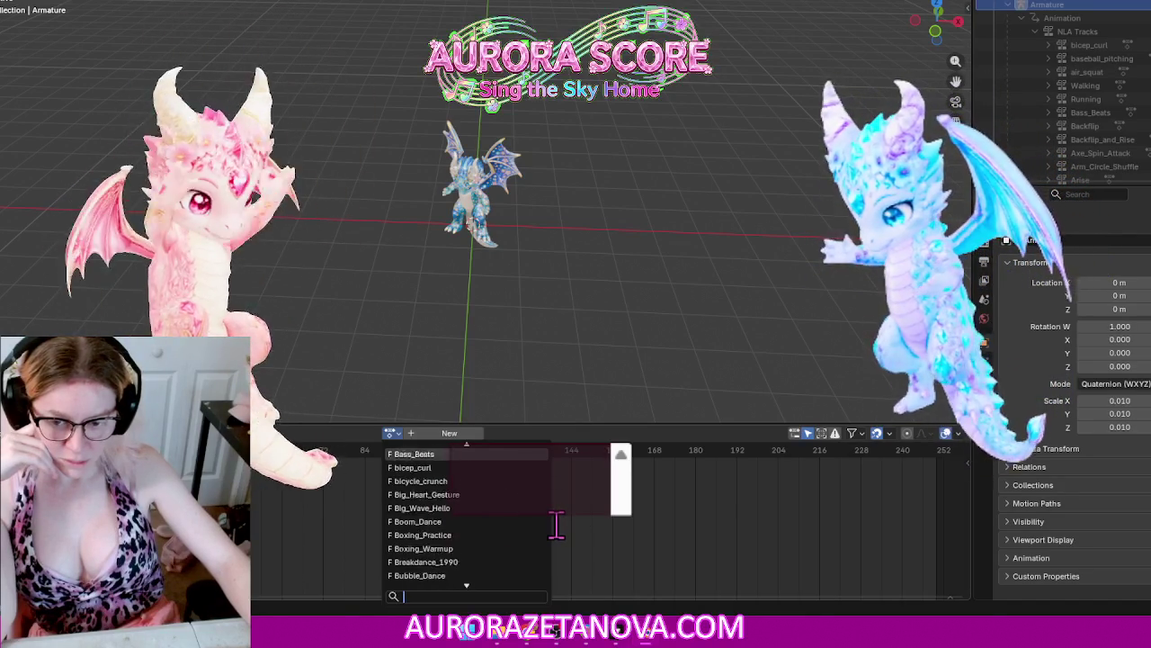
{"action": "scroll", "coordinate": [557, 524], "scroll_direction": "up", "scroll_amount": 10}
{"action": "scroll", "coordinate": [558, 524], "scroll_direction": "up", "scroll_amount": 7}
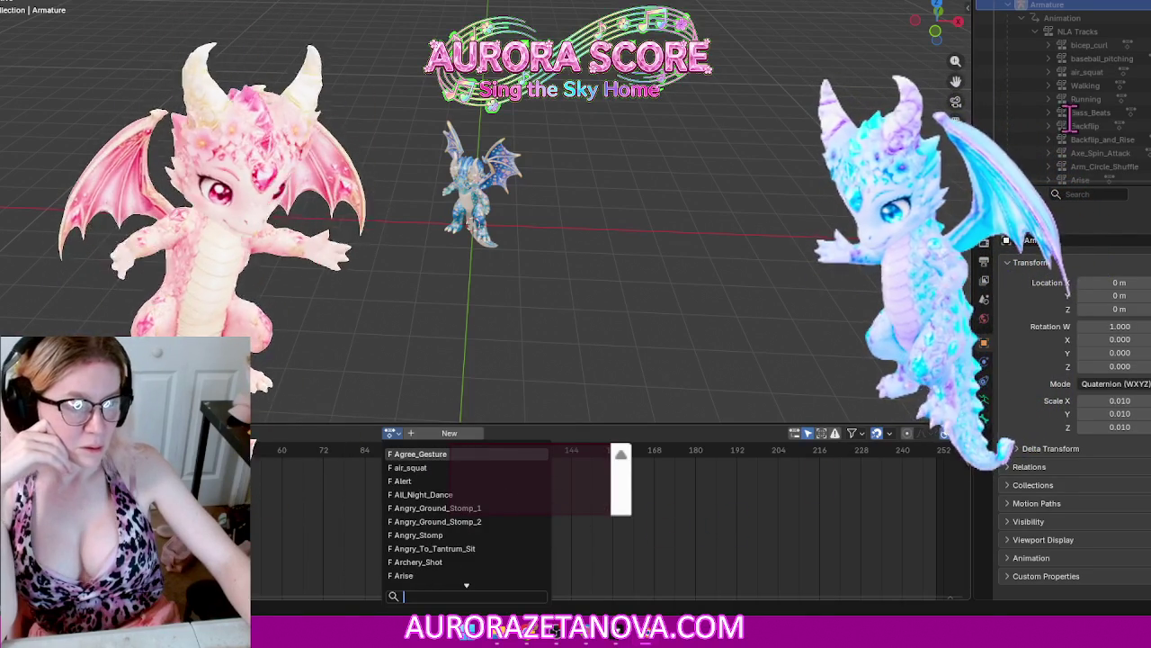
{"action": "scroll", "coordinate": [1070, 87], "scroll_direction": "down", "scroll_amount": 5}
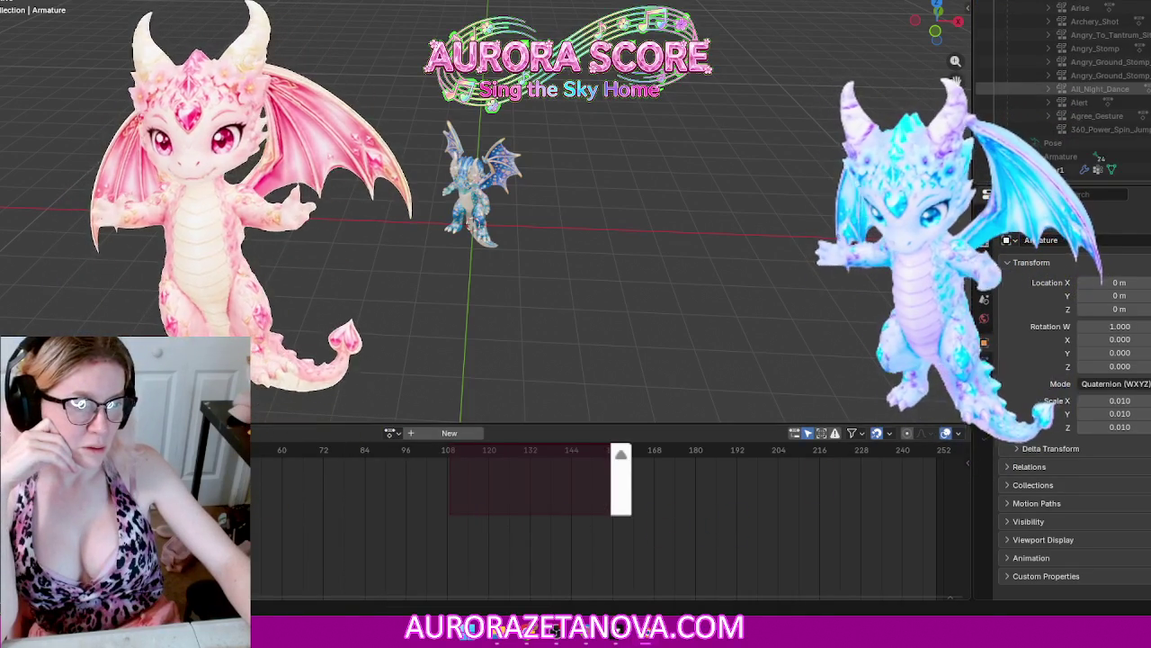
{"action": "scroll", "coordinate": [1070, 89], "scroll_direction": "up", "scroll_amount": 1}
Step: Enlarge the Outliner to show more NLA tracks and reopen the Armature's action list
{"action": "left_click_drag", "start_coordinate": [1102, 186], "coordinate": [1105, 481]}
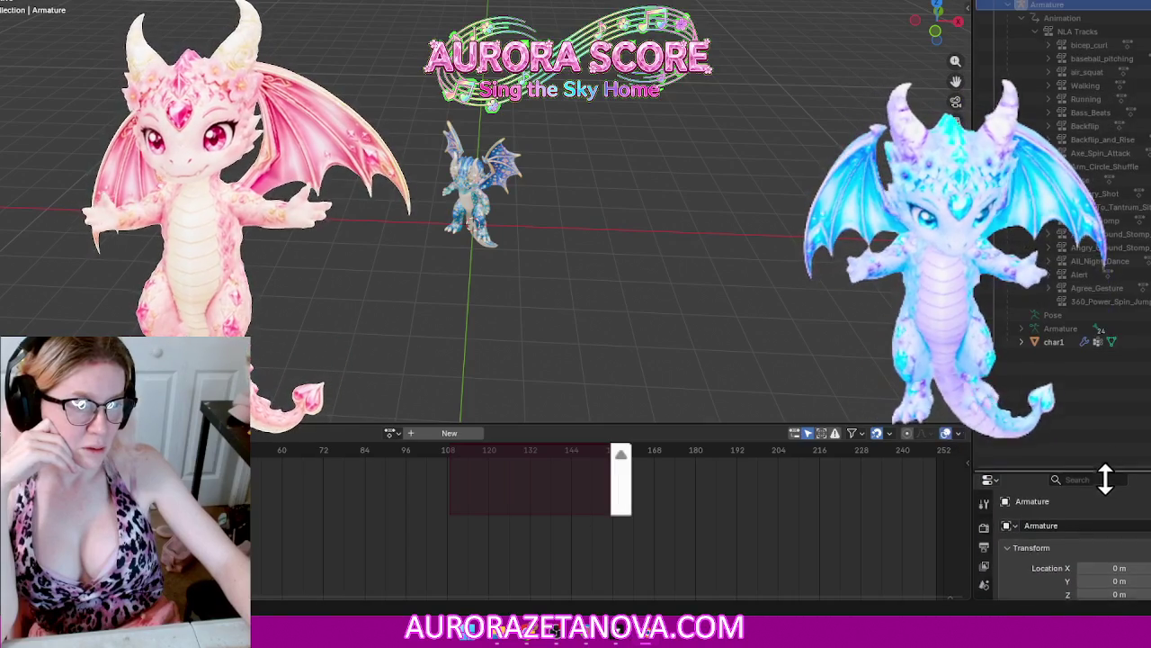
{"action": "left_click", "coordinate": [391, 432]}
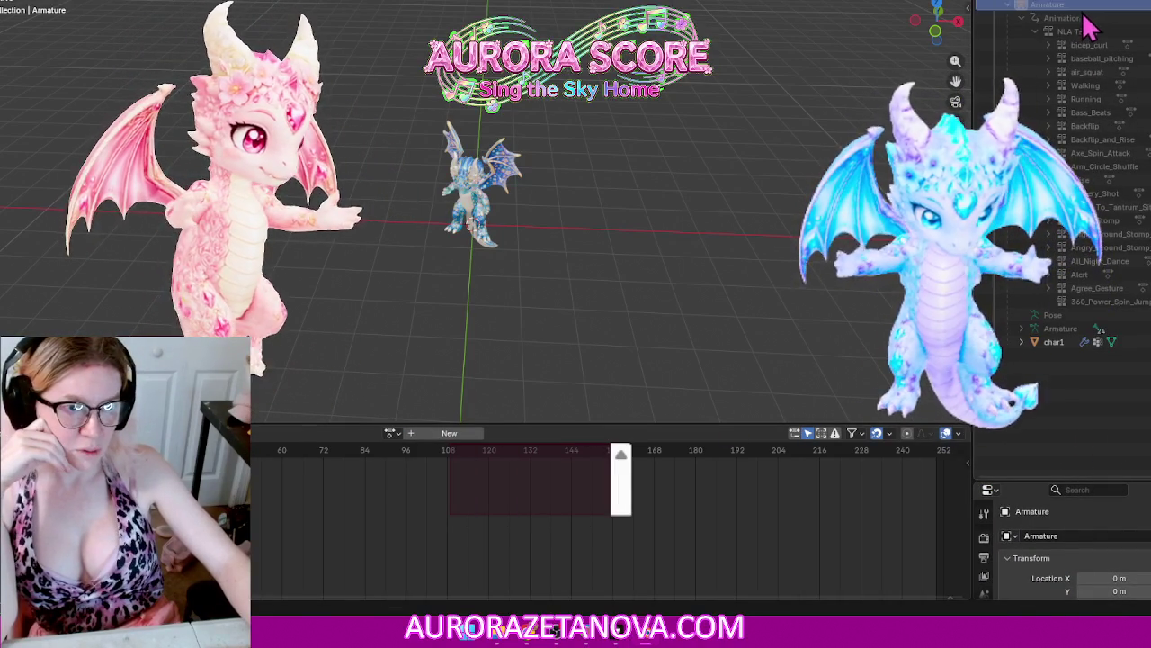
{"action": "left_click", "coordinate": [452, 194]}
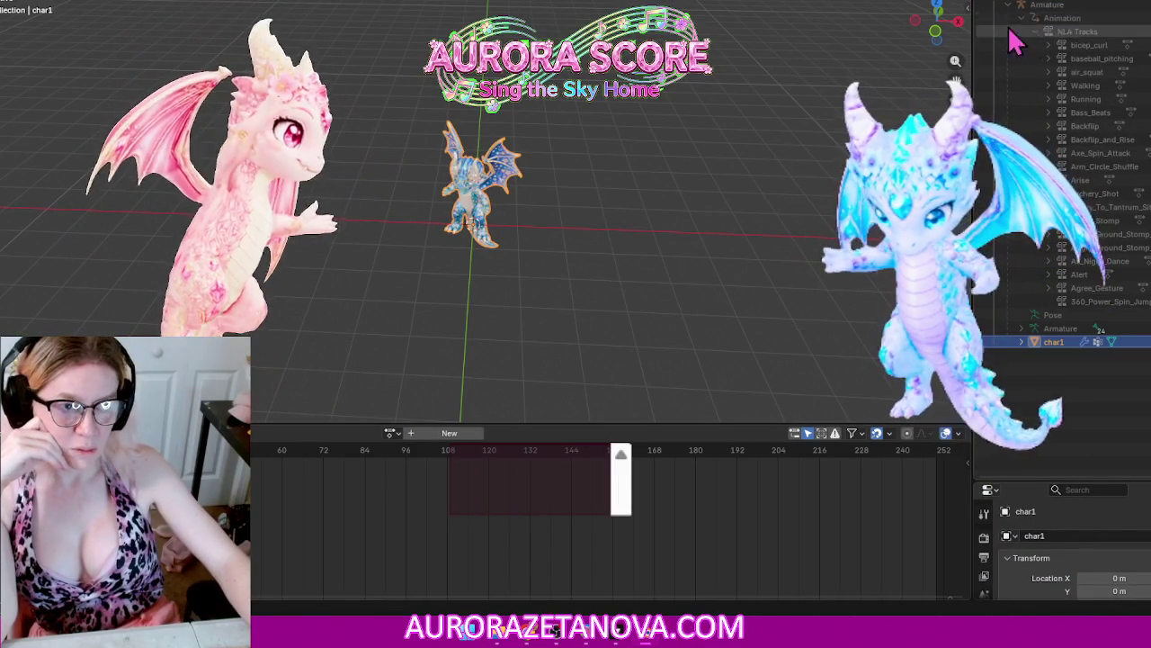
{"action": "left_click", "coordinate": [1108, 13]}
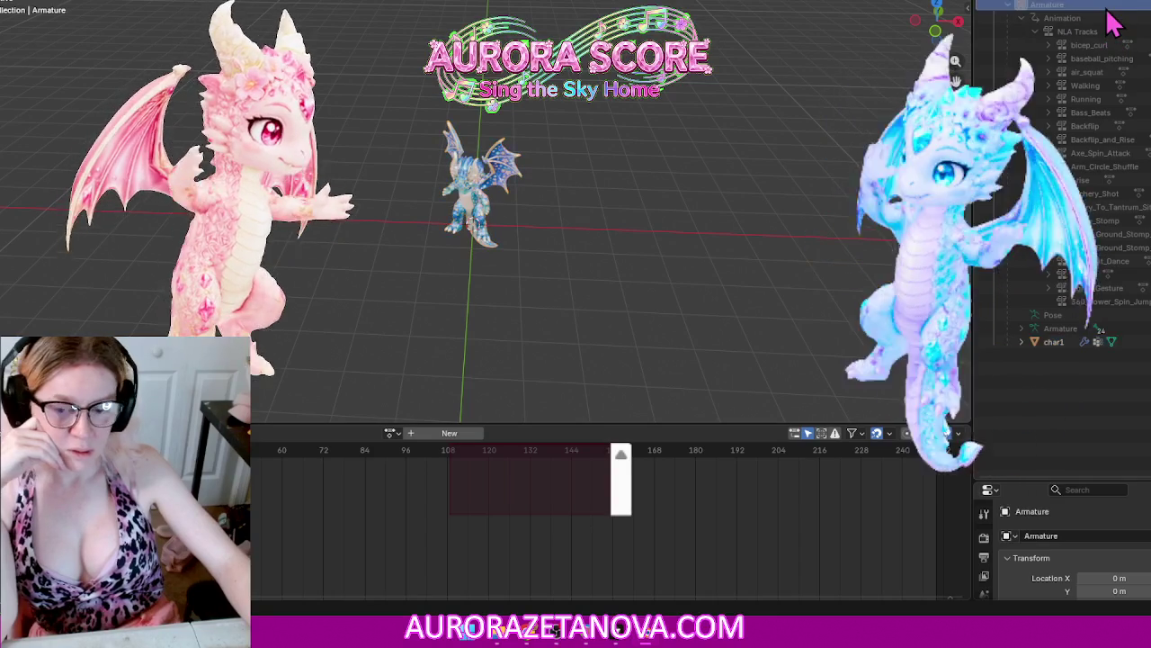
{"action": "left_click", "coordinate": [391, 433]}
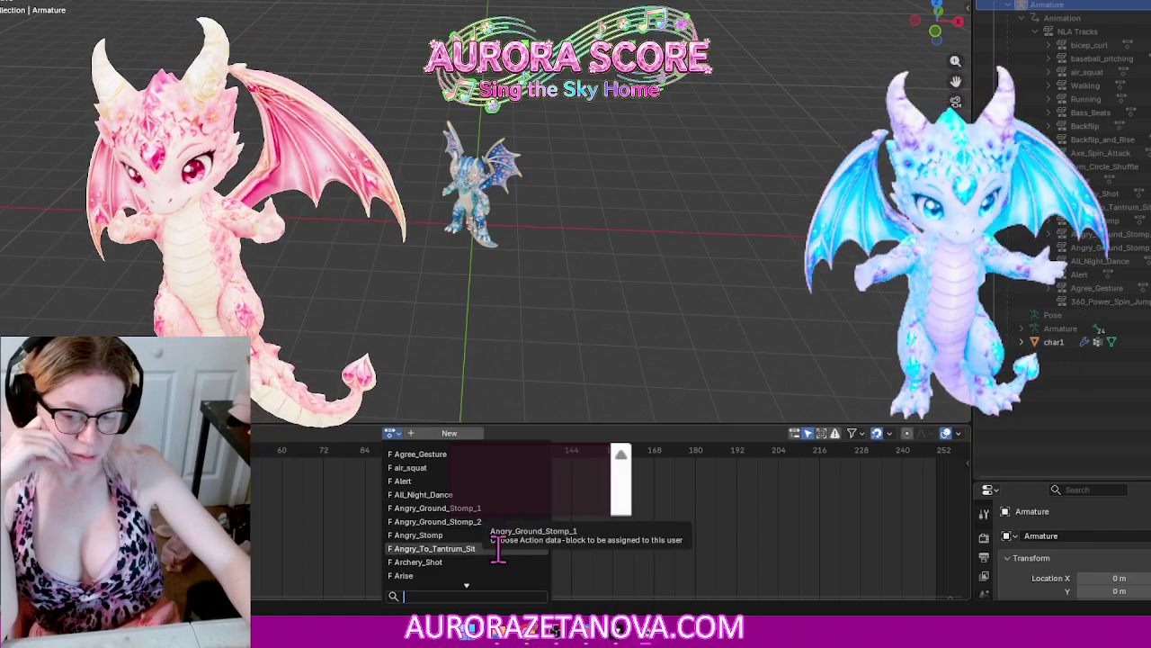
Step: Assign bicycle_crunch to the Armature and push it down into a new NLA track
{"action": "scroll", "coordinate": [500, 540], "scroll_direction": "down", "scroll_amount": 3}
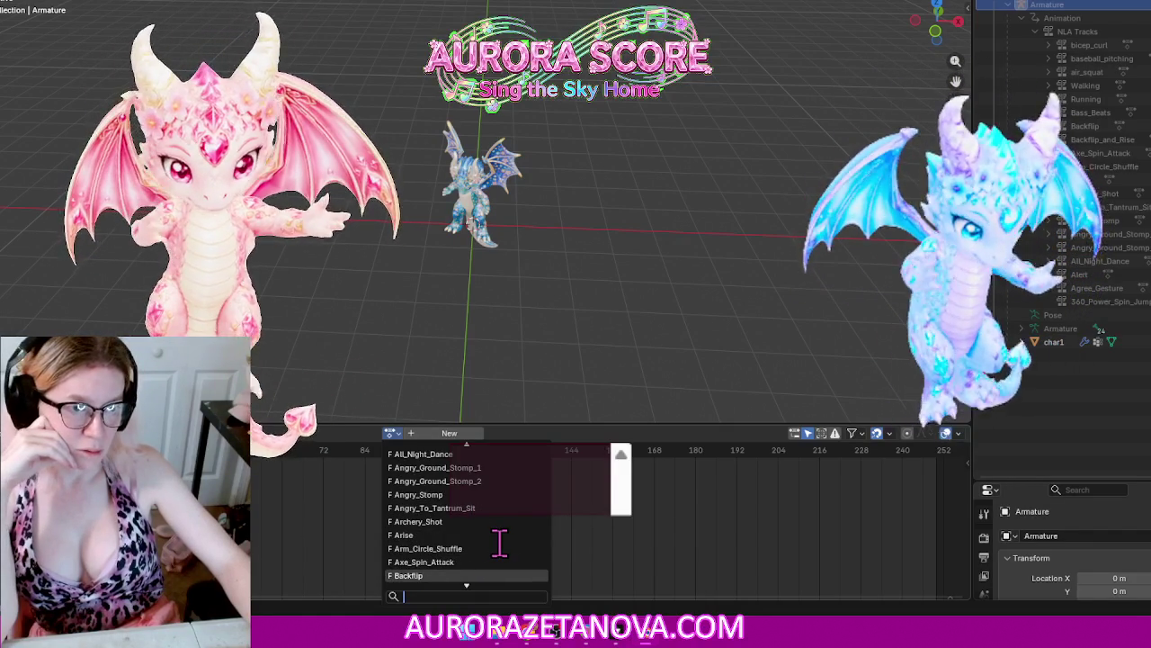
{"action": "scroll", "coordinate": [500, 541], "scroll_direction": "down", "scroll_amount": 4}
{"action": "scroll", "coordinate": [500, 541], "scroll_direction": "down", "scroll_amount": 2}
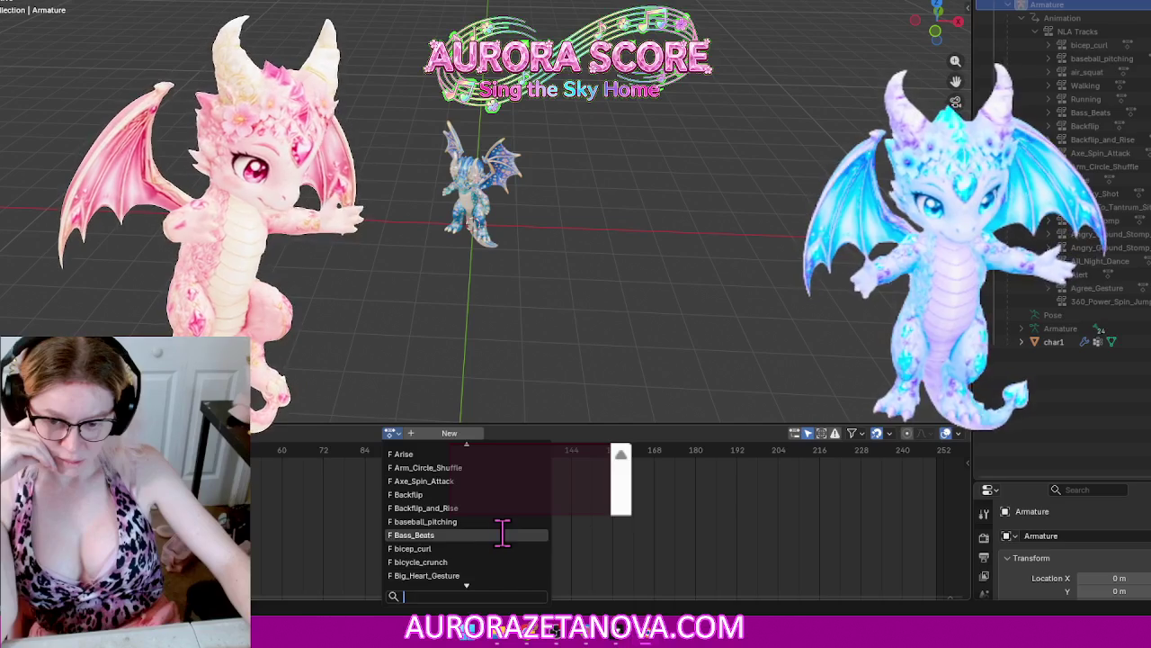
{"action": "left_click", "coordinate": [493, 561]}
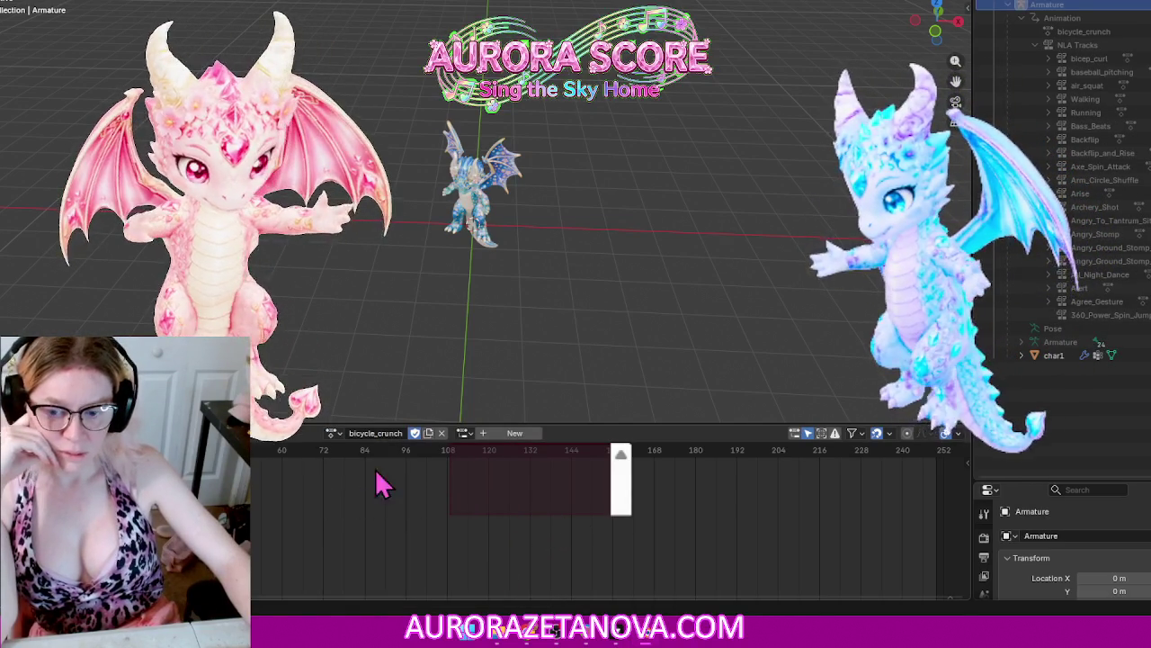
{"action": "left_click", "coordinate": [239, 432]}
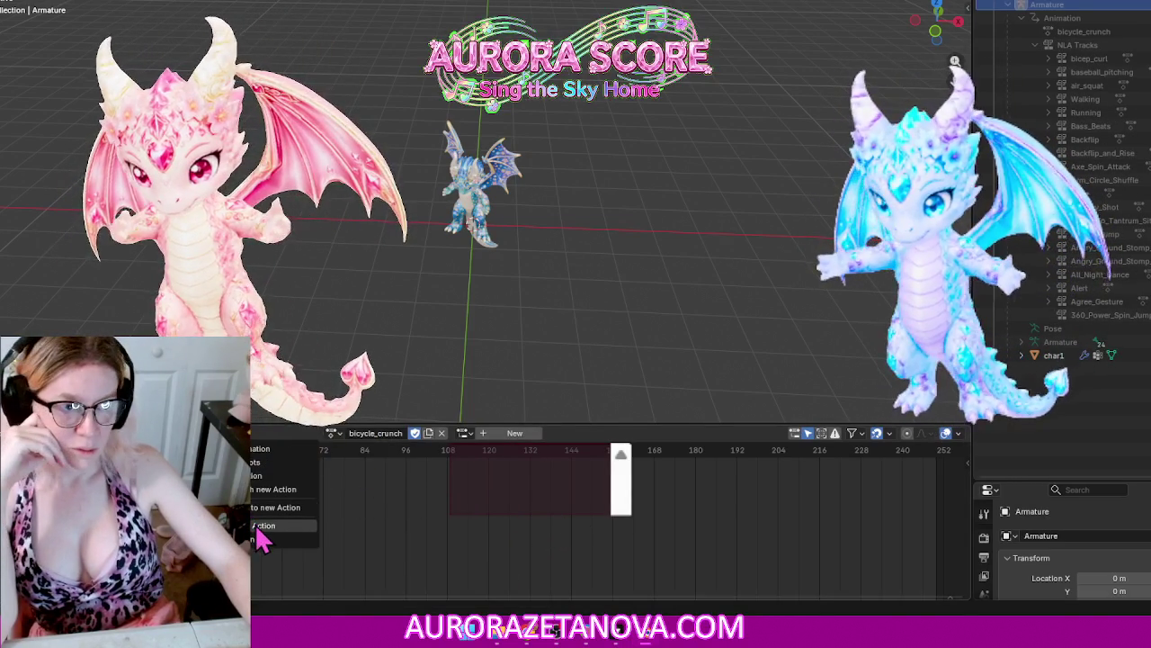
{"action": "left_click", "coordinate": [257, 526]}
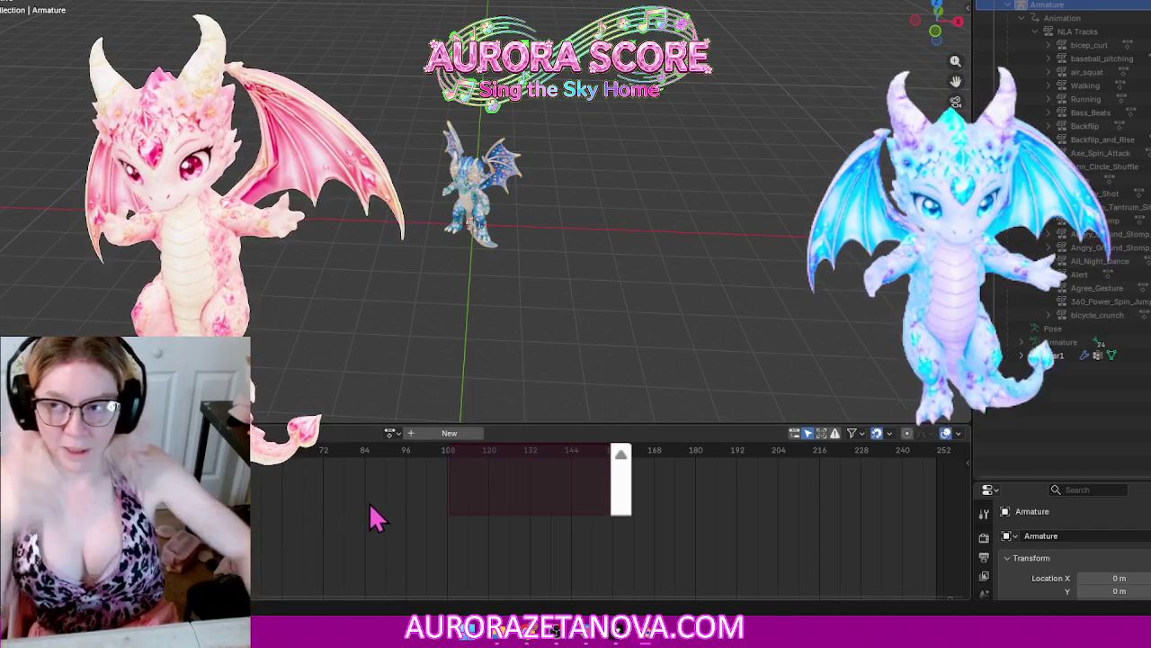
{"action": "left_click", "coordinate": [9, 2]}
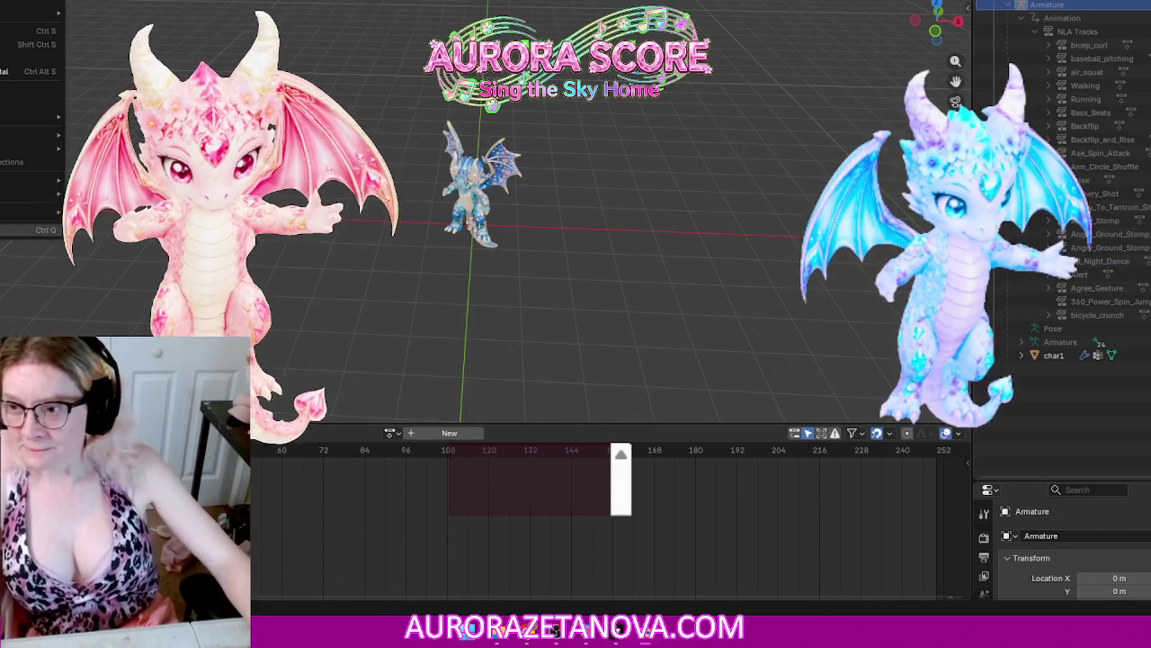
{"action": "key", "text": "Escape"}
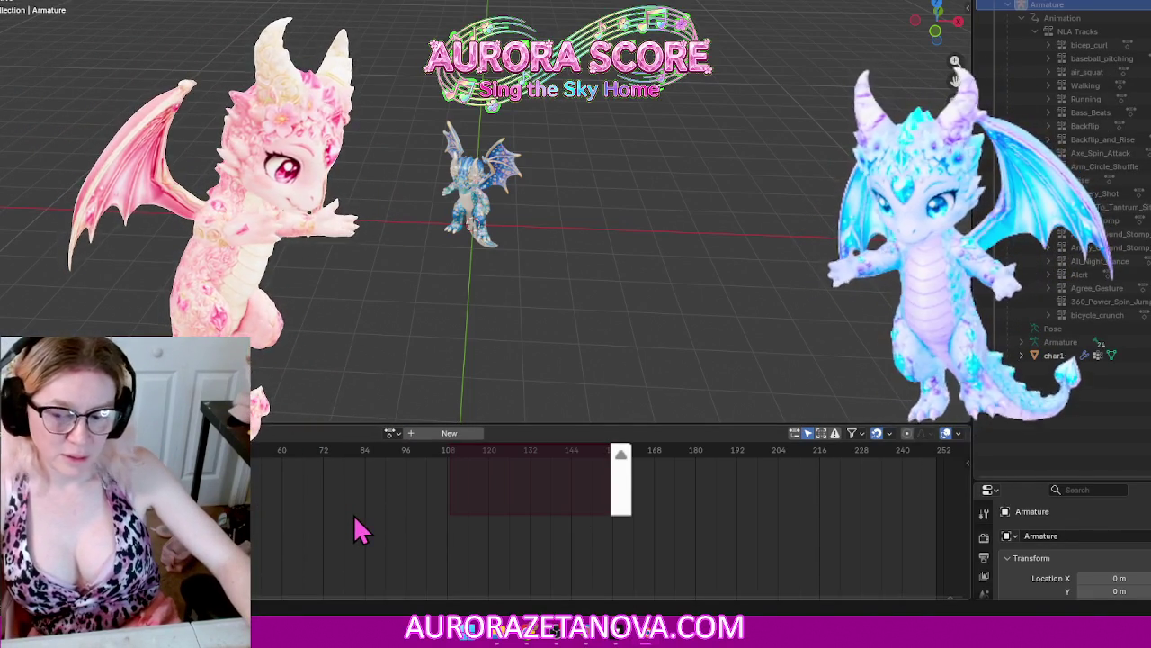
Step: Assign Big_Heart_Gesture to the armature and push it down onto a new NLA track
{"action": "left_click", "coordinate": [390, 432]}
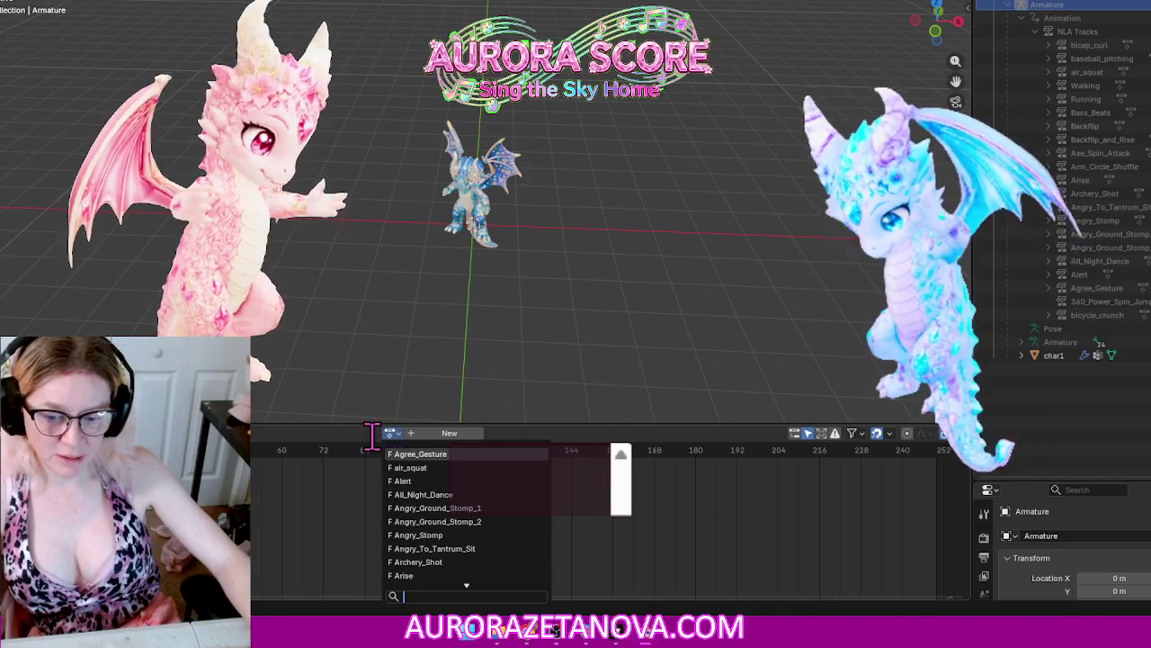
{"action": "scroll", "coordinate": [462, 493], "scroll_direction": "down", "scroll_amount": 4}
{"action": "scroll", "coordinate": [472, 508], "scroll_direction": "down", "scroll_amount": 2}
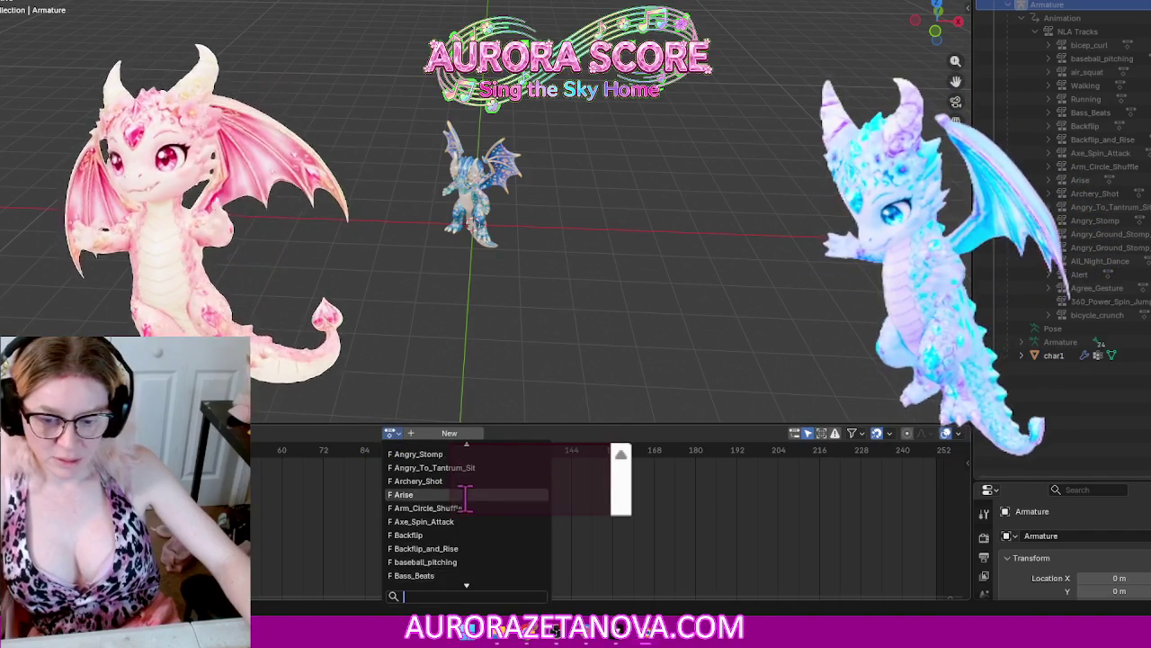
{"action": "scroll", "coordinate": [479, 526], "scroll_direction": "down", "scroll_amount": 2}
{"action": "scroll", "coordinate": [483, 533], "scroll_direction": "down", "scroll_amount": 2}
{"action": "scroll", "coordinate": [477, 544], "scroll_direction": "down", "scroll_amount": 1}
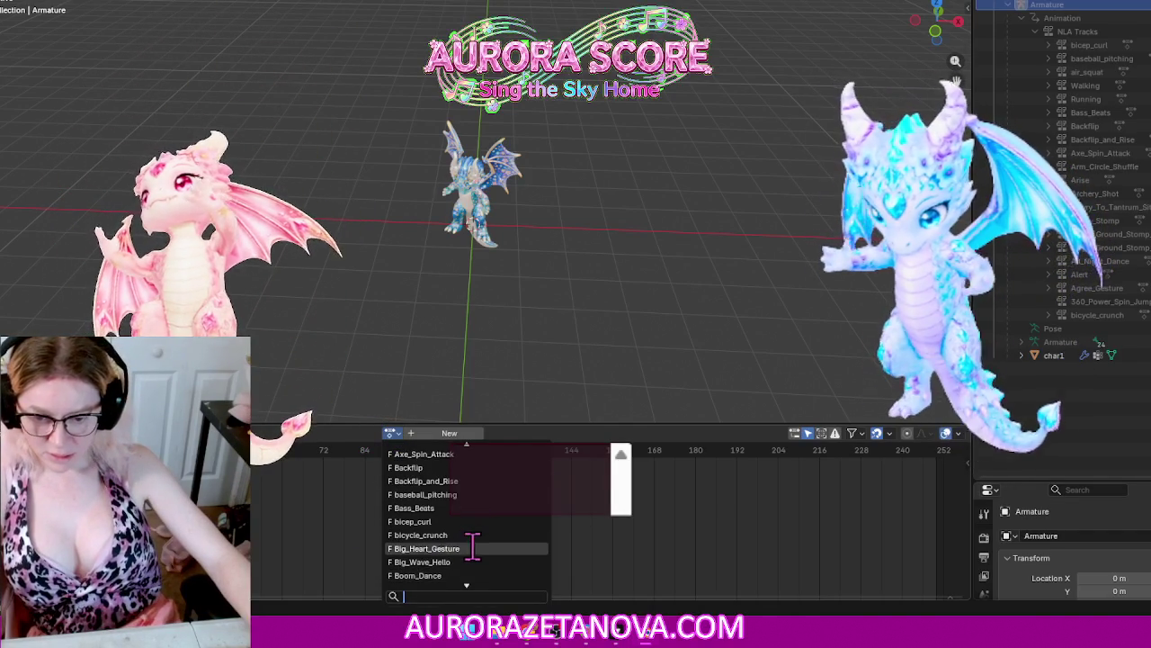
{"action": "left_click", "coordinate": [443, 548]}
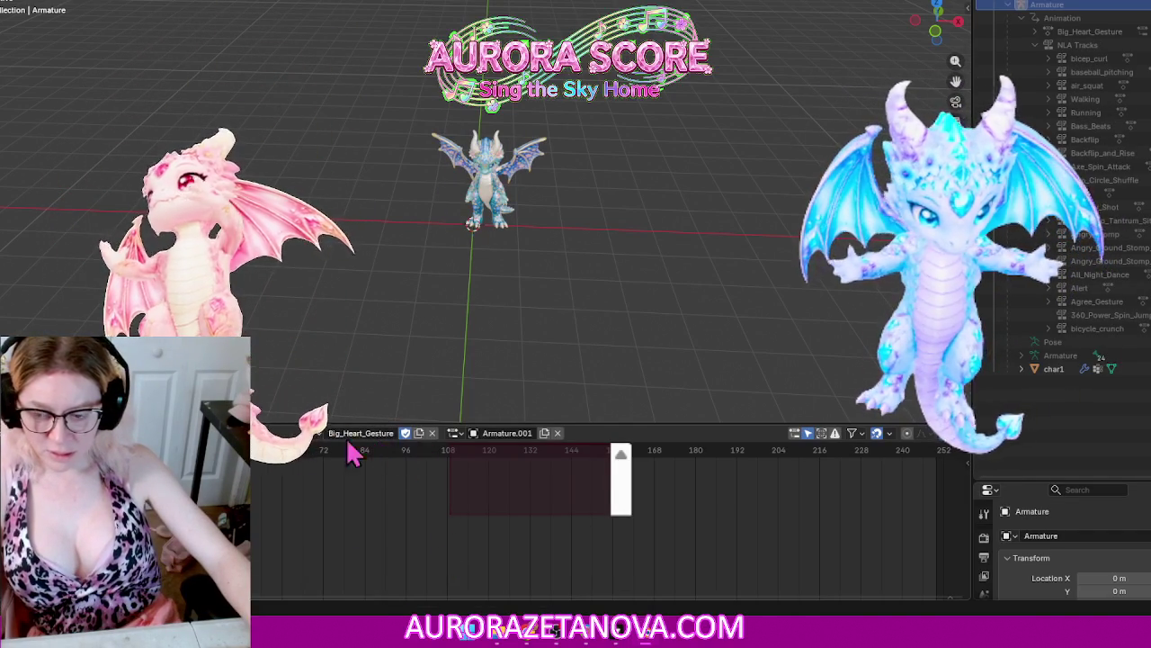
{"action": "left_click", "coordinate": [279, 433]}
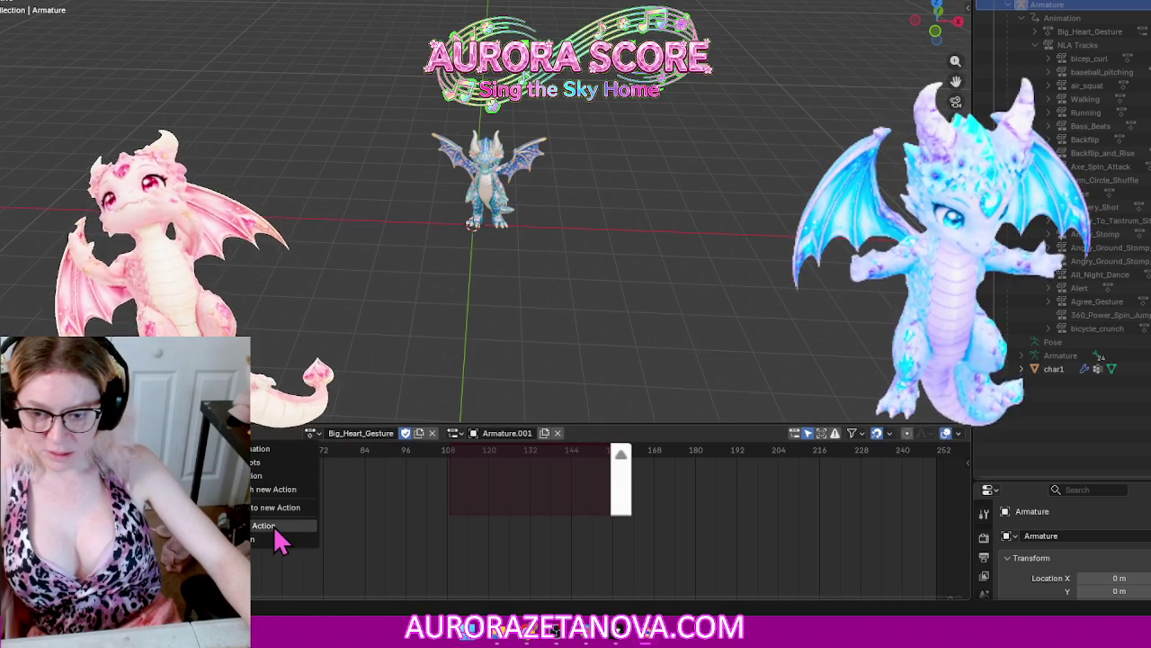
{"action": "left_click", "coordinate": [275, 526]}
Step: Reassign Big_Heart_Gesture and push it down onto a second NLA track
{"action": "left_click", "coordinate": [393, 435]}
{"action": "scroll", "coordinate": [450, 521], "scroll_direction": "down", "scroll_amount": 3}
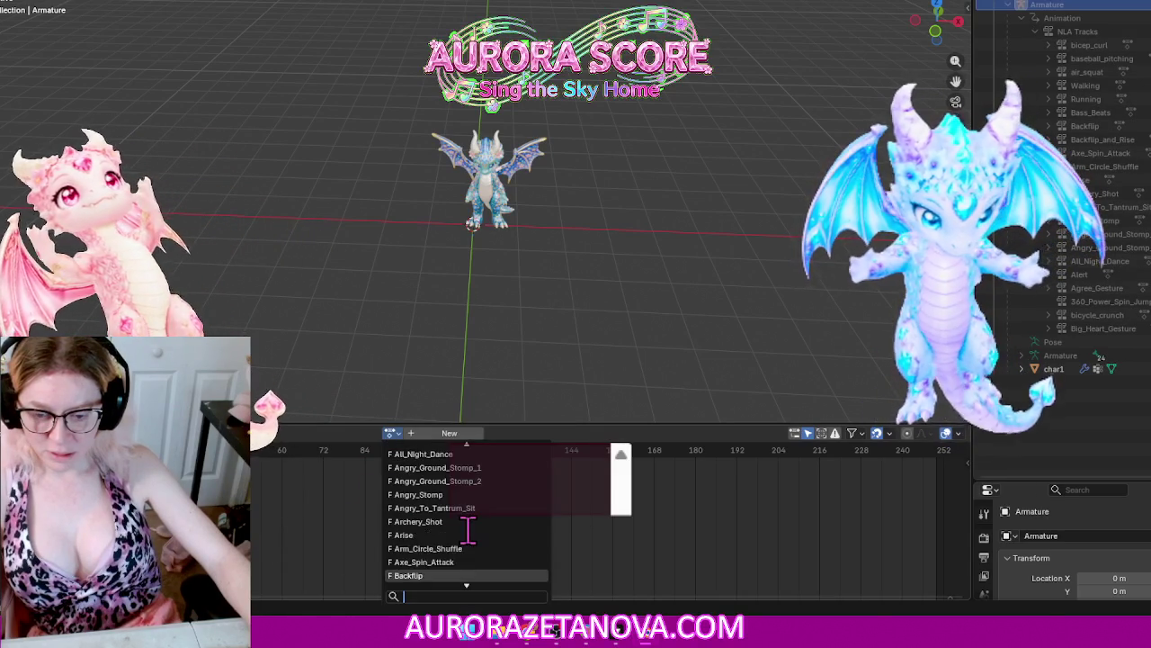
{"action": "scroll", "coordinate": [463, 527], "scroll_direction": "down", "scroll_amount": 6}
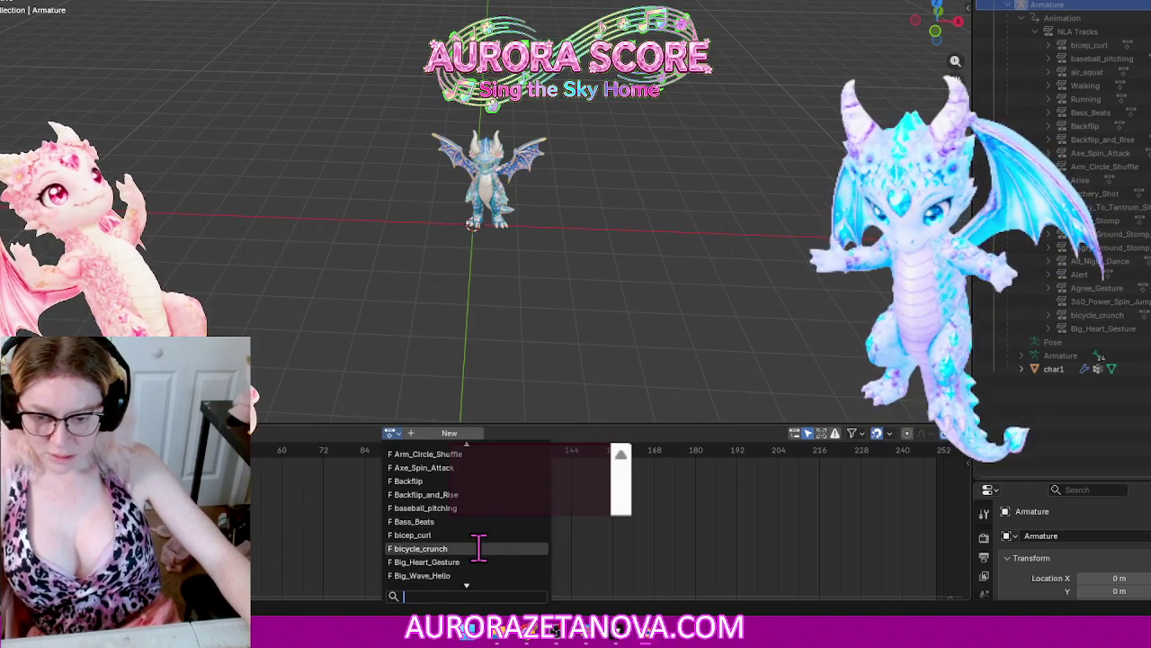
{"action": "left_click", "coordinate": [475, 561]}
{"action": "left_click", "coordinate": [236, 432]}
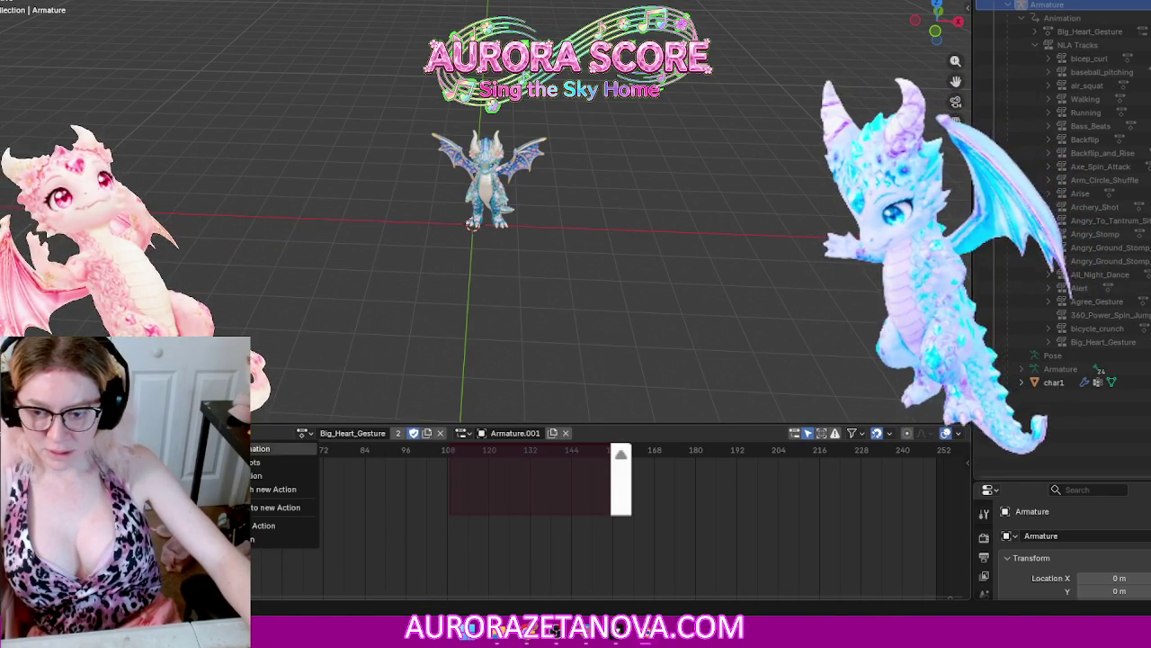
{"action": "left_click", "coordinate": [268, 529]}
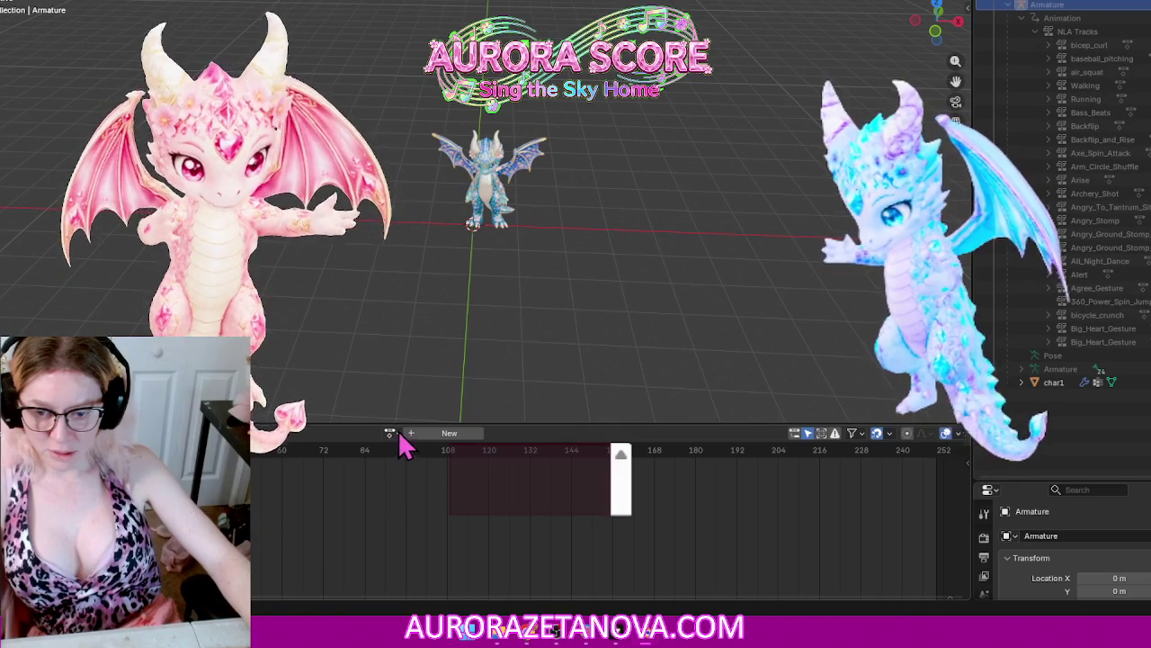
Step: Assign Big_Wave_Hello to the armature and push it down onto an NLA track
{"action": "left_click", "coordinate": [396, 435]}
{"action": "scroll", "coordinate": [467, 546], "scroll_direction": "down", "scroll_amount": 3}
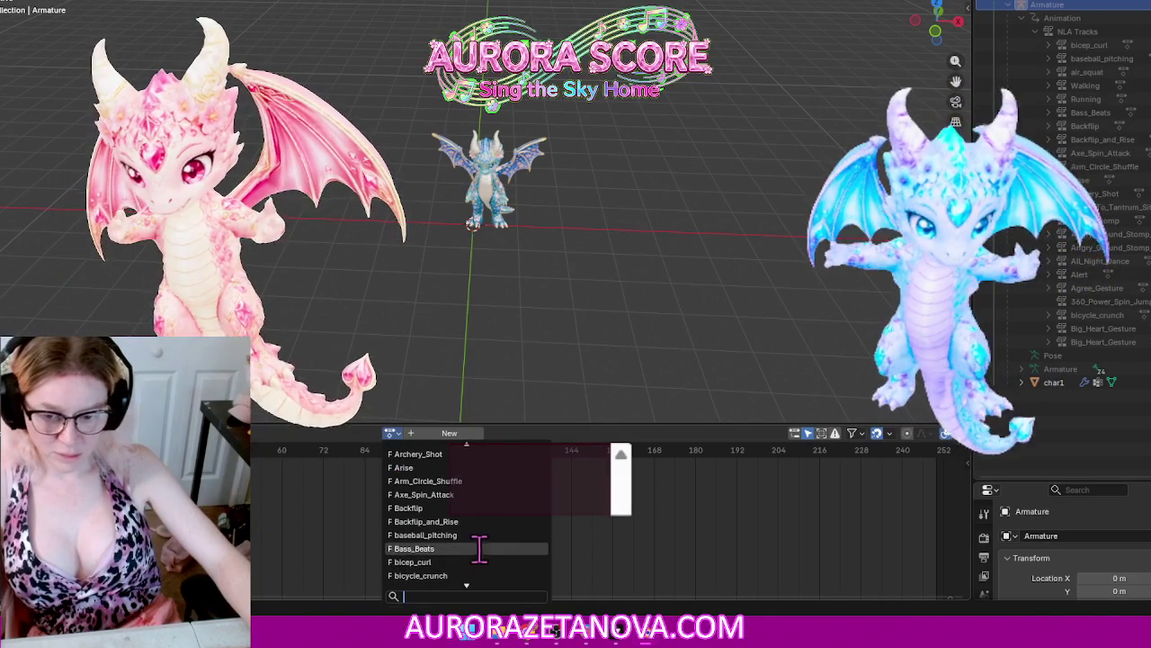
{"action": "scroll", "coordinate": [494, 546], "scroll_direction": "down", "scroll_amount": 1}
{"action": "scroll", "coordinate": [494, 546], "scroll_direction": "down", "scroll_amount": 1}
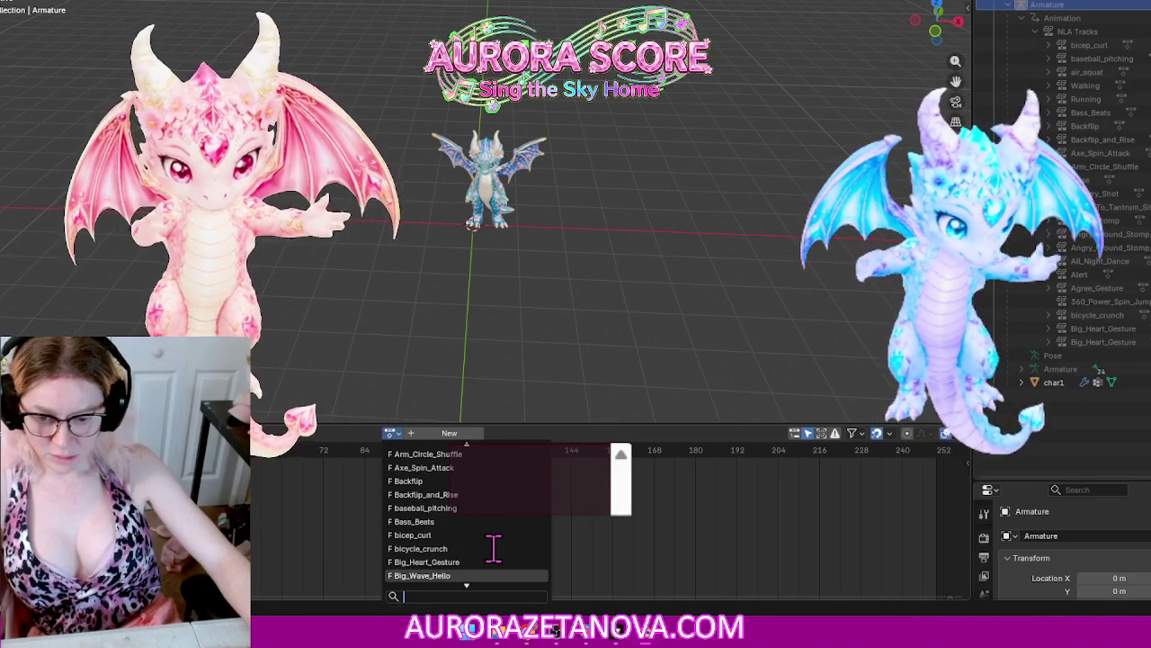
{"action": "scroll", "coordinate": [494, 546], "scroll_direction": "down", "scroll_amount": 2}
{"action": "left_click", "coordinate": [441, 548]}
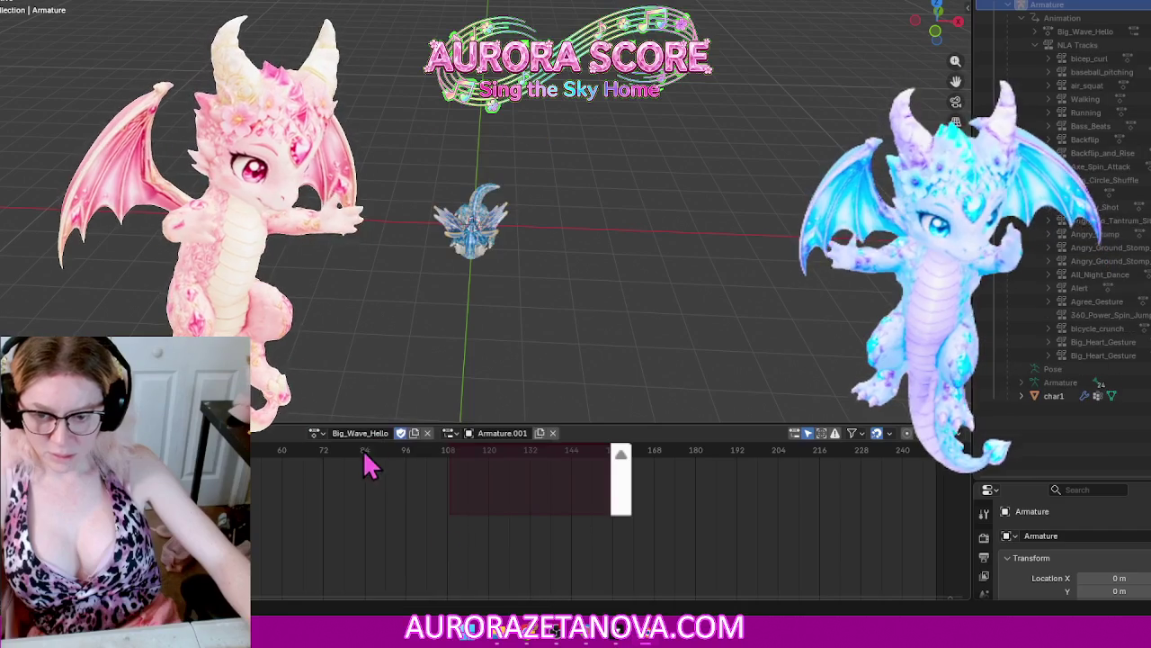
{"action": "left_click", "coordinate": [239, 433]}
{"action": "left_click", "coordinate": [260, 526]}
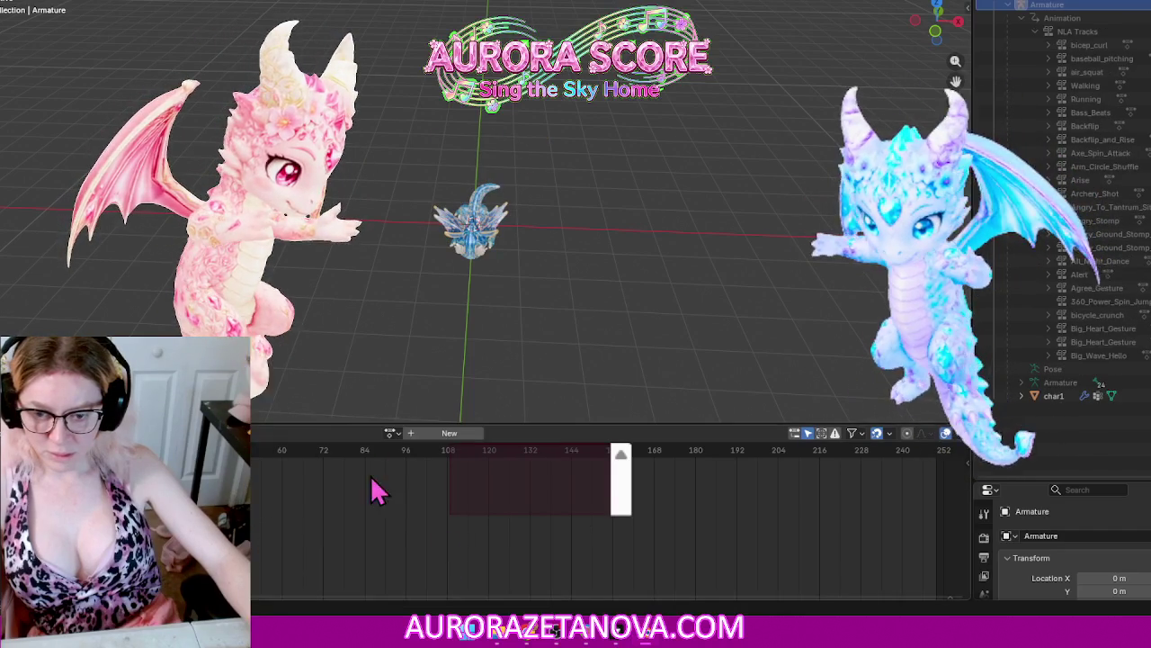
Step: Assign Boom_Dance to the armature and push it down onto an NLA track
{"action": "left_click", "coordinate": [390, 433]}
{"action": "scroll", "coordinate": [480, 535], "scroll_direction": "down", "scroll_amount": 8}
{"action": "scroll", "coordinate": [480, 535], "scroll_direction": "down", "scroll_amount": 2}
{"action": "scroll", "coordinate": [479, 535], "scroll_direction": "down", "scroll_amount": 1}
{"action": "scroll", "coordinate": [477, 535], "scroll_direction": "down", "scroll_amount": 4}
{"action": "scroll", "coordinate": [470, 548], "scroll_direction": "down", "scroll_amount": 2}
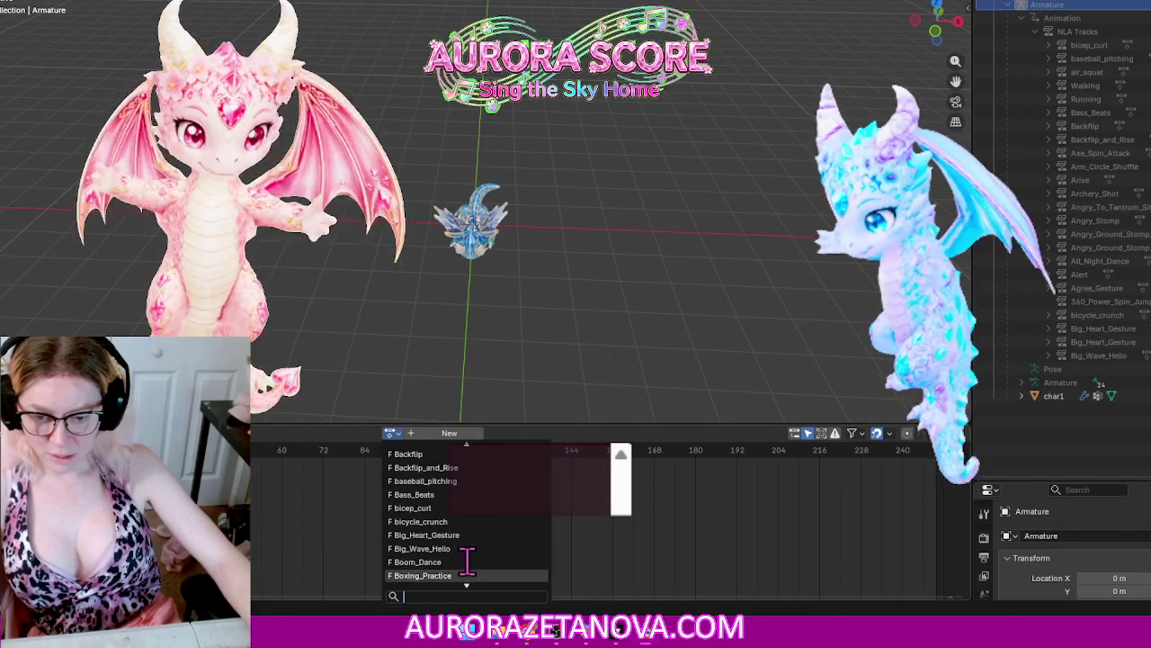
{"action": "left_click", "coordinate": [438, 561]}
{"action": "left_click", "coordinate": [279, 433]}
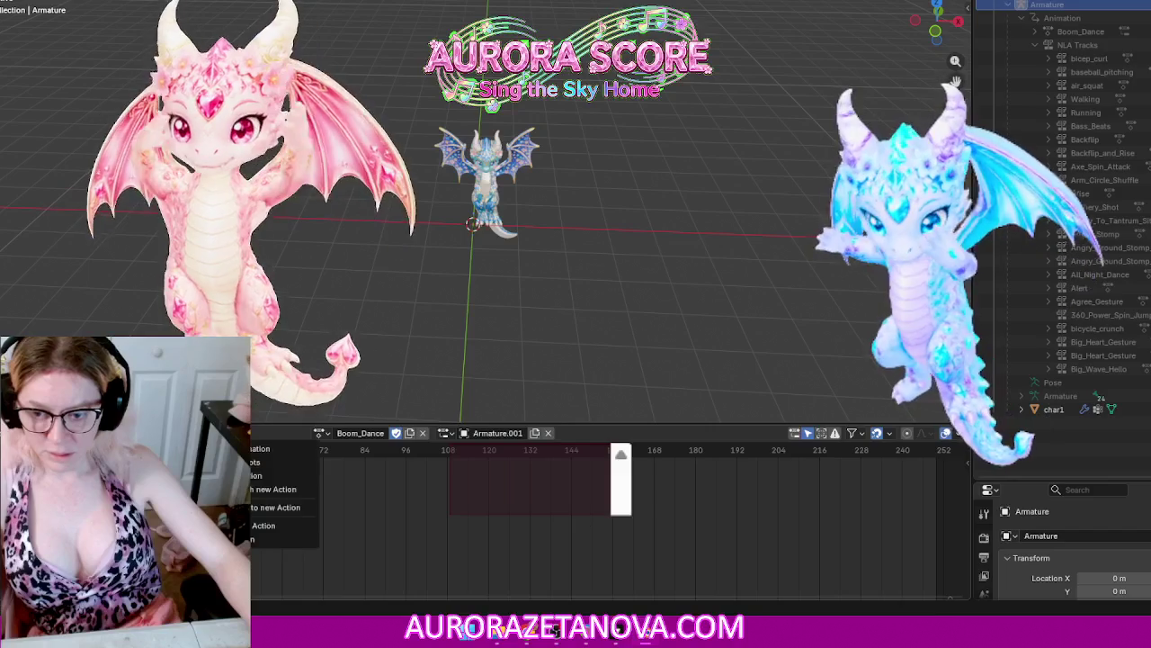
{"action": "left_click", "coordinate": [255, 527]}
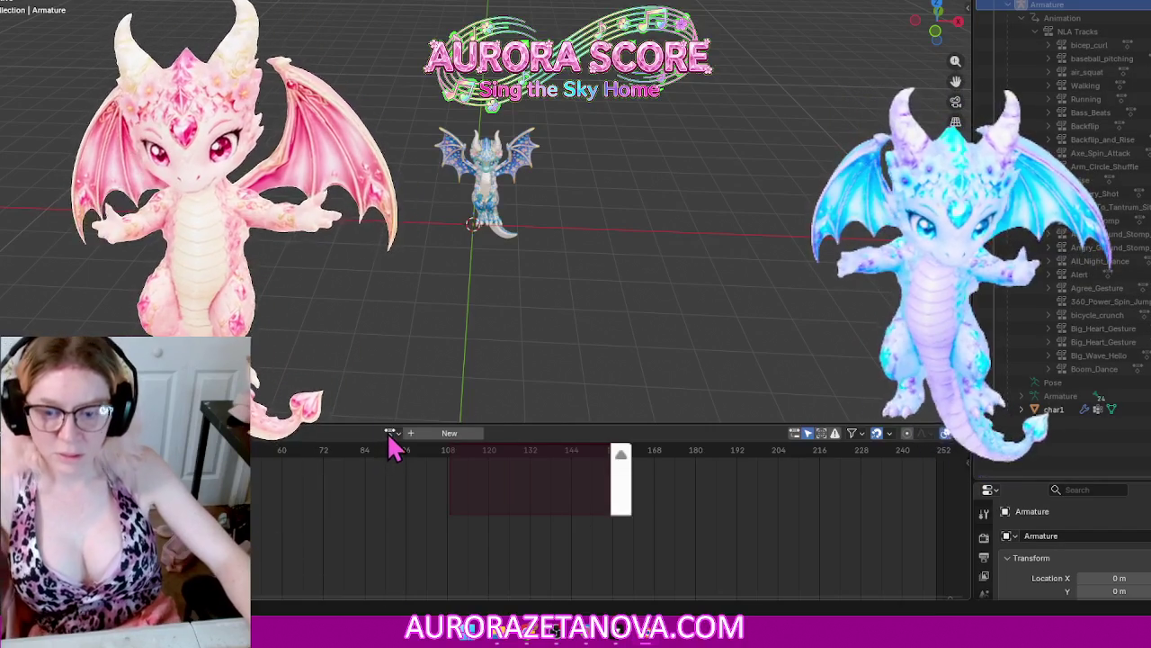
Step: Reassign Boom_Dance and push it down onto a second NLA track
{"action": "left_click", "coordinate": [390, 432]}
{"action": "scroll", "coordinate": [440, 562], "scroll_direction": "down", "scroll_amount": 4}
{"action": "scroll", "coordinate": [468, 549], "scroll_direction": "down", "scroll_amount": 4}
{"action": "scroll", "coordinate": [474, 551], "scroll_direction": "down", "scroll_amount": 1}
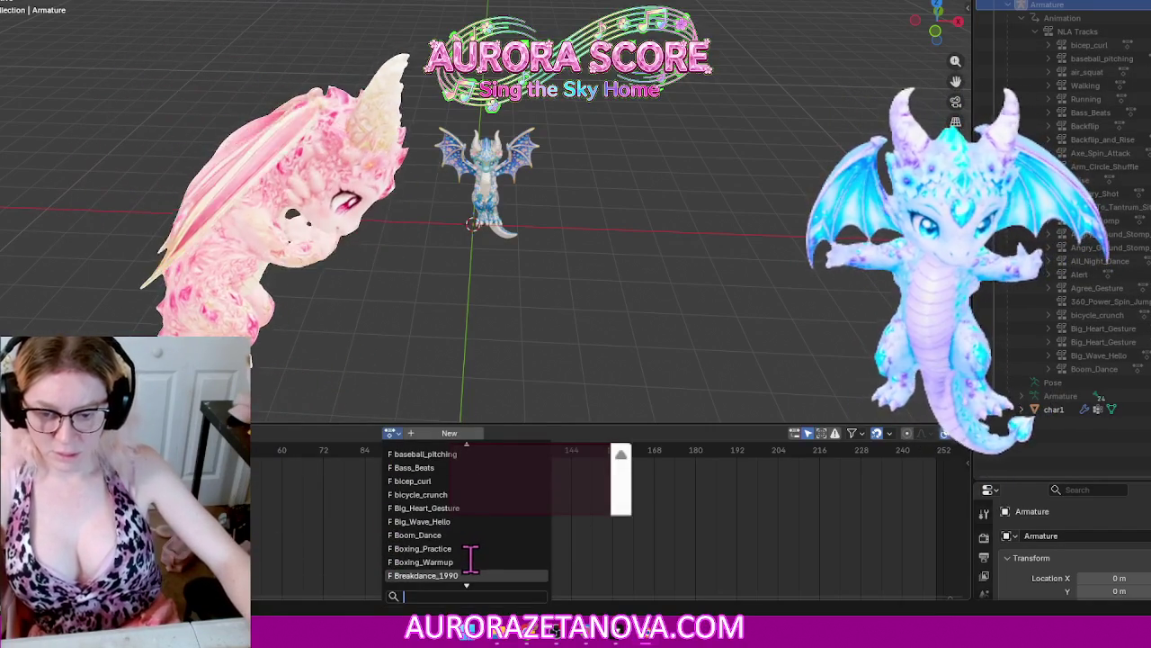
{"action": "left_click", "coordinate": [447, 535]}
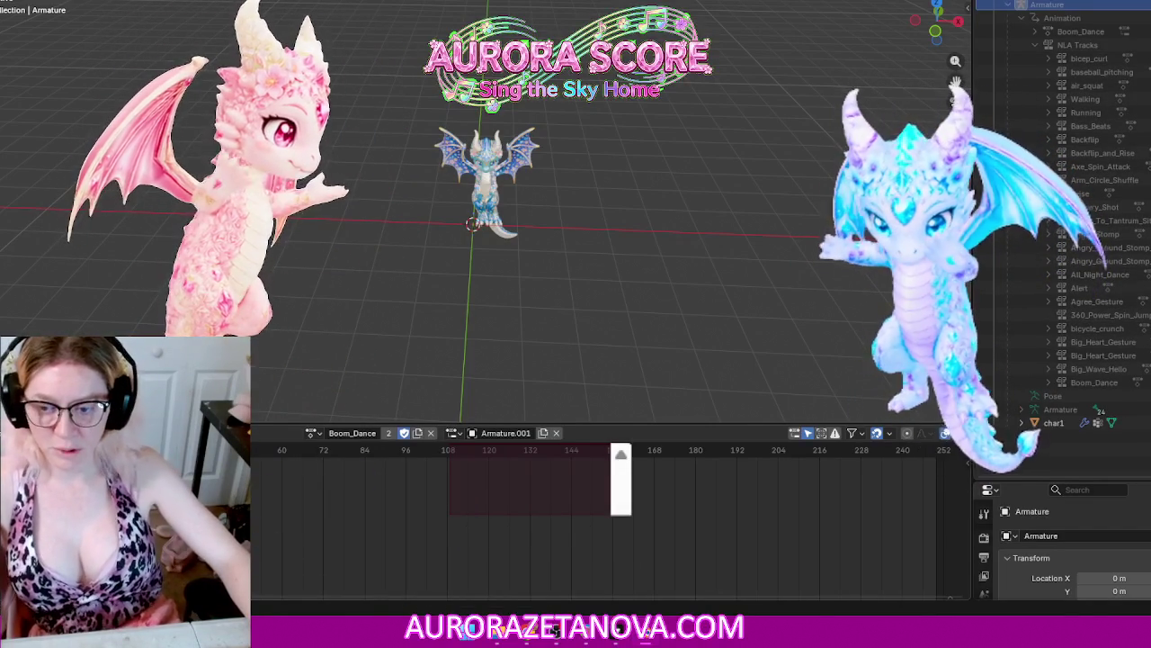
{"action": "left_click", "coordinate": [216, 433]}
{"action": "left_click", "coordinate": [279, 525]}
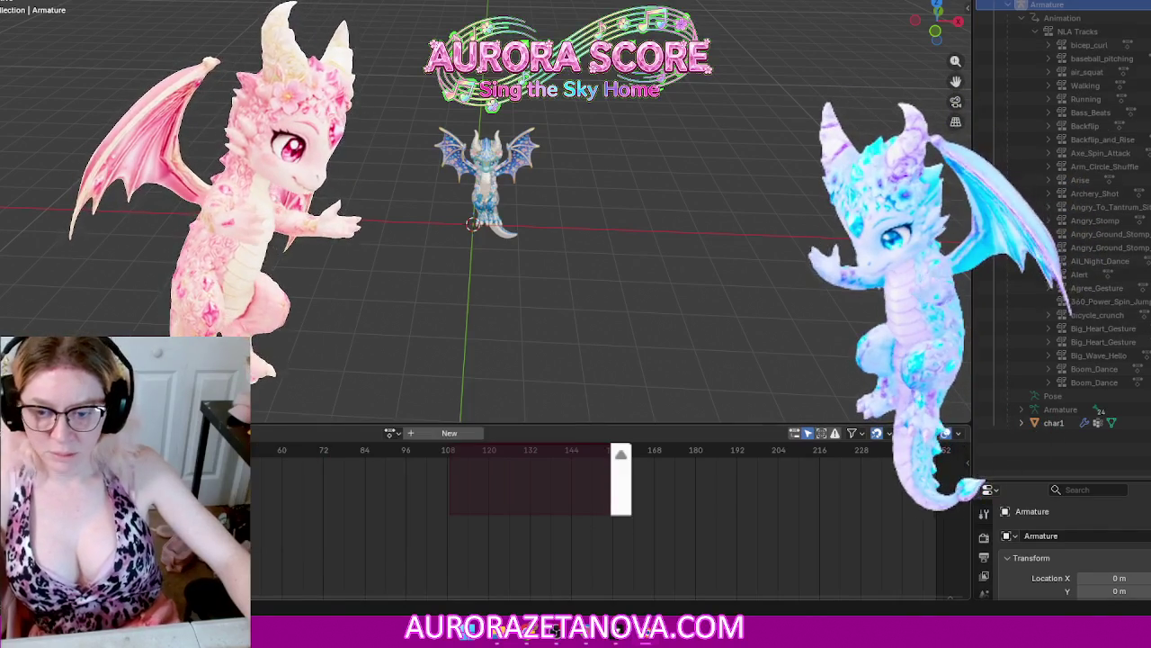
Step: Make Boxing_Practice the armature's active action
{"action": "left_click", "coordinate": [390, 432]}
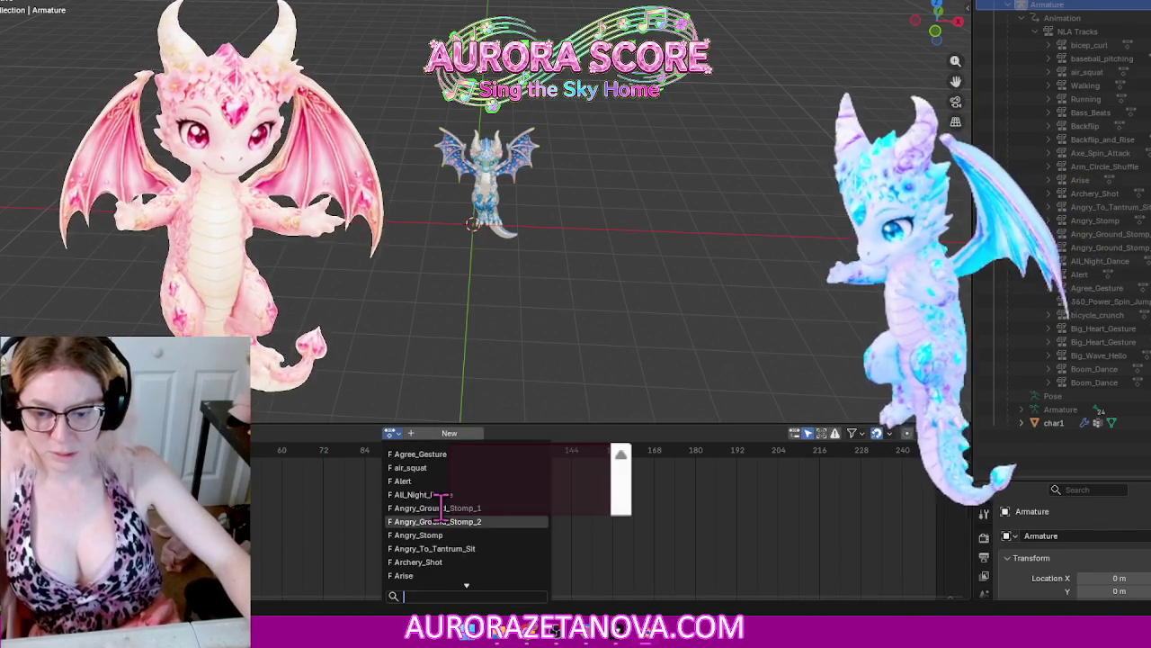
{"action": "scroll", "coordinate": [450, 539], "scroll_direction": "down", "scroll_amount": 2}
{"action": "scroll", "coordinate": [449, 562], "scroll_direction": "down", "scroll_amount": 5}
{"action": "scroll", "coordinate": [450, 562], "scroll_direction": "down", "scroll_amount": 1}
{"action": "scroll", "coordinate": [450, 557], "scroll_direction": "down", "scroll_amount": 6}
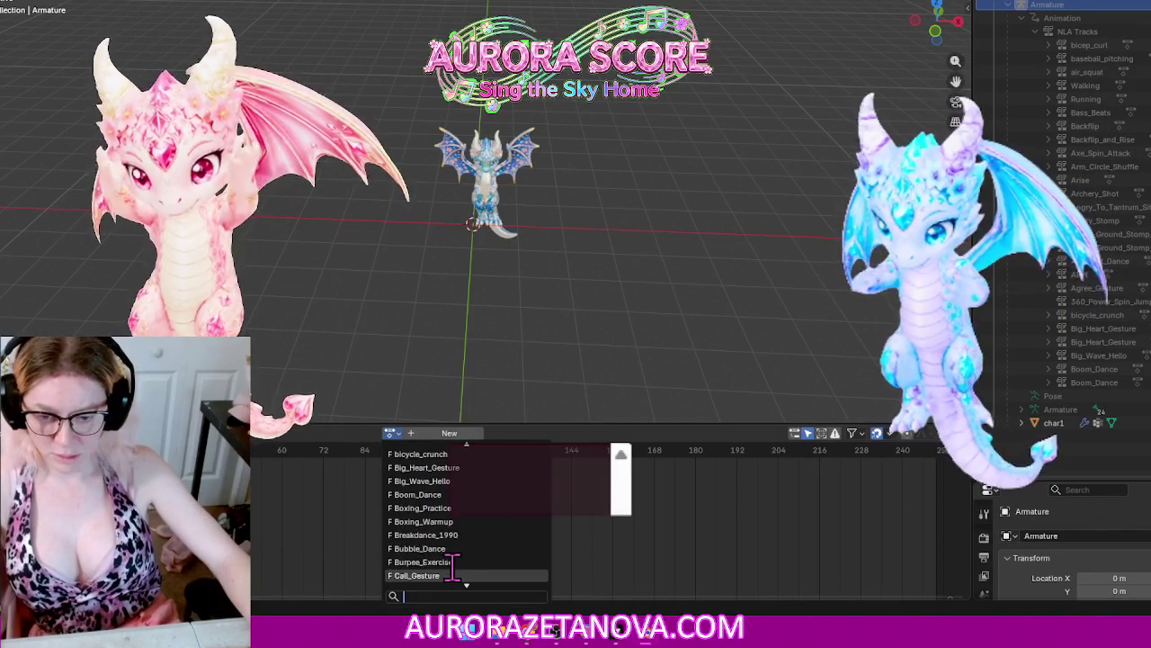
{"action": "left_click", "coordinate": [460, 508]}
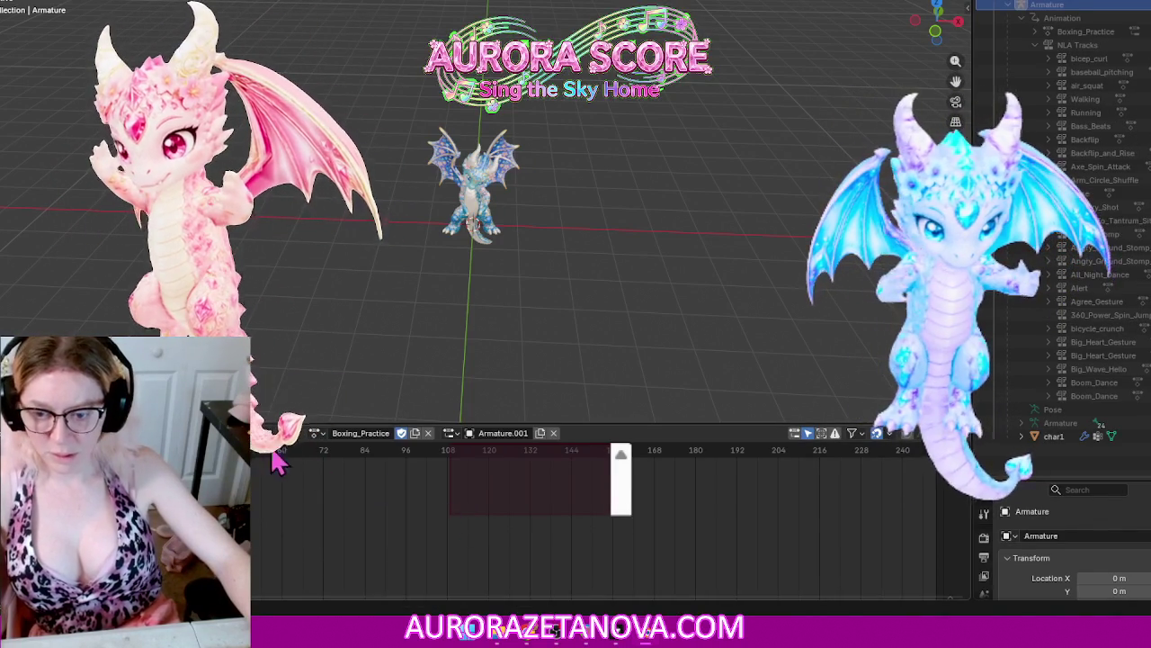
Step: Push Boxing_Practice down, then assign Boxing_Warmup and push it down too
{"action": "left_click", "coordinate": [270, 432]}
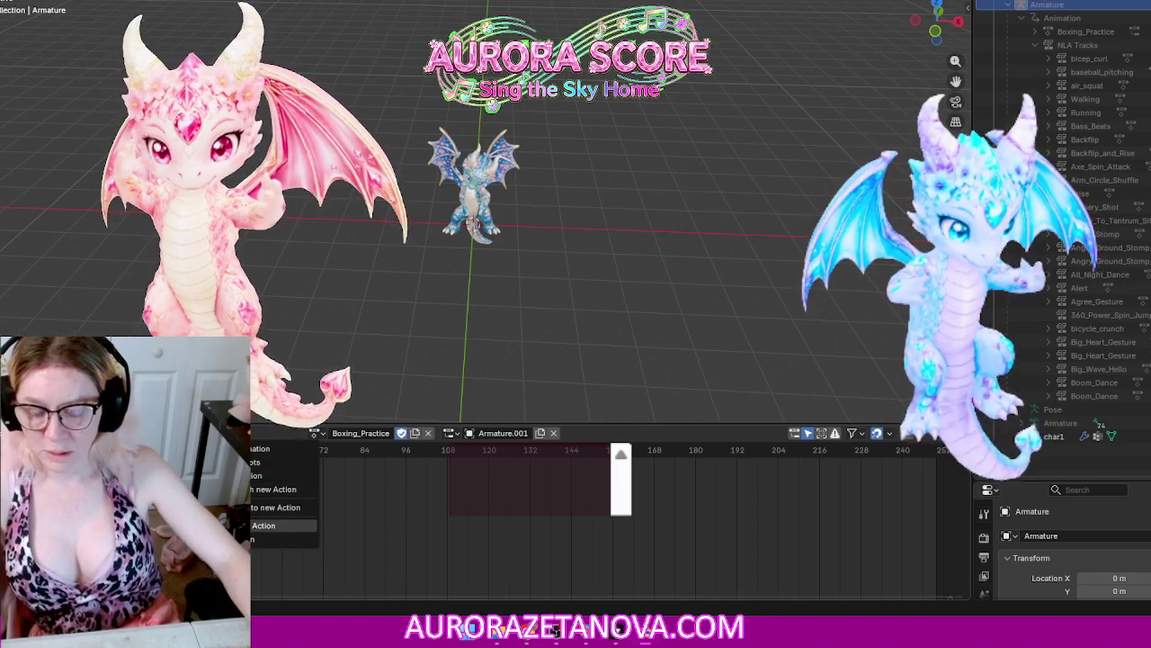
{"action": "left_click", "coordinate": [270, 525]}
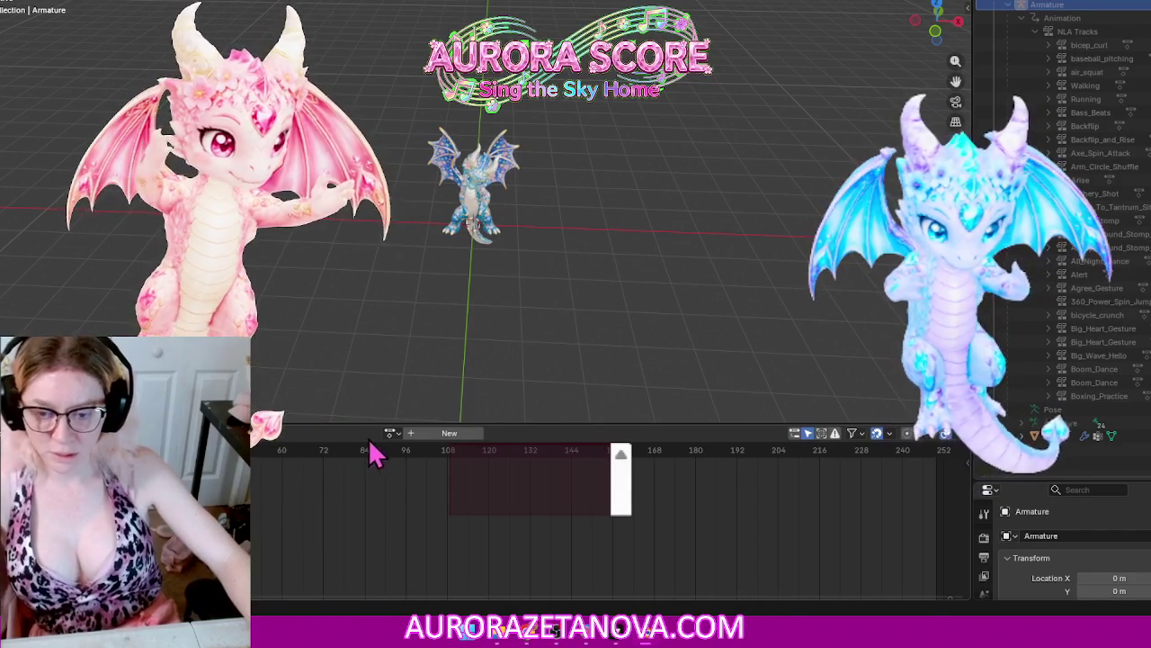
{"action": "left_click", "coordinate": [393, 433]}
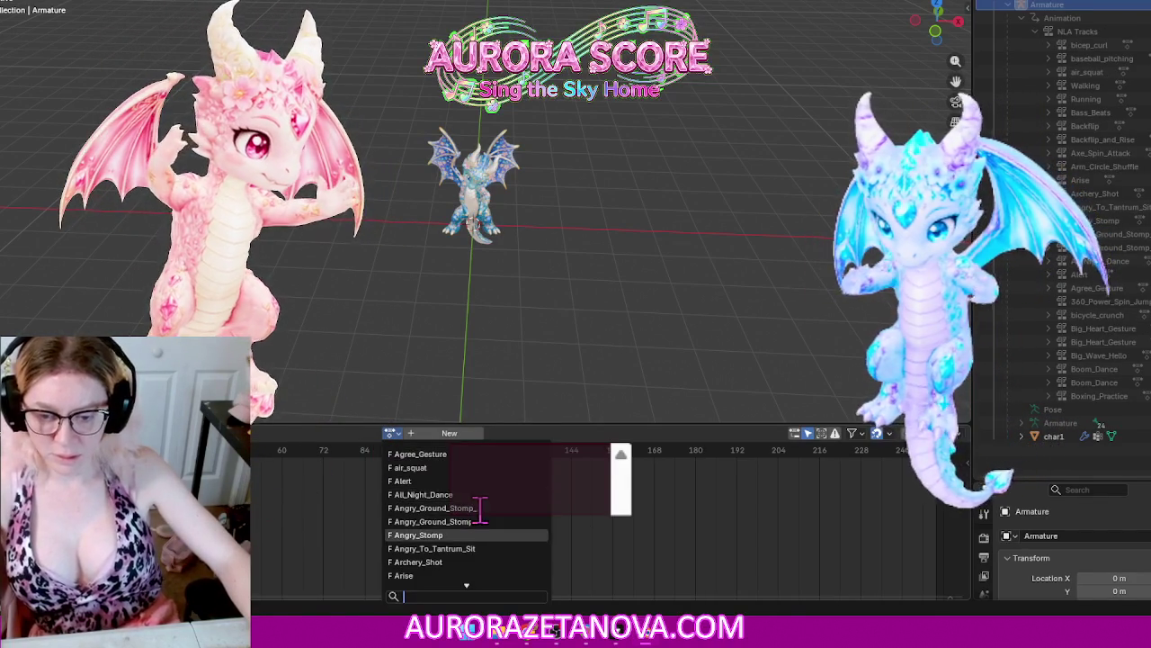
{"action": "scroll", "coordinate": [477, 511], "scroll_direction": "down", "scroll_amount": 4}
{"action": "scroll", "coordinate": [480, 514], "scroll_direction": "down", "scroll_amount": 8}
{"action": "scroll", "coordinate": [480, 514], "scroll_direction": "down", "scroll_amount": 8}
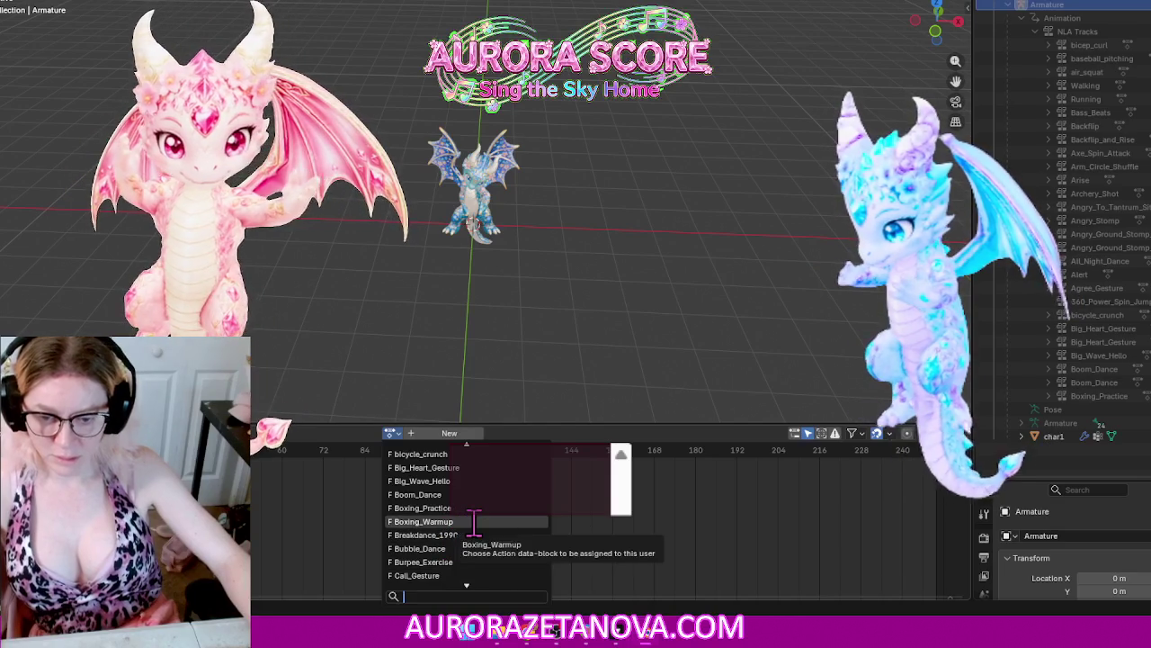
{"action": "left_click", "coordinate": [471, 522]}
{"action": "left_click", "coordinate": [270, 433]}
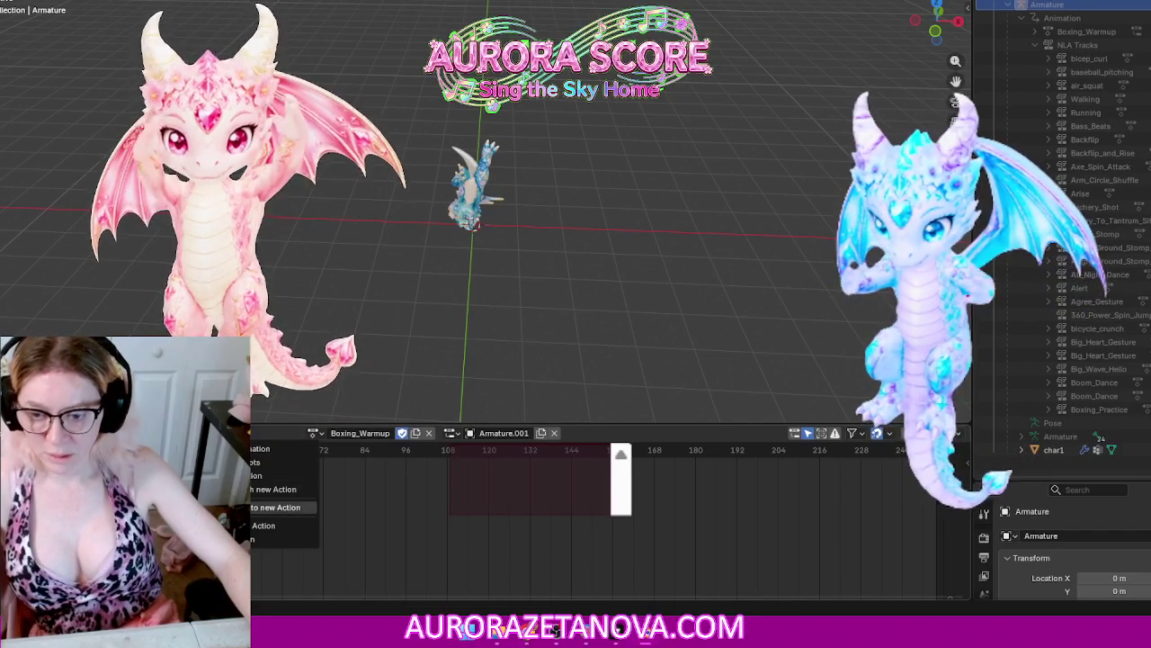
{"action": "left_click", "coordinate": [279, 525]}
Step: Assign Breakdance_1990 to the armature and push it down onto an NLA track
{"action": "left_click", "coordinate": [389, 433]}
{"action": "scroll", "coordinate": [457, 522], "scroll_direction": "down", "scroll_amount": 3}
{"action": "scroll", "coordinate": [457, 522], "scroll_direction": "down", "scroll_amount": 4}
{"action": "scroll", "coordinate": [457, 517], "scroll_direction": "down", "scroll_amount": 4}
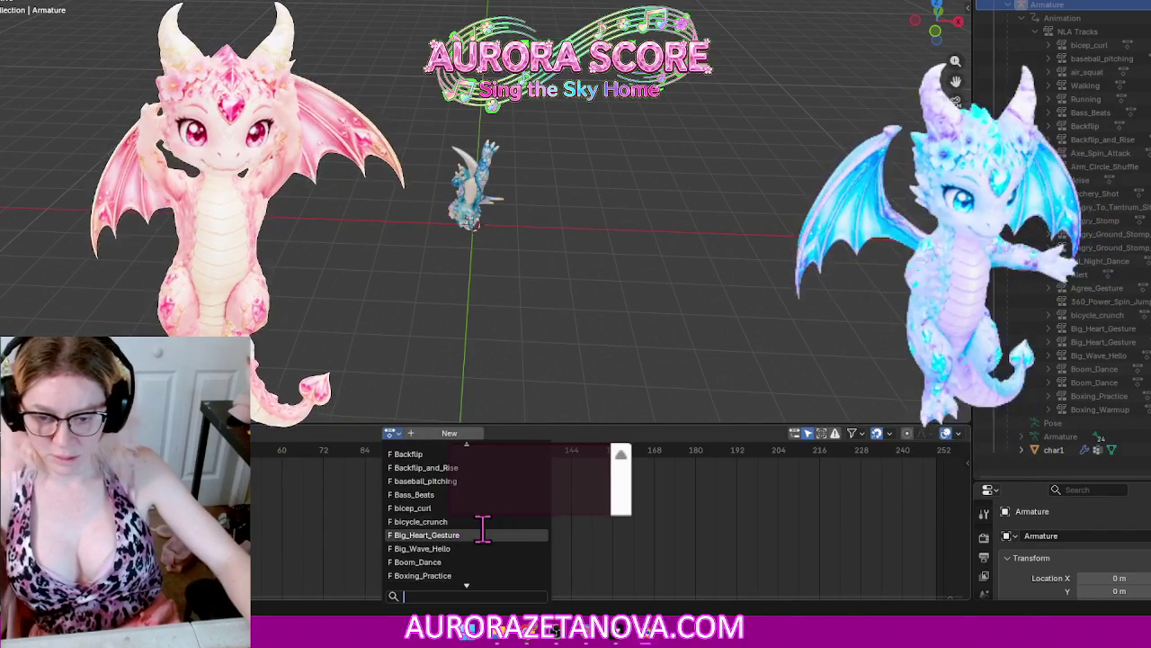
{"action": "scroll", "coordinate": [476, 565], "scroll_direction": "down", "scroll_amount": 1}
{"action": "scroll", "coordinate": [477, 571], "scroll_direction": "down", "scroll_amount": 1}
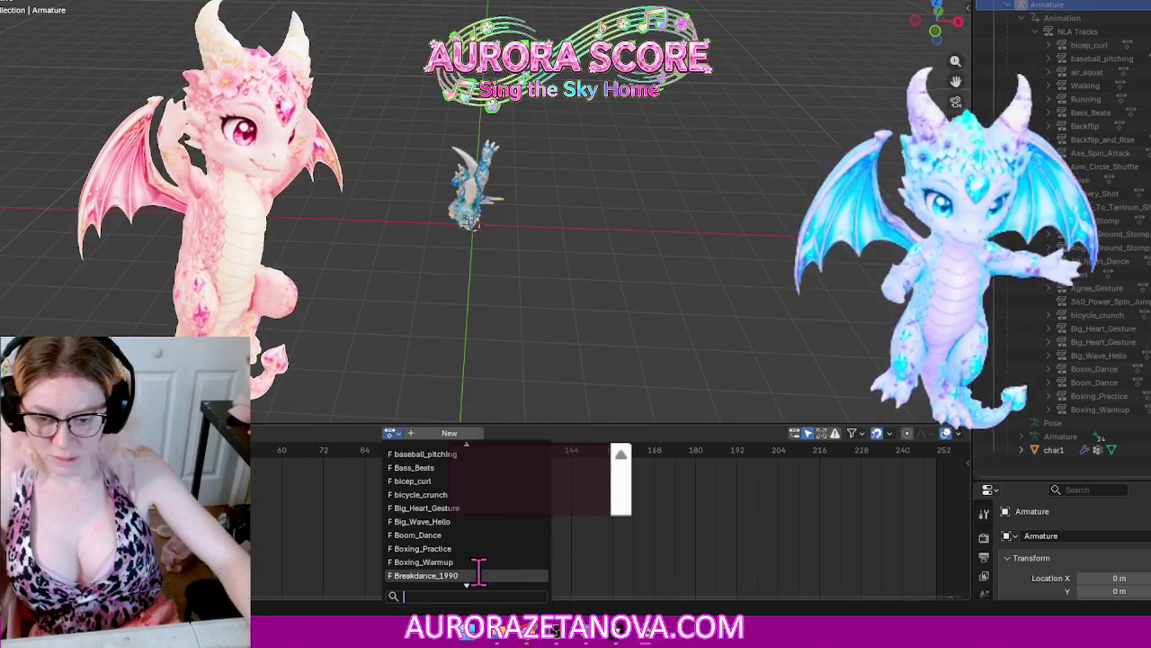
{"action": "left_click", "coordinate": [477, 571]}
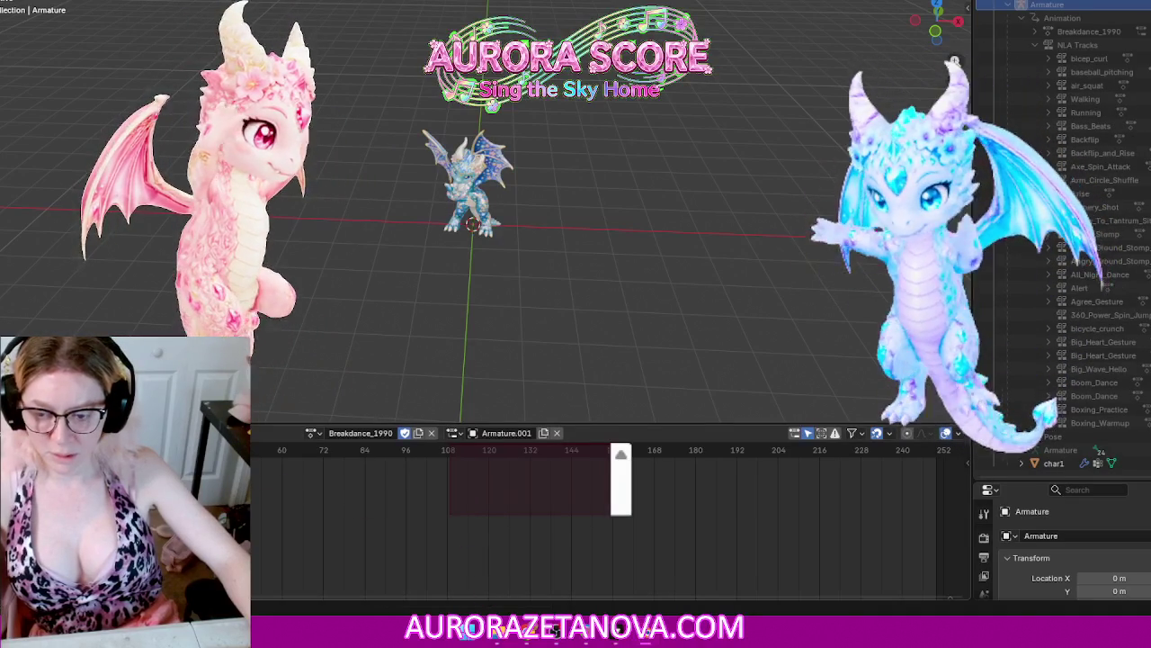
{"action": "left_click", "coordinate": [224, 433]}
{"action": "left_click", "coordinate": [265, 527]}
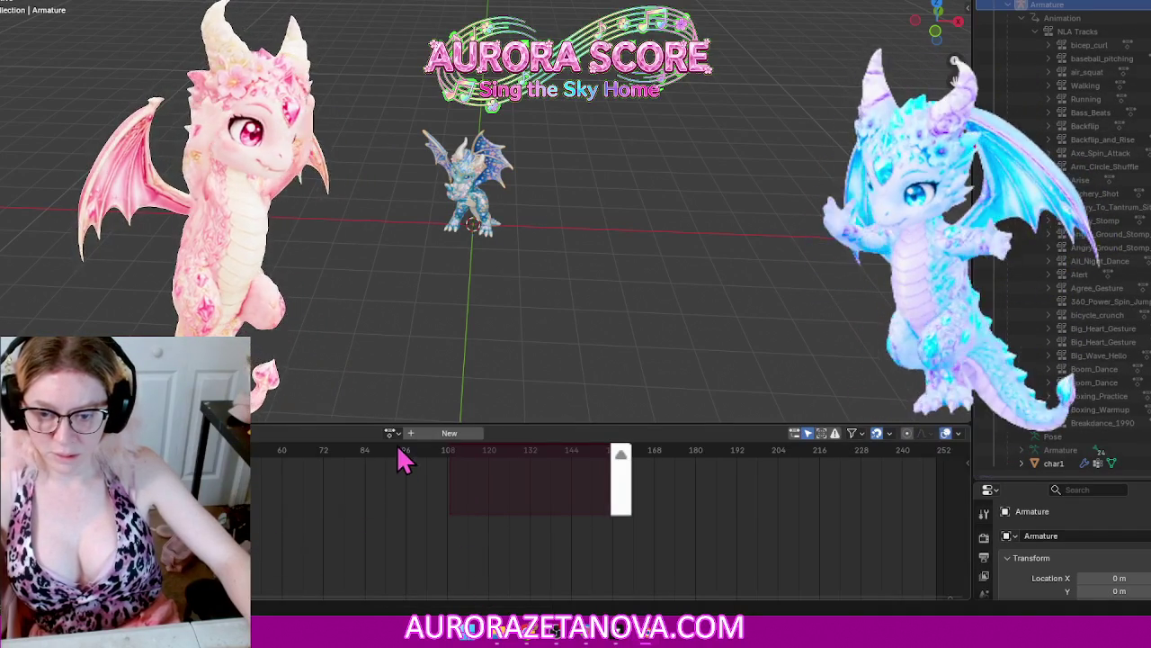
Step: Assign Bubble_Dance to the armature and push it down onto an NLA track
{"action": "left_click", "coordinate": [393, 433]}
{"action": "scroll", "coordinate": [436, 553], "scroll_direction": "down", "scroll_amount": 3}
{"action": "scroll", "coordinate": [436, 553], "scroll_direction": "down", "scroll_amount": 5}
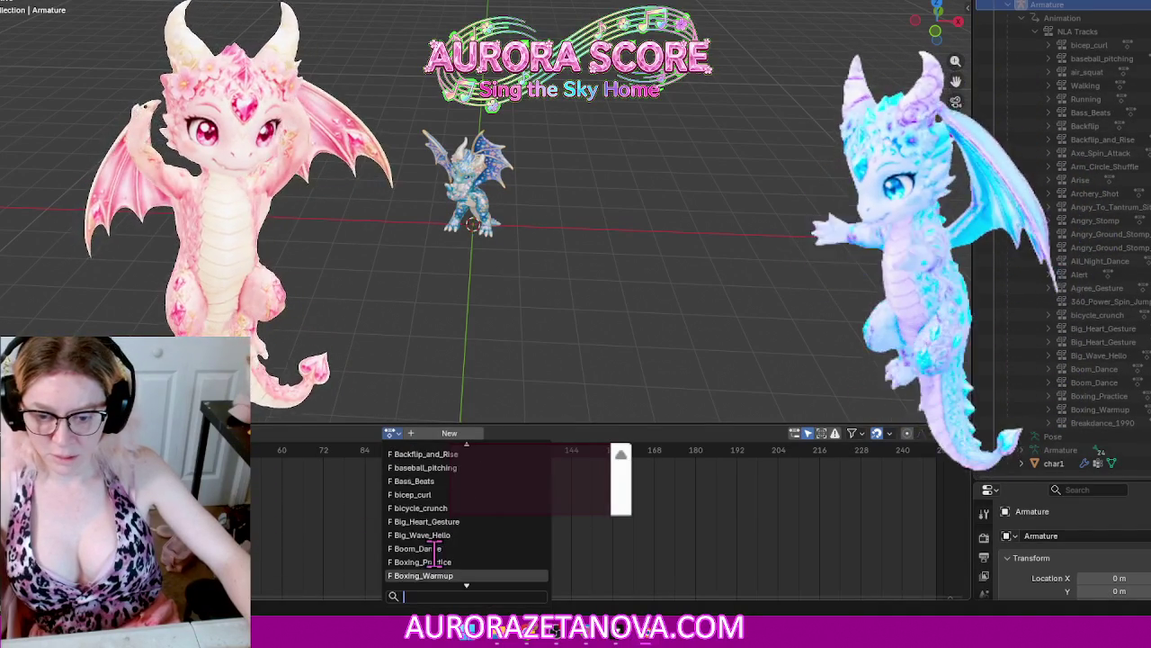
{"action": "scroll", "coordinate": [436, 553], "scroll_direction": "down", "scroll_amount": 4}
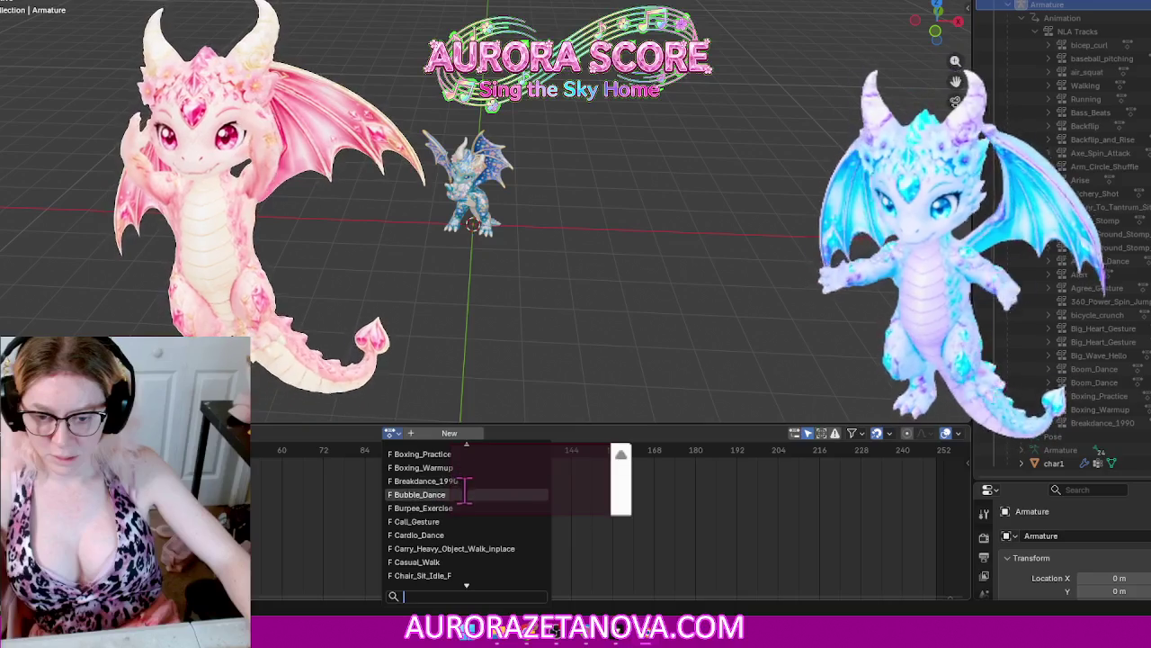
{"action": "left_click", "coordinate": [464, 494]}
{"action": "right_click", "coordinate": [270, 446]}
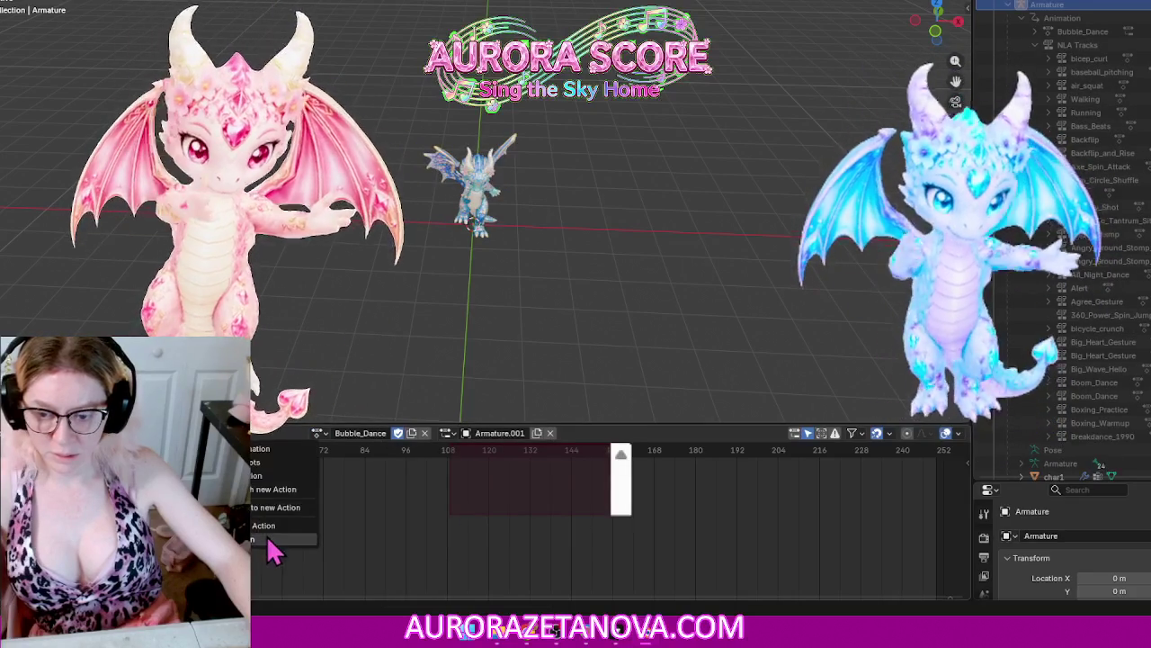
{"action": "left_click", "coordinate": [274, 539]}
Step: Assign Burpee_Exercise to the armature and push it down onto an NLA track
{"action": "left_click", "coordinate": [393, 434]}
{"action": "scroll", "coordinate": [422, 503], "scroll_direction": "down", "scroll_amount": 2}
{"action": "scroll", "coordinate": [423, 508], "scroll_direction": "down", "scroll_amount": 10}
{"action": "scroll", "coordinate": [428, 514], "scroll_direction": "down", "scroll_amount": 6}
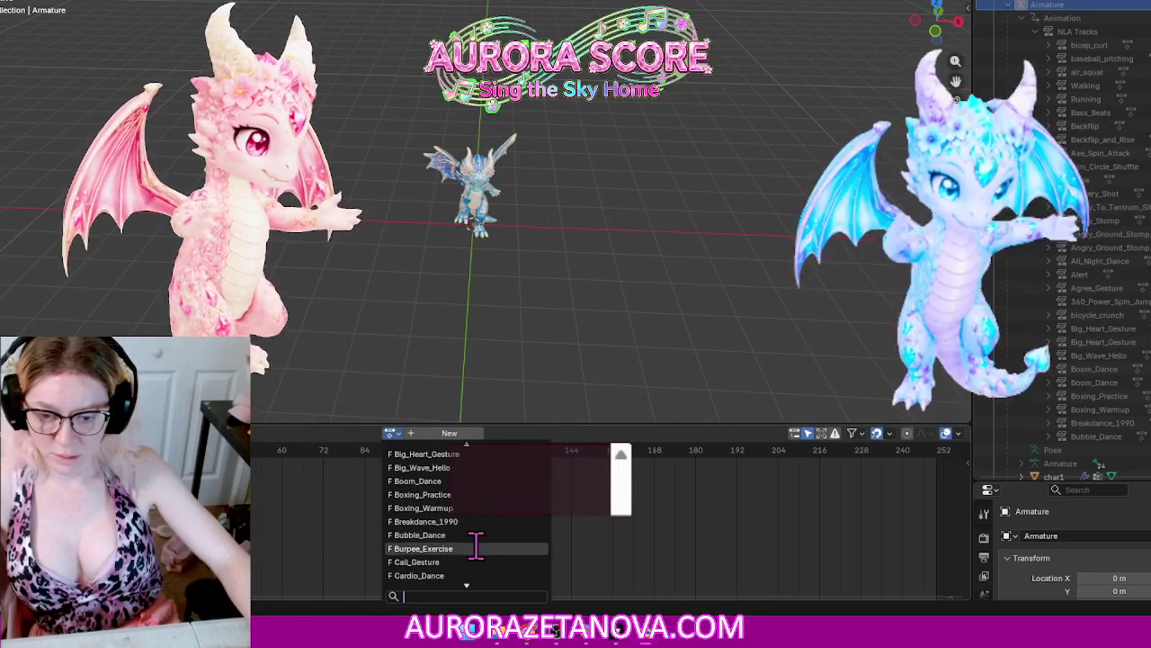
{"action": "left_click", "coordinate": [475, 547]}
{"action": "right_click", "coordinate": [270, 450]}
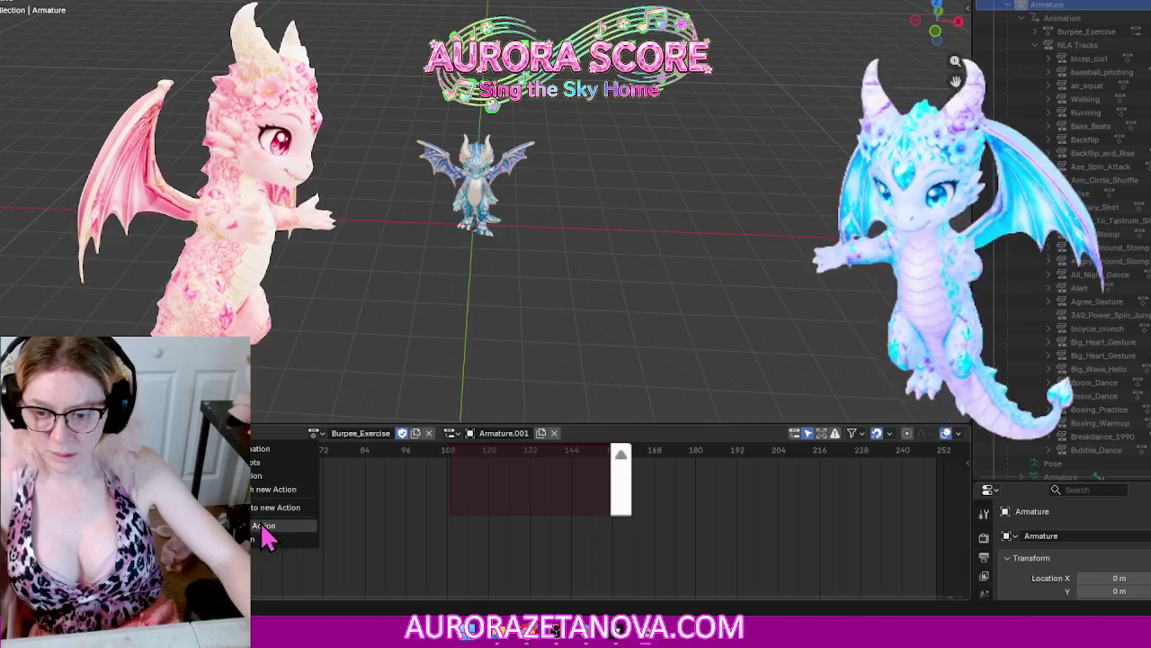
{"action": "left_click", "coordinate": [264, 529]}
Step: Assign Call_Gesture to the armature and push it down onto an NLA track
{"action": "left_click", "coordinate": [391, 432]}
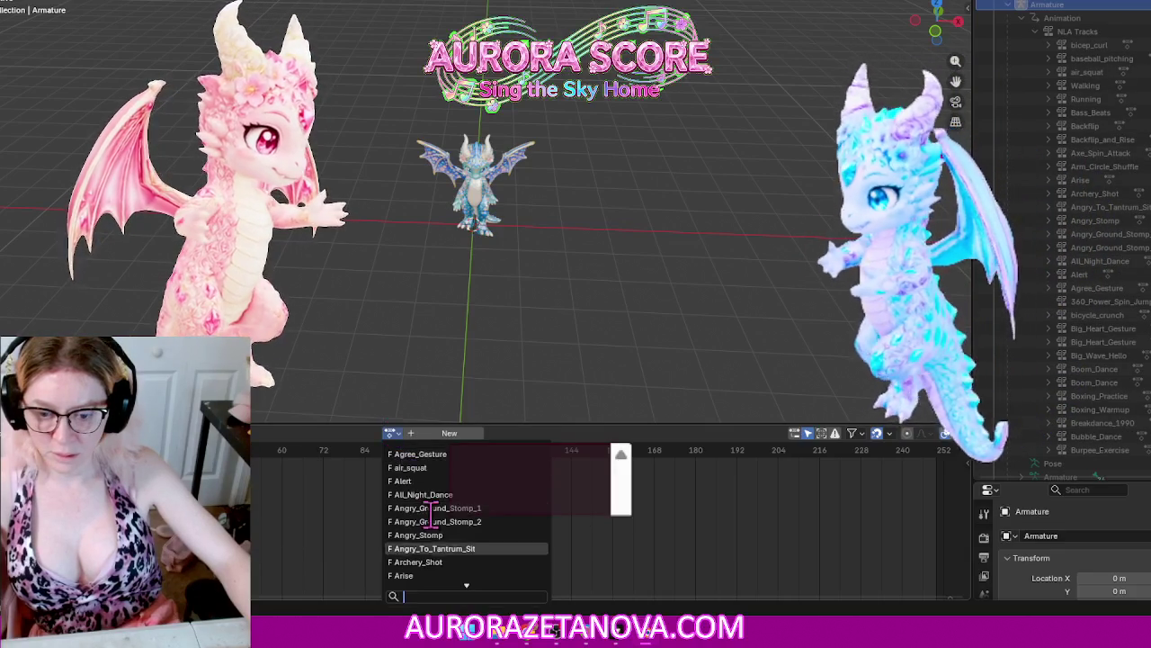
{"action": "scroll", "coordinate": [432, 514], "scroll_direction": "down", "scroll_amount": 8}
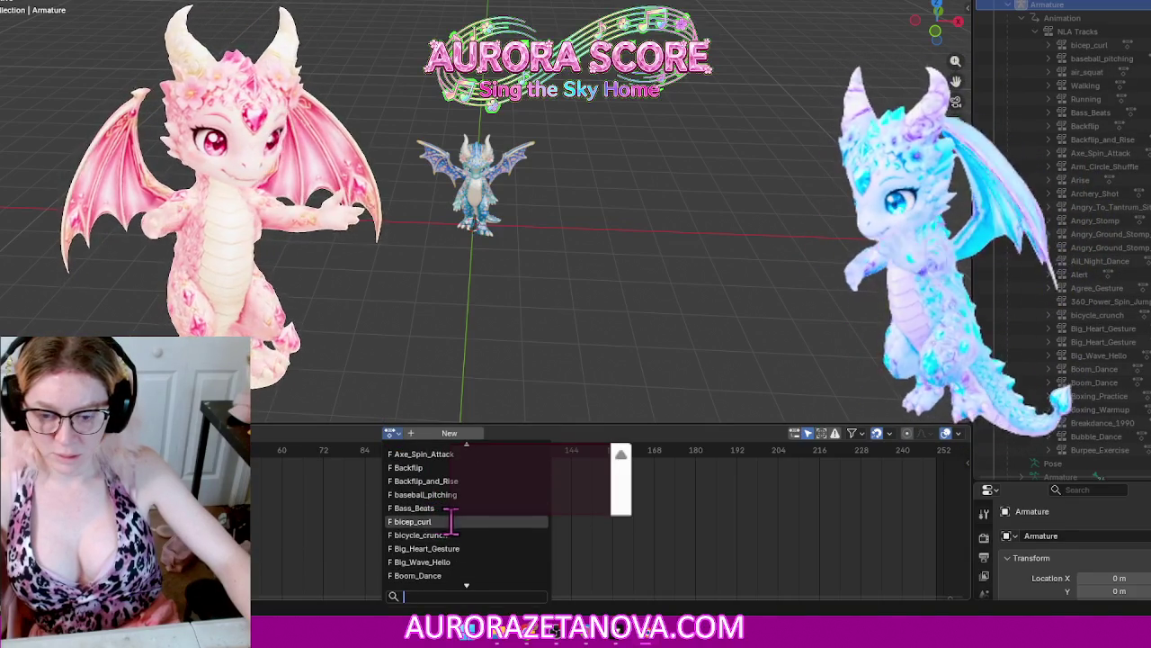
{"action": "scroll", "coordinate": [466, 528], "scroll_direction": "down", "scroll_amount": 2}
{"action": "scroll", "coordinate": [467, 529], "scroll_direction": "down", "scroll_amount": 5}
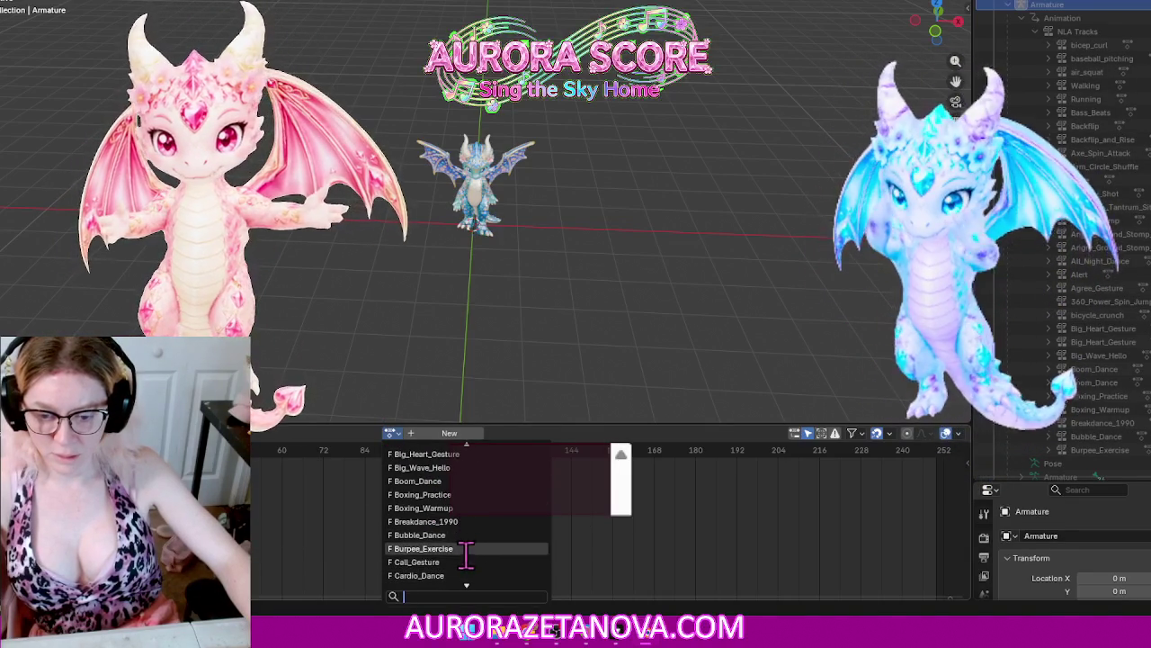
{"action": "left_click", "coordinate": [465, 561]}
{"action": "left_click", "coordinate": [238, 433]}
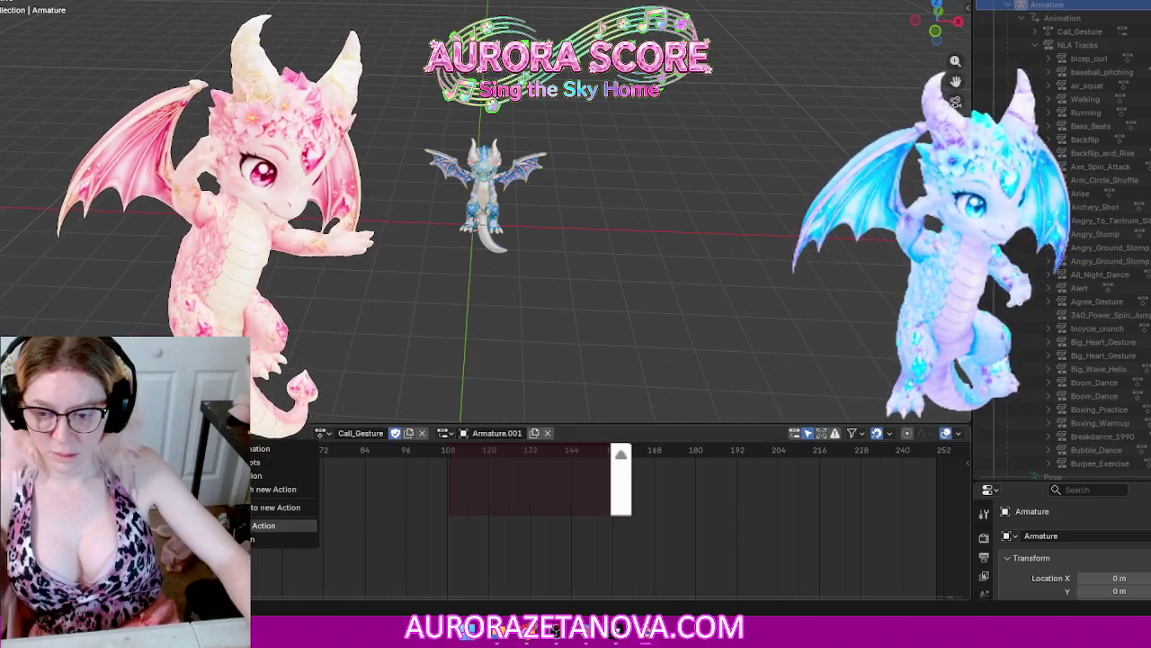
{"action": "left_click", "coordinate": [274, 530]}
{"action": "scroll", "coordinate": [513, 219], "scroll_direction": "up", "scroll_amount": 3}
{"action": "scroll", "coordinate": [540, 236], "scroll_direction": "up", "scroll_amount": 3}
Step: Pick Cardio_Dance from the action list and push it down onto its own NLA track
{"action": "mouse_move", "coordinate": [509, 264]}
{"action": "middle_mouse_down"}
{"action": "mouse_move", "coordinate": [627, 237]}
{"action": "mouse_move", "coordinate": [560, 237]}
{"action": "middle_mouse_up"}
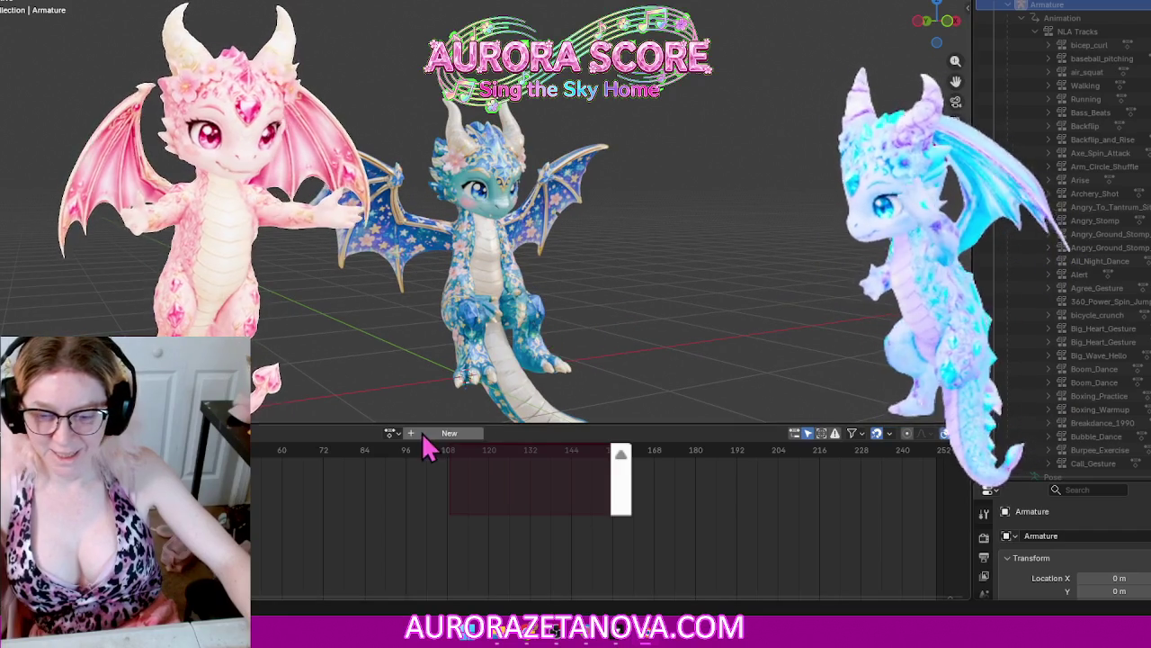
{"action": "left_click", "coordinate": [391, 435]}
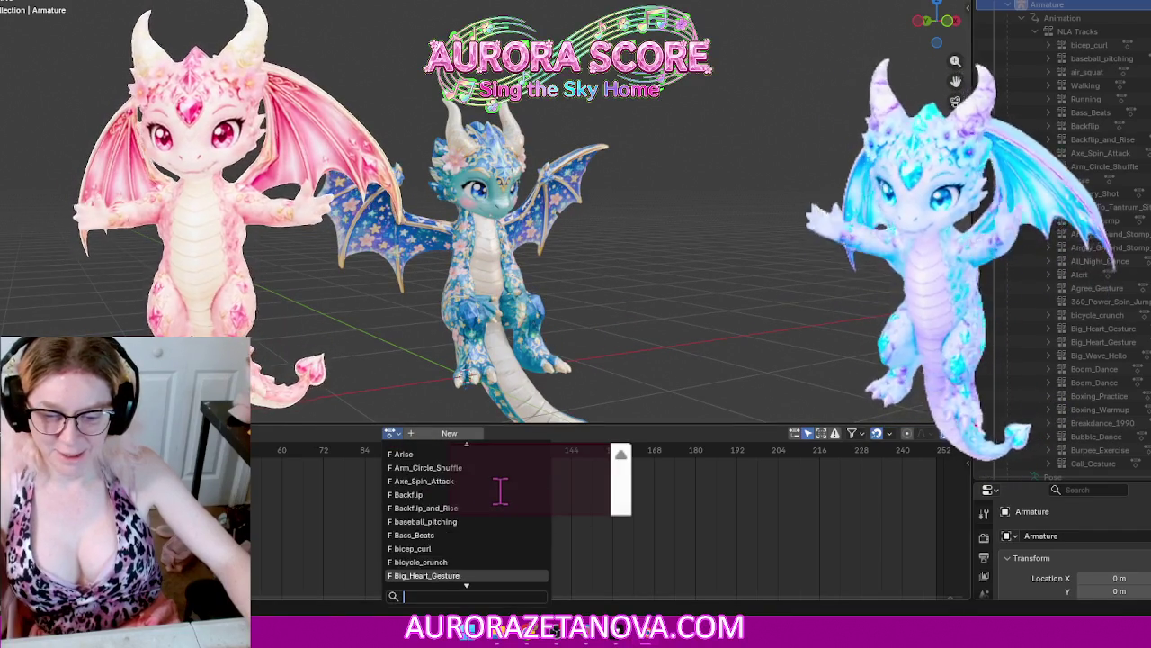
{"action": "scroll", "coordinate": [500, 490], "scroll_direction": "down", "scroll_amount": 1}
{"action": "scroll", "coordinate": [497, 488], "scroll_direction": "down", "scroll_amount": 1}
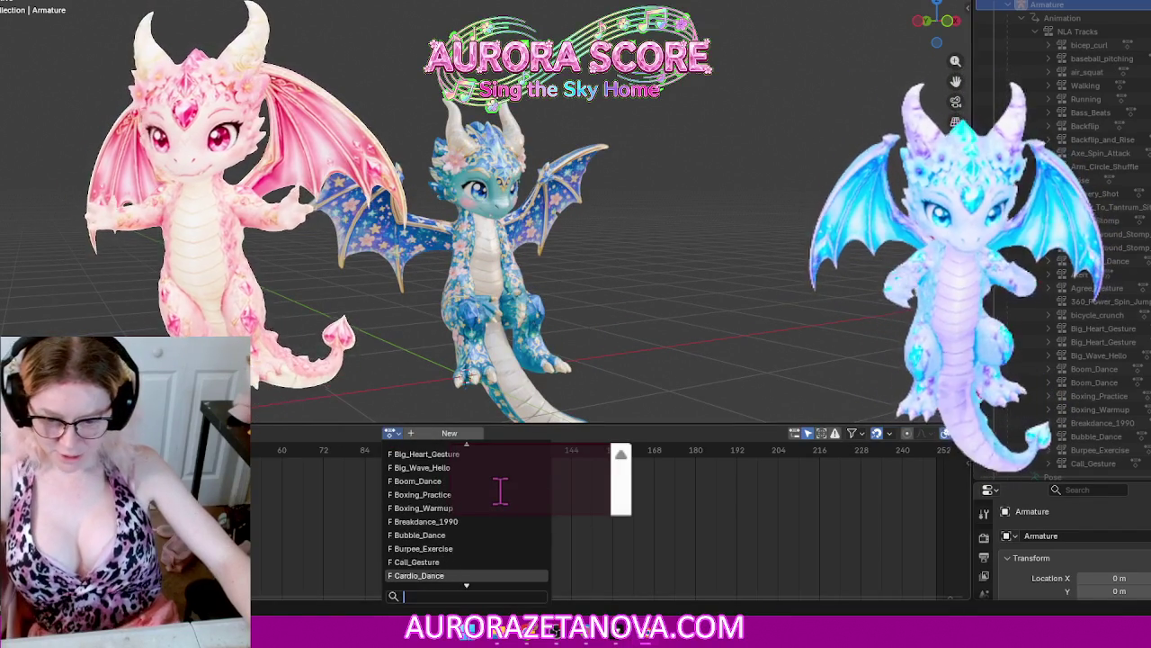
{"action": "left_click", "coordinate": [452, 575]}
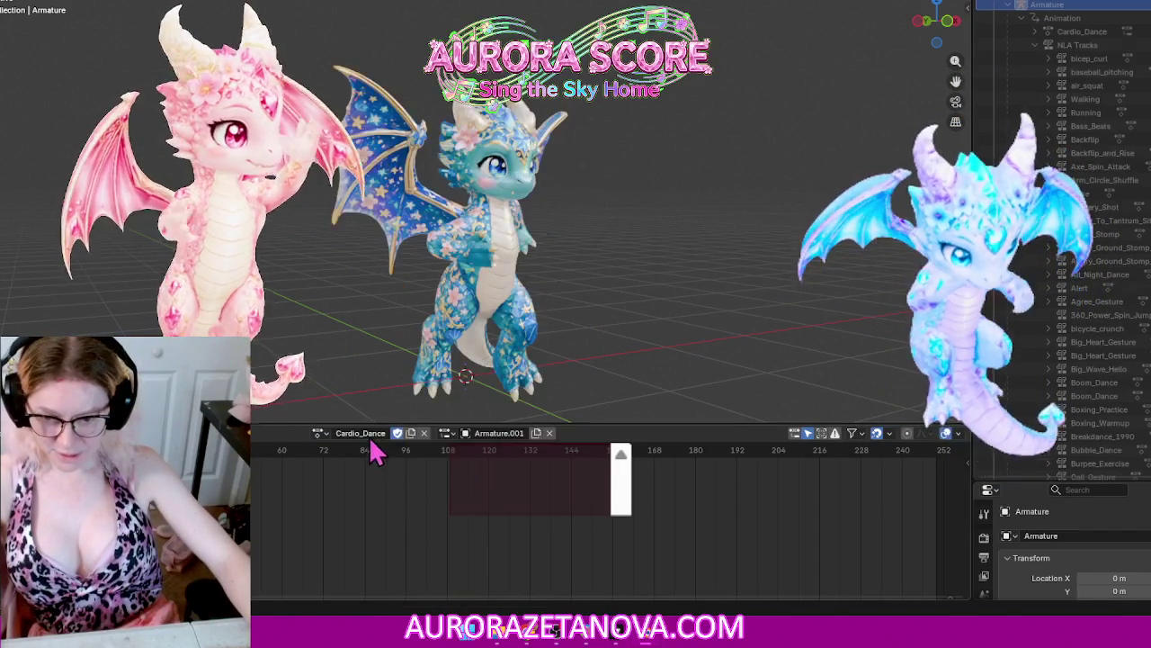
{"action": "left_click", "coordinate": [235, 433]}
{"action": "left_click", "coordinate": [270, 526]}
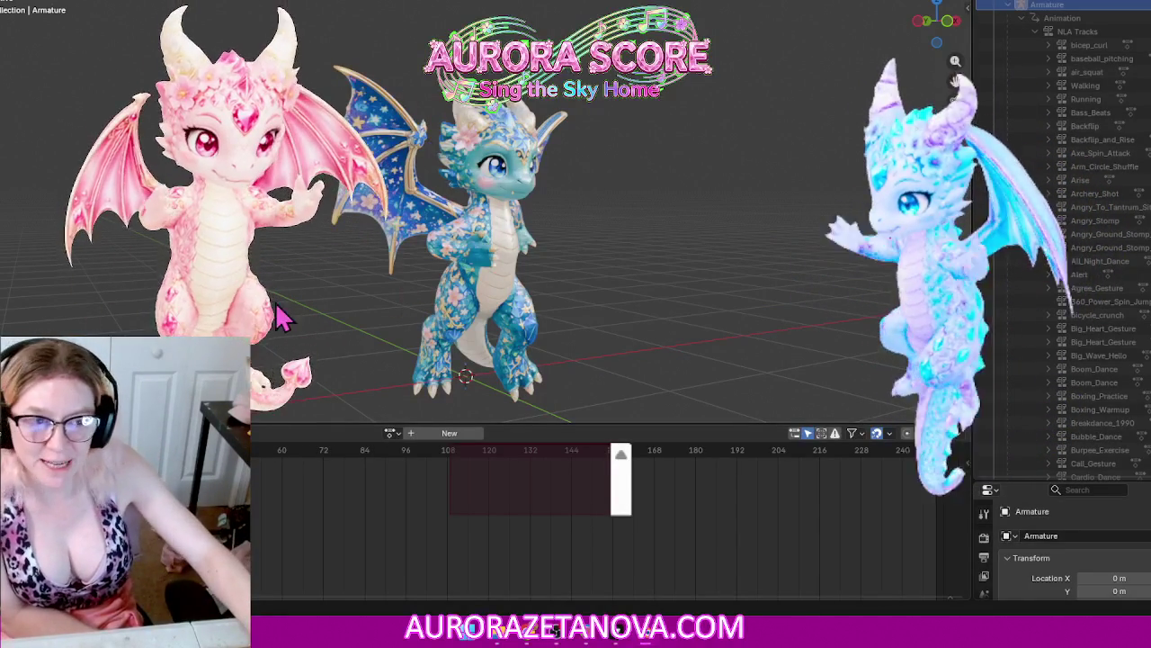
Step: Open the armature's action browse list in the Action Editor header
{"action": "left_click", "coordinate": [392, 433]}
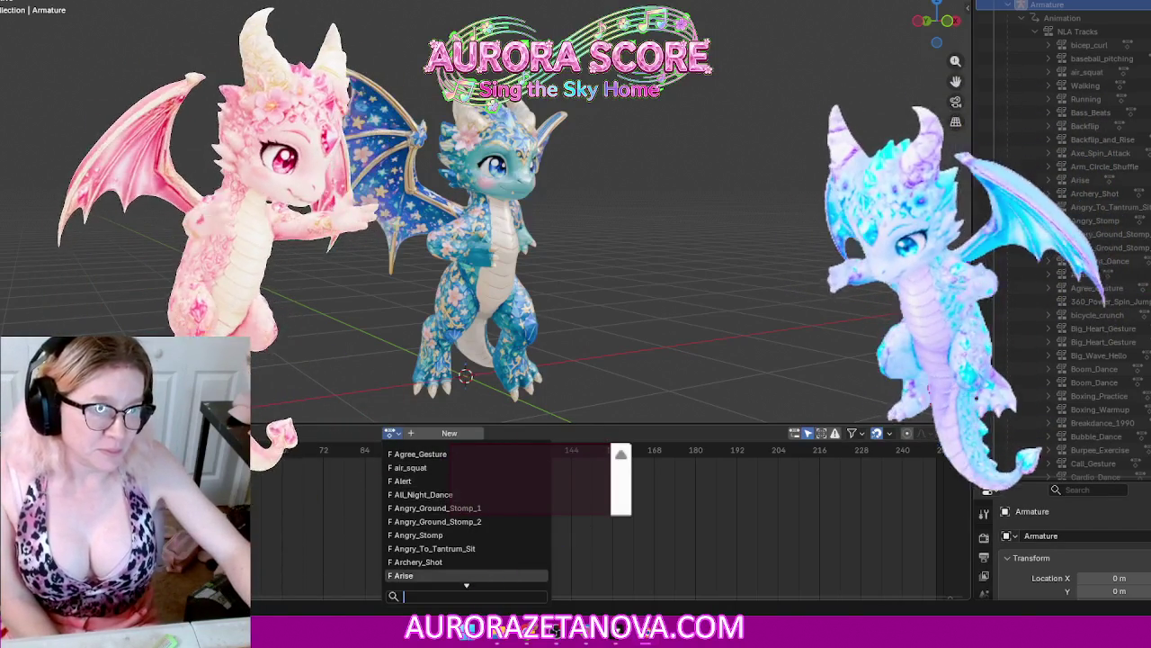
Step: Scroll down the open action list to find the next unpushed action
{"action": "scroll", "coordinate": [485, 562], "scroll_direction": "down", "scroll_amount": 2}
{"action": "scroll", "coordinate": [470, 562], "scroll_direction": "down", "scroll_amount": 4}
{"action": "scroll", "coordinate": [477, 555], "scroll_direction": "down", "scroll_amount": 4}
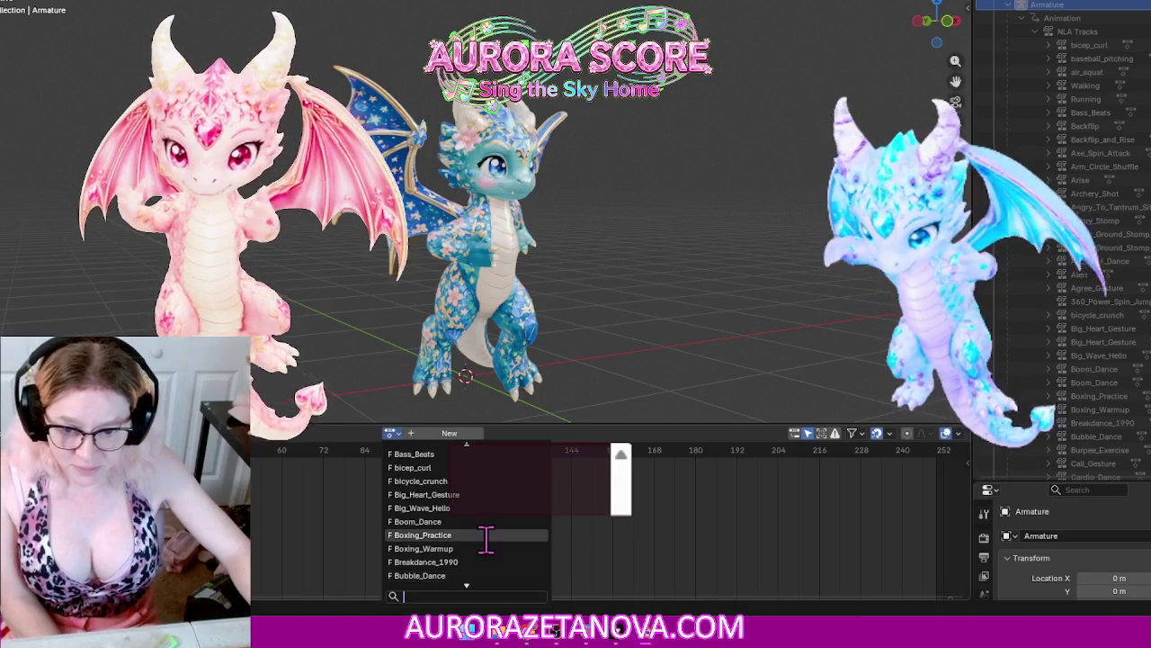
{"action": "scroll", "coordinate": [485, 567], "scroll_direction": "down", "scroll_amount": 1}
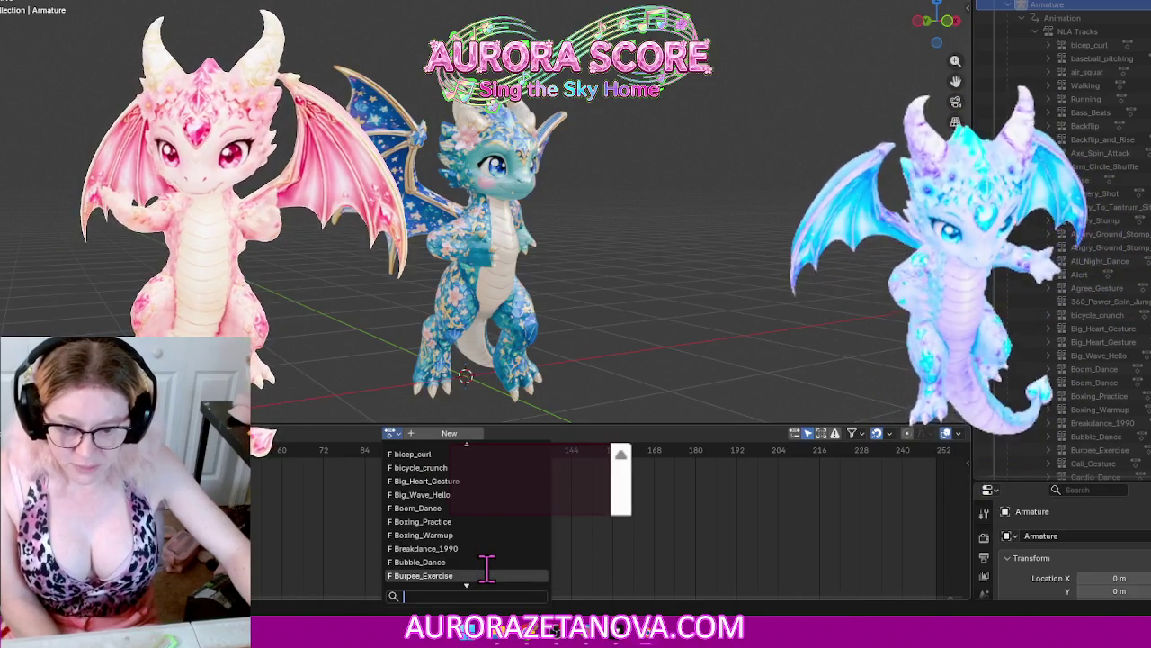
{"action": "scroll", "coordinate": [486, 558], "scroll_direction": "down", "scroll_amount": 1}
{"action": "scroll", "coordinate": [496, 561], "scroll_direction": "down", "scroll_amount": 1}
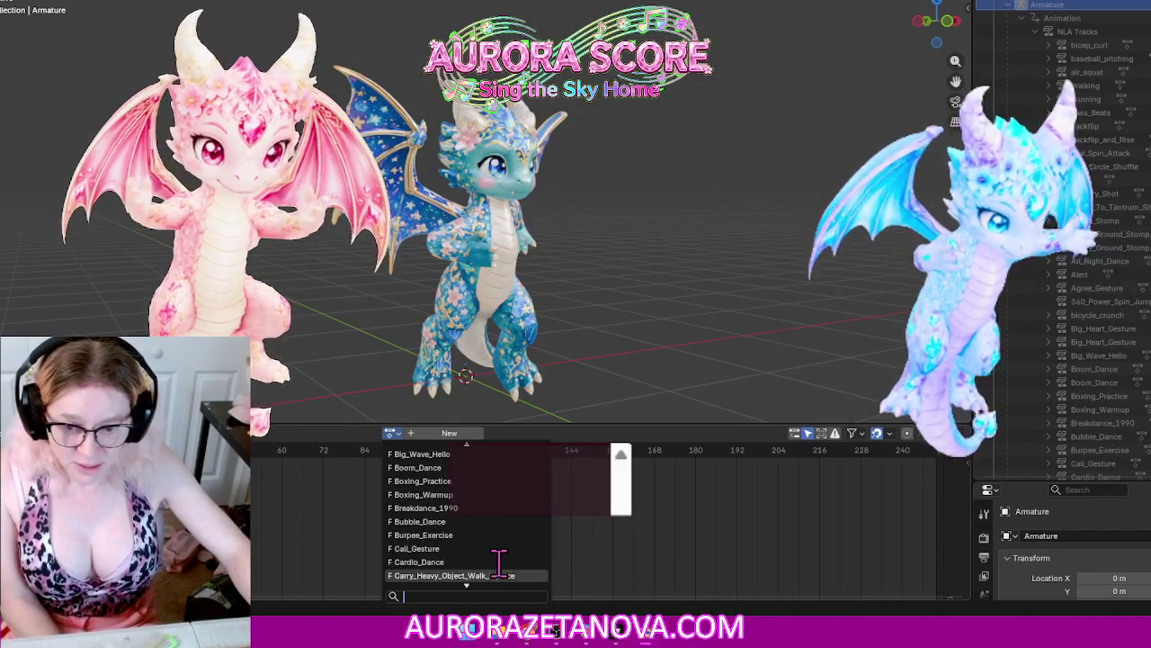
{"action": "key", "text": "Down"}
{"action": "key", "text": "Down"}
{"action": "key", "text": "Down"}
{"action": "key", "text": "Down"}
{"action": "key", "text": "Down"}
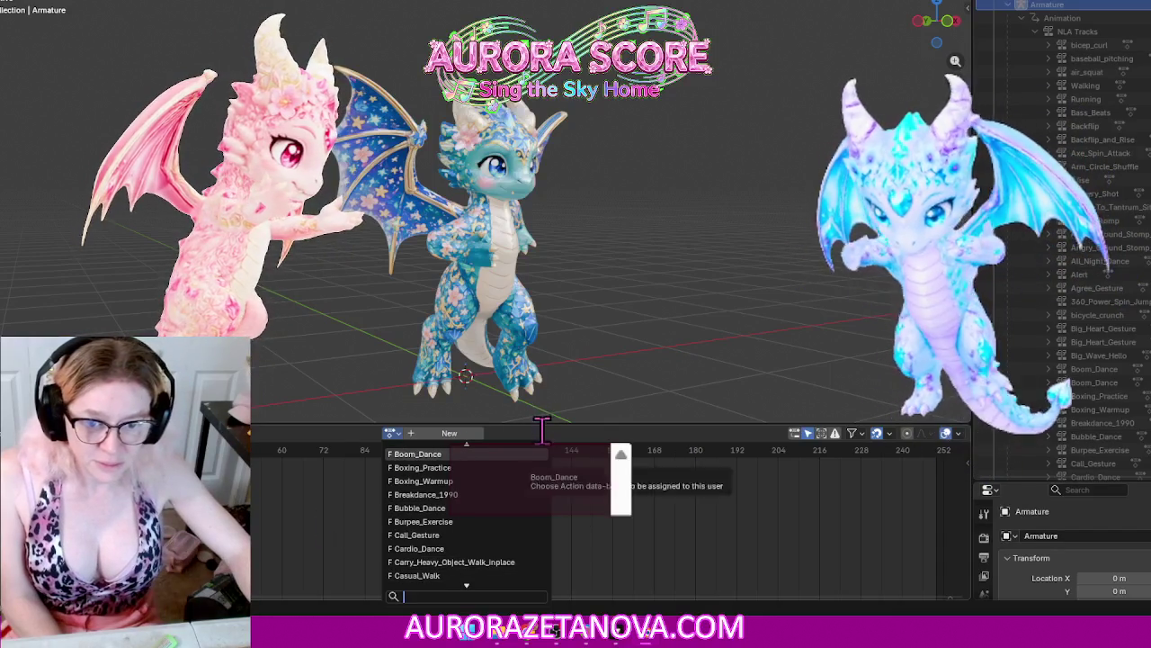
{"action": "scroll", "coordinate": [1106, 287], "scroll_direction": "down", "scroll_amount": 2}
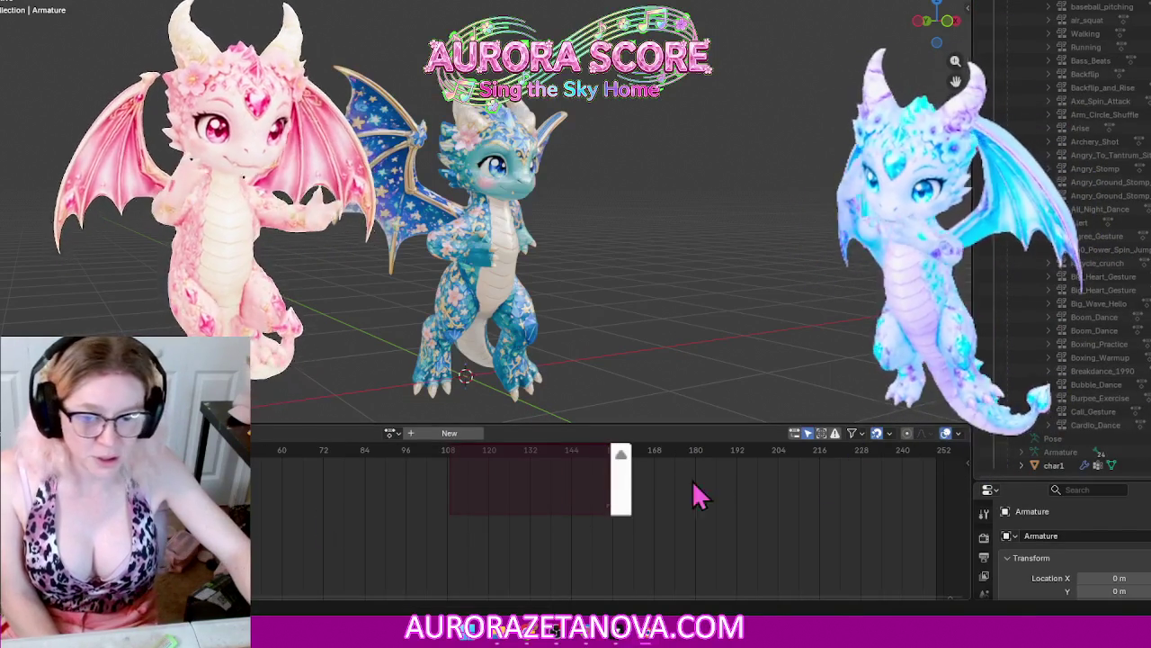
Step: Assign Carry_Heavy_Object_Walk_inplace and push it down onto an NLA track
{"action": "left_click", "coordinate": [389, 434]}
{"action": "scroll", "coordinate": [481, 513], "scroll_direction": "down", "scroll_amount": 3}
{"action": "scroll", "coordinate": [481, 512], "scroll_direction": "down", "scroll_amount": 3}
{"action": "scroll", "coordinate": [481, 513], "scroll_direction": "down", "scroll_amount": 4}
{"action": "scroll", "coordinate": [481, 513], "scroll_direction": "down", "scroll_amount": 3}
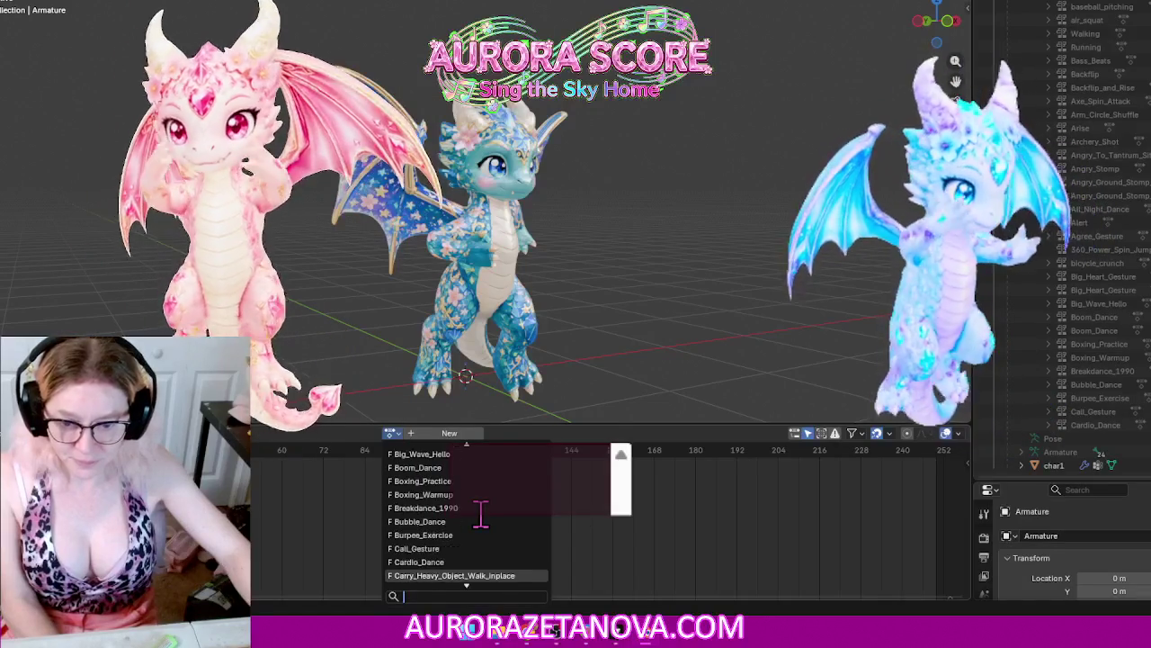
{"action": "left_click", "coordinate": [474, 573]}
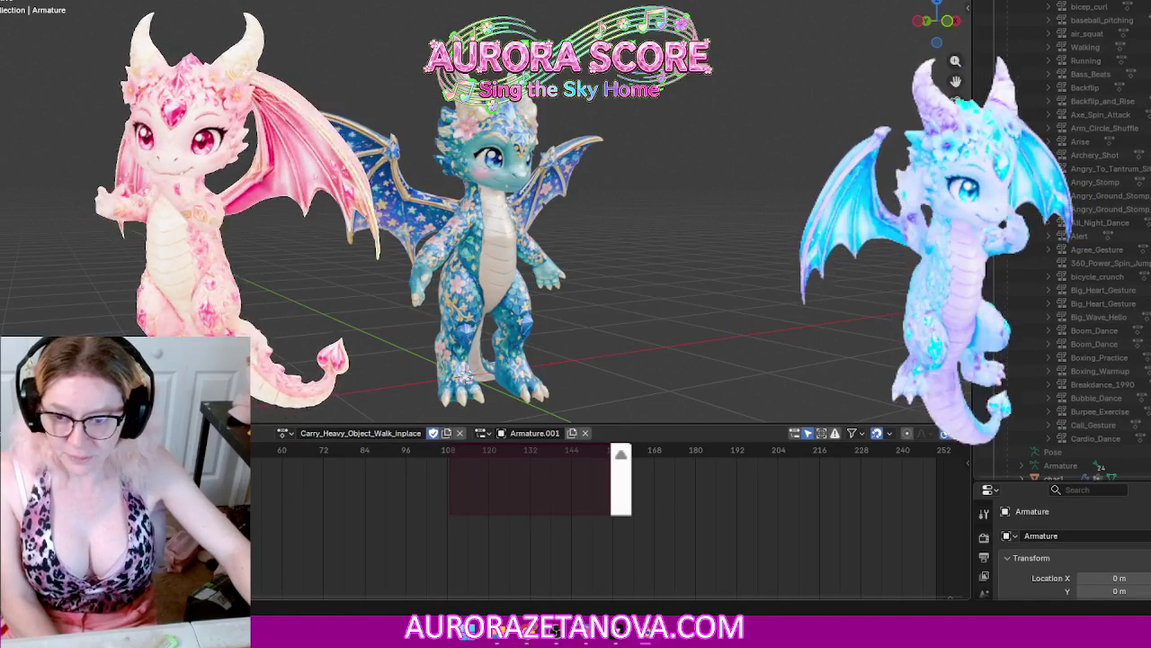
{"action": "left_click", "coordinate": [229, 432]}
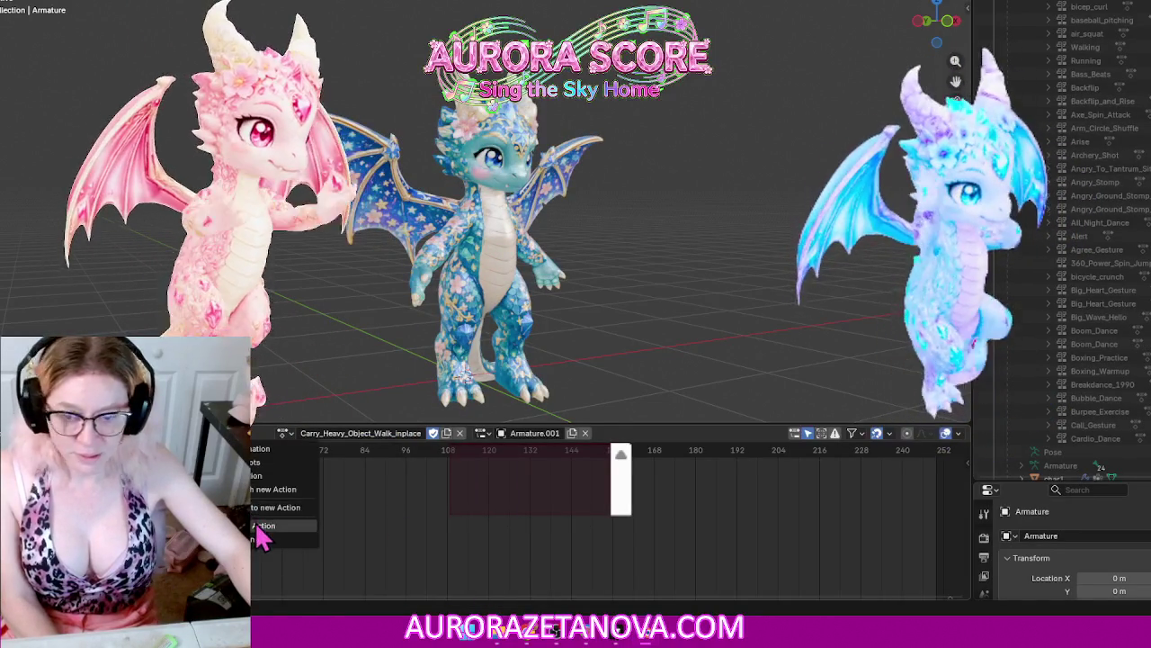
{"action": "left_click", "coordinate": [259, 529]}
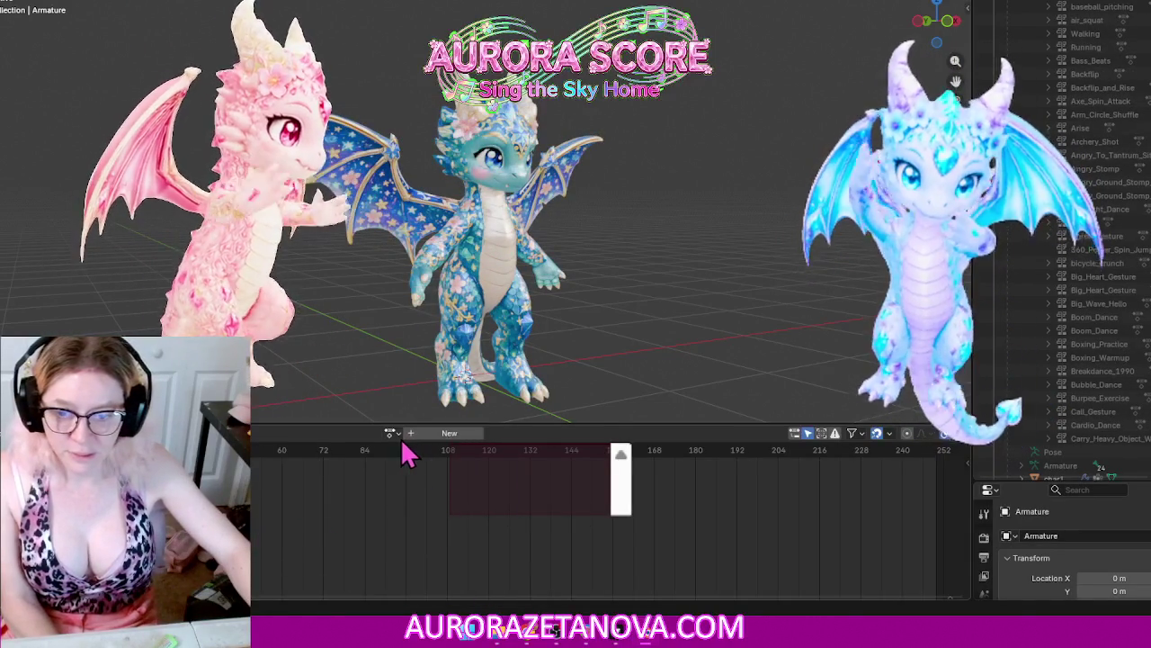
Step: Assign Casual_Walk to the armature and push it down onto an NLA track
{"action": "left_click", "coordinate": [392, 432]}
{"action": "scroll", "coordinate": [464, 526], "scroll_direction": "down", "scroll_amount": 5}
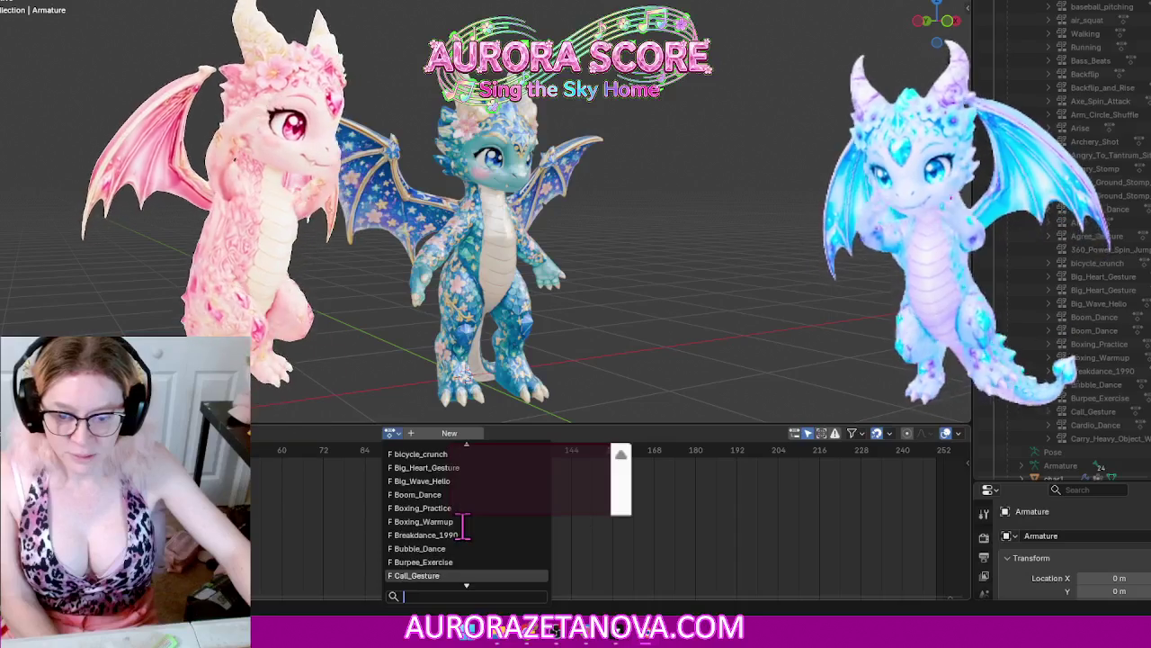
{"action": "scroll", "coordinate": [463, 526], "scroll_direction": "down", "scroll_amount": 5}
{"action": "scroll", "coordinate": [503, 540], "scroll_direction": "down", "scroll_amount": 1}
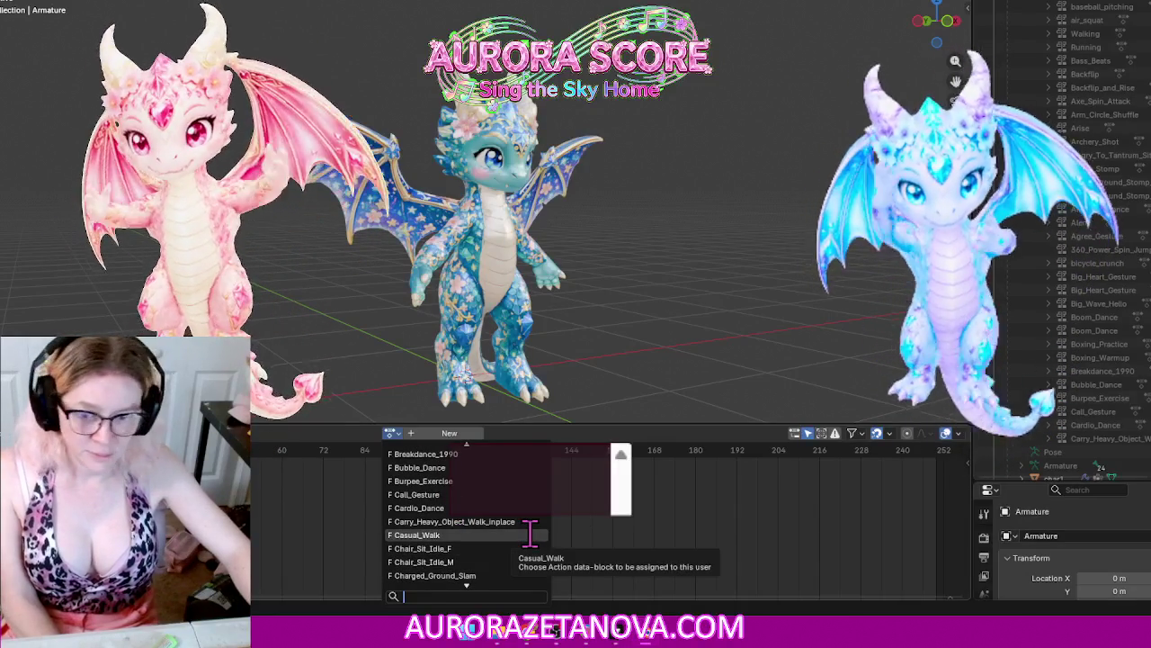
{"action": "left_click", "coordinate": [531, 534]}
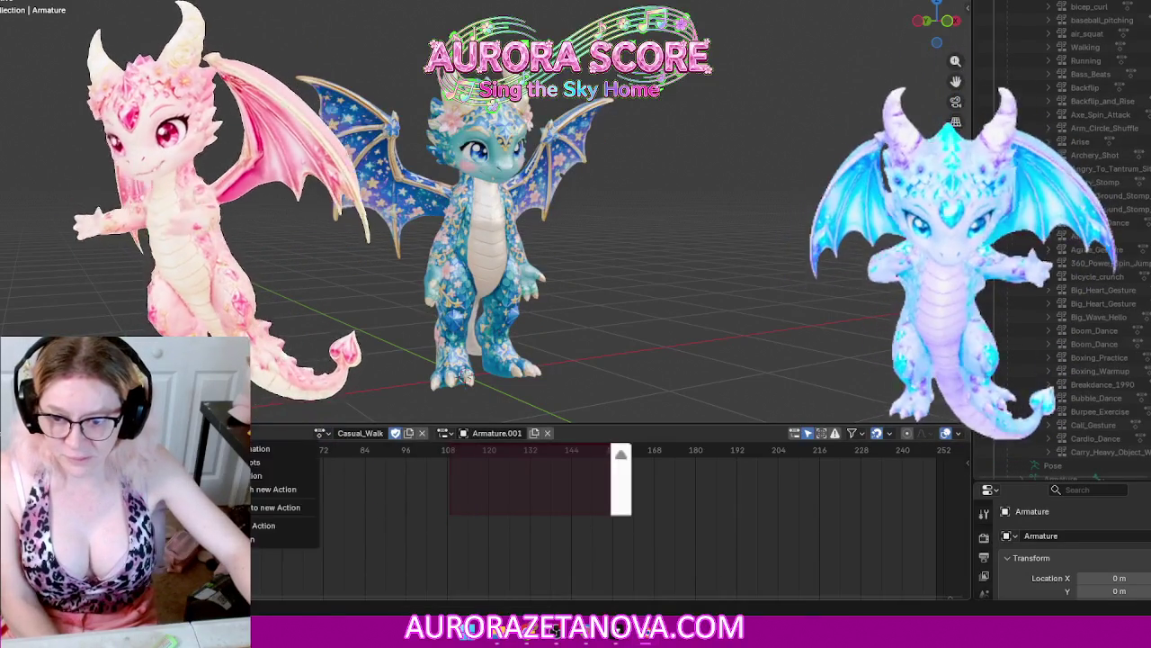
{"action": "left_click", "coordinate": [421, 433]}
Step: Make Chair_Sit_Idle_F the armature's active action
{"action": "left_click", "coordinate": [393, 432]}
{"action": "scroll", "coordinate": [395, 486], "scroll_direction": "down", "scroll_amount": 12}
{"action": "scroll", "coordinate": [456, 534], "scroll_direction": "down", "scroll_amount": 8}
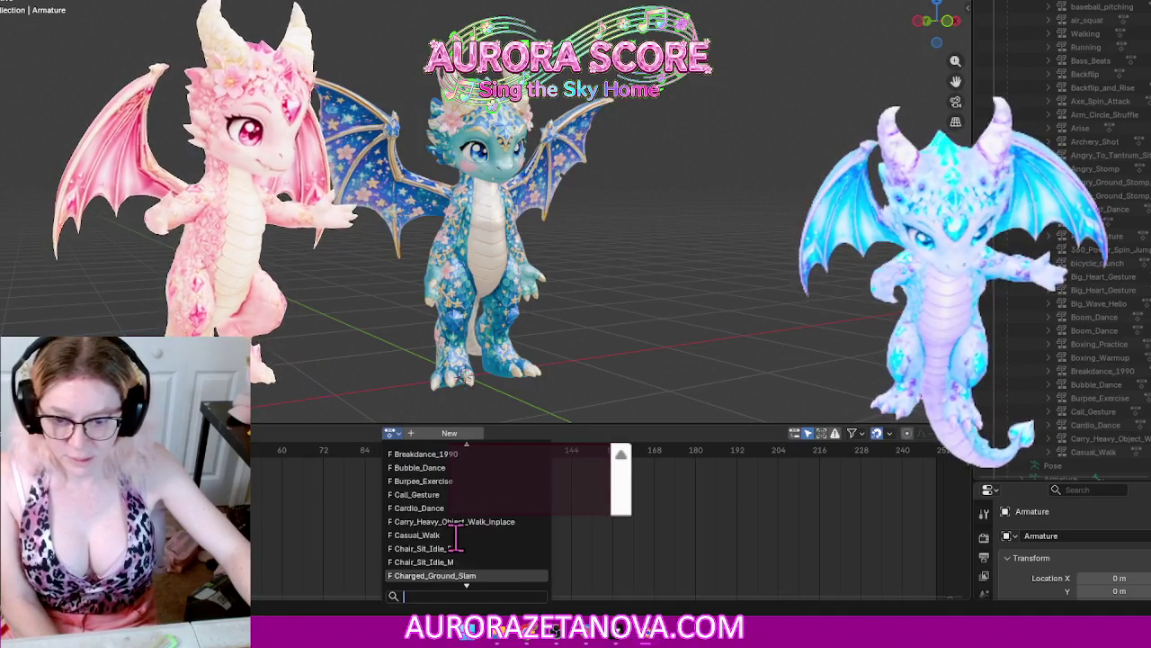
{"action": "left_click", "coordinate": [486, 534]}
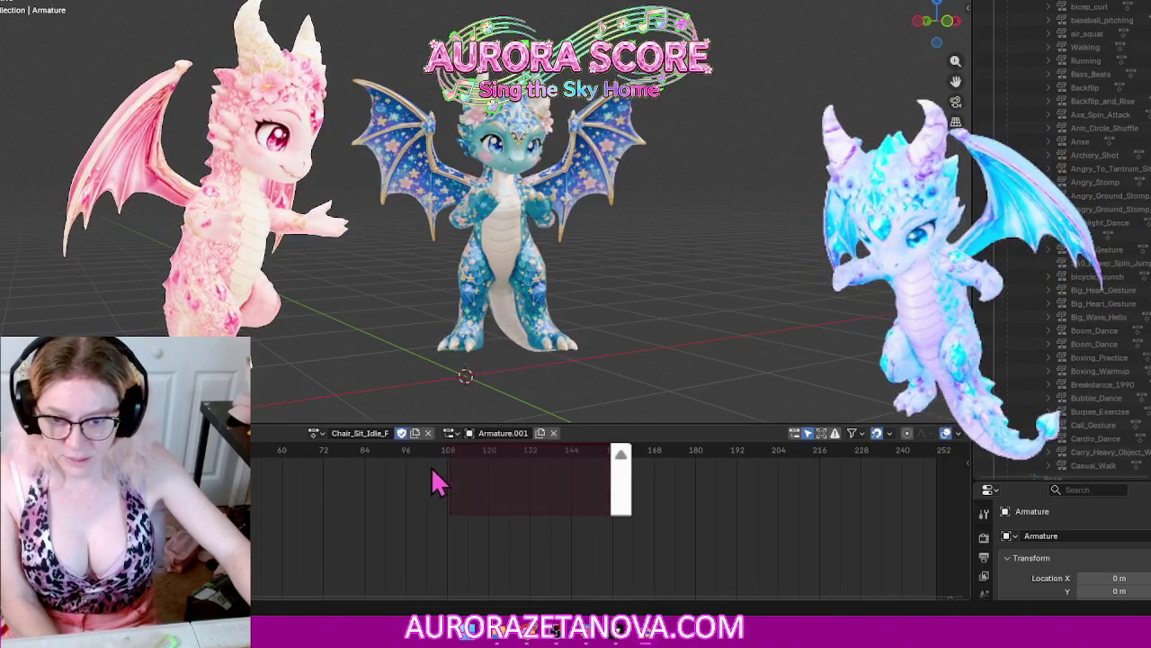
Step: Push Chair_Sit_Idle_F, then Chair_Sit_Idle_M, down onto NLA tracks
{"action": "left_click", "coordinate": [234, 432]}
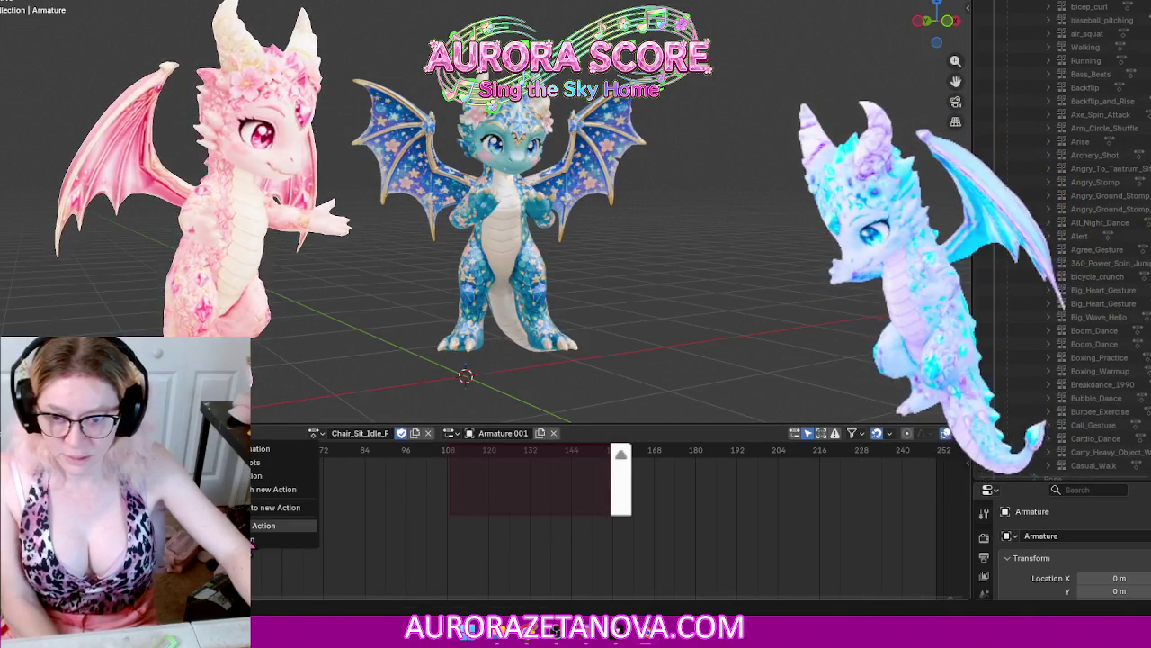
{"action": "left_click", "coordinate": [265, 525]}
{"action": "left_click", "coordinate": [392, 433]}
{"action": "scroll", "coordinate": [445, 534], "scroll_direction": "down", "scroll_amount": 10}
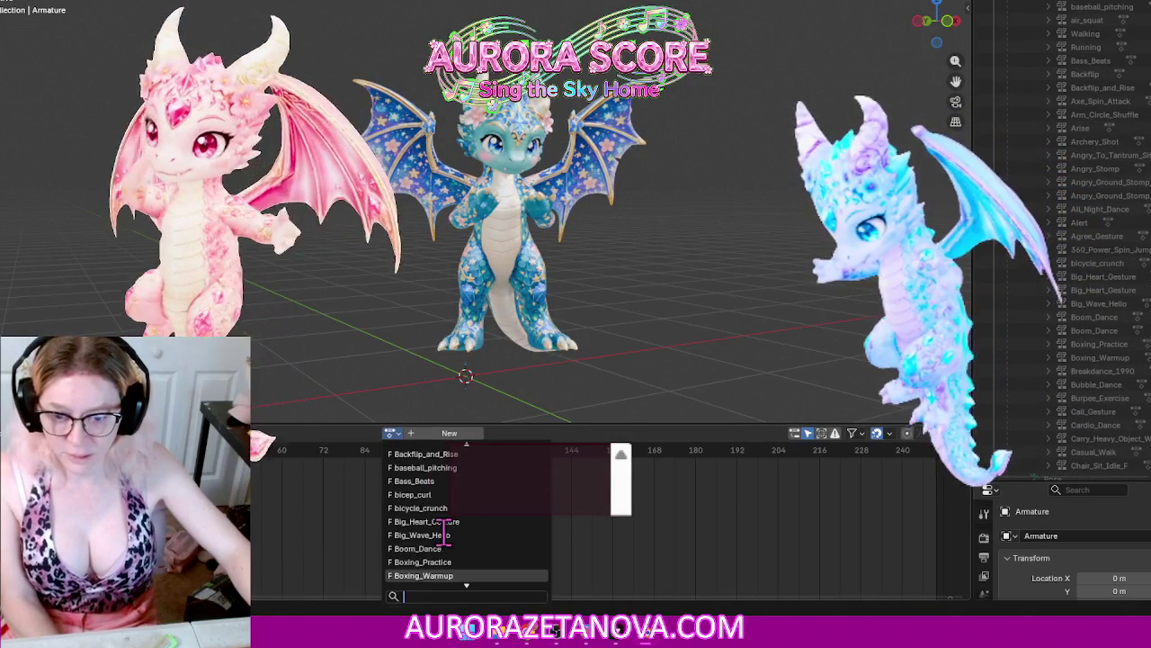
{"action": "scroll", "coordinate": [445, 534], "scroll_direction": "down", "scroll_amount": 8}
{"action": "scroll", "coordinate": [445, 534], "scroll_direction": "down", "scroll_amount": 4}
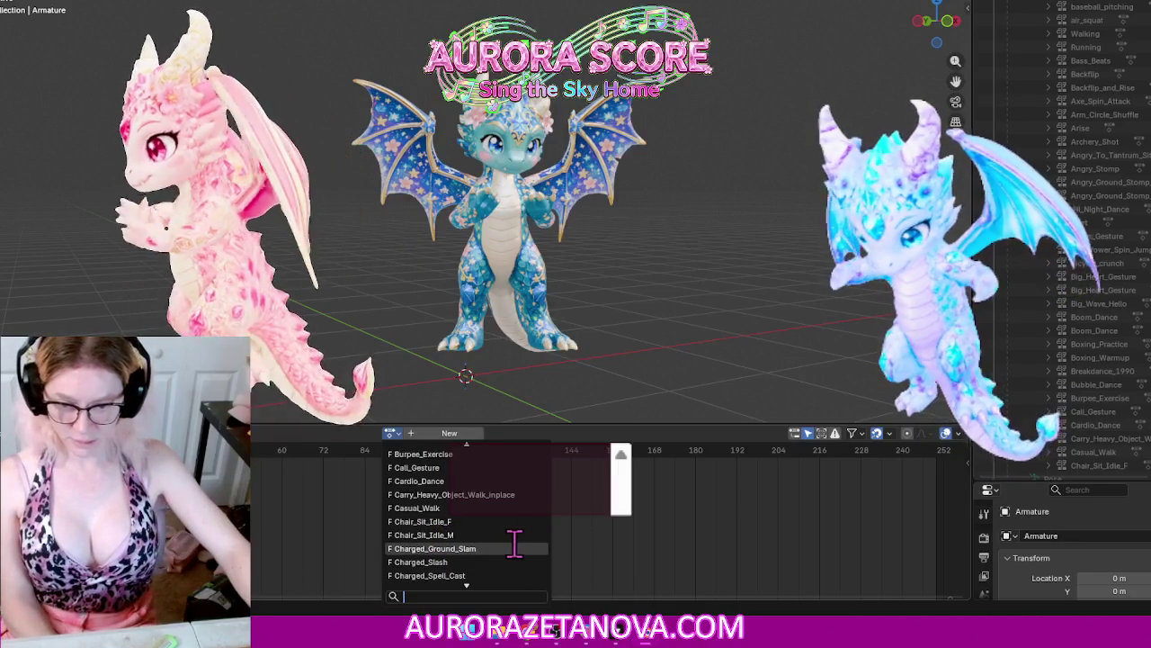
{"action": "left_click", "coordinate": [506, 534]}
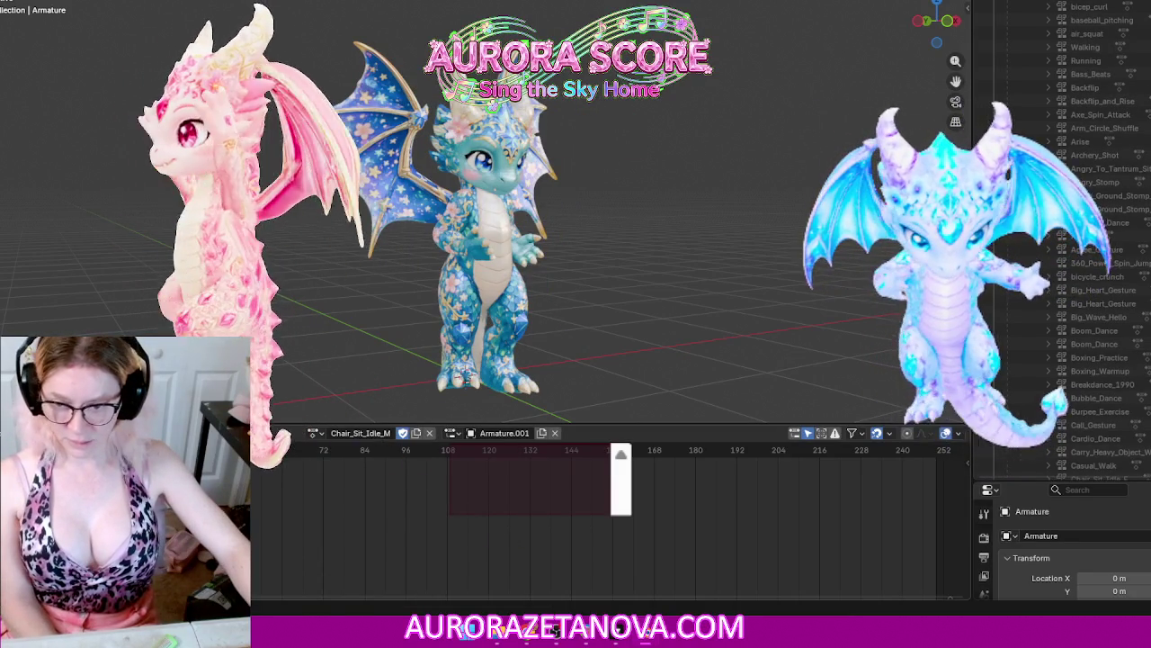
{"action": "left_click", "coordinate": [269, 433]}
{"action": "left_click", "coordinate": [265, 526]}
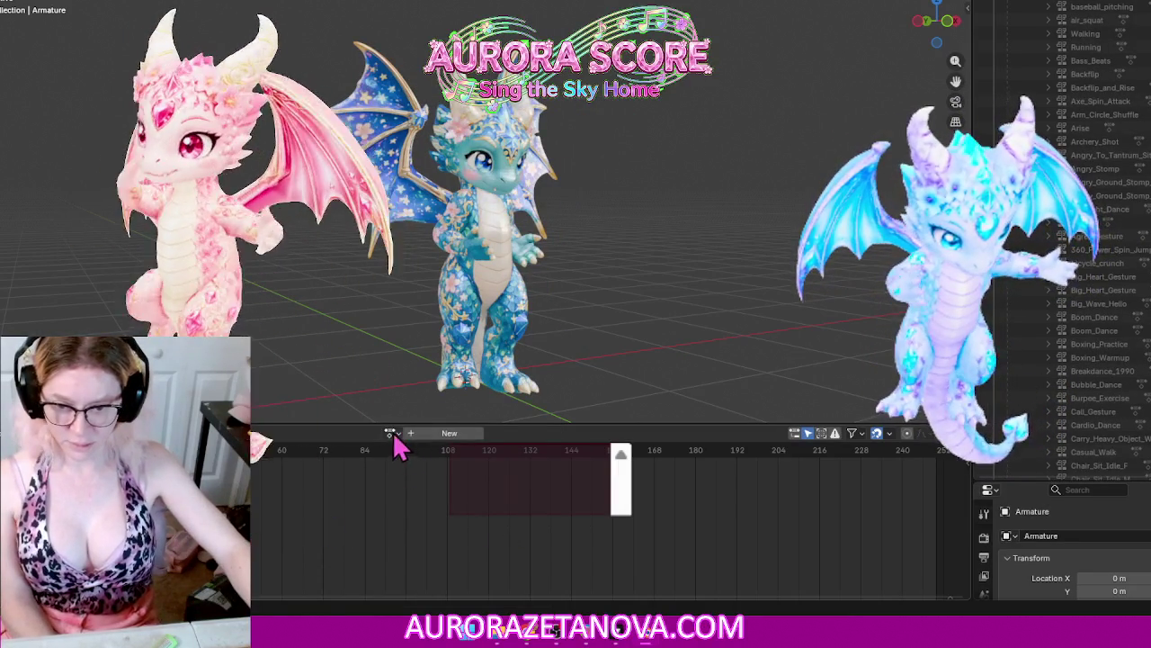
Step: Assign Charged_Ground_Slam to the armature and push it down onto an NLA track
{"action": "left_click", "coordinate": [391, 434]}
{"action": "scroll", "coordinate": [471, 547], "scroll_direction": "down", "scroll_amount": 3}
{"action": "scroll", "coordinate": [486, 547], "scroll_direction": "down", "scroll_amount": 3}
{"action": "scroll", "coordinate": [493, 545], "scroll_direction": "down", "scroll_amount": 3}
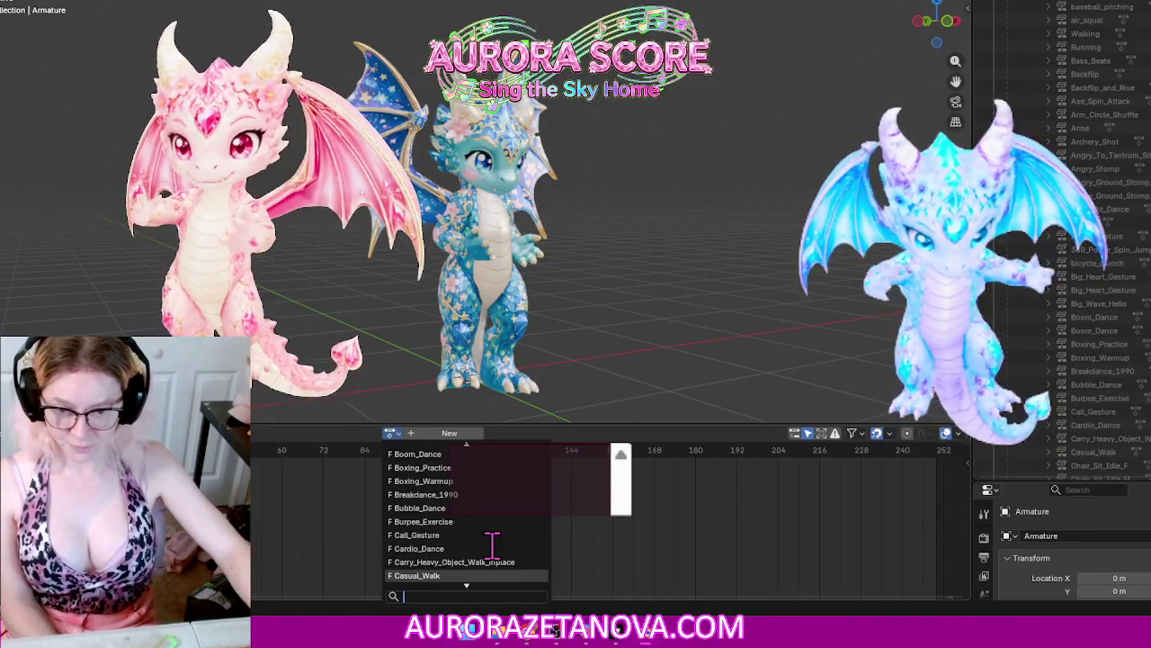
{"action": "scroll", "coordinate": [495, 545], "scroll_direction": "down", "scroll_amount": 1}
{"action": "scroll", "coordinate": [504, 545], "scroll_direction": "down", "scroll_amount": 2}
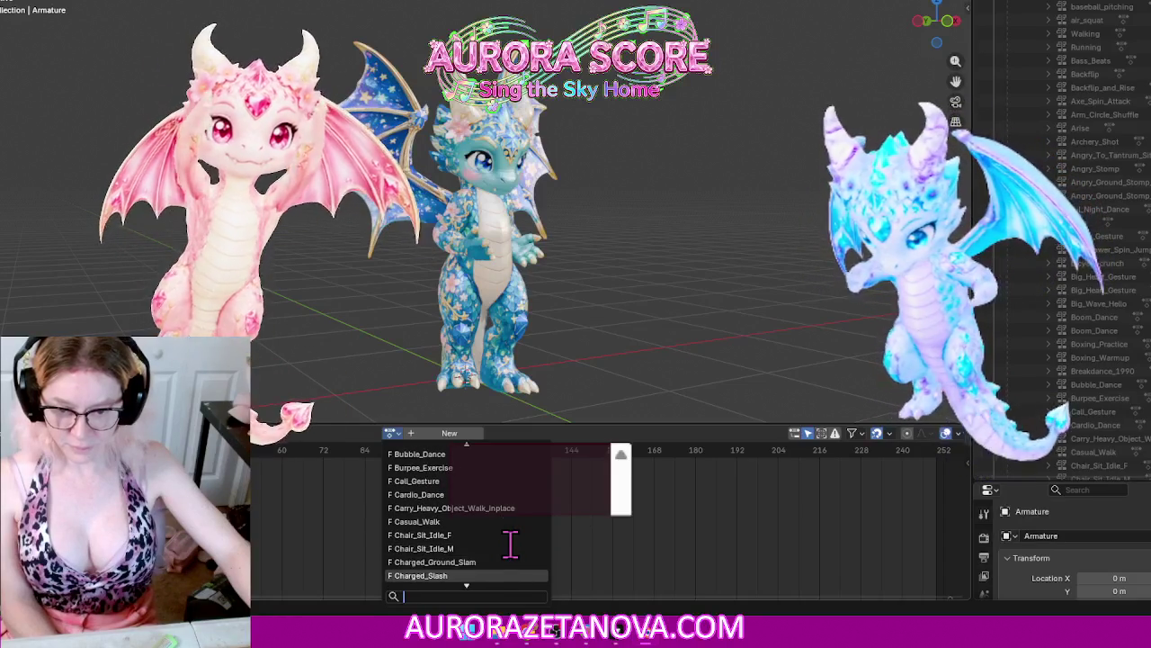
{"action": "scroll", "coordinate": [499, 550], "scroll_direction": "down", "scroll_amount": 1}
{"action": "left_click", "coordinate": [486, 561]}
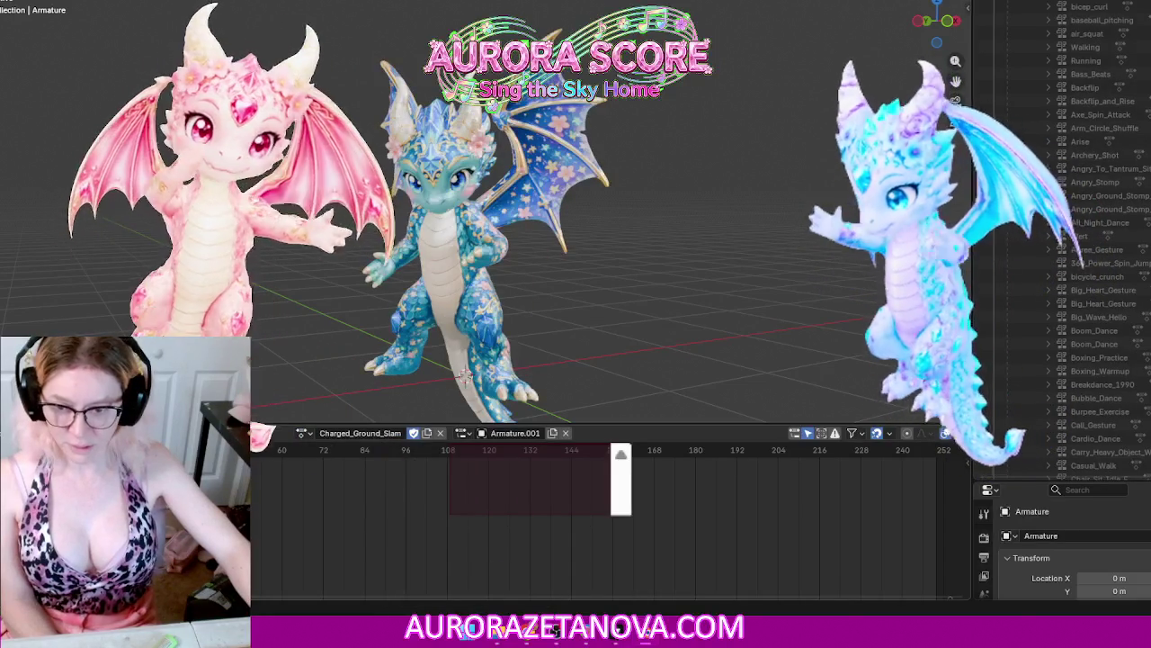
{"action": "left_click", "coordinate": [225, 433]}
{"action": "left_click", "coordinate": [256, 527]}
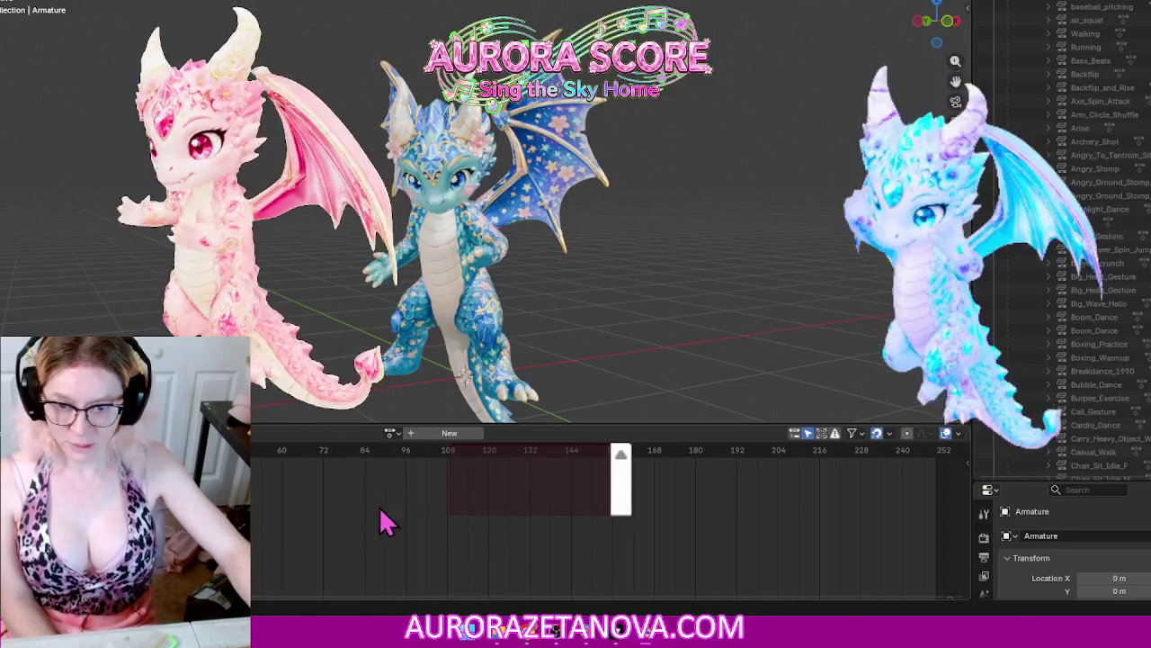
Step: Assign Charged_Slash to the armature and push it down onto an NLA track
{"action": "left_click", "coordinate": [391, 433]}
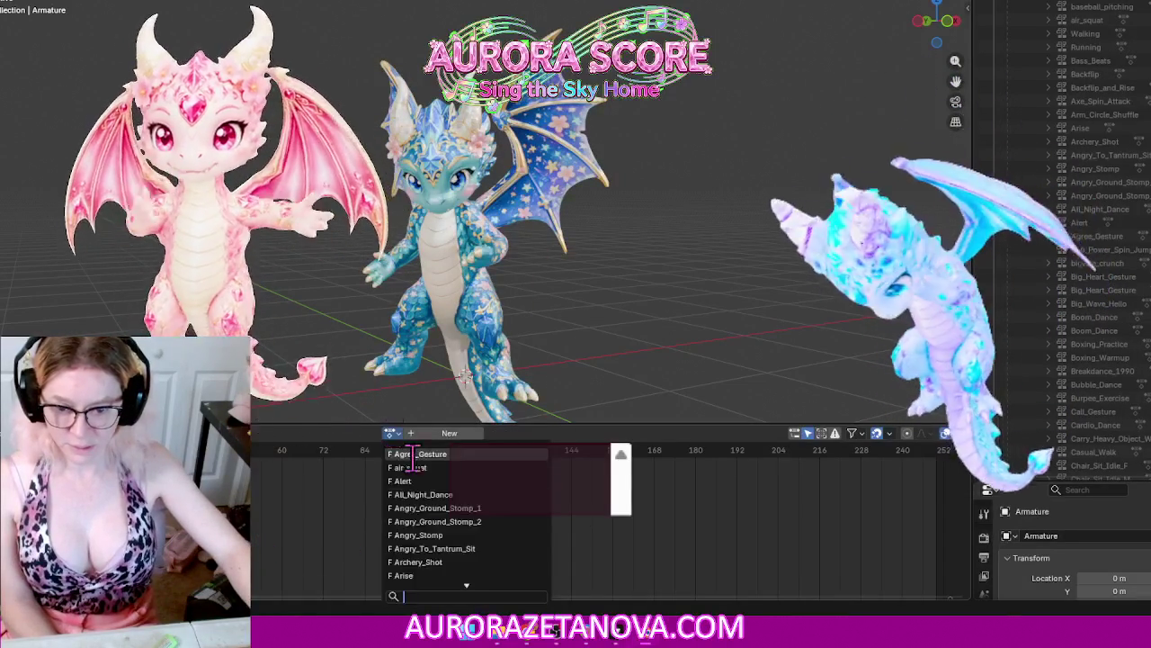
{"action": "scroll", "coordinate": [467, 526], "scroll_direction": "down", "scroll_amount": 3}
{"action": "scroll", "coordinate": [467, 526], "scroll_direction": "down", "scroll_amount": 3}
{"action": "scroll", "coordinate": [467, 527], "scroll_direction": "down", "scroll_amount": 3}
{"action": "scroll", "coordinate": [467, 526], "scroll_direction": "down", "scroll_amount": 4}
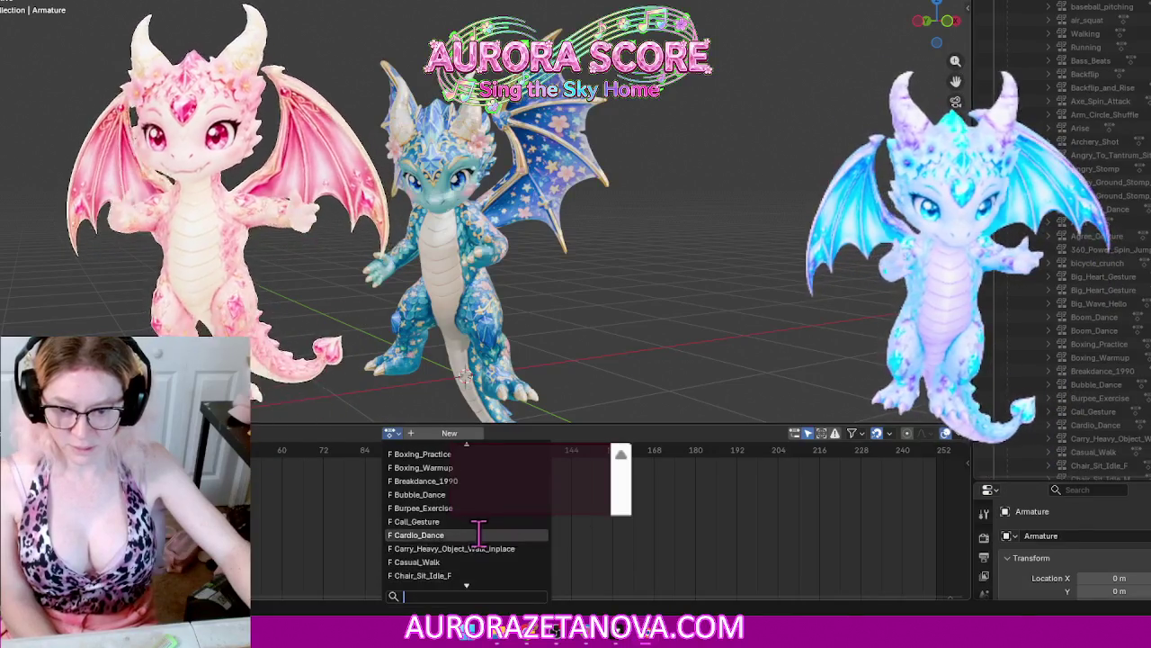
{"action": "scroll", "coordinate": [475, 534], "scroll_direction": "down", "scroll_amount": 3}
{"action": "scroll", "coordinate": [483, 542], "scroll_direction": "down", "scroll_amount": 2}
{"action": "scroll", "coordinate": [484, 548], "scroll_direction": "down", "scroll_amount": 3}
{"action": "scroll", "coordinate": [485, 546], "scroll_direction": "down", "scroll_amount": 1}
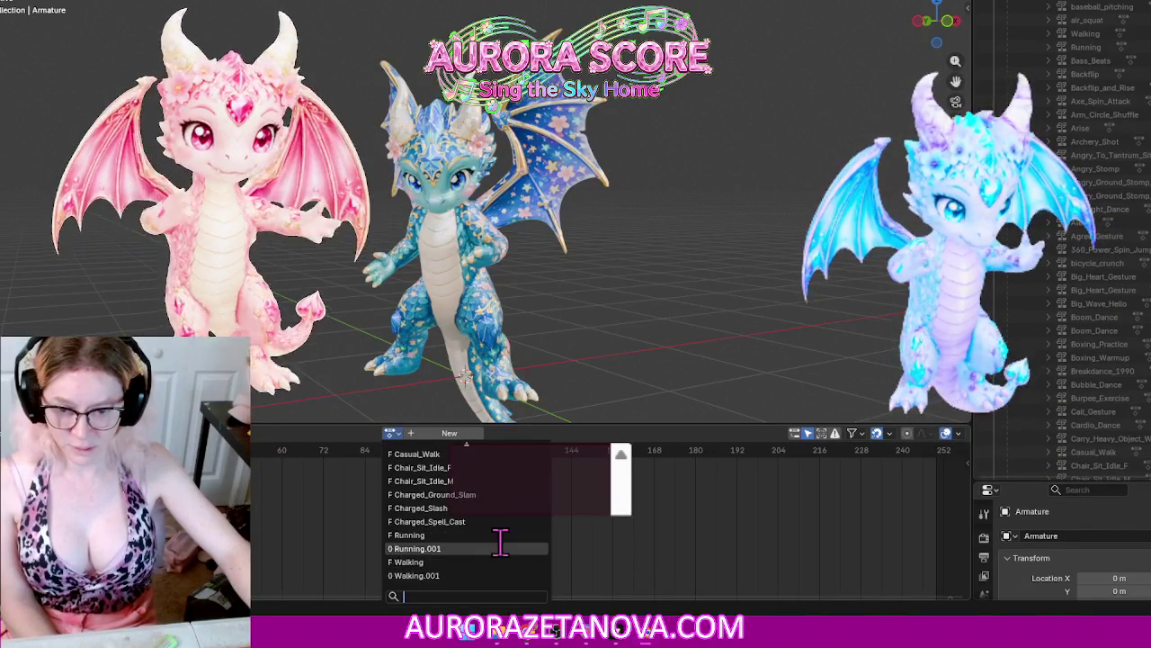
{"action": "left_click", "coordinate": [493, 508]}
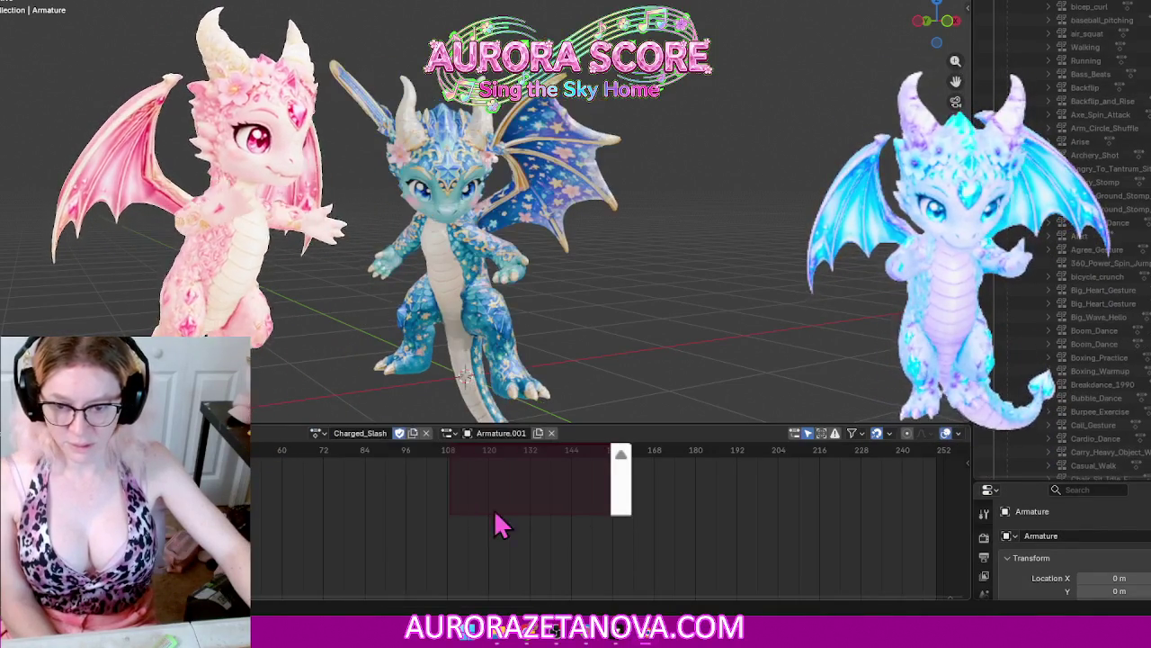
{"action": "right_click", "coordinate": [260, 469]}
{"action": "left_click", "coordinate": [270, 525]}
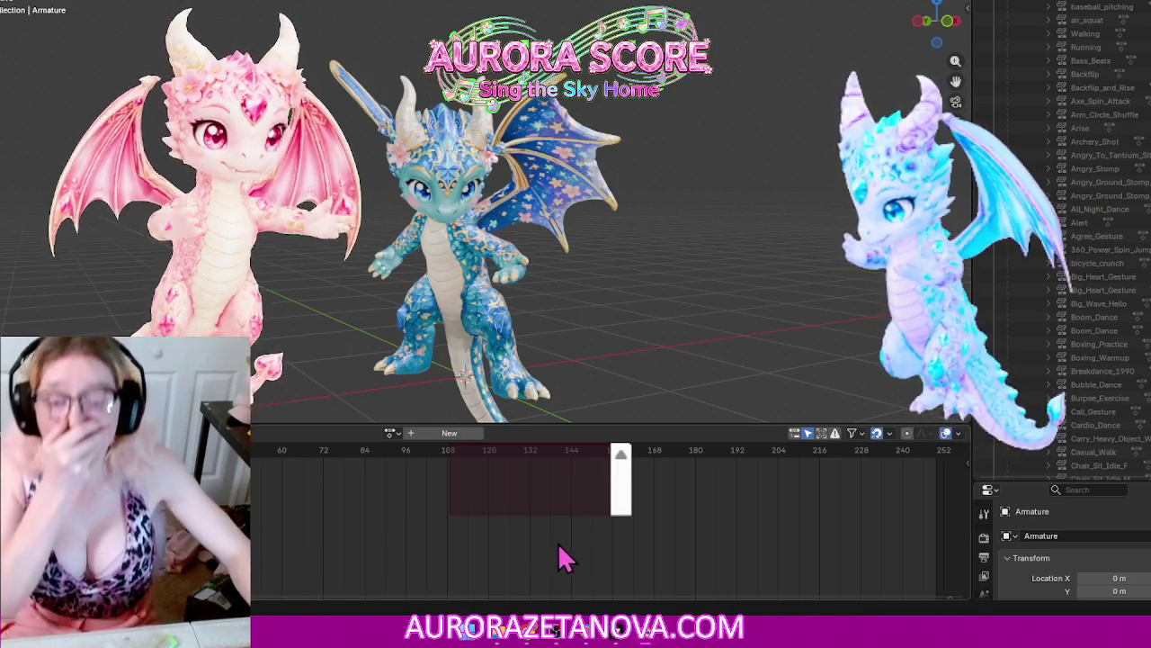
Step: Scroll through the action list to review the actions still available
{"action": "left_click", "coordinate": [392, 434]}
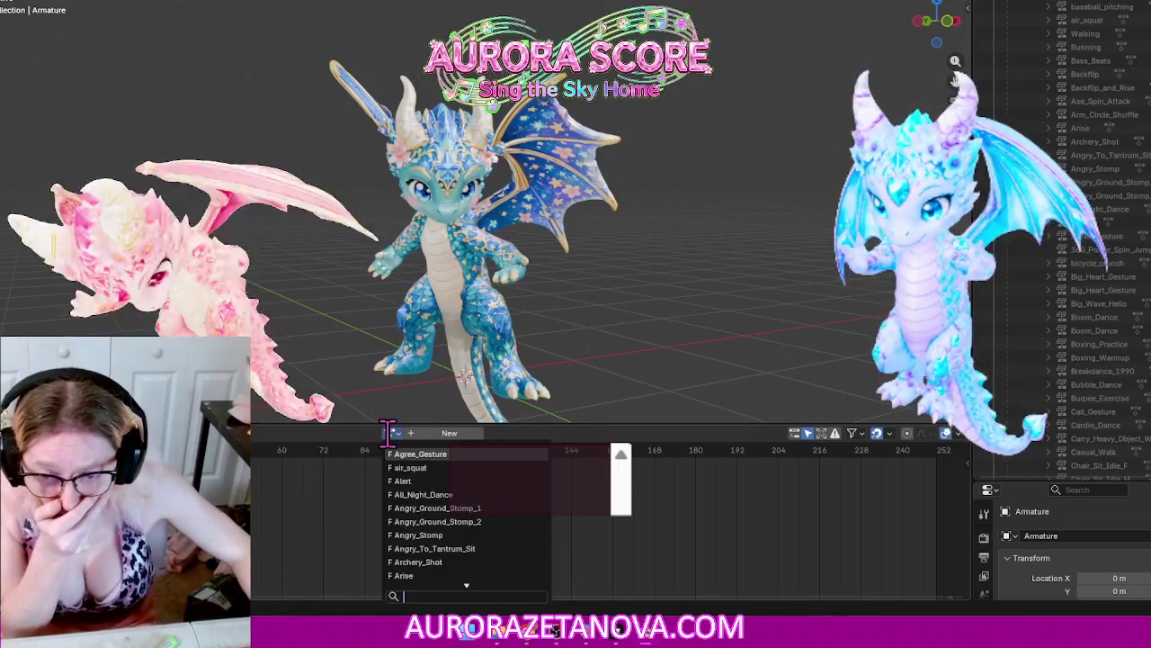
{"action": "scroll", "coordinate": [481, 508], "scroll_direction": "down", "scroll_amount": 5}
{"action": "scroll", "coordinate": [477, 501], "scroll_direction": "down", "scroll_amount": 4}
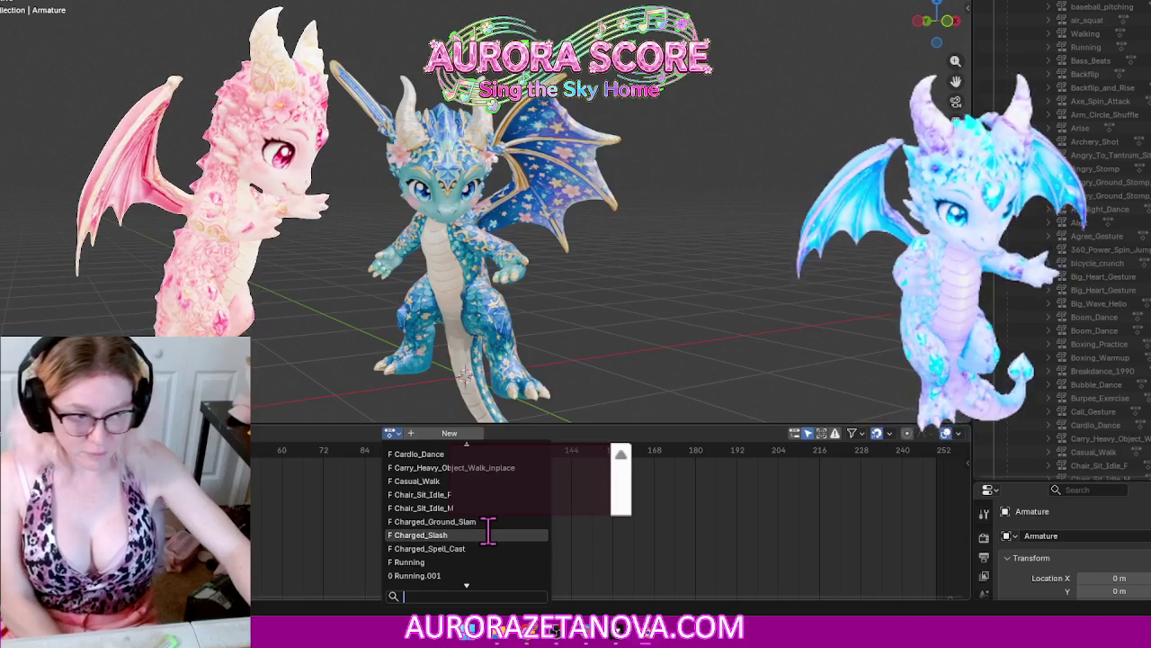
{"action": "scroll", "coordinate": [495, 529], "scroll_direction": "down", "scroll_amount": 5}
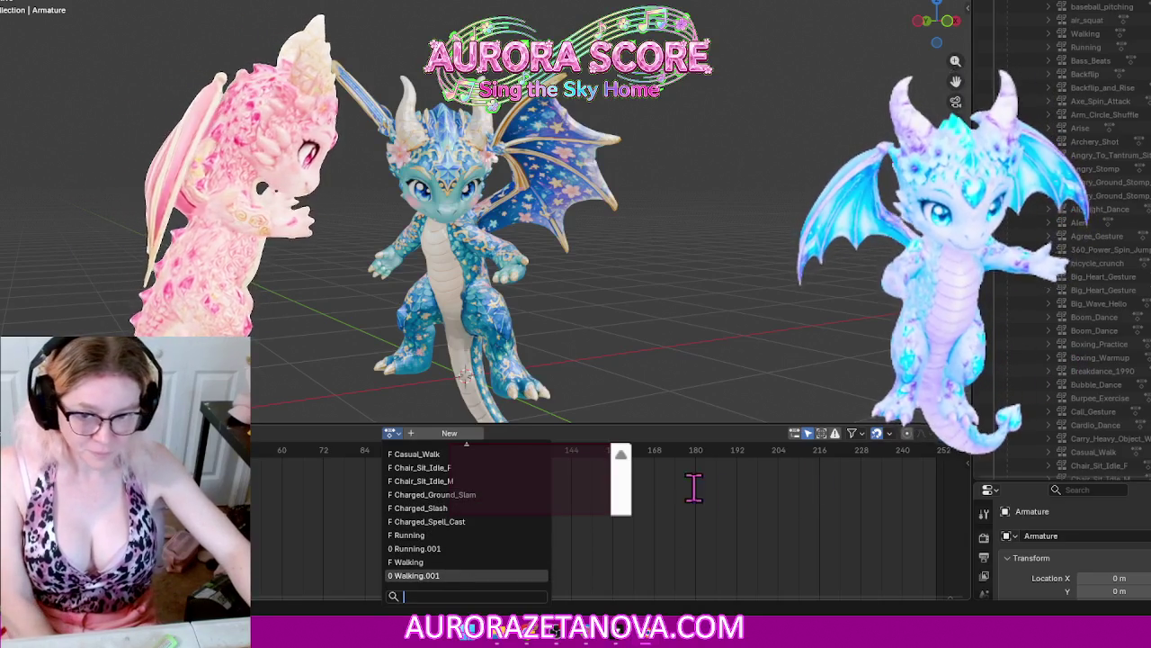
{"action": "scroll", "coordinate": [1114, 368], "scroll_direction": "down", "scroll_amount": 3}
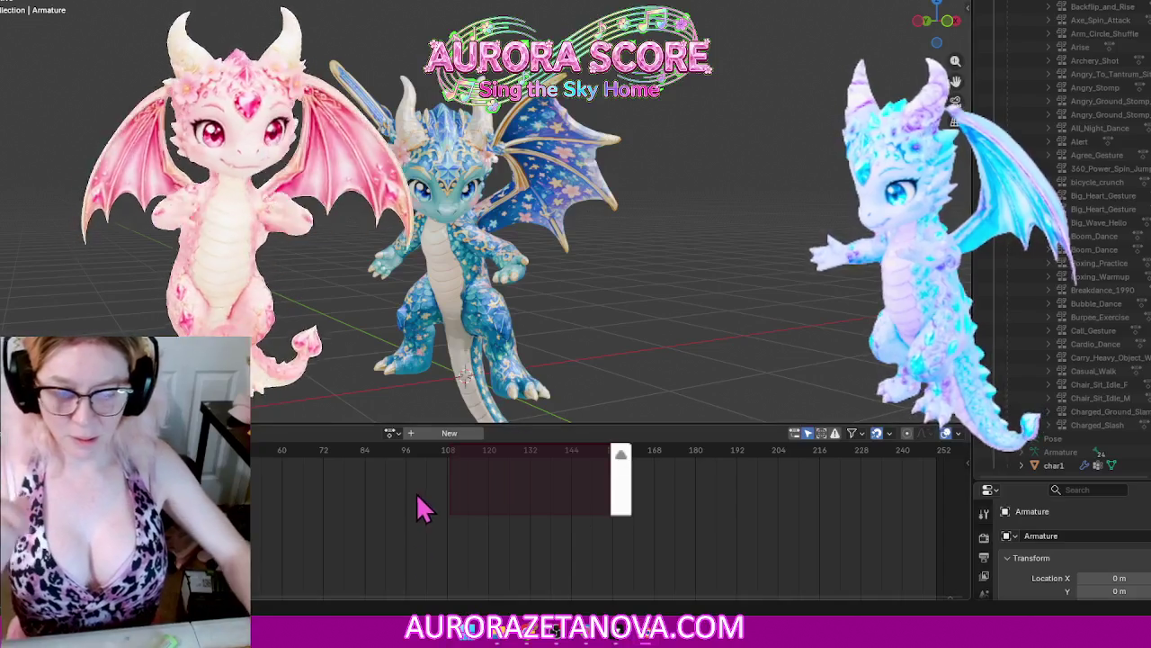
Step: Assign Charged_Spell_Cast to the armature and push it down onto an NLA track
{"action": "left_click", "coordinate": [391, 433]}
{"action": "scroll", "coordinate": [463, 536], "scroll_direction": "down", "scroll_amount": 5}
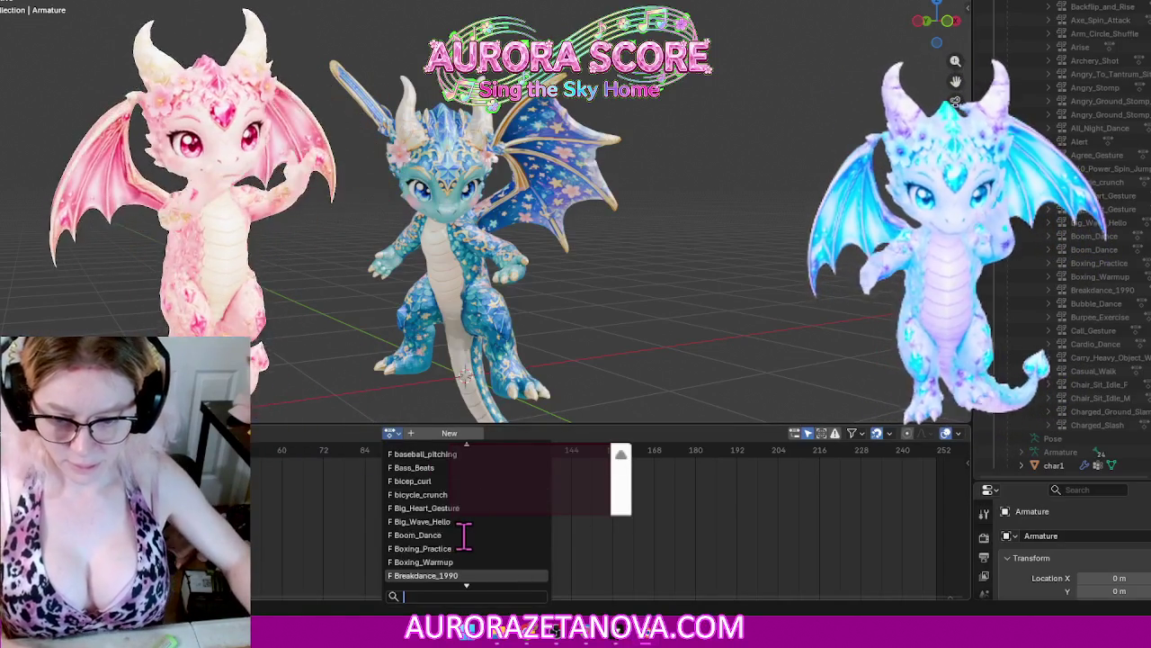
{"action": "scroll", "coordinate": [465, 534], "scroll_direction": "down", "scroll_amount": 3}
{"action": "scroll", "coordinate": [465, 533], "scroll_direction": "down", "scroll_amount": 3}
{"action": "scroll", "coordinate": [468, 531], "scroll_direction": "down", "scroll_amount": 1}
{"action": "scroll", "coordinate": [469, 533], "scroll_direction": "down", "scroll_amount": 3}
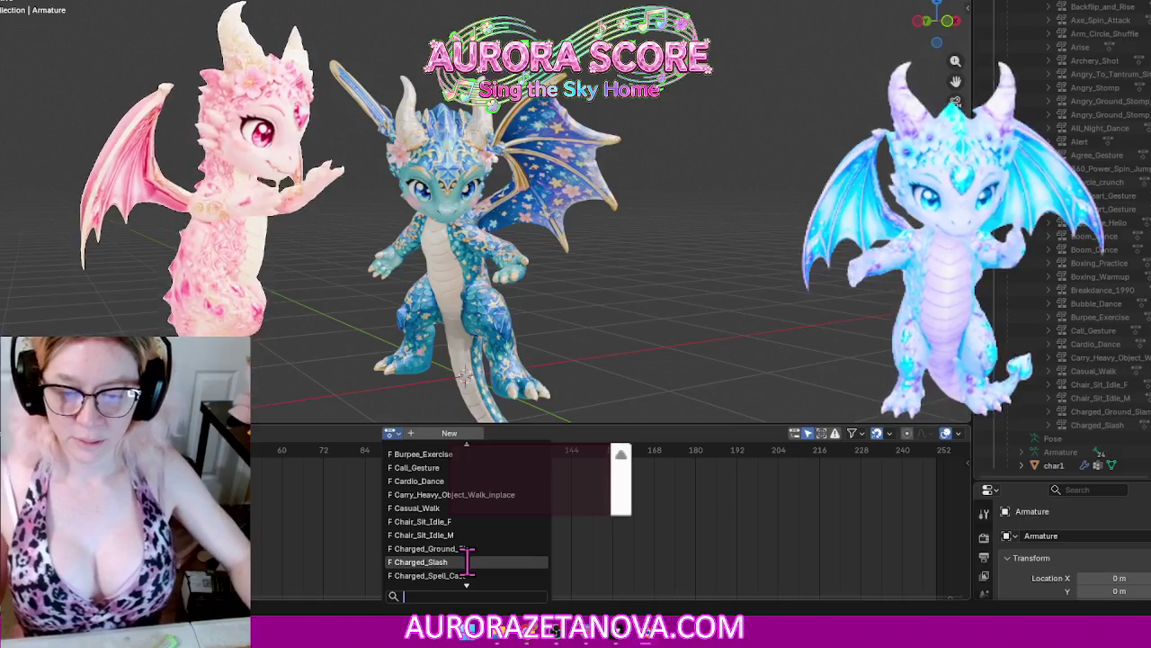
{"action": "left_click", "coordinate": [469, 576]}
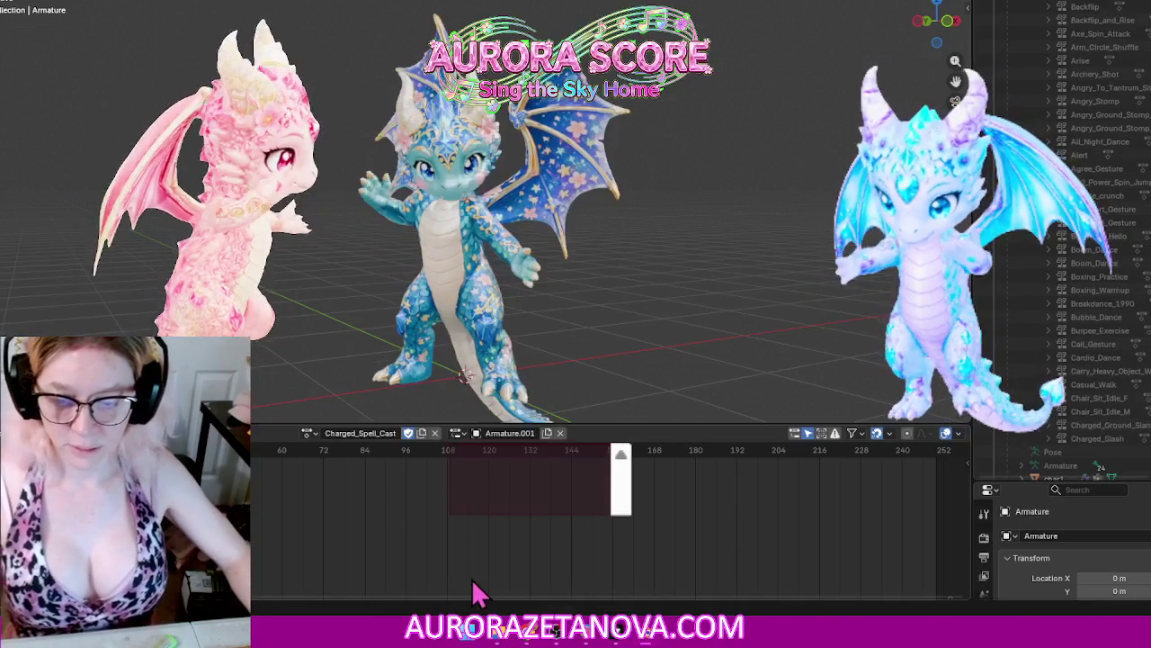
{"action": "left_click", "coordinate": [239, 433]}
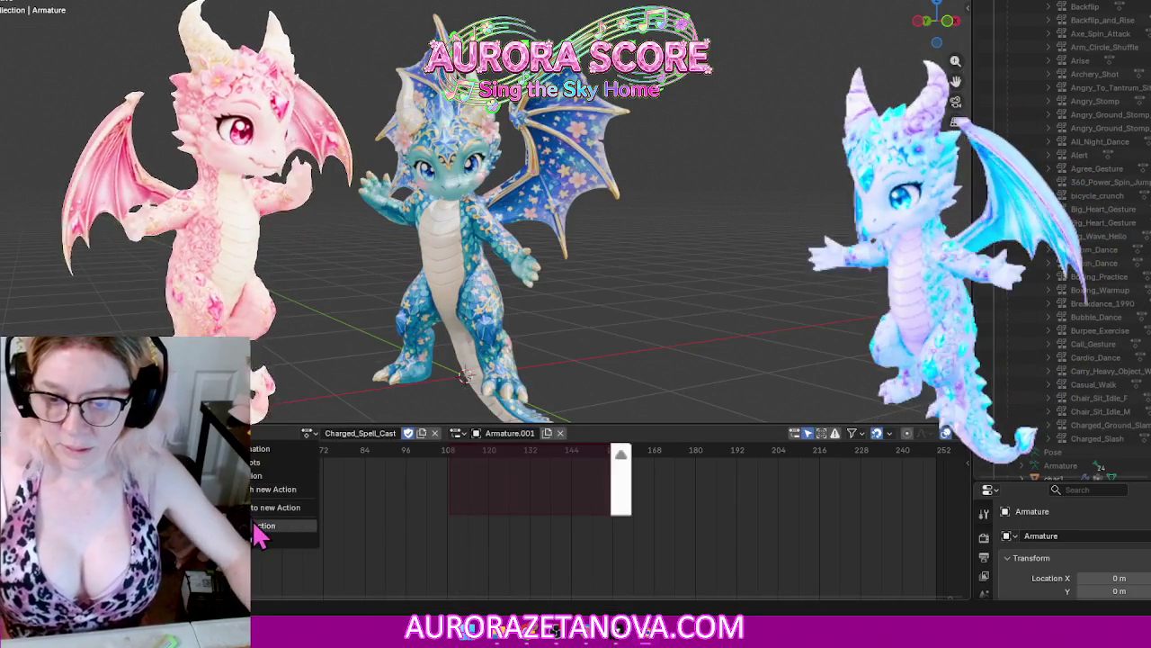
{"action": "left_click", "coordinate": [259, 529]}
Step: Review the remaining actions in the list and close it without choosing one
{"action": "left_click", "coordinate": [390, 433]}
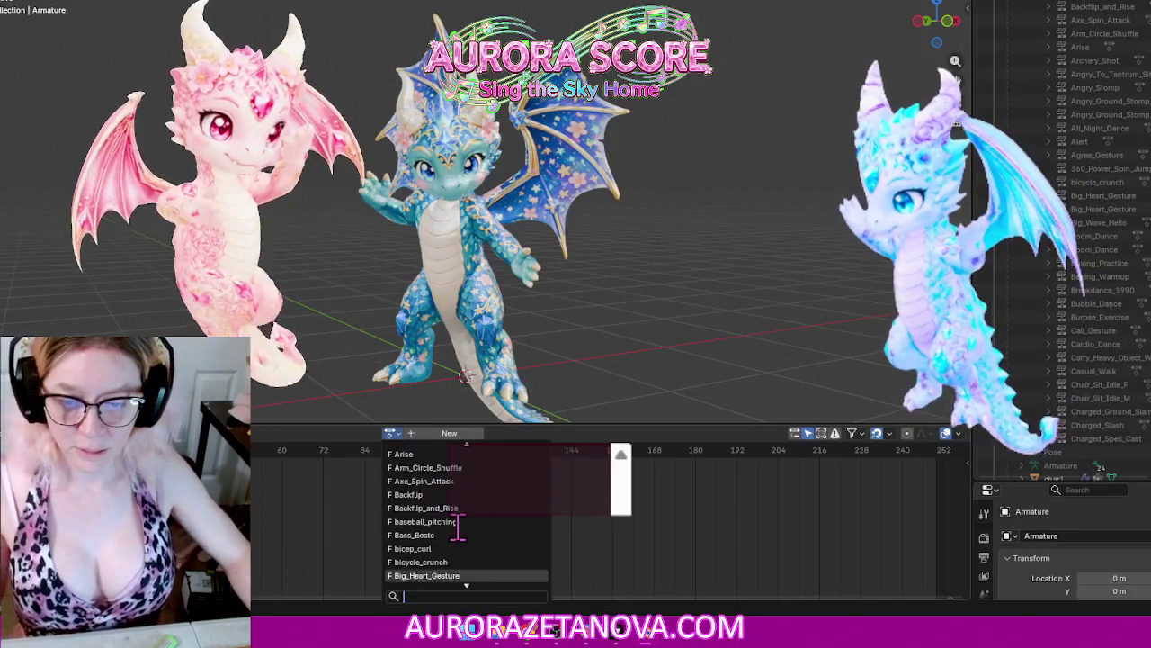
{"action": "scroll", "coordinate": [459, 522], "scroll_direction": "down", "scroll_amount": 5}
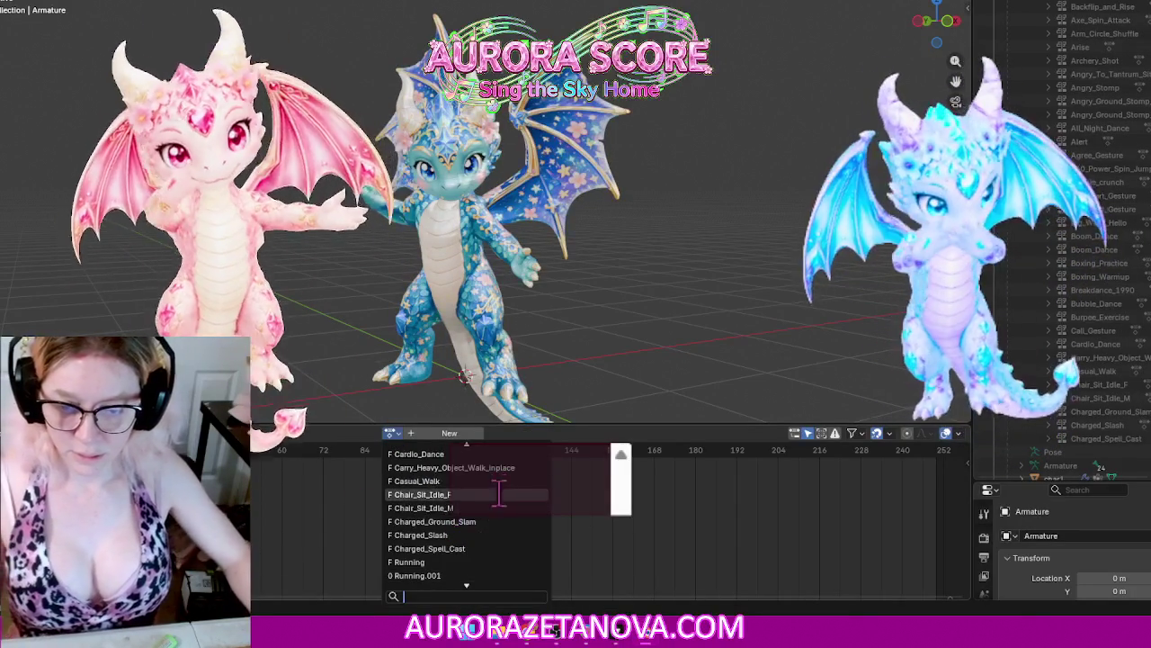
{"action": "scroll", "coordinate": [488, 561], "scroll_direction": "down", "scroll_amount": 2}
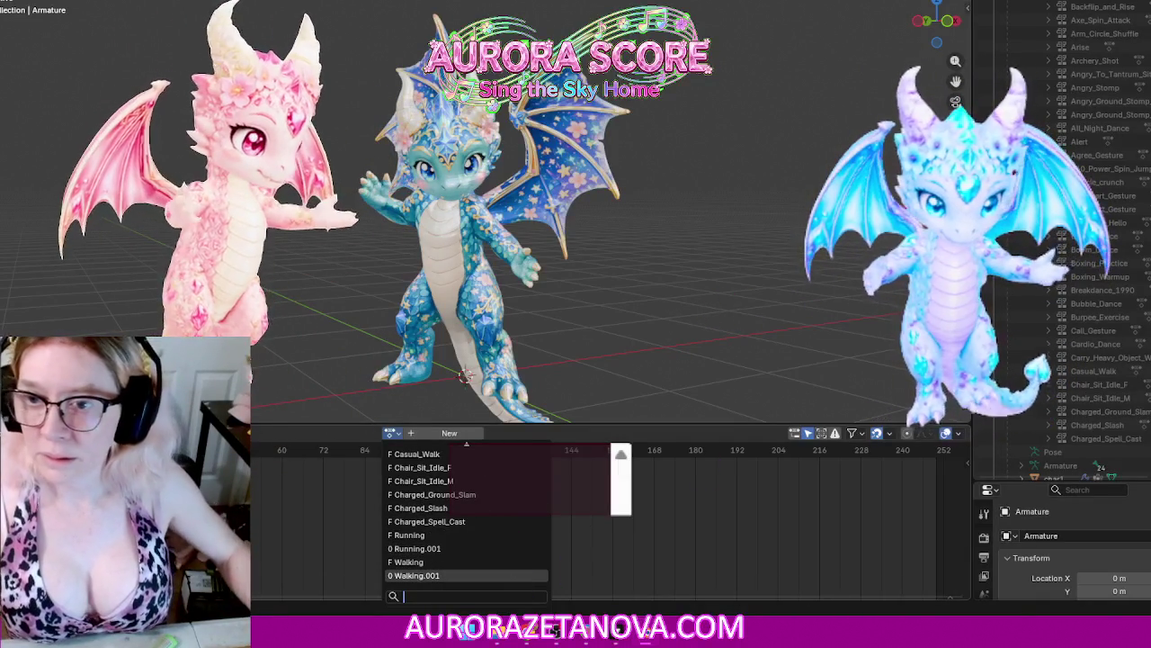
{"action": "left_click", "coordinate": [16, 106]}
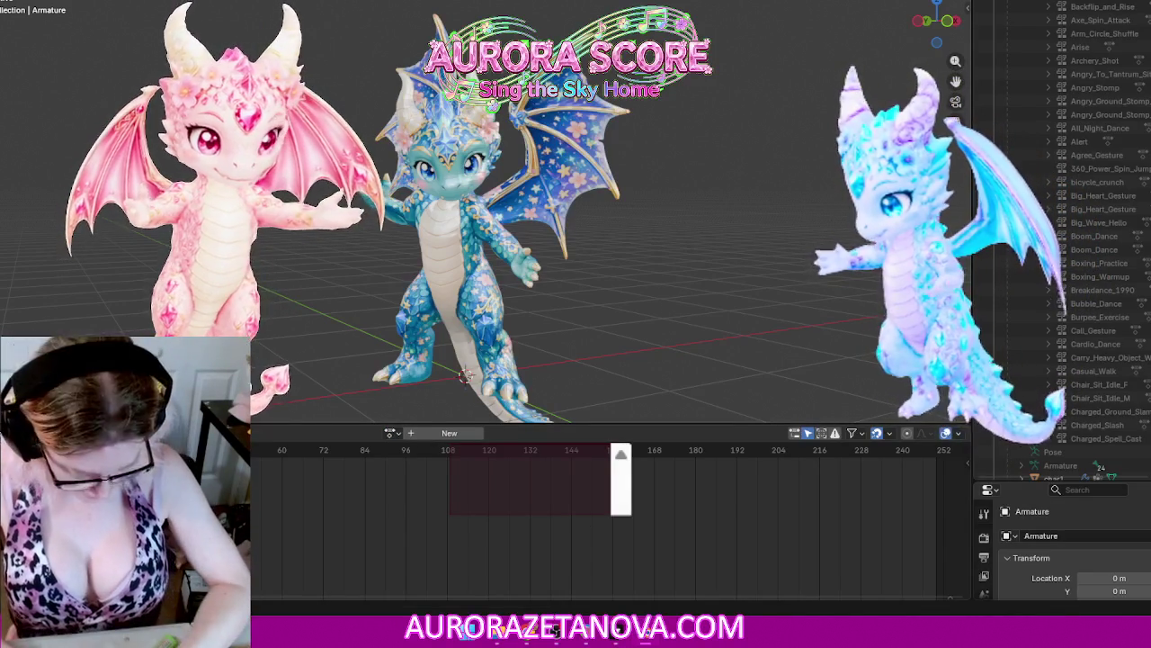
Step: Save Kay.blend and purge its 12 unused data-blocks
{"action": "key", "text": "ctrl+s"}
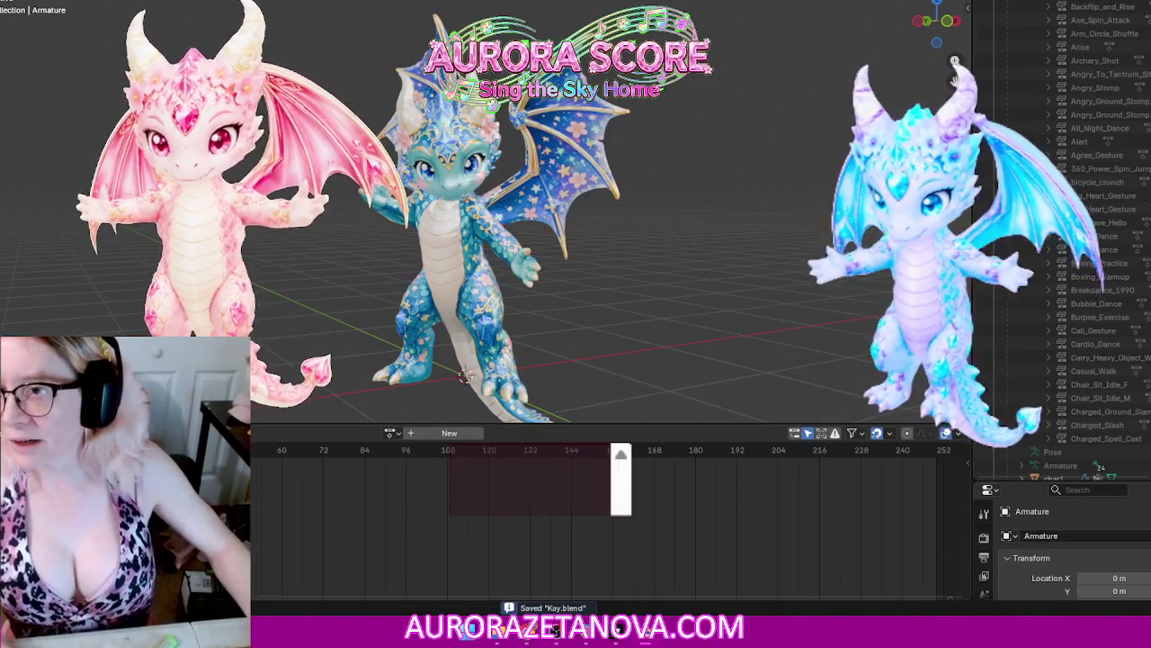
{"action": "left_click", "coordinate": [9, 2]}
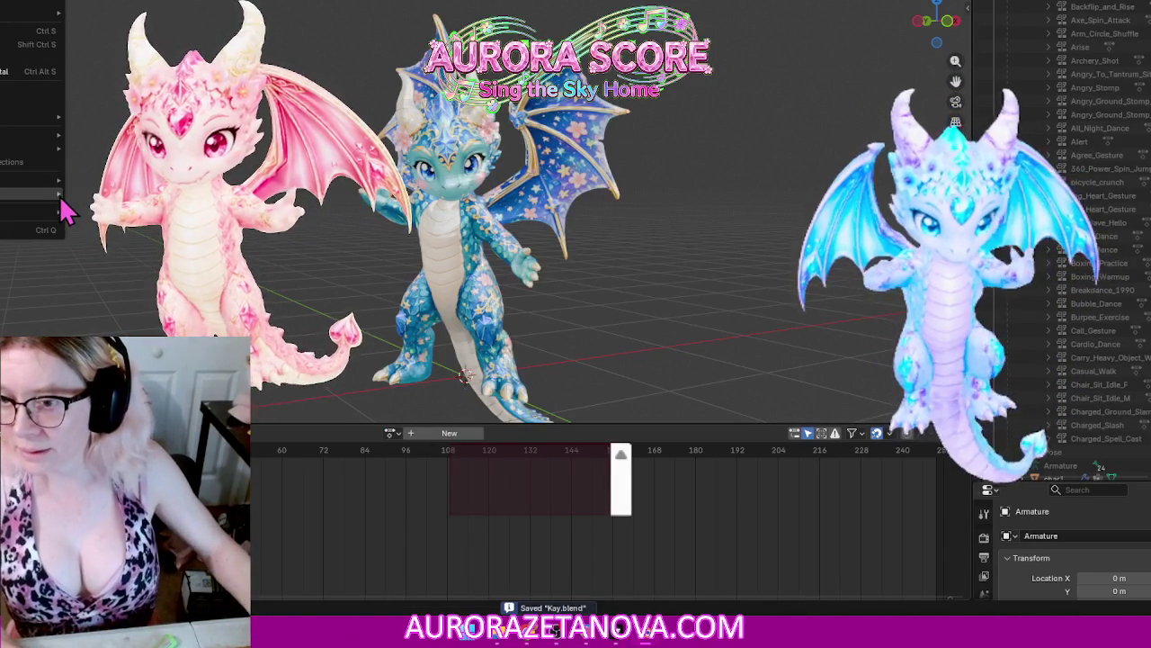
{"action": "left_click", "coordinate": [99, 193]}
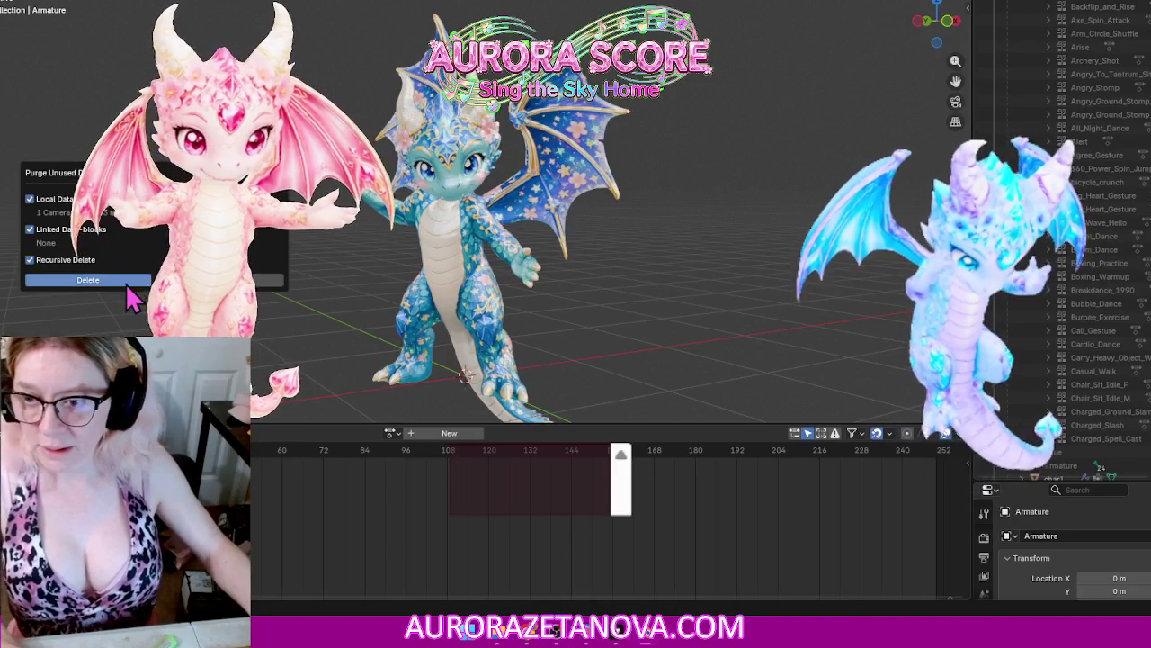
{"action": "left_click", "coordinate": [128, 281]}
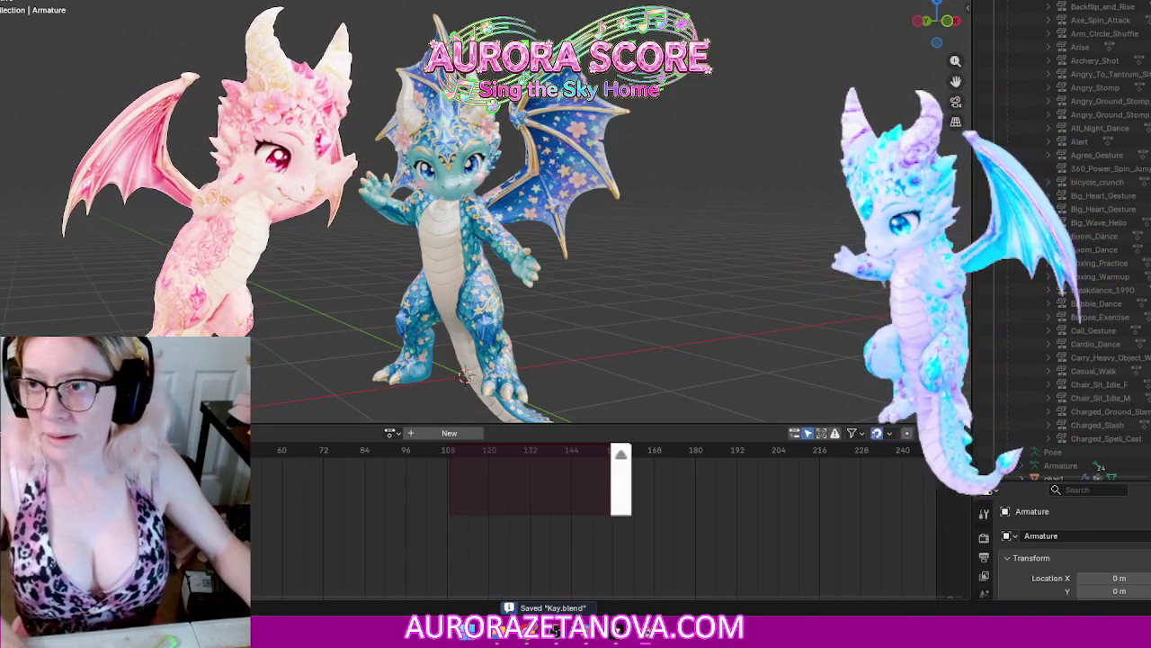
{"action": "left_click", "coordinate": [18, 2]}
{"action": "mouse_move", "coordinate": [32, 135]}
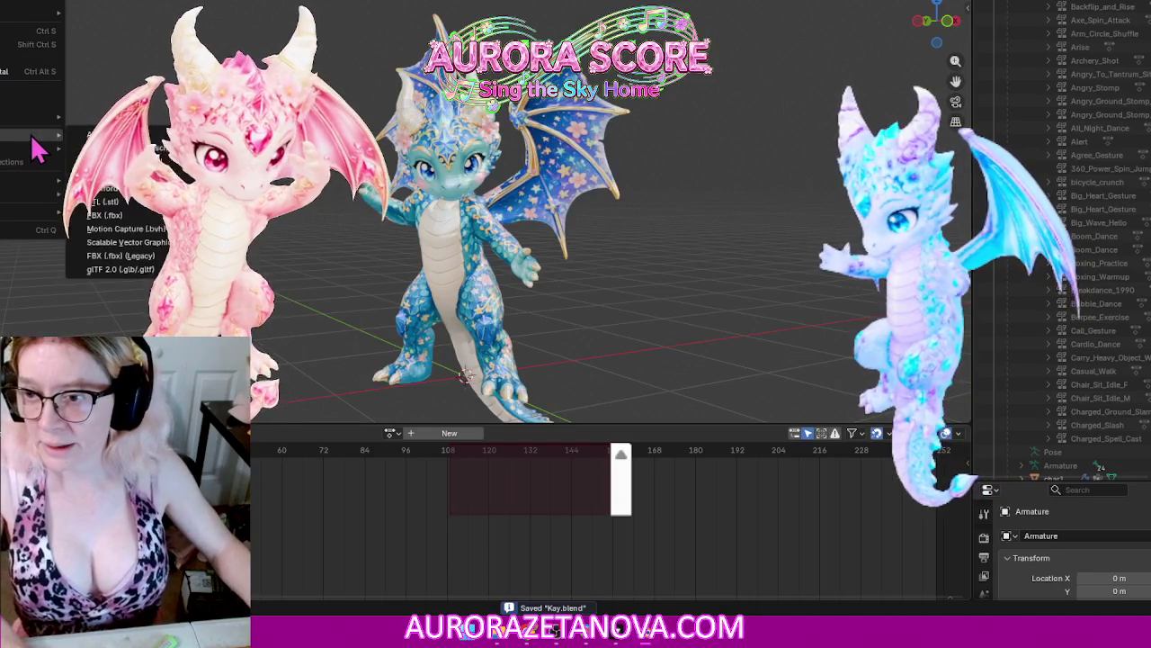
Step: Import Meshy_AI_Starry_Blossom_Dragon_biped_Meshy_AI_Meshy_Merged_Animations.glb from the Starry Blossom folder in Downloads
{"action": "left_click", "coordinate": [139, 272]}
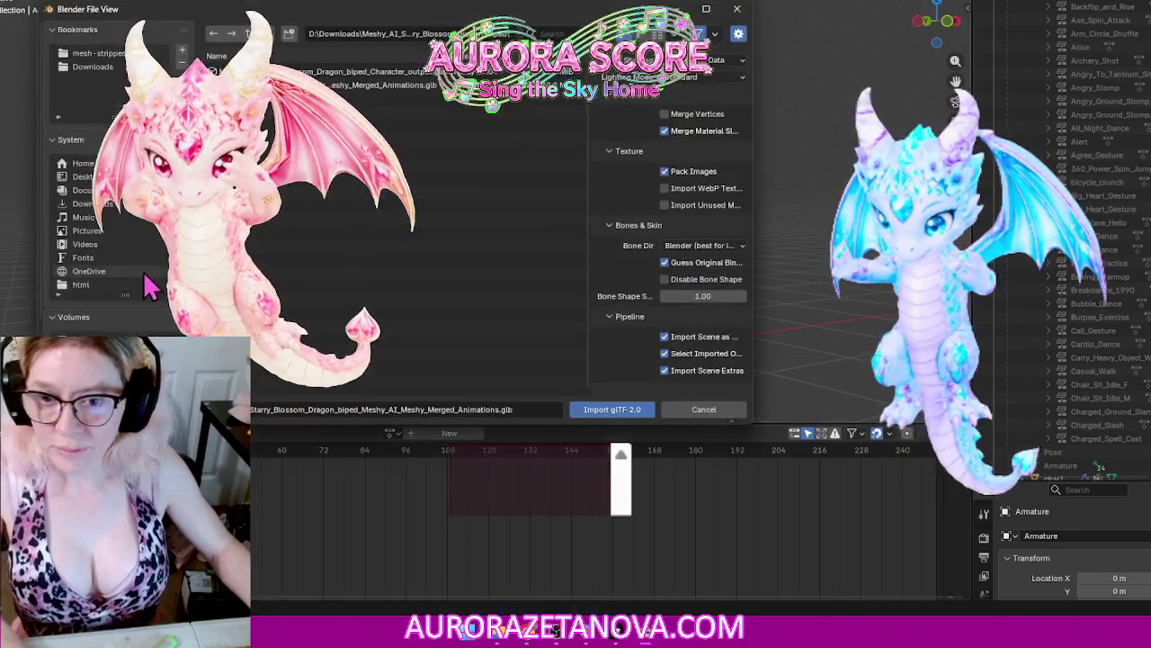
{"action": "left_click", "coordinate": [253, 38]}
{"action": "left_click", "coordinate": [253, 38]}
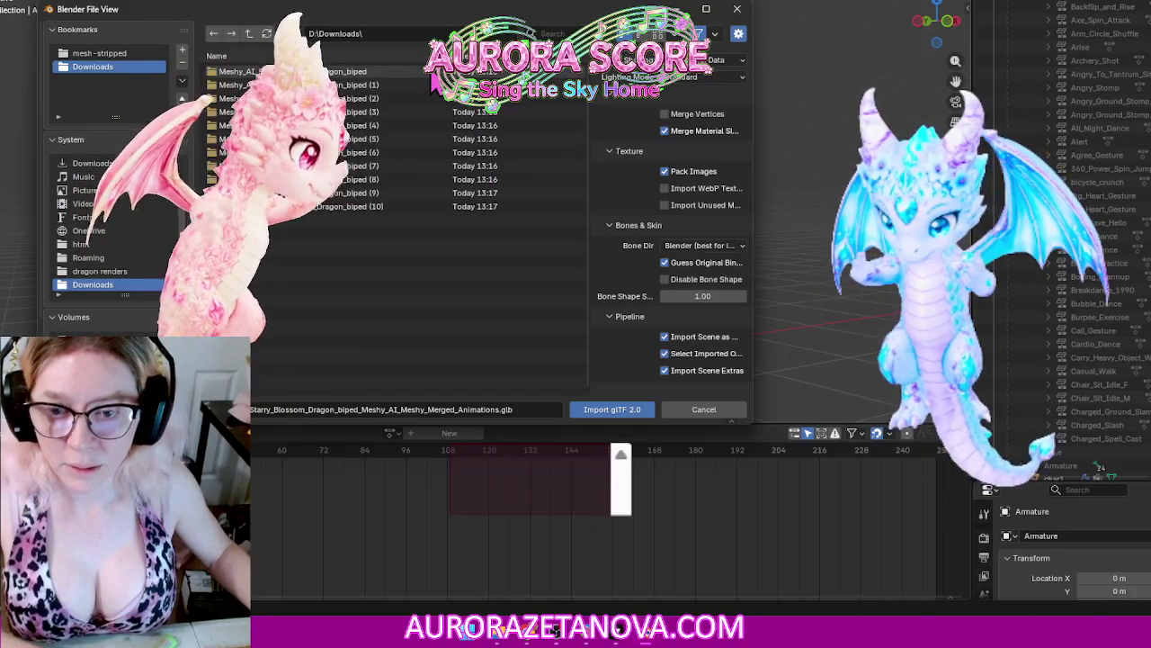
{"action": "double_click", "coordinate": [403, 87]}
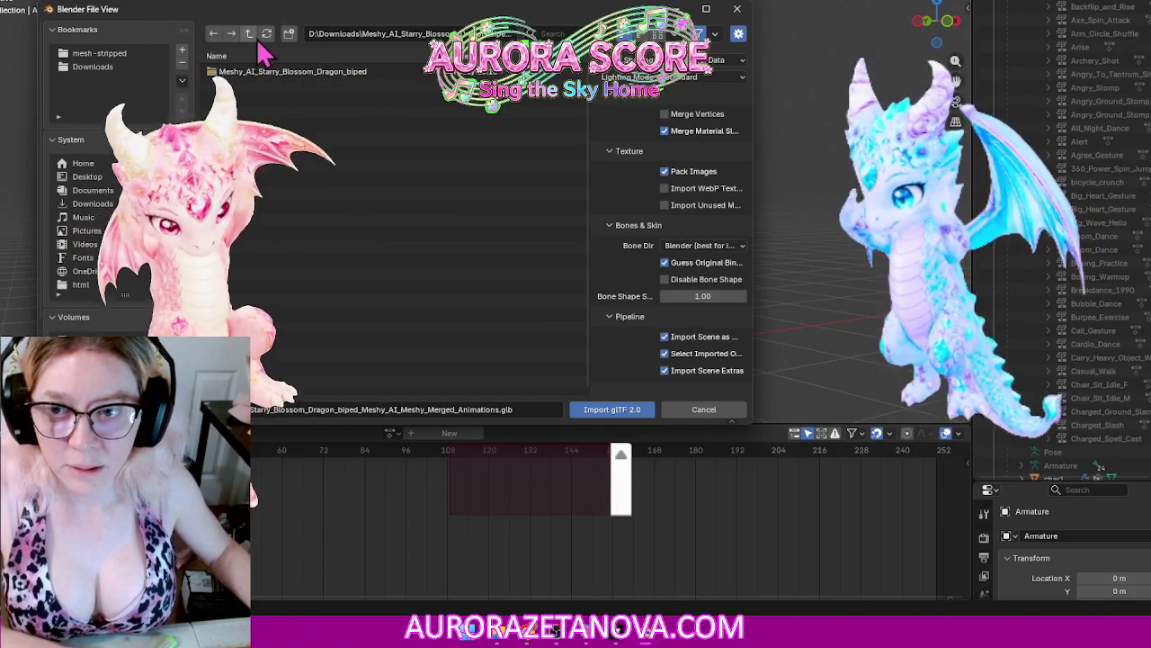
{"action": "left_click", "coordinate": [248, 36]}
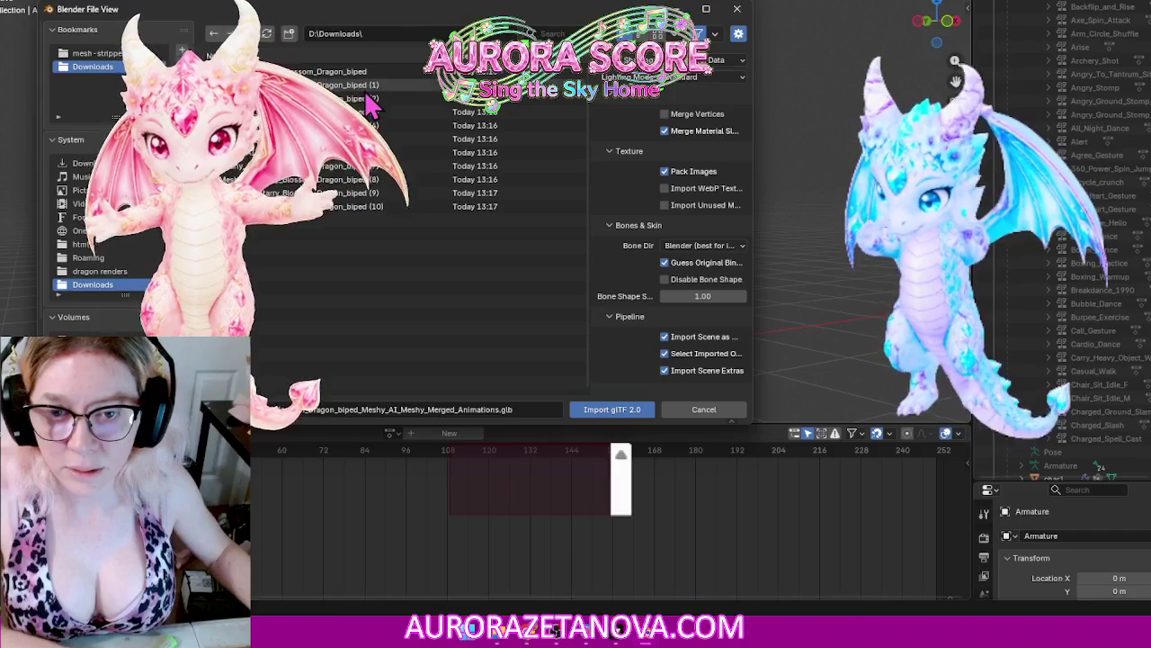
{"action": "double_click", "coordinate": [371, 109]}
{"action": "double_click", "coordinate": [371, 74]}
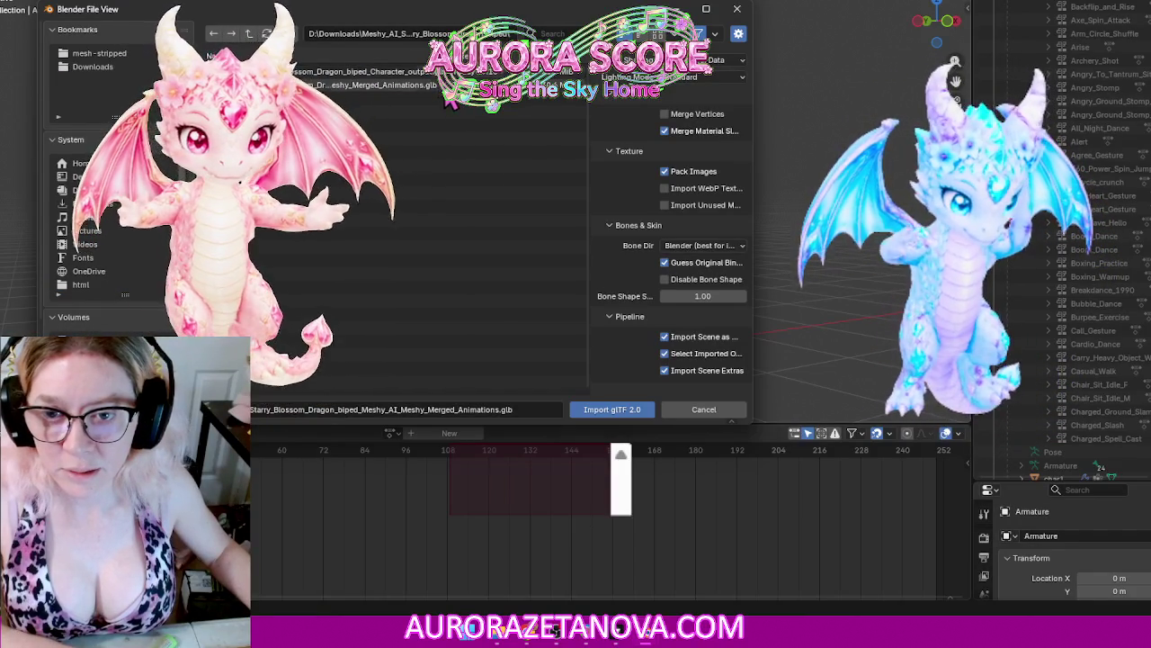
{"action": "double_click", "coordinate": [396, 85]}
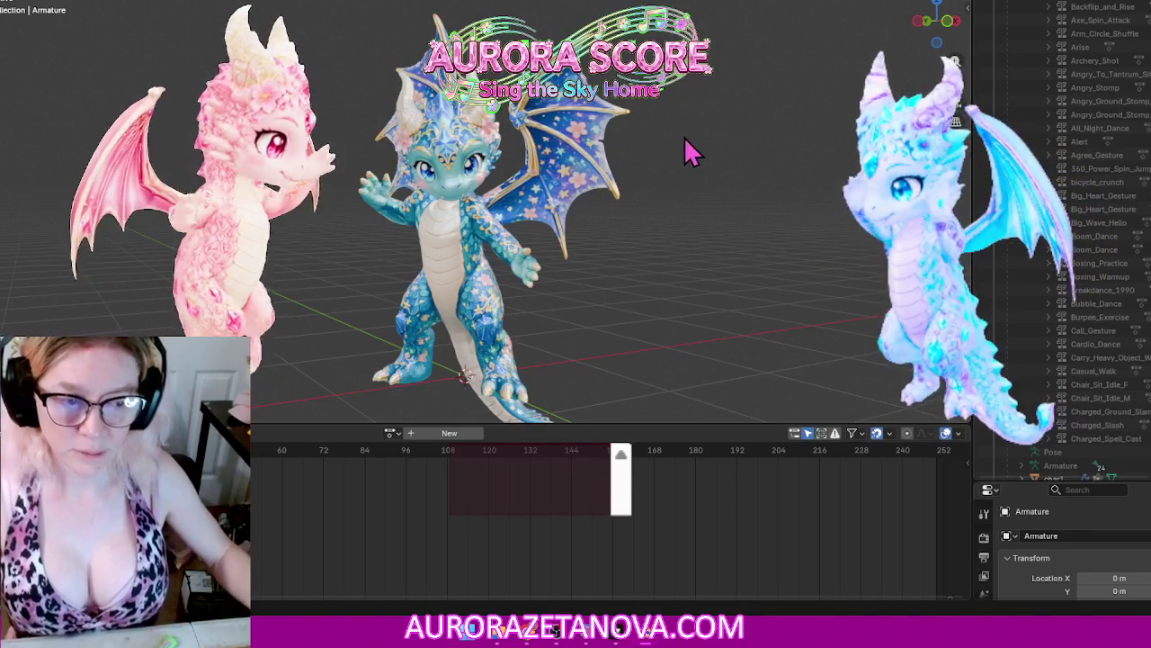
Step: Undo the extra object, hide the grey icosphere, and inspect the small dragon at the origin
{"action": "key", "text": "ctrl+z"}
{"action": "key", "text": "ctrl+z"}
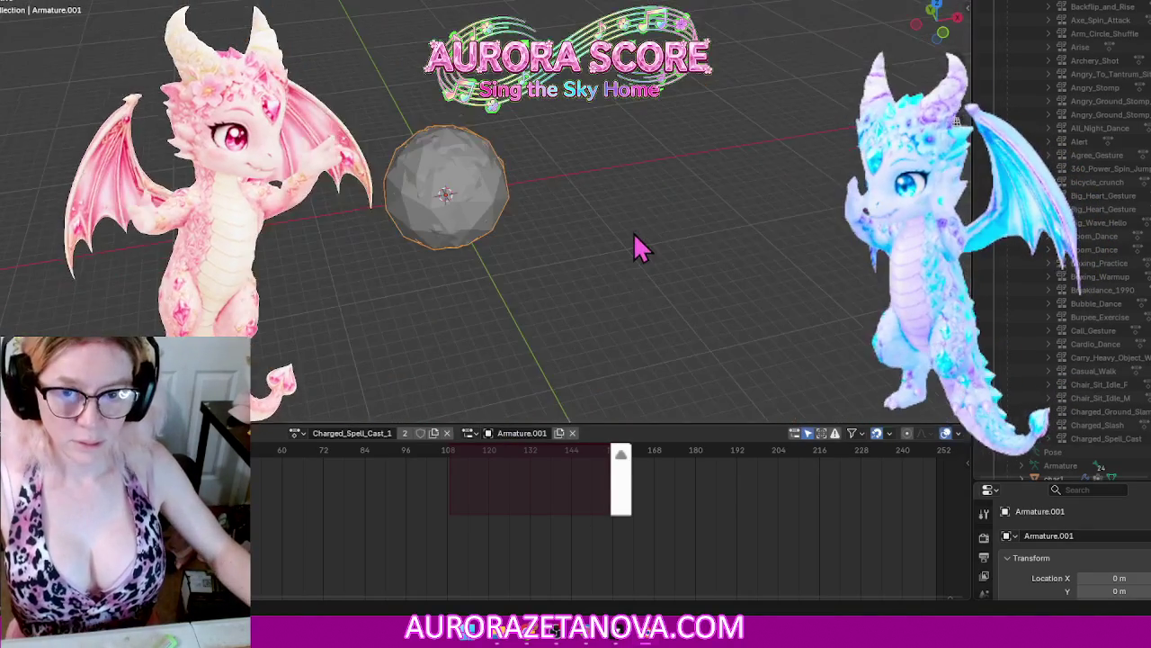
{"action": "scroll", "coordinate": [1041, 241], "scroll_direction": "down", "scroll_amount": 3}
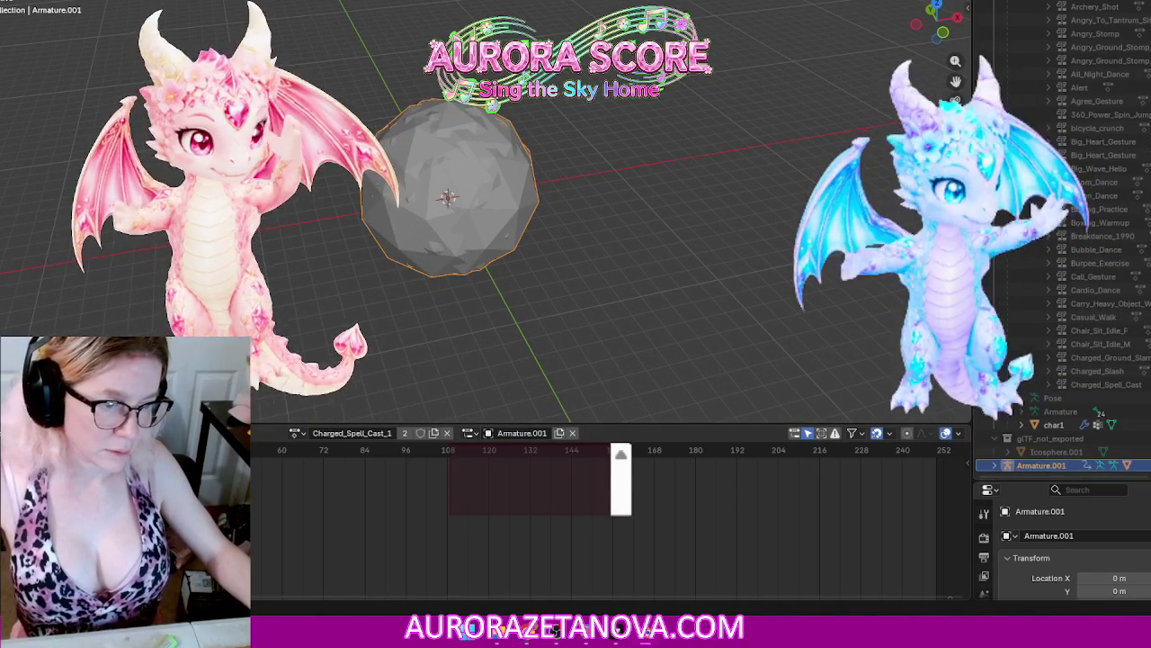
{"action": "key", "text": "h"}
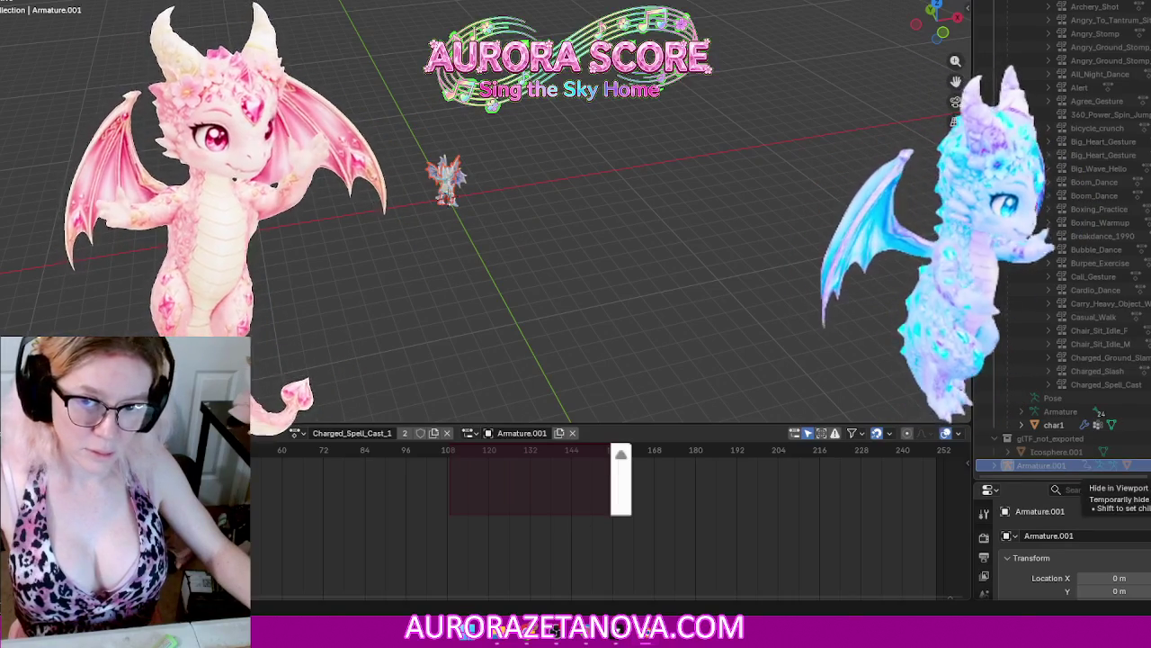
{"action": "mouse_move", "coordinate": [545, 216]}
{"action": "middle_mouse_down"}
{"action": "mouse_move", "coordinate": [563, 215]}
{"action": "mouse_move", "coordinate": [390, 180]}
{"action": "mouse_move", "coordinate": [444, 180]}
{"action": "mouse_move", "coordinate": [632, 249]}
{"action": "mouse_move", "coordinate": [661, 240]}
{"action": "middle_mouse_up"}
{"action": "scroll", "coordinate": [563, 216], "scroll_direction": "up", "scroll_amount": 5}
{"action": "scroll", "coordinate": [624, 232], "scroll_direction": "down", "scroll_amount": 5}
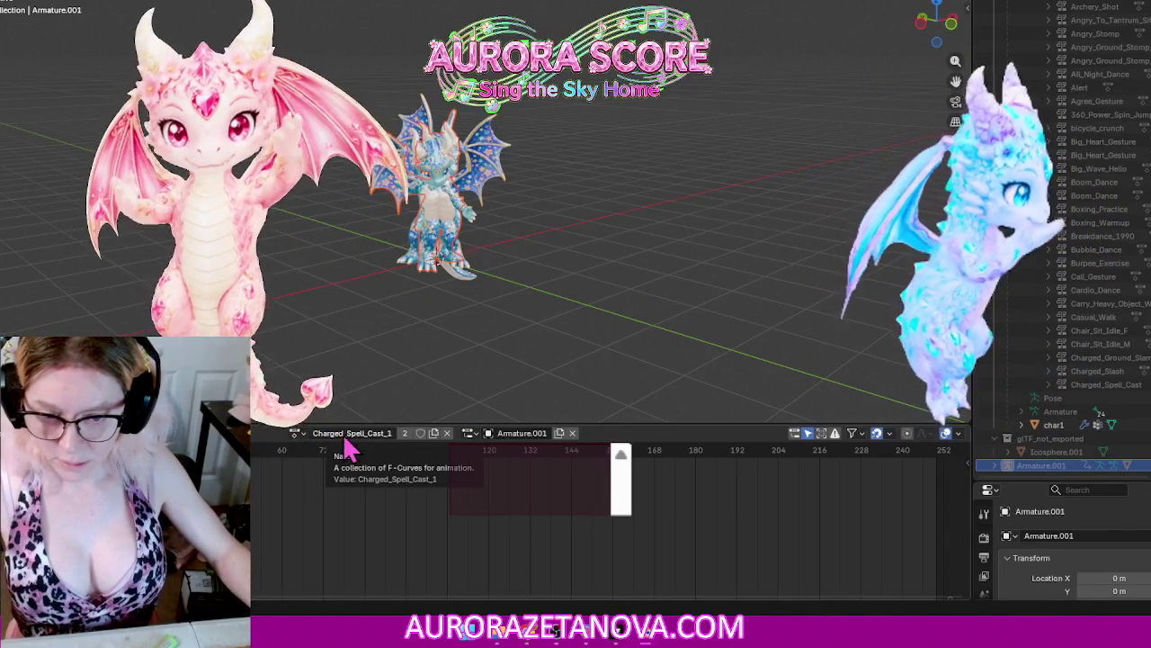
Step: Give Charged_Spell_Cast_1, Charged_Spell_Cast_2 and Charged_Upward_Slash fake users
{"action": "left_click", "coordinate": [298, 432]}
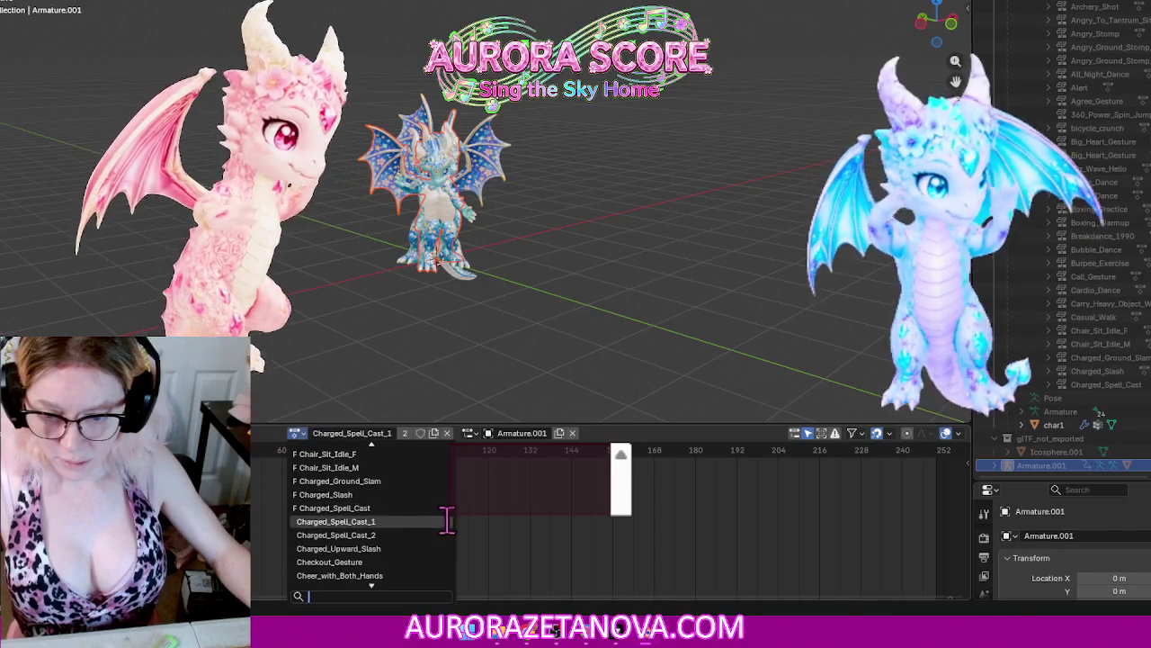
{"action": "left_click", "coordinate": [493, 488]}
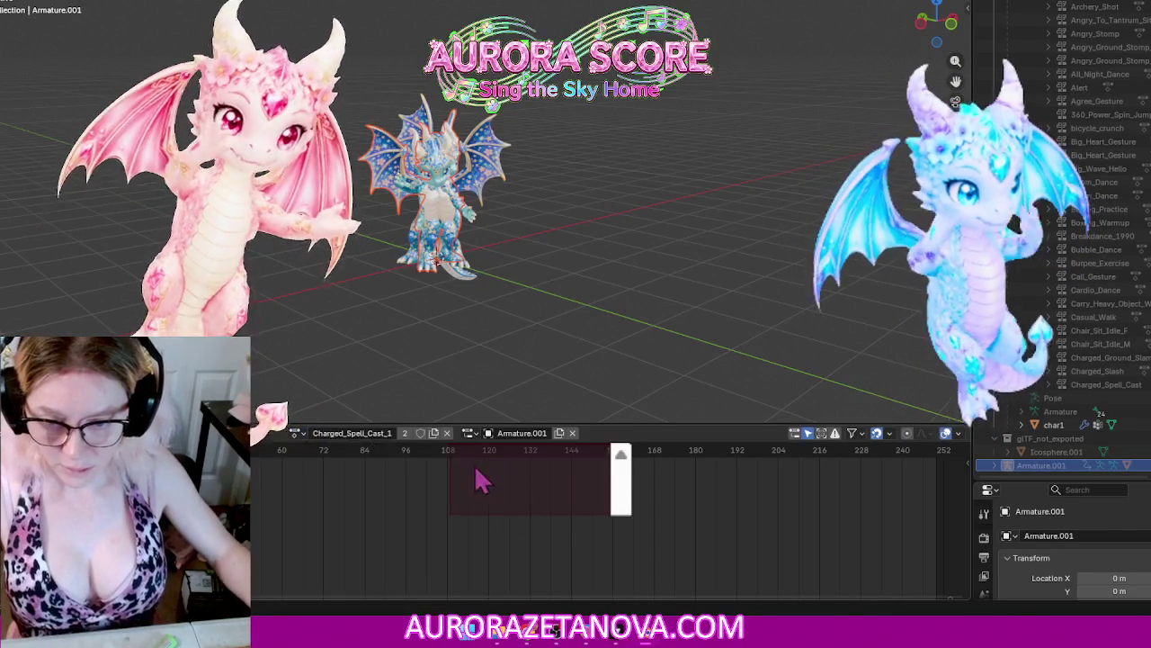
{"action": "left_click", "coordinate": [420, 434]}
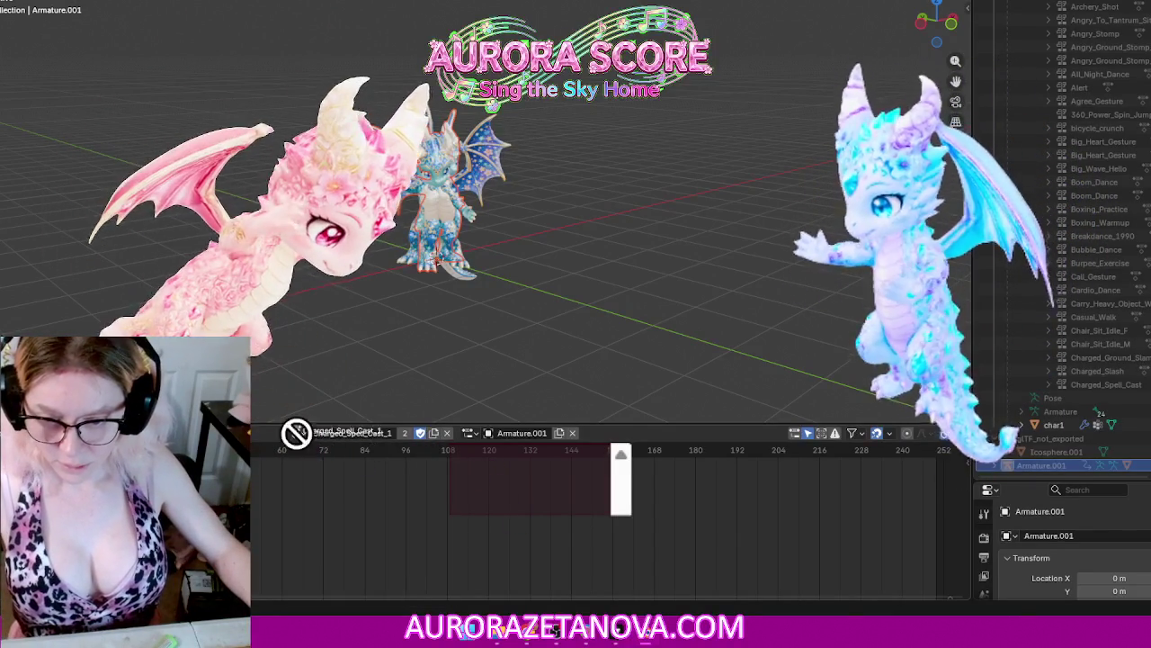
{"action": "left_click", "coordinate": [299, 433]}
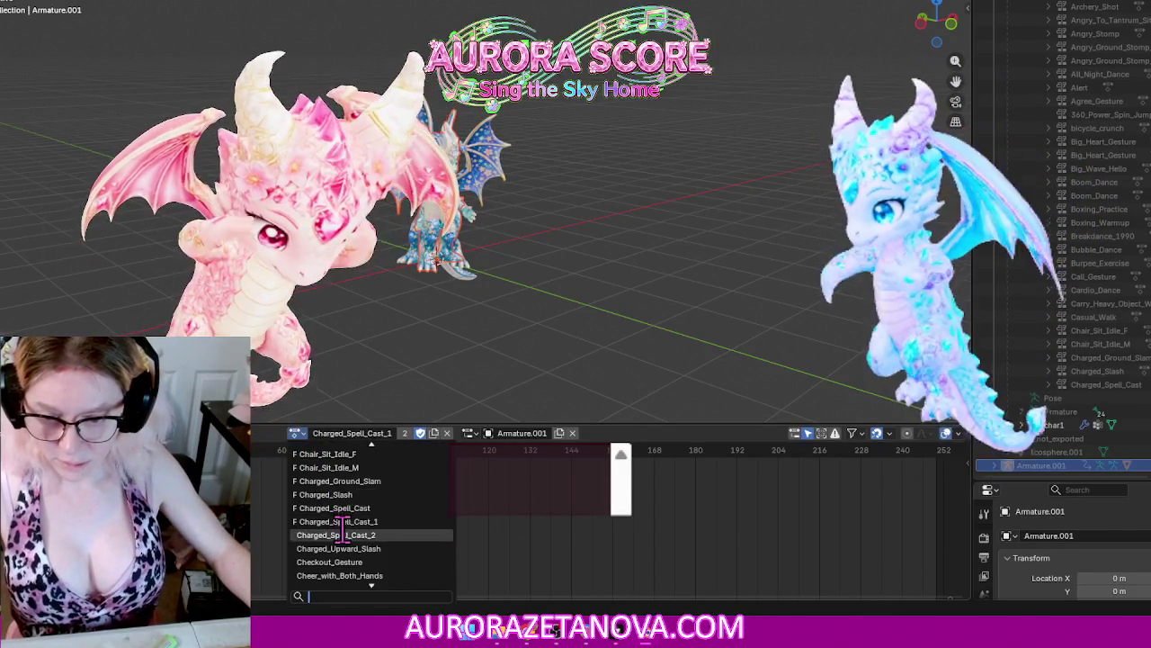
{"action": "left_click", "coordinate": [350, 544]}
{"action": "left_click", "coordinate": [420, 432]}
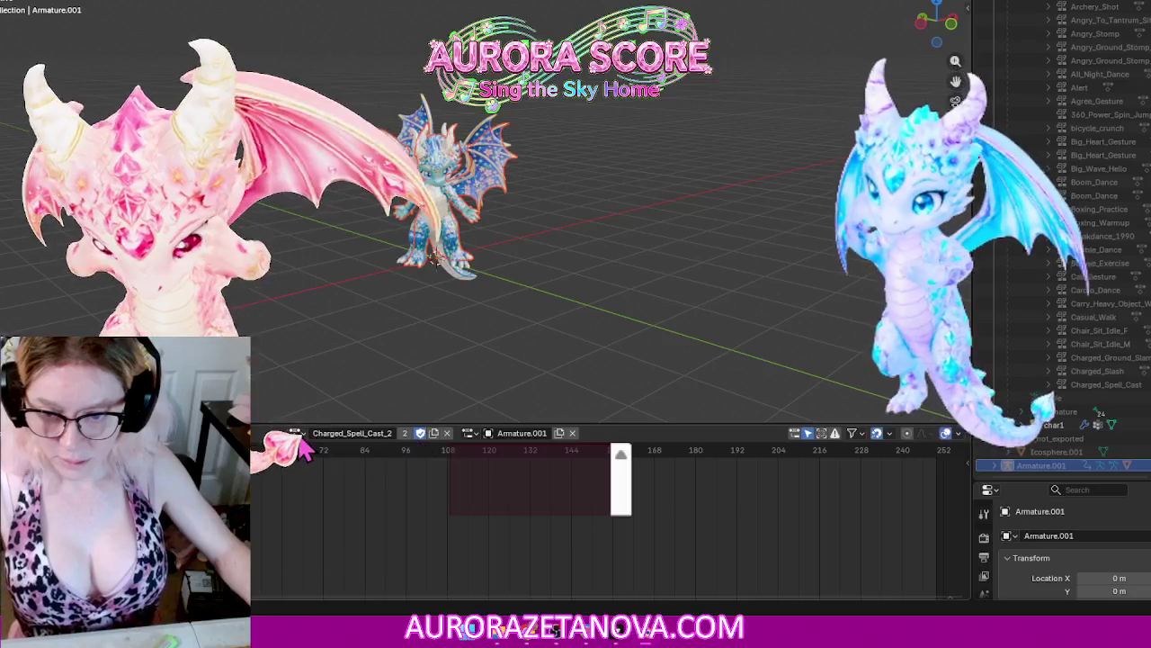
{"action": "left_click", "coordinate": [298, 433]}
{"action": "left_click", "coordinate": [349, 535]}
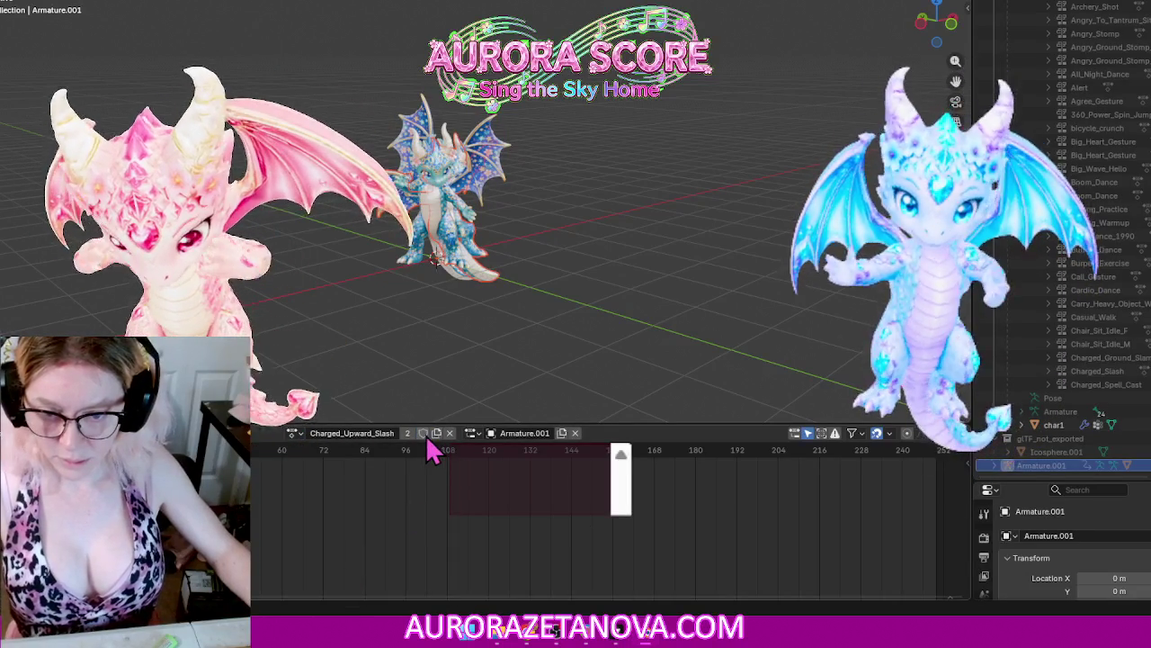
{"action": "left_click", "coordinate": [294, 433]}
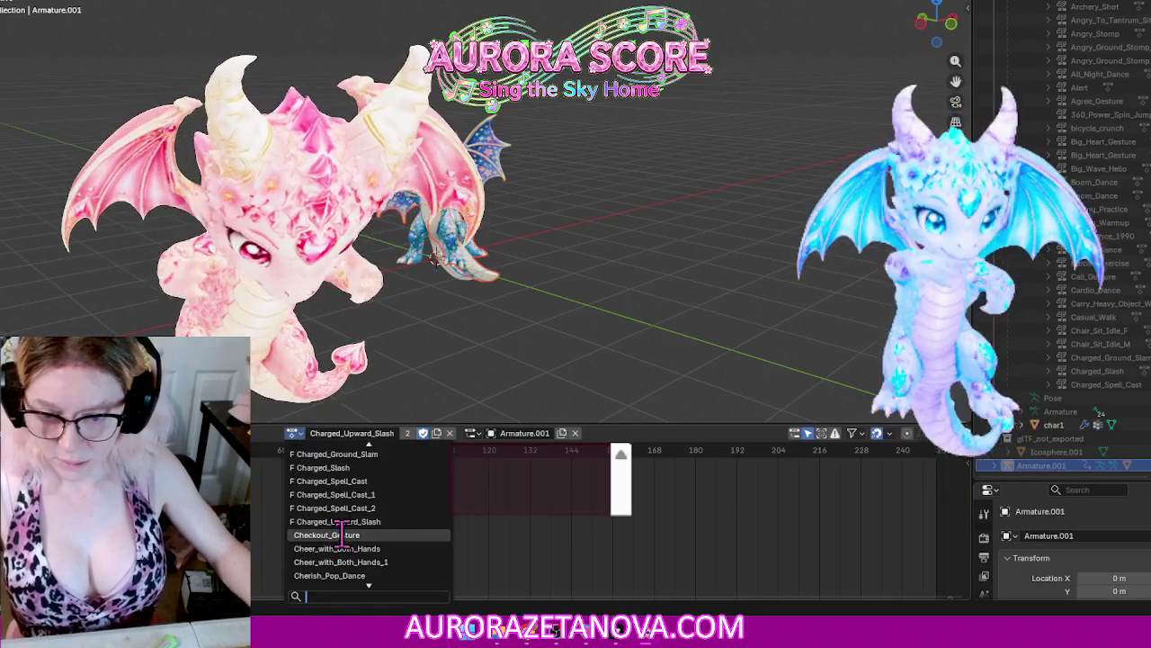
Step: Protect Cheer_with_Both_Hands with a fake user, then switch to Cheer_with_Both_Hands_1
{"action": "left_click", "coordinate": [351, 546]}
{"action": "left_click", "coordinate": [303, 433]}
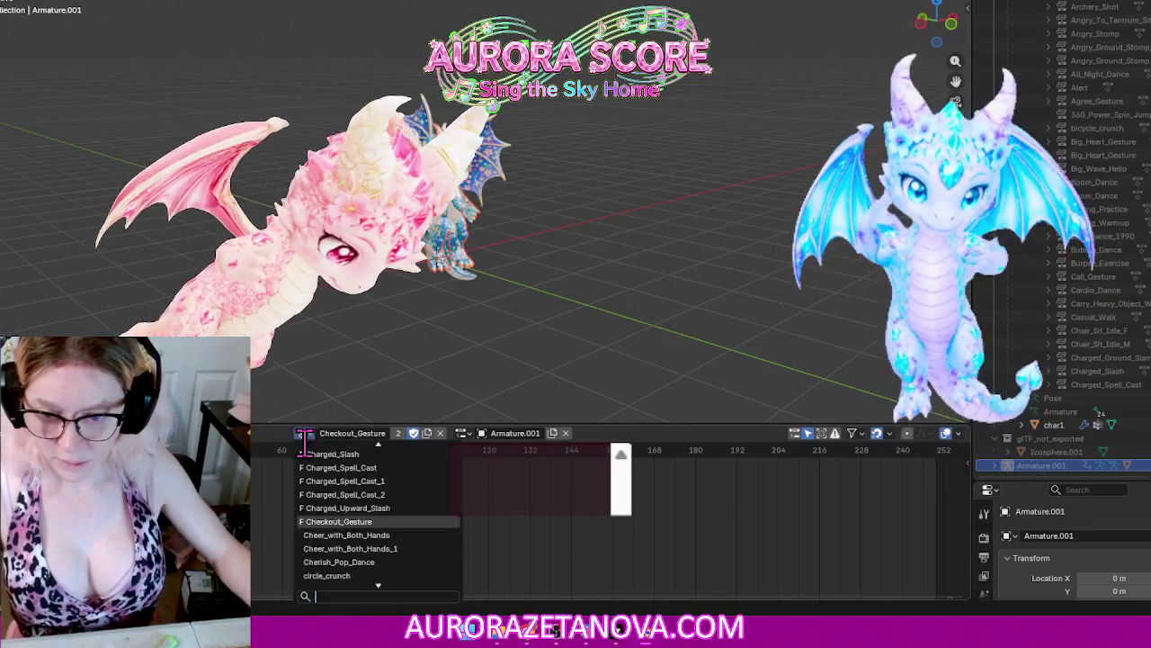
{"action": "left_click", "coordinate": [334, 544]}
{"action": "left_click", "coordinate": [424, 433]}
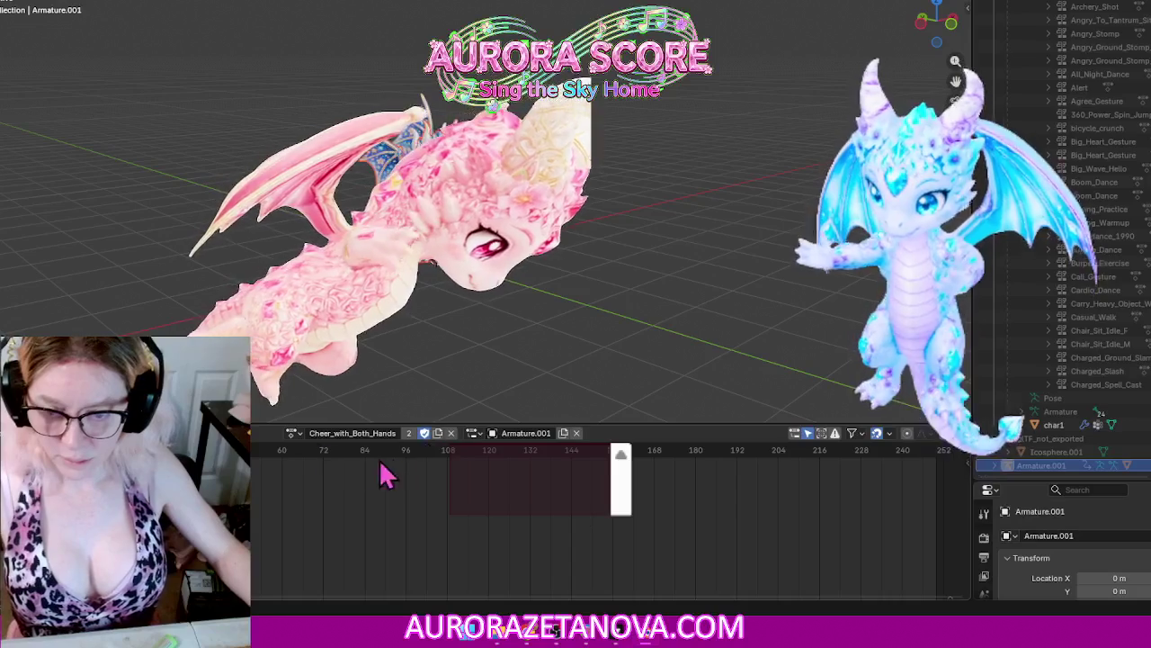
{"action": "left_click", "coordinate": [294, 434]}
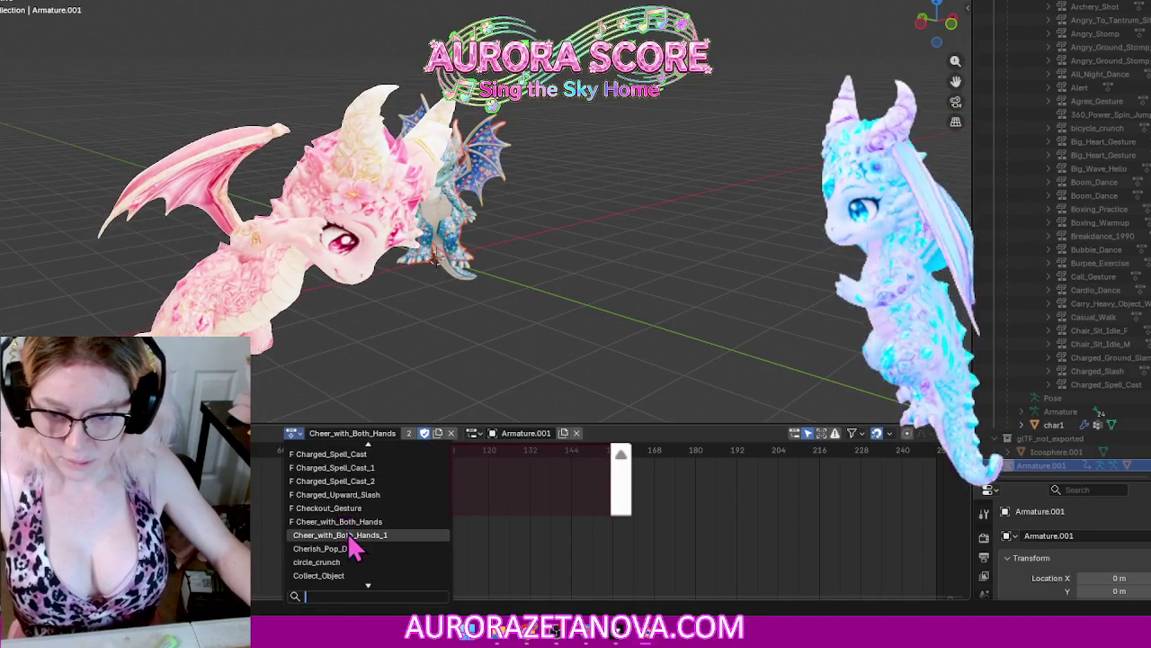
{"action": "left_click", "coordinate": [351, 536]}
Step: Step through Cherish_Pop_Dance, circle_crunch, Collect_Object and Confident_Strut actions
{"action": "left_click", "coordinate": [288, 434]}
{"action": "left_click", "coordinate": [344, 542]}
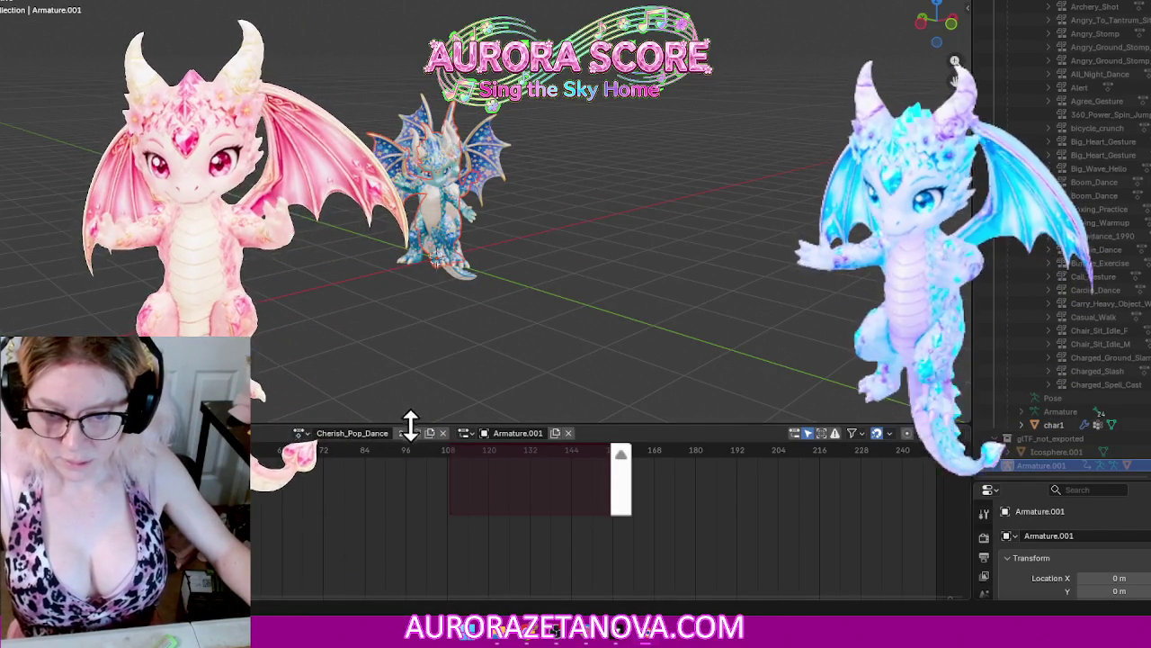
{"action": "left_click", "coordinate": [299, 433]}
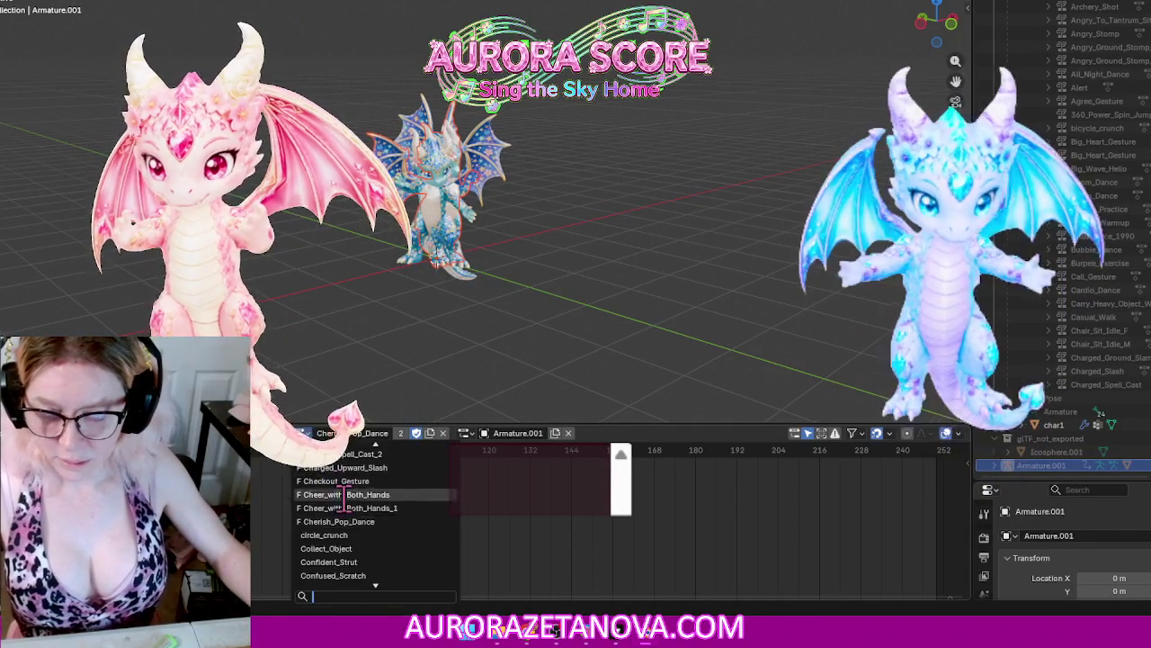
{"action": "left_click", "coordinate": [356, 536]}
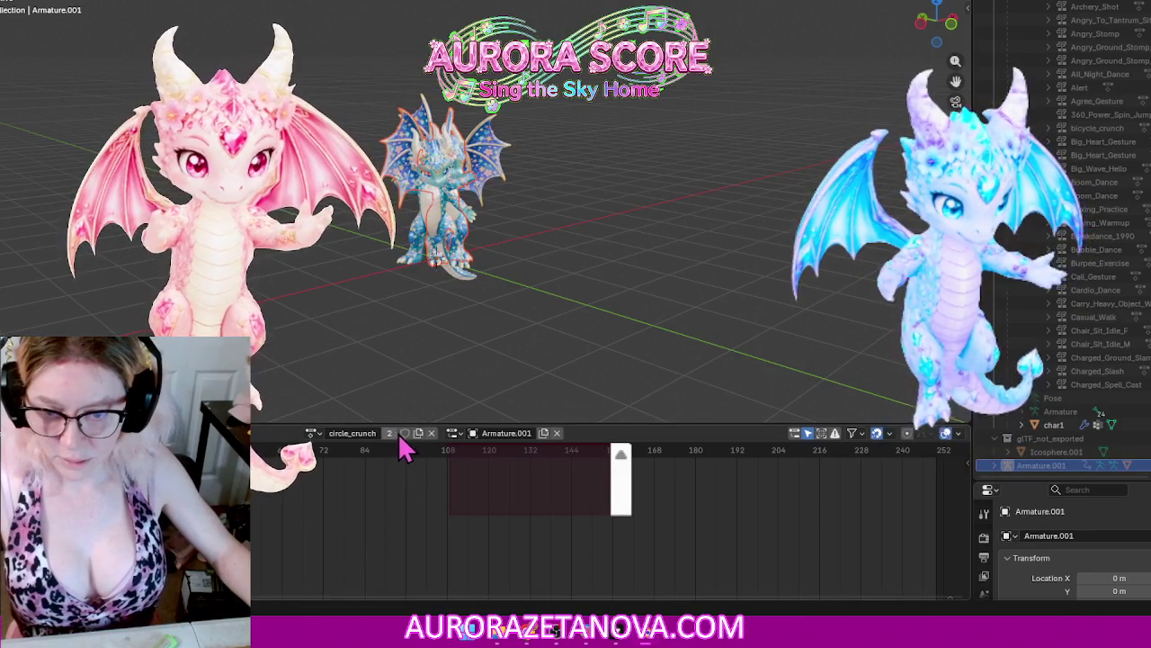
{"action": "left_click", "coordinate": [315, 434]}
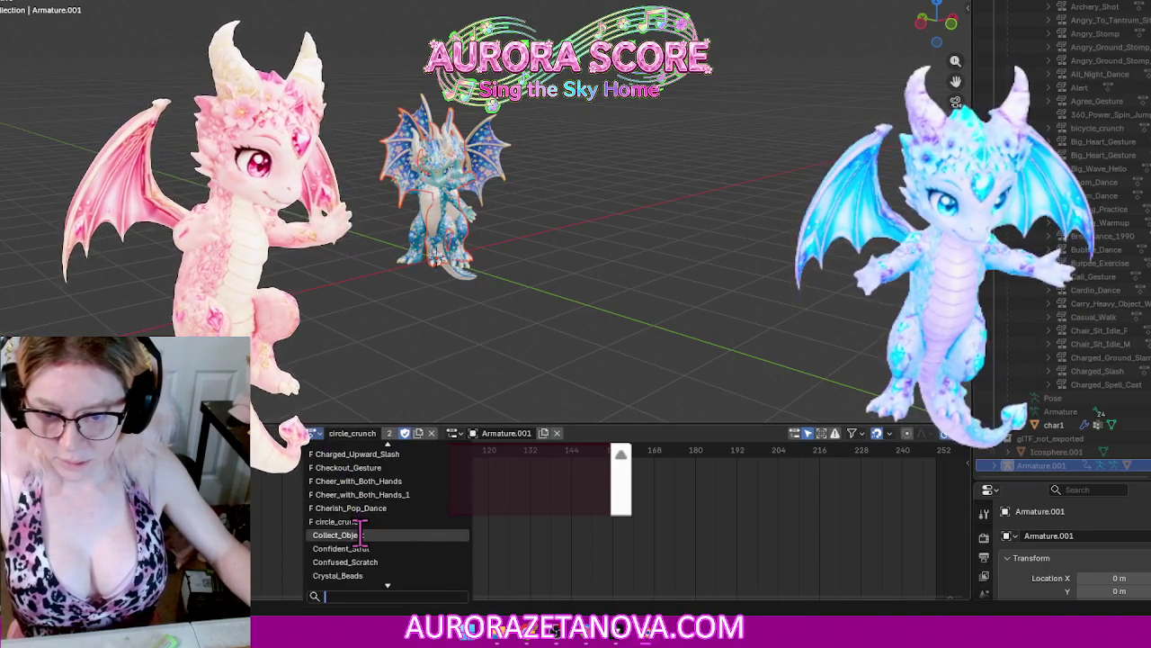
{"action": "left_click", "coordinate": [363, 537]}
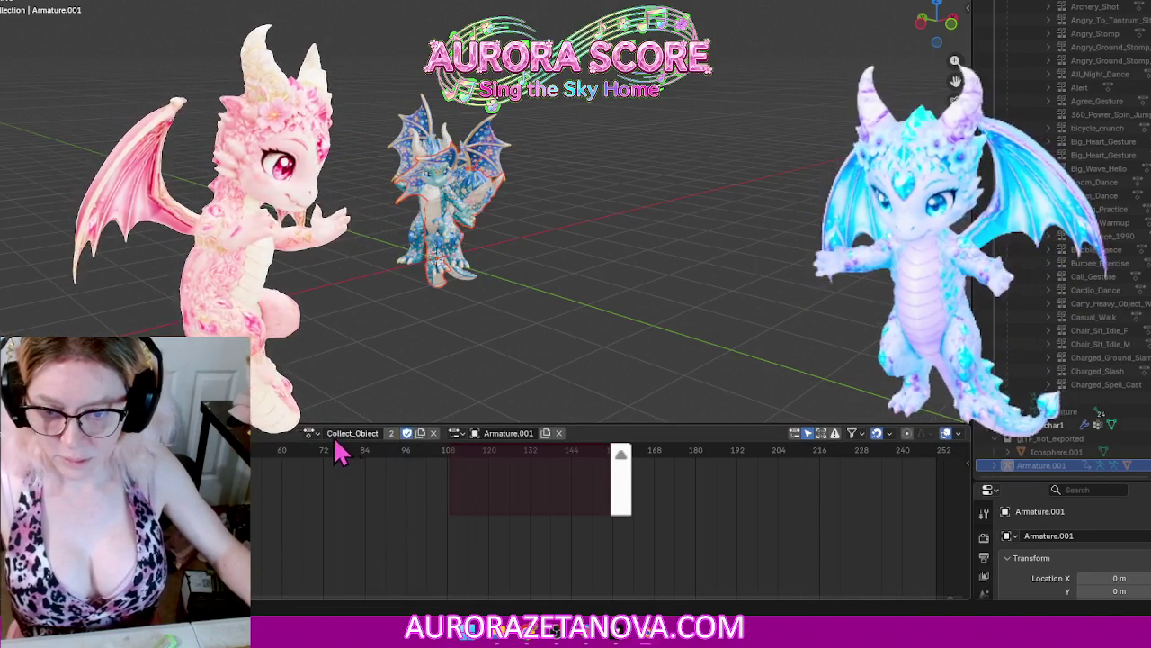
{"action": "left_click", "coordinate": [312, 437]}
{"action": "left_click", "coordinate": [352, 534]}
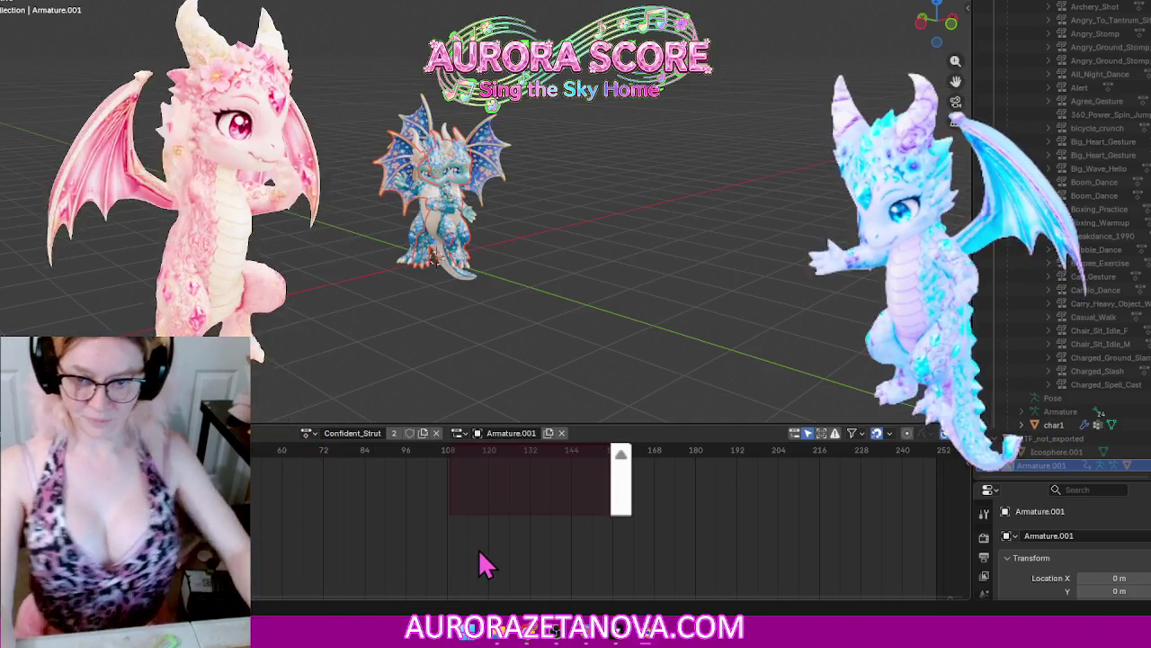
{"action": "left_click", "coordinate": [309, 432]}
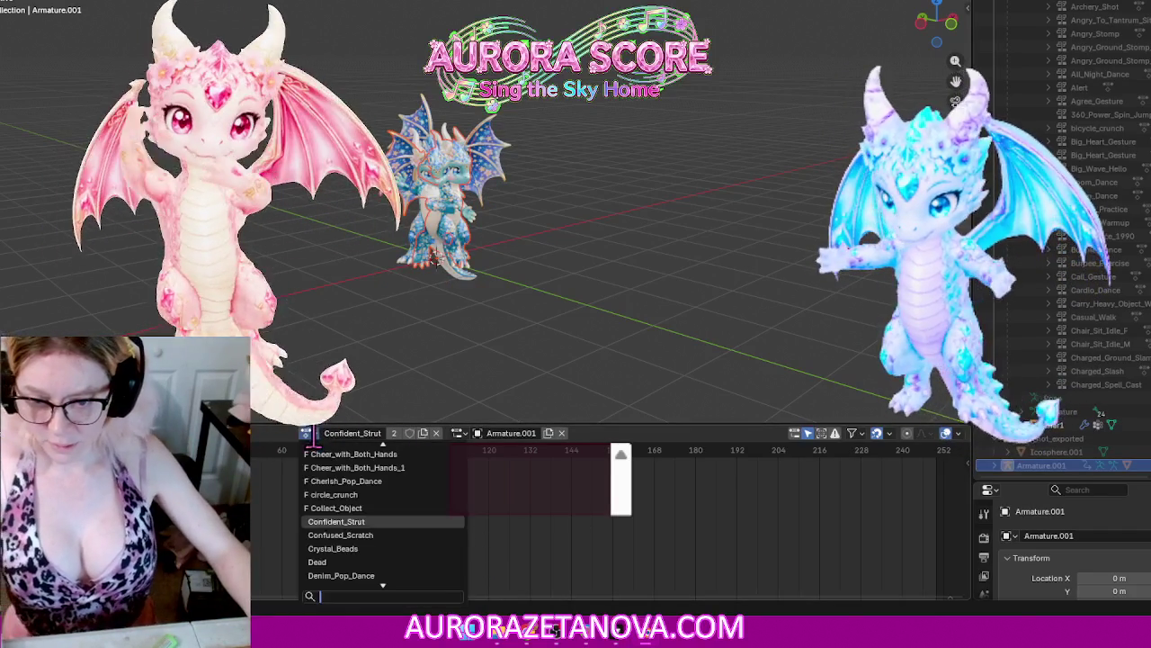
{"action": "left_click", "coordinate": [373, 519]}
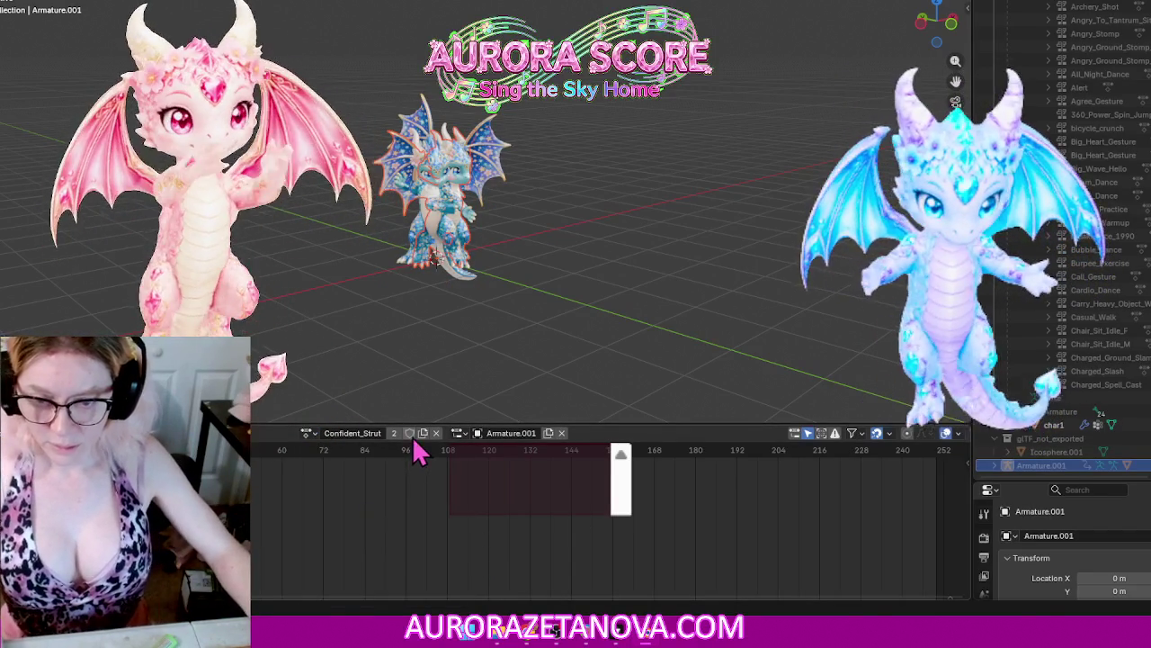
Step: Step through Confused_Scratch, Crystal_Beads, Dead, Denim_Pop_Dance, Dive_Down_and_Land_2 and Dont_You_Dare
{"action": "left_click", "coordinate": [308, 433]}
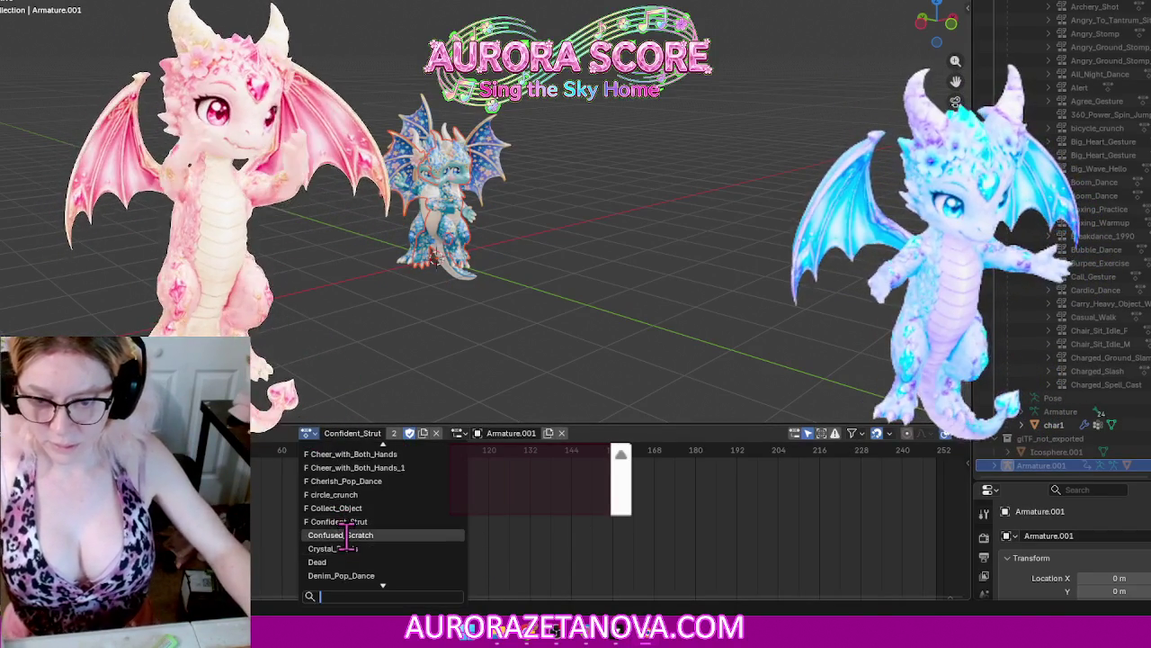
{"action": "left_click", "coordinate": [347, 534]}
{"action": "left_click", "coordinate": [304, 433]}
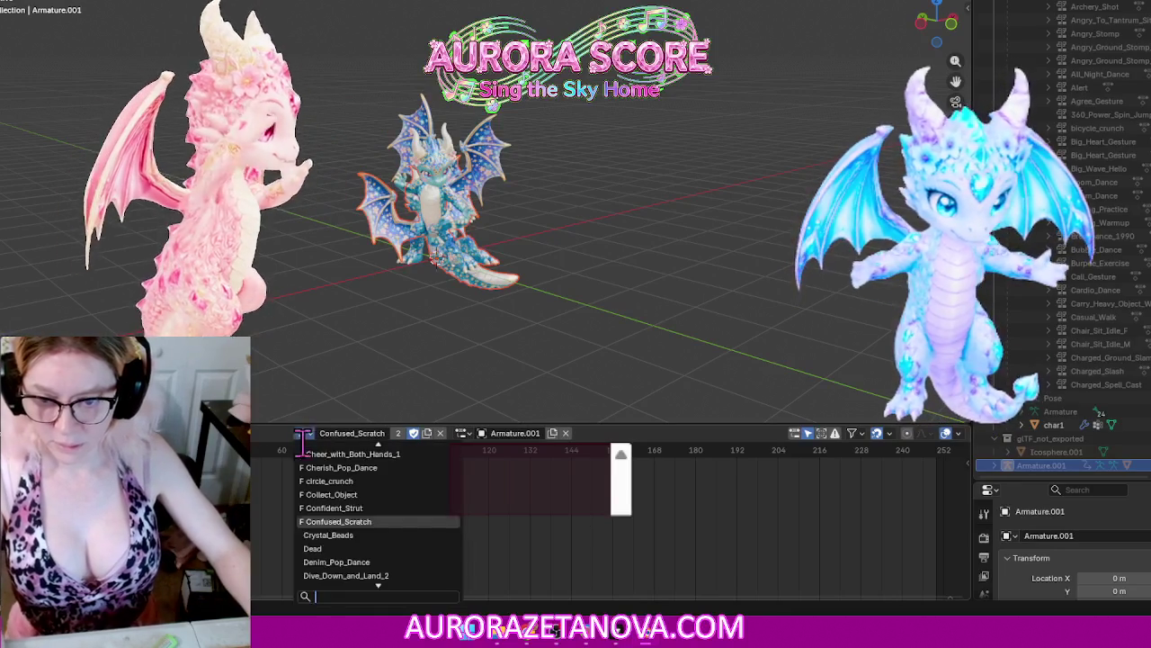
{"action": "left_click", "coordinate": [328, 534]}
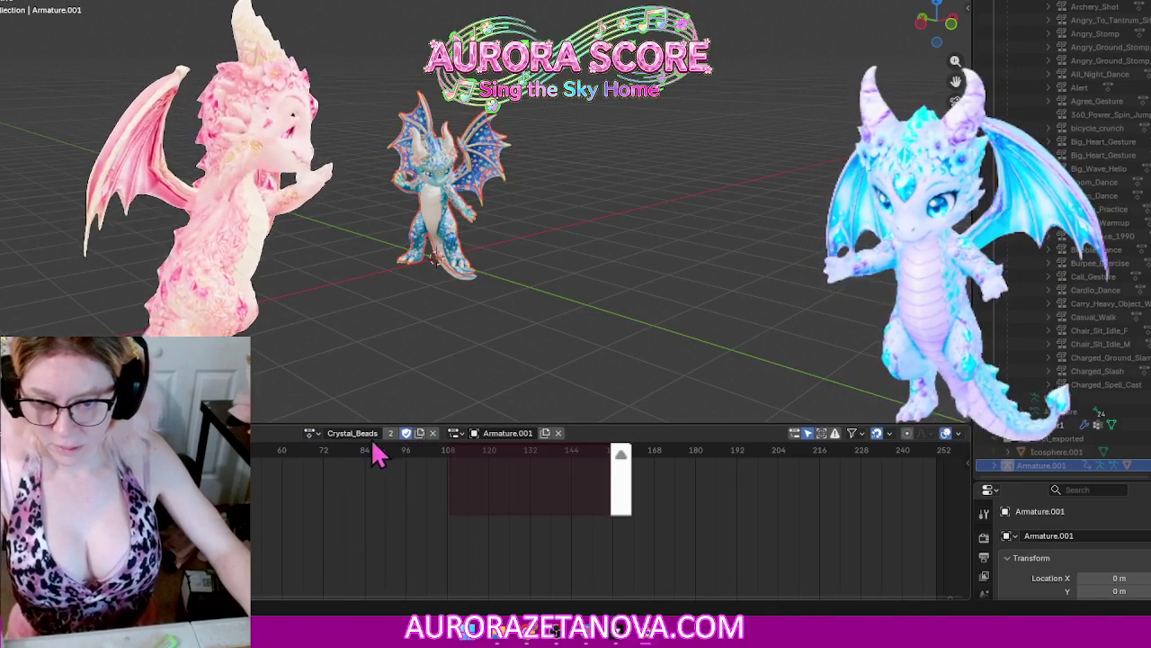
{"action": "left_click", "coordinate": [311, 434]}
{"action": "left_click", "coordinate": [357, 535]}
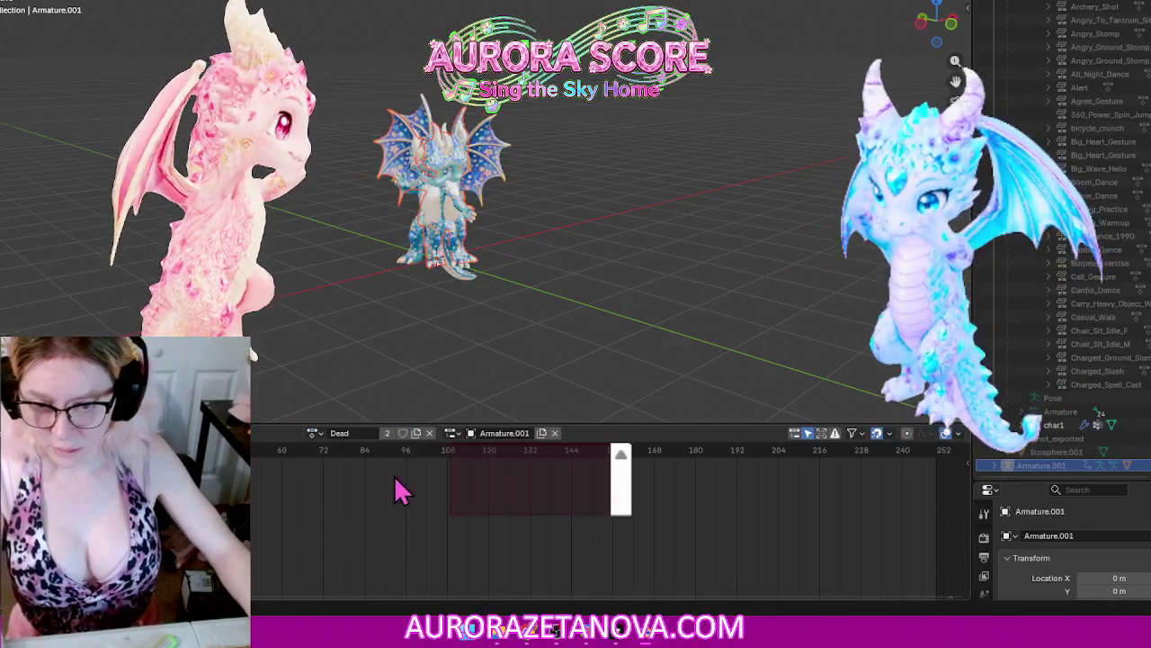
{"action": "left_click", "coordinate": [312, 433]}
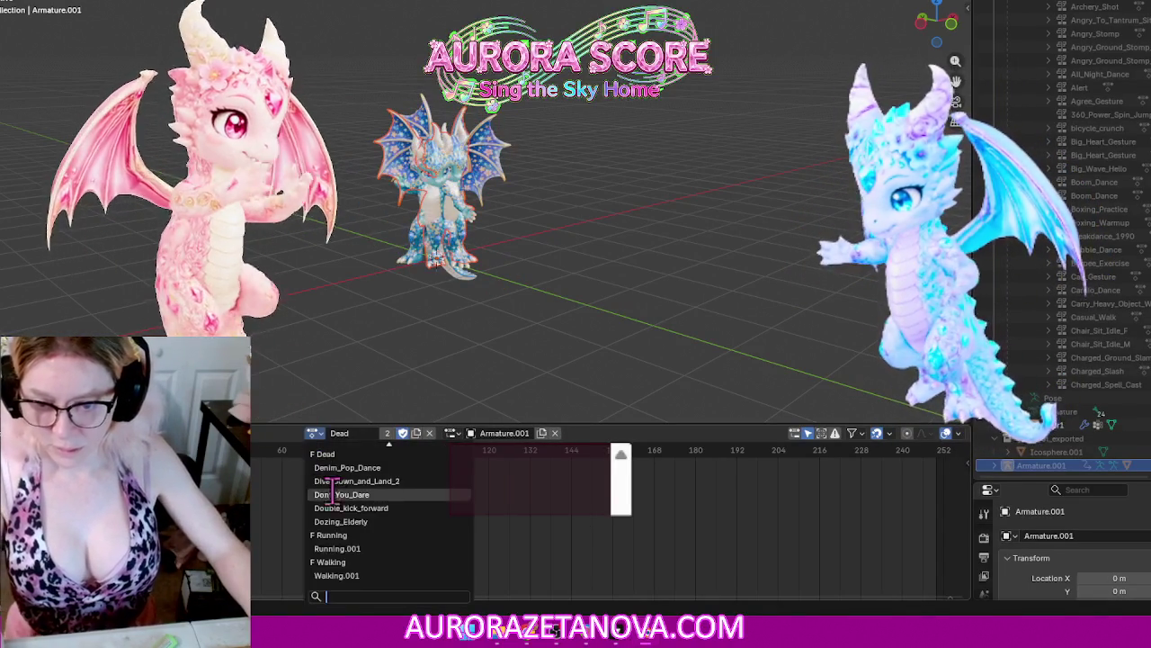
{"action": "left_click", "coordinate": [402, 468]}
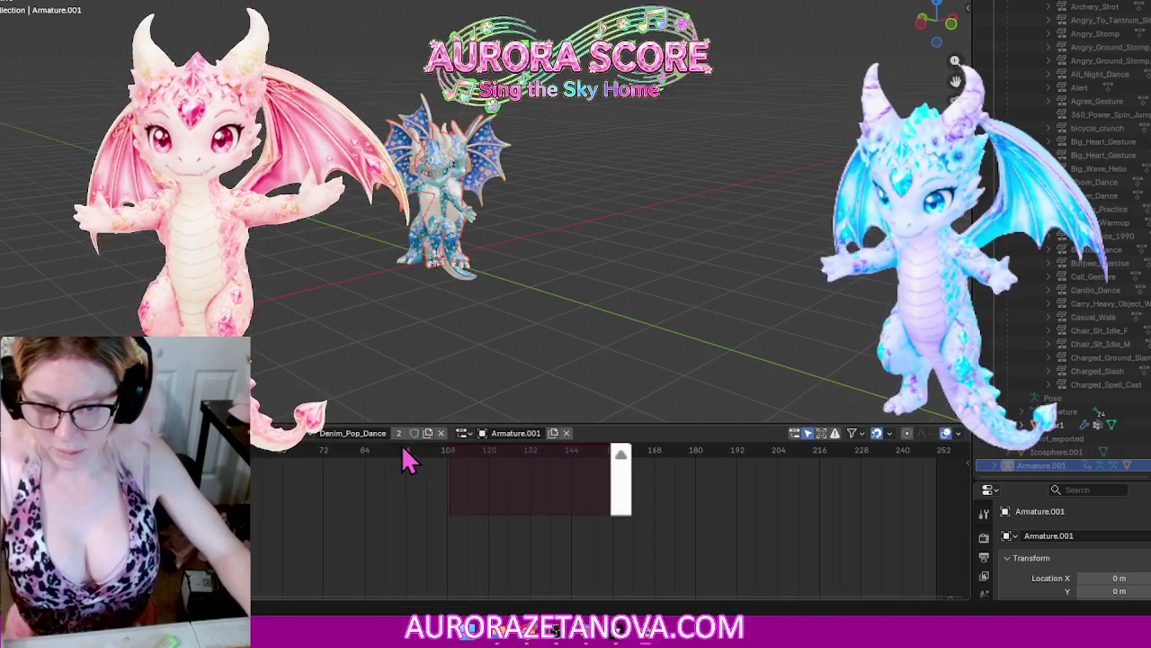
{"action": "left_click", "coordinate": [309, 436]}
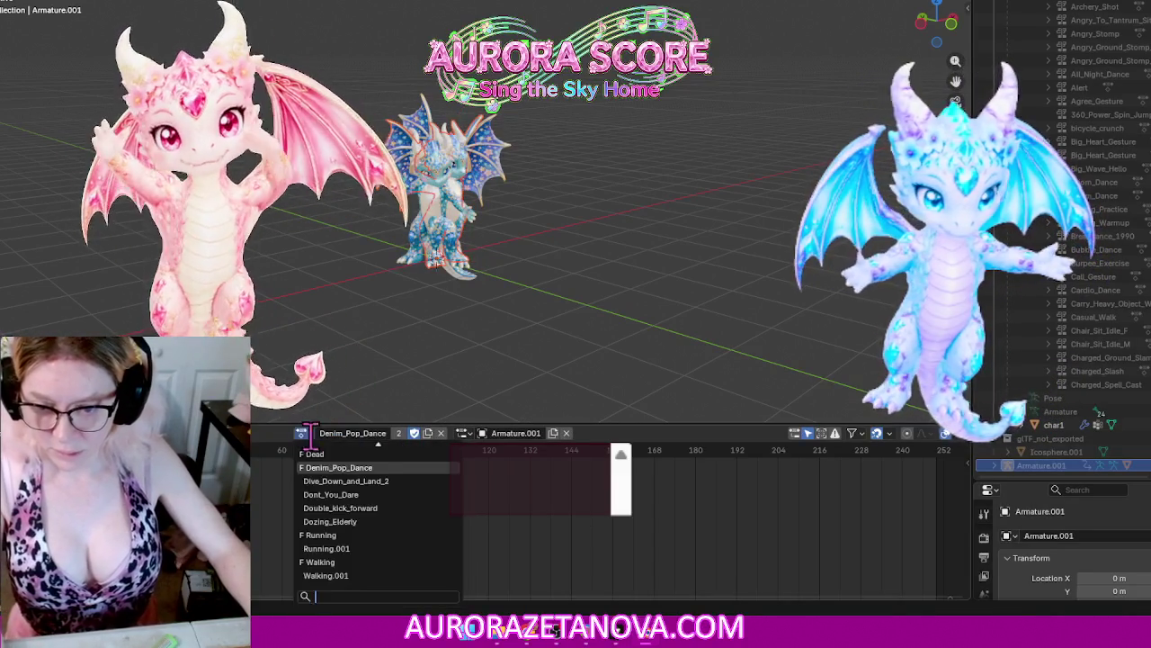
{"action": "left_click", "coordinate": [342, 483]}
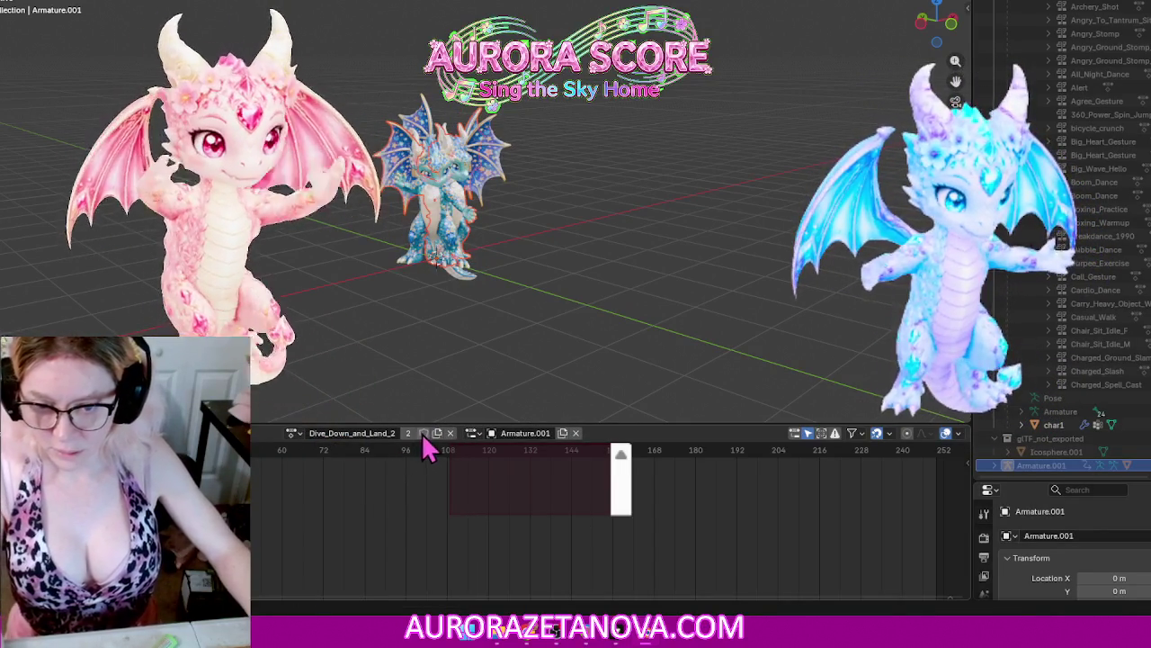
{"action": "left_click", "coordinate": [293, 433]}
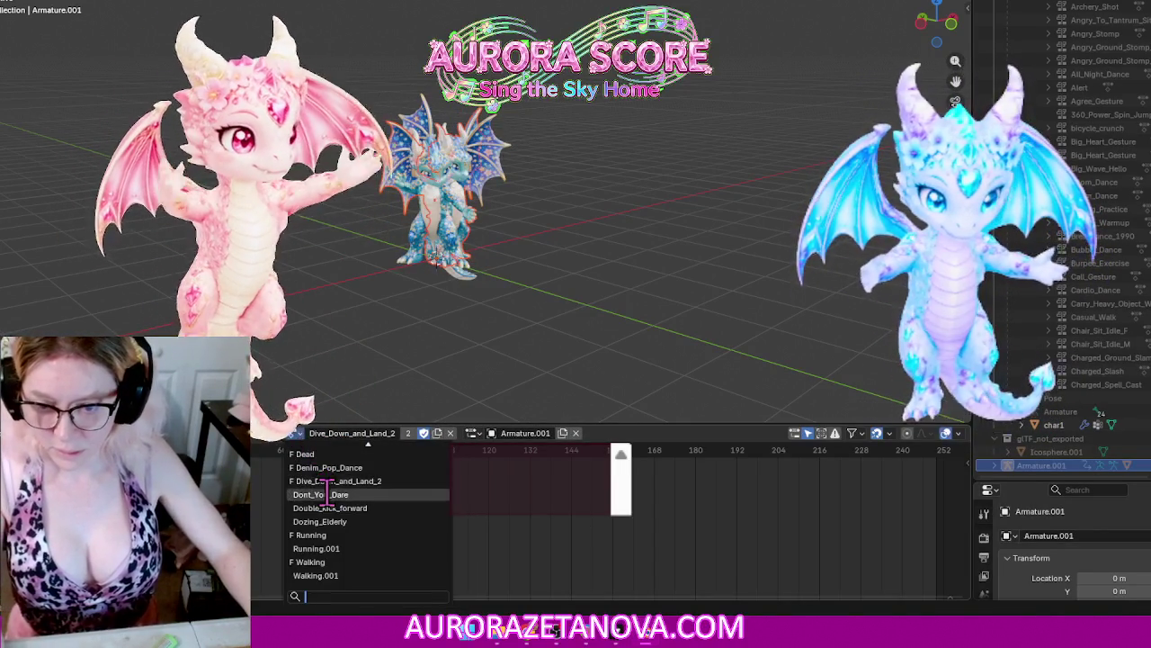
{"action": "left_click", "coordinate": [328, 494]}
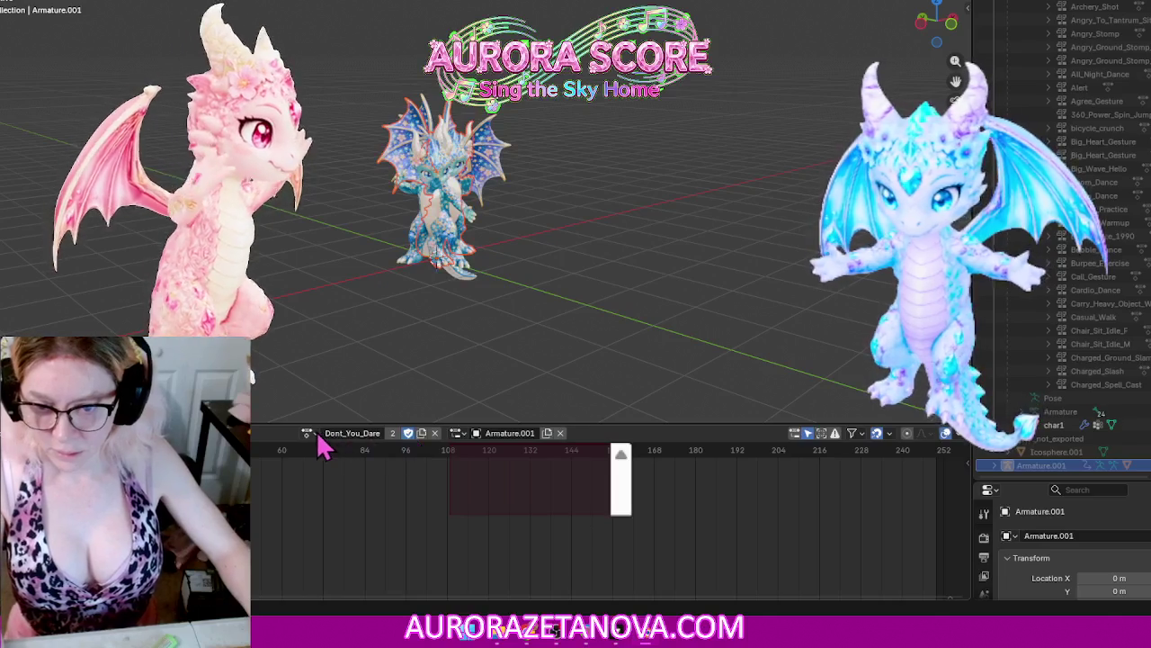
Step: Switch to Double_kick_forward, then leave Dozing_Elderly assigned and close the action list
{"action": "left_click", "coordinate": [308, 433]}
{"action": "left_click", "coordinate": [333, 508]}
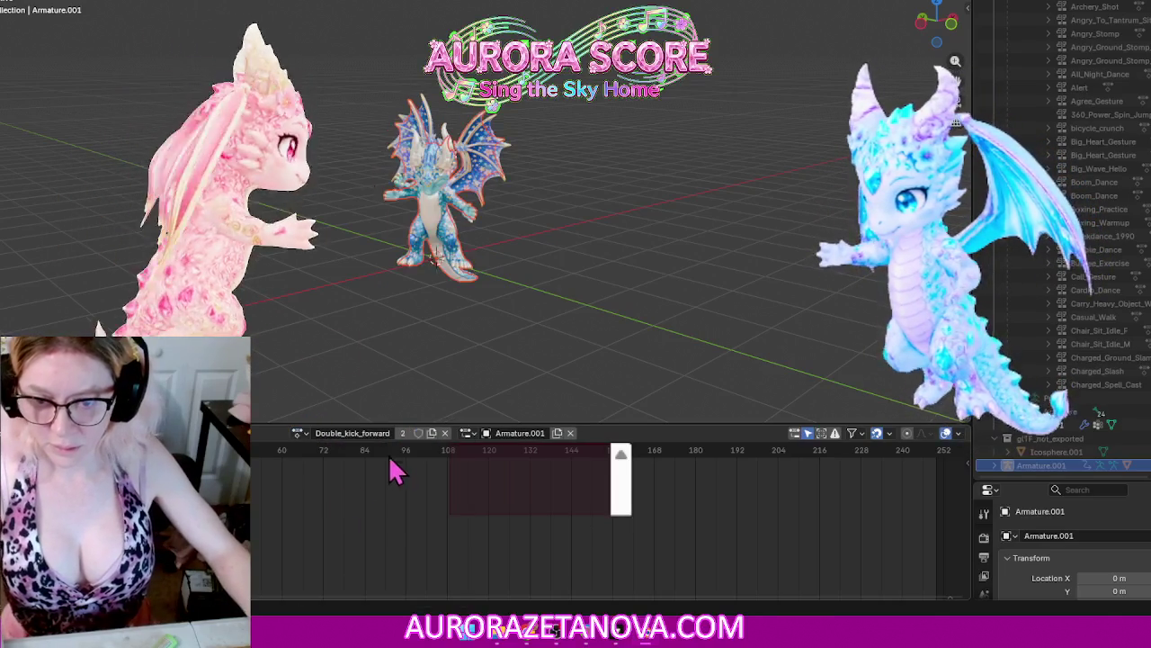
{"action": "left_click", "coordinate": [299, 434]}
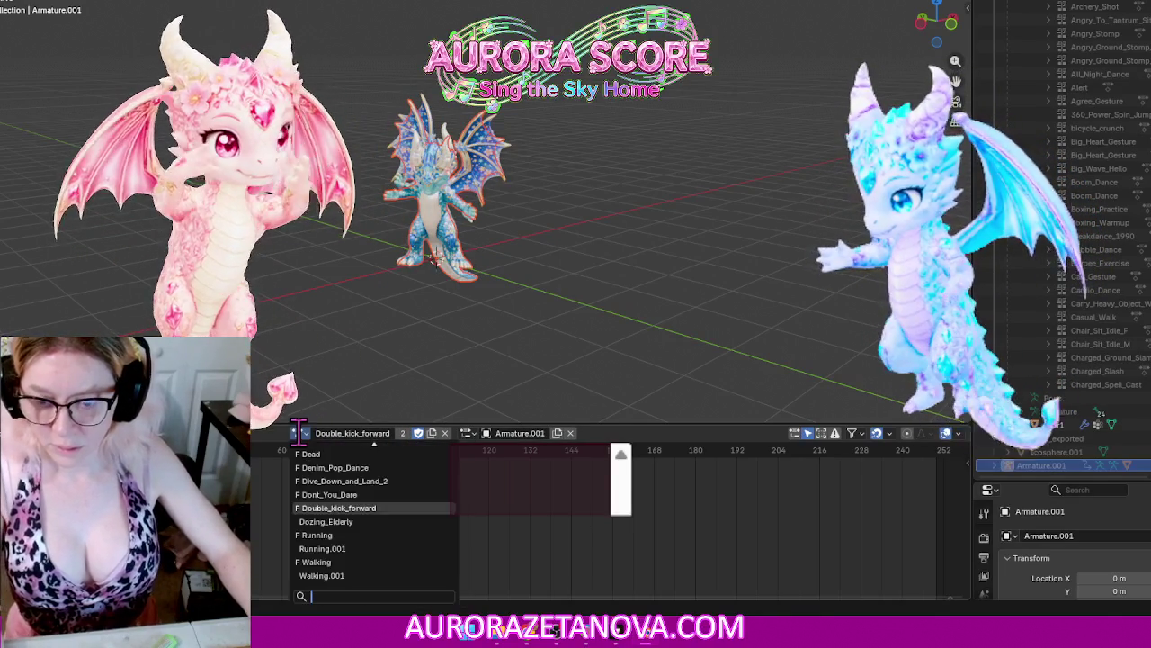
{"action": "left_click", "coordinate": [337, 526]}
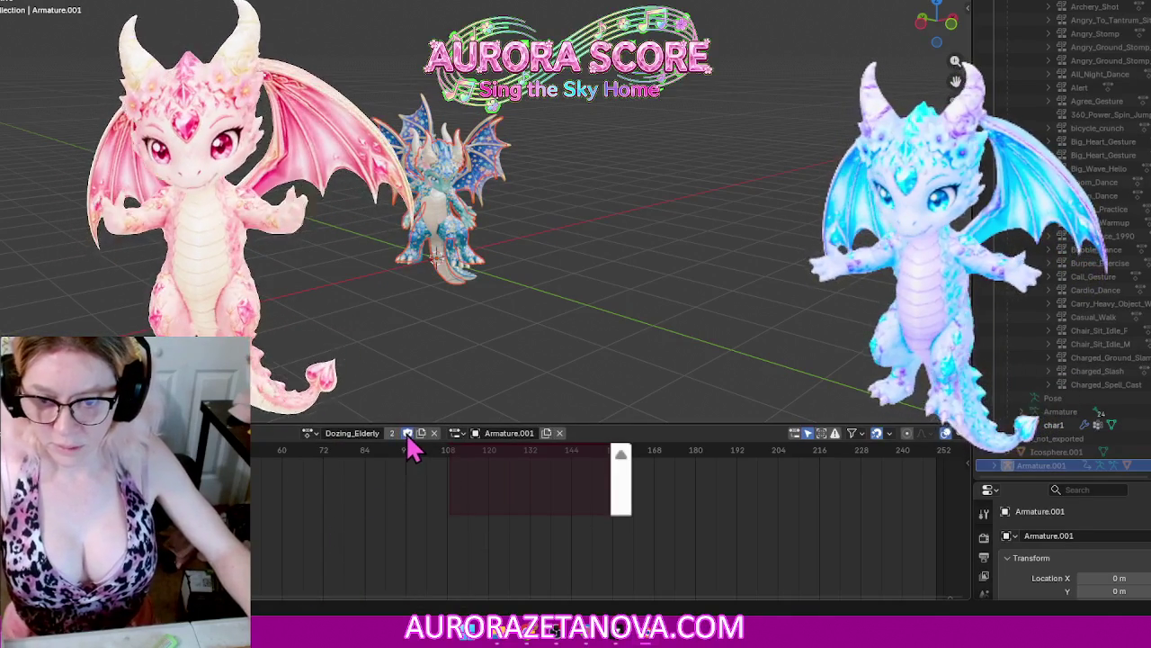
{"action": "left_click", "coordinate": [308, 433]}
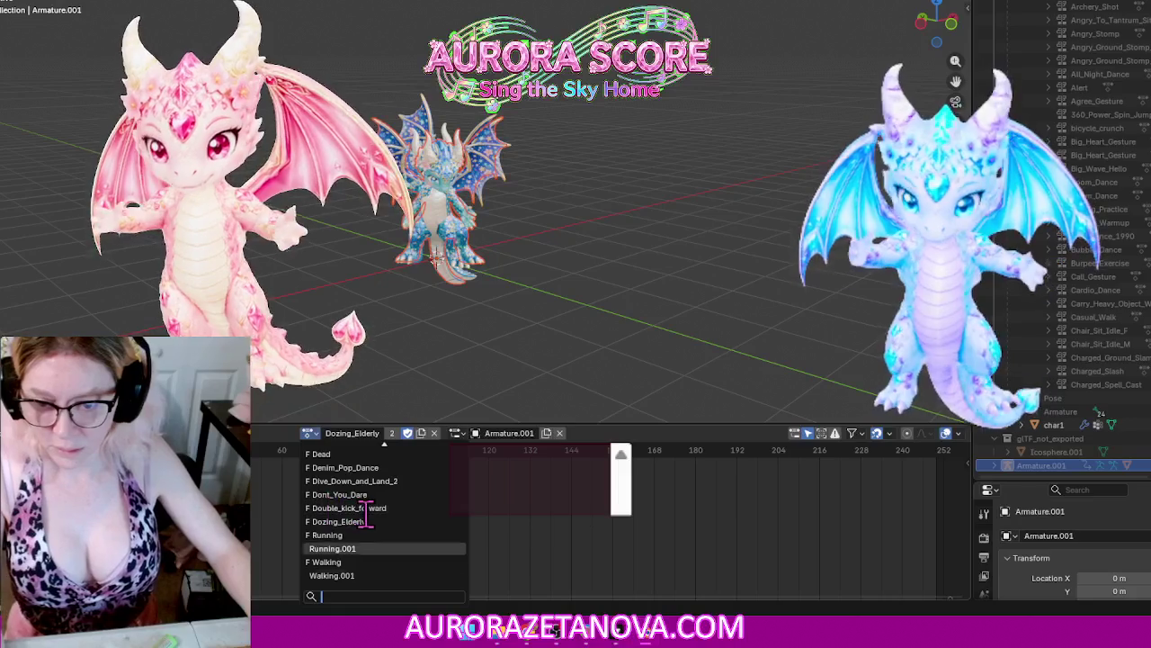
{"action": "left_click", "coordinate": [638, 272]}
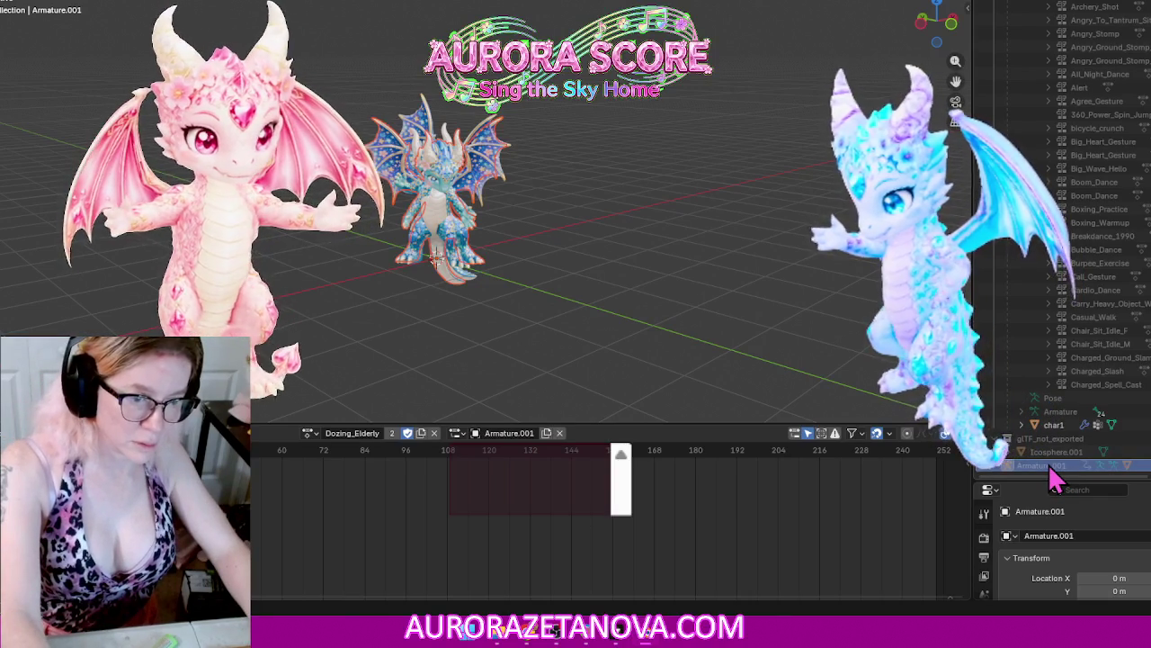
Step: Delete the Armature.001 and Icosphere.001 helper objects
{"action": "key", "text": "x"}
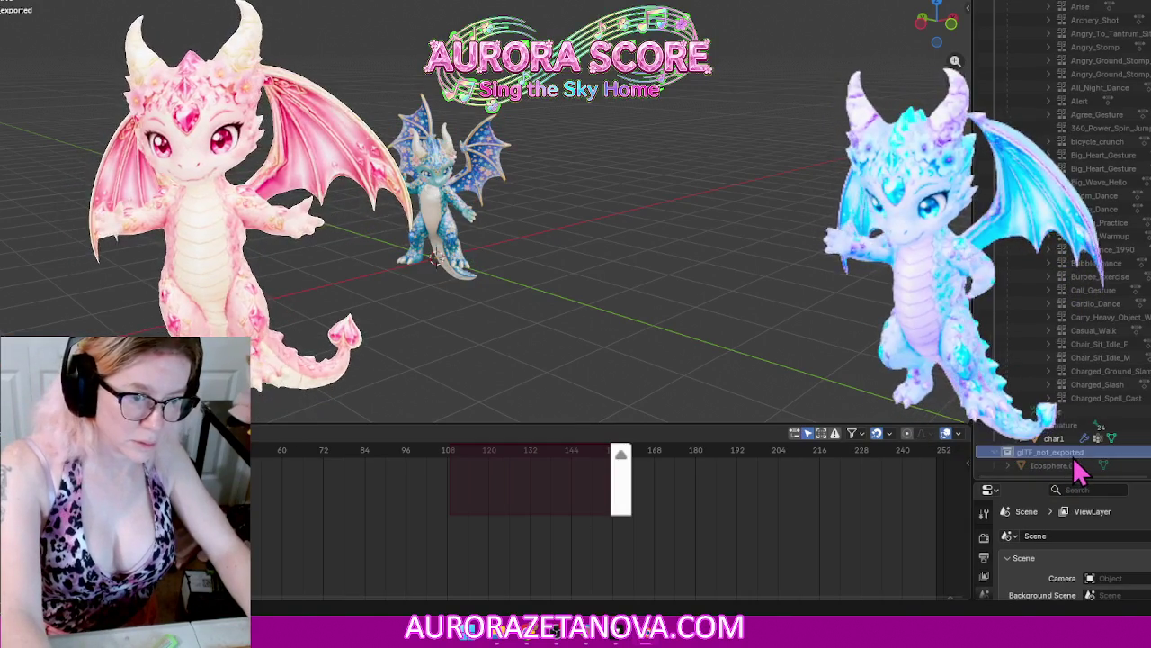
{"action": "left_click", "coordinate": [1075, 465]}
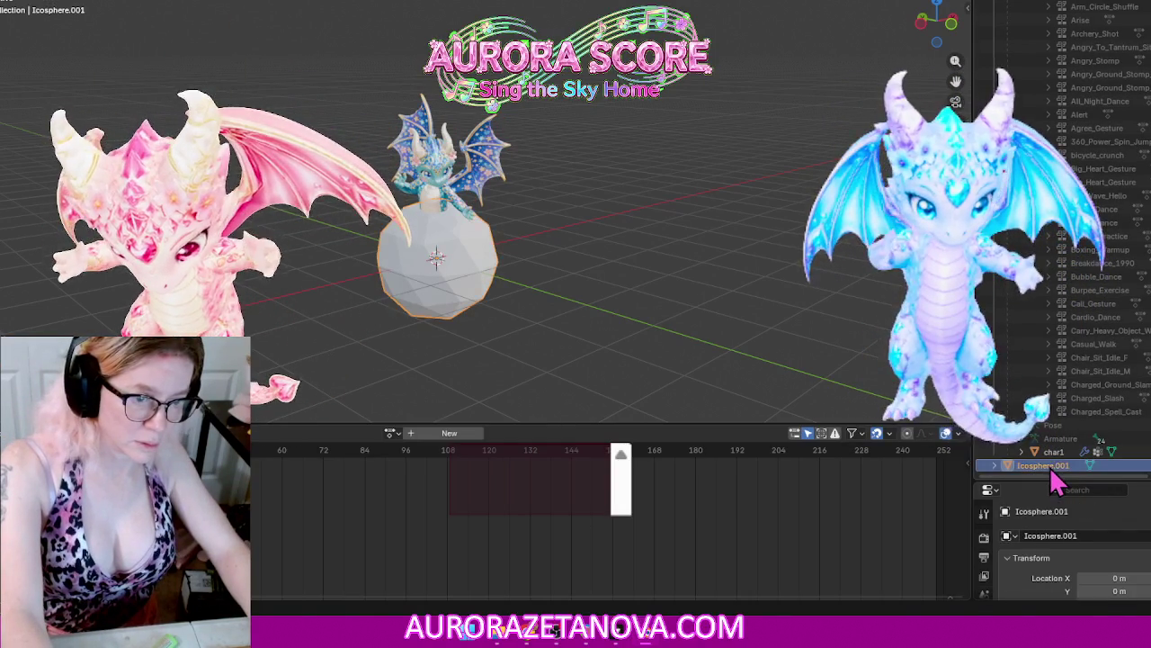
{"action": "key", "text": "x"}
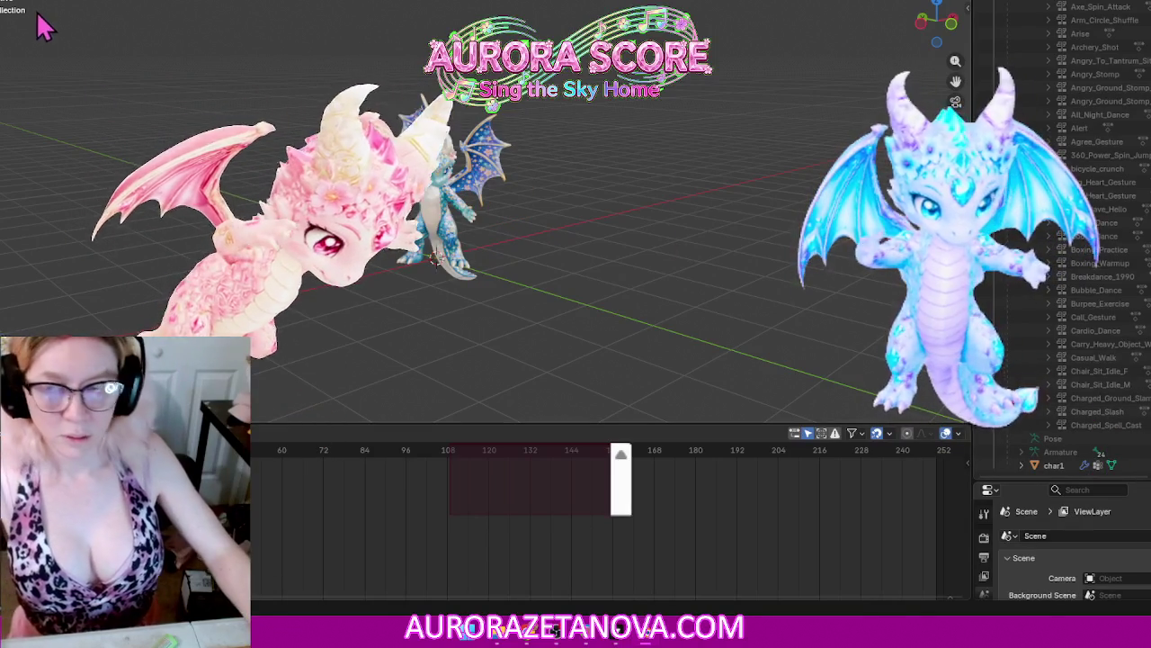
Step: Purge the file's unused data-blocks
{"action": "left_click", "coordinate": [9, 9]}
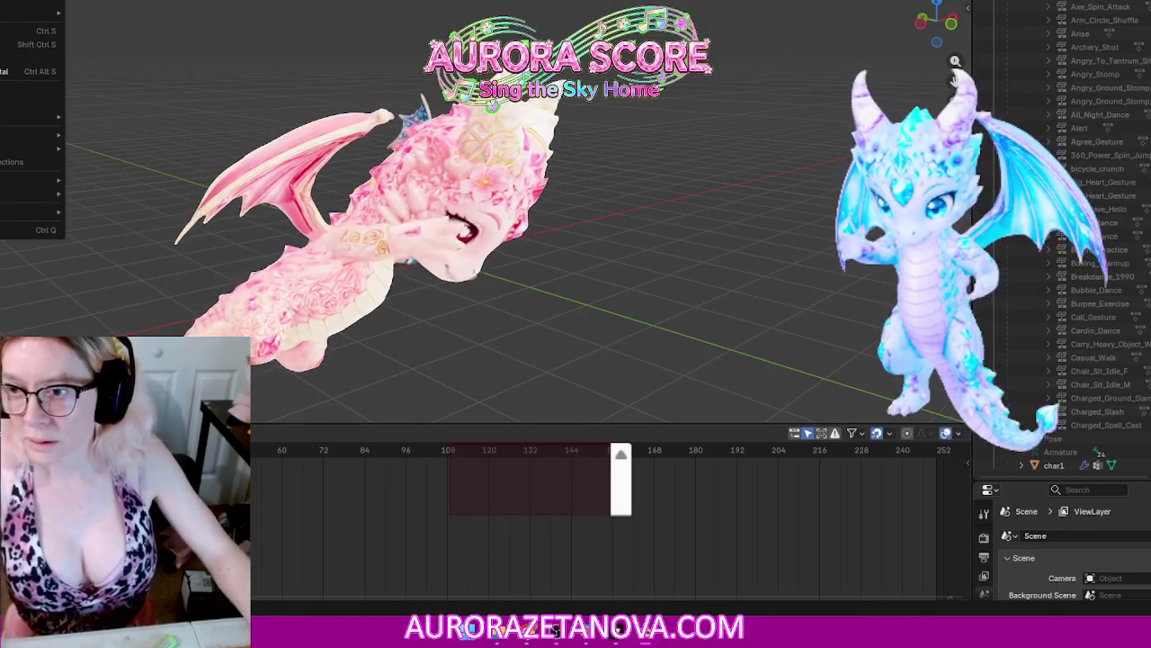
{"action": "mouse_move", "coordinate": [27, 194]}
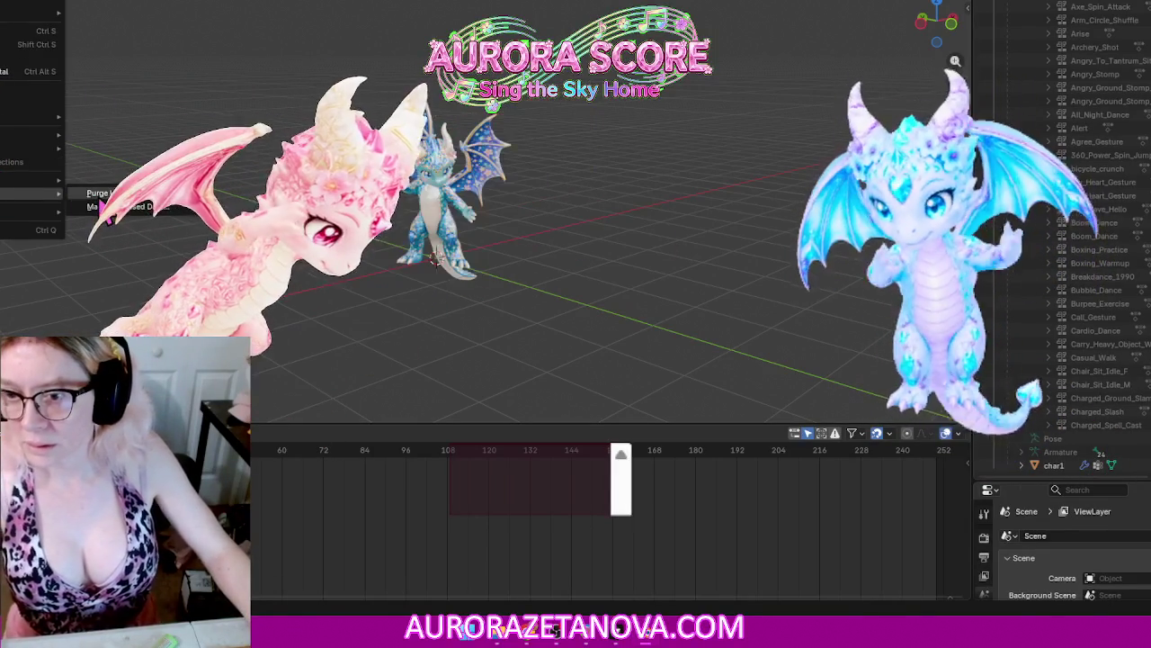
{"action": "left_click", "coordinate": [96, 192]}
{"action": "left_click", "coordinate": [90, 277]}
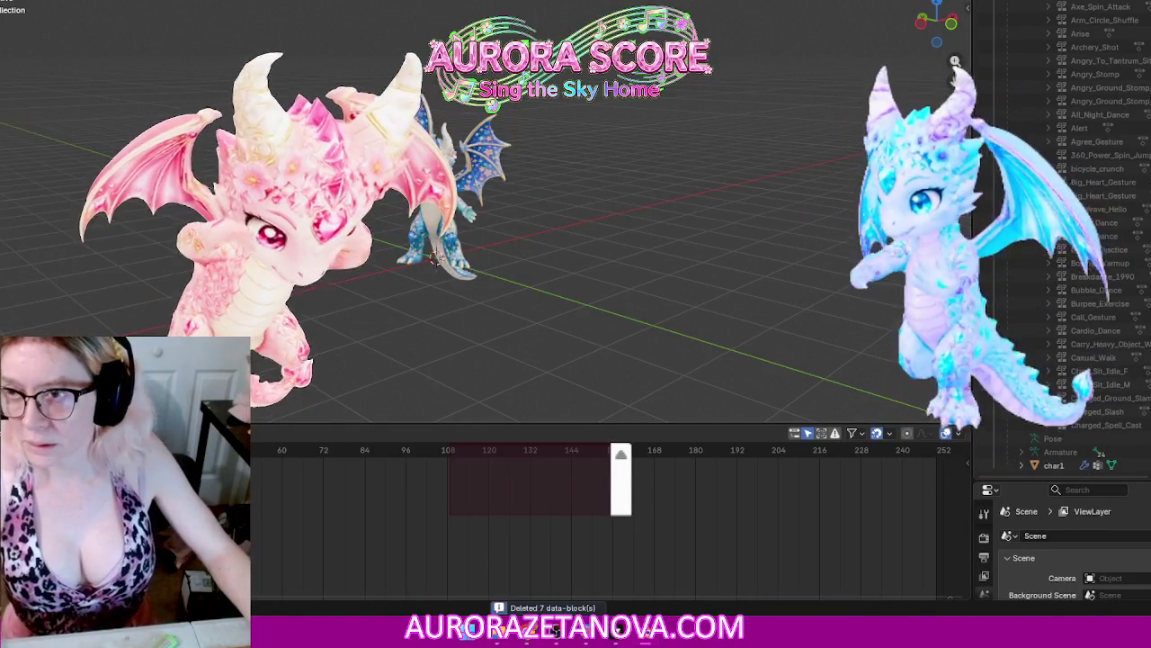
{"action": "left_click", "coordinate": [9, 9]}
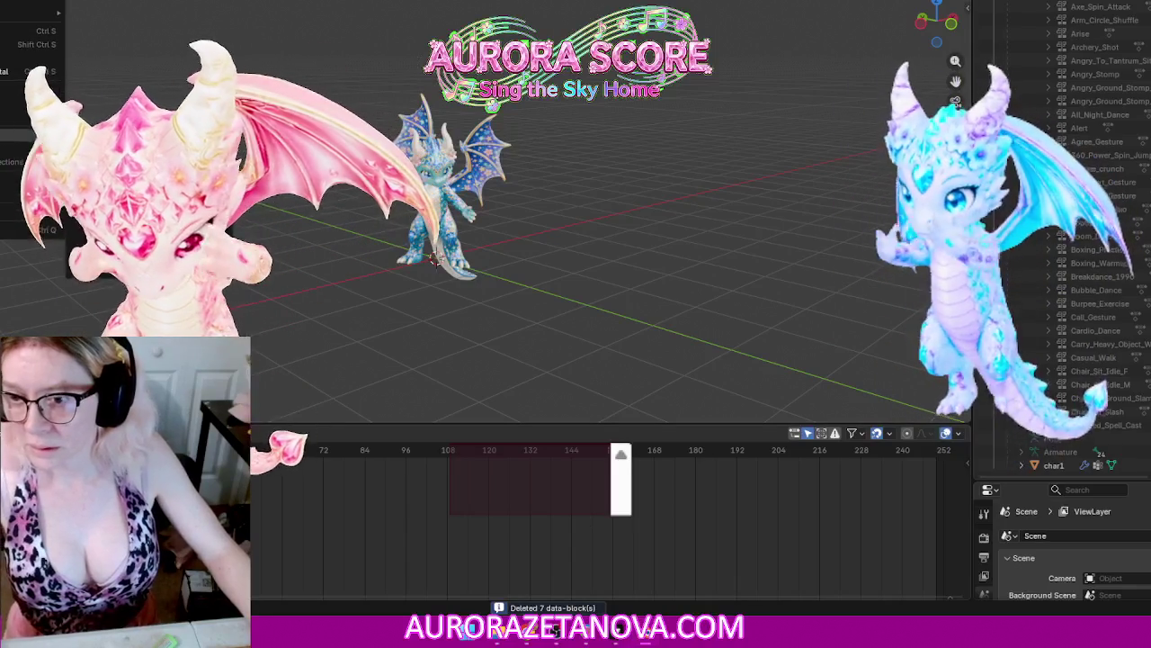
Step: Import the Merged_Animations .glb from Downloads > Meshy_AI_Starry_Blossom_Dragon_biped
{"action": "left_click", "coordinate": [108, 270]}
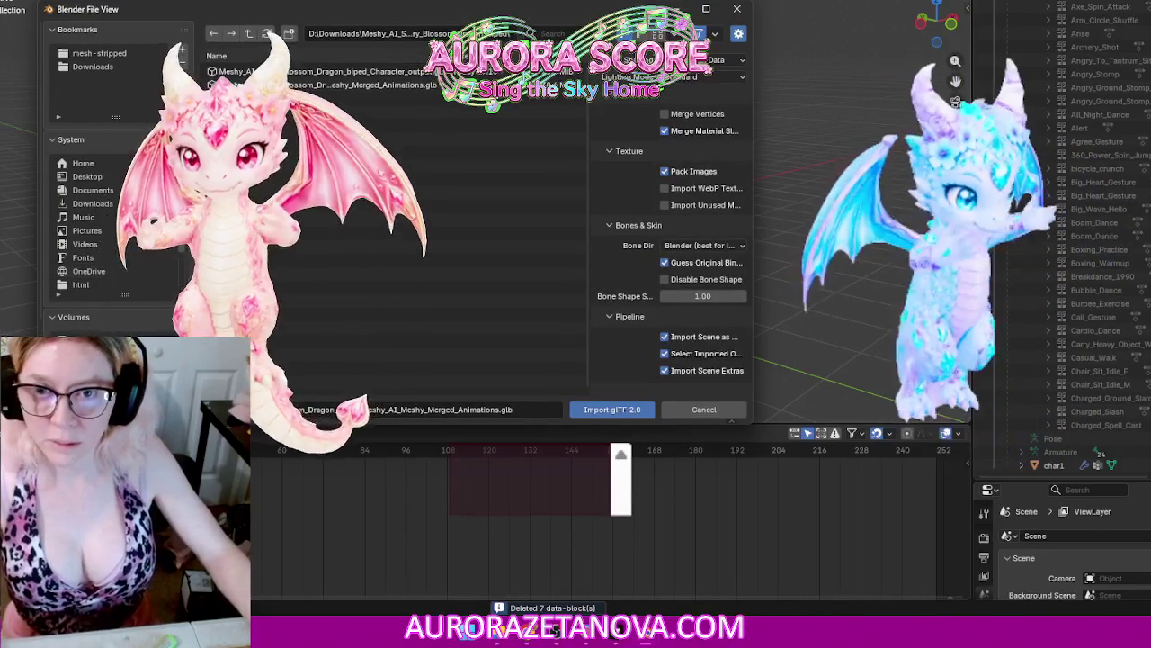
{"action": "left_click", "coordinate": [248, 34]}
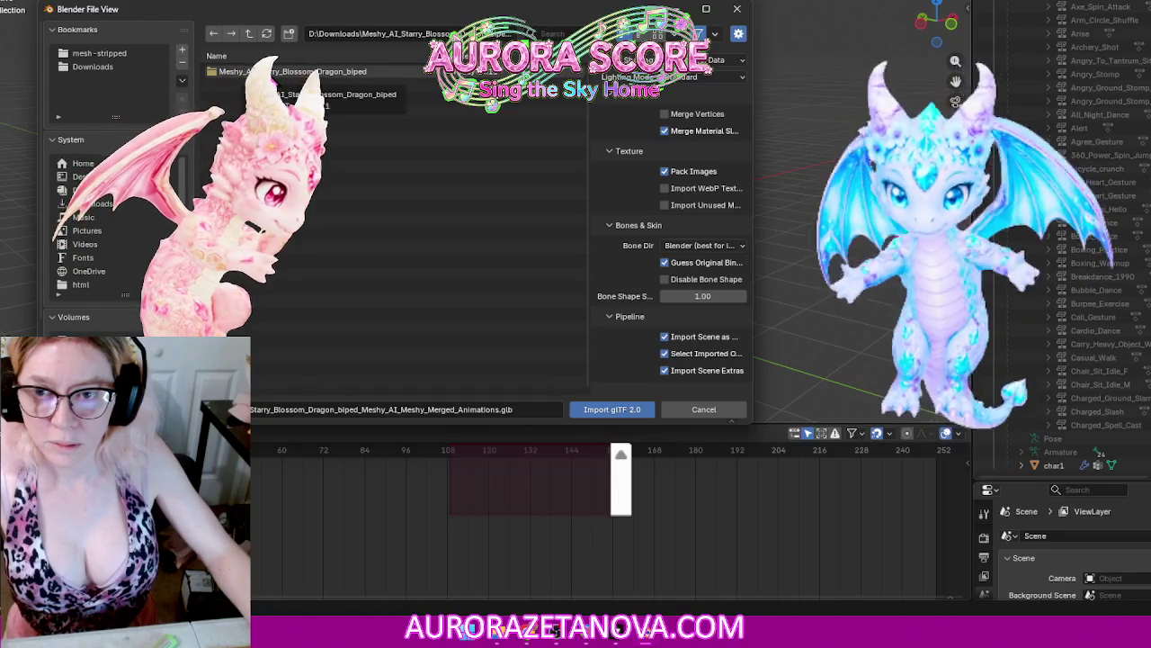
{"action": "left_click", "coordinate": [249, 36]}
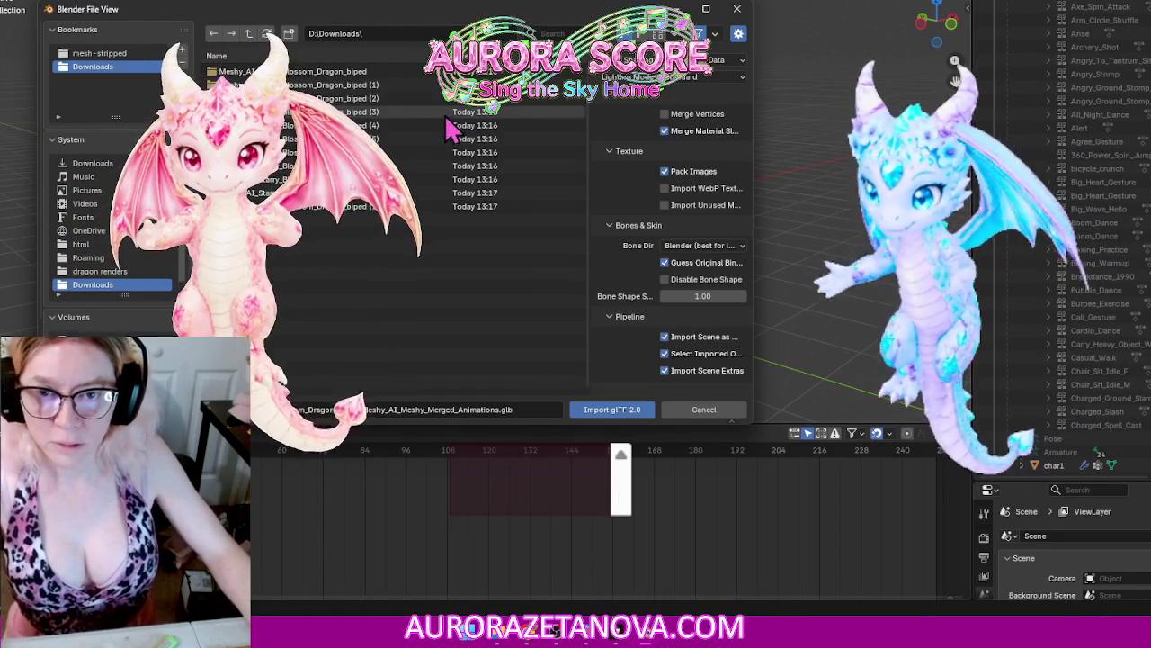
{"action": "double_click", "coordinate": [378, 114]}
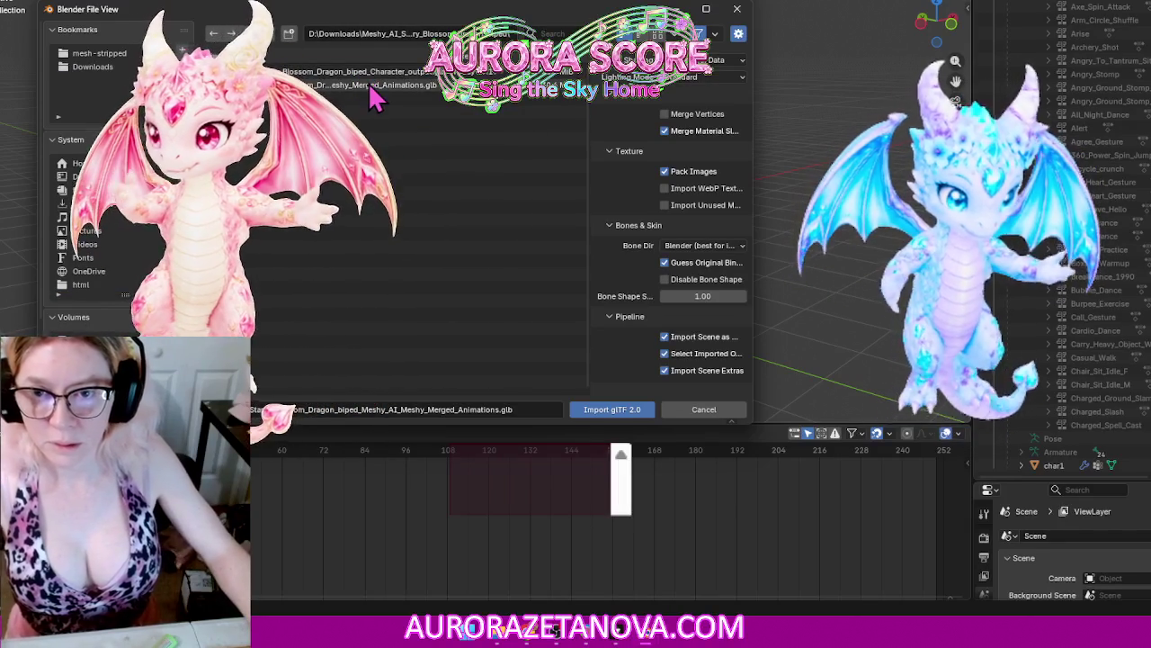
{"action": "double_click", "coordinate": [364, 85]}
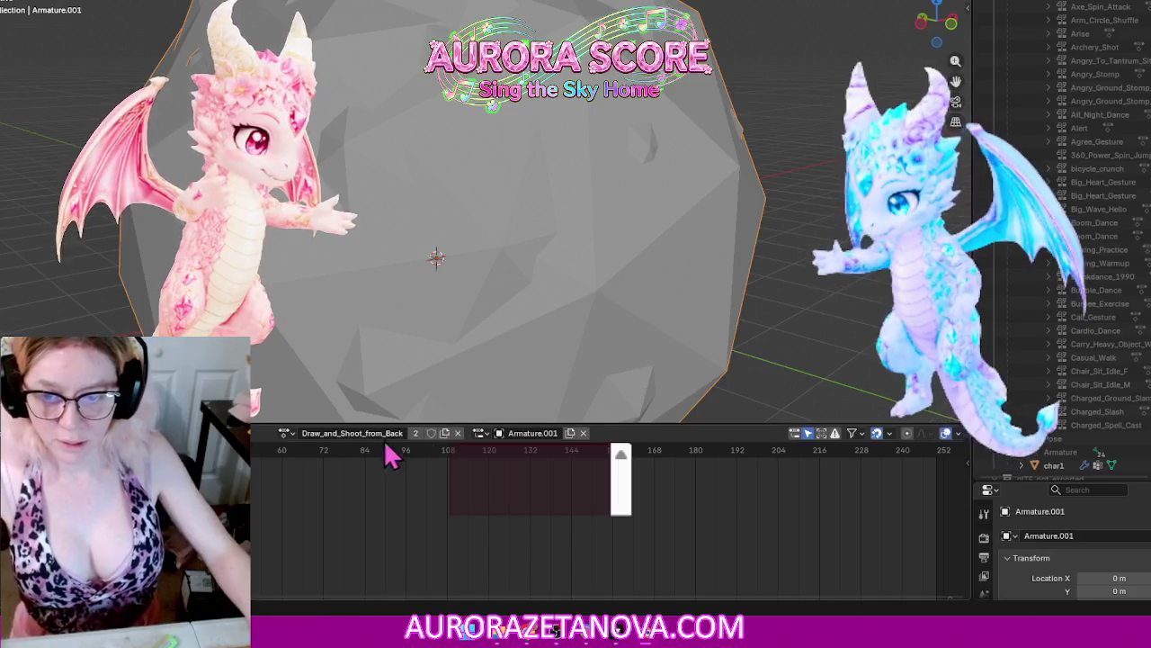
Step: Fake-user Draw_and_Shoot_from_Back, then assign Elderly_Shaky_Walk and keep Excited_Walk_F with a fake user
{"action": "left_click", "coordinate": [431, 433]}
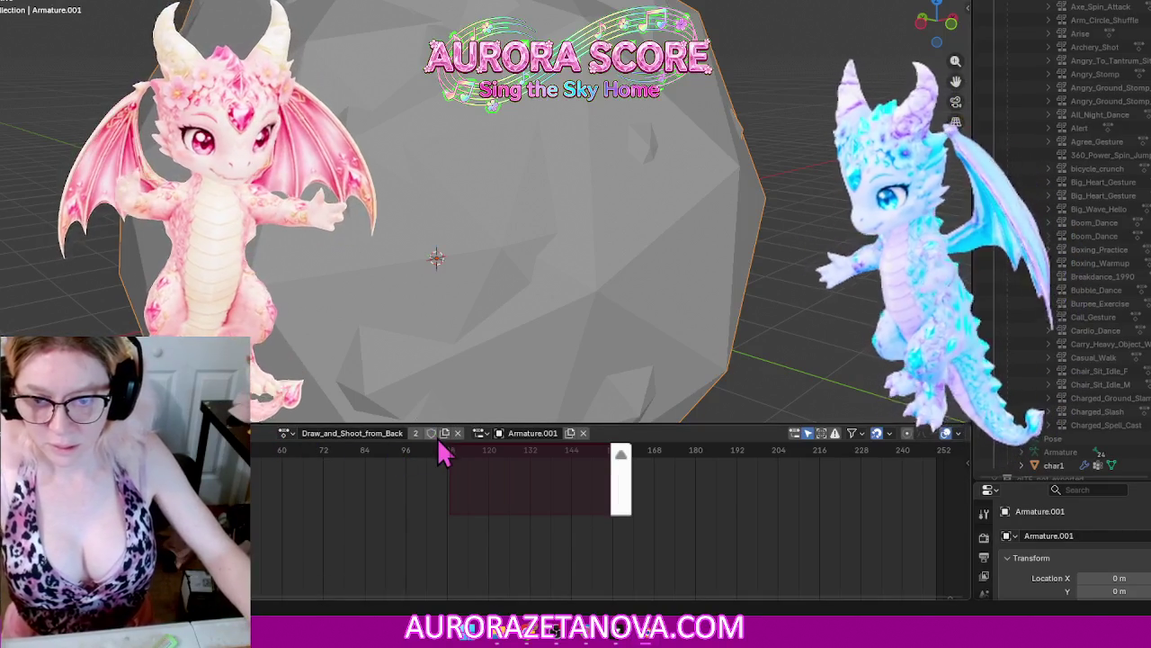
{"action": "left_click", "coordinate": [286, 433]}
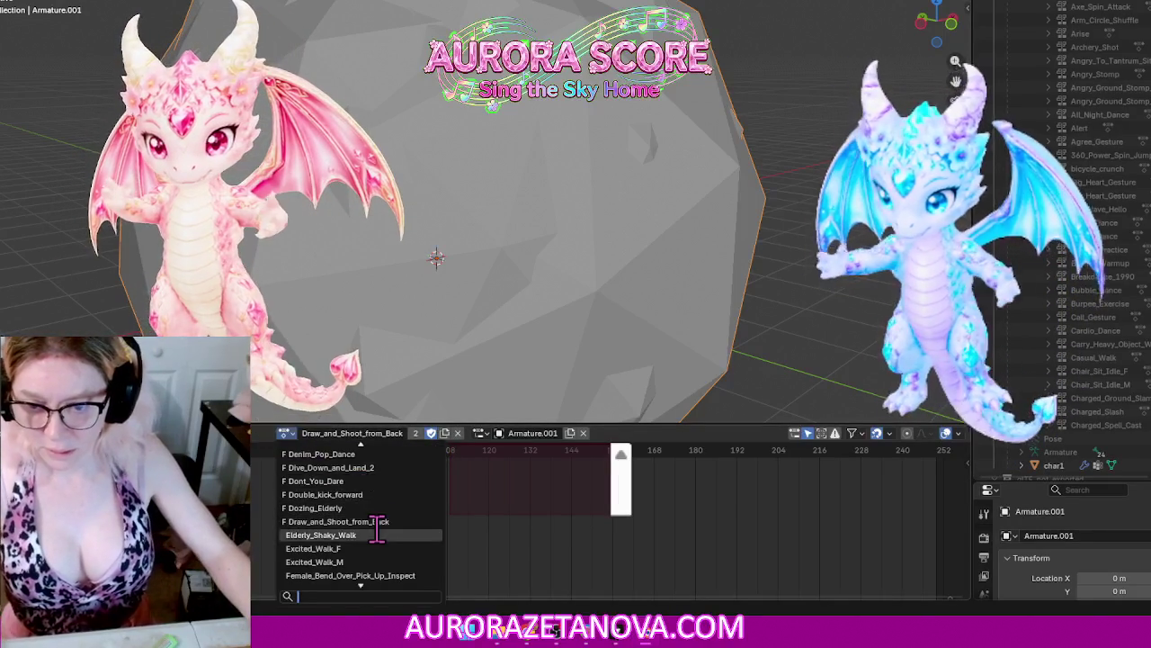
{"action": "left_click", "coordinate": [381, 537]}
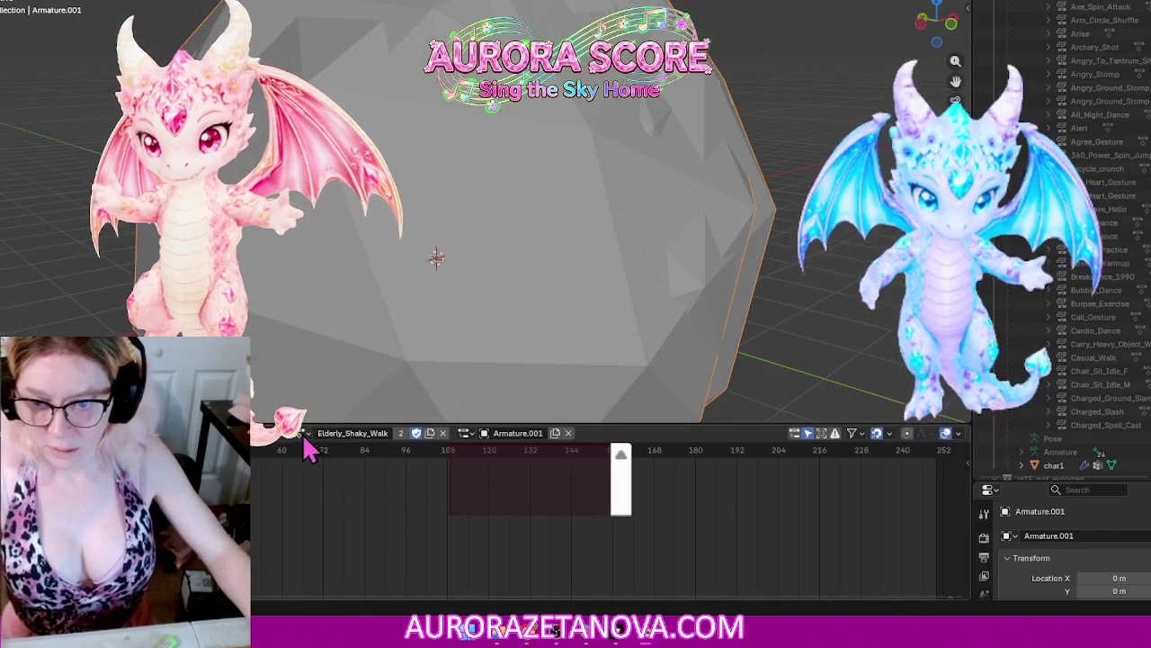
{"action": "left_click", "coordinate": [302, 435]}
{"action": "left_click", "coordinate": [364, 534]}
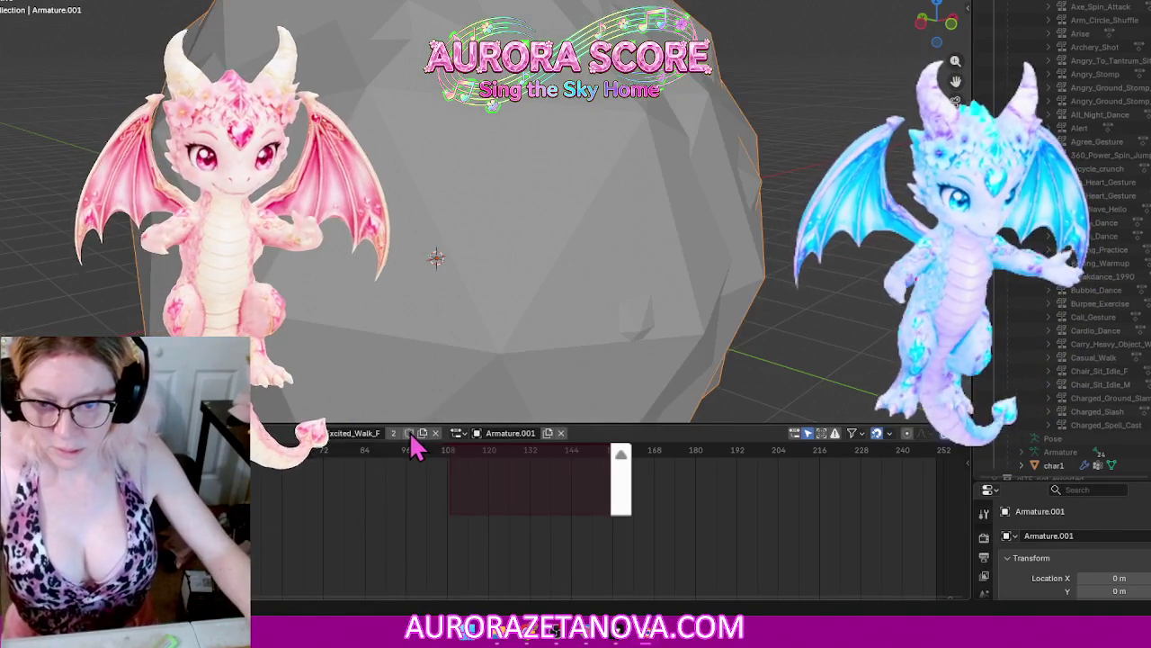
Step: Assign Excited_Walk_M, then fake-user Female_Bend_Over_Pick_Up_Inspect and Finger_Wag_No
{"action": "left_click", "coordinate": [309, 433]}
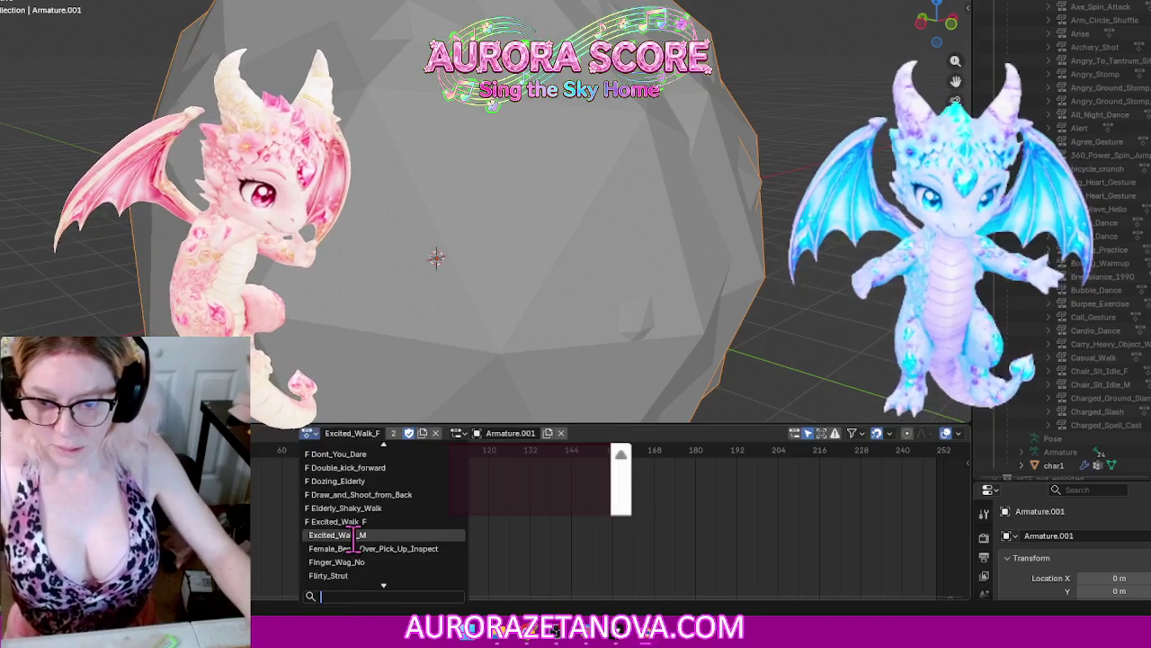
{"action": "left_click", "coordinate": [354, 536]}
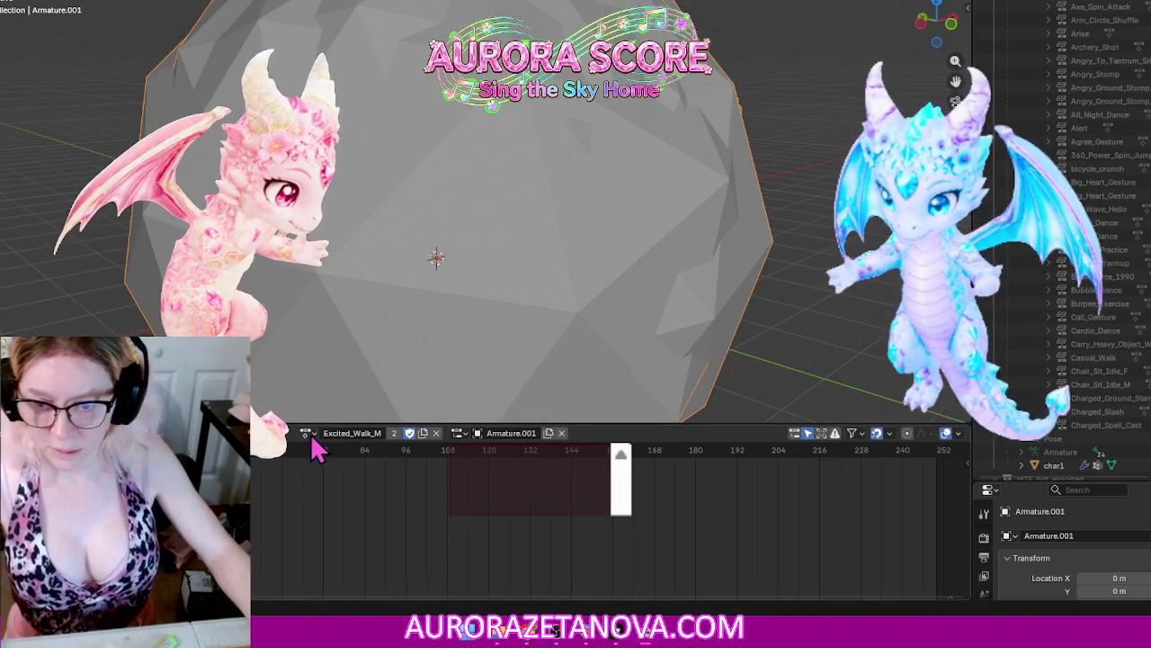
{"action": "left_click", "coordinate": [310, 436]}
{"action": "left_click", "coordinate": [354, 538]}
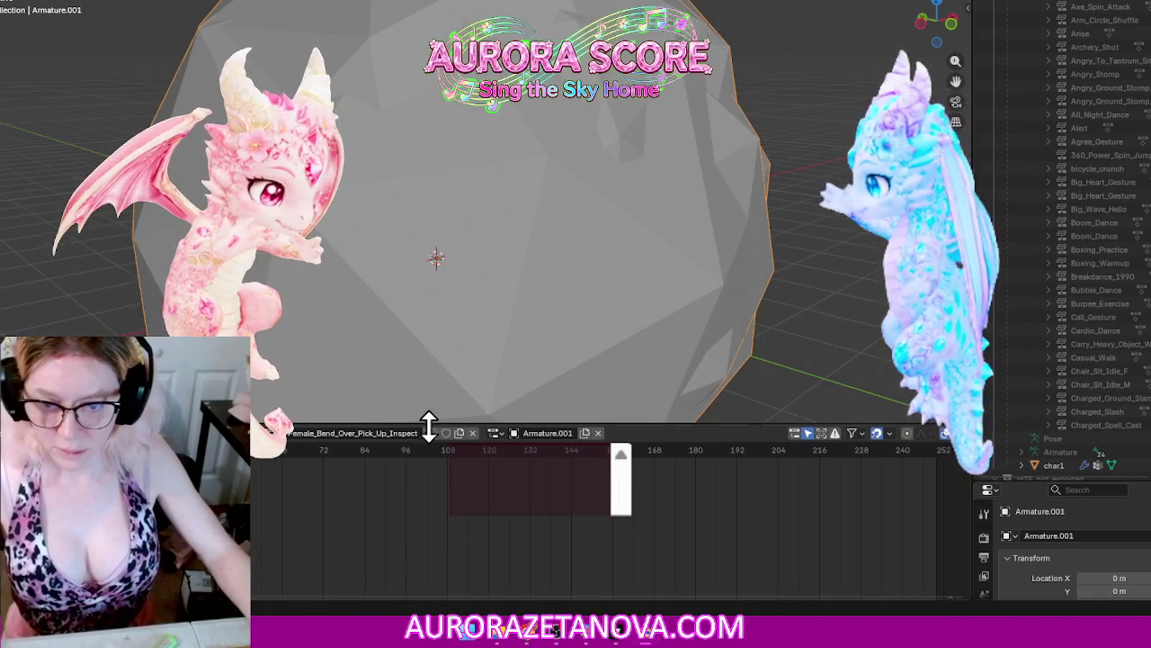
{"action": "left_click", "coordinate": [308, 434]}
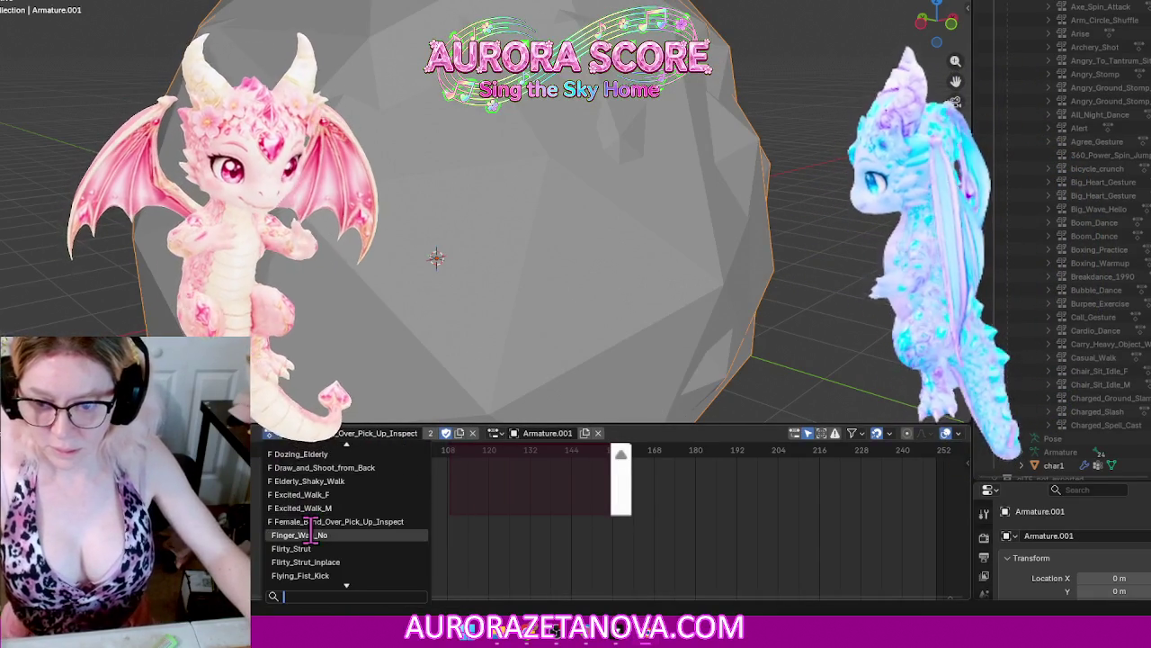
{"action": "left_click", "coordinate": [311, 533]}
{"action": "left_click", "coordinate": [409, 433]}
Step: Assign Flirty_Strut, fake-user Flirty_Strut_inplace, then switch to Flying_Fist_Kick
{"action": "left_click", "coordinate": [309, 434]}
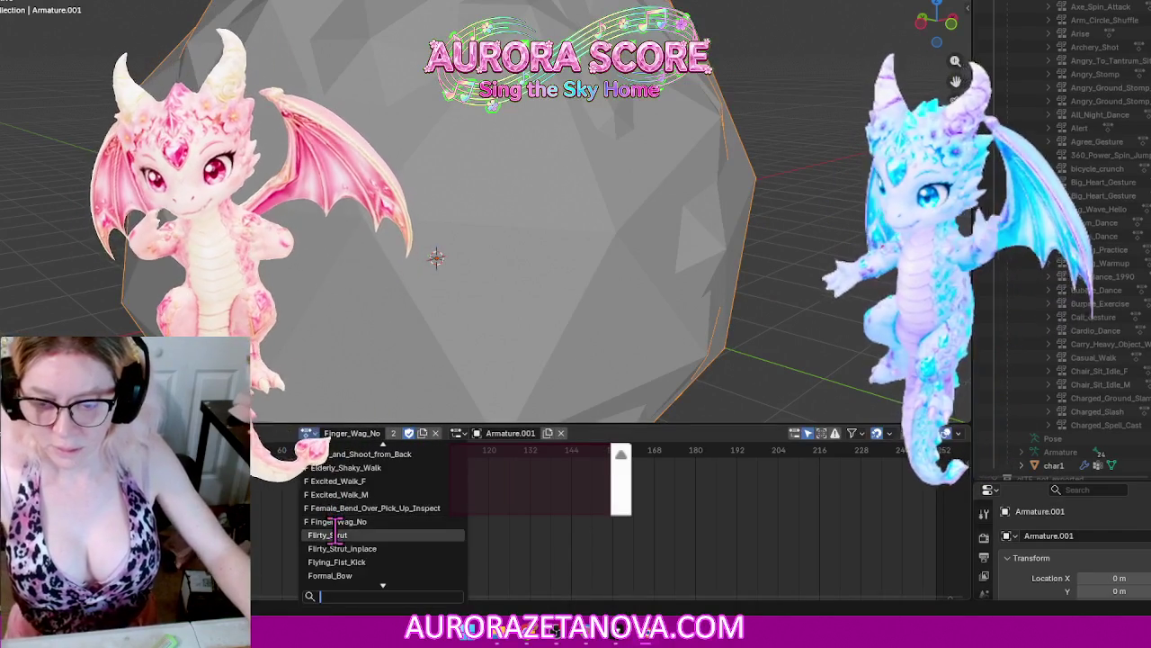
{"action": "left_click", "coordinate": [334, 534]}
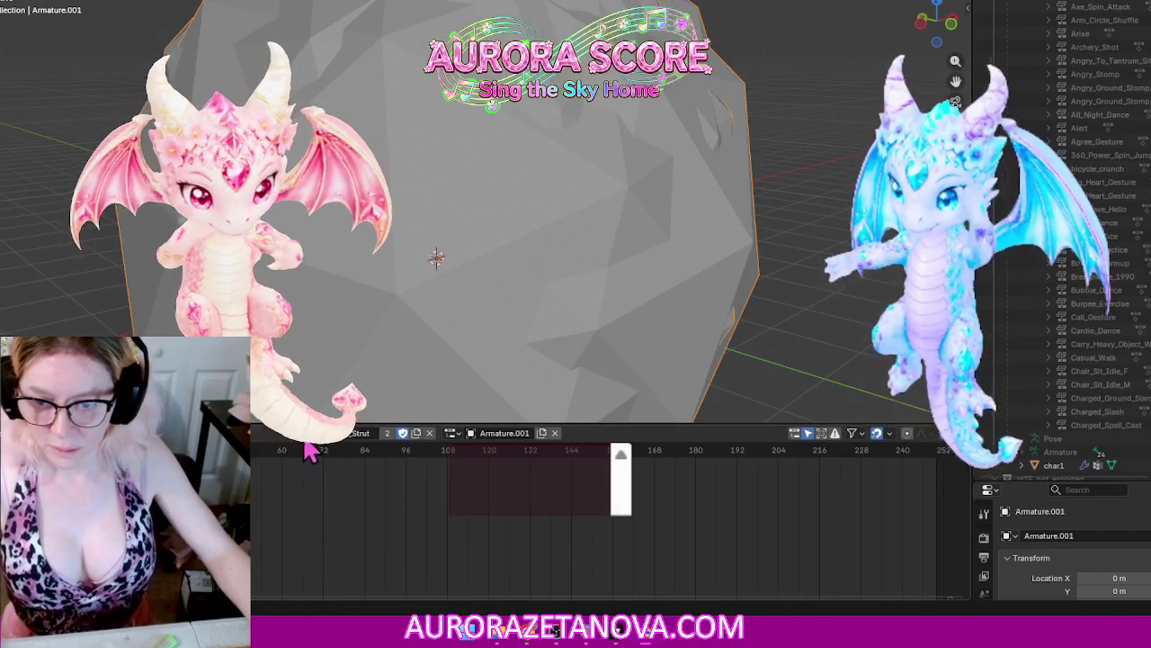
{"action": "left_click", "coordinate": [308, 433]}
{"action": "left_click", "coordinate": [333, 537]}
{"action": "left_click", "coordinate": [414, 433]}
{"action": "left_click", "coordinate": [306, 436]}
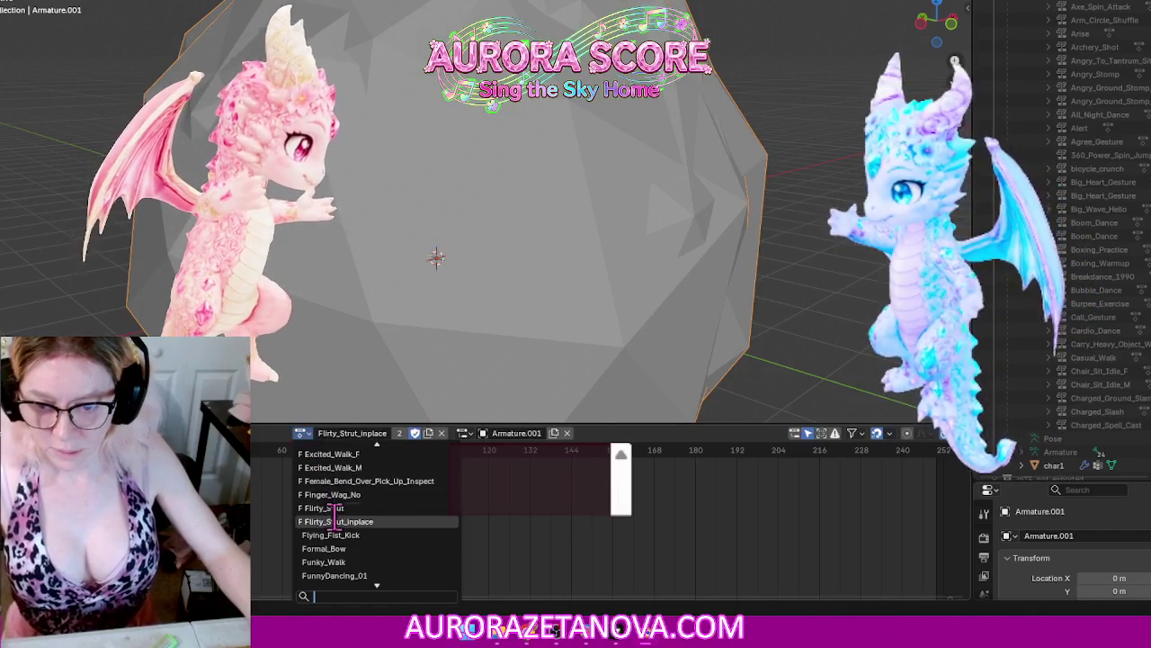
{"action": "left_click", "coordinate": [338, 537]}
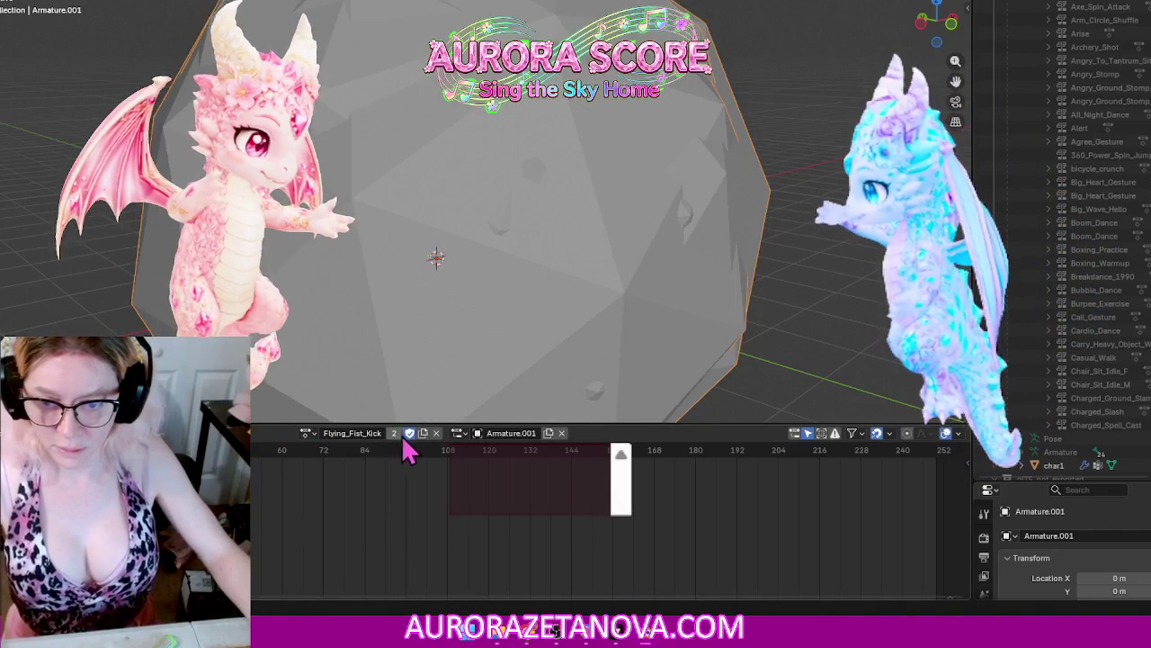
Step: Assign Formal_Bow, Funky_Walk and FunnyDancing_01 to the armature in turn
{"action": "left_click", "coordinate": [308, 435]}
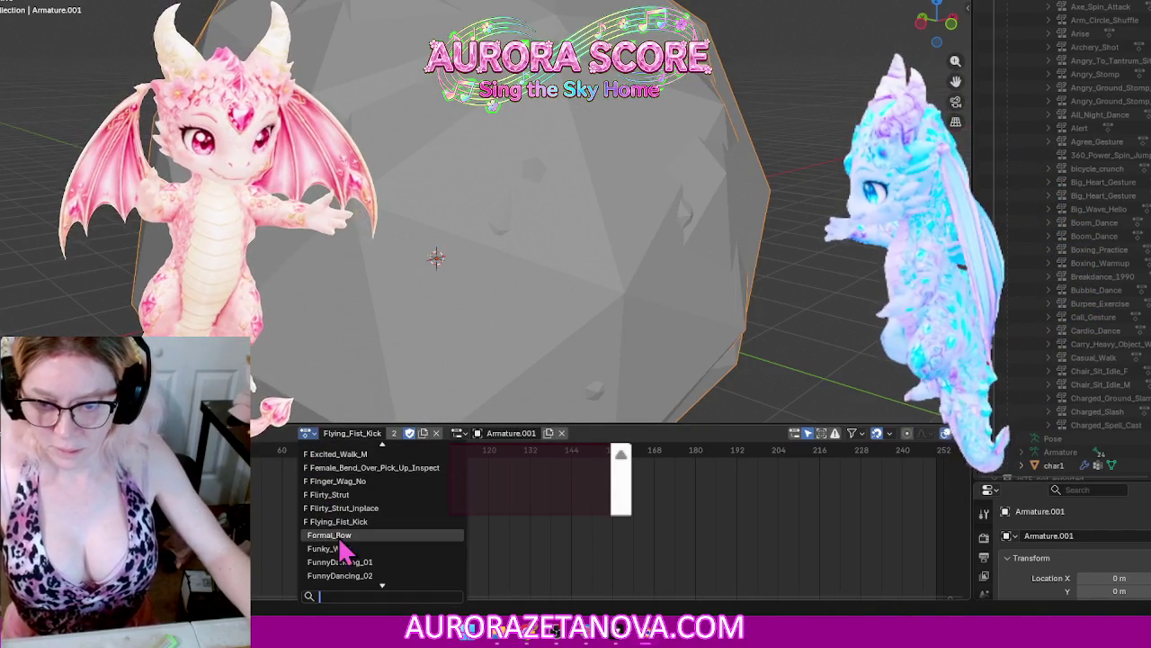
{"action": "left_click", "coordinate": [338, 534]}
{"action": "left_click", "coordinate": [312, 433]}
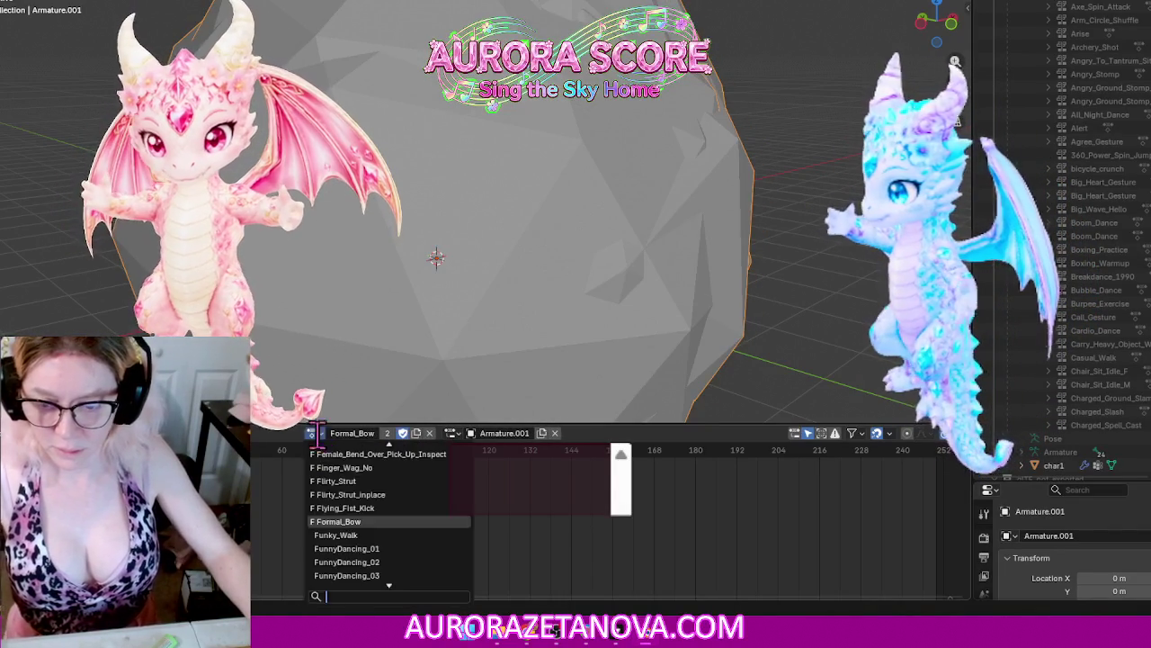
{"action": "left_click", "coordinate": [335, 535]}
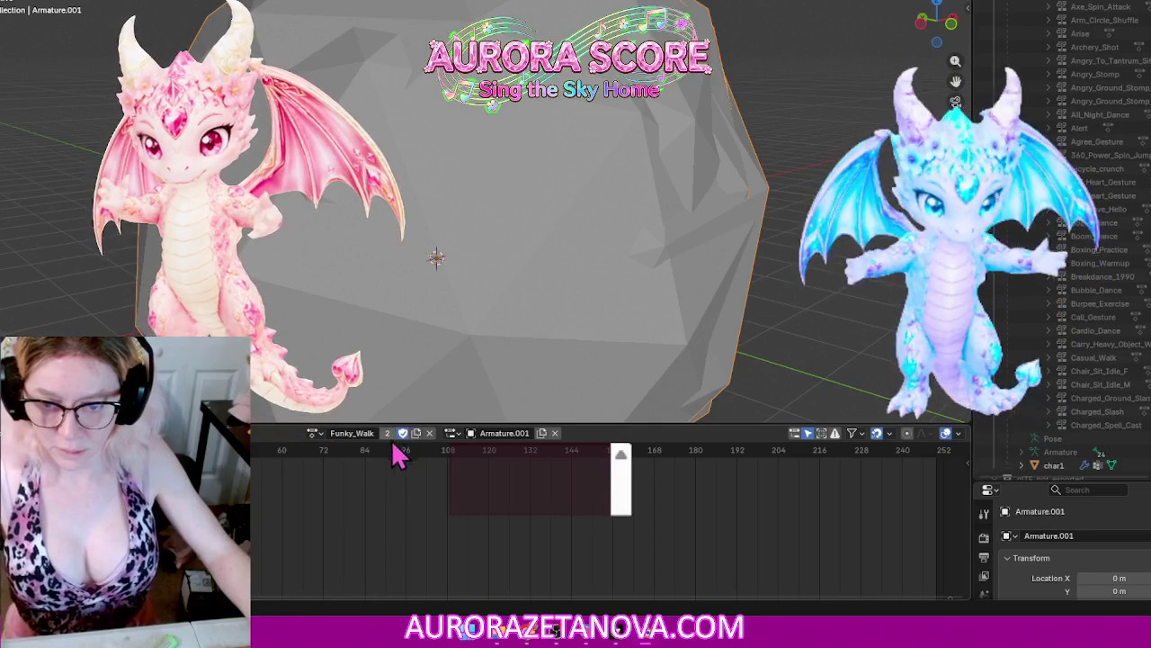
{"action": "left_click", "coordinate": [312, 433]}
{"action": "left_click", "coordinate": [345, 537]}
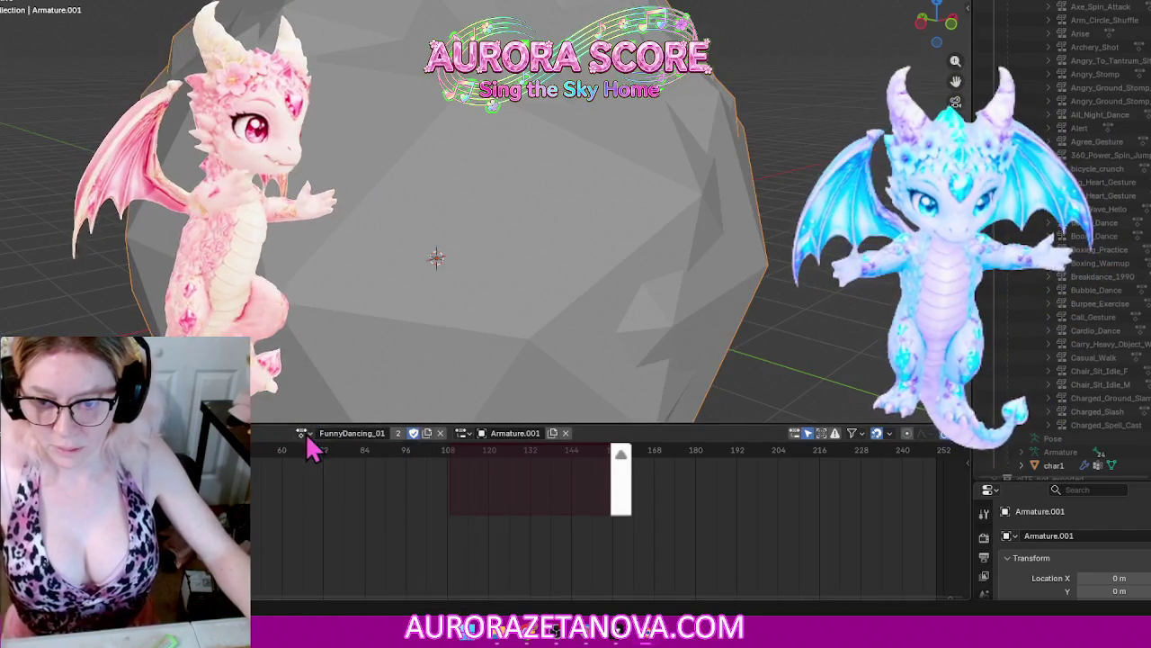
Step: Assign FunnyDancing_02, FunnyDancing_03 and Gangnam_Groove to the armature in turn
{"action": "left_click", "coordinate": [307, 437]}
{"action": "left_click", "coordinate": [339, 536]}
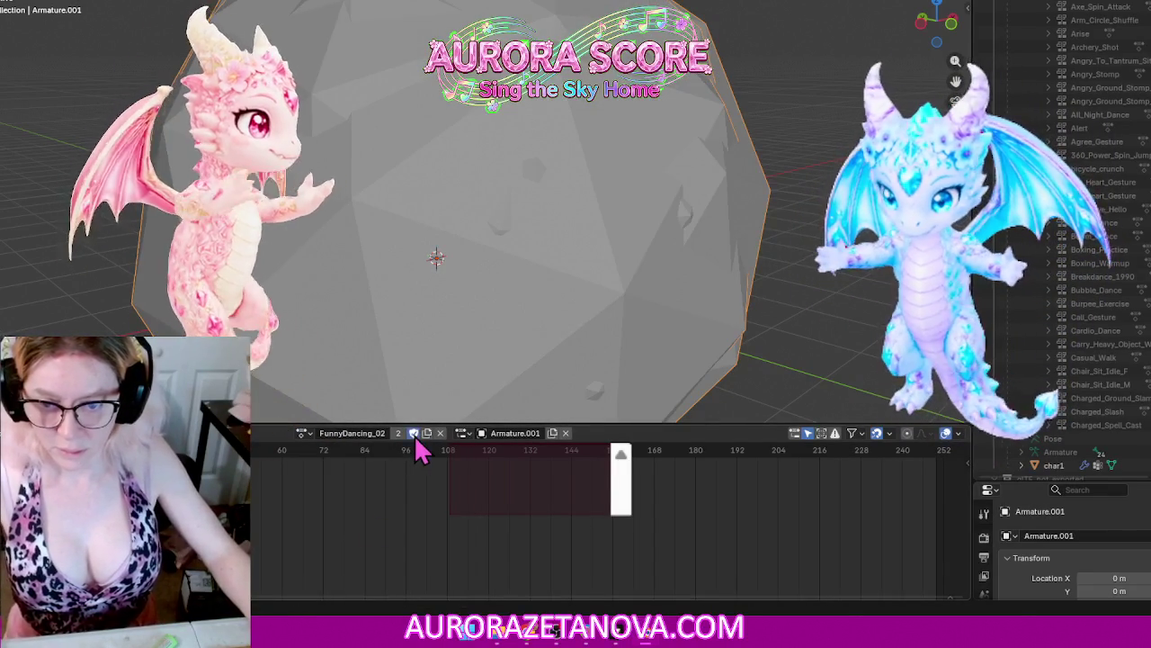
{"action": "left_click", "coordinate": [303, 435]}
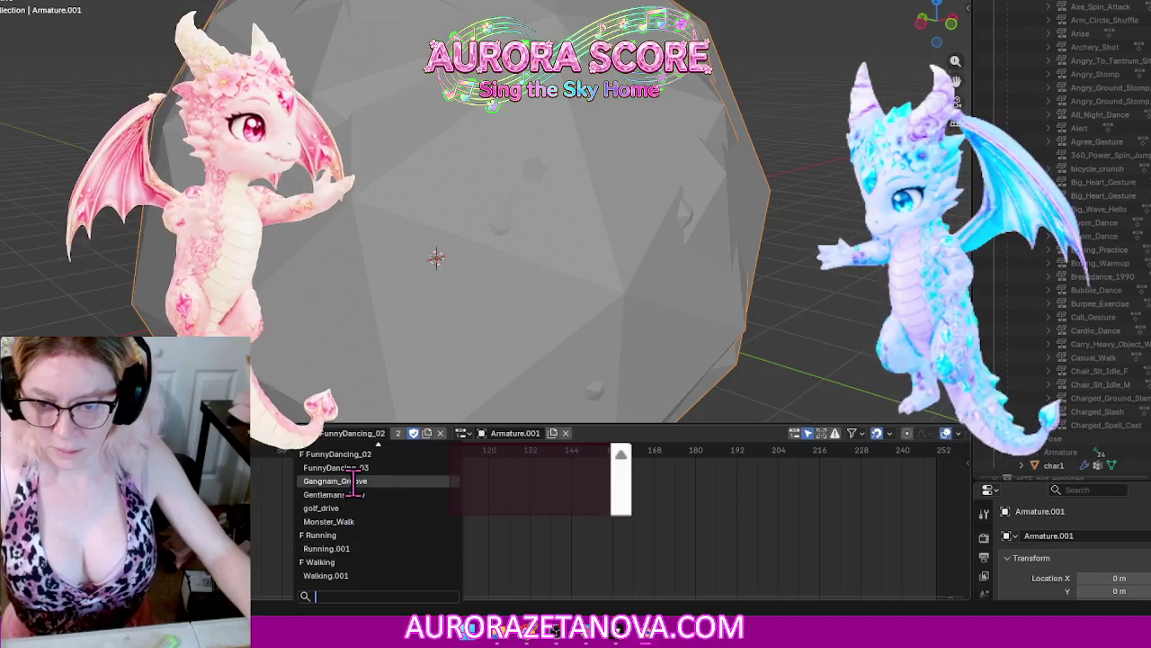
{"action": "left_click", "coordinate": [357, 467]}
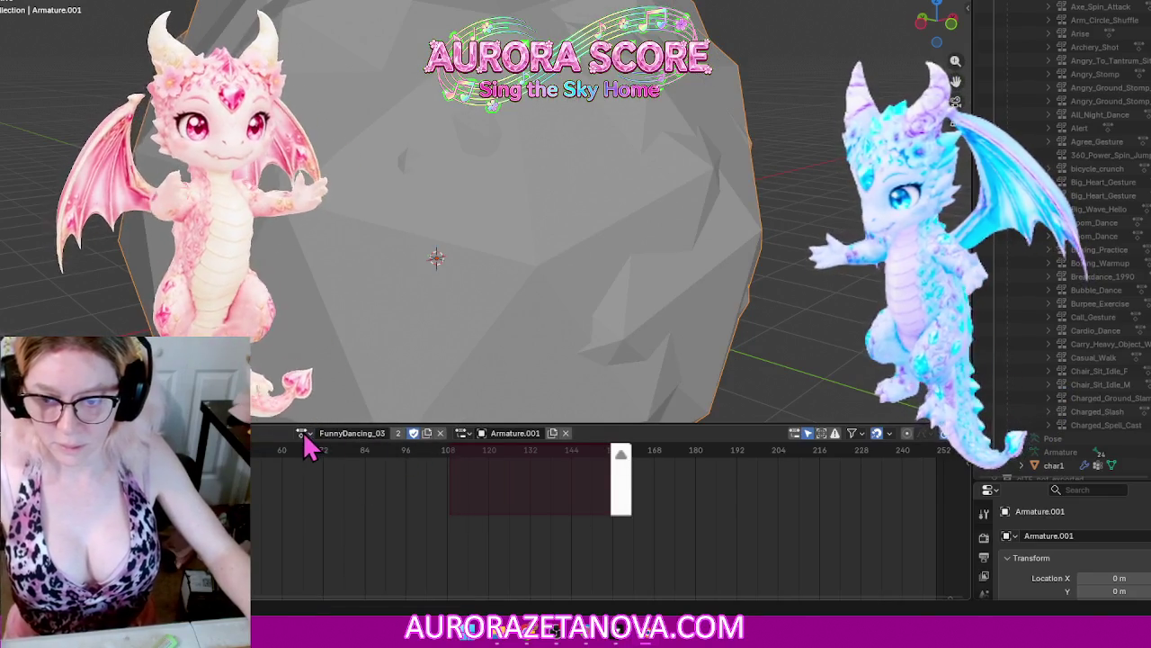
{"action": "left_click", "coordinate": [306, 433]}
{"action": "left_click", "coordinate": [333, 482]}
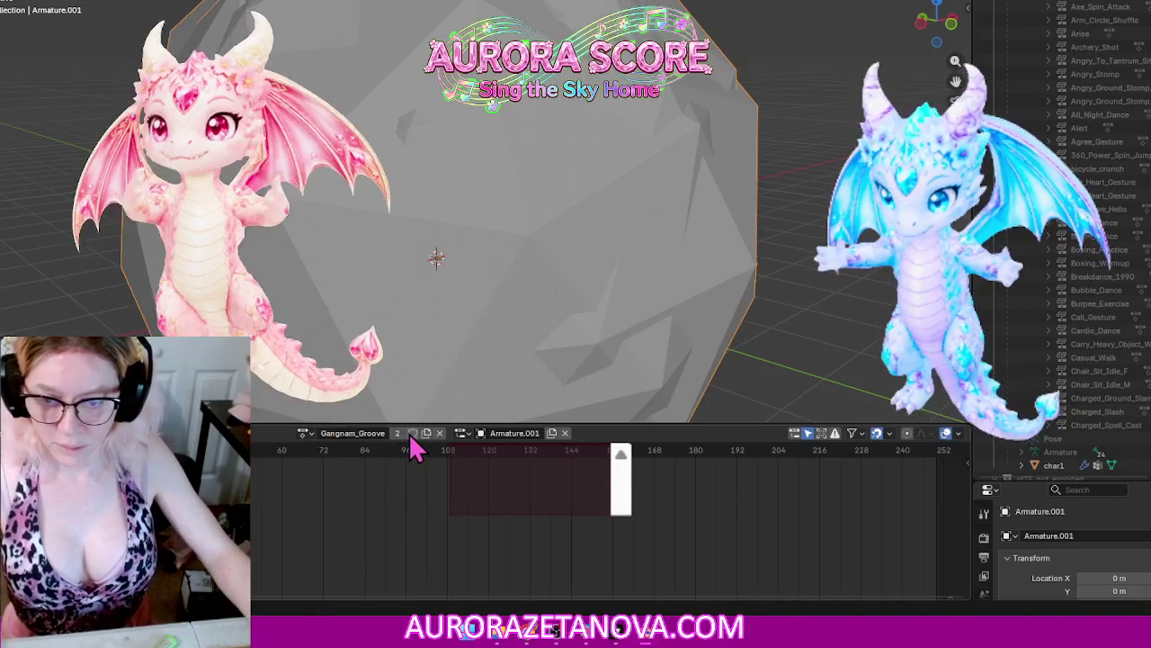
Step: Assign Gentlemans_Bow, golf_drive and Monster_Walk, then confirm all actions are kept
{"action": "left_click", "coordinate": [306, 433]}
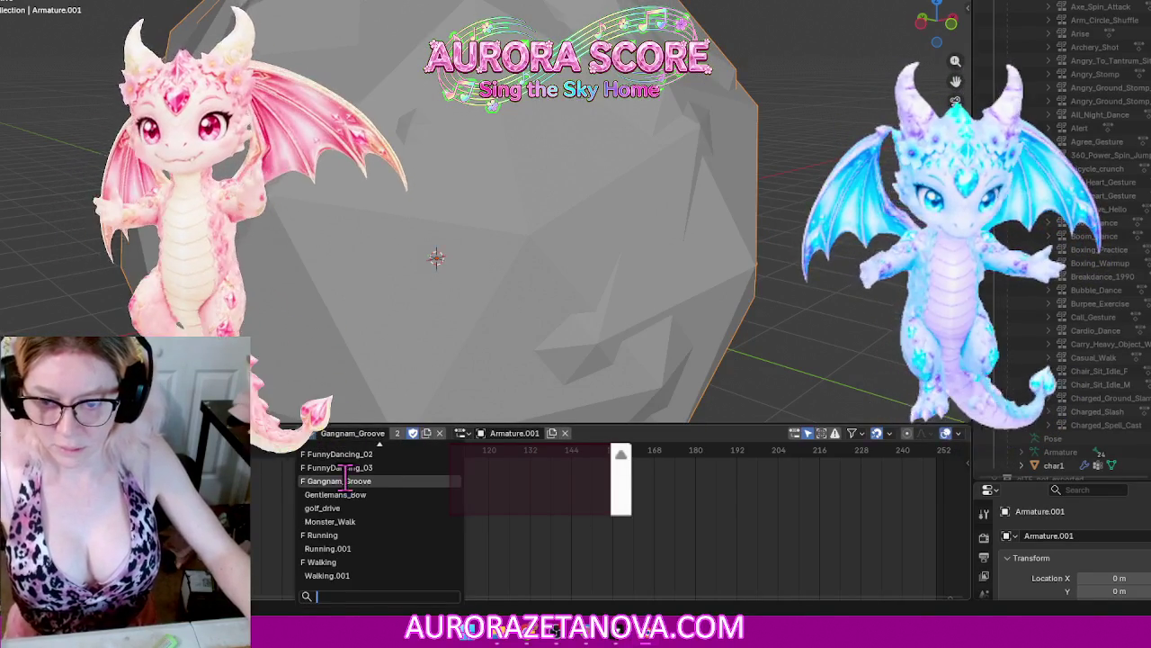
{"action": "left_click", "coordinate": [355, 490]}
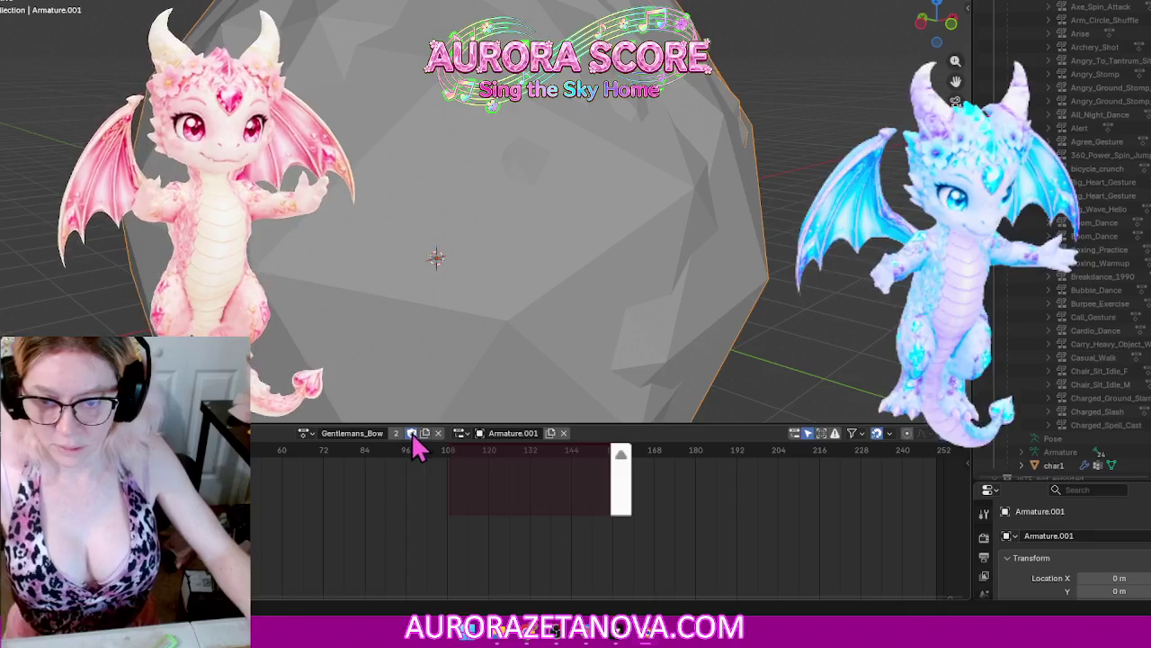
{"action": "left_click", "coordinate": [307, 435]}
{"action": "left_click", "coordinate": [351, 508]}
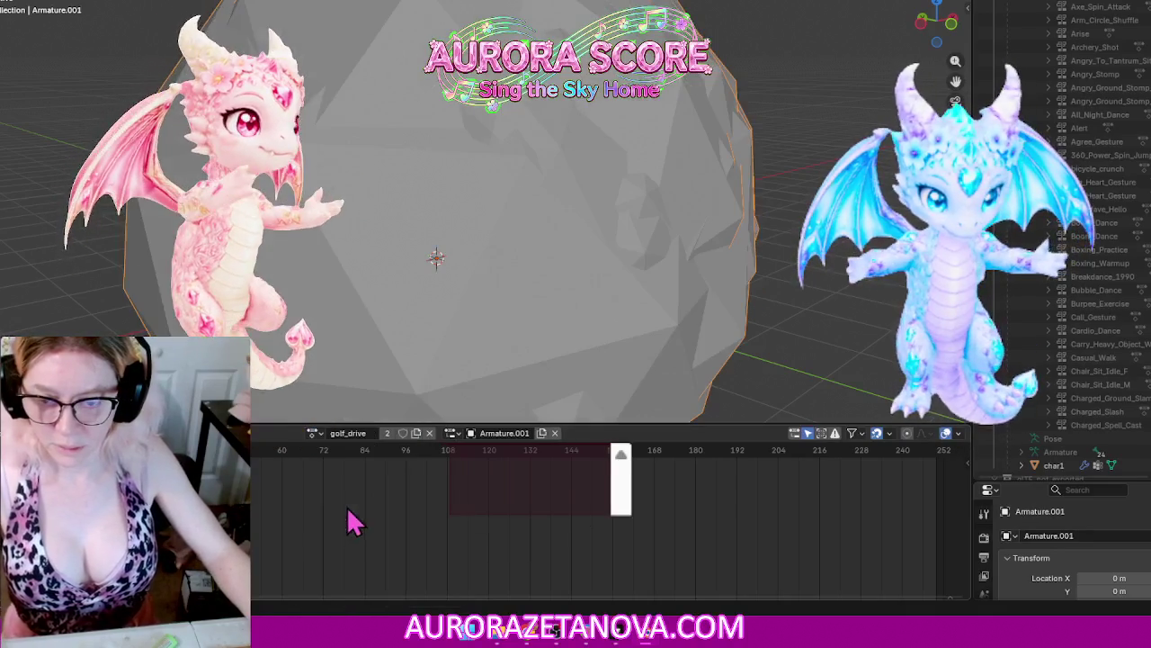
{"action": "left_click", "coordinate": [311, 436]}
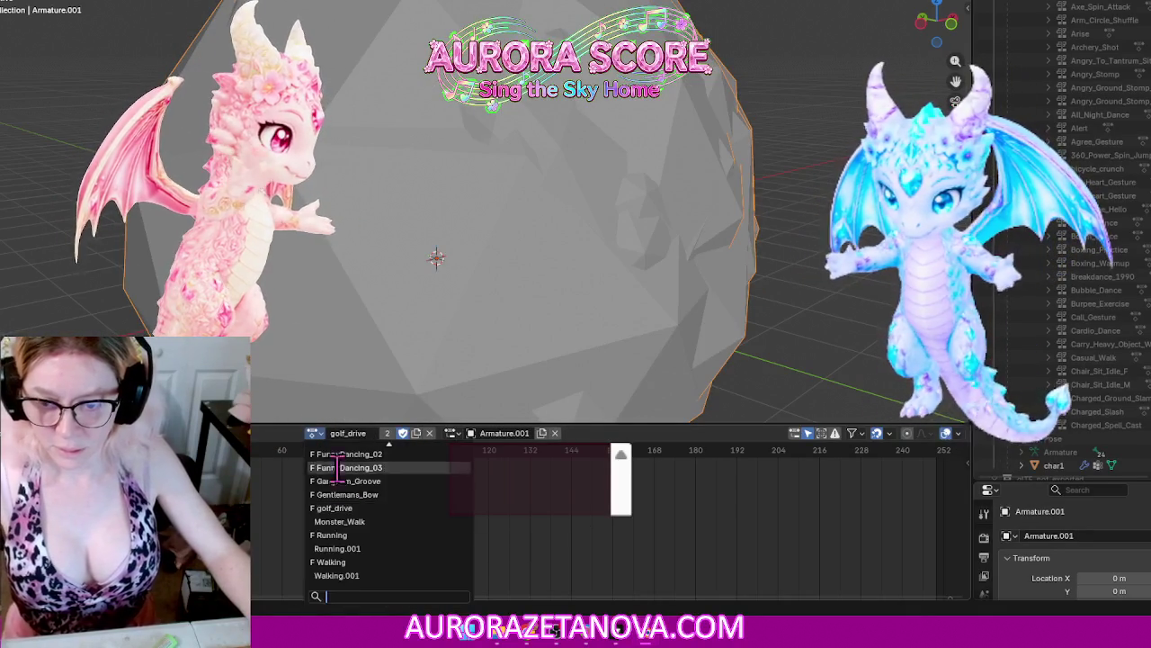
{"action": "left_click", "coordinate": [342, 521]}
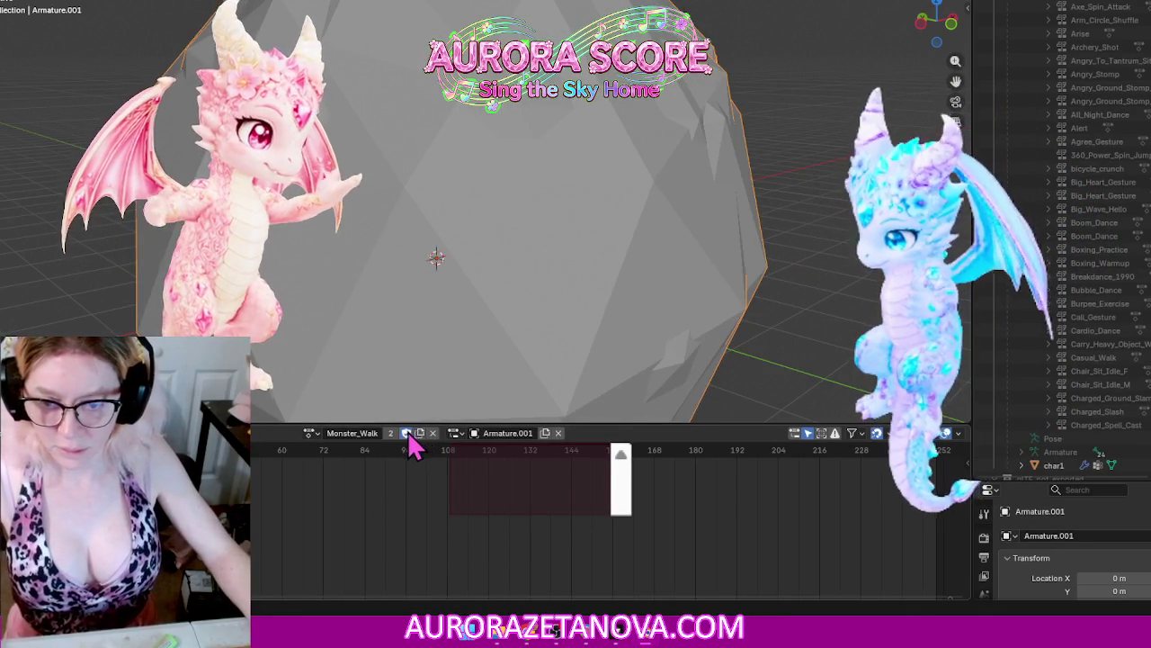
{"action": "left_click", "coordinate": [311, 435]}
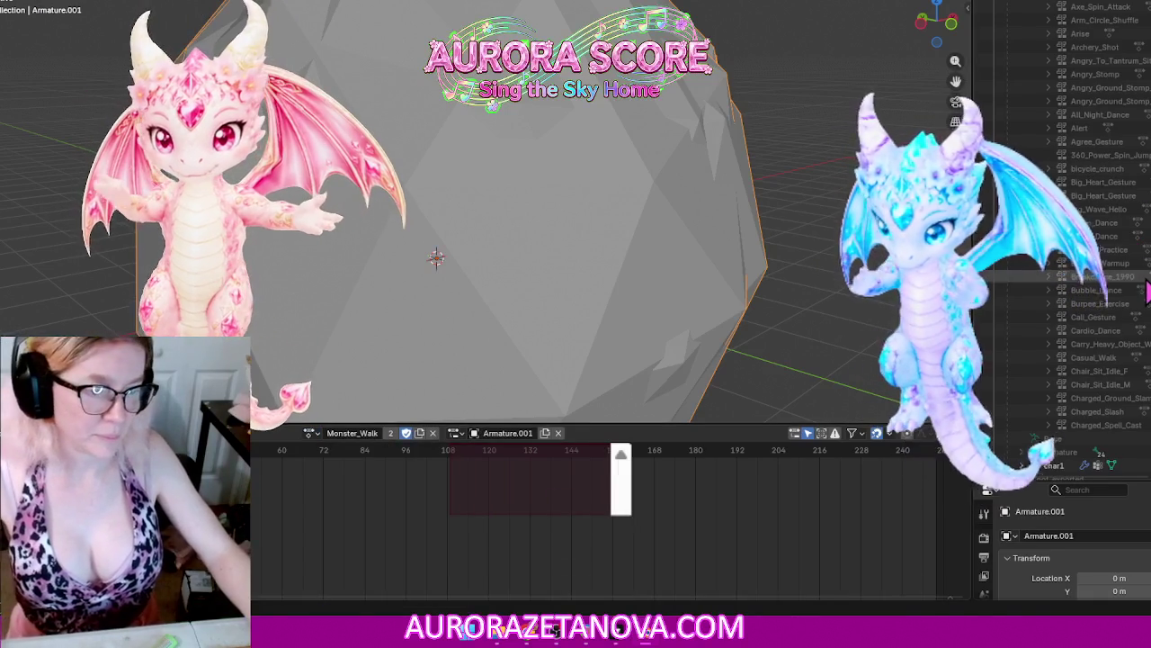
Step: Delete the grey helper icosphere from the scene
{"action": "key", "text": "Delete"}
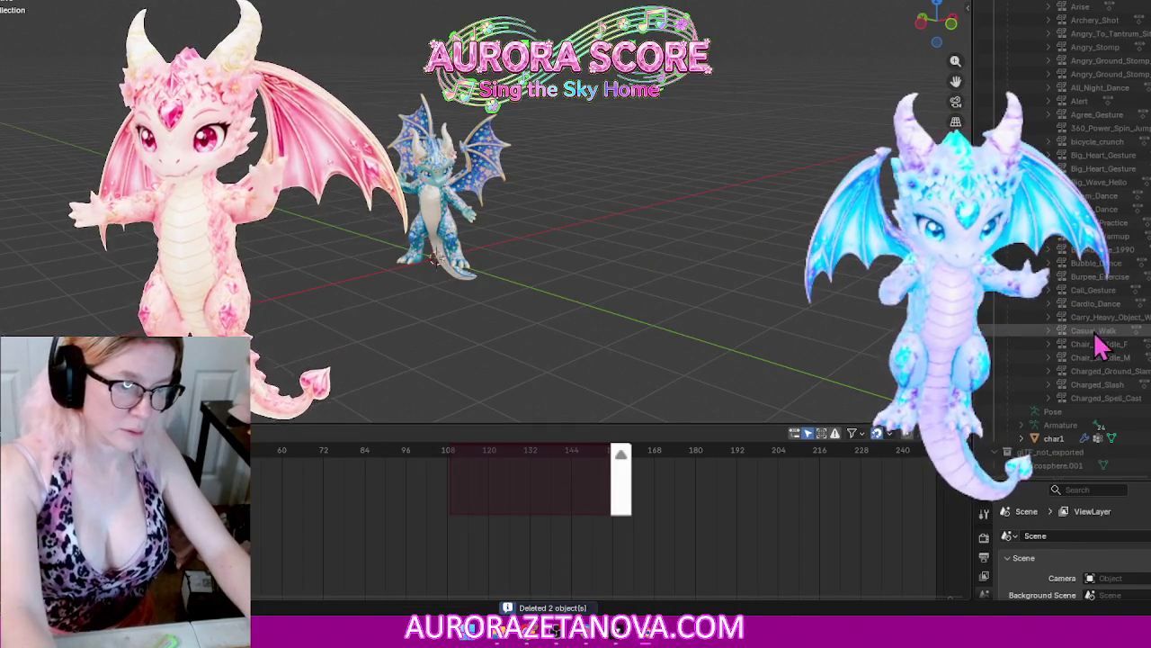
{"action": "key", "text": "ctrl+z"}
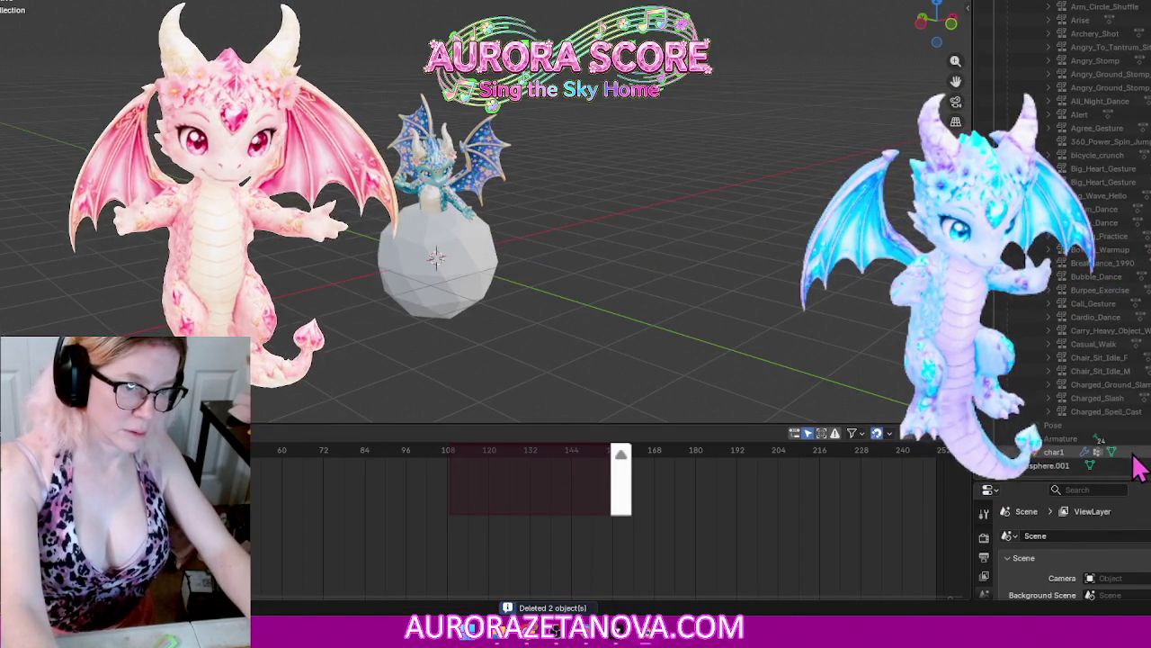
{"action": "key", "text": "Delete"}
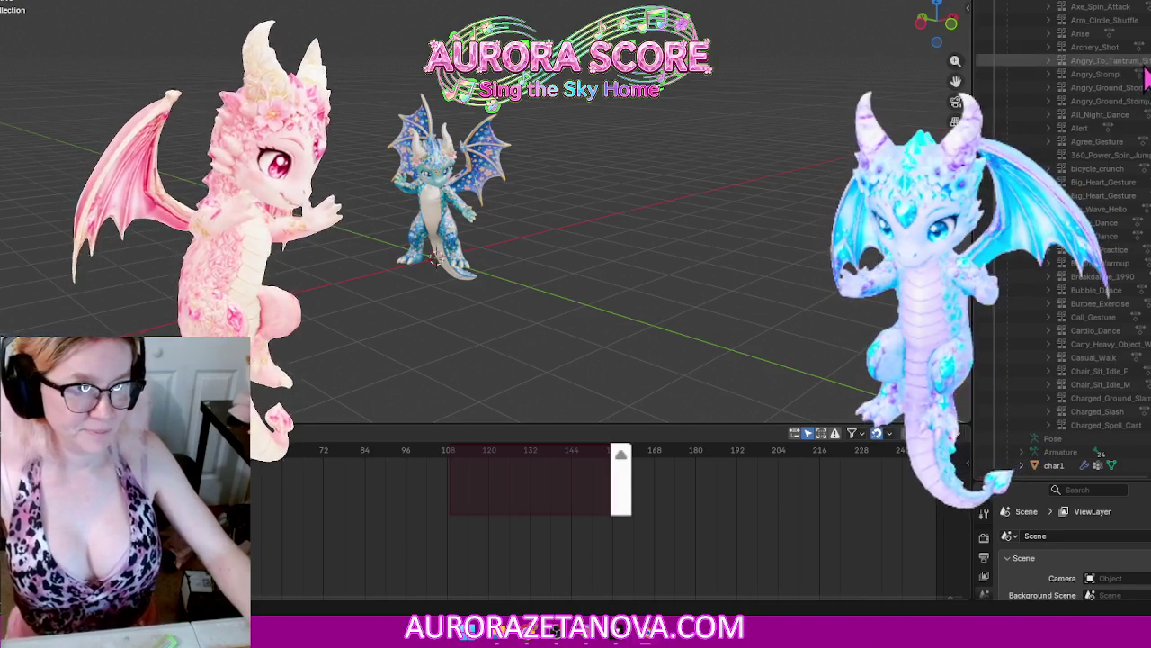
Step: Purge the leftover unused data-blocks via File > Clean Up > Purge Unused Data
{"action": "left_click", "coordinate": [13, 2]}
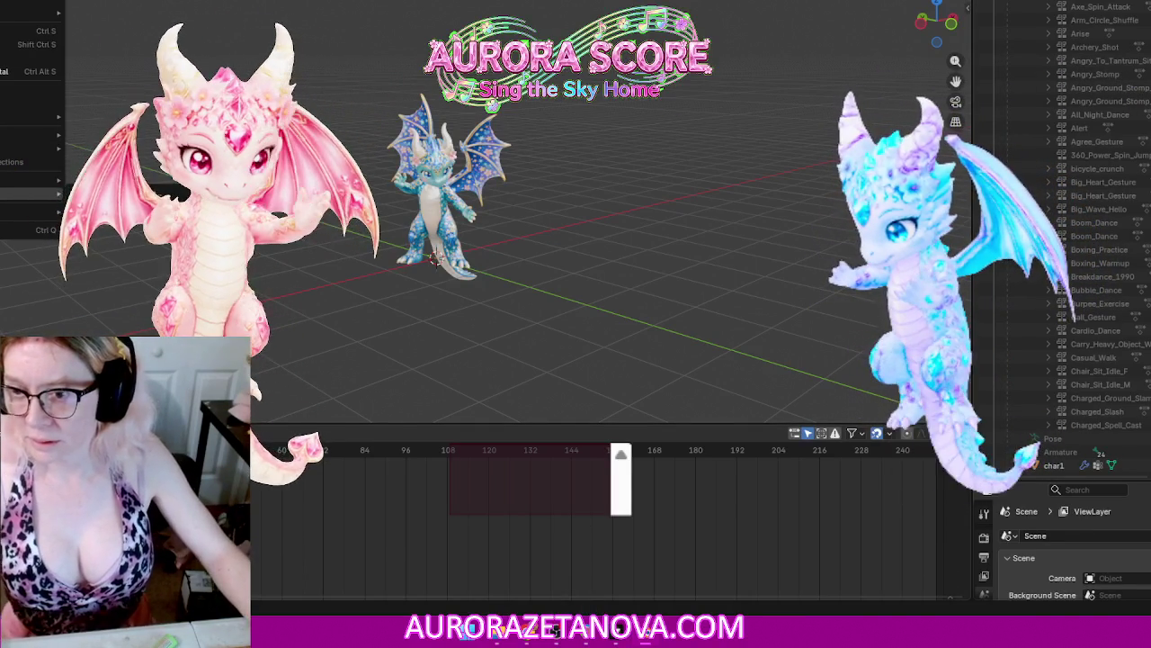
{"action": "left_click", "coordinate": [81, 256]}
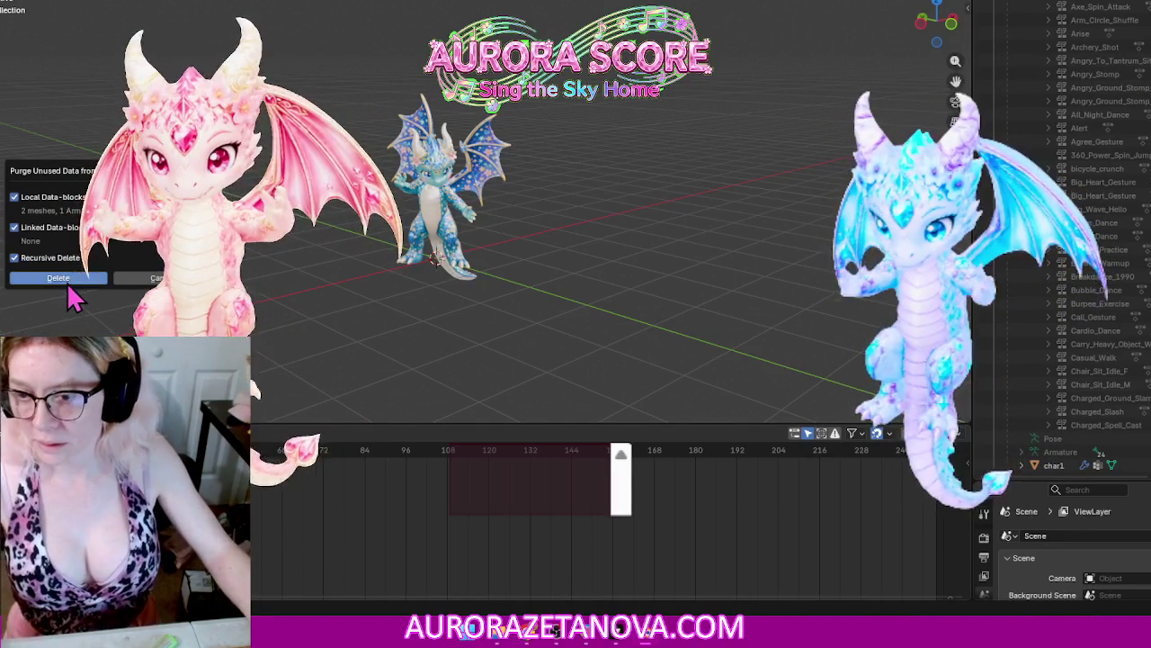
{"action": "left_click", "coordinate": [63, 277]}
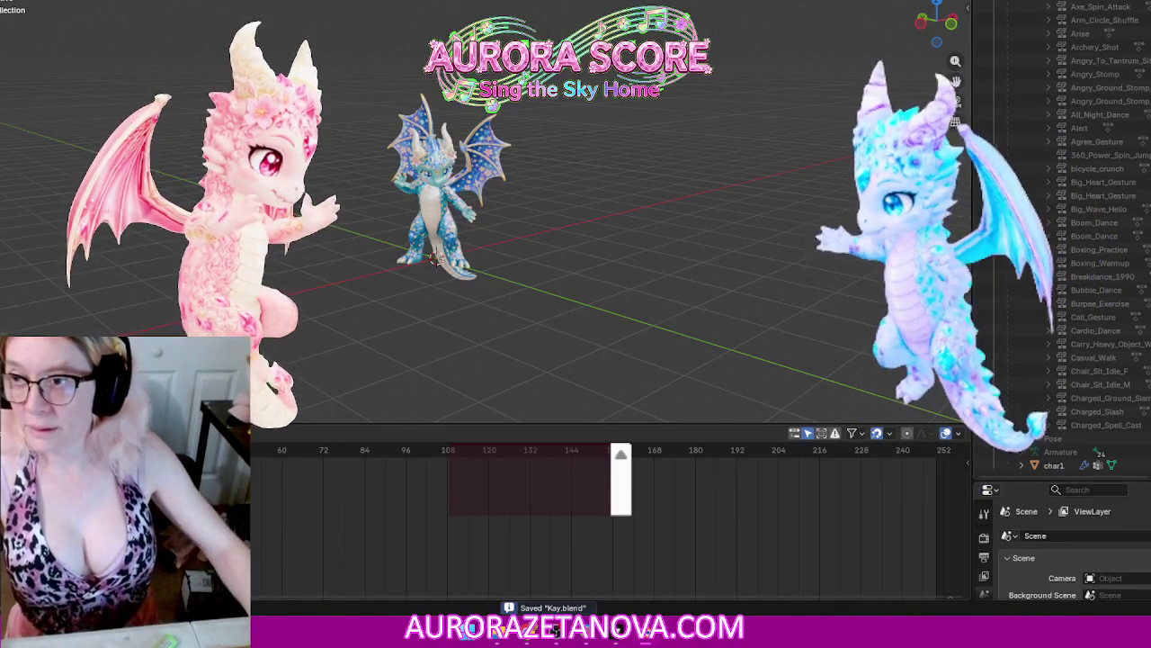
{"action": "left_click", "coordinate": [9, 2]}
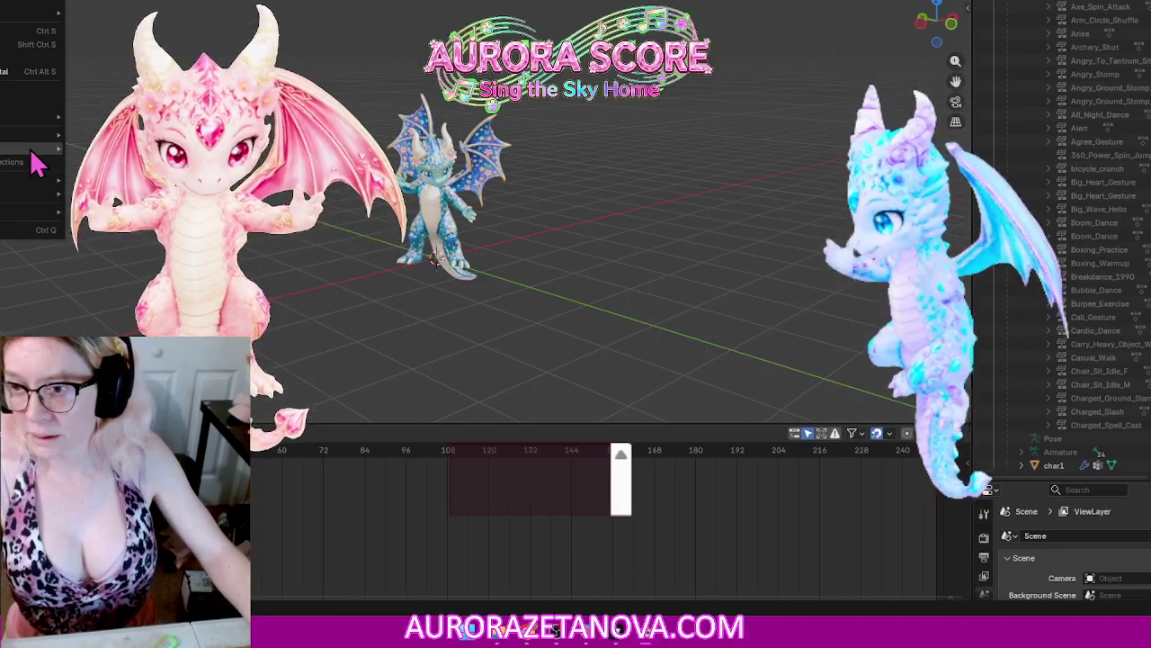
{"action": "mouse_move", "coordinate": [27, 134]}
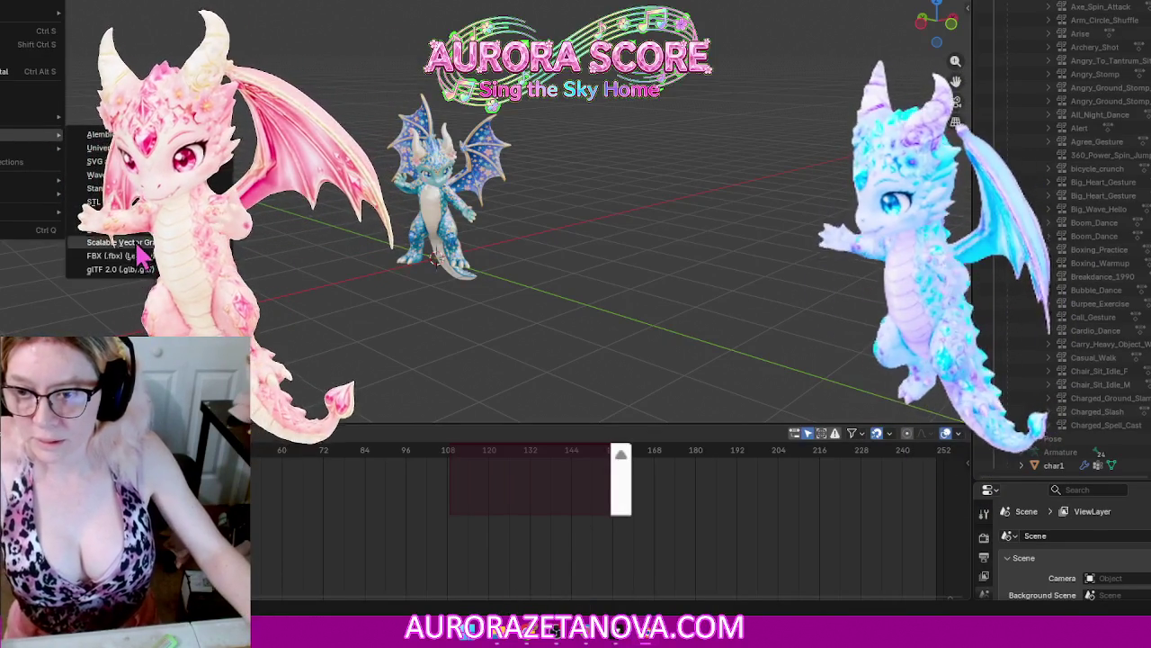
Step: Import the Merged_Animations .glb from Downloads > Starry Blossom > Dragon_biped as glTF 2.0
{"action": "left_click", "coordinate": [119, 269]}
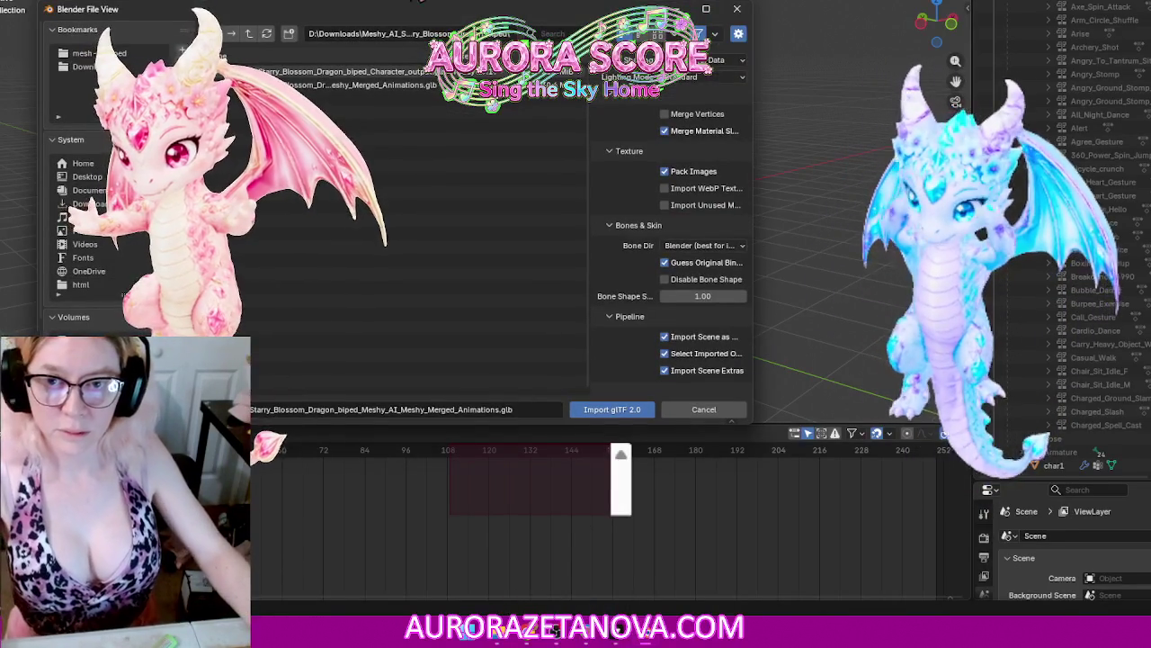
{"action": "left_click", "coordinate": [249, 33]}
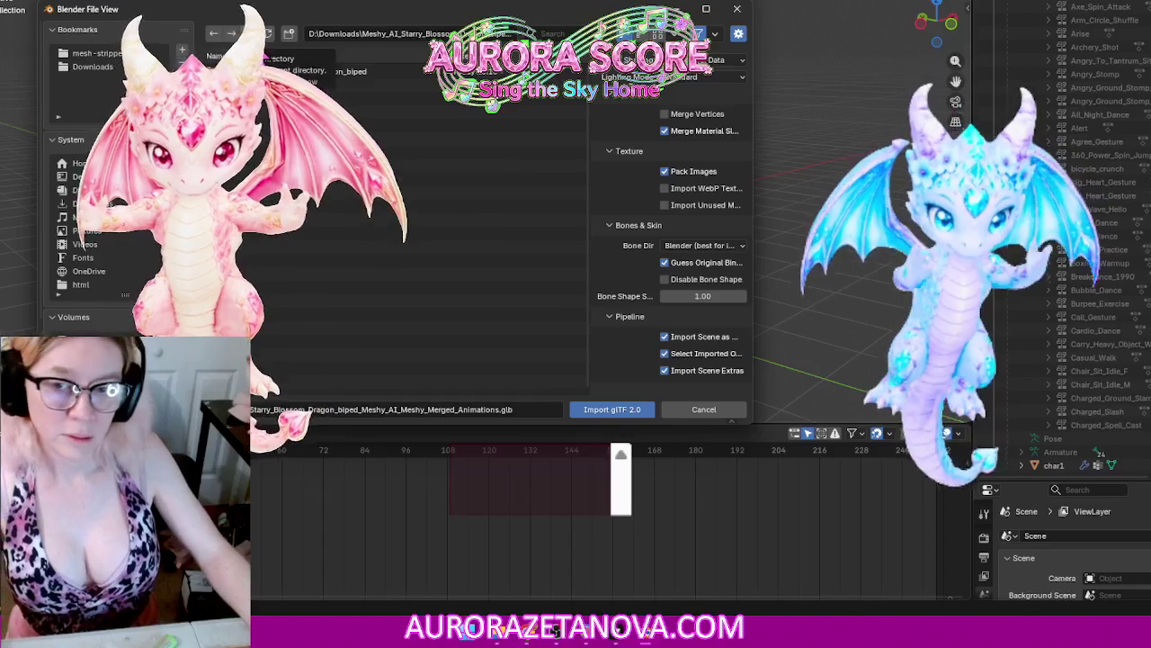
{"action": "left_click", "coordinate": [249, 35]}
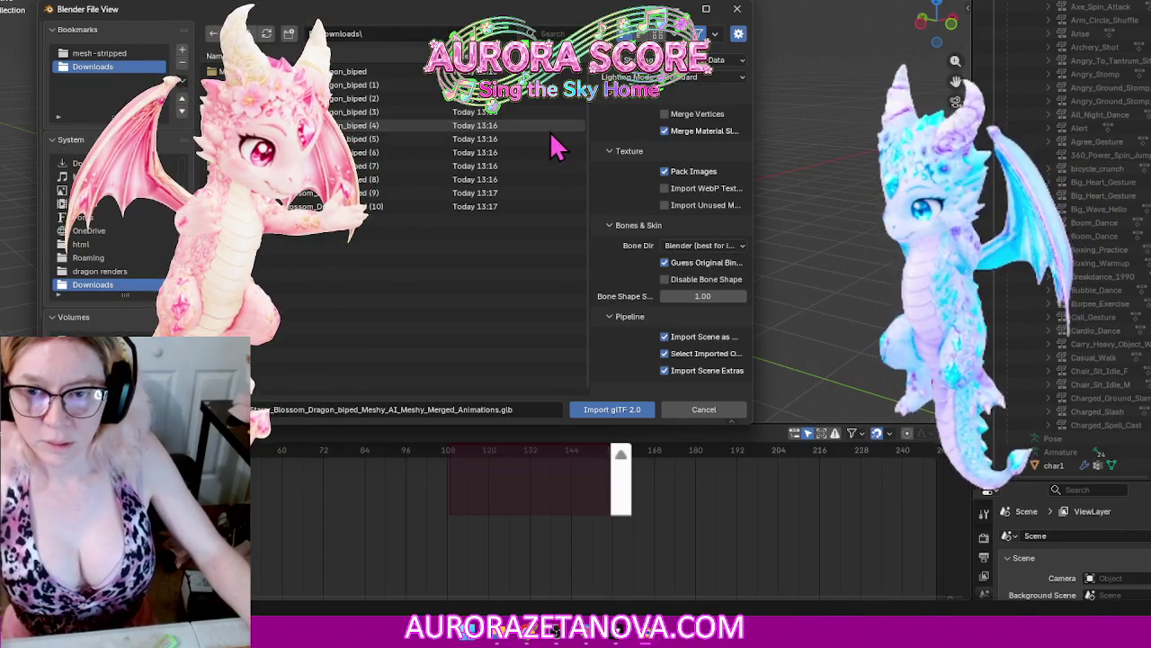
{"action": "double_click", "coordinate": [369, 141]}
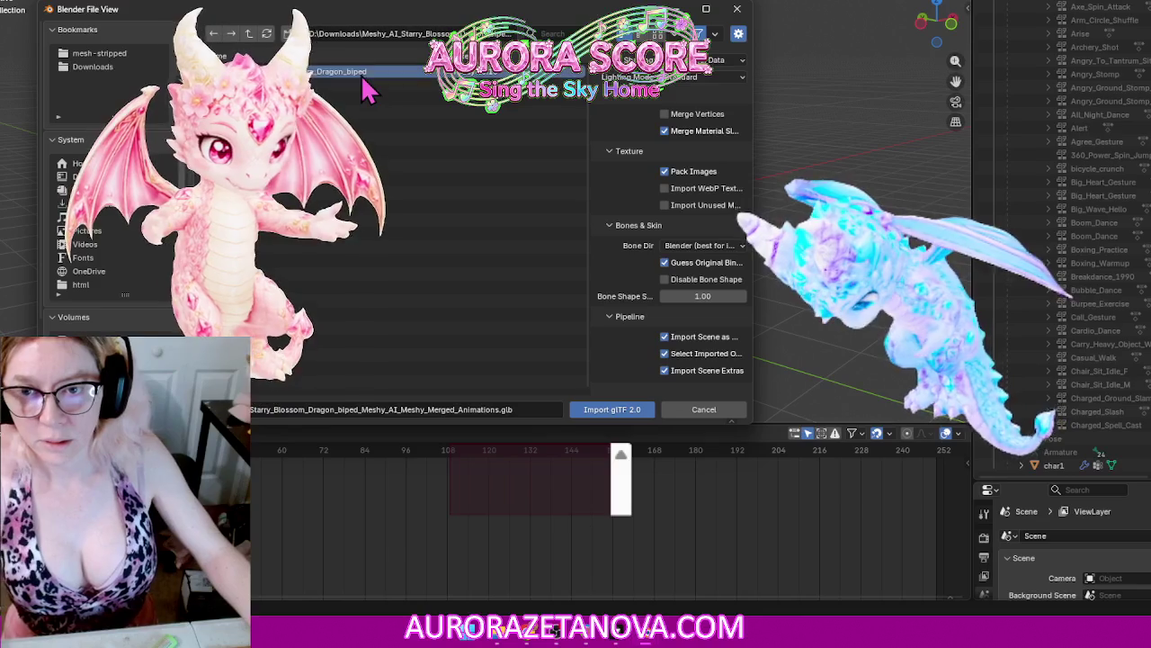
{"action": "double_click", "coordinate": [360, 72]}
{"action": "double_click", "coordinate": [389, 86]}
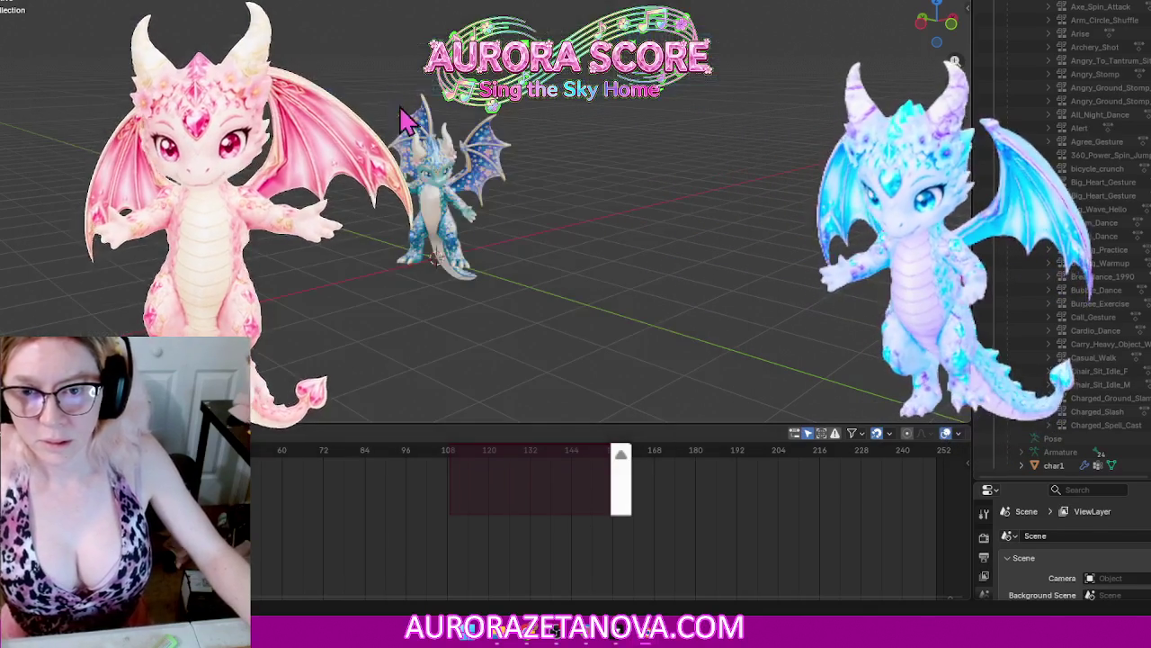
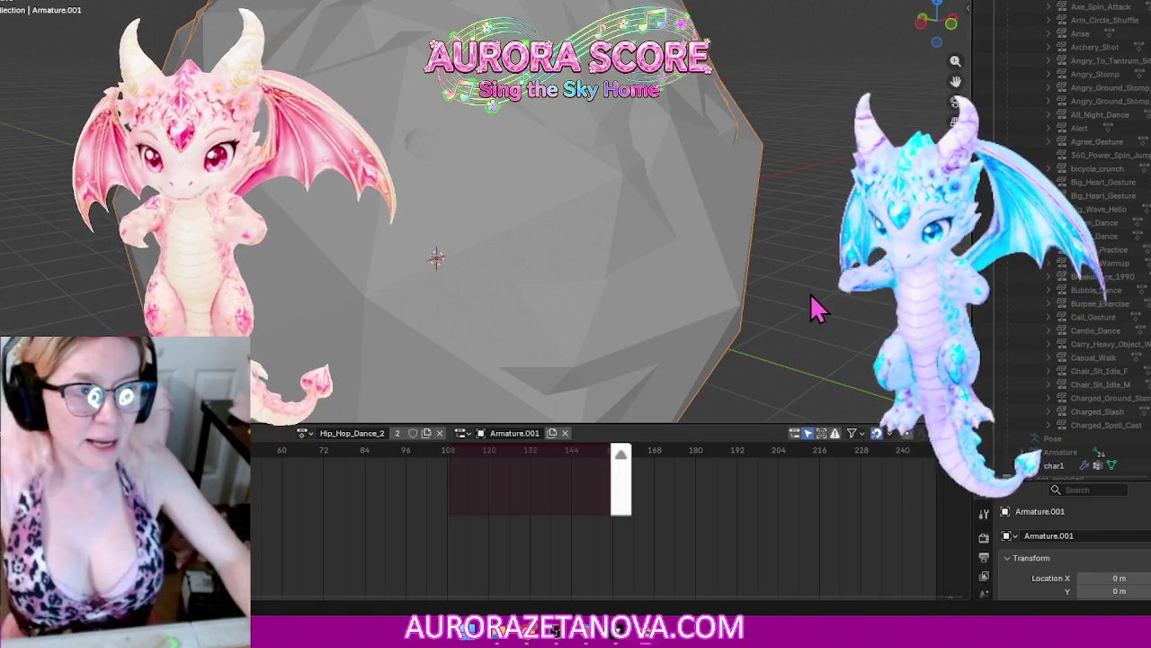
Step: Give Hip_Hop_Dance_2 and Hip_Hop_Dance_4 fake users, passing through Hip_Hop_Dance_3
{"action": "mouse_move", "coordinate": [812, 311]}
{"action": "middle_mouse_down"}
{"action": "mouse_move", "coordinate": [753, 285]}
{"action": "mouse_move", "coordinate": [755, 322]}
{"action": "middle_mouse_up"}
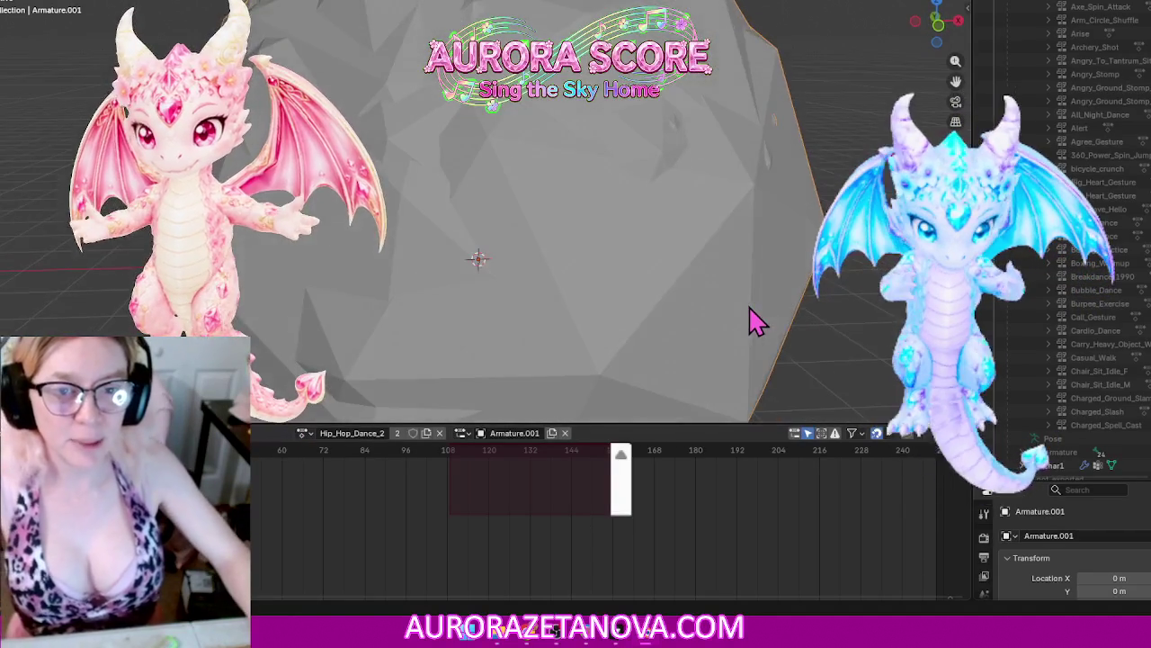
{"action": "scroll", "coordinate": [755, 322], "scroll_direction": "down", "scroll_amount": 5}
{"action": "scroll", "coordinate": [756, 322], "scroll_direction": "down", "scroll_amount": 2}
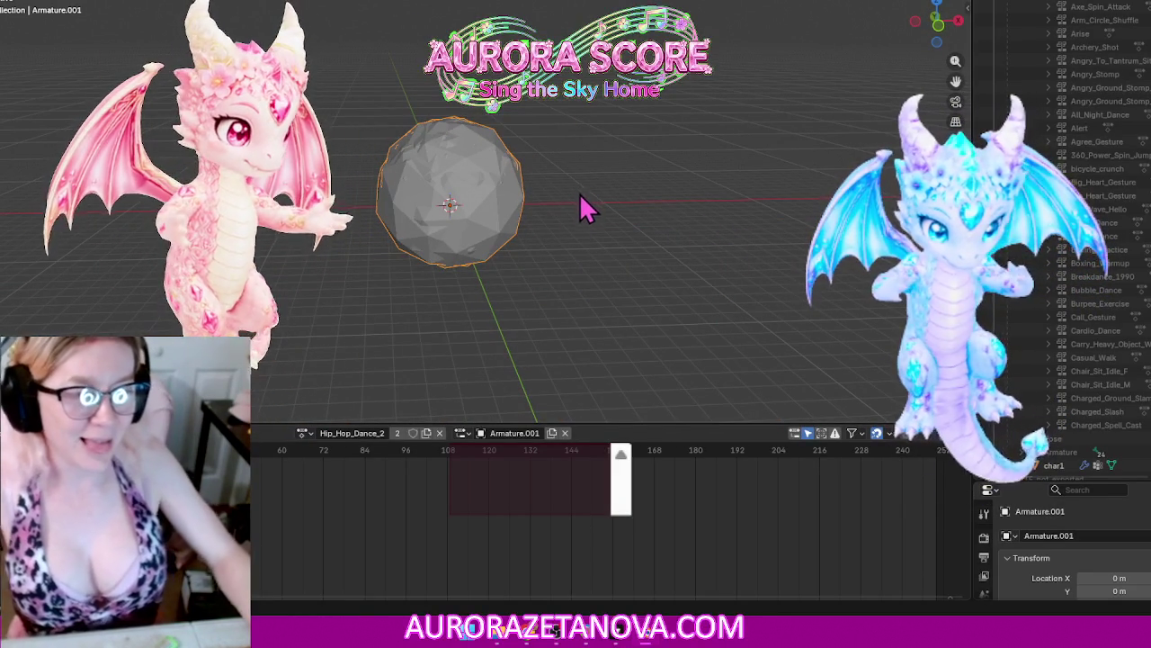
{"action": "mouse_move", "coordinate": [557, 200]}
{"action": "middle_mouse_down"}
{"action": "mouse_move", "coordinate": [601, 182]}
{"action": "mouse_move", "coordinate": [609, 196]}
{"action": "middle_mouse_up"}
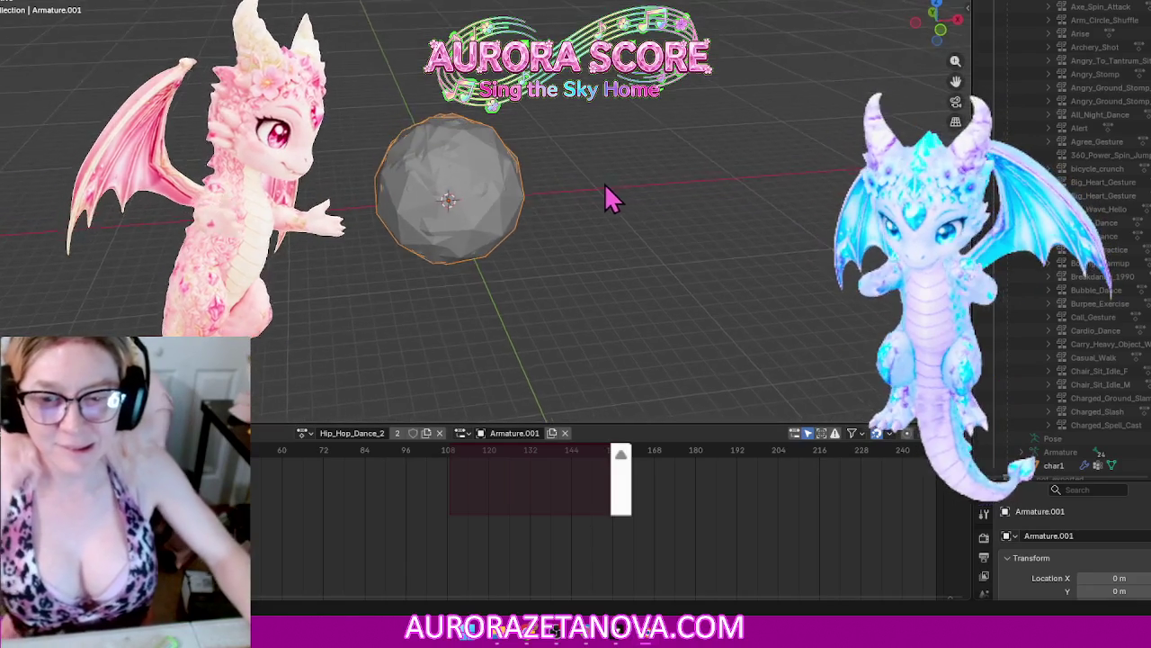
{"action": "scroll", "coordinate": [598, 186], "scroll_direction": "up", "scroll_amount": 3}
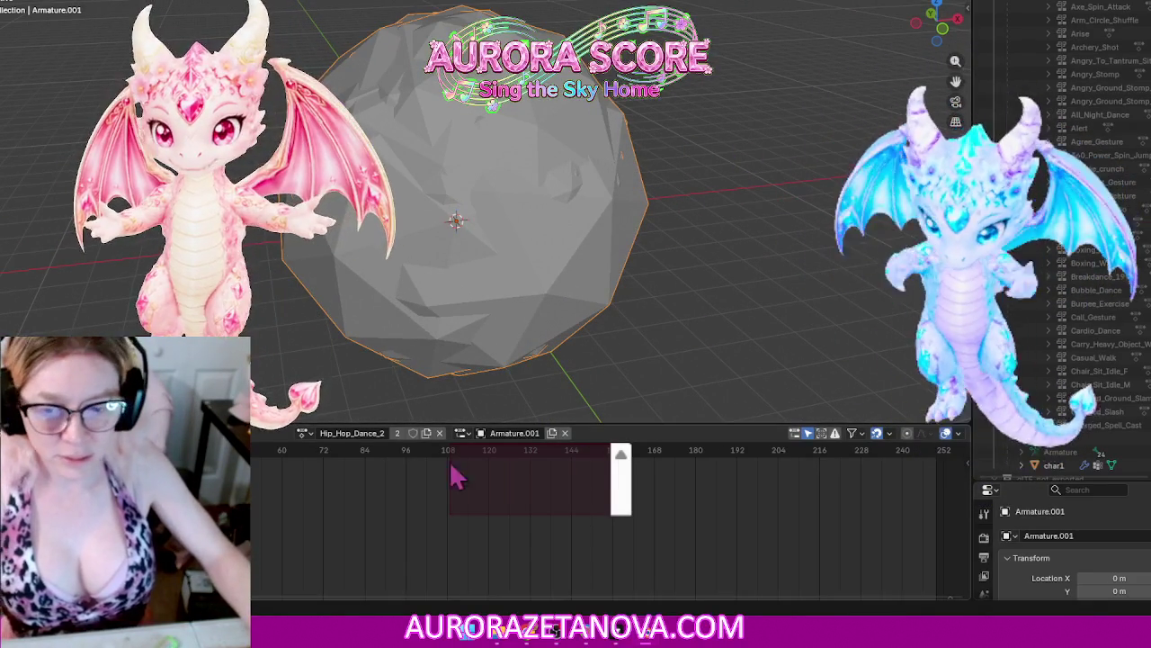
{"action": "left_click", "coordinate": [412, 433]}
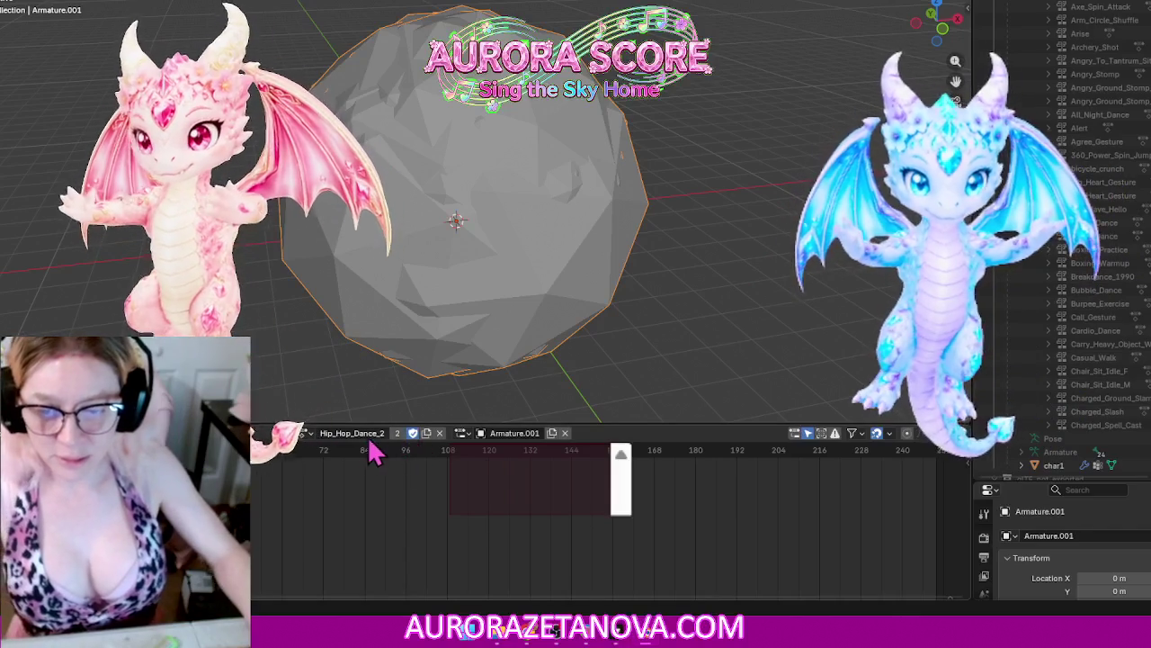
{"action": "left_click", "coordinate": [306, 434]}
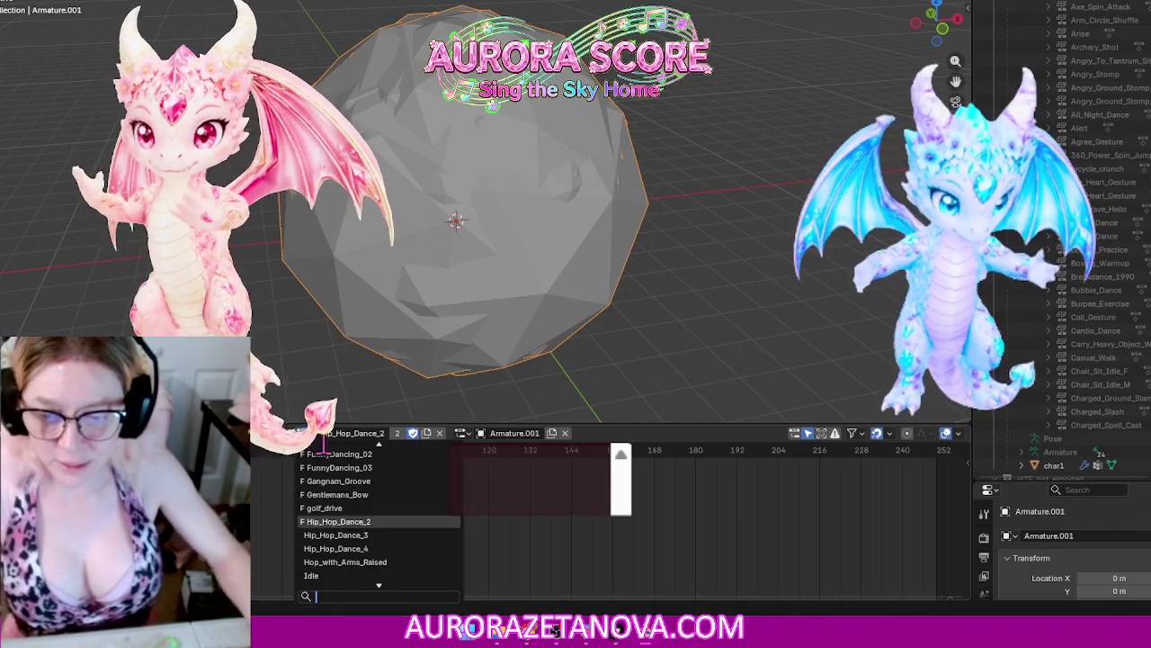
{"action": "left_click", "coordinate": [345, 535]}
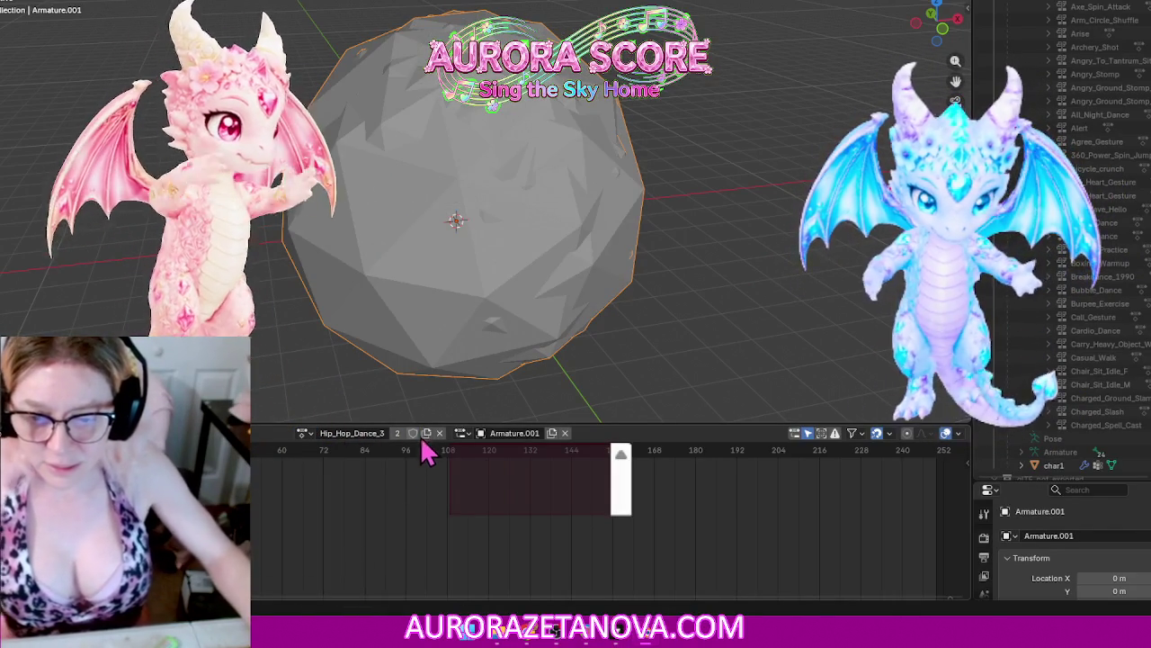
{"action": "left_click", "coordinate": [306, 434]}
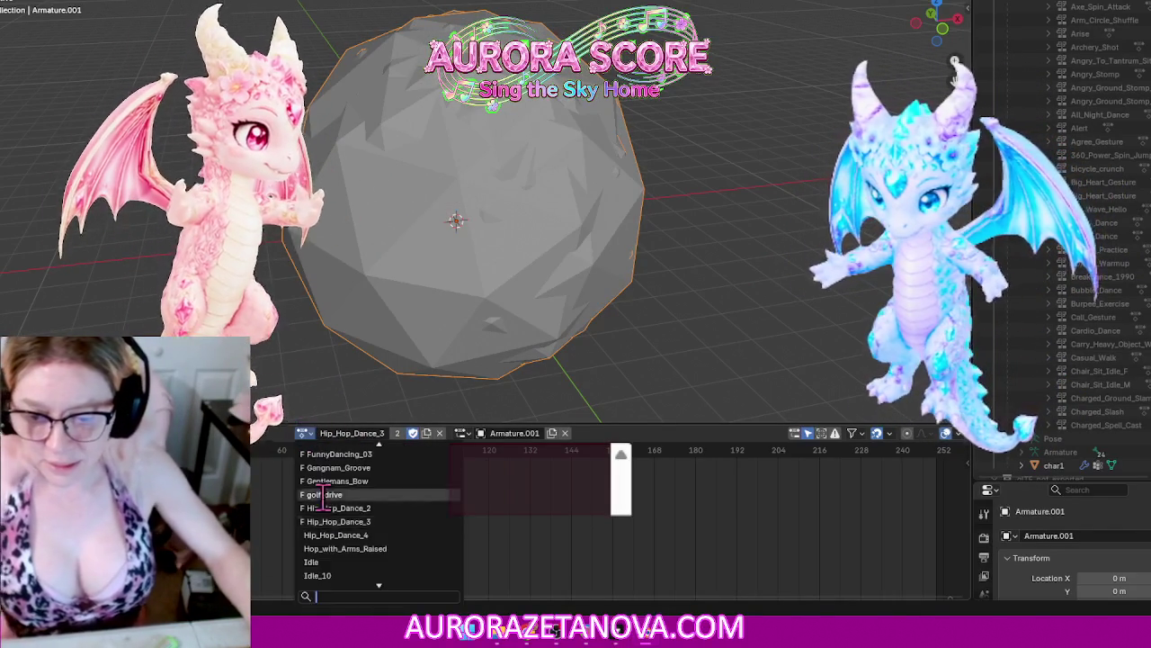
{"action": "left_click", "coordinate": [359, 466]}
{"action": "left_click", "coordinate": [413, 433]}
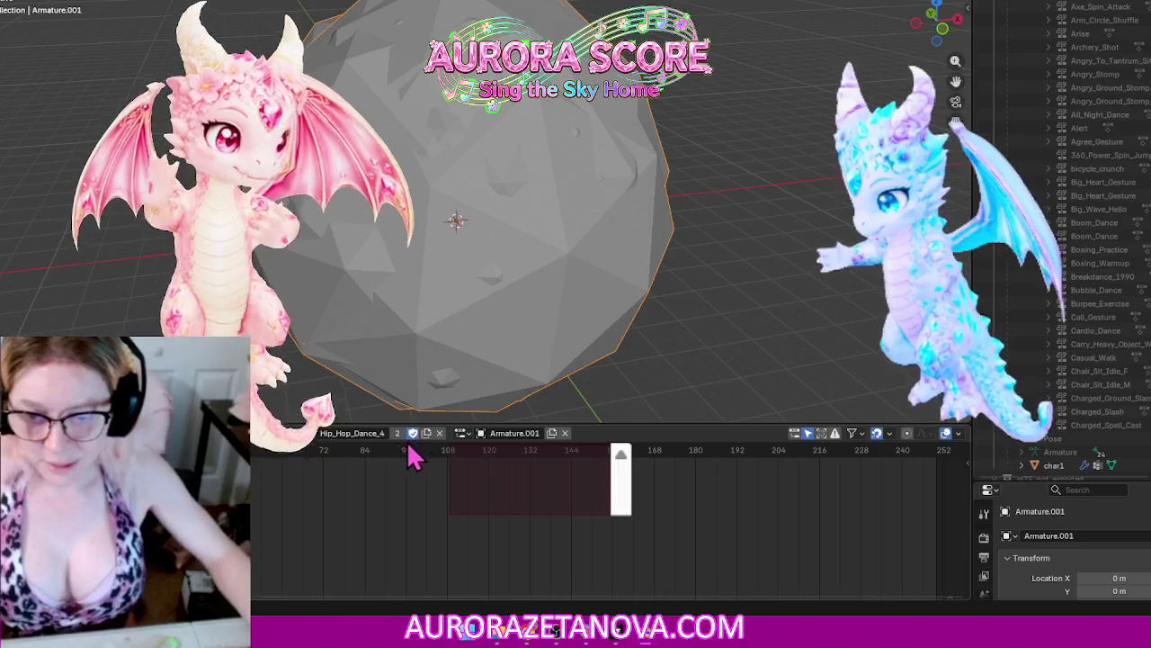
Step: Cycle the armature's action through Hop_with_Arms_Raised, Idle, Idle_10 and Idle_4
{"action": "left_click", "coordinate": [306, 434]}
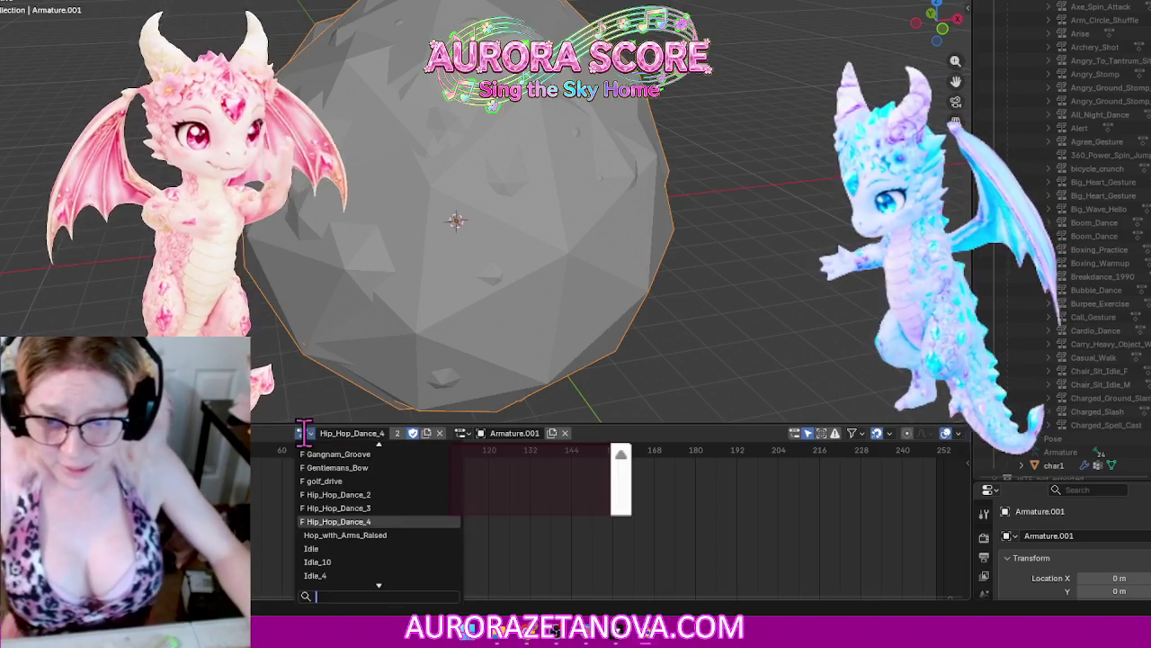
{"action": "left_click", "coordinate": [338, 534]}
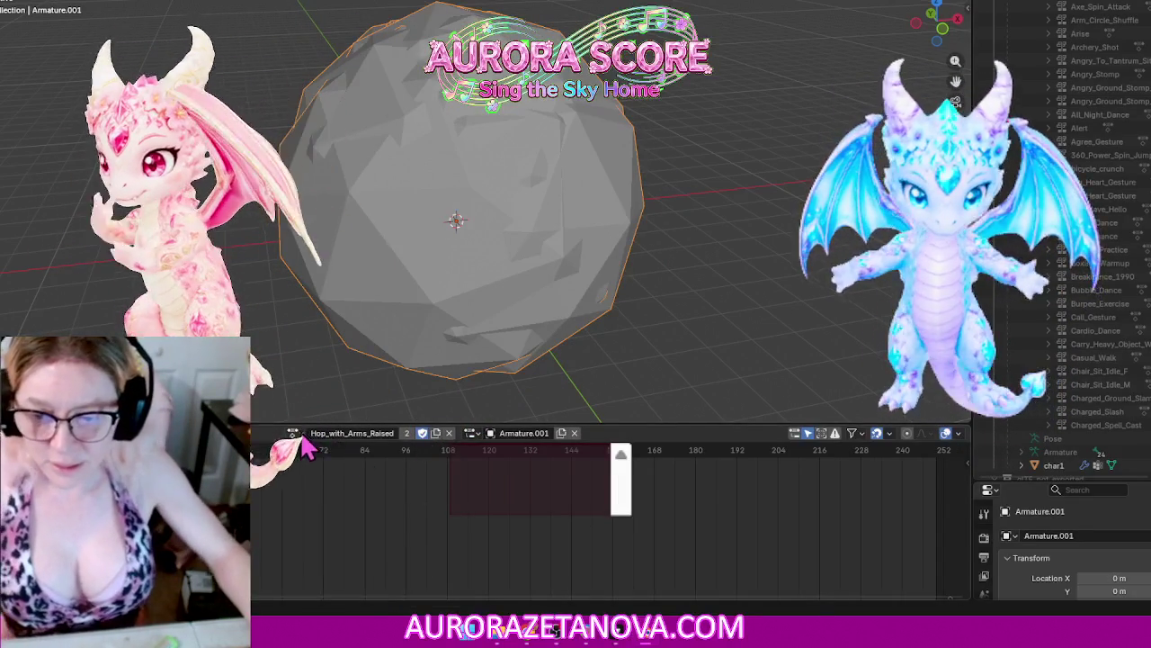
{"action": "left_click", "coordinate": [305, 433]}
{"action": "left_click", "coordinate": [407, 539]}
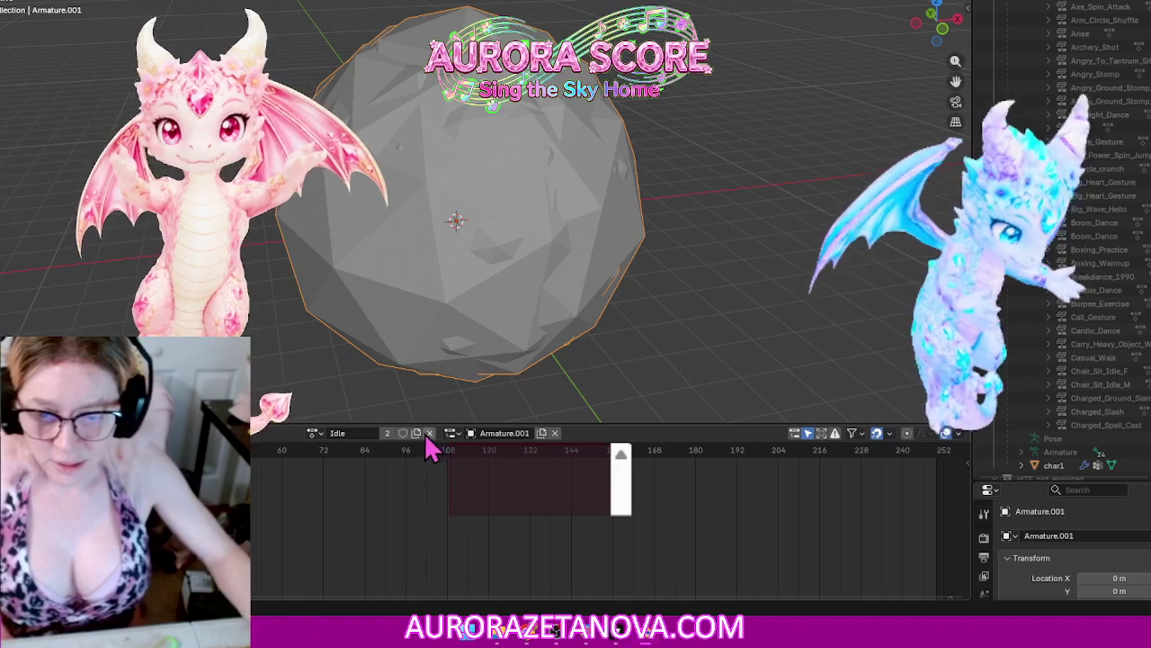
{"action": "left_click", "coordinate": [311, 434]}
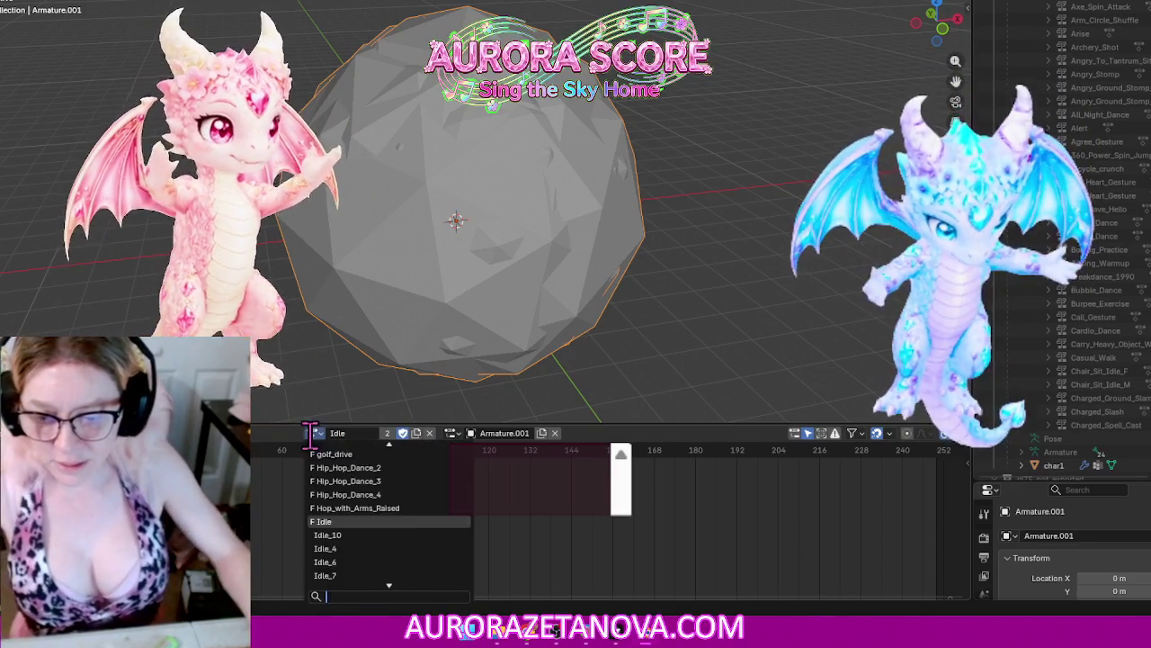
{"action": "left_click", "coordinate": [361, 536]}
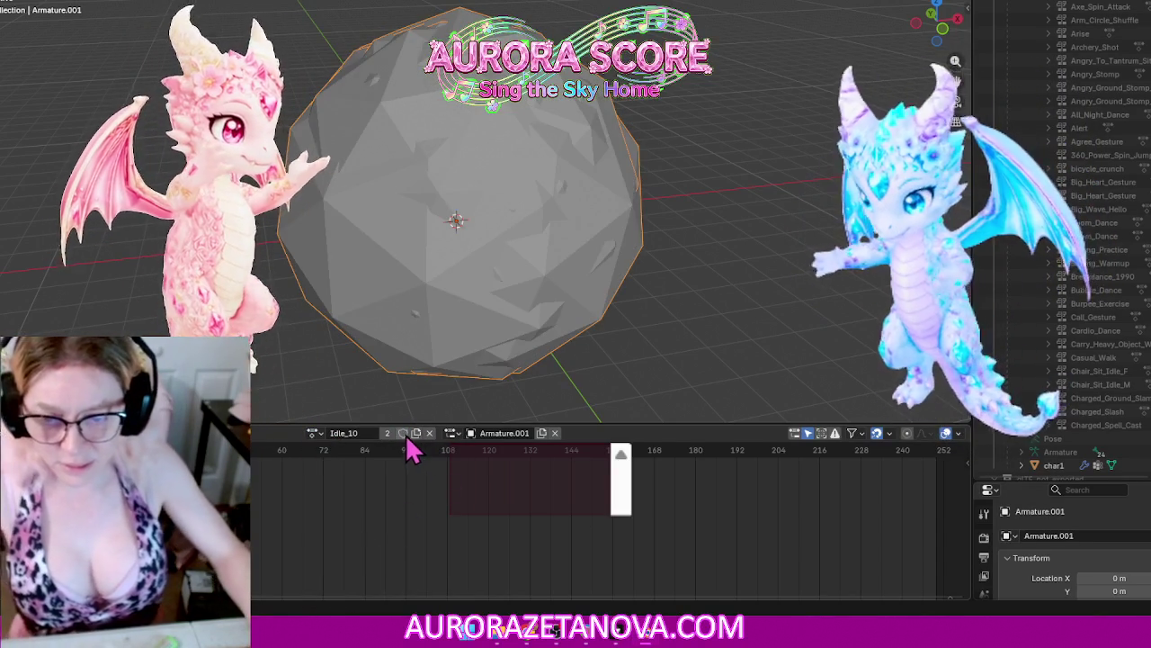
{"action": "left_click", "coordinate": [312, 433]}
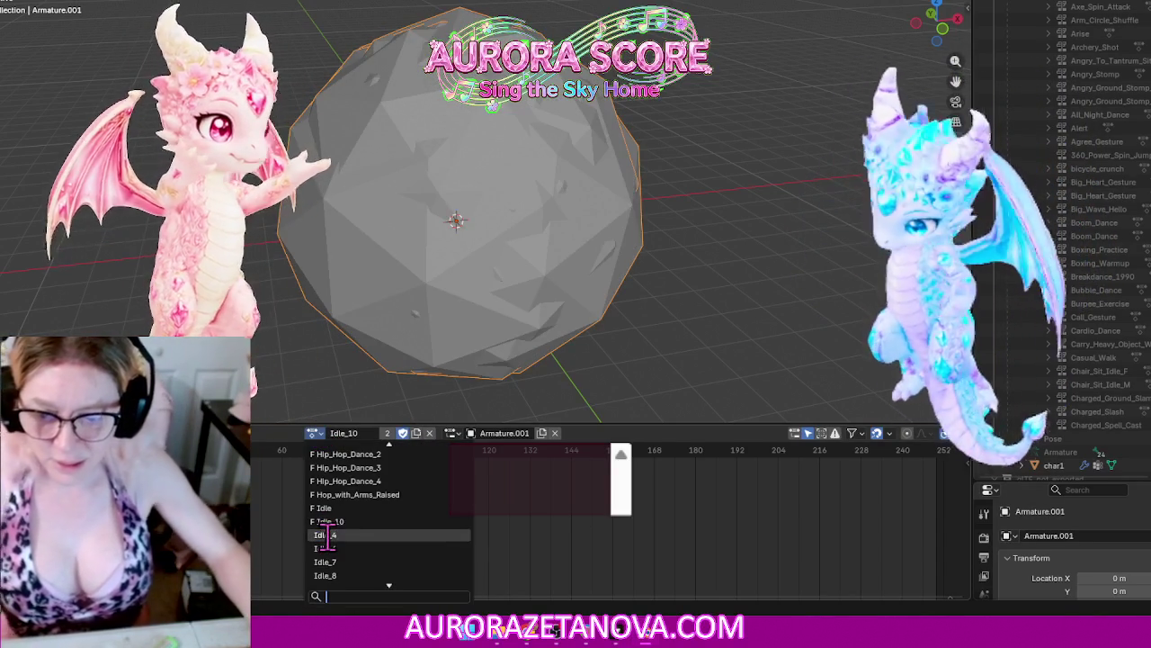
{"action": "left_click", "coordinate": [331, 538]}
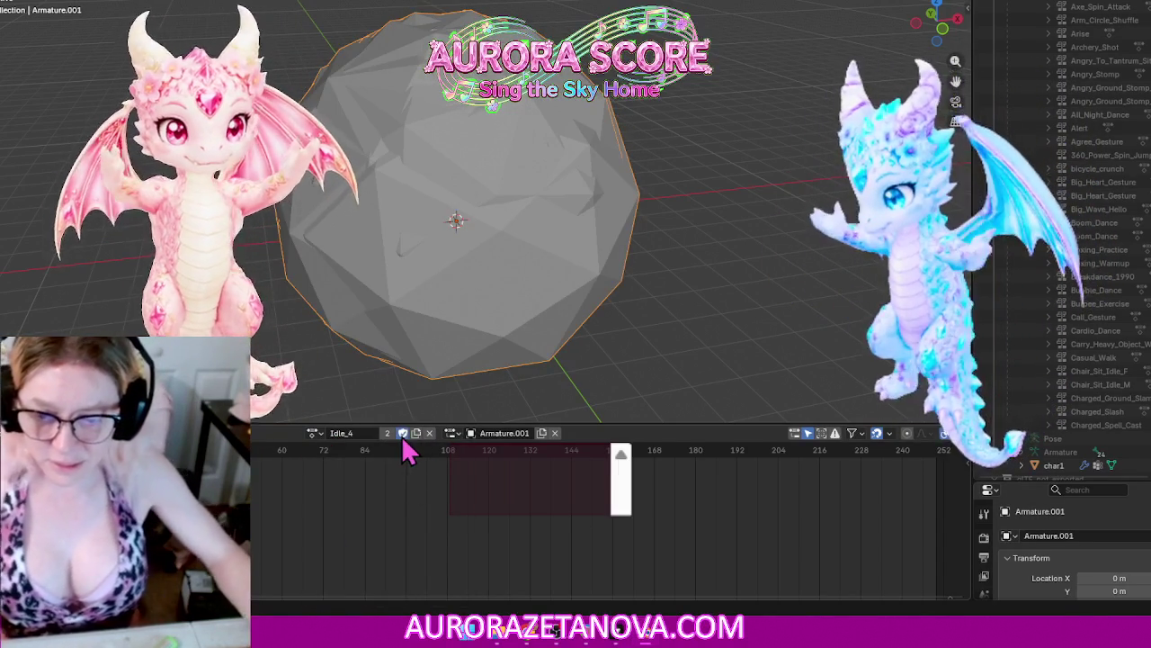
Step: Cycle the armature's action through Idle_6, Idle_7, Idle_8 and Idle_9
{"action": "left_click", "coordinate": [312, 433]}
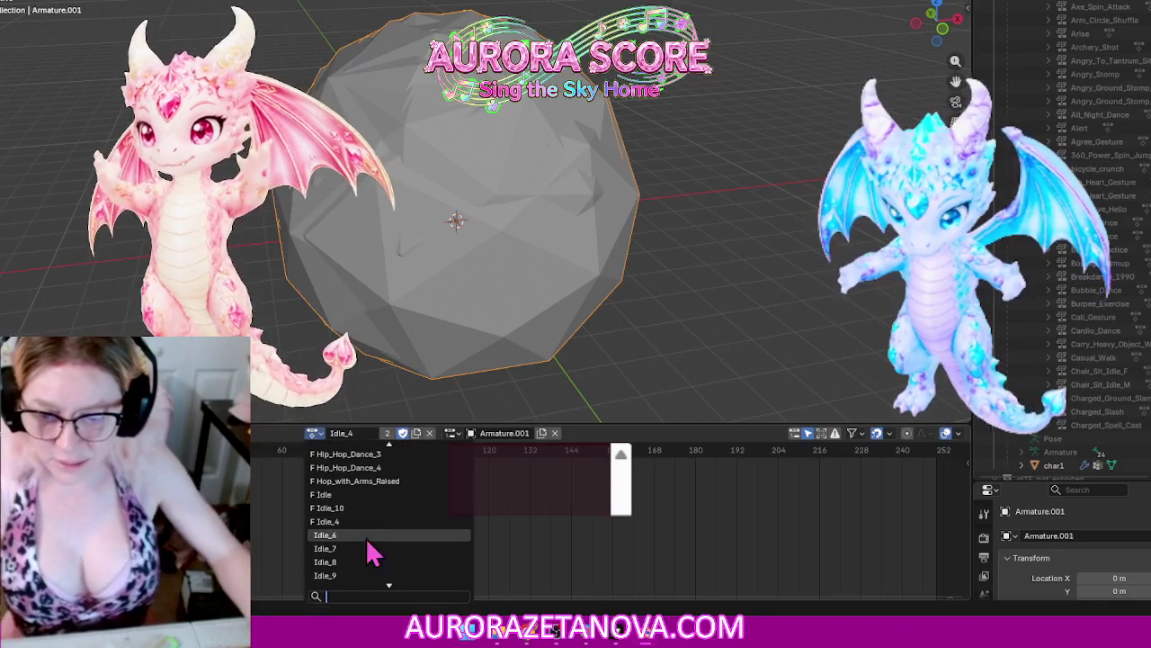
{"action": "left_click", "coordinate": [367, 538]}
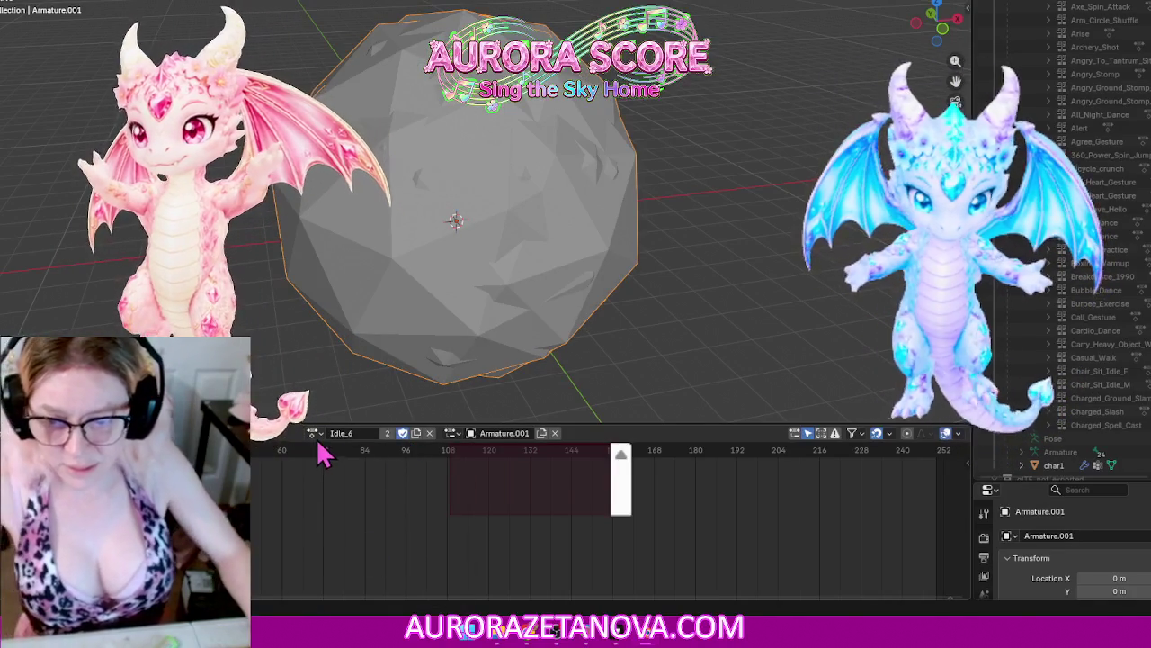
{"action": "left_click", "coordinate": [313, 435]}
{"action": "left_click", "coordinate": [333, 552]}
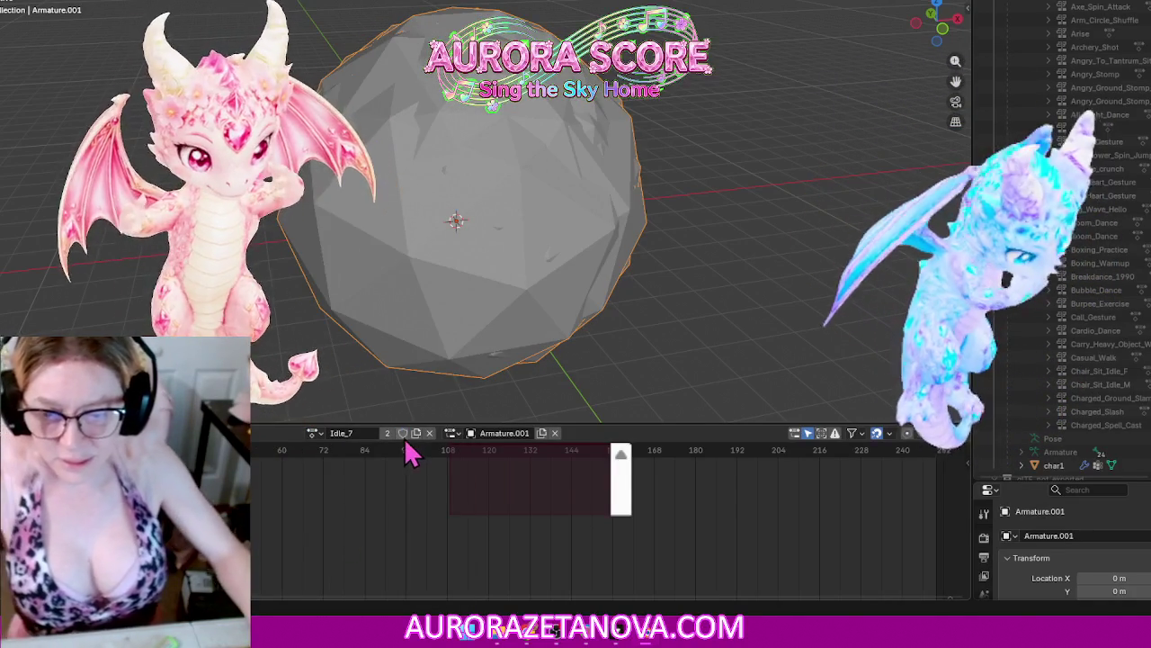
{"action": "left_click", "coordinate": [313, 434]}
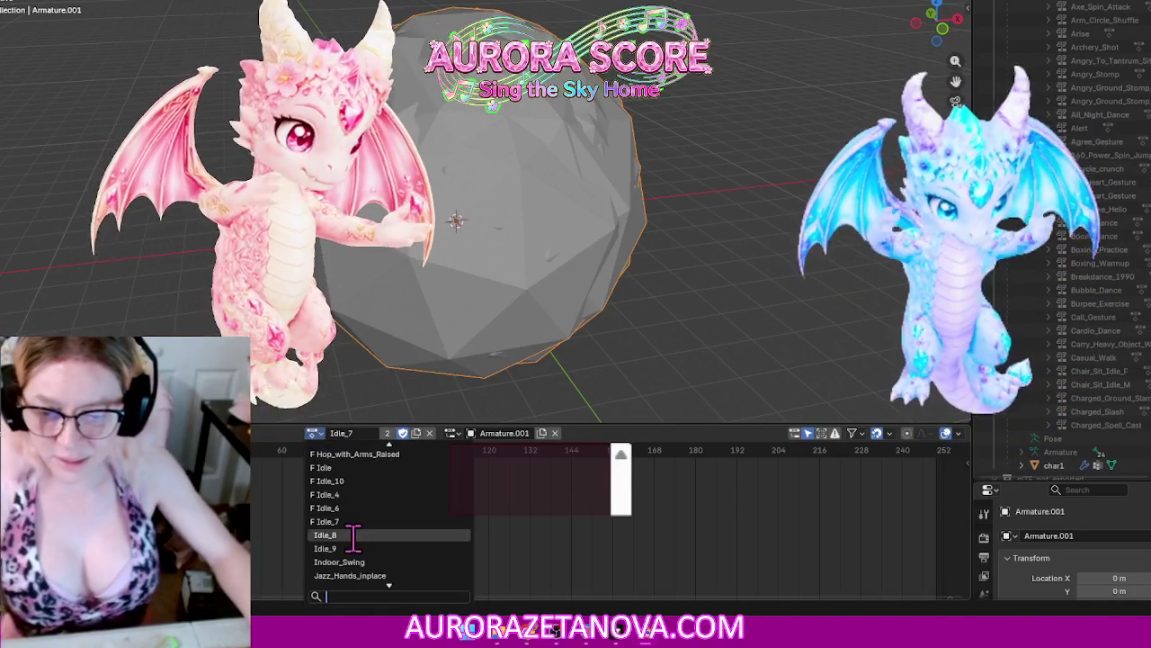
{"action": "left_click", "coordinate": [353, 535]}
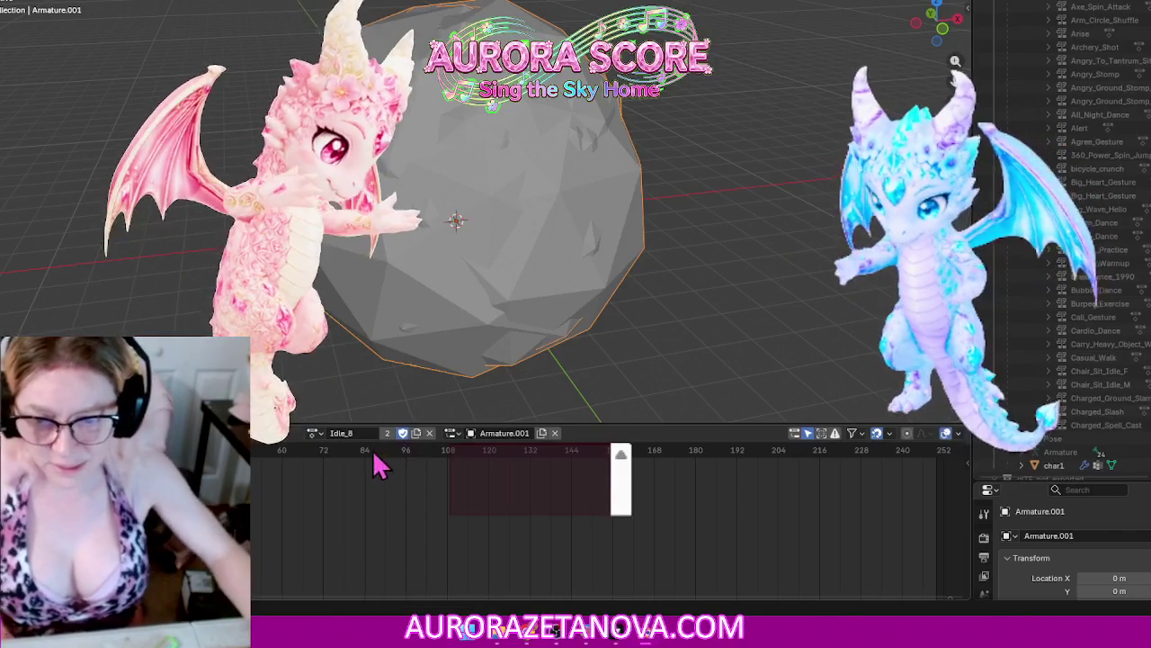
{"action": "left_click", "coordinate": [313, 434]}
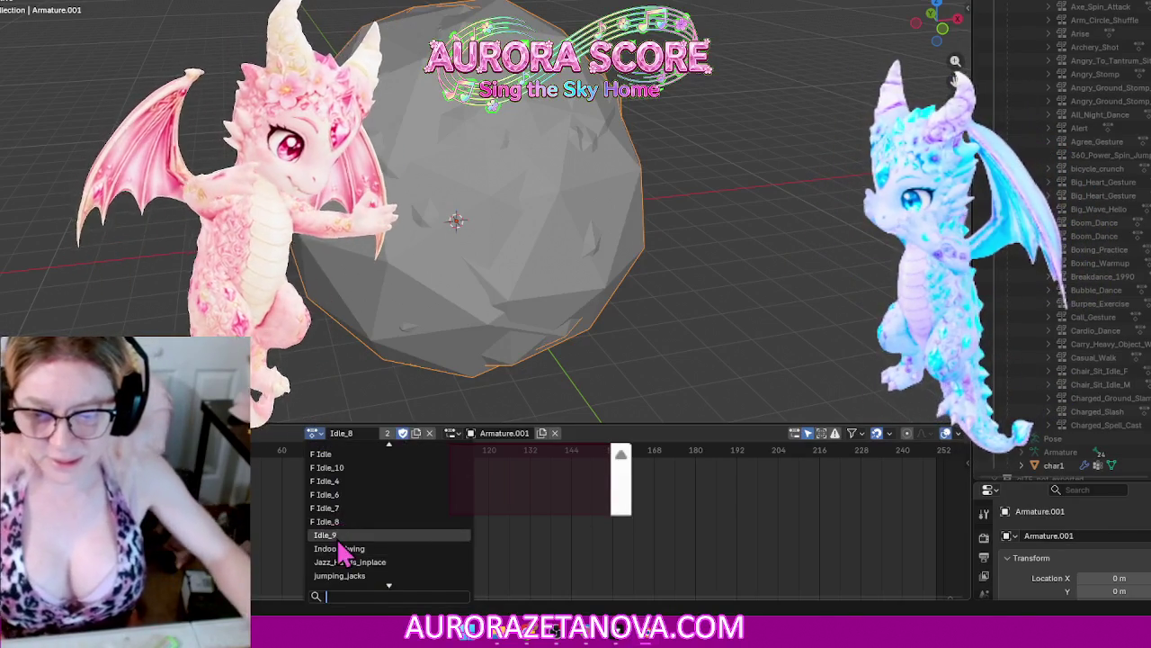
{"action": "left_click", "coordinate": [338, 535]}
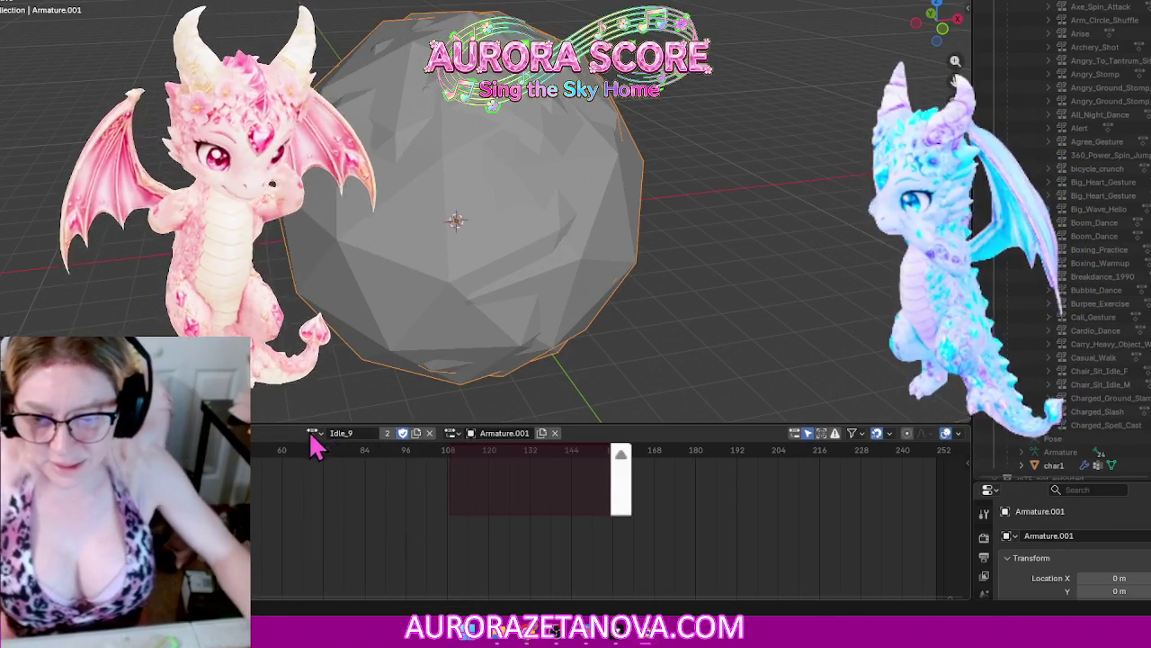
{"action": "left_click", "coordinate": [313, 434]}
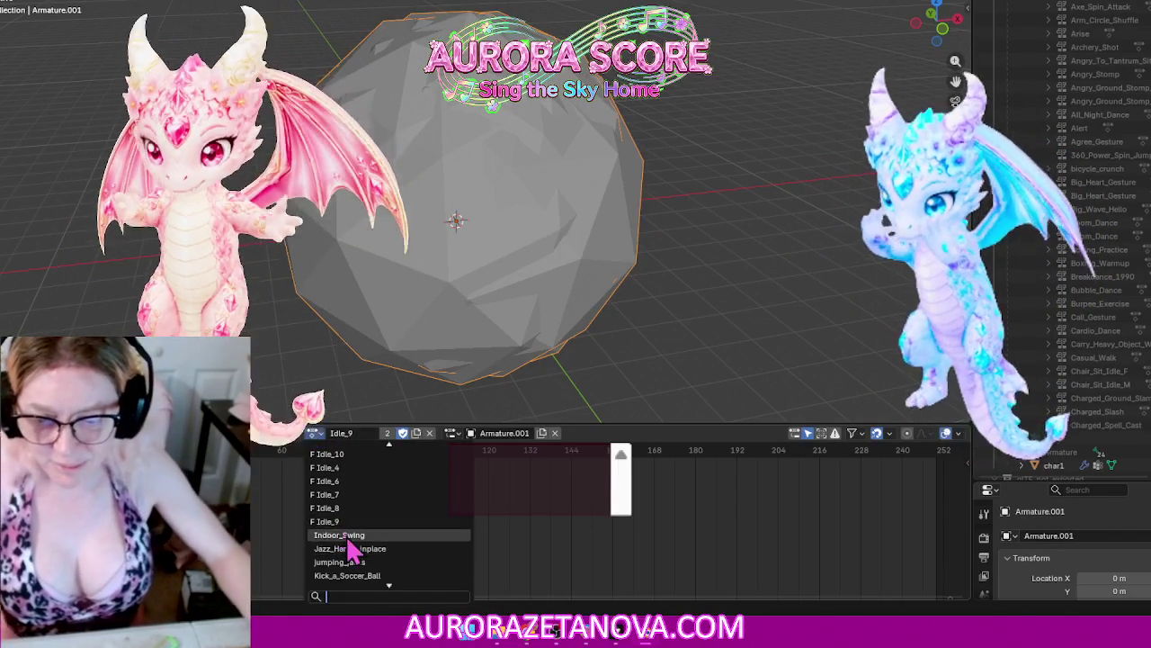
Step: Switch the action through Indoor_Swing, Jazz_Hands_inplace and jumping_jacks
{"action": "left_click", "coordinate": [349, 537]}
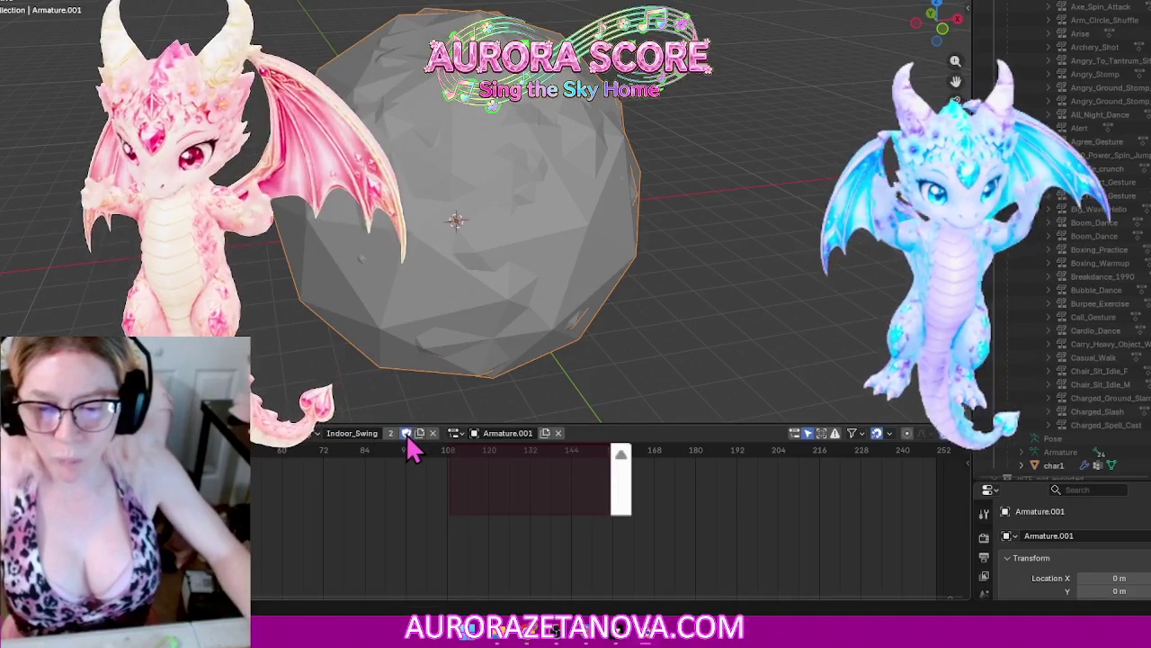
{"action": "left_click", "coordinate": [312, 433]}
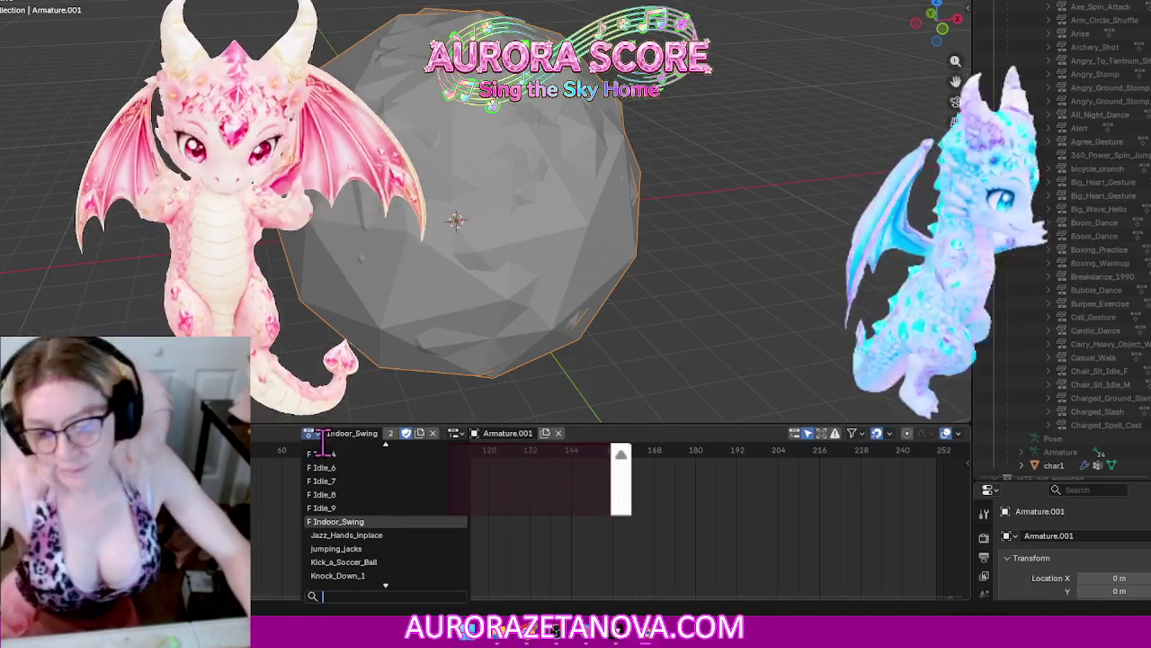
{"action": "left_click", "coordinate": [362, 534]}
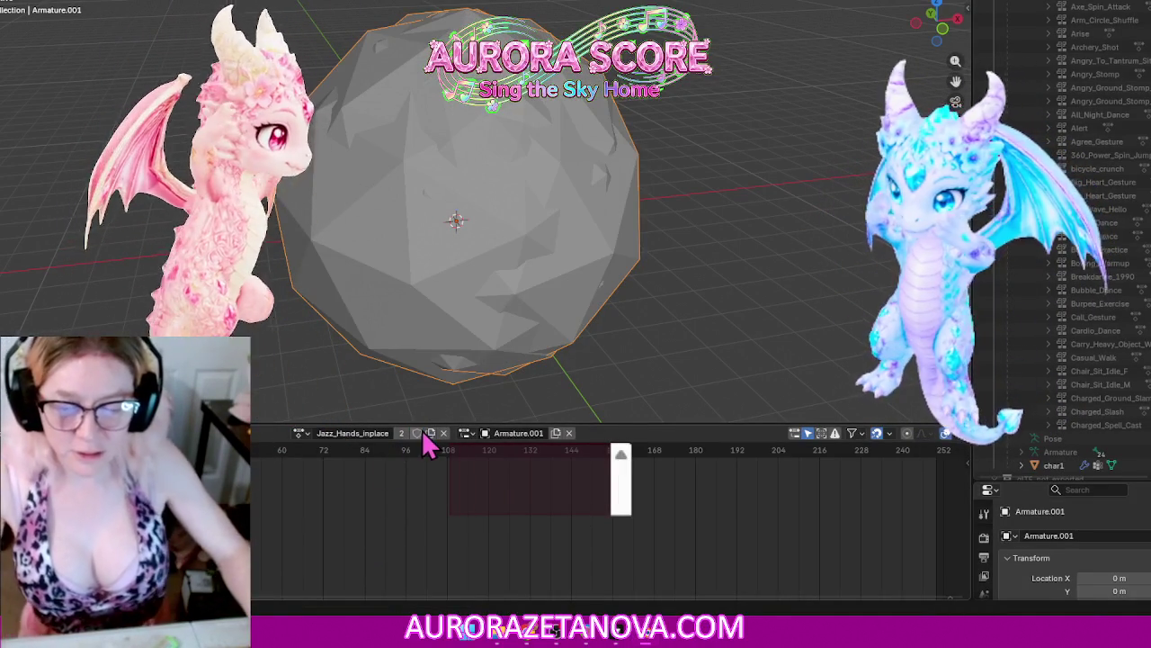
{"action": "left_click", "coordinate": [300, 434]}
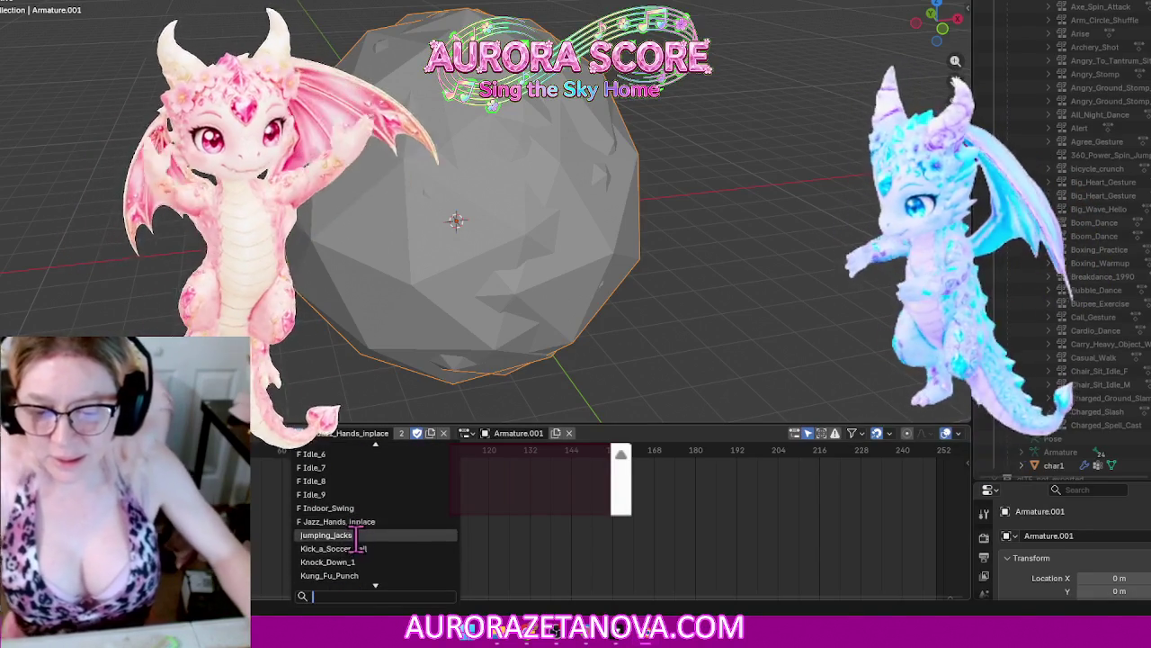
{"action": "left_click", "coordinate": [356, 534]}
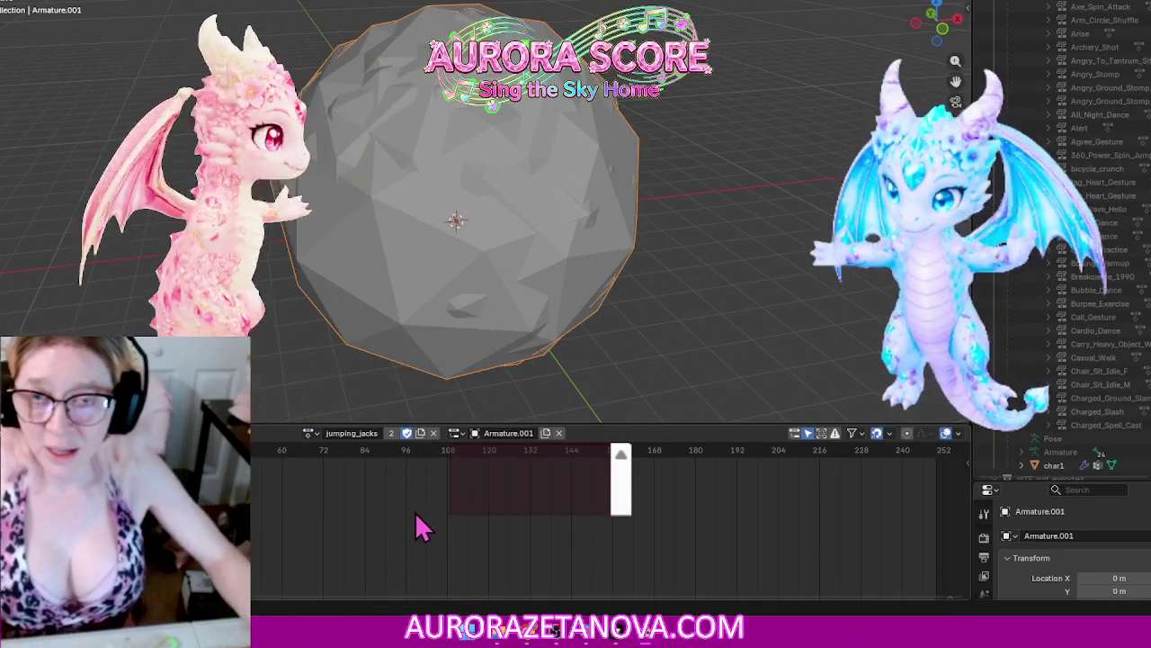
Step: Step through Kick_a_Soccer_Ball, Knock_Down_1 and Kung_Fu_Punch, then fake-user Limping_Walk_3
{"action": "left_click", "coordinate": [310, 433]}
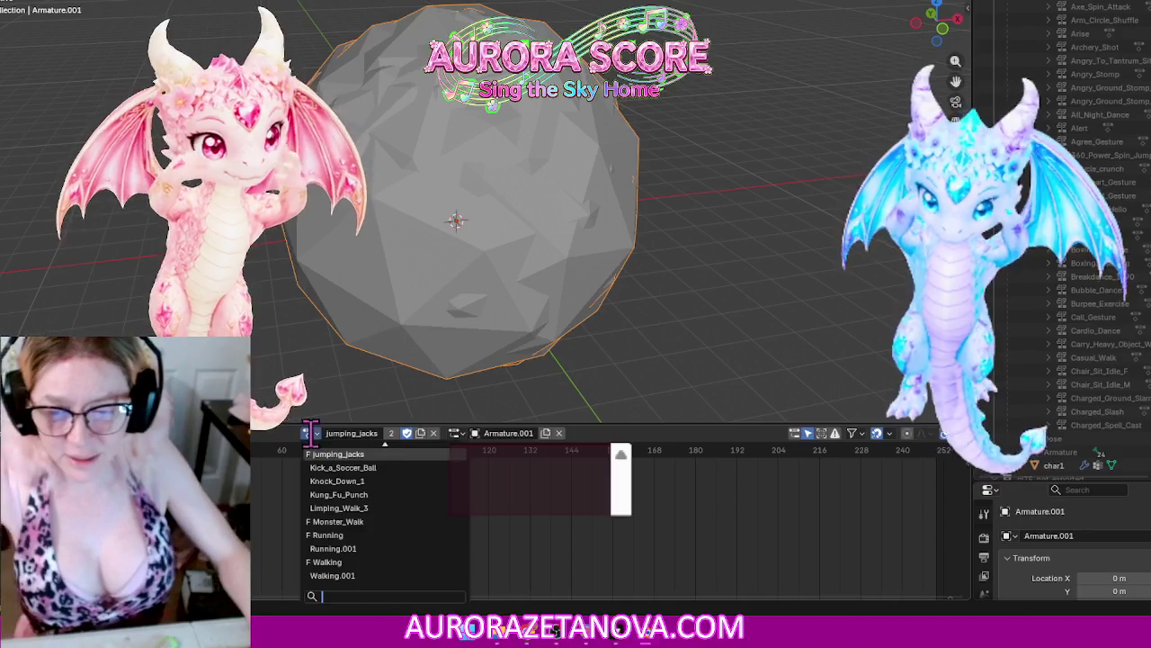
{"action": "left_click", "coordinate": [391, 467]}
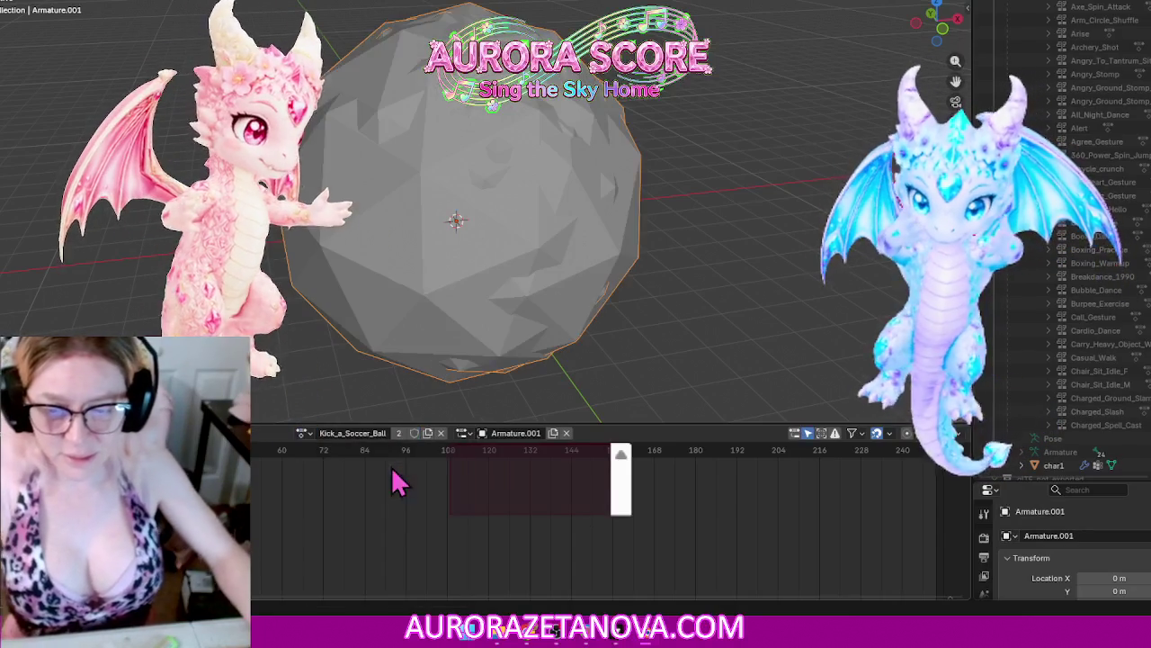
{"action": "left_click", "coordinate": [304, 434]}
{"action": "left_click", "coordinate": [334, 481]}
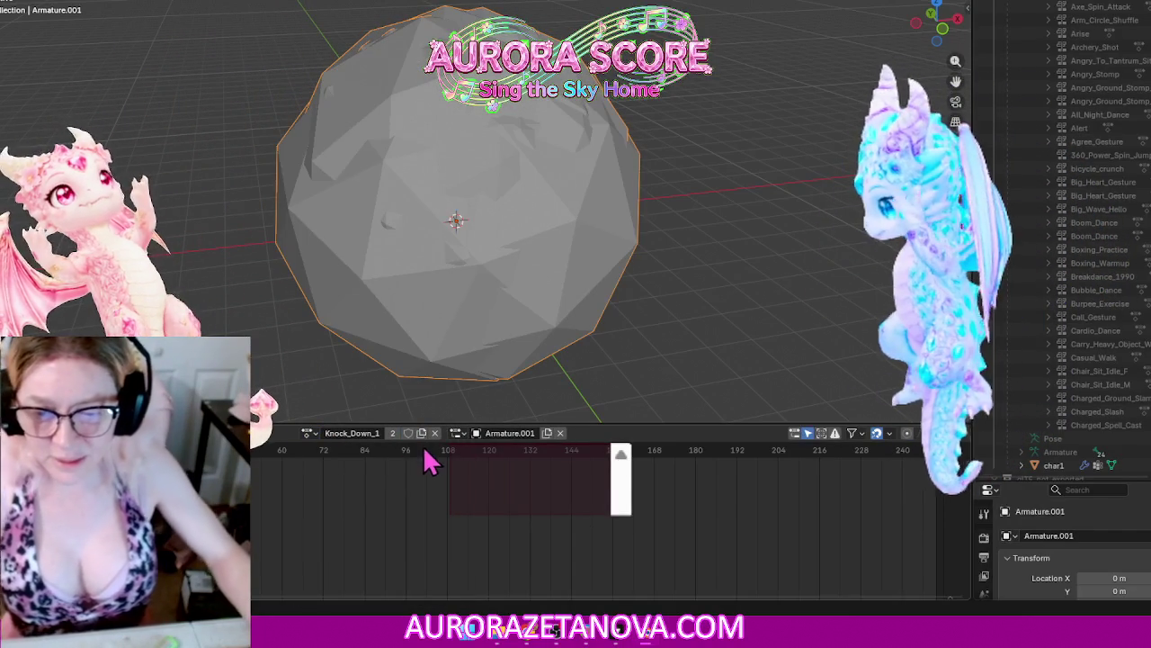
{"action": "left_click", "coordinate": [308, 435]}
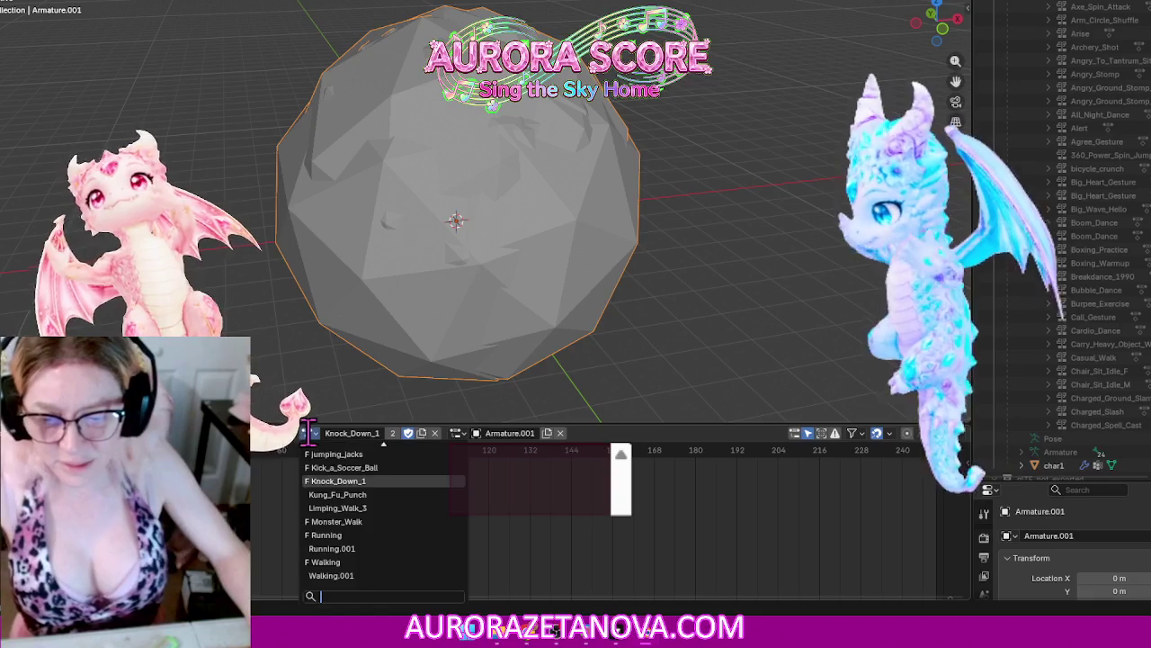
{"action": "left_click", "coordinate": [334, 494]}
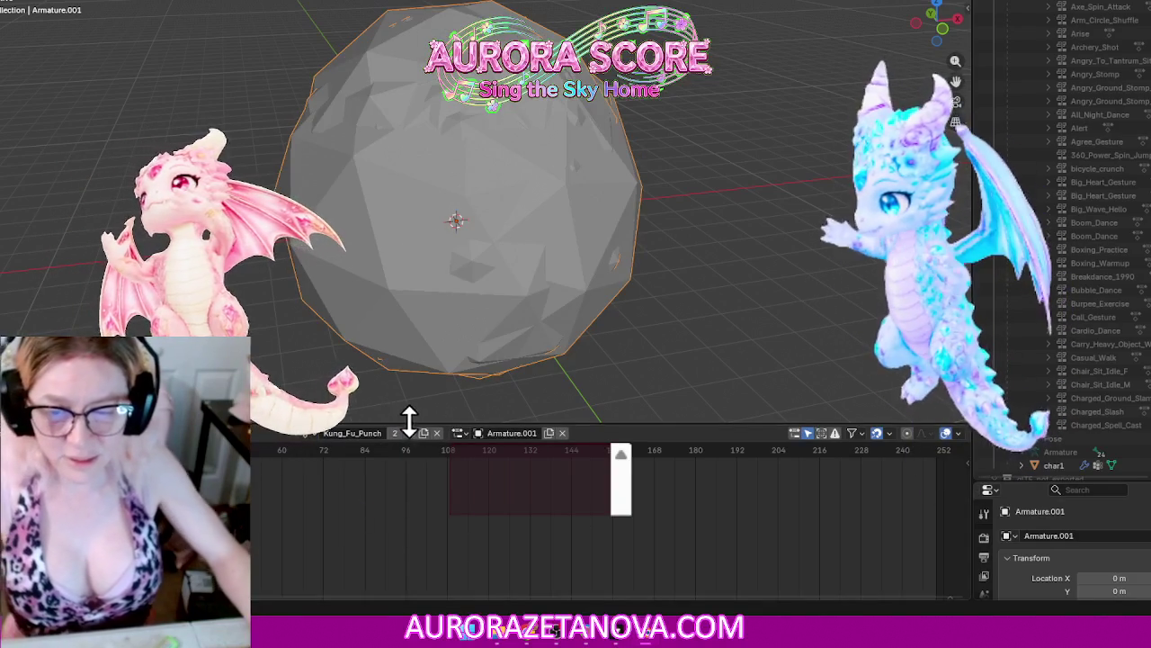
{"action": "left_click", "coordinate": [306, 435]}
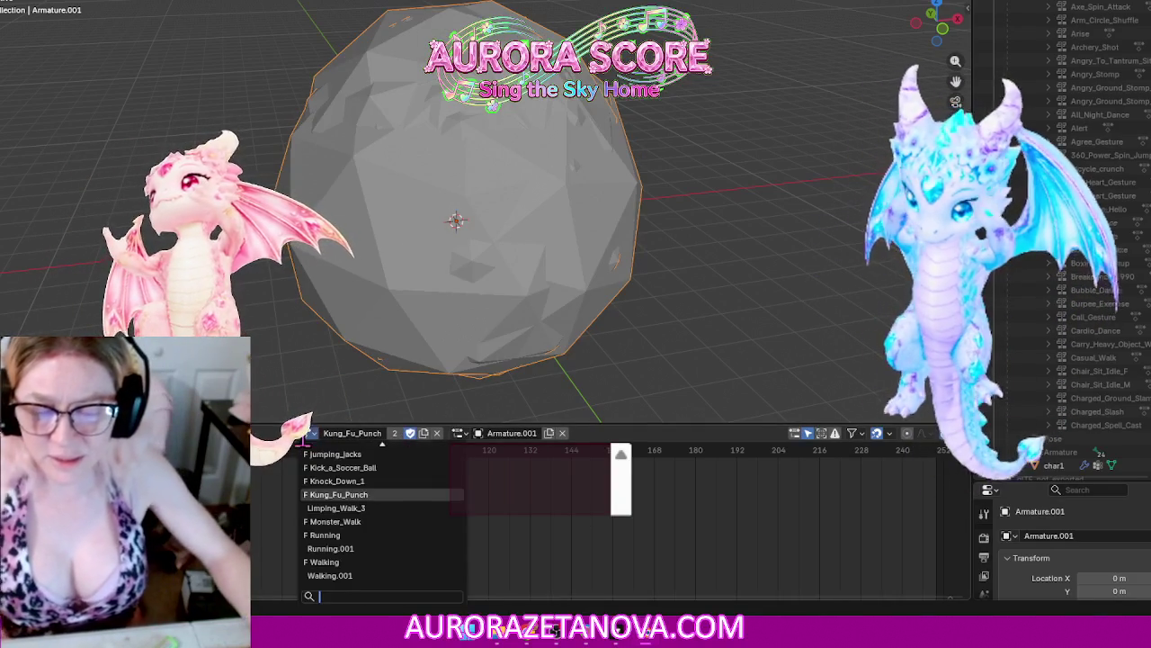
{"action": "left_click", "coordinate": [335, 507]}
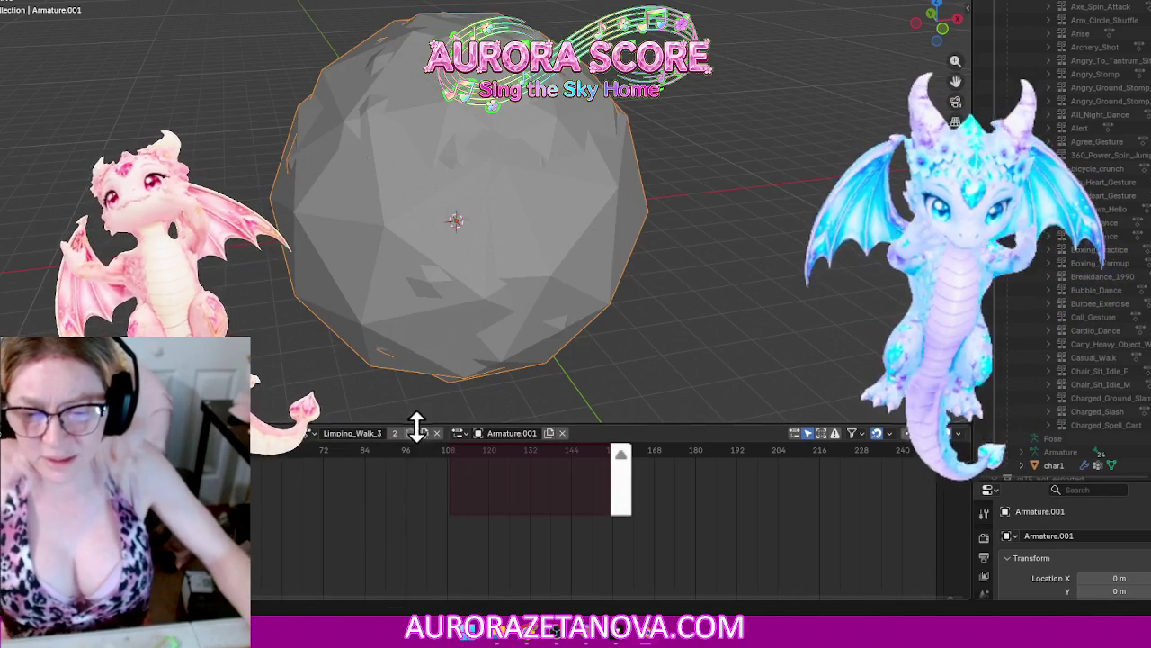
{"action": "left_click", "coordinate": [307, 439]}
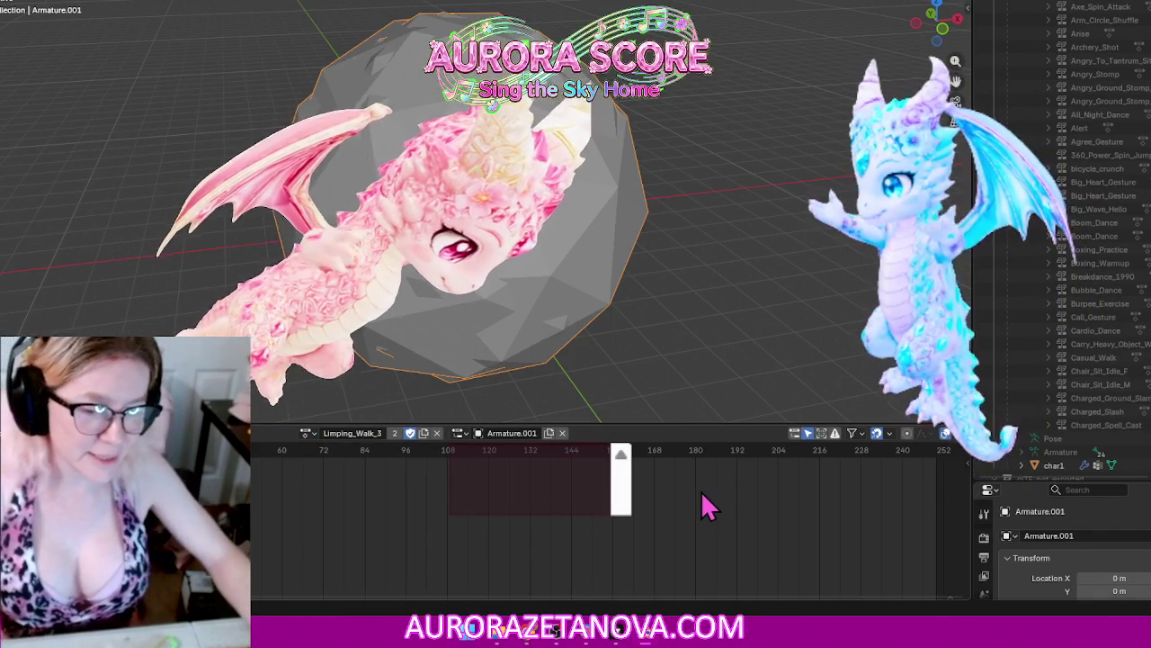
Step: Delete the imported armature, its sphere, the glTF_not_exported collection and leftover icosphere
{"action": "key", "text": "Delete"}
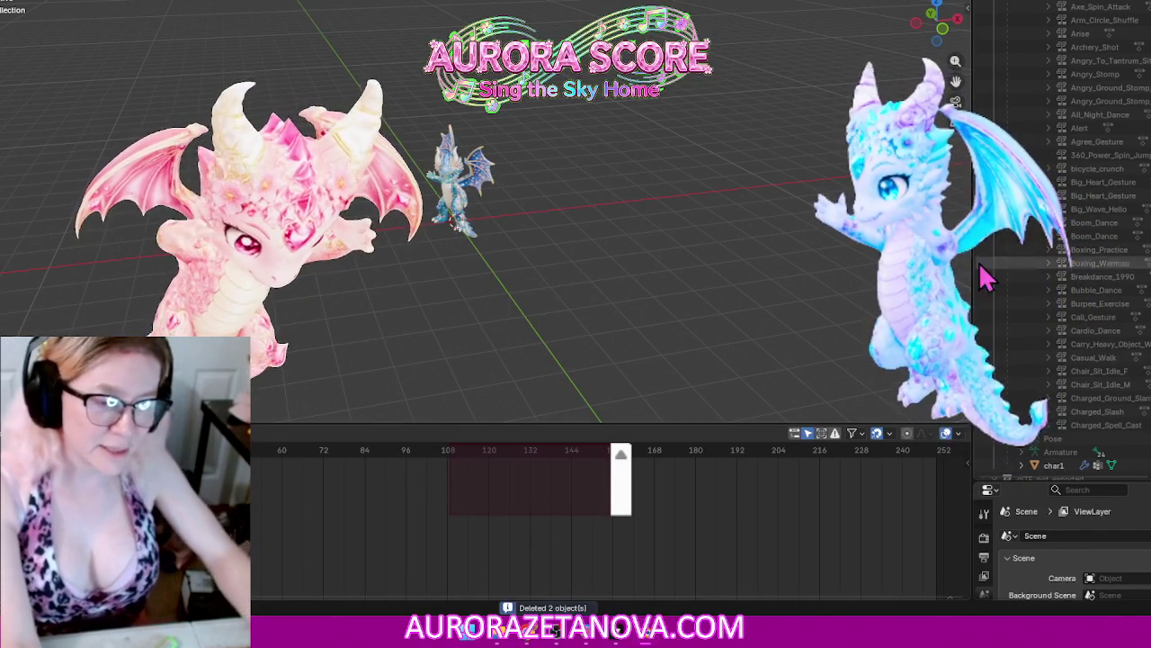
{"action": "scroll", "coordinate": [1118, 354], "scroll_direction": "down", "scroll_amount": 2}
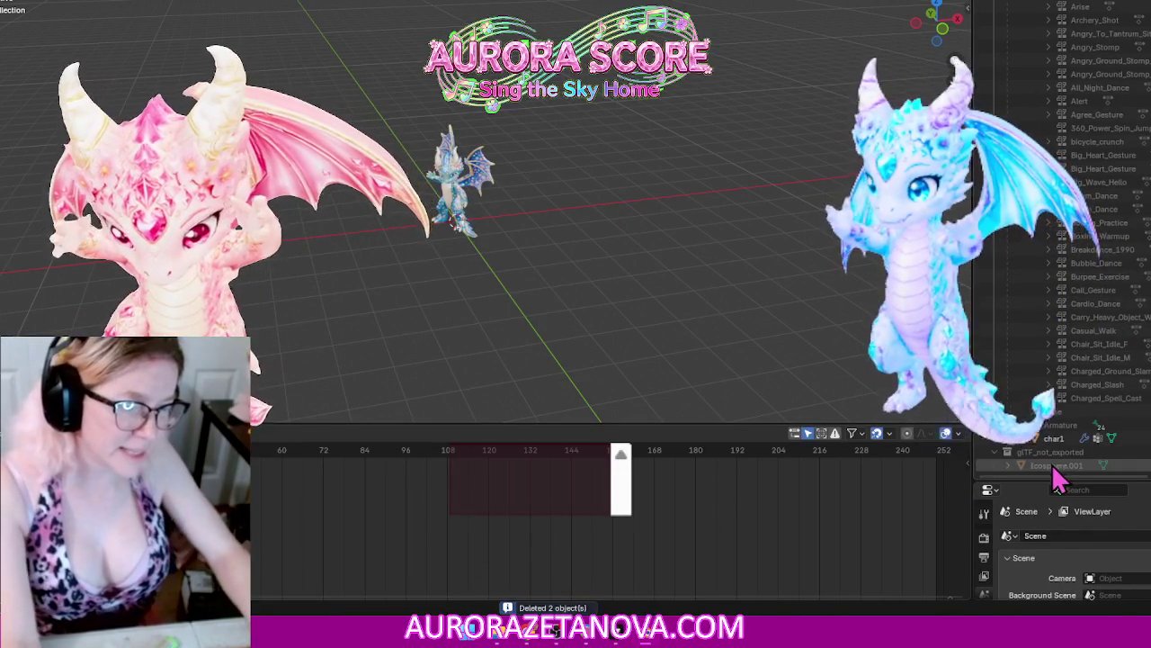
{"action": "key", "text": "ctrl+z"}
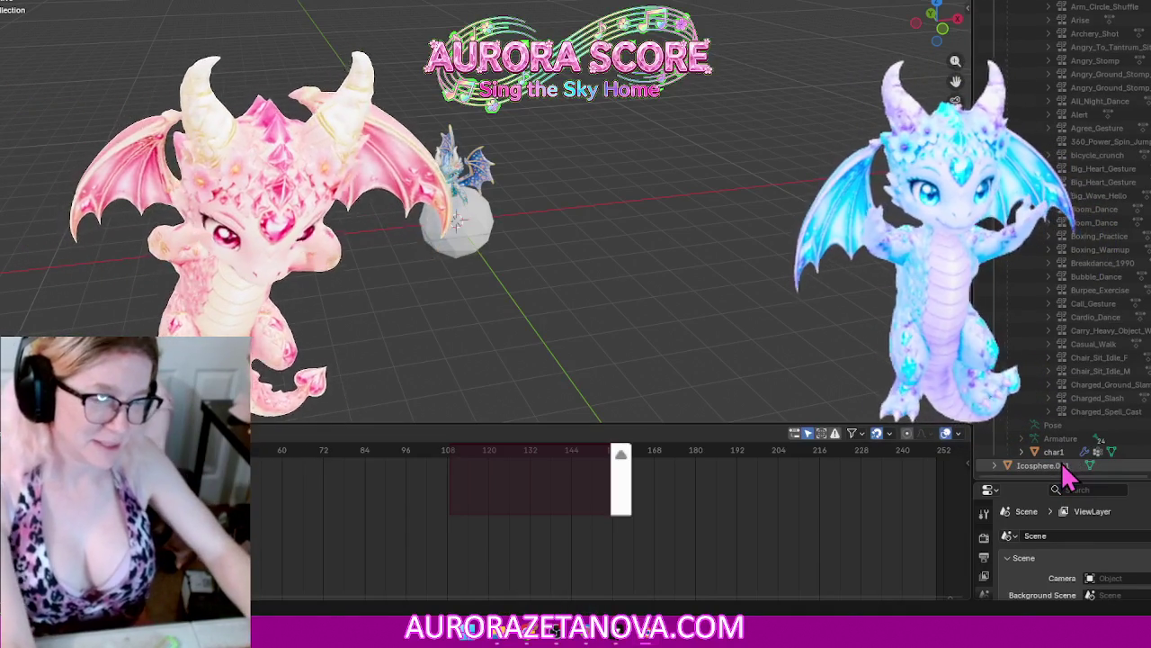
{"action": "left_click", "coordinate": [1063, 466]}
{"action": "key", "text": "Delete"}
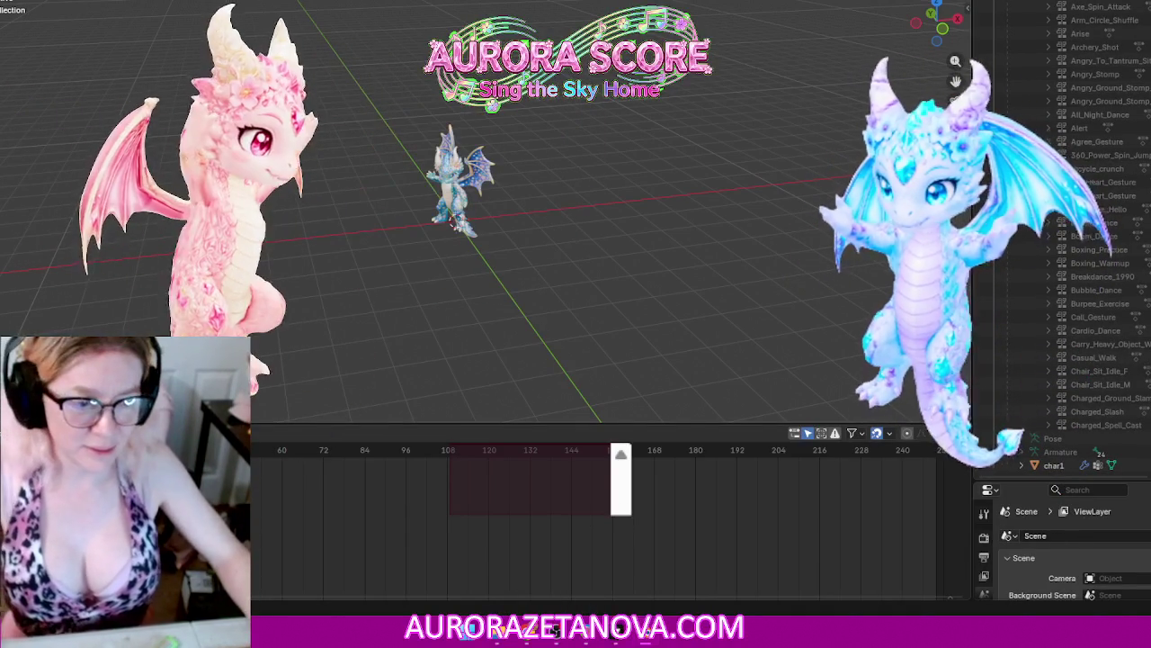
Step: Collapse the Outliner's action list and save the file as Kay.blend
{"action": "scroll", "coordinate": [1110, 209], "scroll_direction": "up", "scroll_amount": 1}
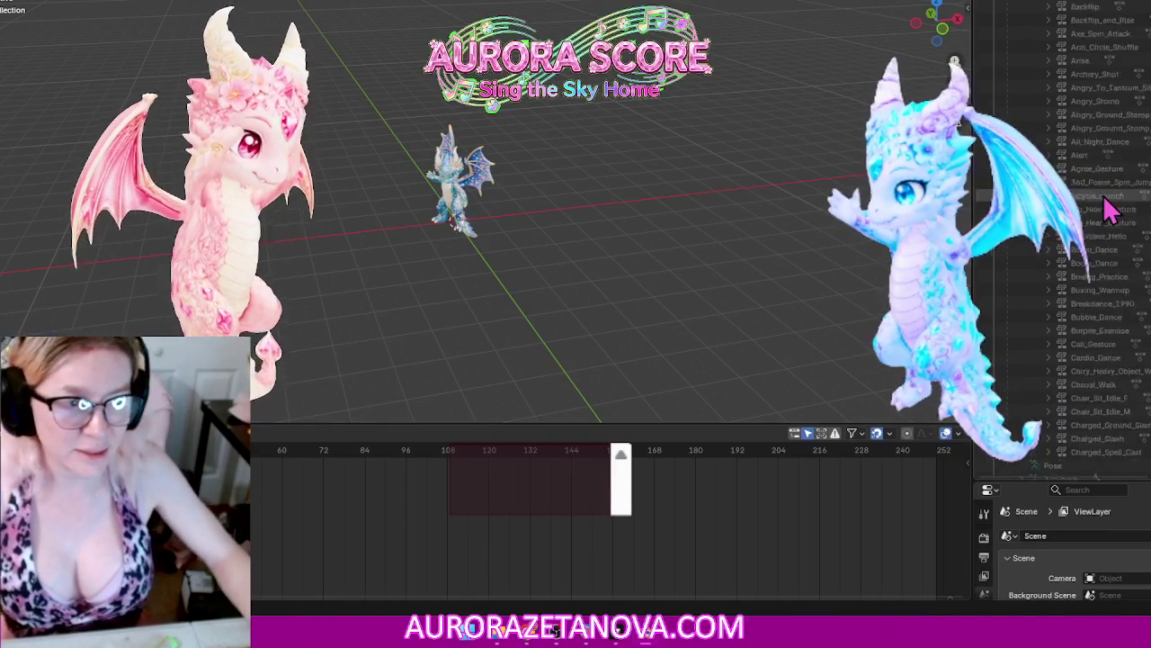
{"action": "left_click", "coordinate": [1034, 44]}
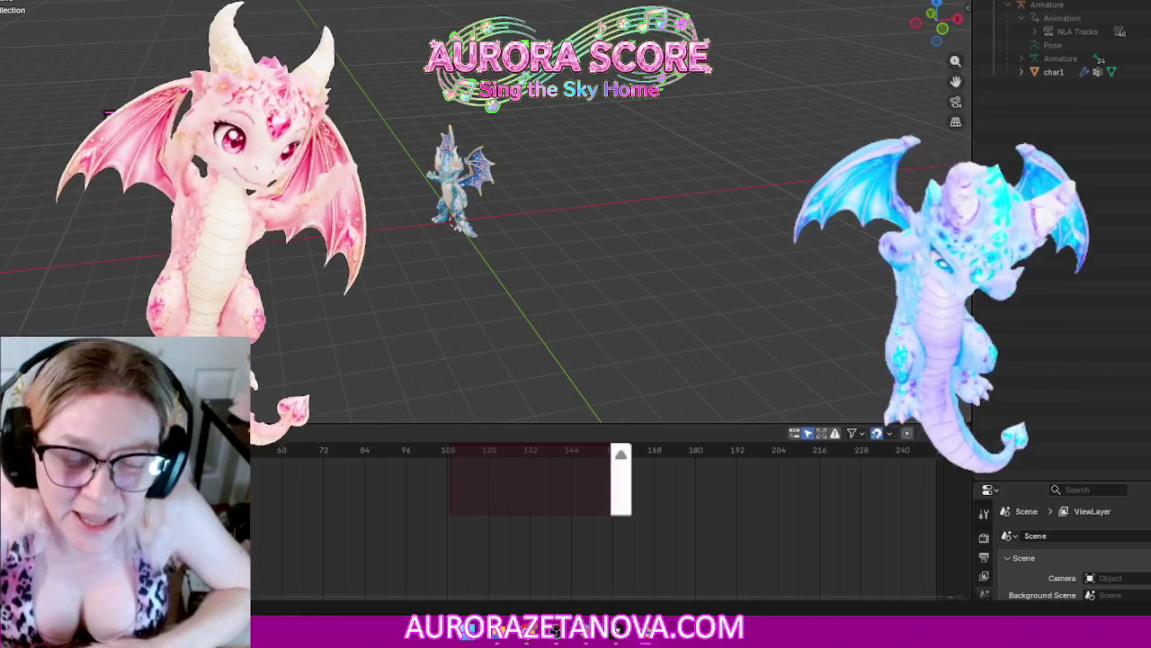
{"action": "key", "text": "ctrl+s"}
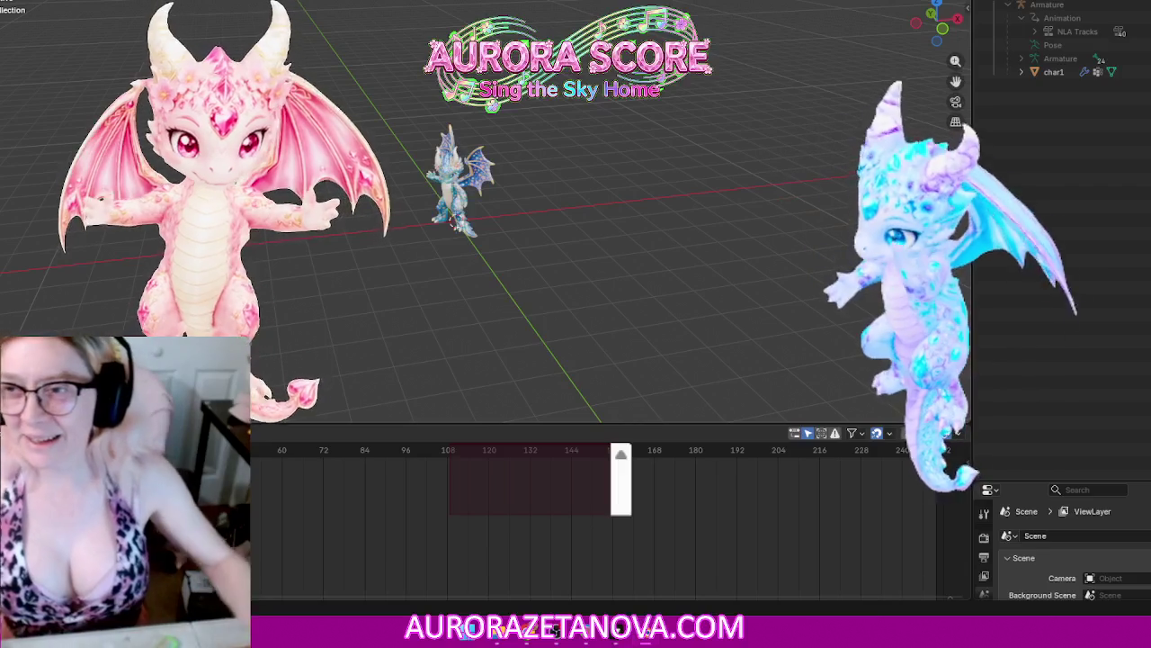
{"action": "key", "text": "F4"}
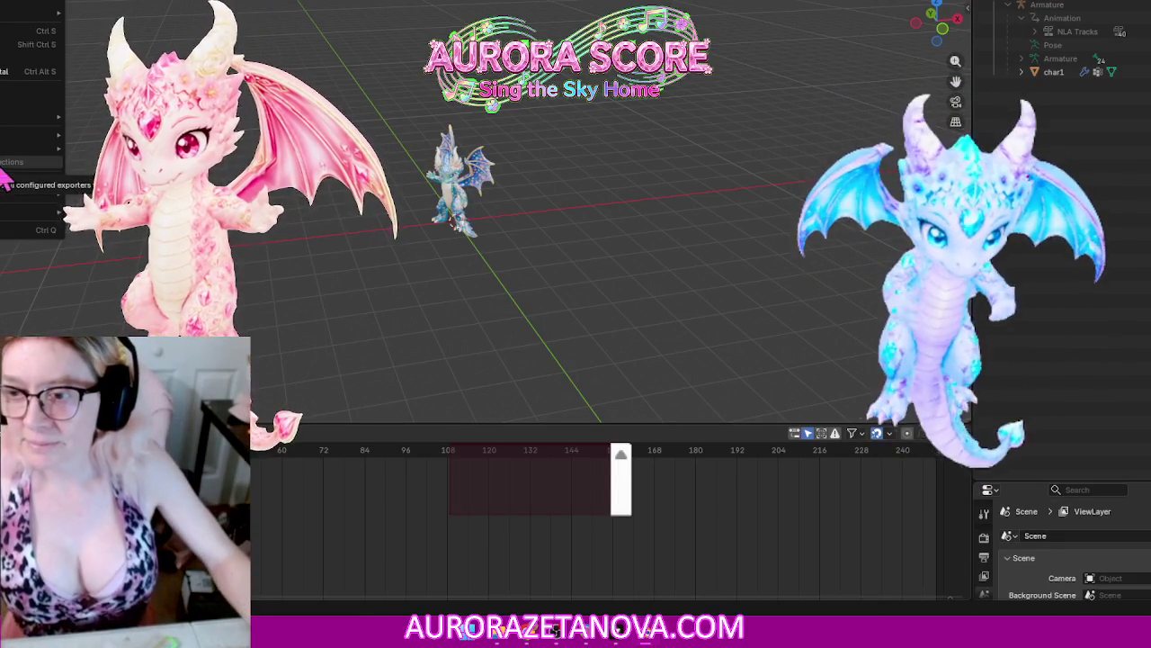
{"action": "mouse_move", "coordinate": [32, 135]}
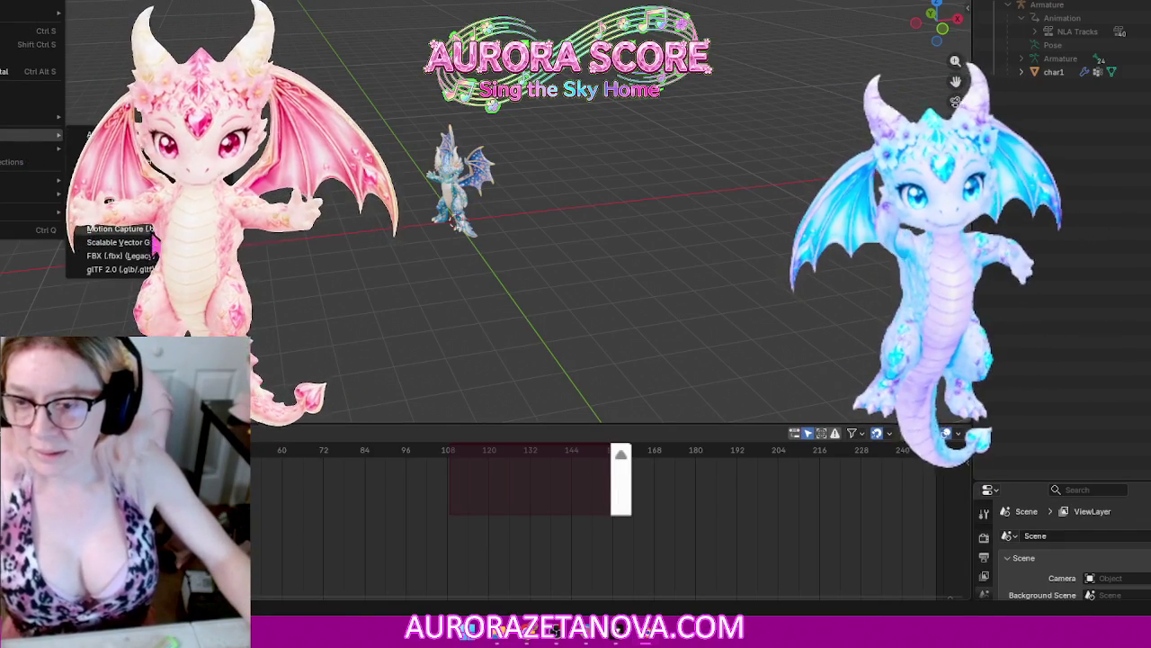
Step: From the glTF 2.0 import browser, delete the used dragon .glb files and dragon biped folder
{"action": "left_click", "coordinate": [120, 268]}
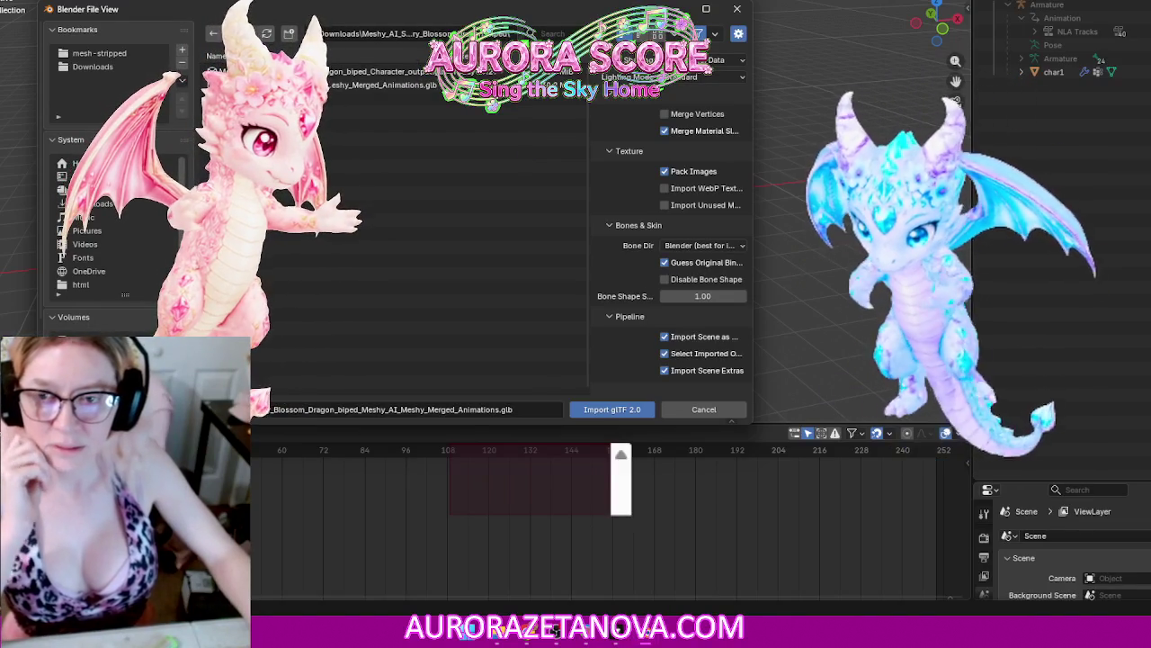
{"action": "left_click", "coordinate": [378, 71], "text": "shift"}
{"action": "key", "text": "Delete"}
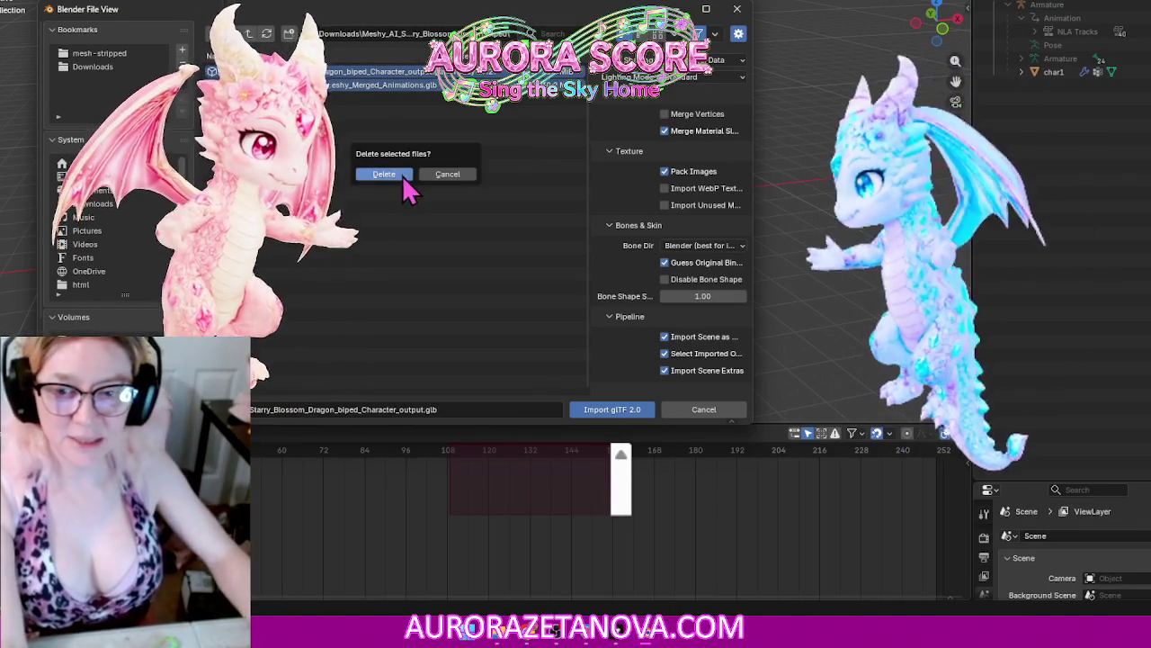
{"action": "left_click", "coordinate": [402, 178]}
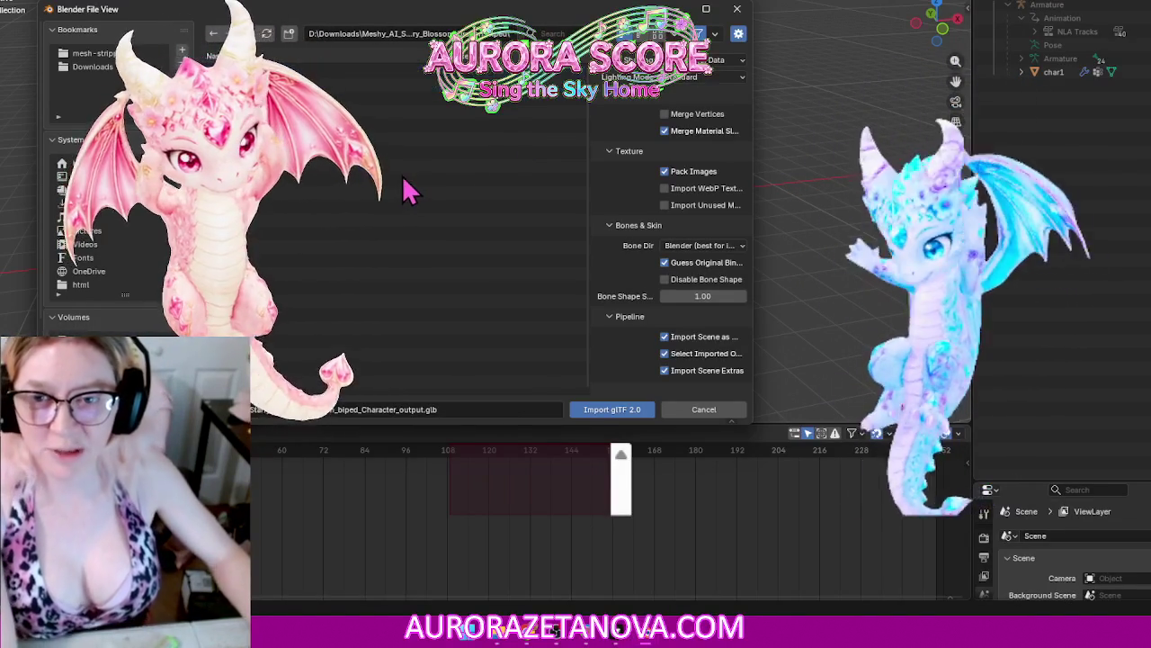
{"action": "key", "text": "BackSpace"}
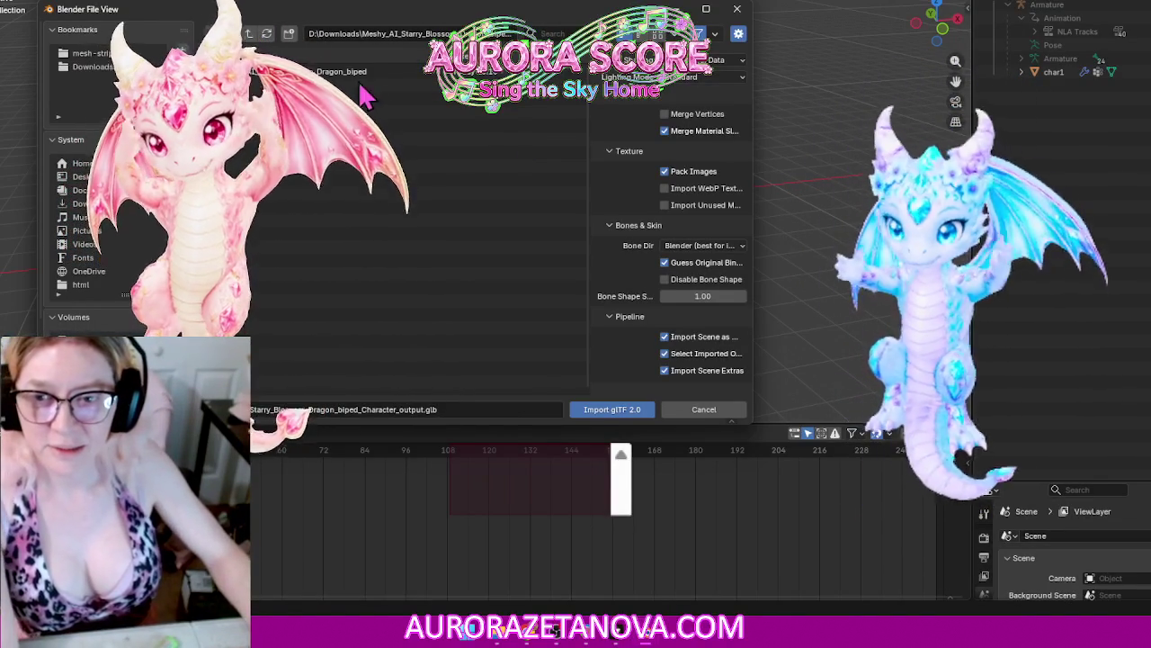
{"action": "left_click", "coordinate": [371, 68]}
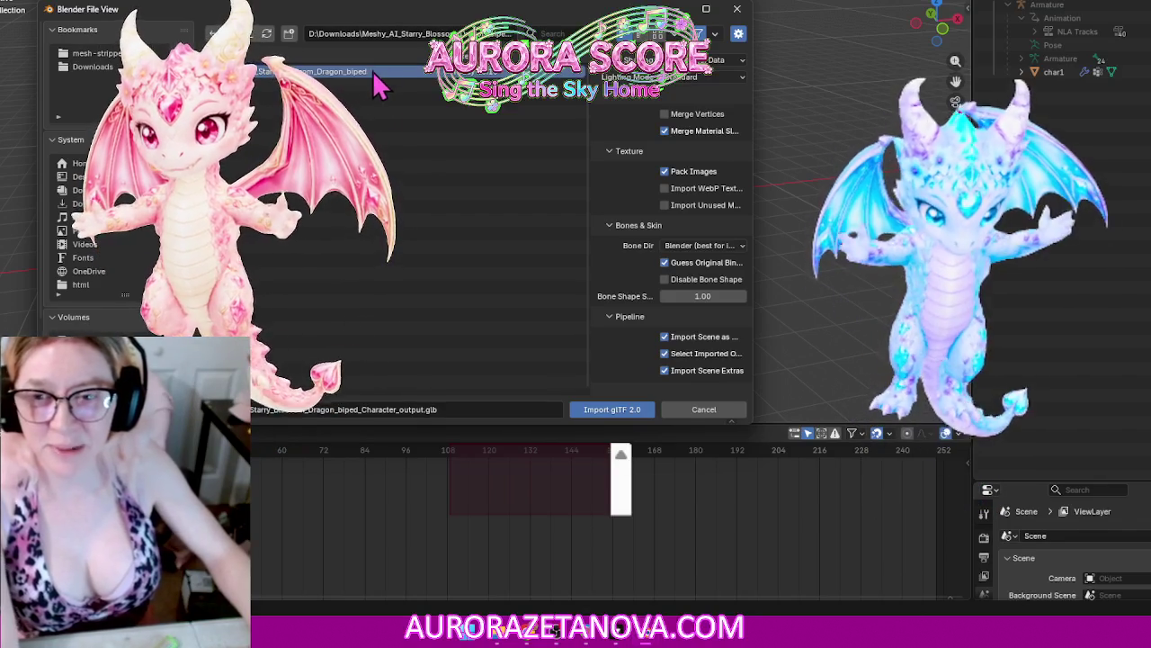
{"action": "key", "text": "Delete"}
{"action": "left_click", "coordinate": [402, 126]}
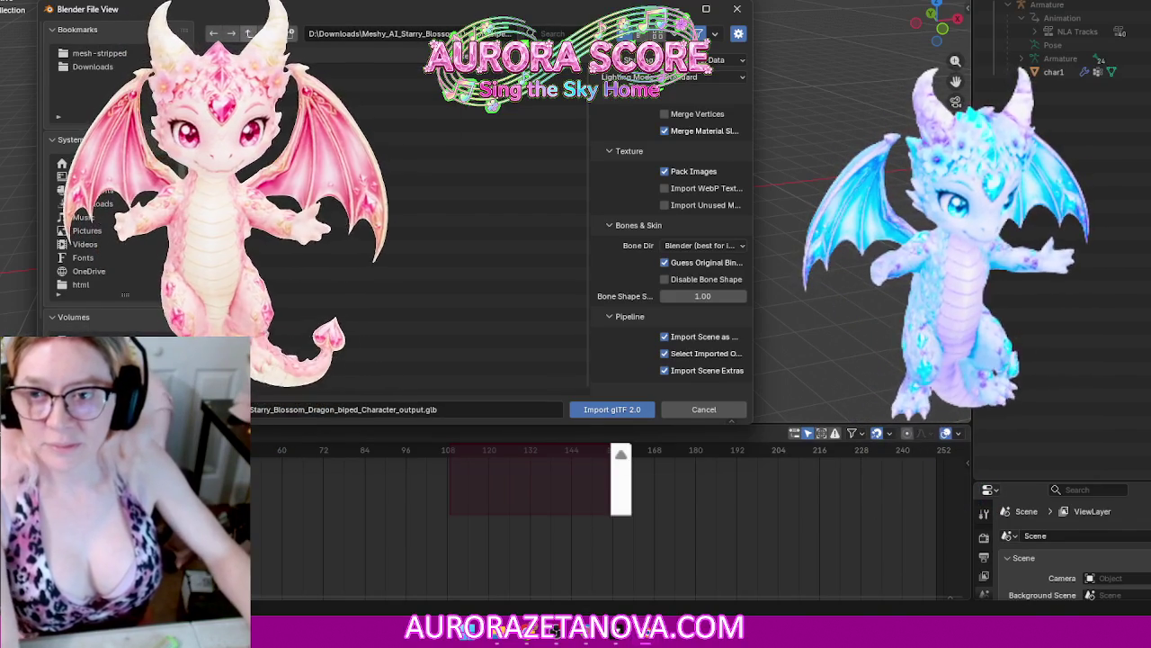
Step: Import the dragon .glb from the Meshy_AI_Starry_Blossom_Dragon_biped folder in Downloads
{"action": "left_click", "coordinate": [92, 67]}
{"action": "double_click", "coordinate": [409, 139]}
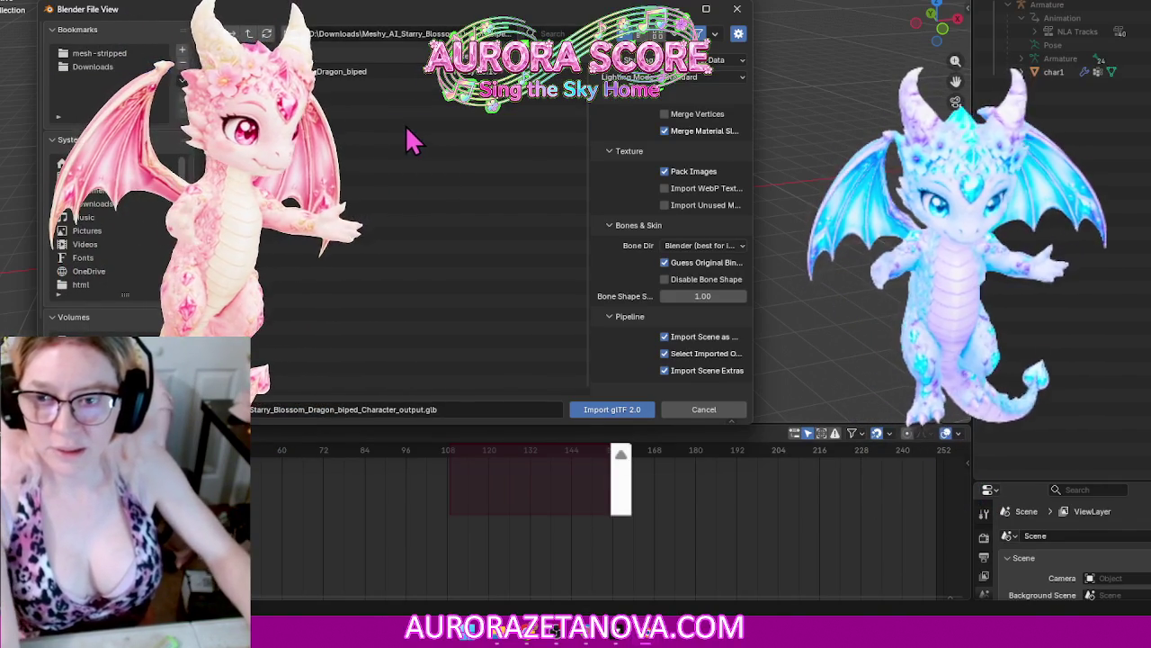
{"action": "key", "text": "BackSpace"}
{"action": "double_click", "coordinate": [367, 154]}
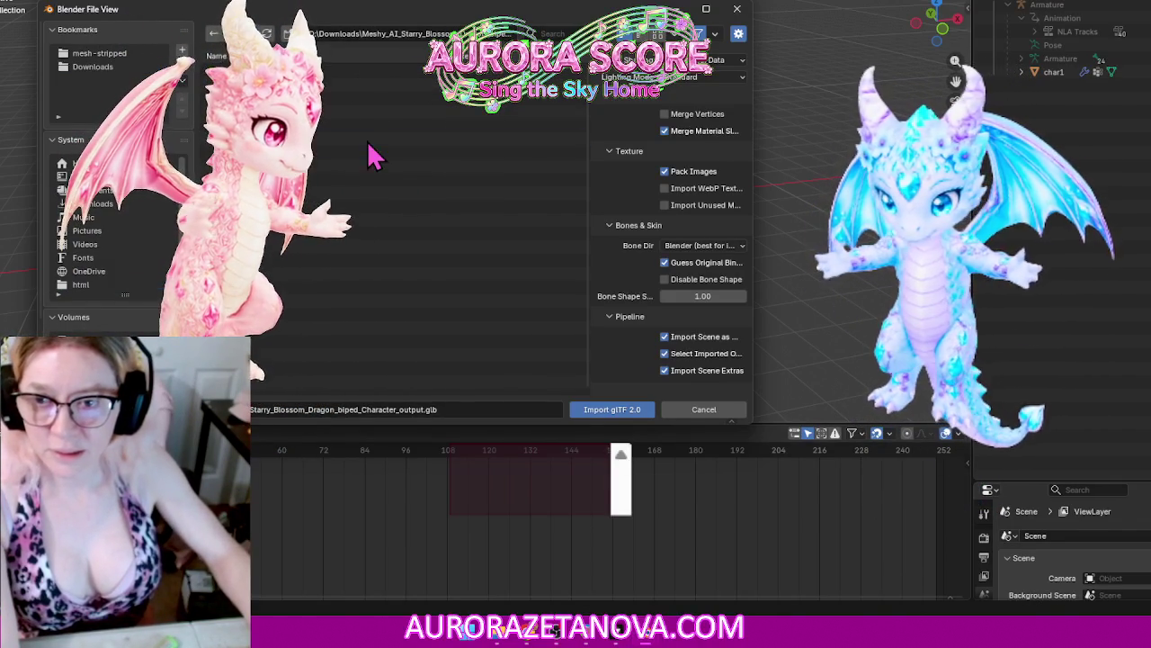
{"action": "key", "text": "BackSpace"}
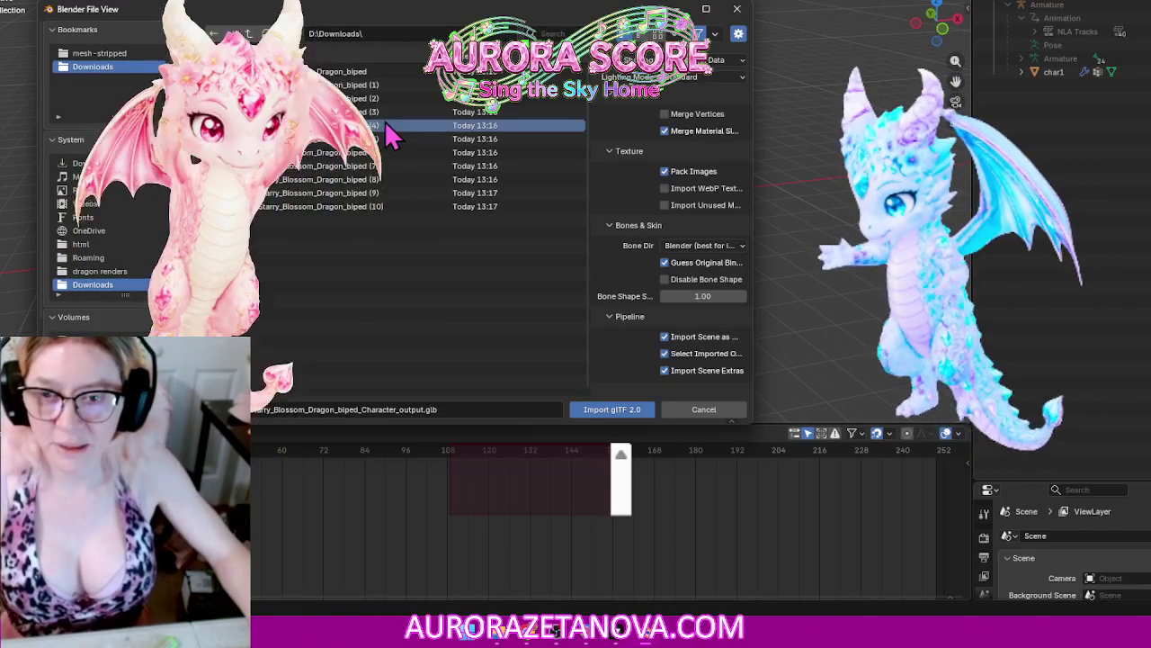
{"action": "double_click", "coordinate": [392, 152]}
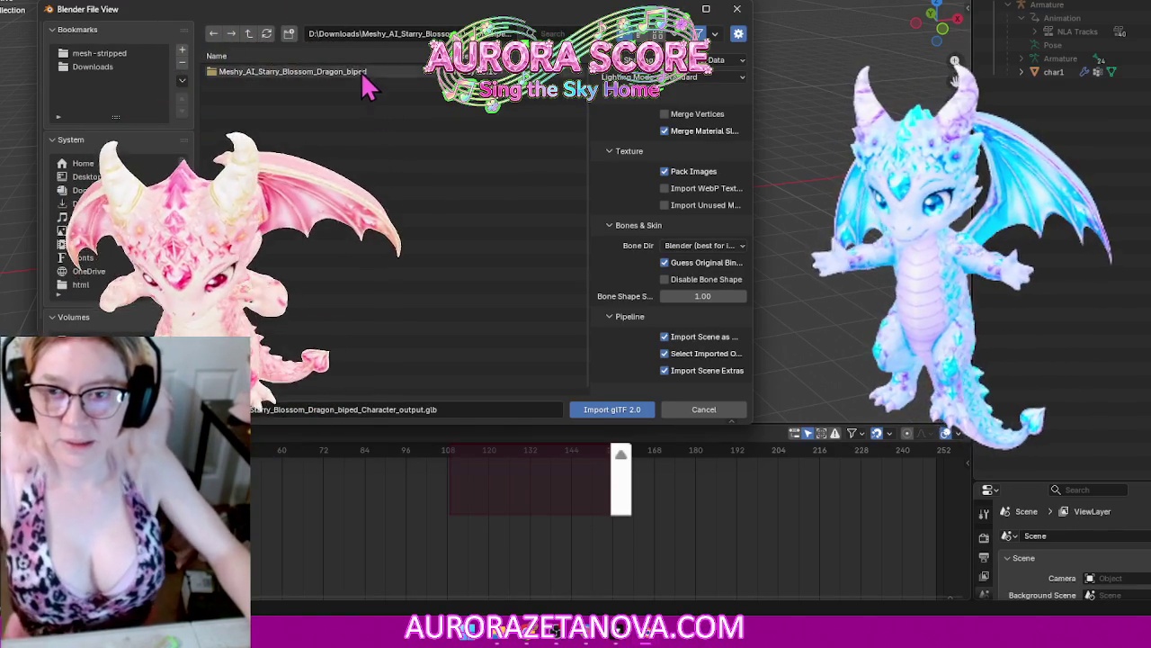
{"action": "double_click", "coordinate": [394, 86]}
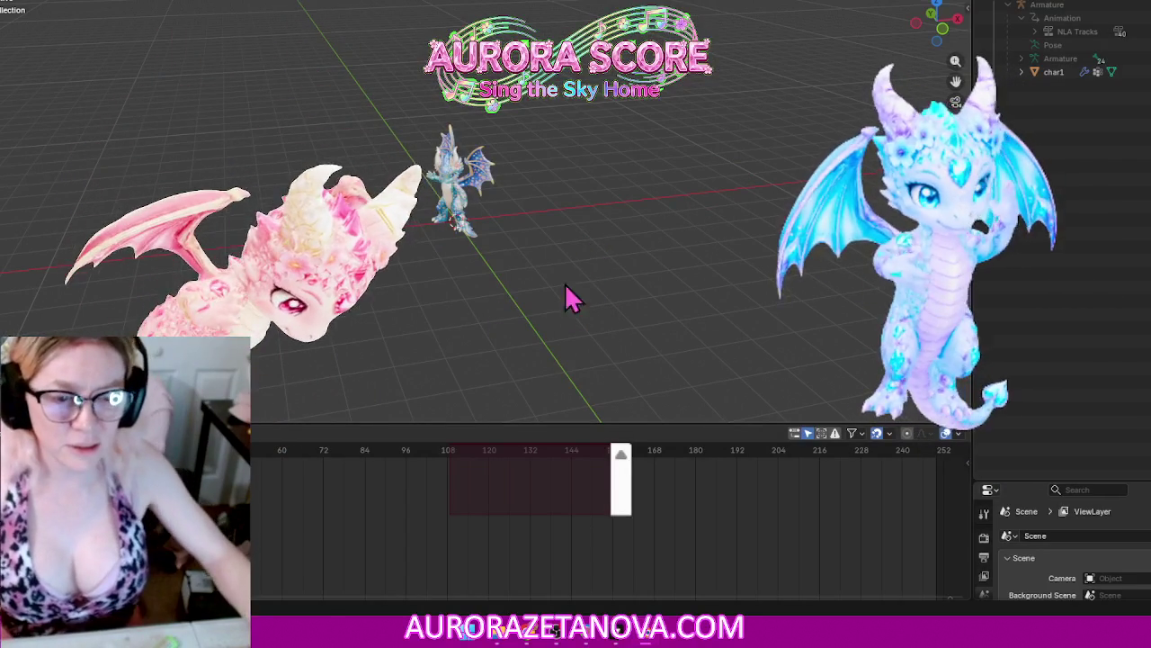
Step: Fake-user Love_You_Pop_Dance, then switch through mage_soell_cast, mage_soell_cast_1 and mage_soell_cast_2
{"action": "left_click", "coordinate": [419, 433]}
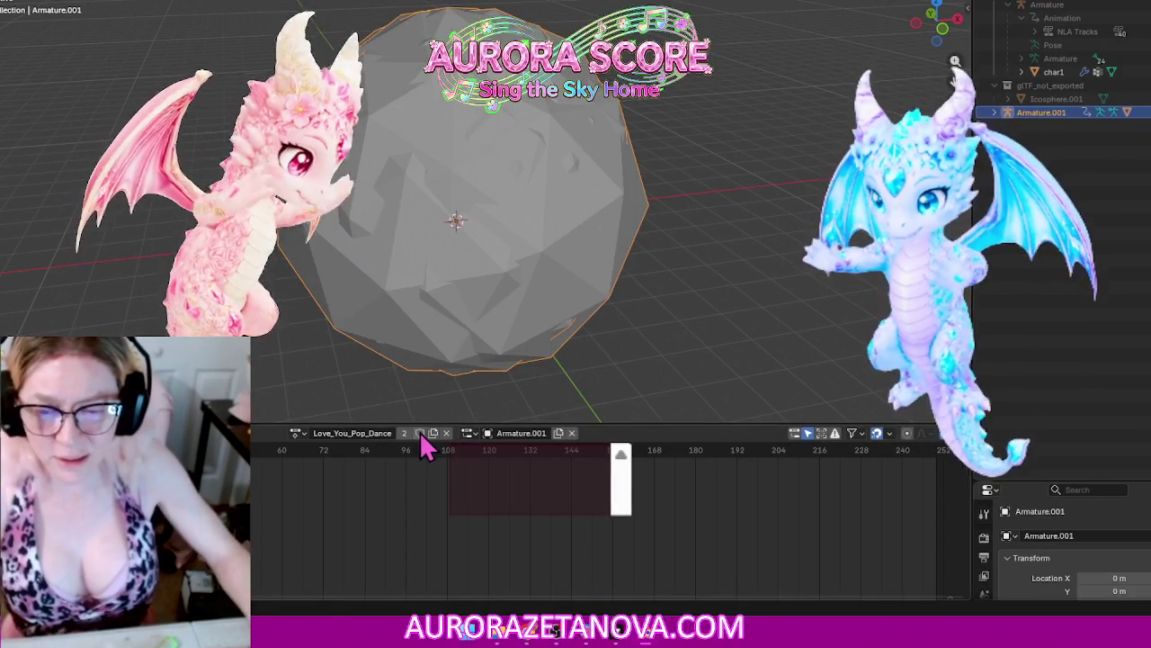
{"action": "left_click", "coordinate": [295, 433]}
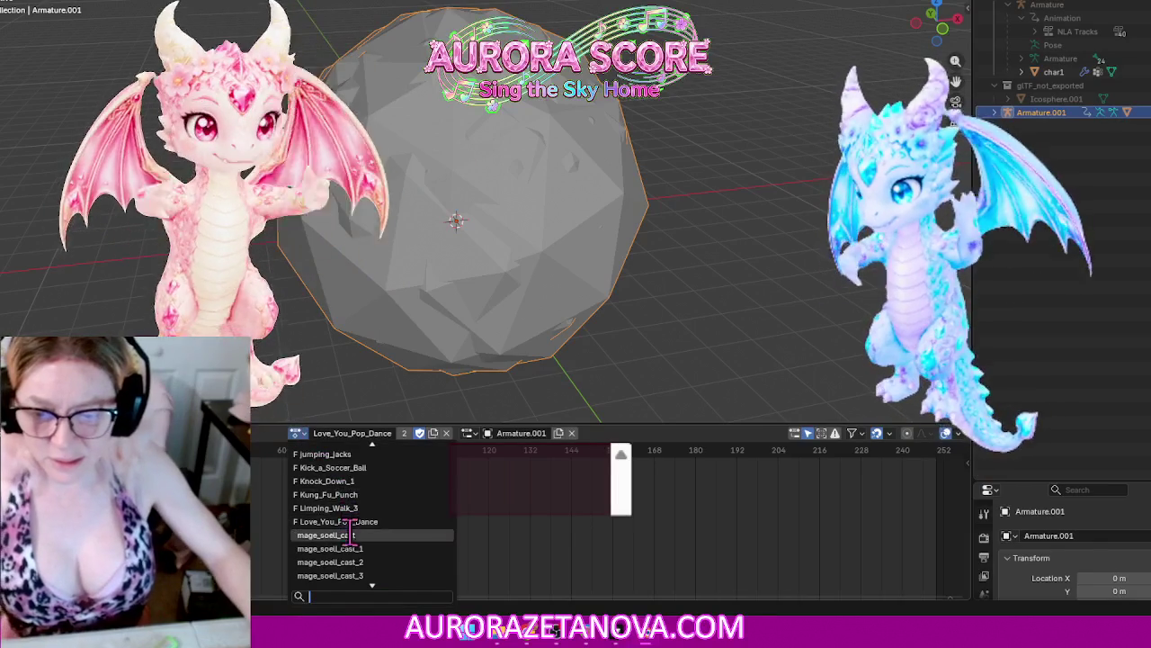
{"action": "left_click", "coordinate": [352, 536]}
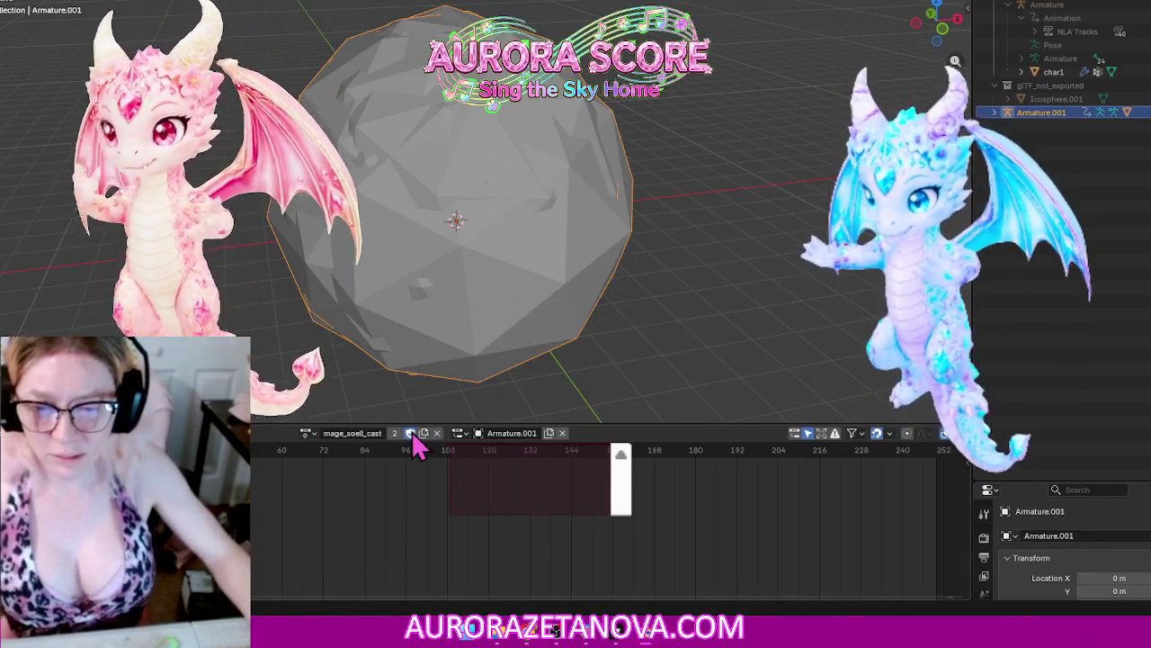
{"action": "left_click", "coordinate": [306, 433]}
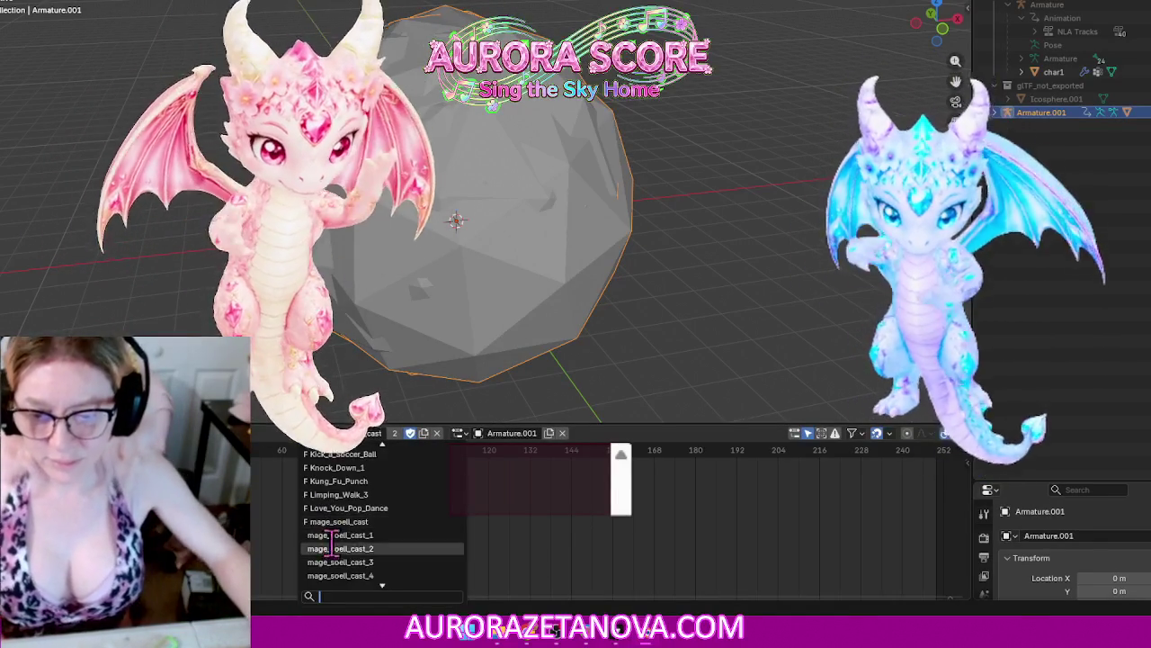
{"action": "left_click", "coordinate": [333, 536]}
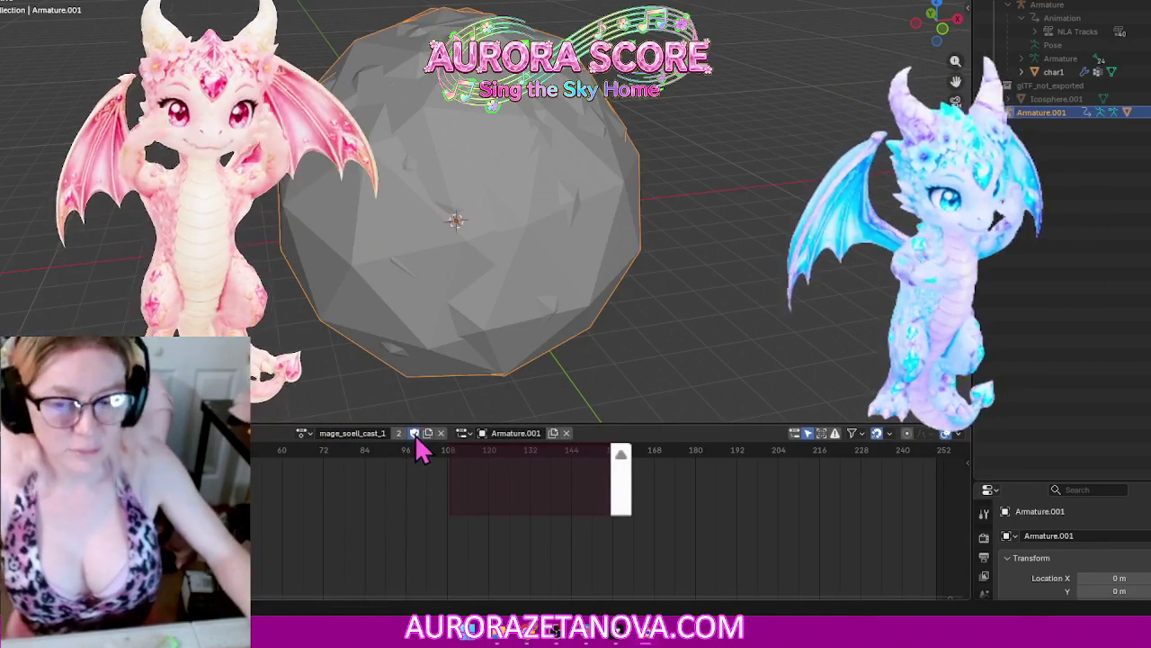
{"action": "left_click", "coordinate": [303, 433]}
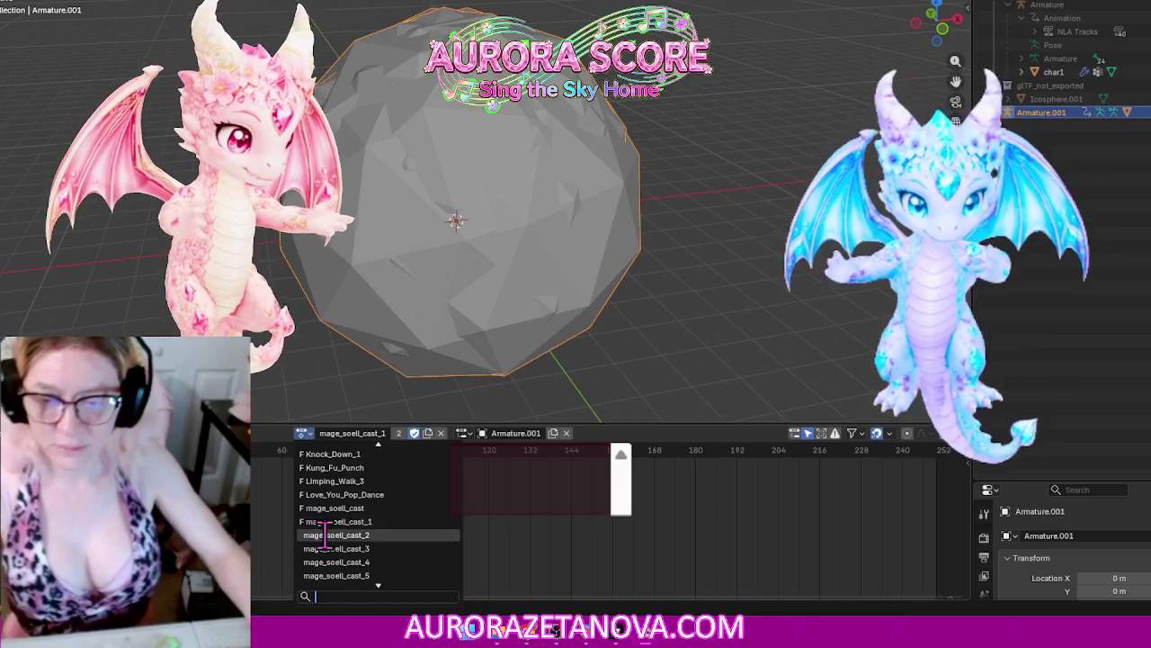
{"action": "left_click", "coordinate": [357, 529]}
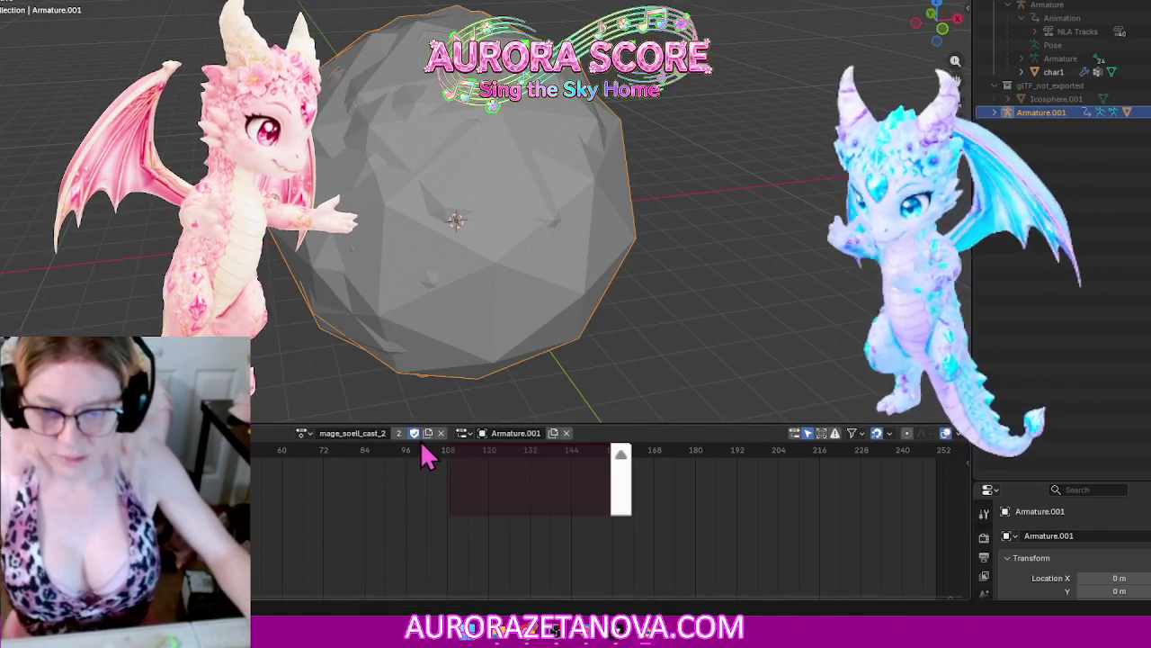
Step: Load mage_soell_cast_3 through mage_soell_cast_8 onto the dragon in turn
{"action": "left_click", "coordinate": [303, 432]}
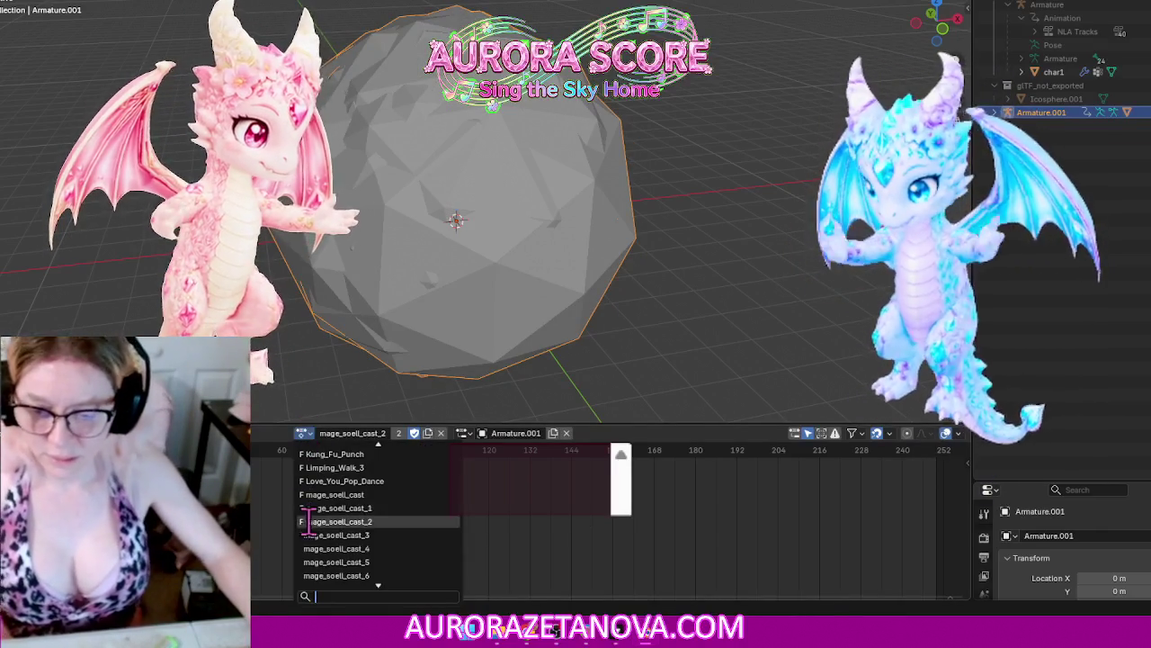
{"action": "left_click", "coordinate": [308, 535]}
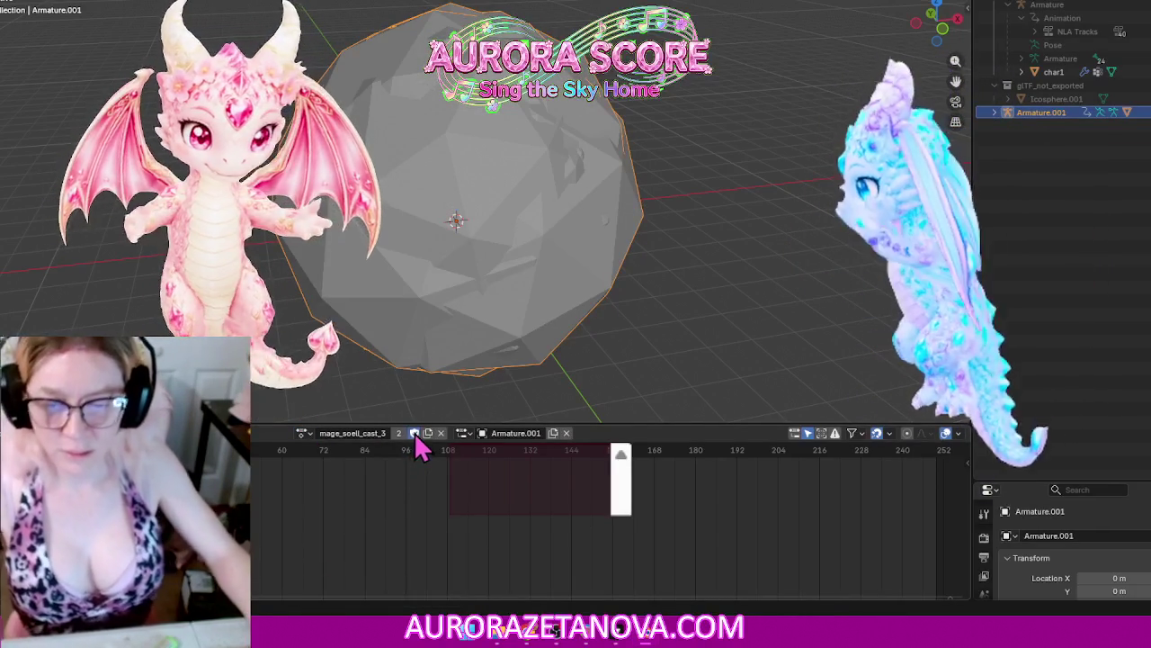
{"action": "left_click", "coordinate": [303, 432]}
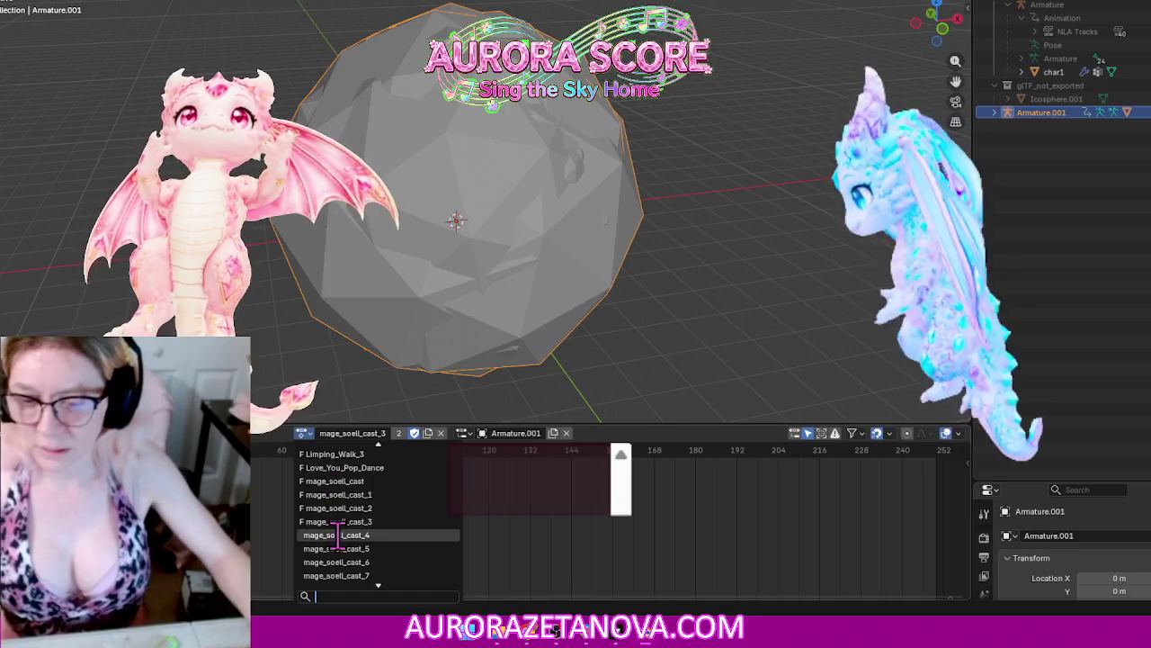
{"action": "left_click", "coordinate": [337, 535]}
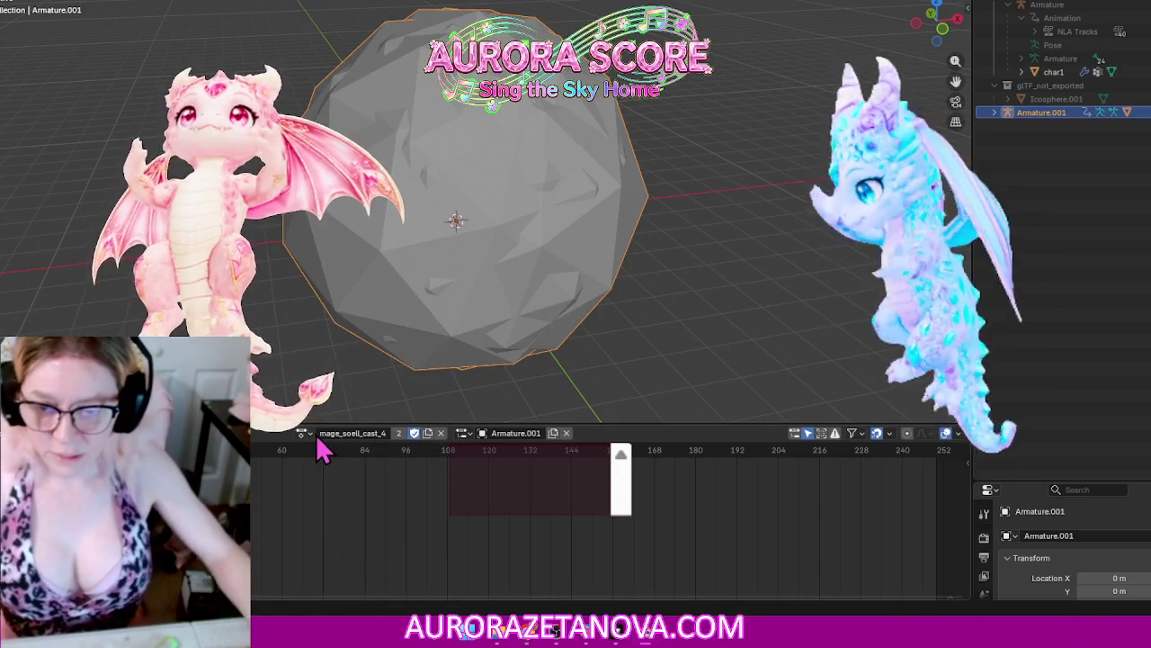
{"action": "left_click", "coordinate": [304, 434]}
{"action": "left_click", "coordinate": [326, 535]}
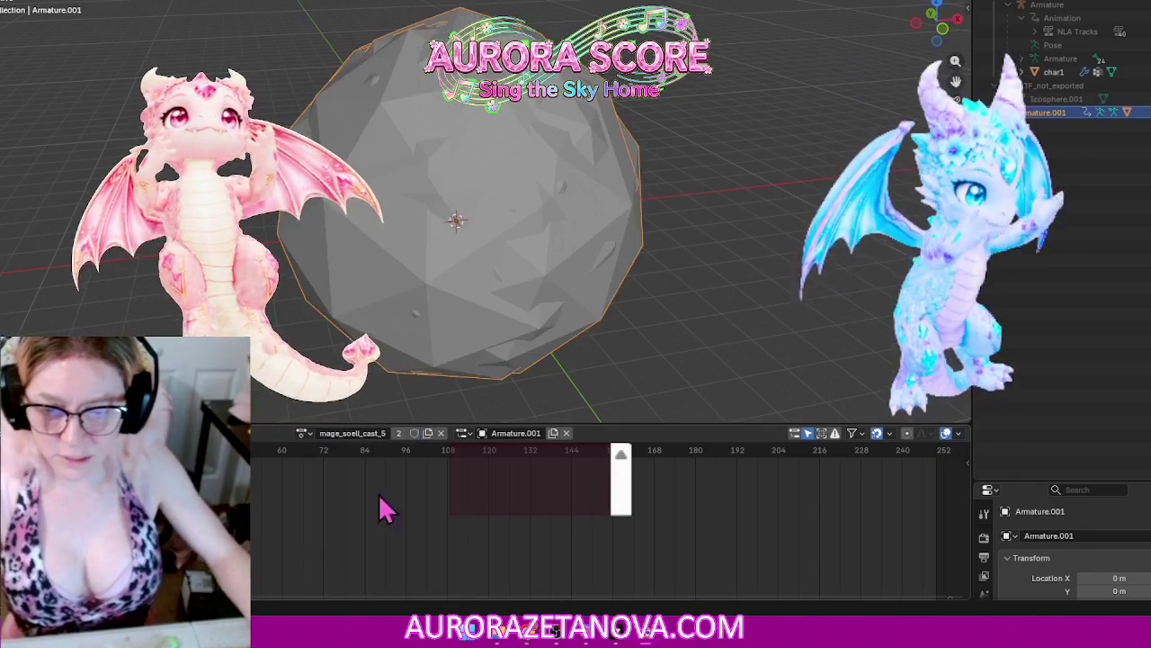
{"action": "left_click", "coordinate": [302, 434]}
{"action": "left_click", "coordinate": [335, 536]}
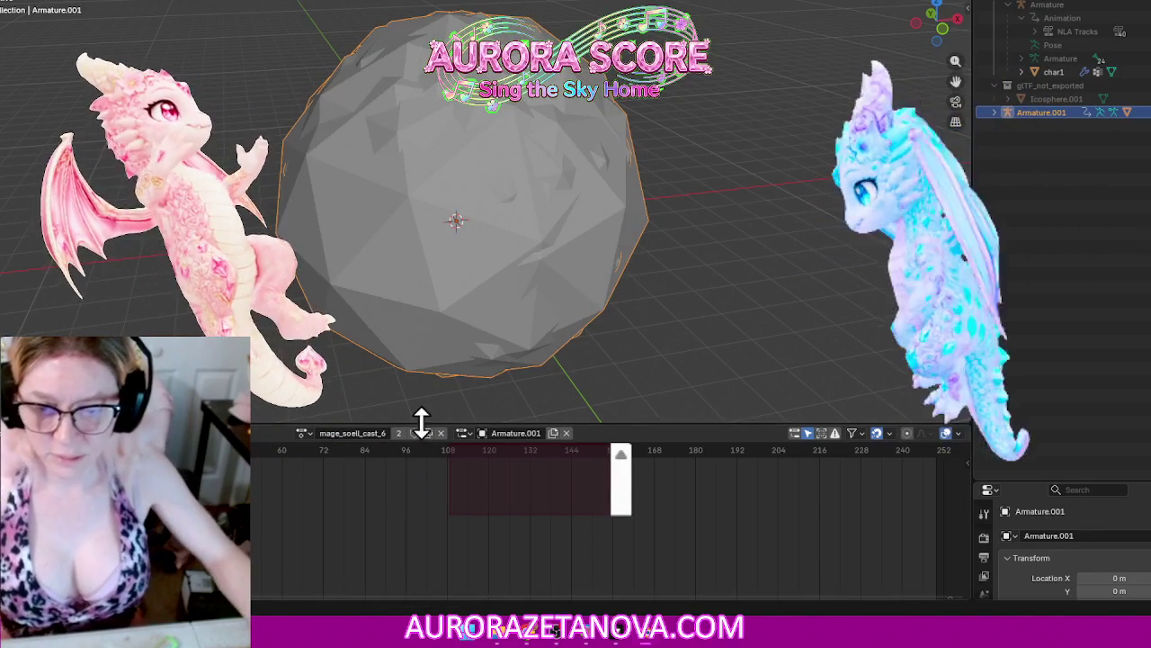
{"action": "left_click", "coordinate": [303, 434]}
{"action": "left_click", "coordinate": [346, 535]}
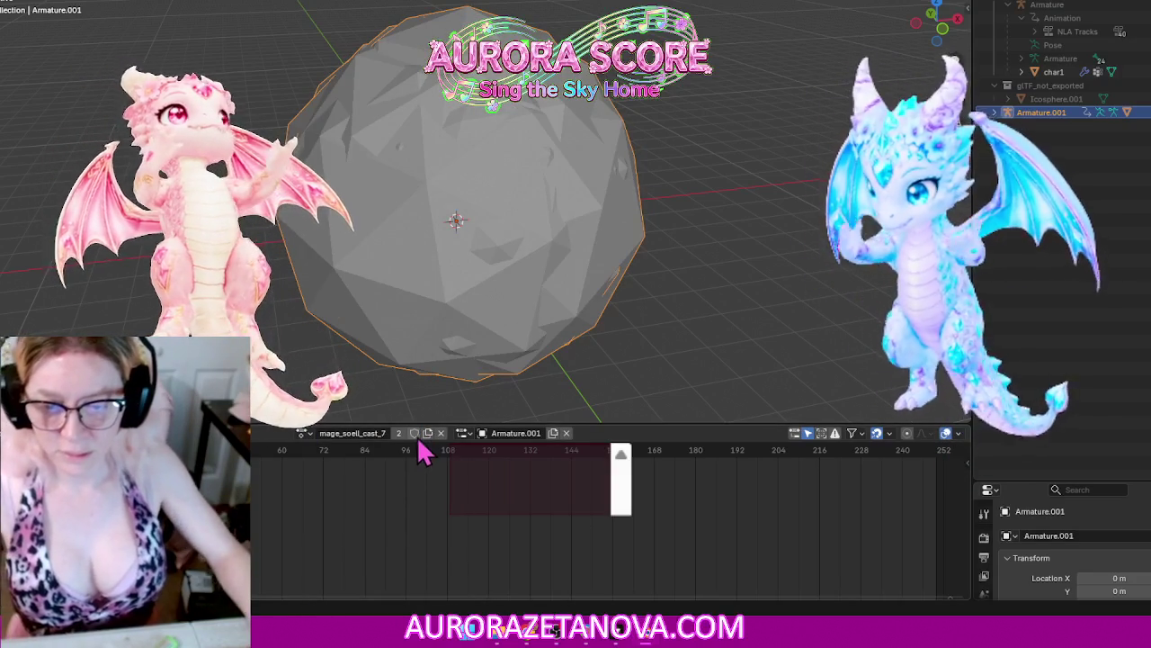
{"action": "left_click", "coordinate": [306, 434]}
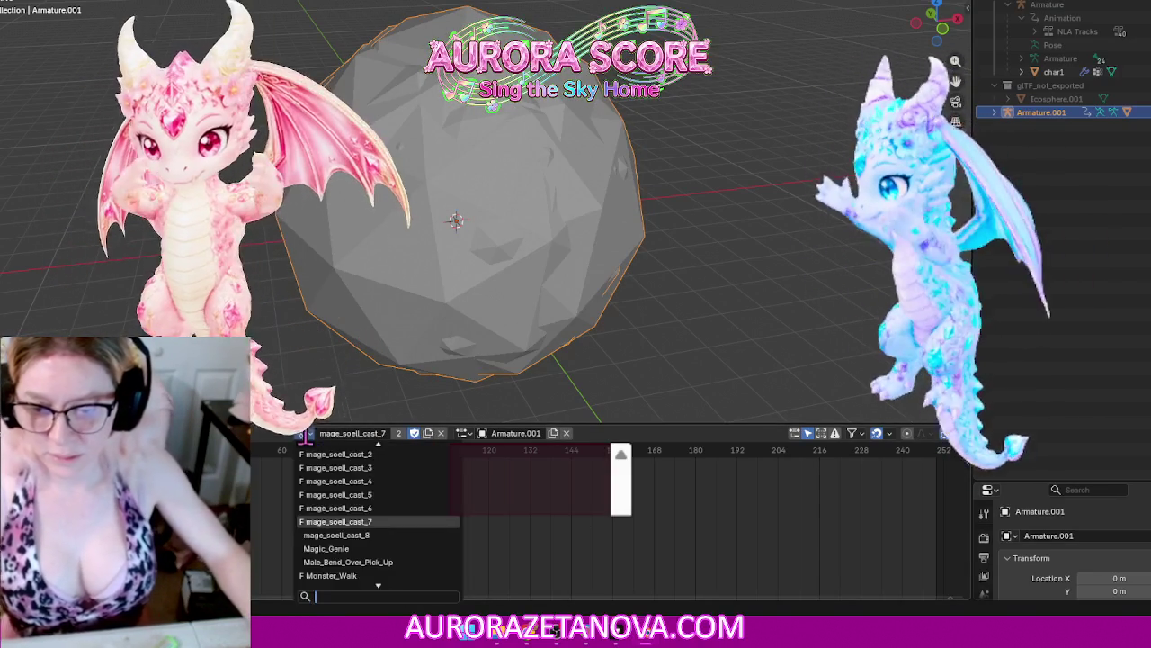
{"action": "left_click", "coordinate": [335, 538]}
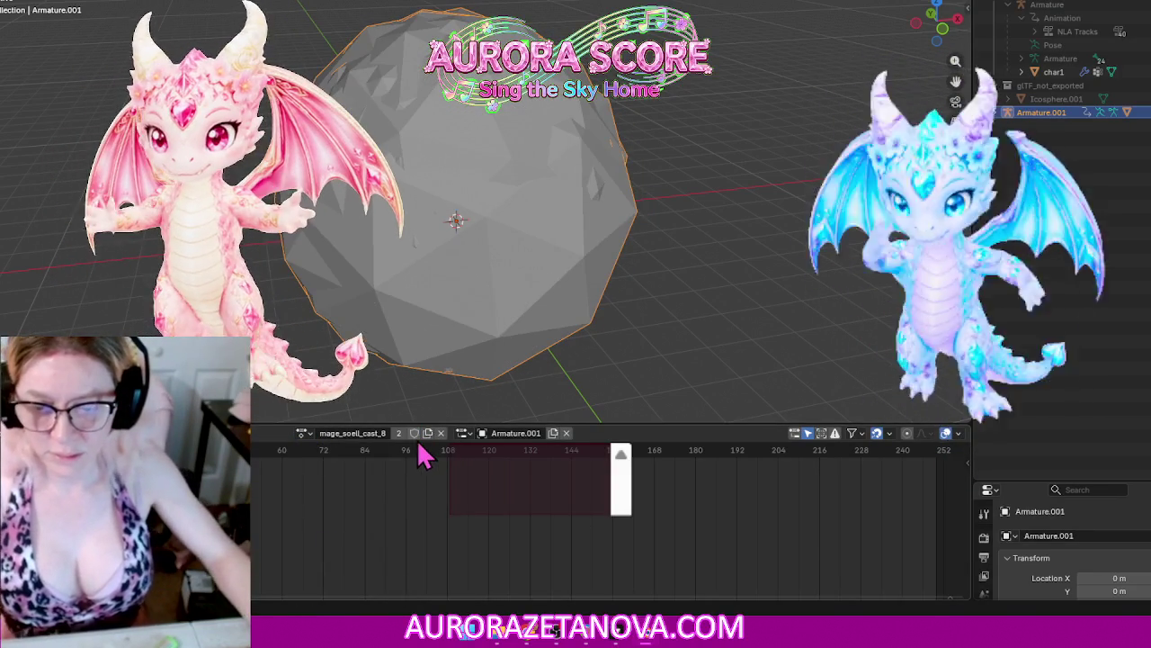
Step: Load Magic_Genie, Male_Bend_Over_Pick_Up, Motivational_Cheer, Mummy_Stagger and Neck_Slashing_Gesture in turn
{"action": "left_click", "coordinate": [303, 434]}
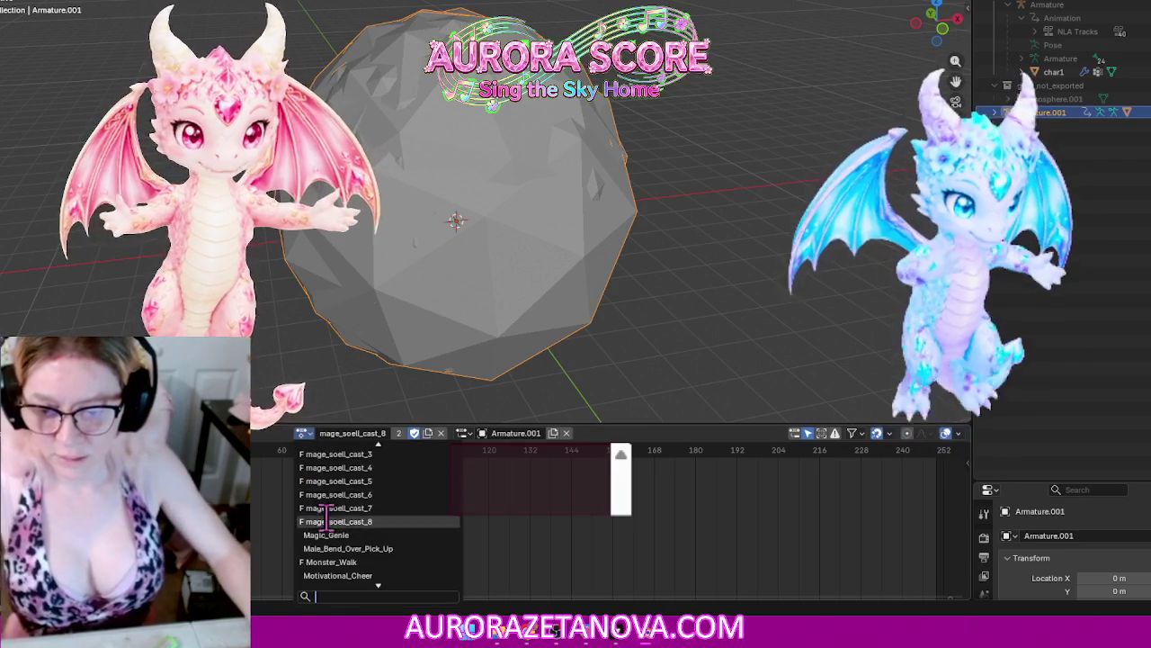
{"action": "left_click", "coordinate": [331, 534]}
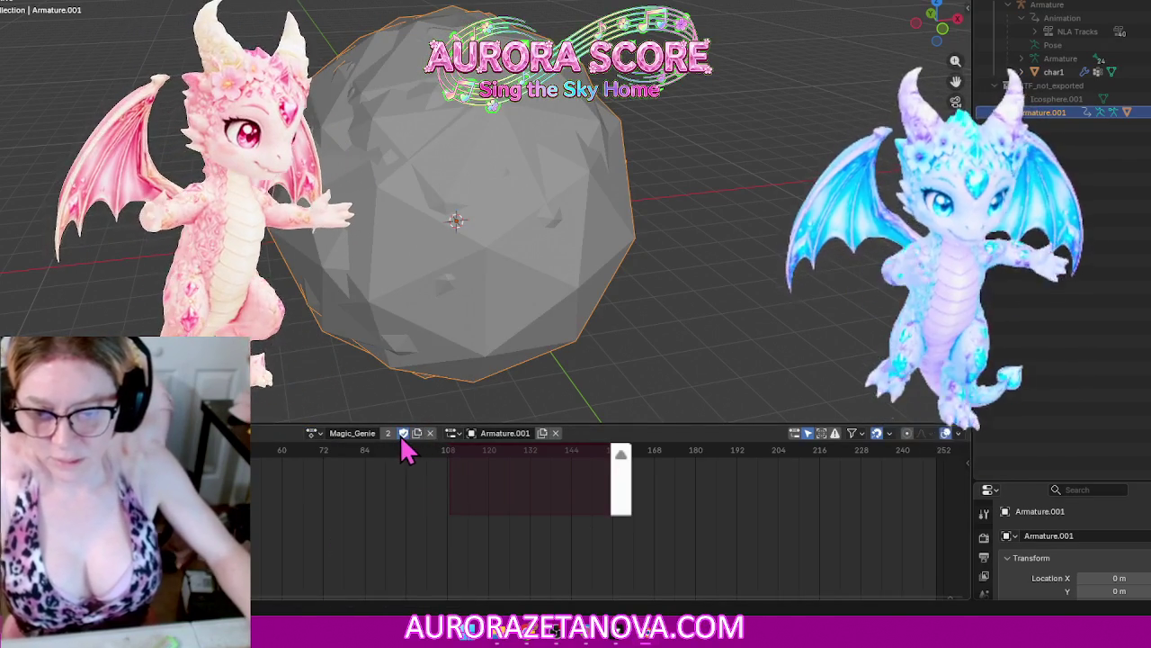
{"action": "left_click", "coordinate": [311, 434]}
{"action": "left_click", "coordinate": [341, 534]}
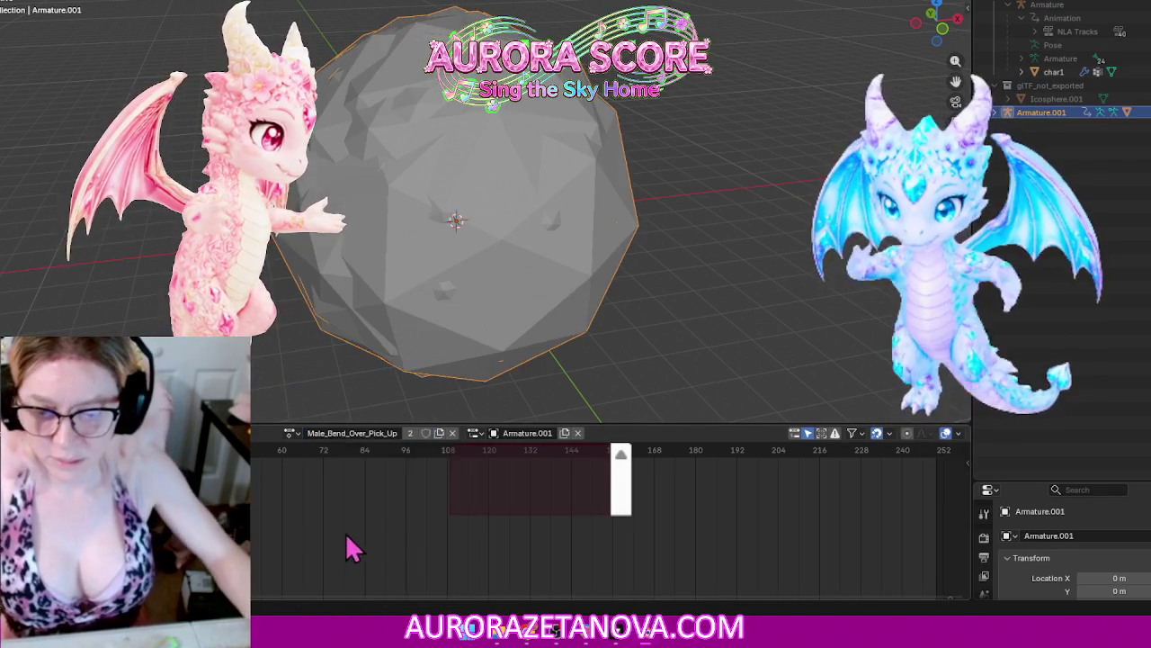
{"action": "left_click", "coordinate": [288, 432]}
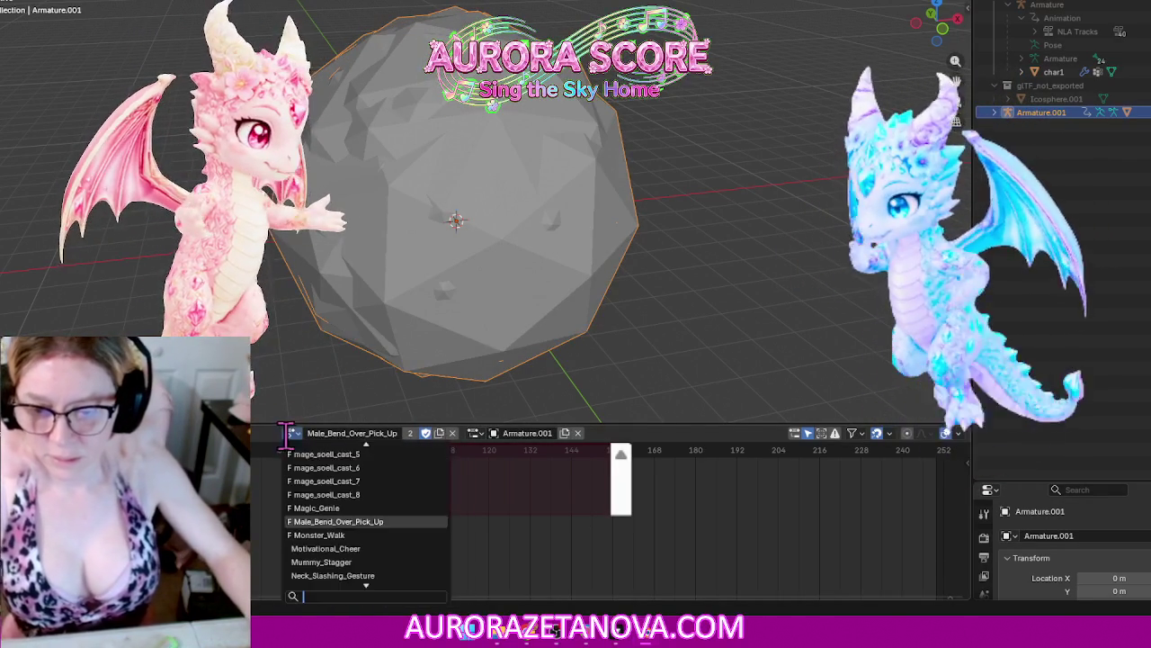
{"action": "left_click", "coordinate": [382, 549]}
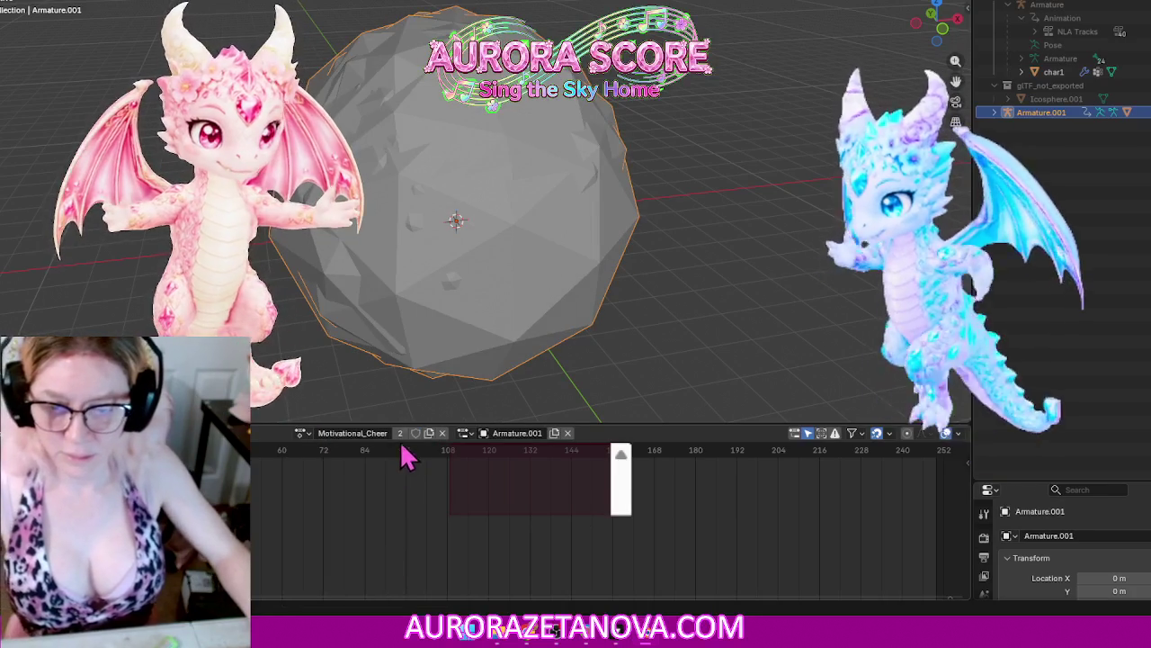
{"action": "left_click", "coordinate": [299, 435]}
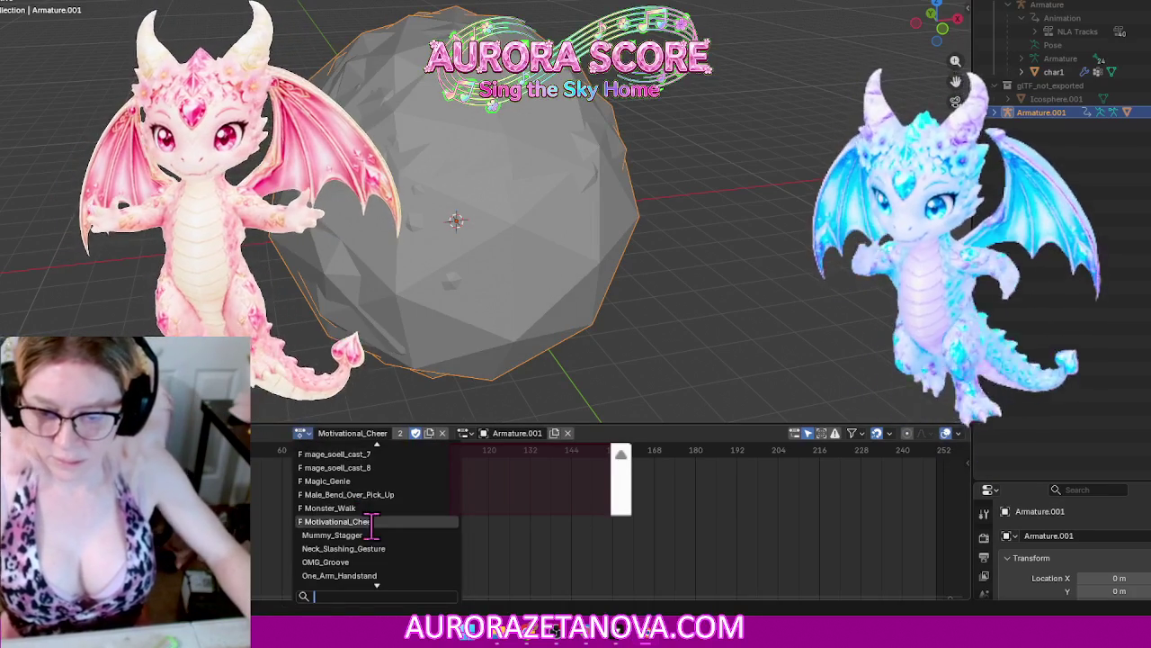
{"action": "left_click", "coordinate": [437, 532]}
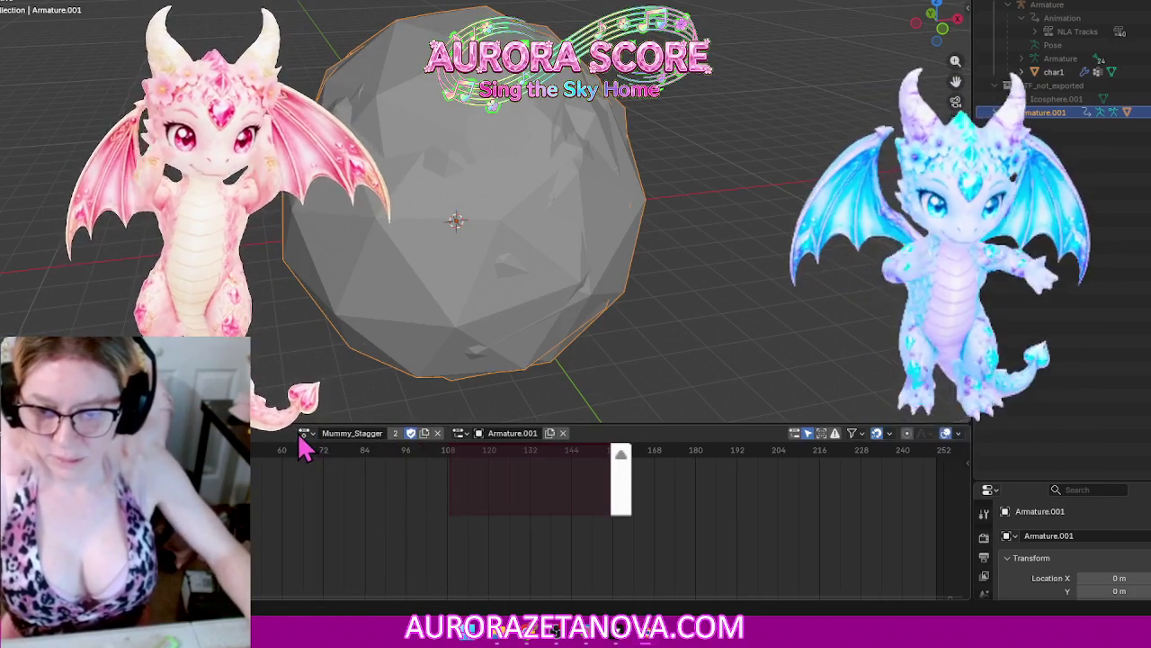
{"action": "left_click", "coordinate": [304, 434]}
{"action": "left_click", "coordinate": [359, 535]}
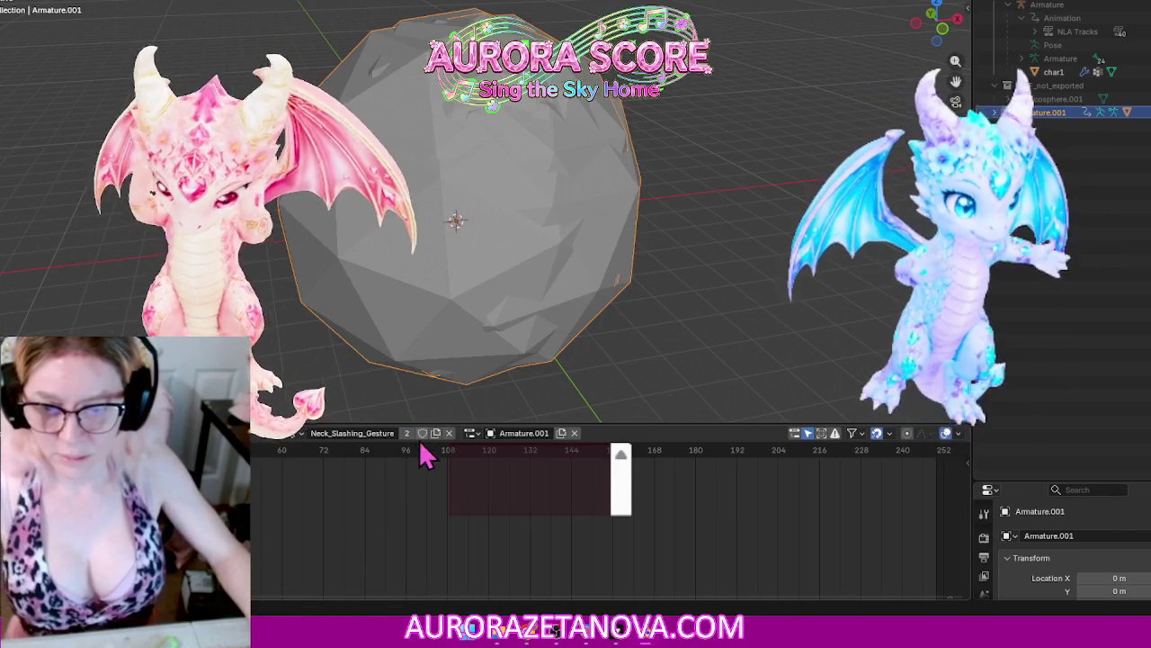
Step: Load OMG_Groove, One_Arm_Handstand and penguin_walk, then check the remaining actions
{"action": "left_click", "coordinate": [294, 435]}
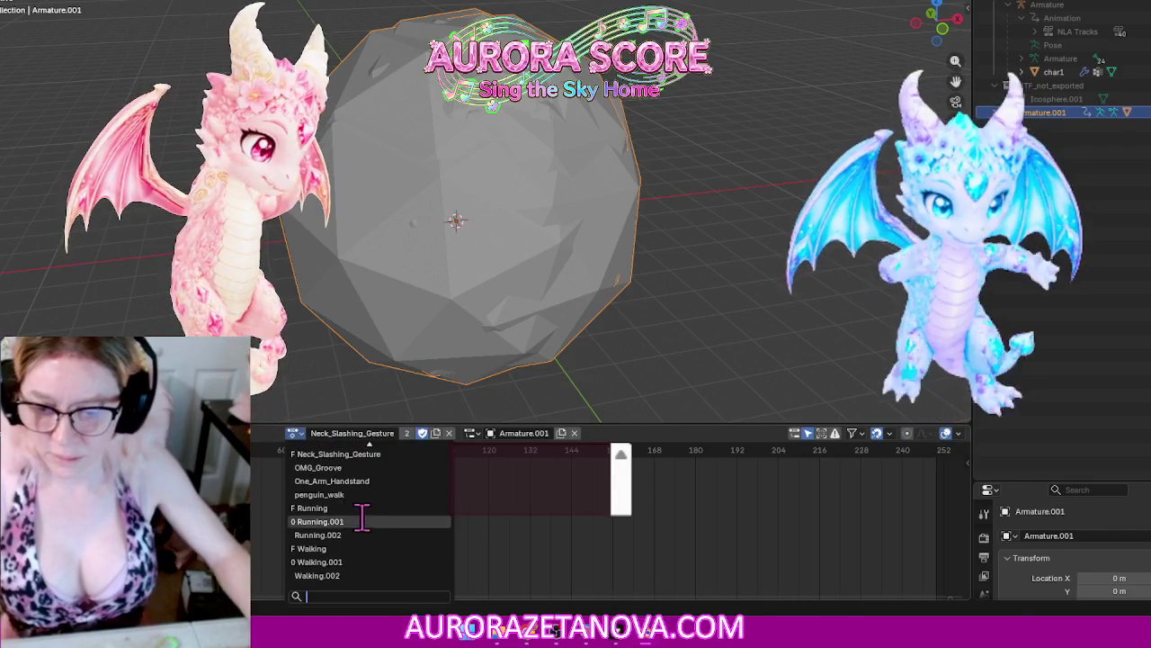
{"action": "left_click", "coordinate": [374, 468]}
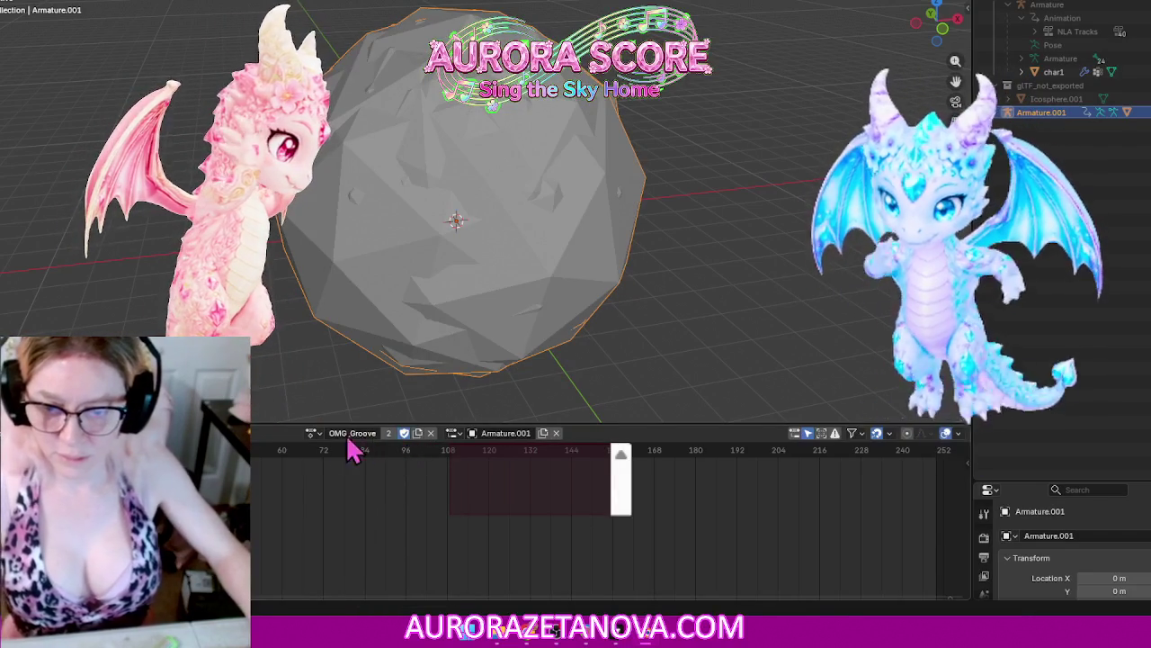
{"action": "left_click", "coordinate": [311, 432]}
{"action": "left_click", "coordinate": [359, 490]}
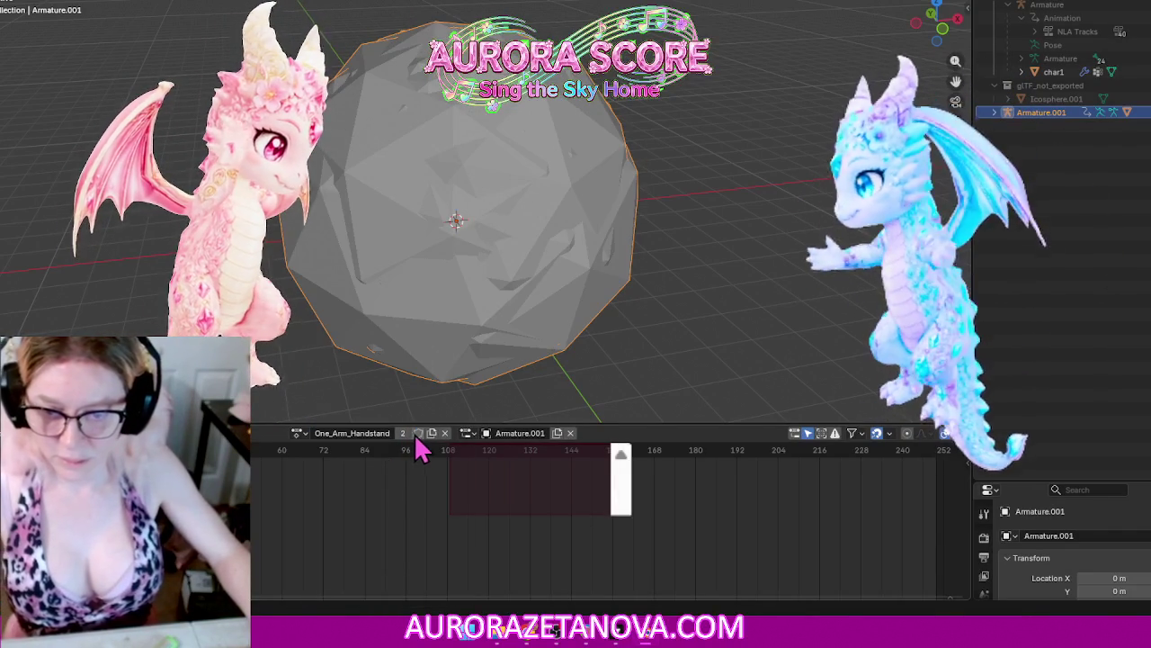
{"action": "left_click", "coordinate": [299, 434]}
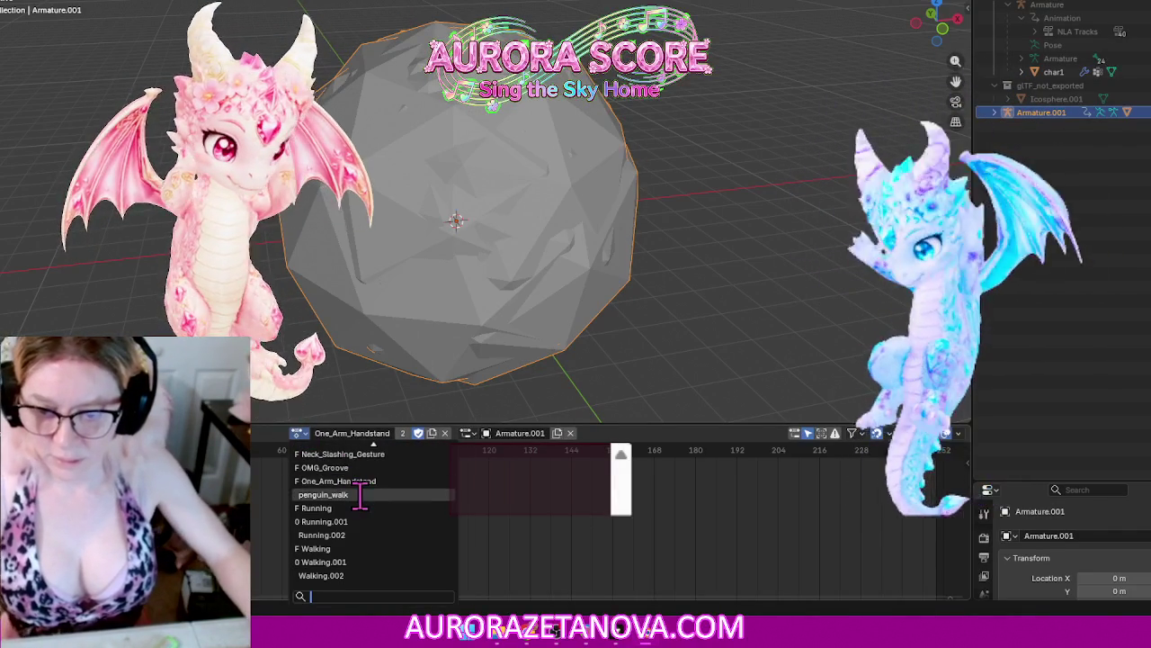
{"action": "left_click", "coordinate": [364, 490]}
{"action": "left_click", "coordinate": [309, 432]}
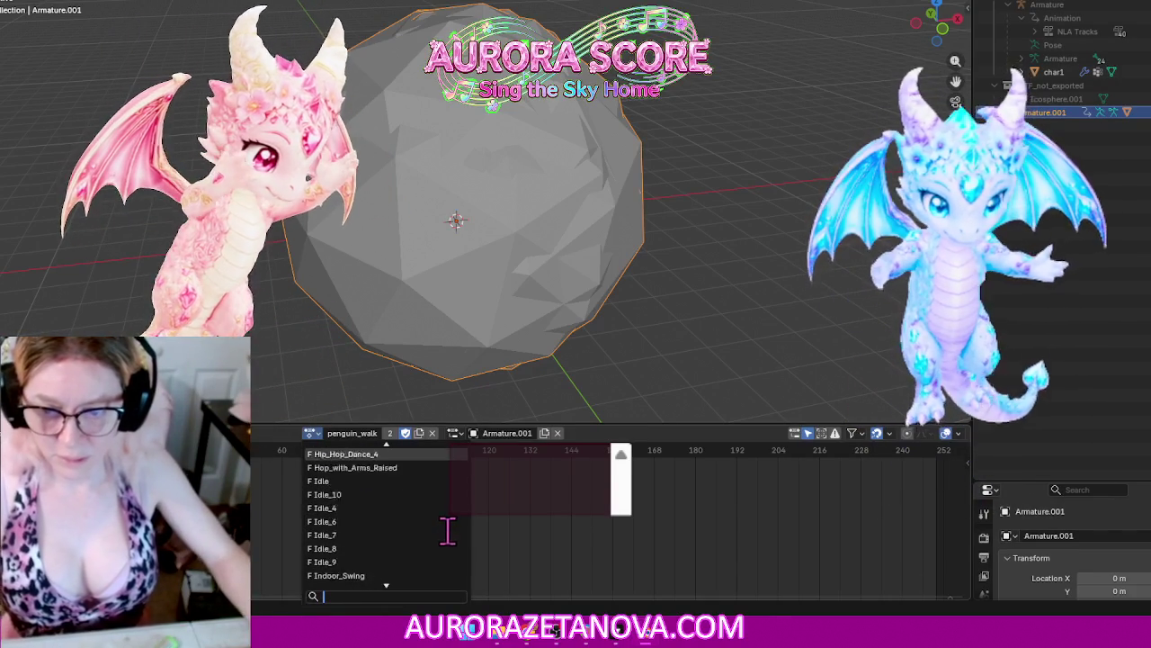
{"action": "scroll", "coordinate": [423, 467], "scroll_direction": "up", "scroll_amount": 5}
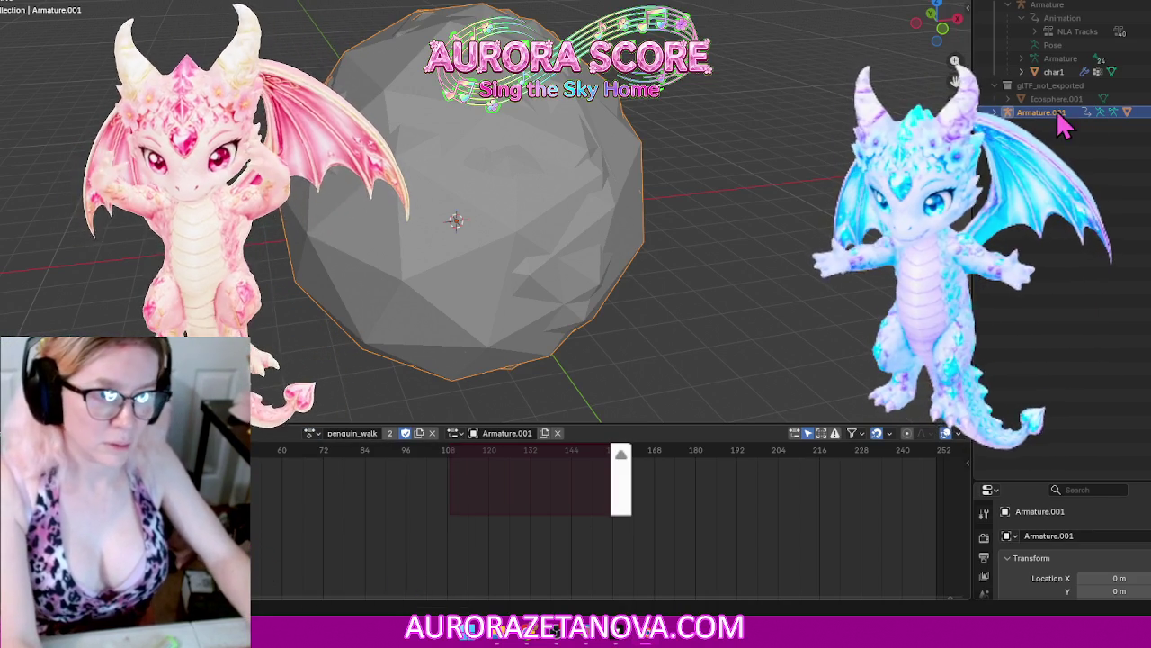
Step: Delete Armature.001, its char1.001 mesh and Icosphere.001, then change the timeline's editor type
{"action": "left_click", "coordinate": [1069, 153]}
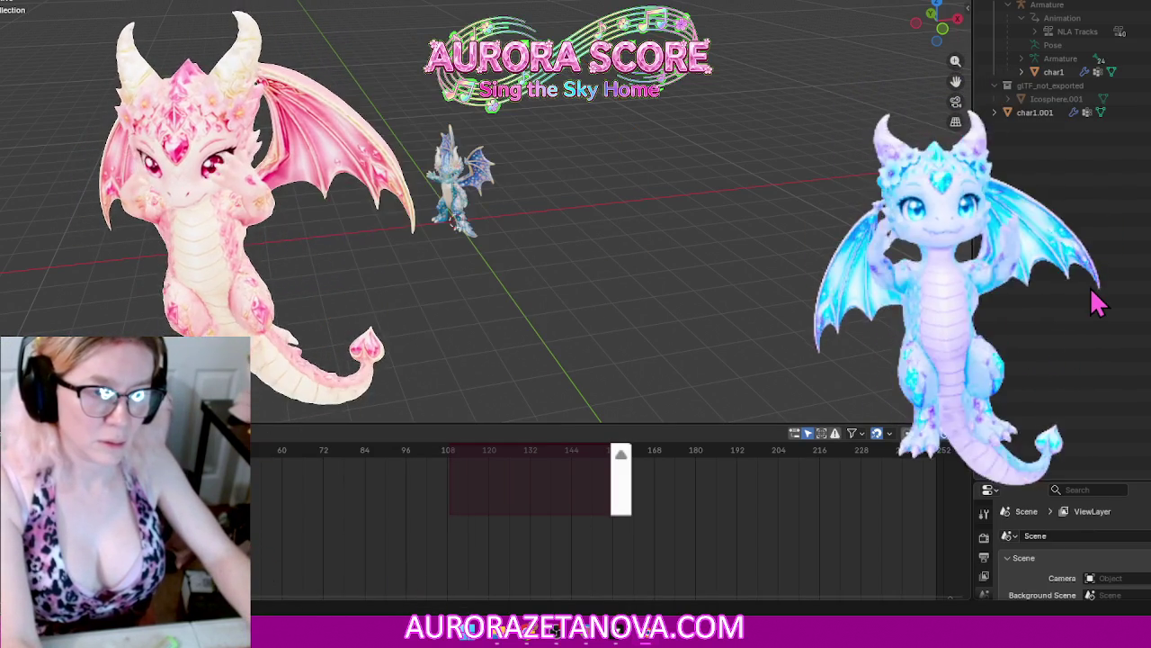
{"action": "key", "text": "ctrl+z"}
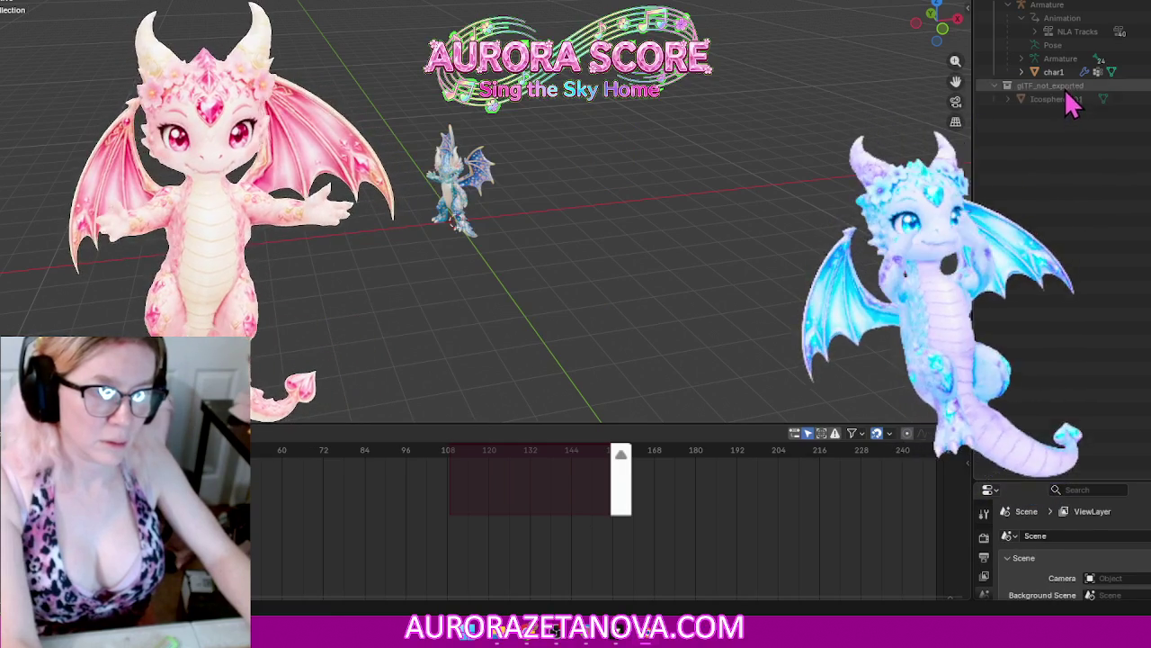
{"action": "key", "text": "ctrl+z"}
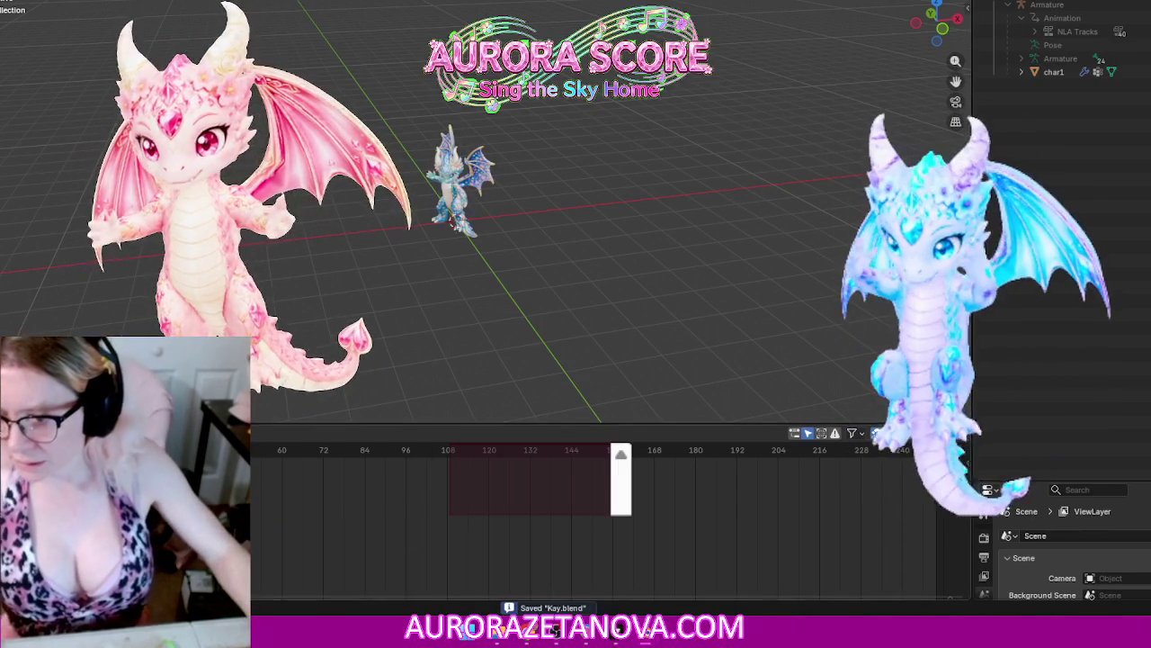
{"action": "left_click", "coordinate": [12, 433]}
{"action": "left_click", "coordinate": [135, 468]}
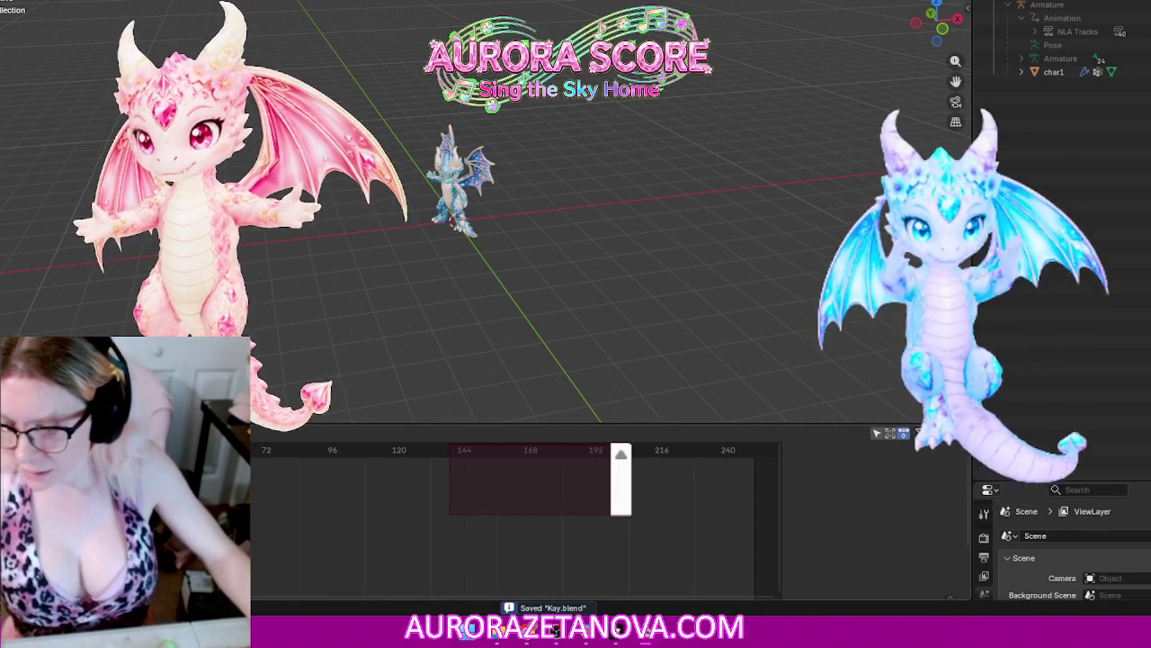
Step: Select the Armature object in the Outliner and look over the timeline's editor types
{"action": "left_click", "coordinate": [1087, 30]}
{"action": "left_click", "coordinate": [1085, 8]}
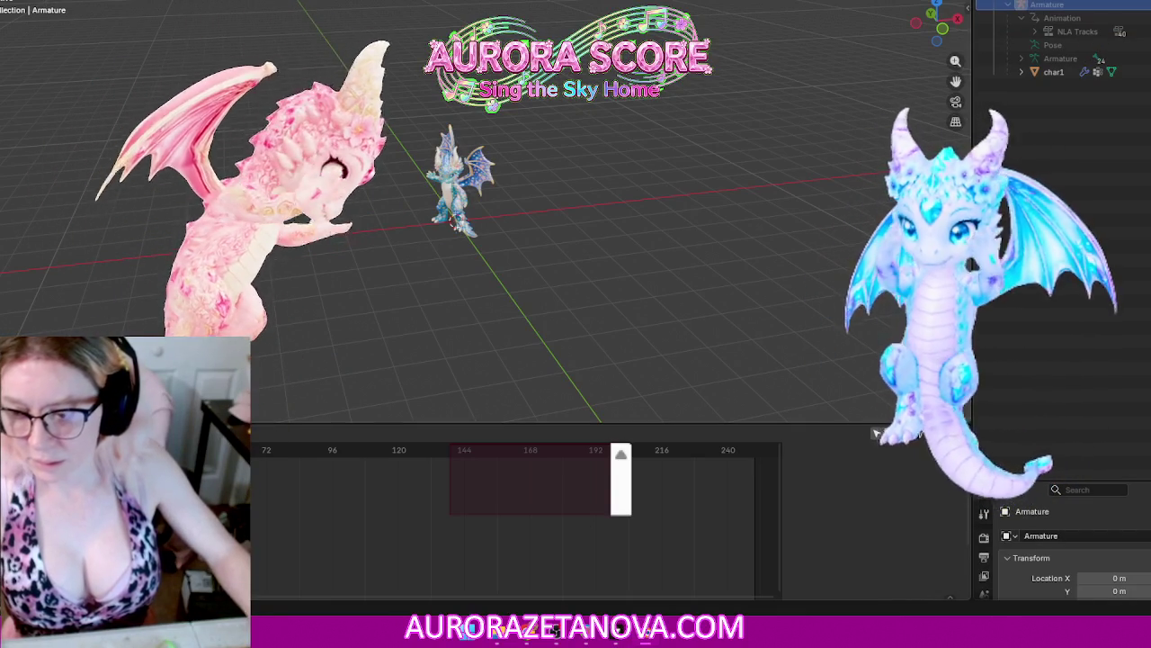
{"action": "left_click", "coordinate": [18, 449]}
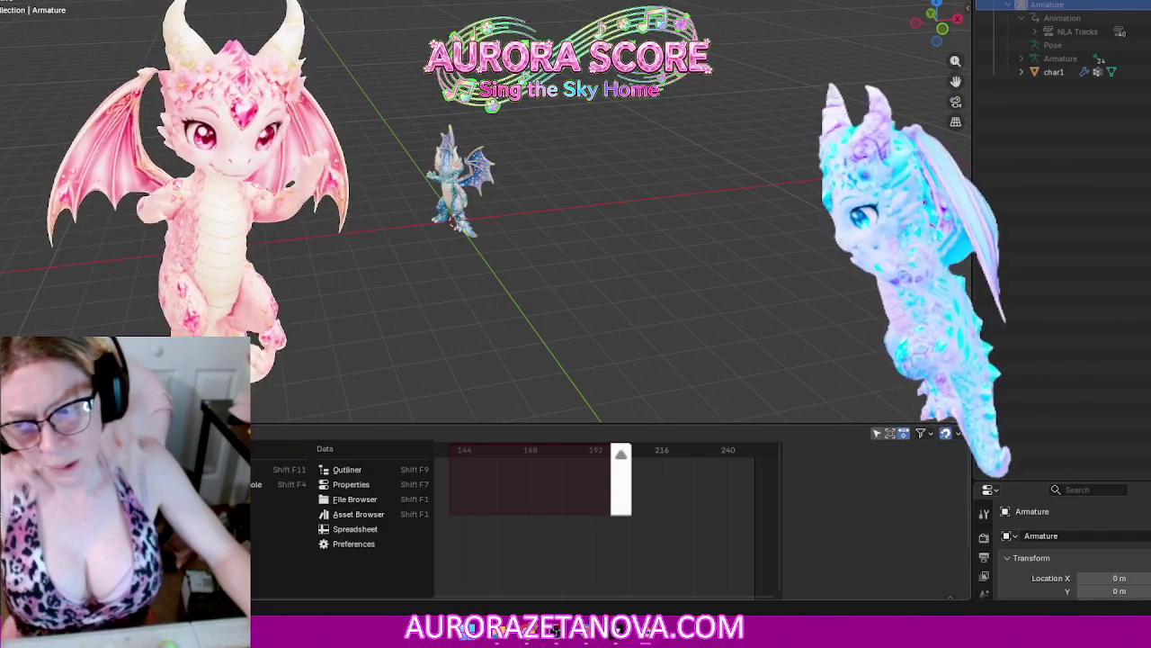
{"action": "key", "text": "Escape"}
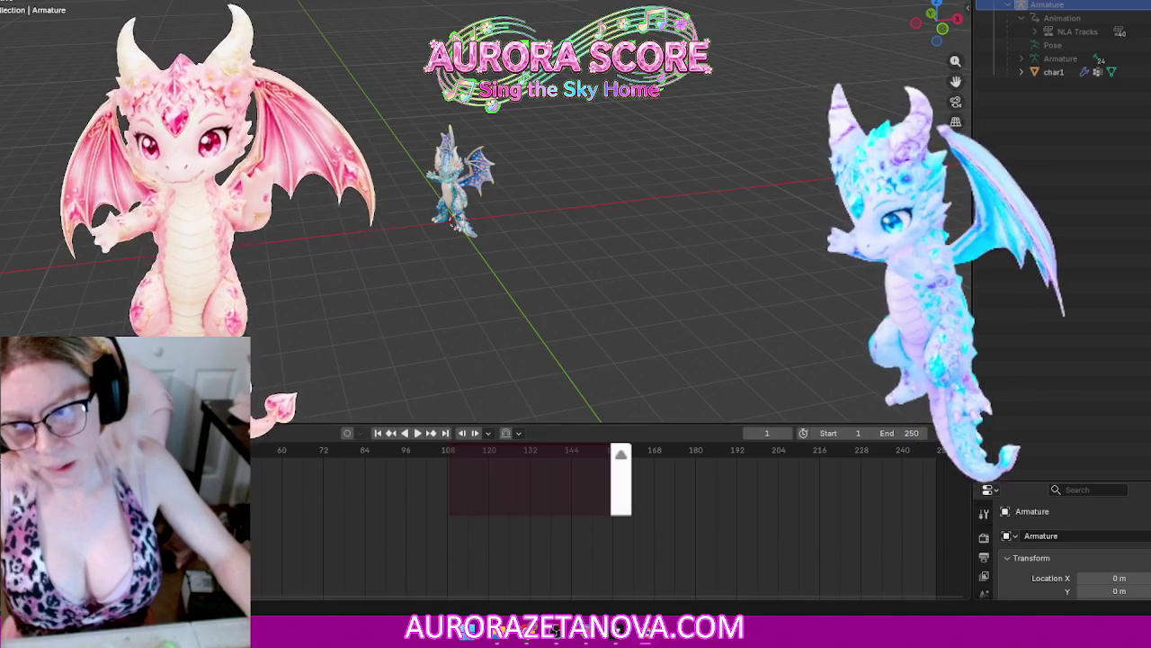
Step: Split the timeline in two from its corner, make it taller and enlarge the lower one
{"action": "left_click_drag", "start_coordinate": [5, 595], "coordinate": [5, 514]}
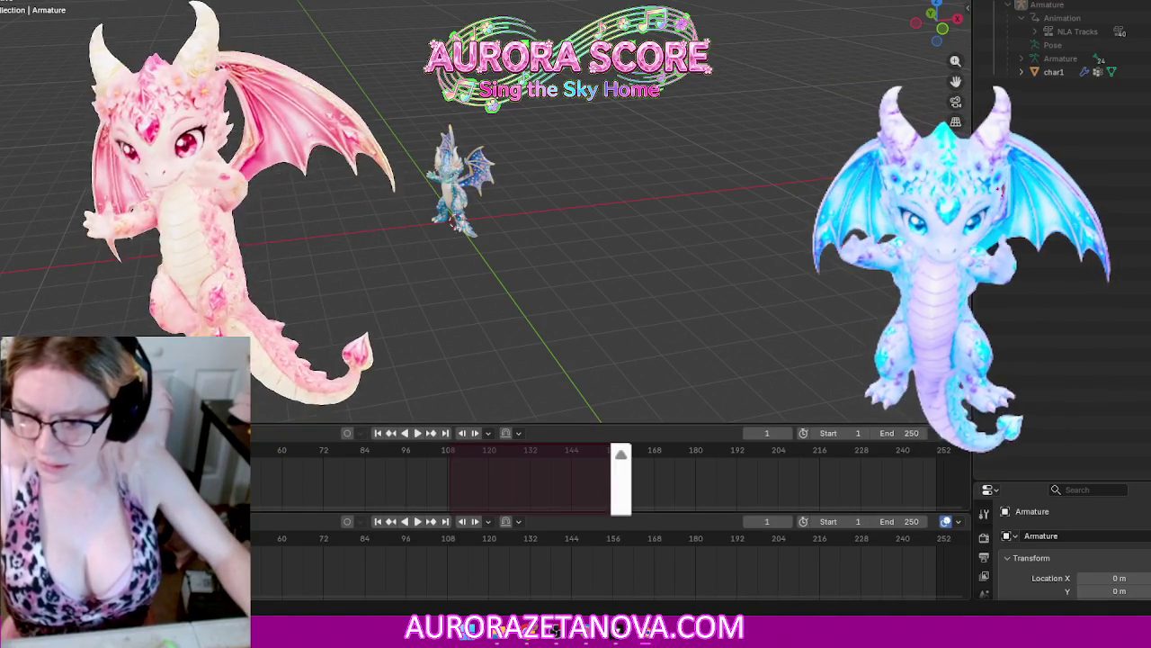
{"action": "left_click", "coordinate": [16, 520]}
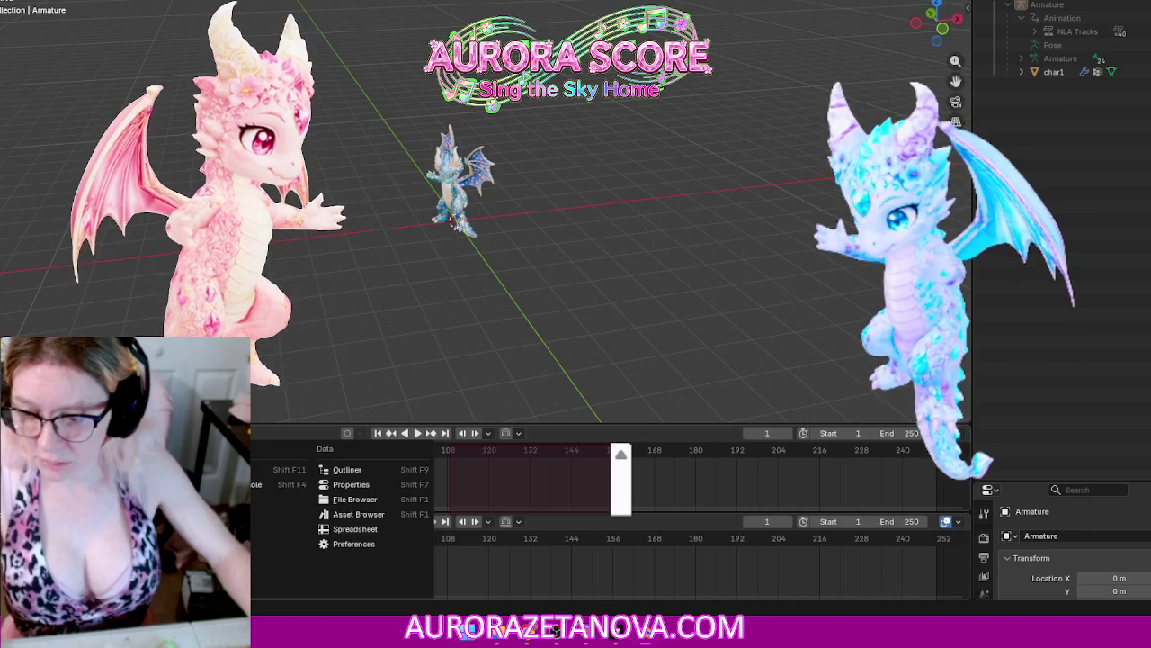
{"action": "key", "text": "Escape"}
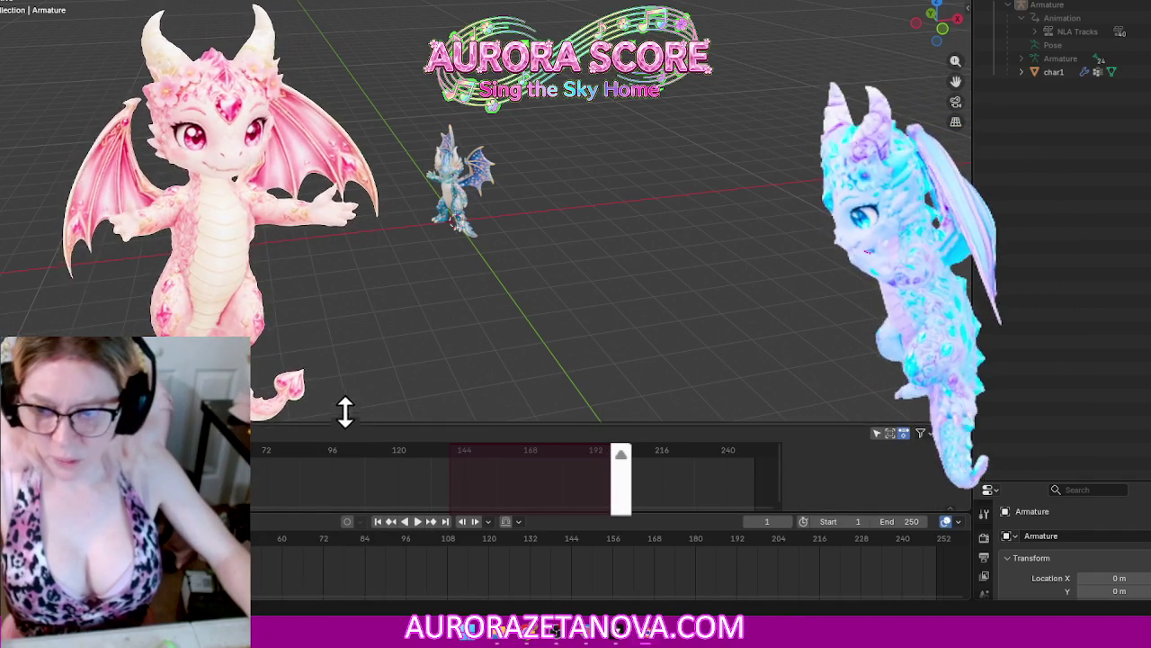
{"action": "left_click_drag", "start_coordinate": [345, 411], "coordinate": [345, 379]}
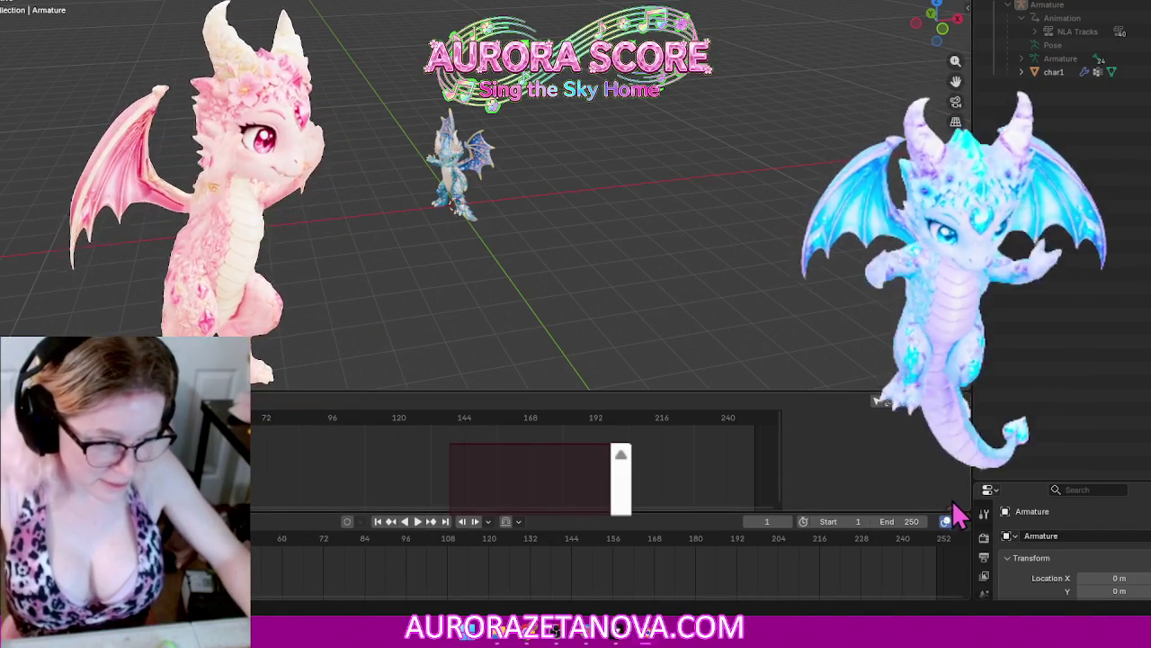
{"action": "left_click_drag", "start_coordinate": [949, 505], "coordinate": [952, 509]}
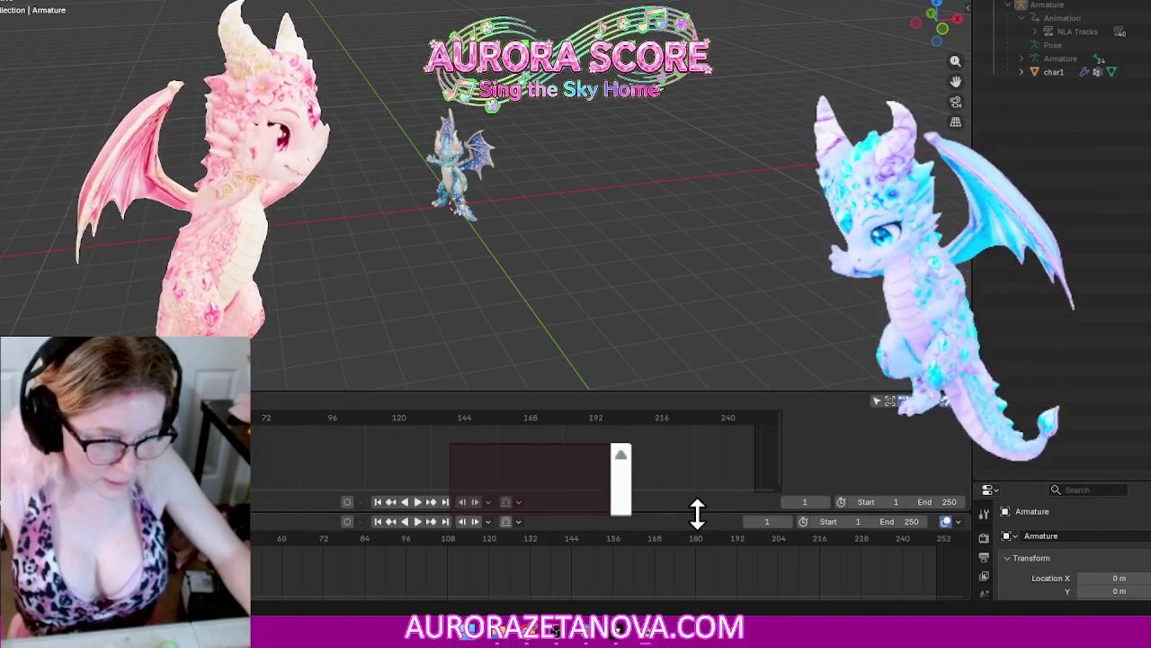
{"action": "mouse_move", "coordinate": [697, 513]}
{"action": "left_mouse_down"}
{"action": "mouse_move", "coordinate": [702, 447]}
{"action": "mouse_move", "coordinate": [729, 570]}
{"action": "mouse_move", "coordinate": [711, 504]}
{"action": "mouse_move", "coordinate": [719, 483]}
{"action": "mouse_move", "coordinate": [722, 507]}
{"action": "mouse_move", "coordinate": [722, 496]}
{"action": "mouse_move", "coordinate": [686, 494]}
{"action": "left_mouse_up"}
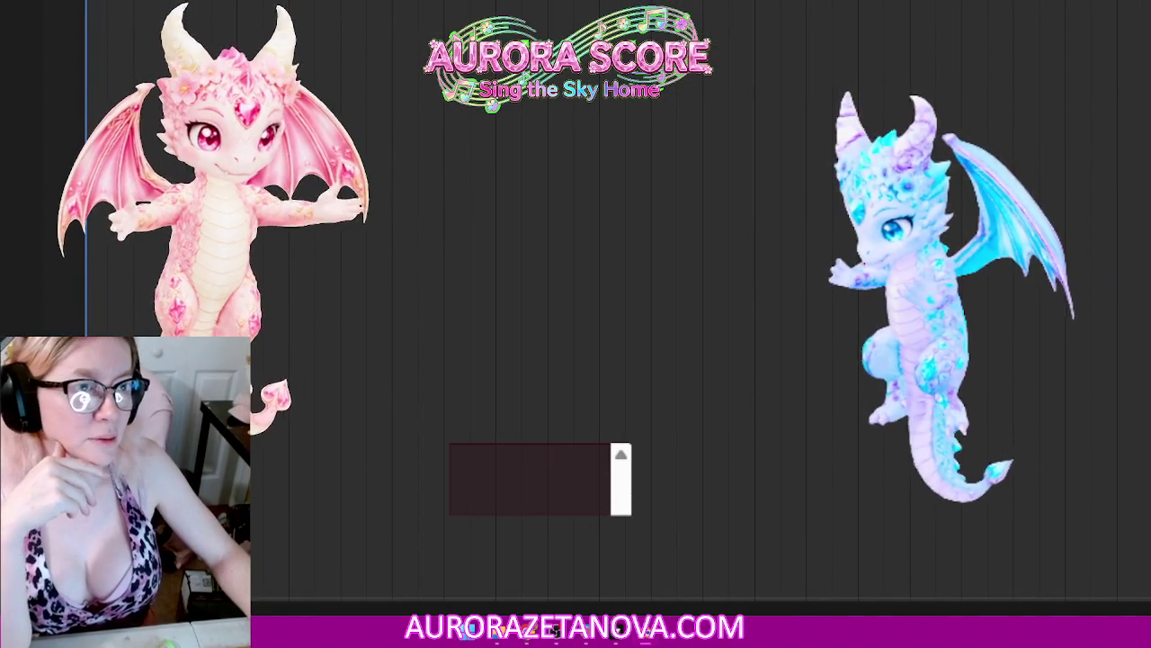
{"action": "key", "text": "ctrl+q"}
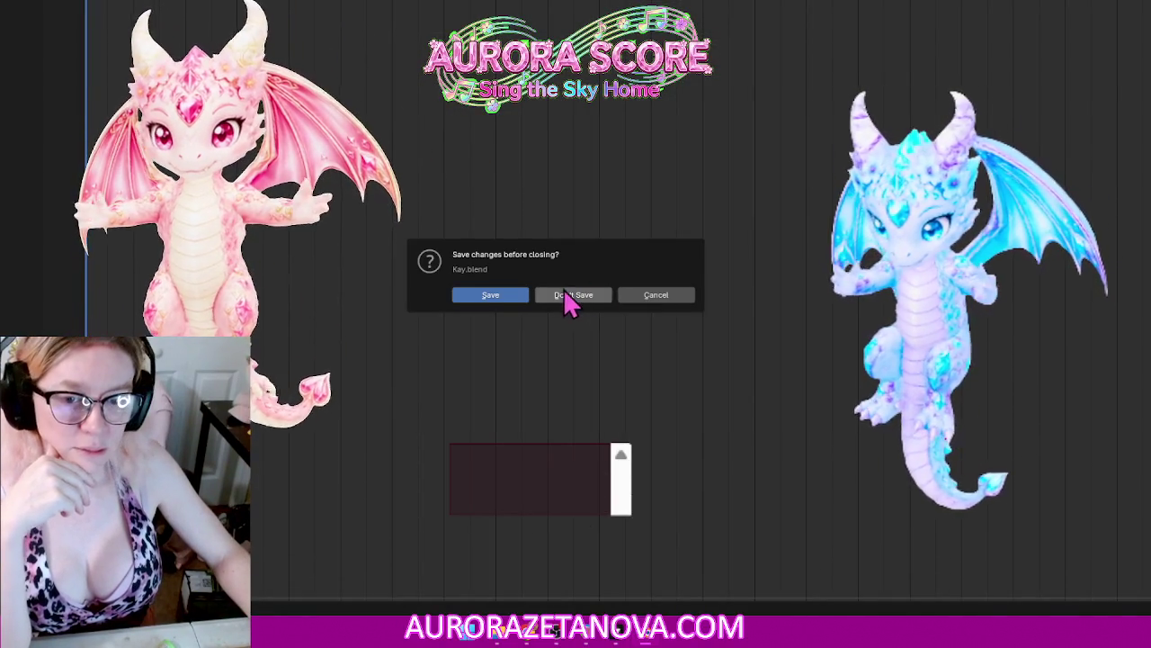
{"action": "left_click", "coordinate": [656, 296]}
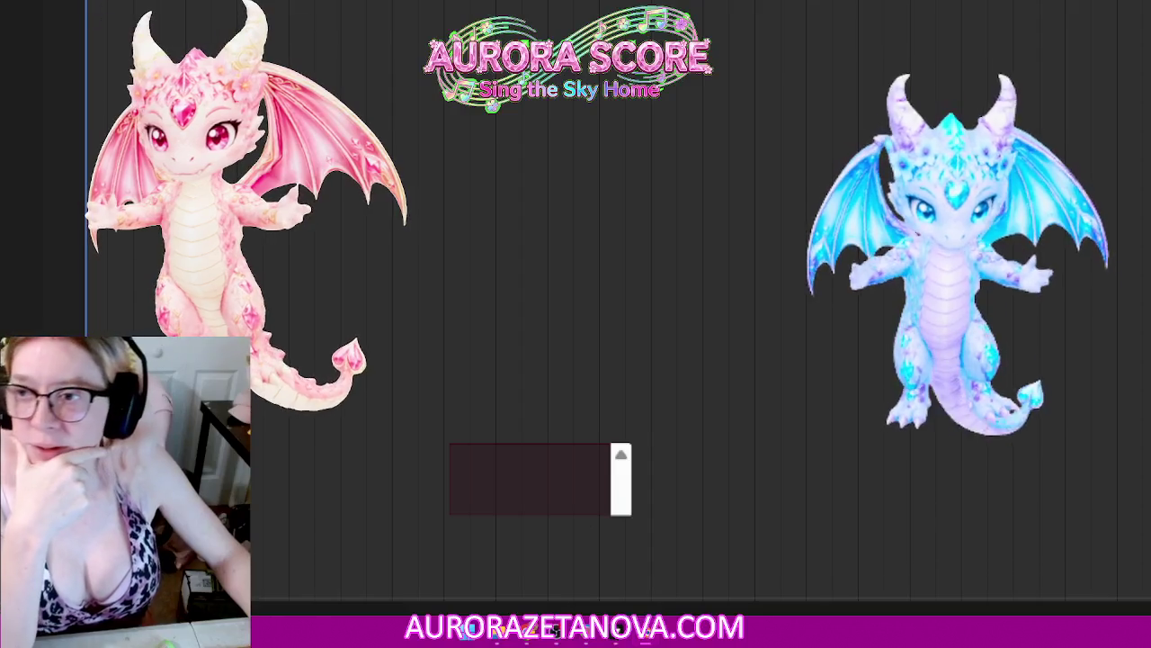
{"action": "left_click", "coordinate": [54, 144]}
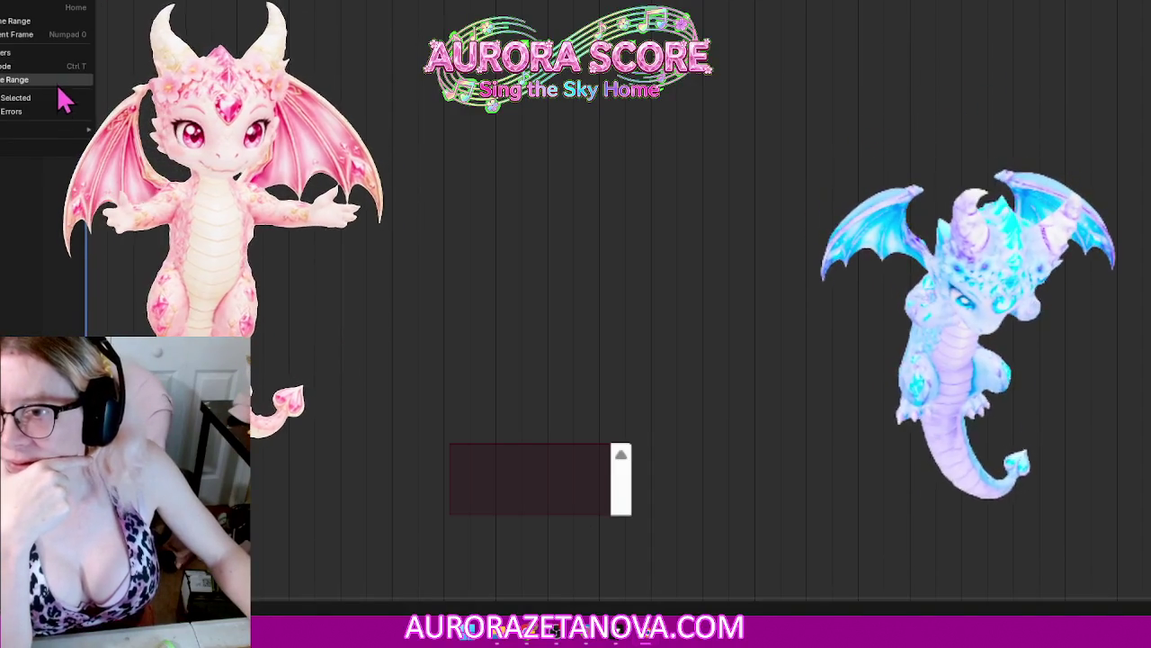
{"action": "mouse_move", "coordinate": [44, 142]}
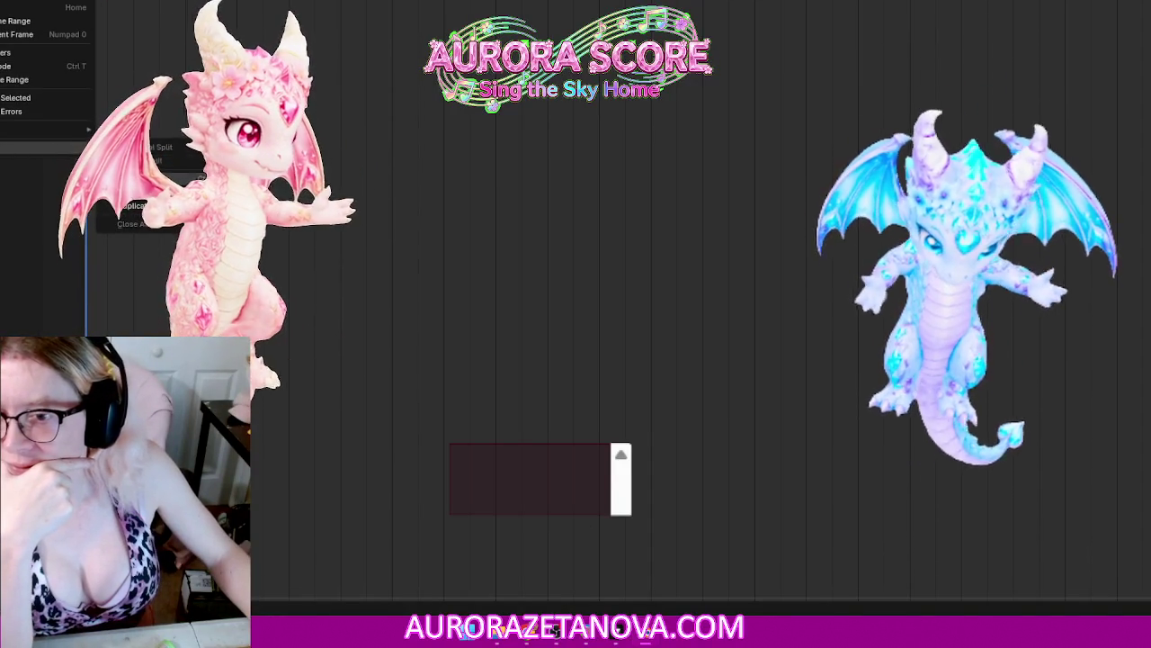
{"action": "left_click", "coordinate": [135, 223]}
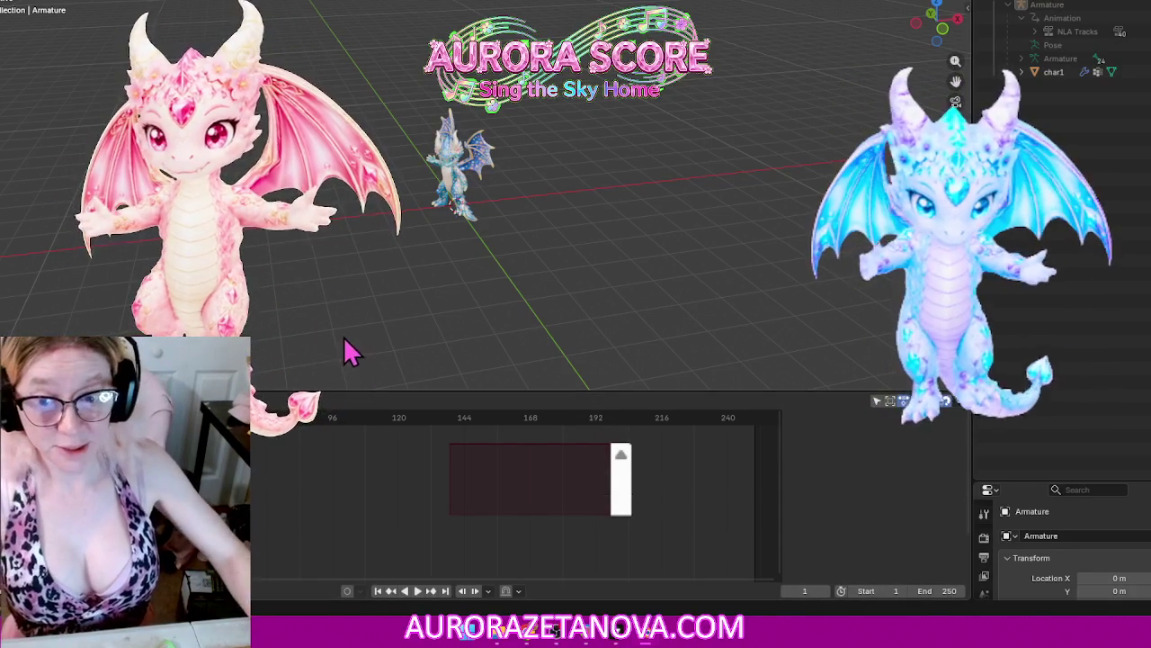
Step: Shorten the bottom timeline and switch it to the Dope Sheet's Action Editor
{"action": "left_click_drag", "start_coordinate": [338, 400], "coordinate": [338, 414]}
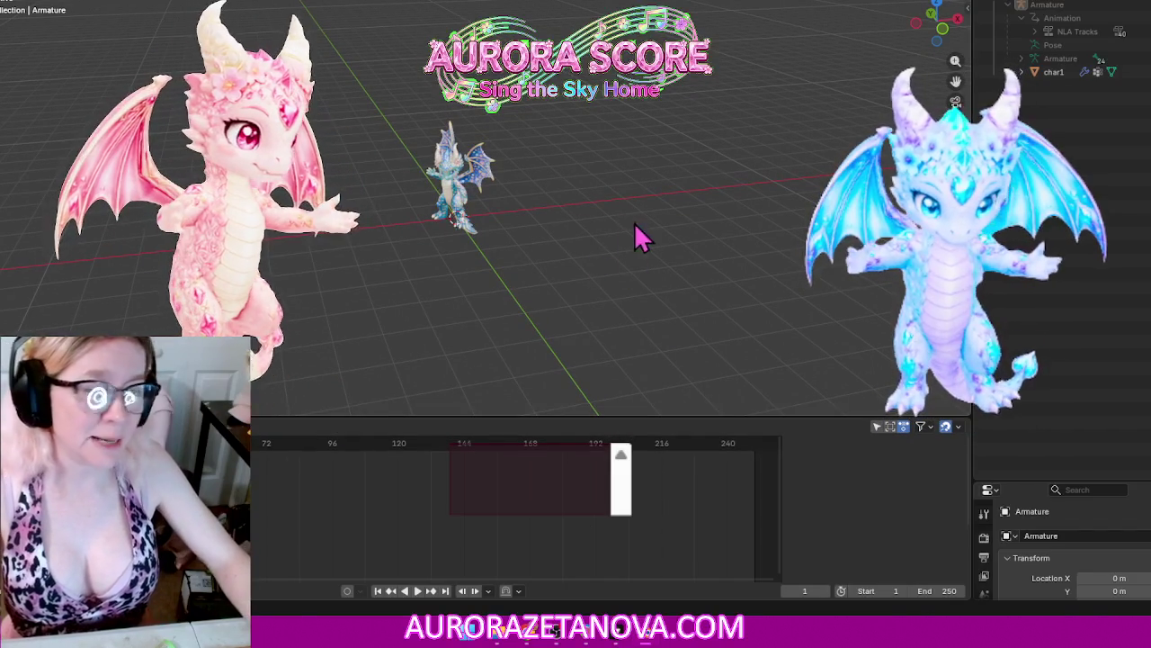
{"action": "left_click", "coordinate": [13, 590]}
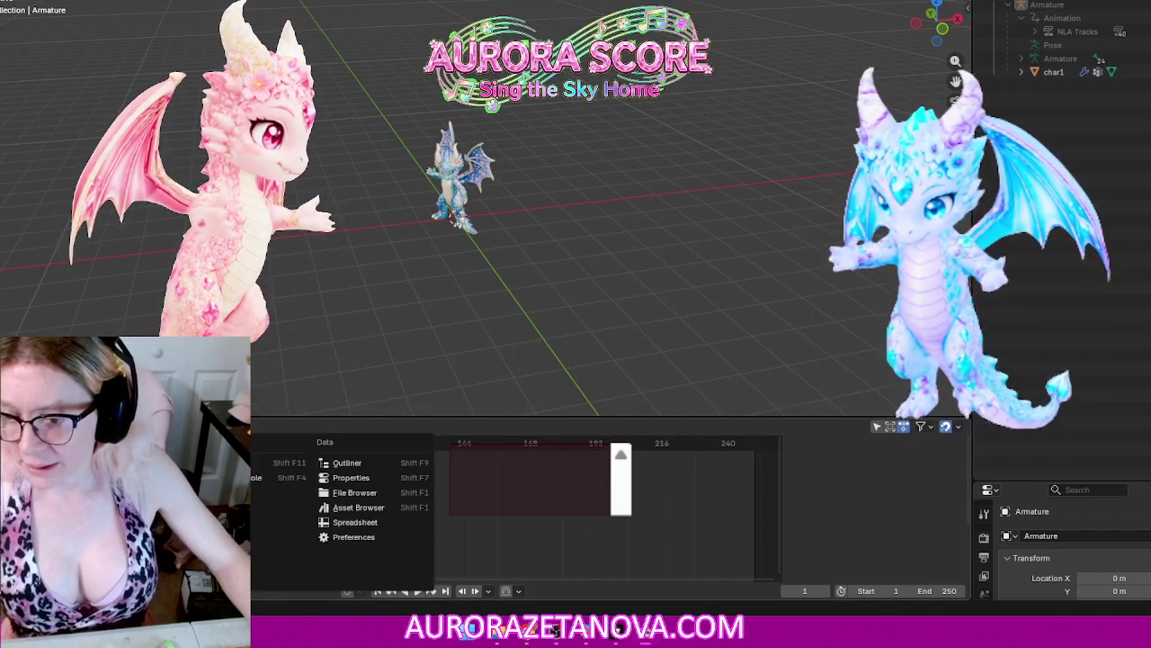
{"action": "left_click", "coordinate": [135, 463]}
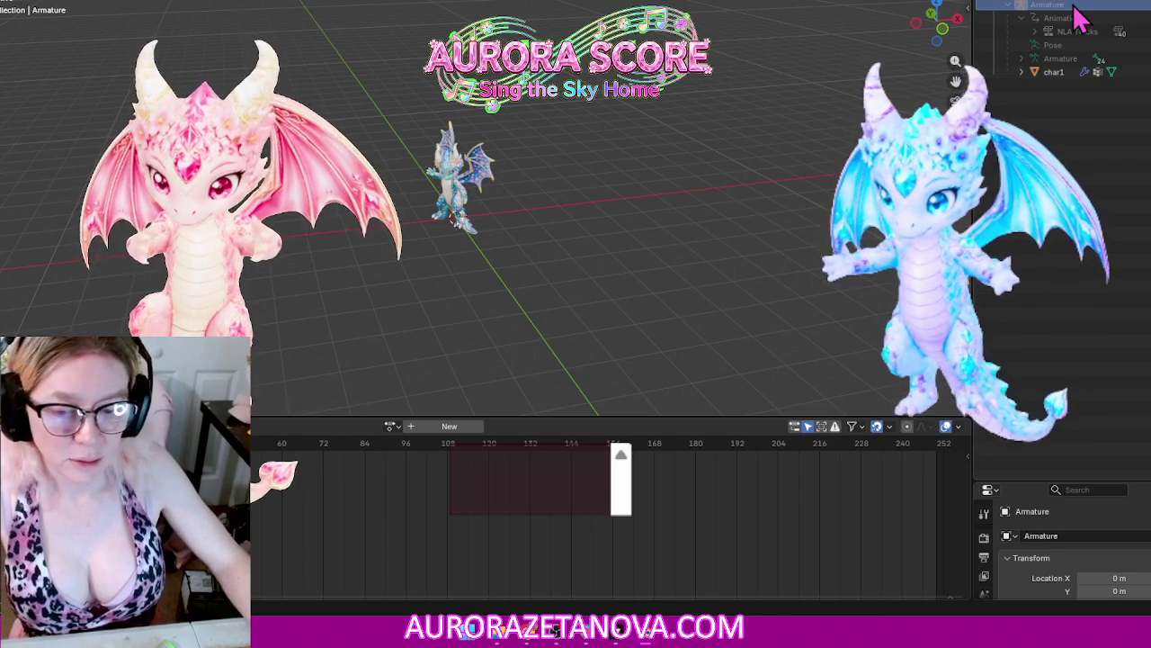
Step: Expand the Armature's NLA Tracks, move the baseball_pitching track, and switch the bottom area to Timeline
{"action": "left_click", "coordinate": [1037, 32]}
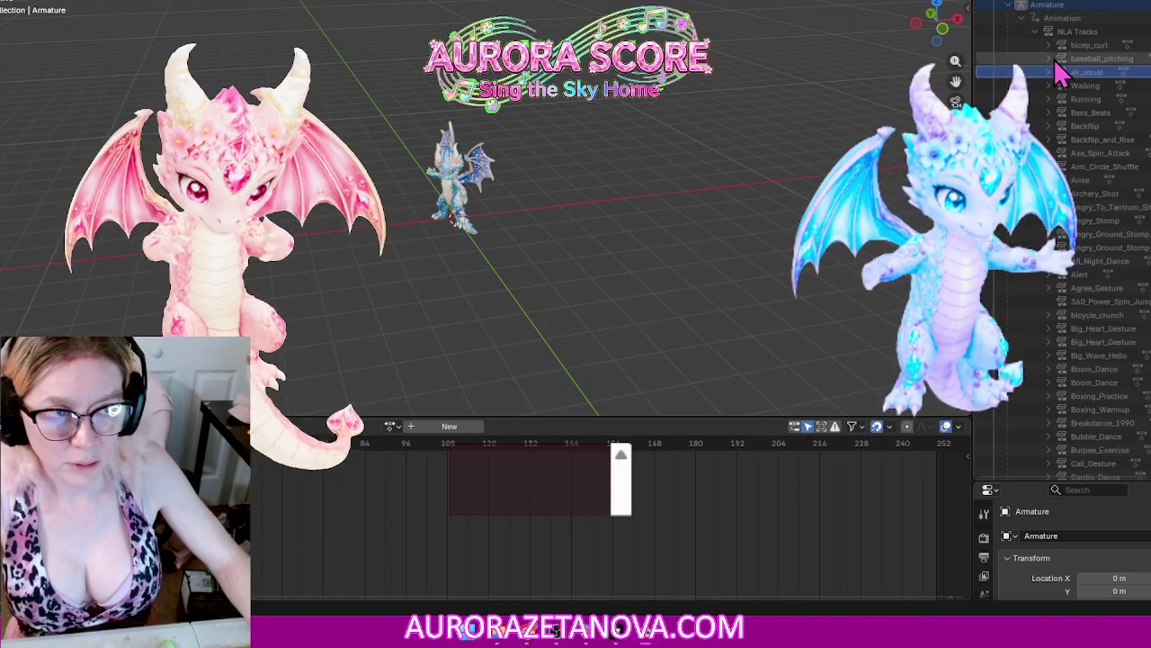
{"action": "mouse_move", "coordinate": [1080, 58]}
{"action": "left_mouse_down"}
{"action": "mouse_move", "coordinate": [1091, 87]}
{"action": "mouse_move", "coordinate": [1076, 72]}
{"action": "left_mouse_up"}
{"action": "left_click", "coordinate": [14, 426]}
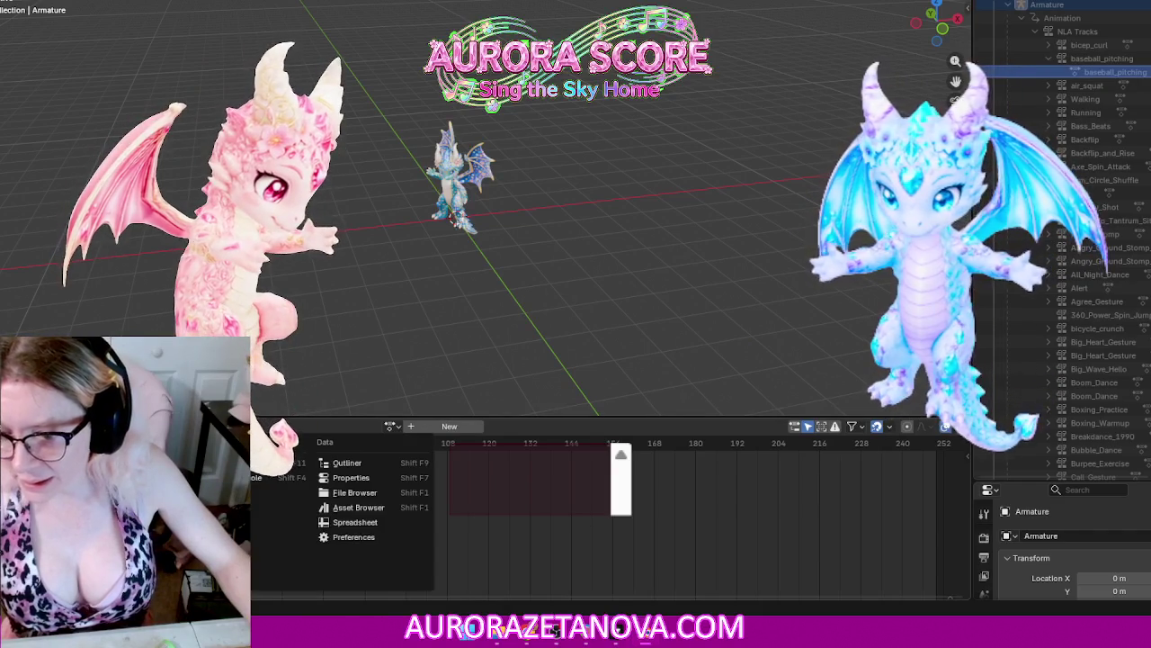
{"action": "left_click", "coordinate": [153, 476]}
Step: Inspect the air_squat and bicep_curl tracks, then collapse the Armature's animation tree
{"action": "left_click", "coordinate": [1084, 85]}
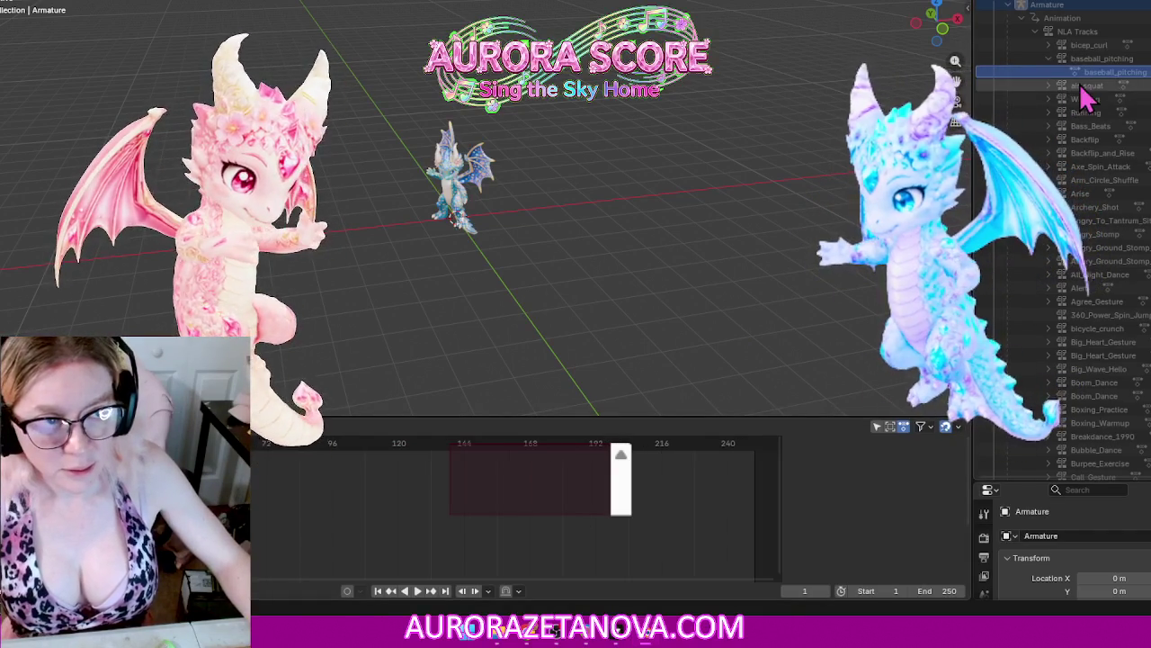
{"action": "left_click", "coordinate": [1084, 45]}
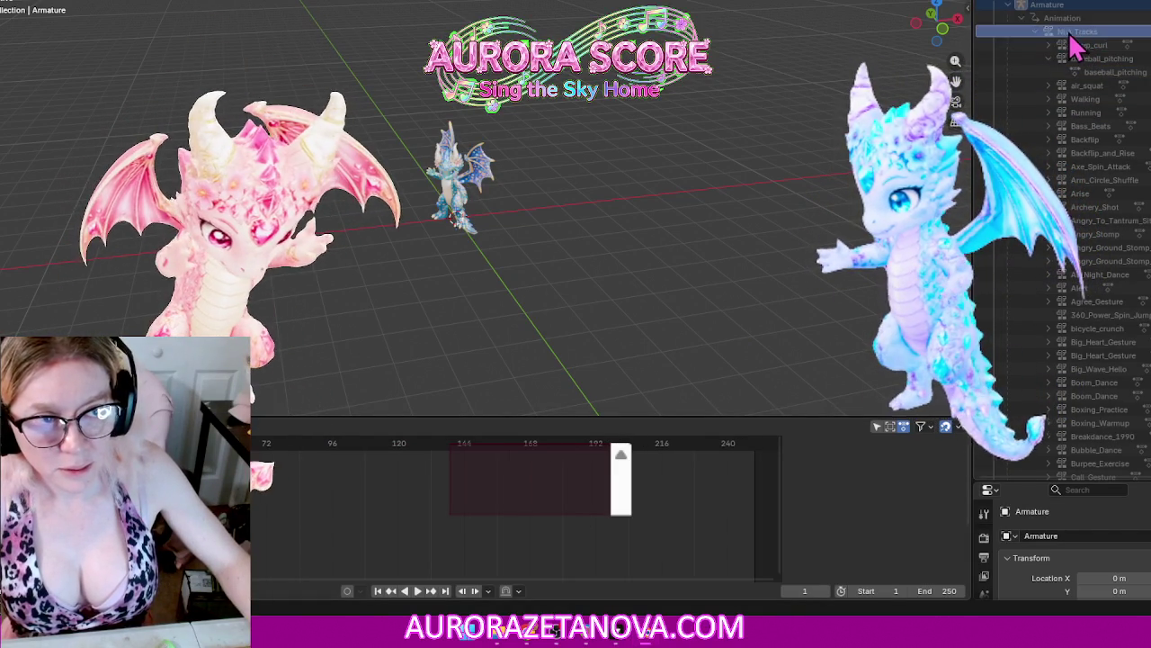
{"action": "left_click", "coordinate": [1064, 19]}
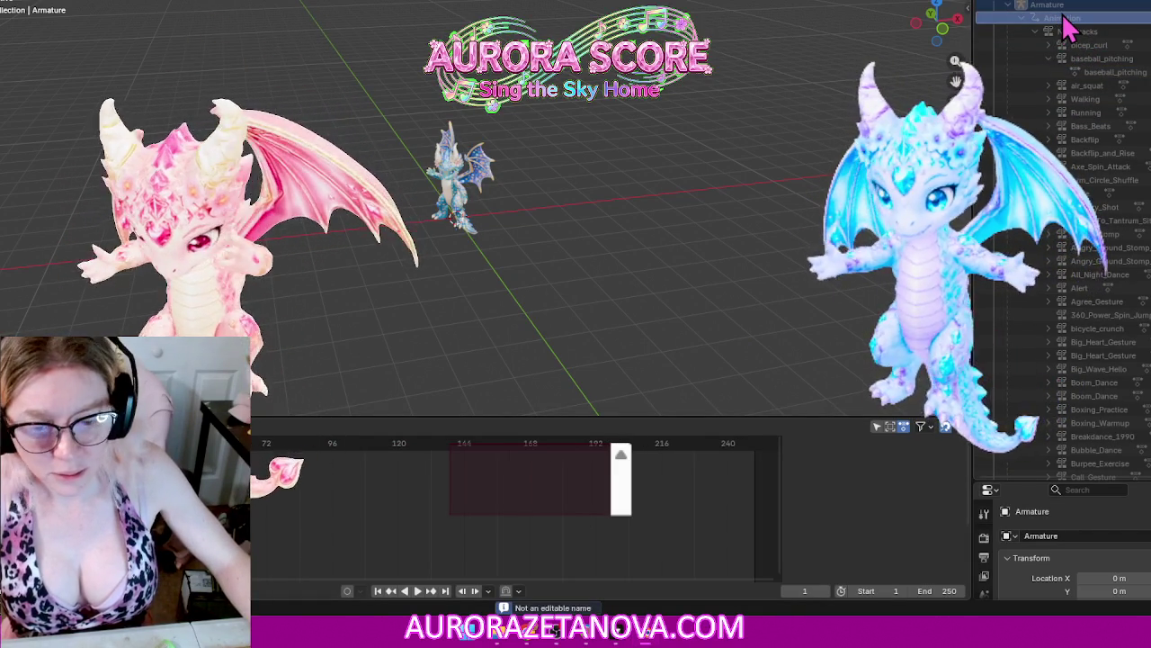
{"action": "left_click", "coordinate": [1070, 32]}
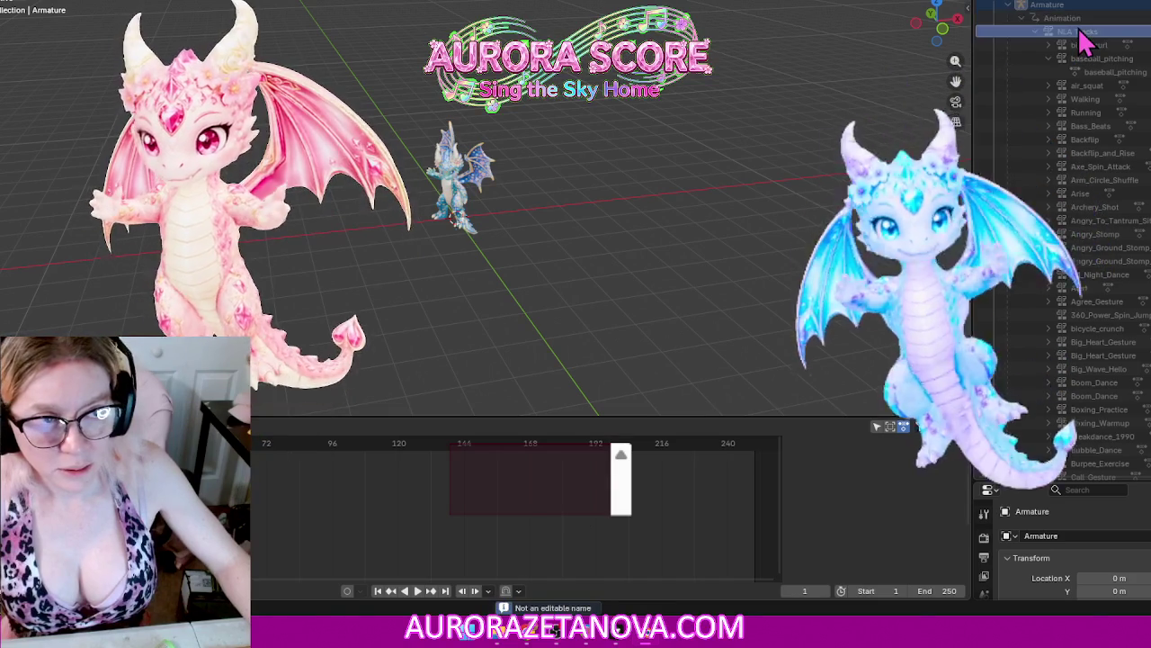
{"action": "left_click", "coordinate": [1055, 45]}
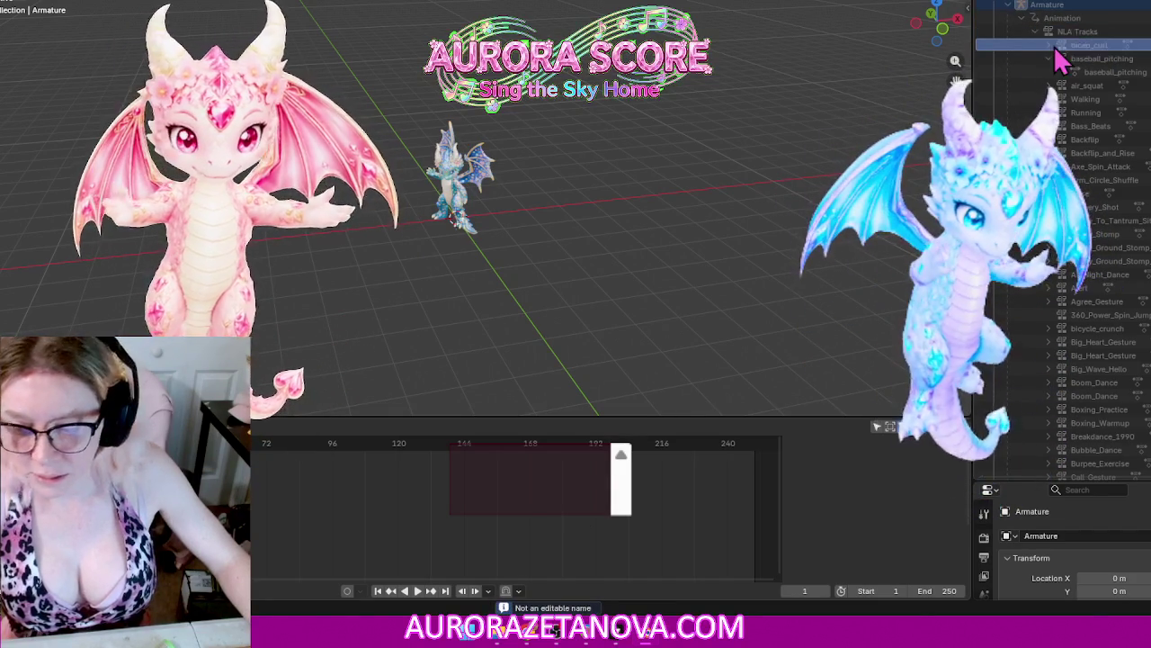
{"action": "left_click", "coordinate": [1051, 46]}
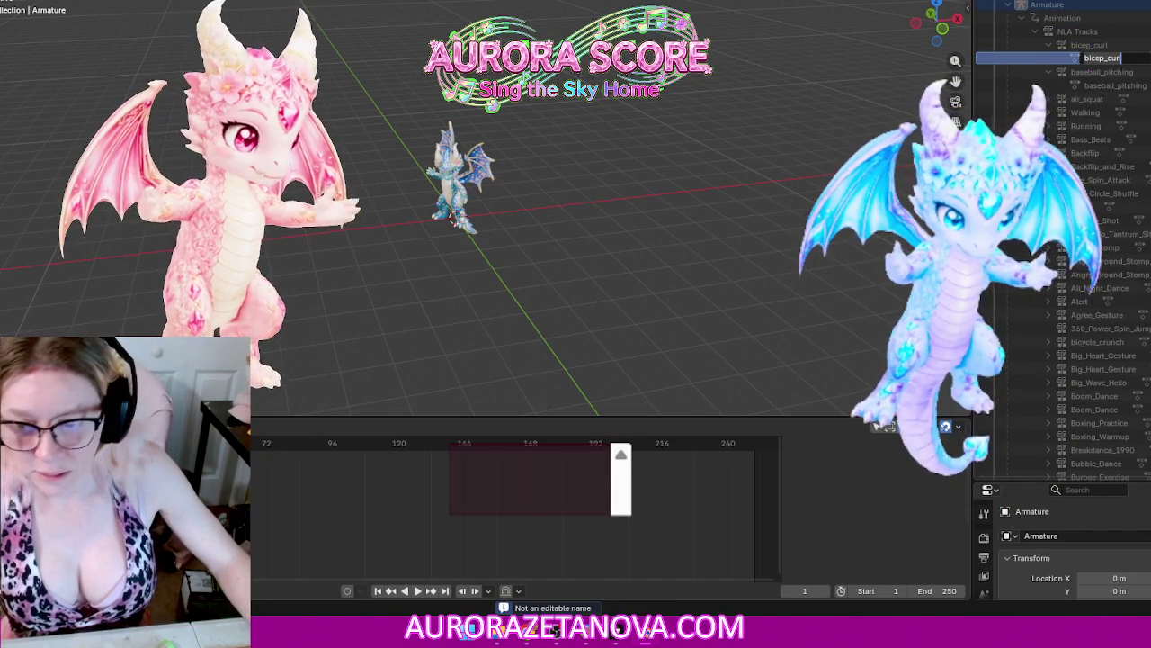
{"action": "key", "text": "Escape"}
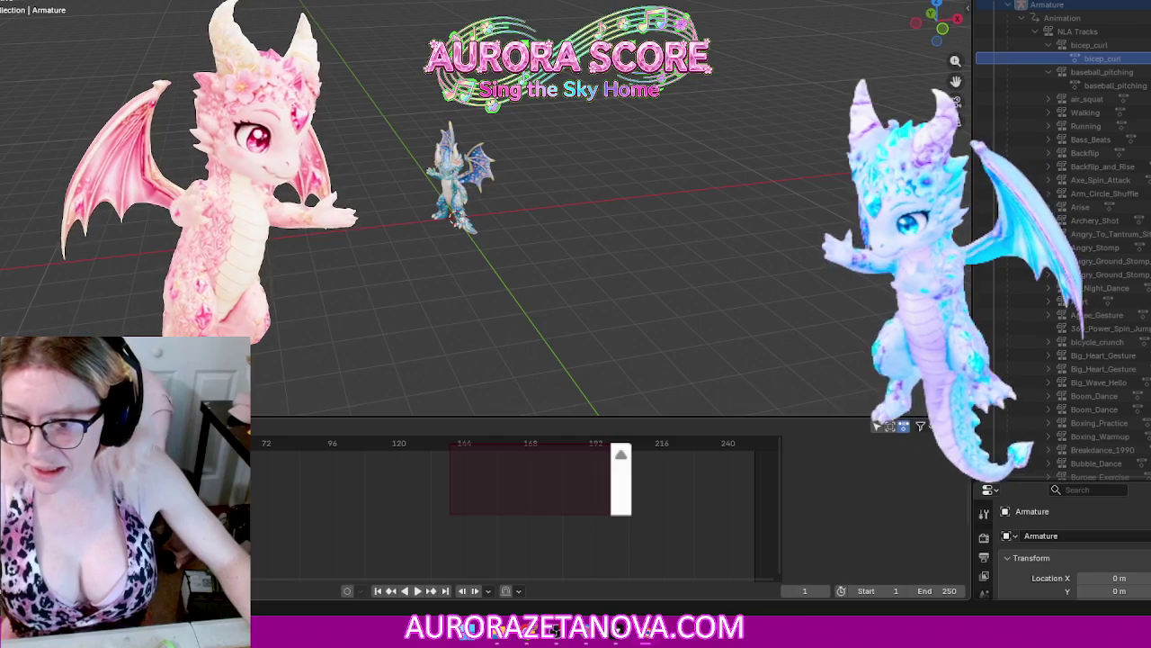
{"action": "left_click", "coordinate": [18, 590]}
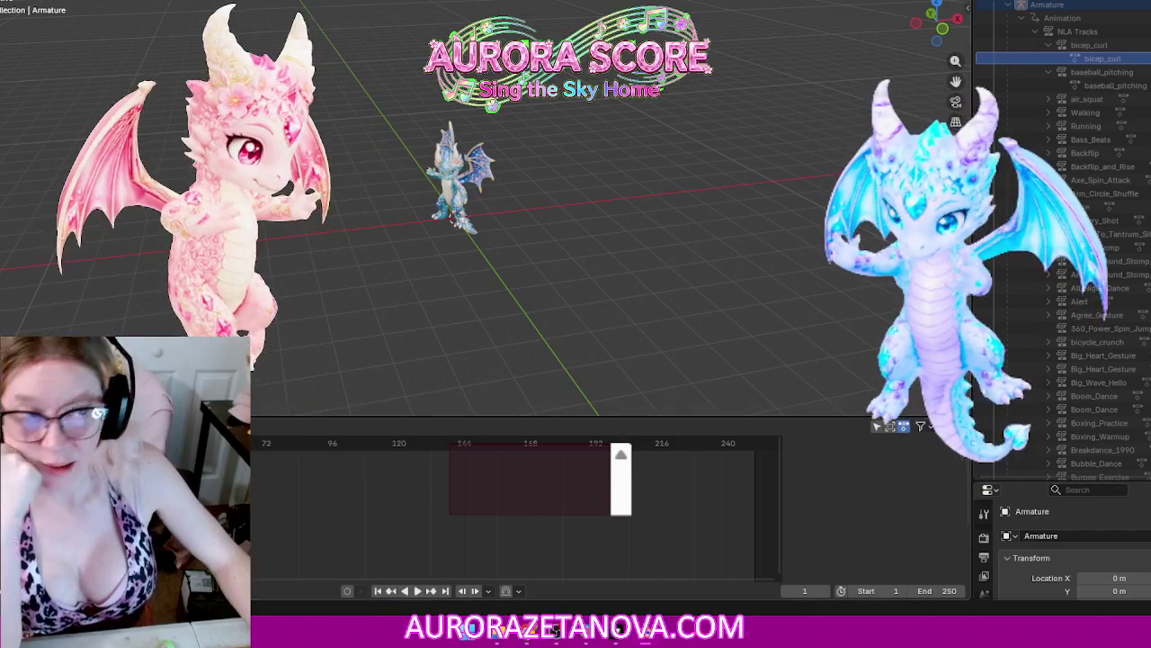
{"action": "left_click", "coordinate": [1014, 11]}
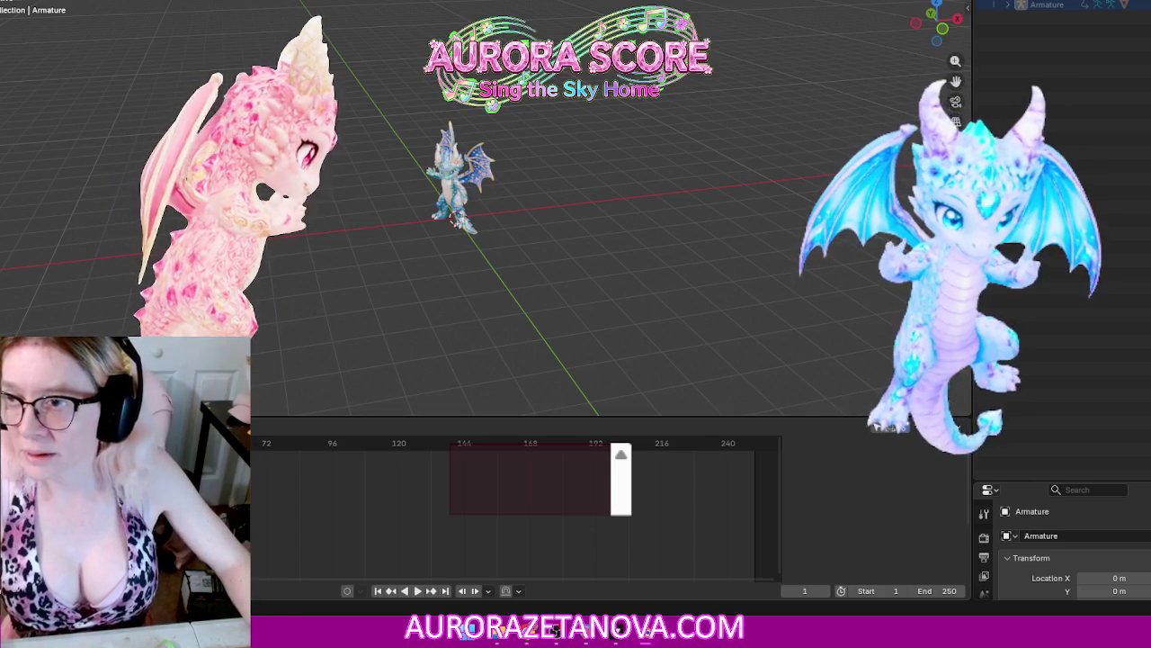
Step: Purge unused data twice via File > Clean Up (14 data-blocks removed) and save Kay.blend
{"action": "left_click", "coordinate": [18, 2]}
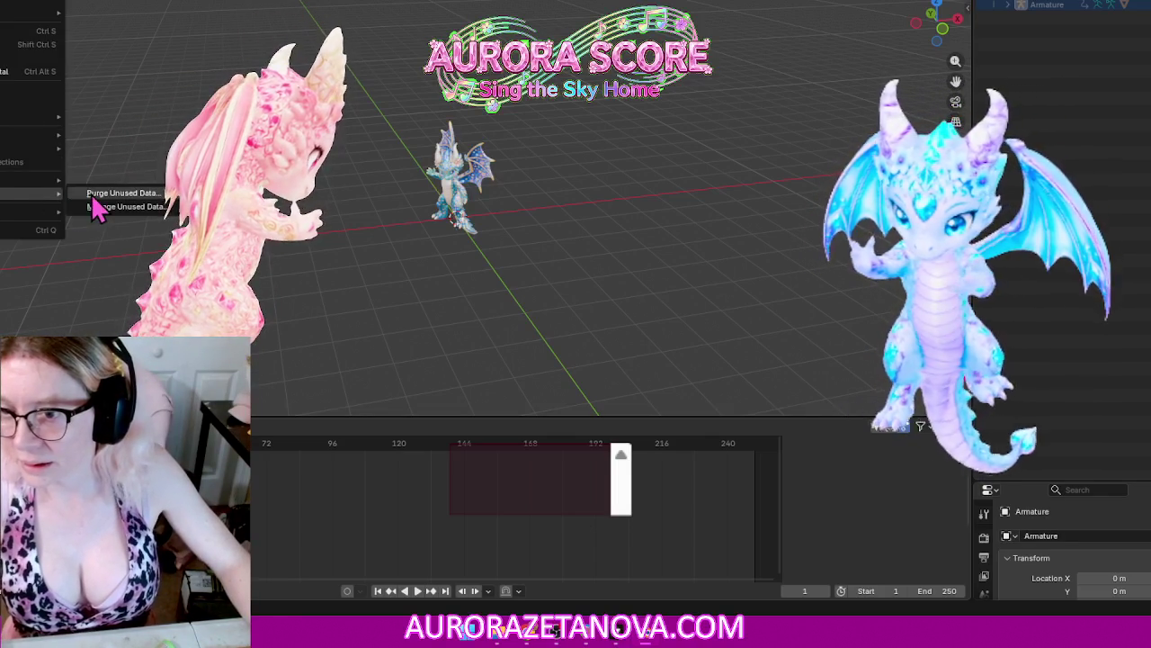
{"action": "left_click", "coordinate": [98, 192]}
{"action": "left_click", "coordinate": [86, 290]}
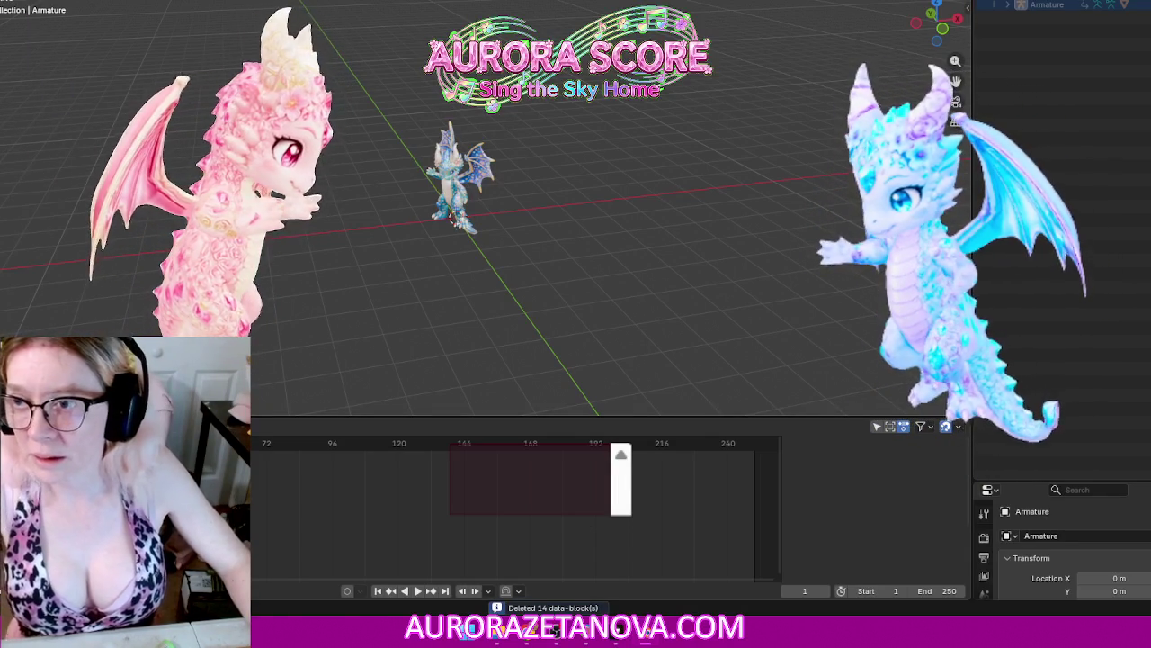
{"action": "key", "text": "ctrl+s"}
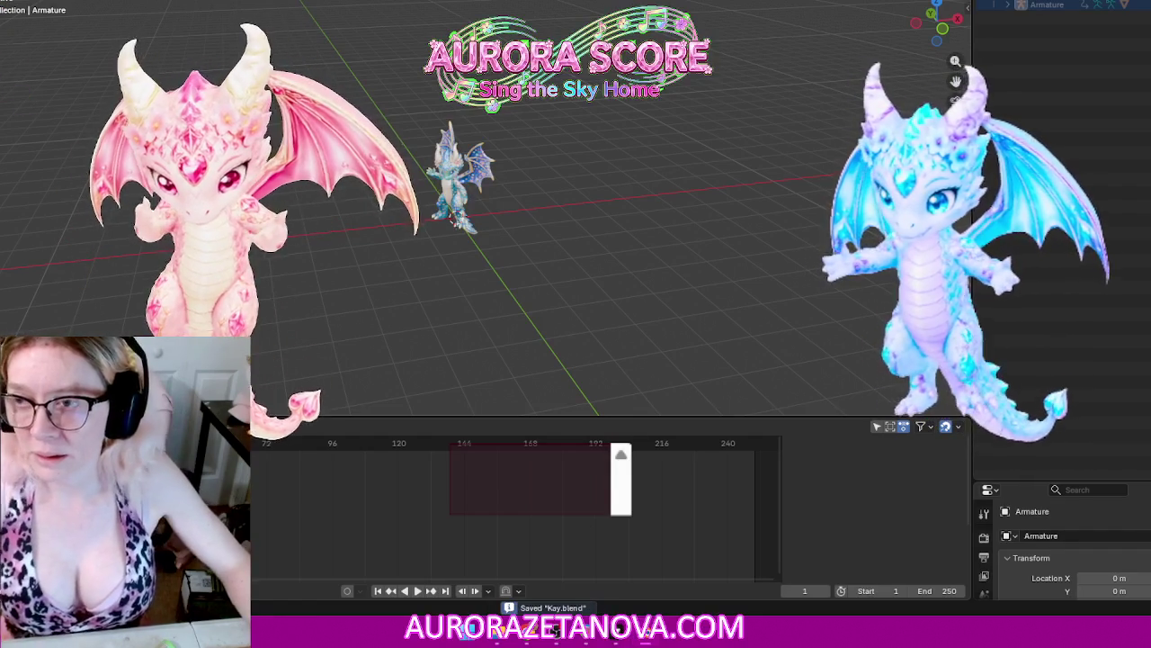
{"action": "key", "text": "F4"}
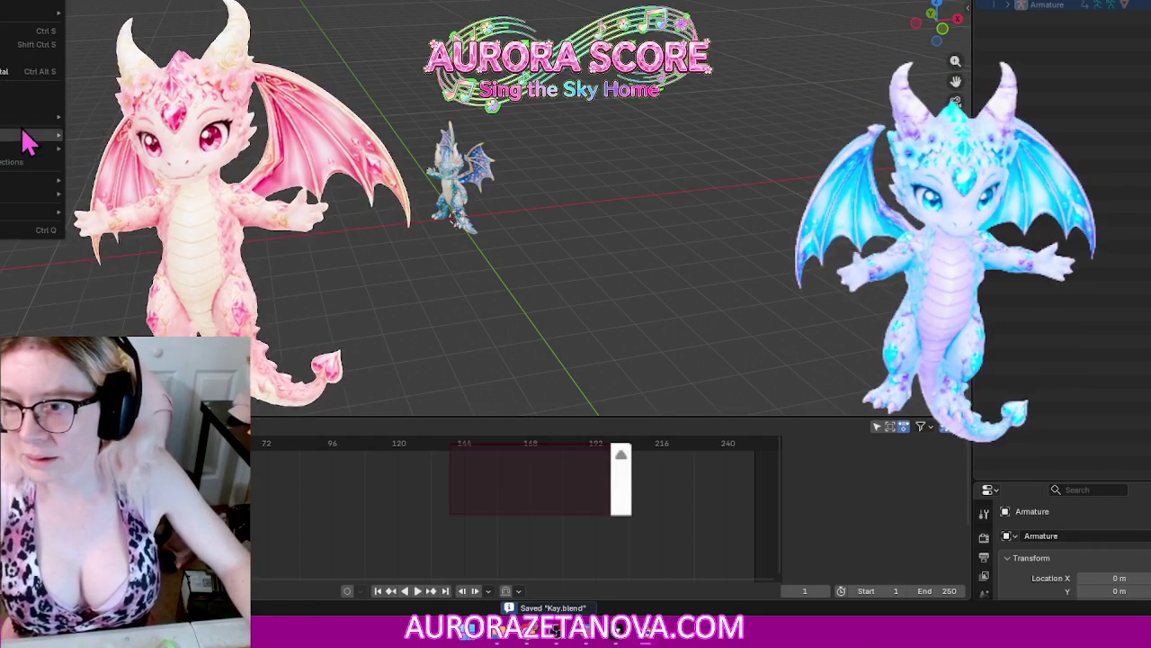
Step: Open the glTF 2.0 import browser and dismiss the delete-files confirmation
{"action": "mouse_move", "coordinate": [18, 135]}
{"action": "left_click", "coordinate": [126, 282]}
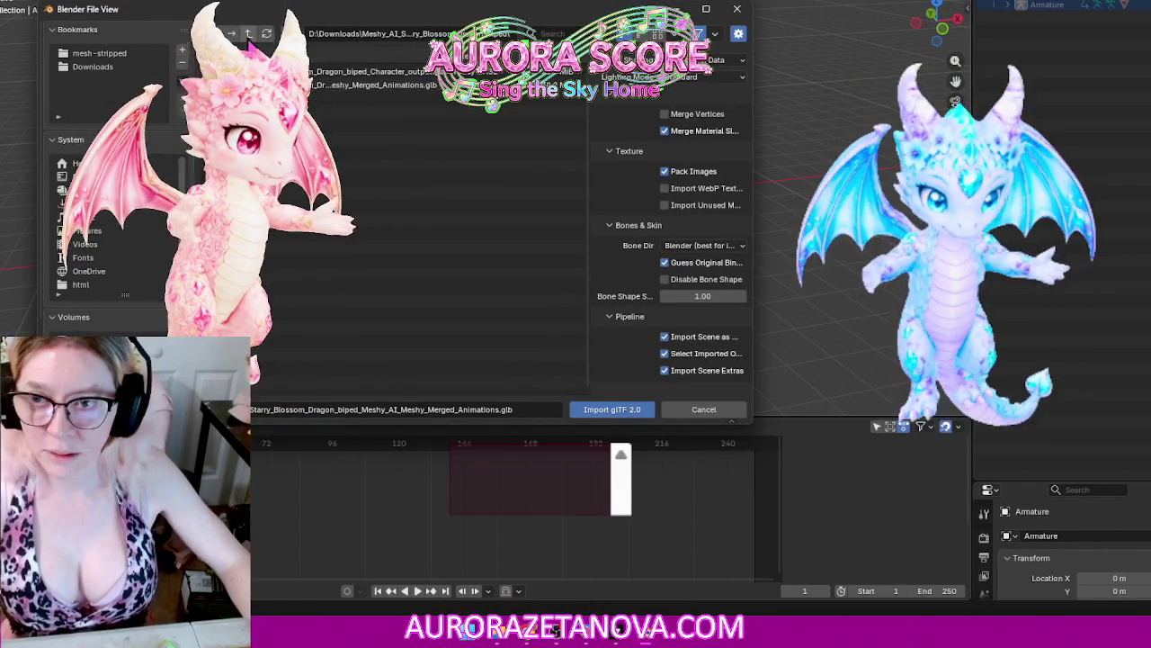
{"action": "key", "text": "Delete"}
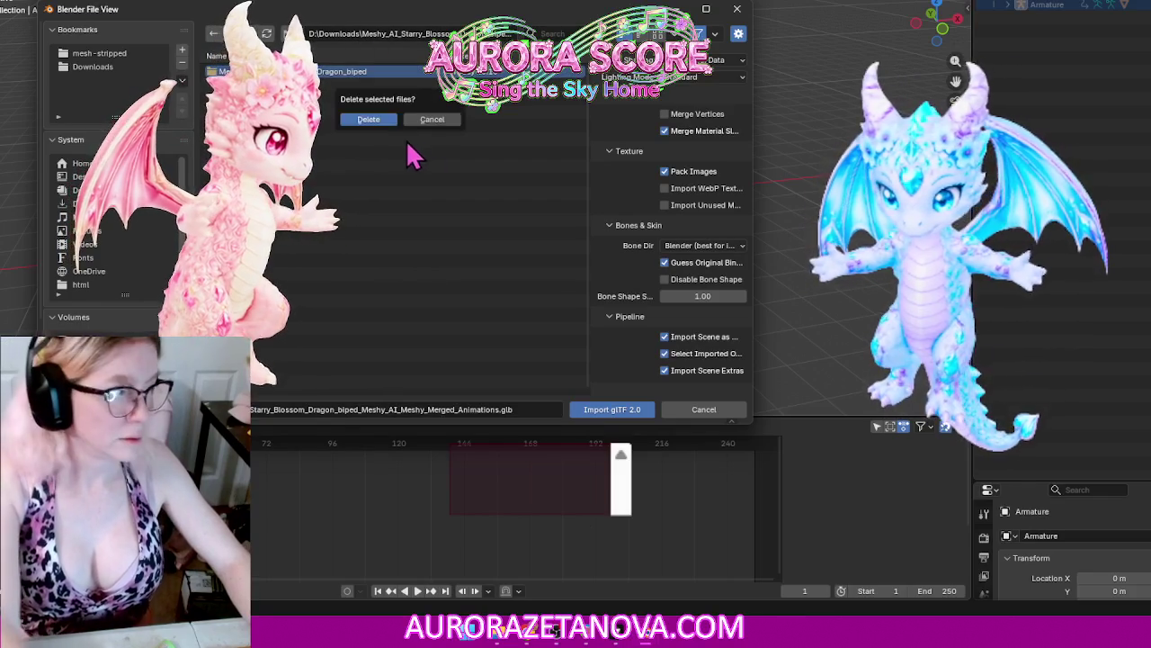
{"action": "left_click", "coordinate": [367, 119]}
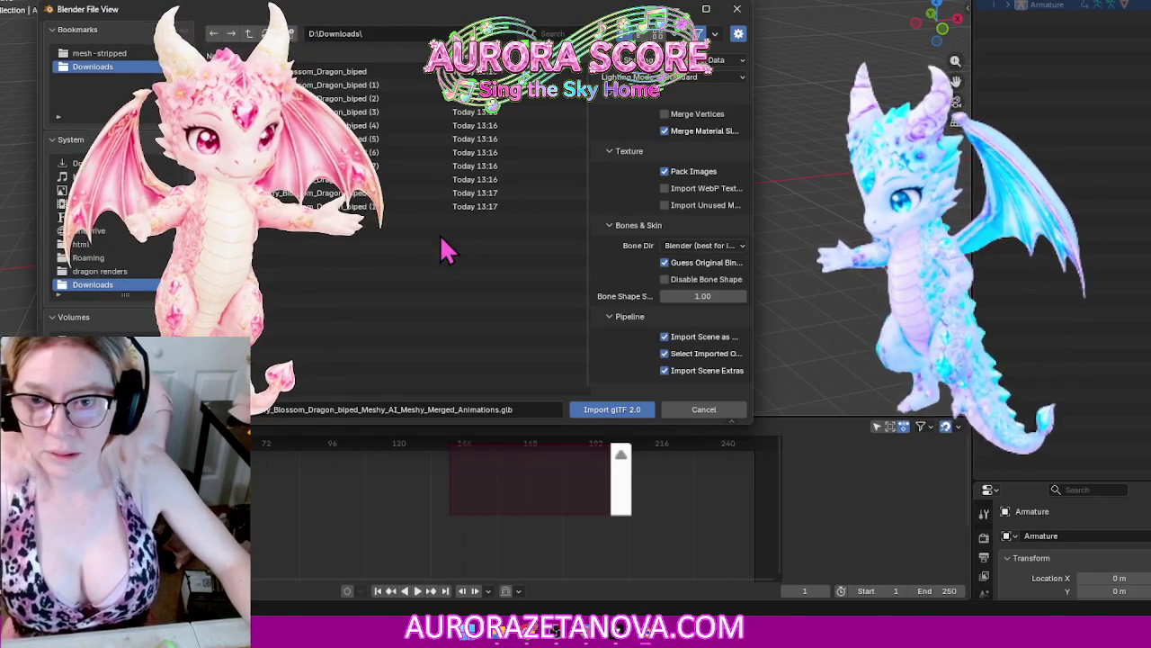
Step: Import the Merged_Animations .glb from the Starry Blossom folder in Downloads
{"action": "double_click", "coordinate": [415, 160]}
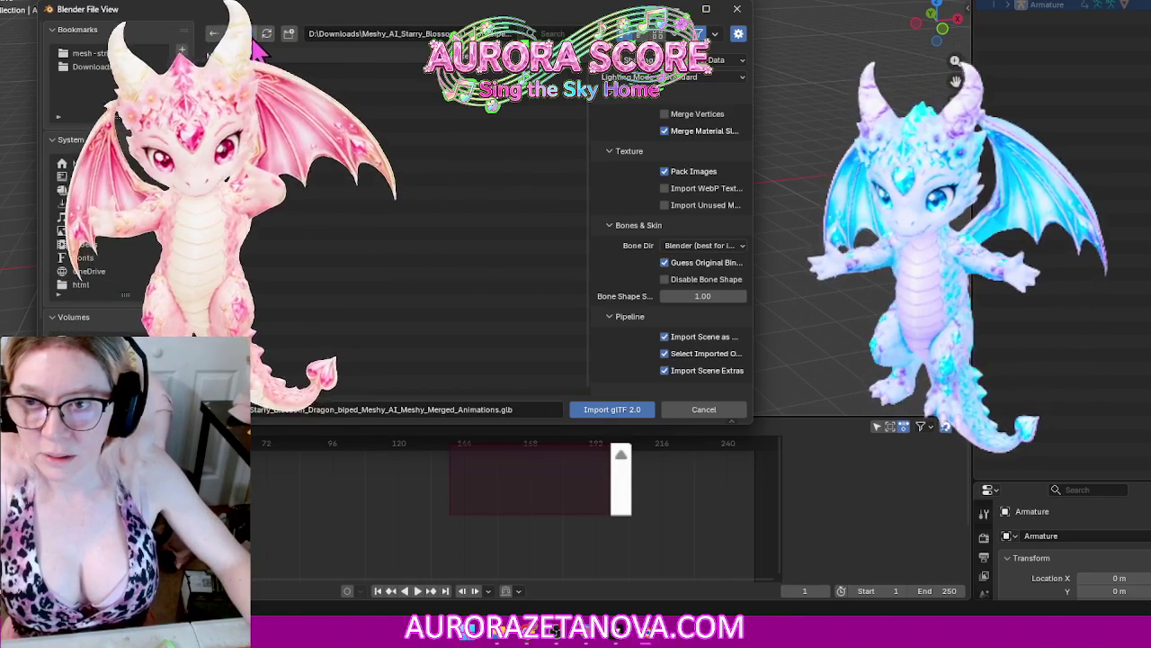
{"action": "key", "text": "BackSpace"}
{"action": "double_click", "coordinate": [393, 167]}
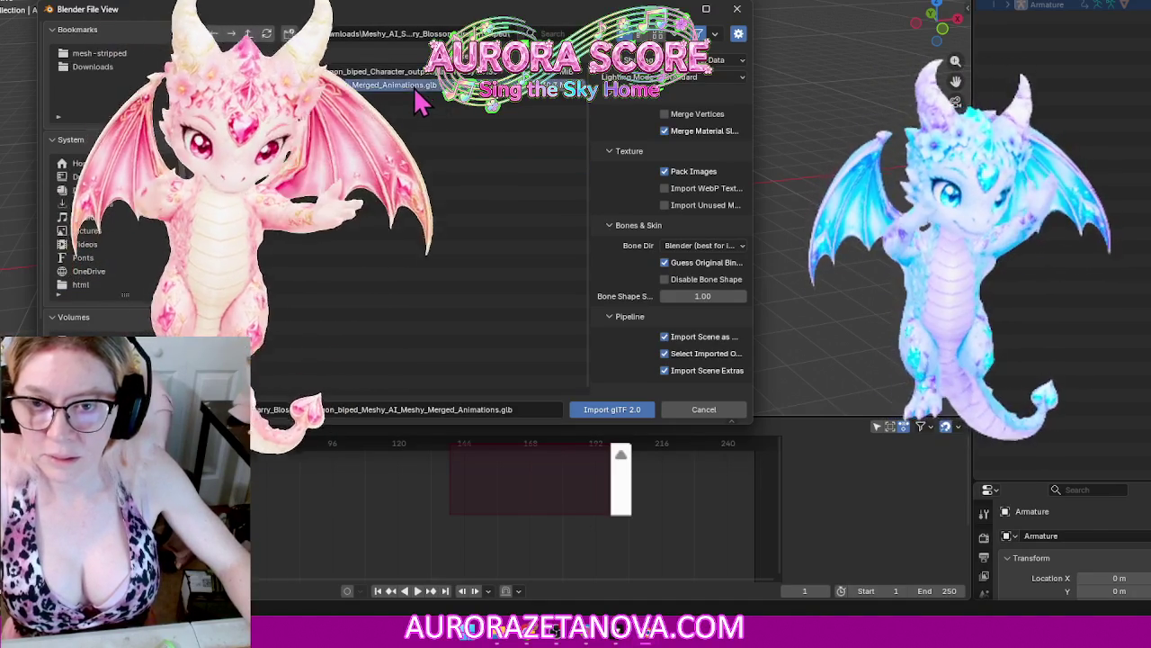
{"action": "double_click", "coordinate": [405, 85]}
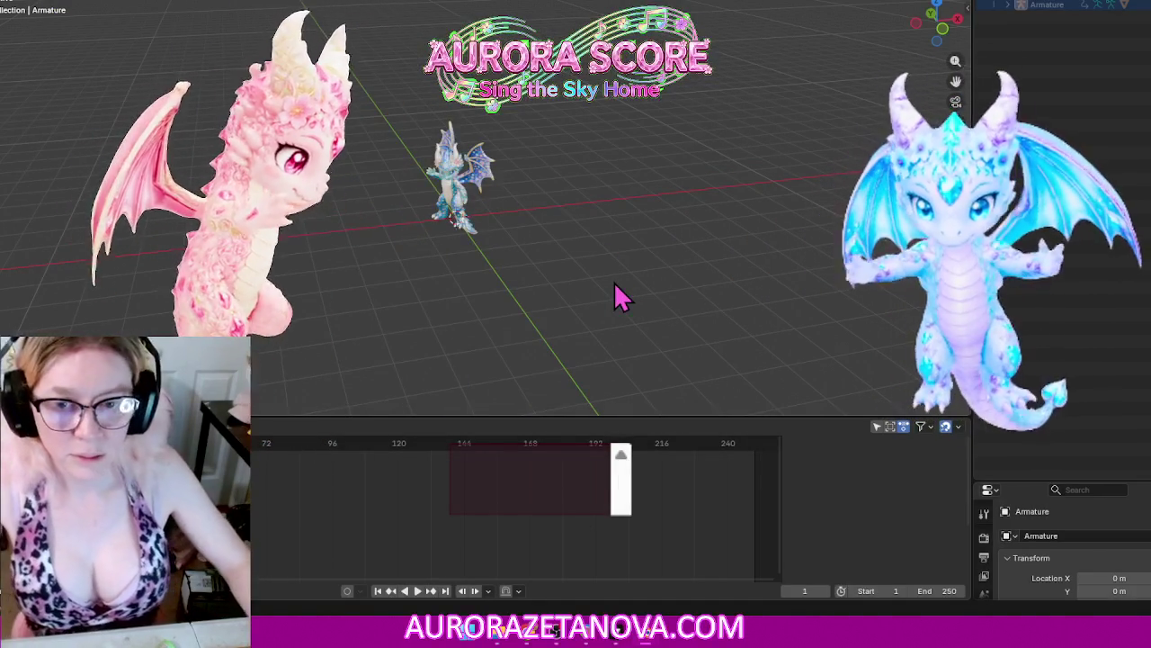
{"action": "key", "text": "shift+r"}
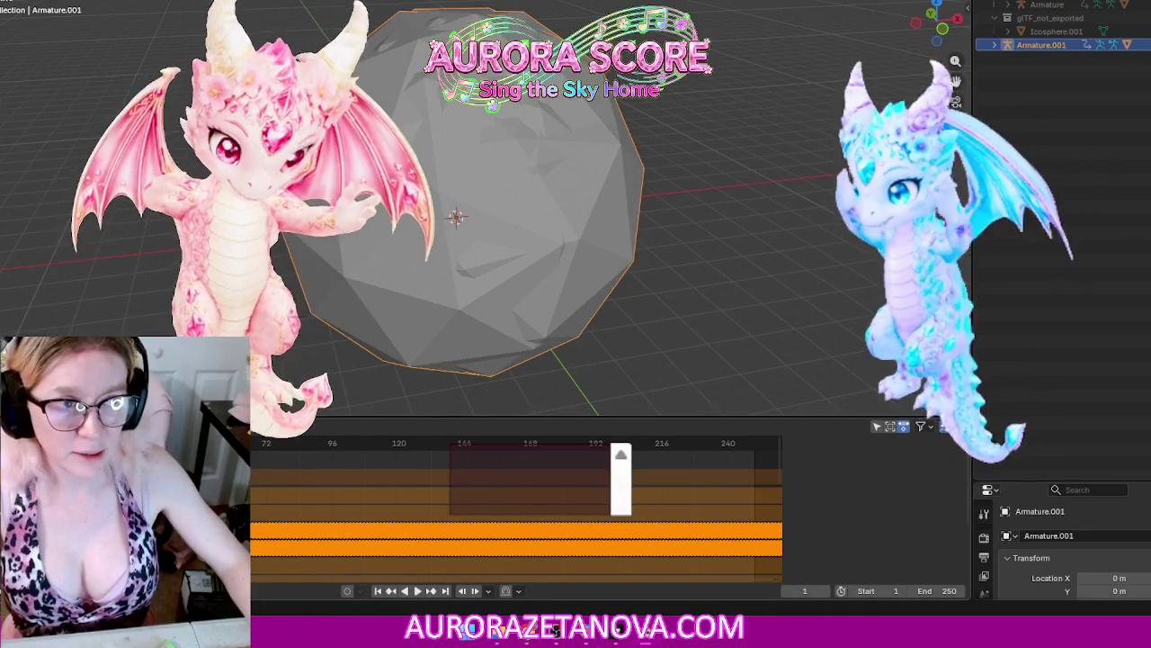
Step: Compare the original Armature with the imported Armature.001 in the Outliner
{"action": "left_click", "coordinate": [1070, 6]}
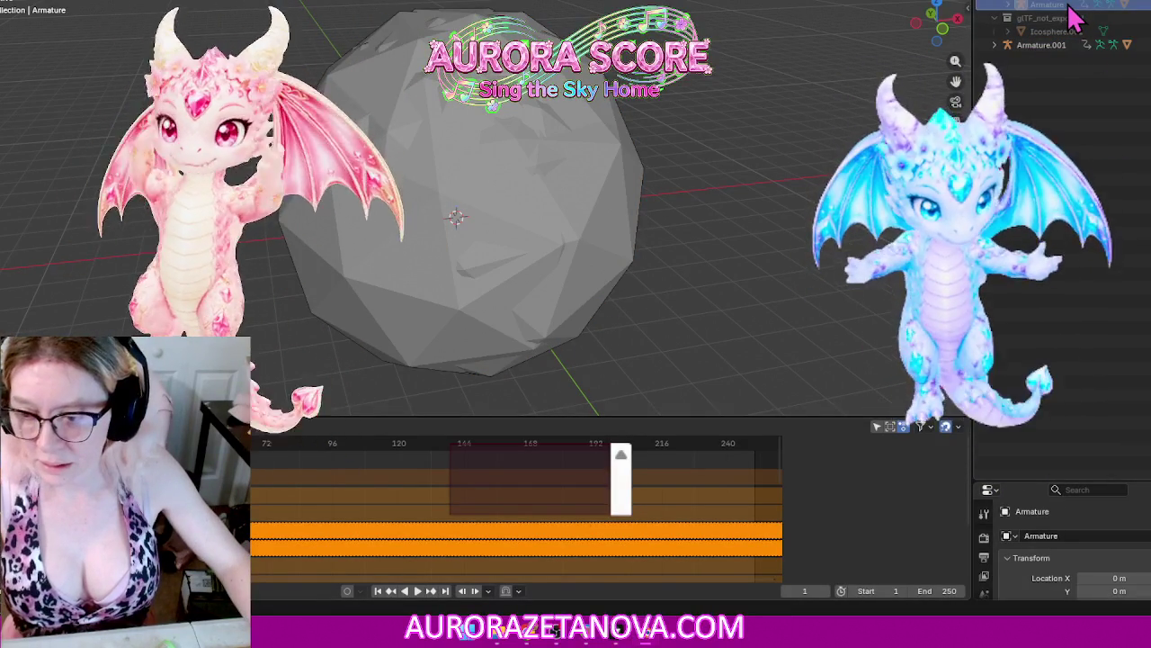
{"action": "left_click", "coordinate": [1059, 46]}
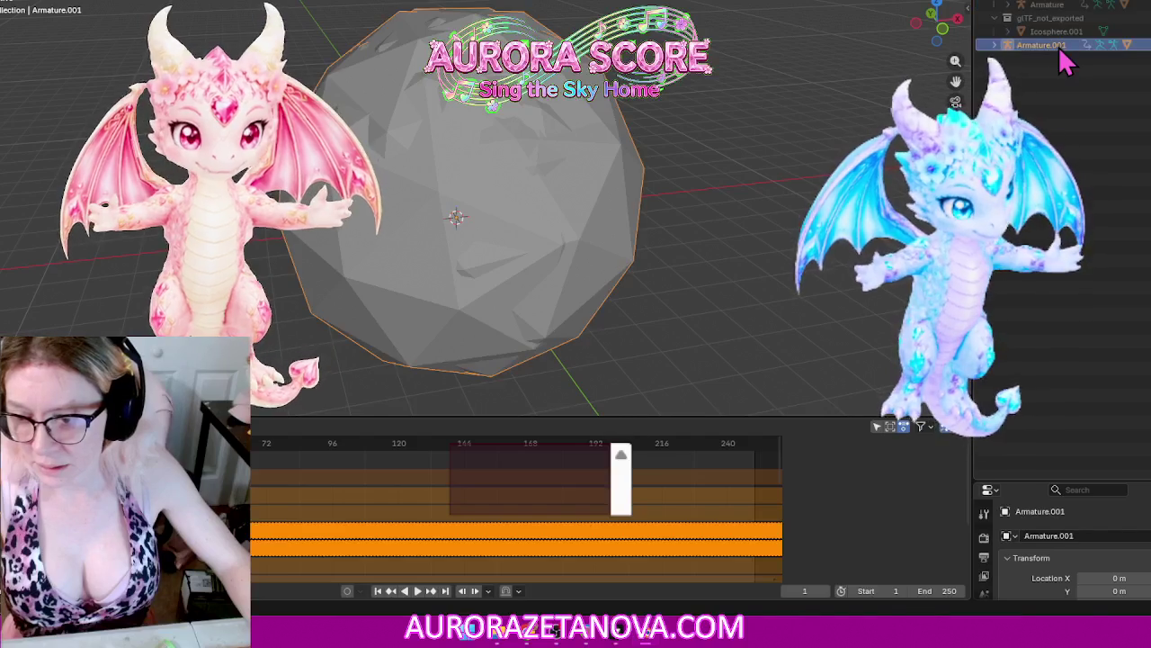
{"action": "scroll", "coordinate": [321, 444], "scroll_direction": "down", "scroll_amount": 5}
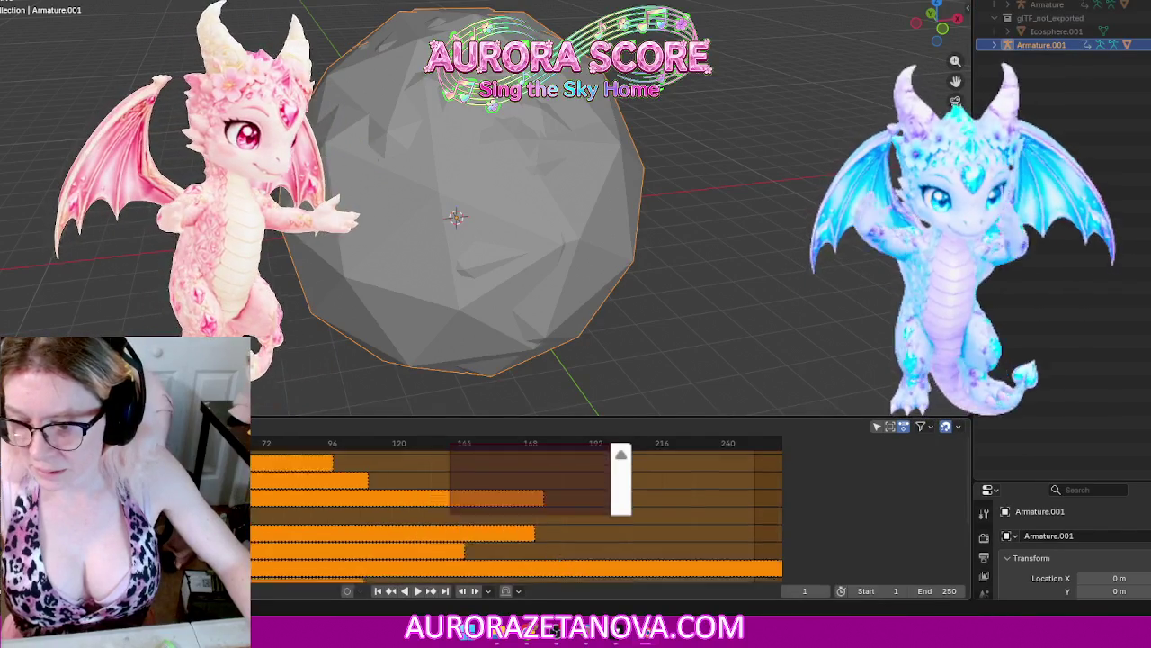
{"action": "scroll", "coordinate": [518, 512], "scroll_direction": "down", "scroll_amount": 2}
{"action": "scroll", "coordinate": [517, 512], "scroll_direction": "down", "scroll_amount": 2}
{"action": "scroll", "coordinate": [517, 513], "scroll_direction": "down", "scroll_amount": 2}
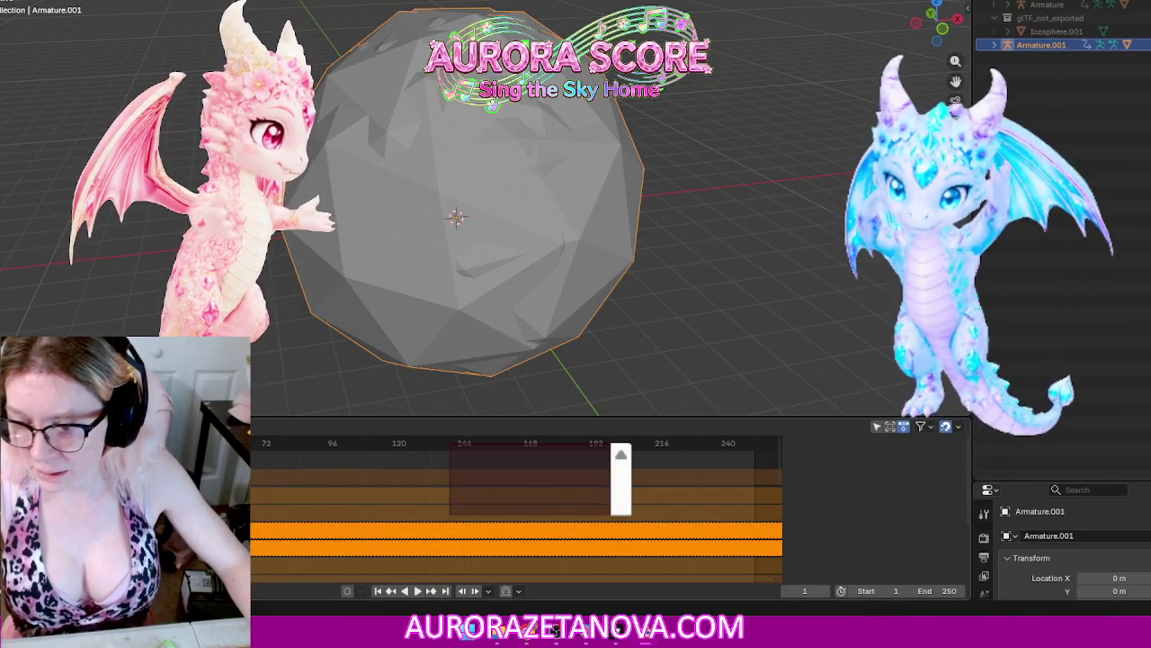
Step: Reselect the original Armature and switch the timeline area to the Action Editor
{"action": "left_click", "coordinate": [1072, 11]}
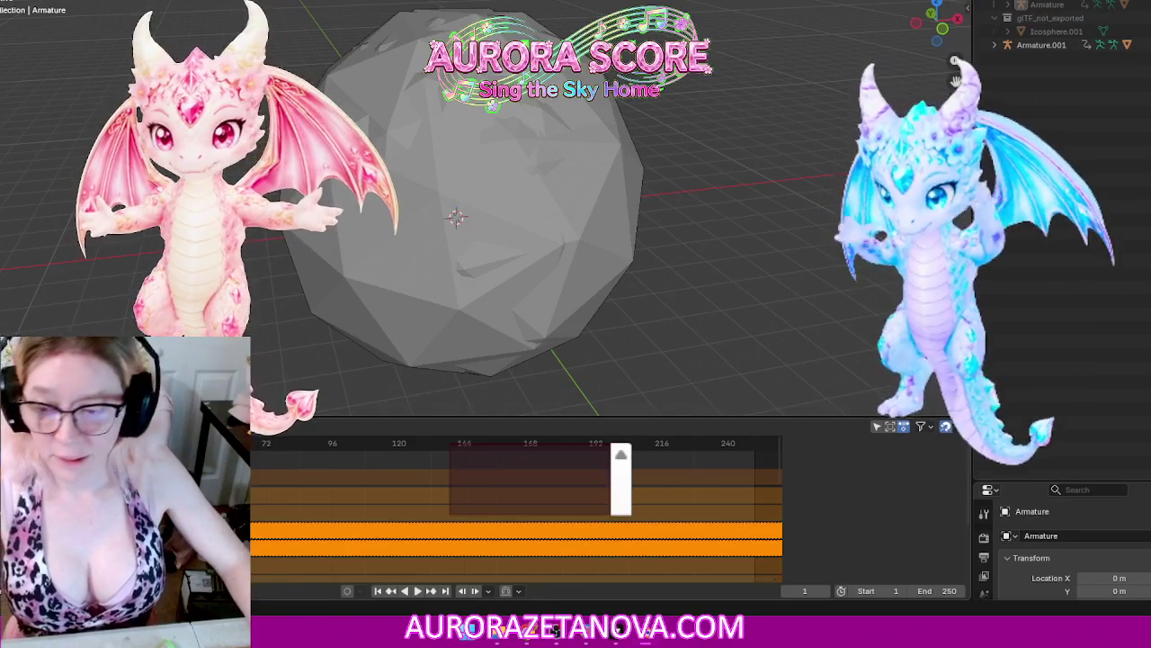
{"action": "left_click", "coordinate": [12, 590]}
{"action": "key", "text": "shift+F12"}
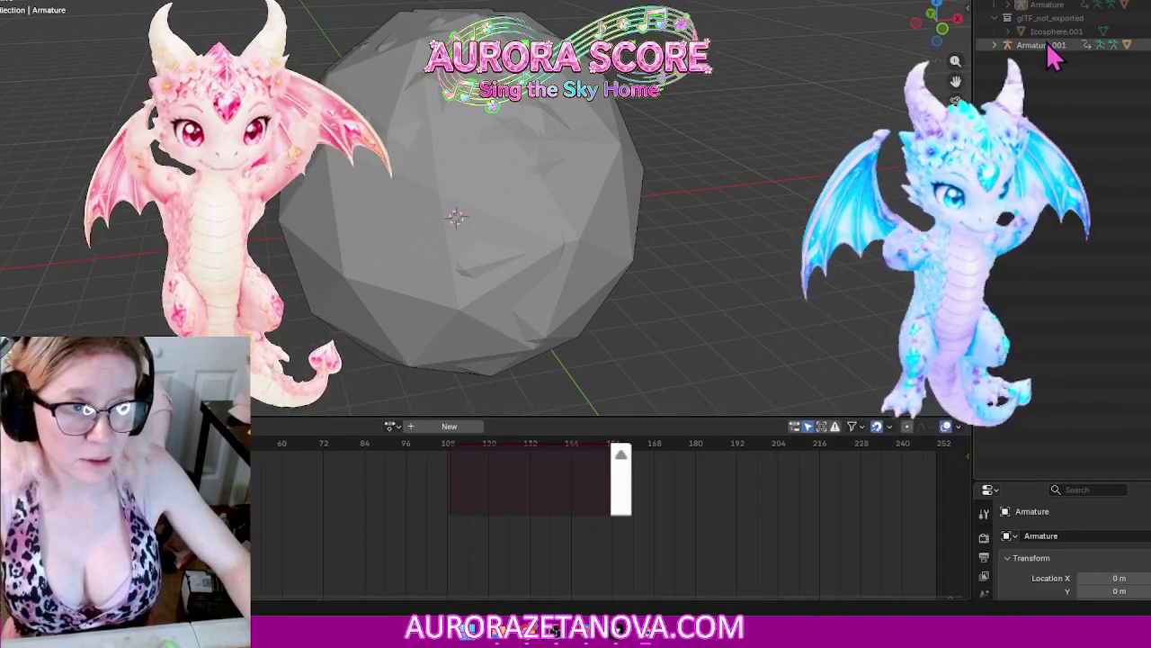
Step: Select Armature.001, assign Personalized_Gesture and give it a fake user
{"action": "left_click", "coordinate": [1046, 43]}
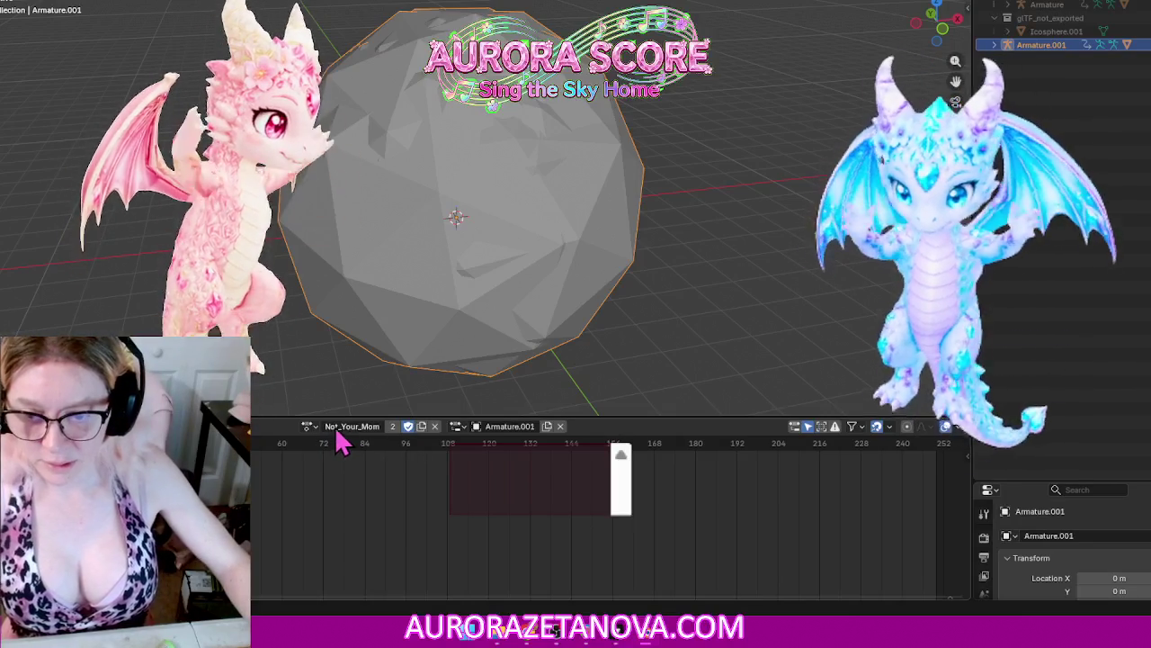
{"action": "left_click", "coordinate": [308, 426]}
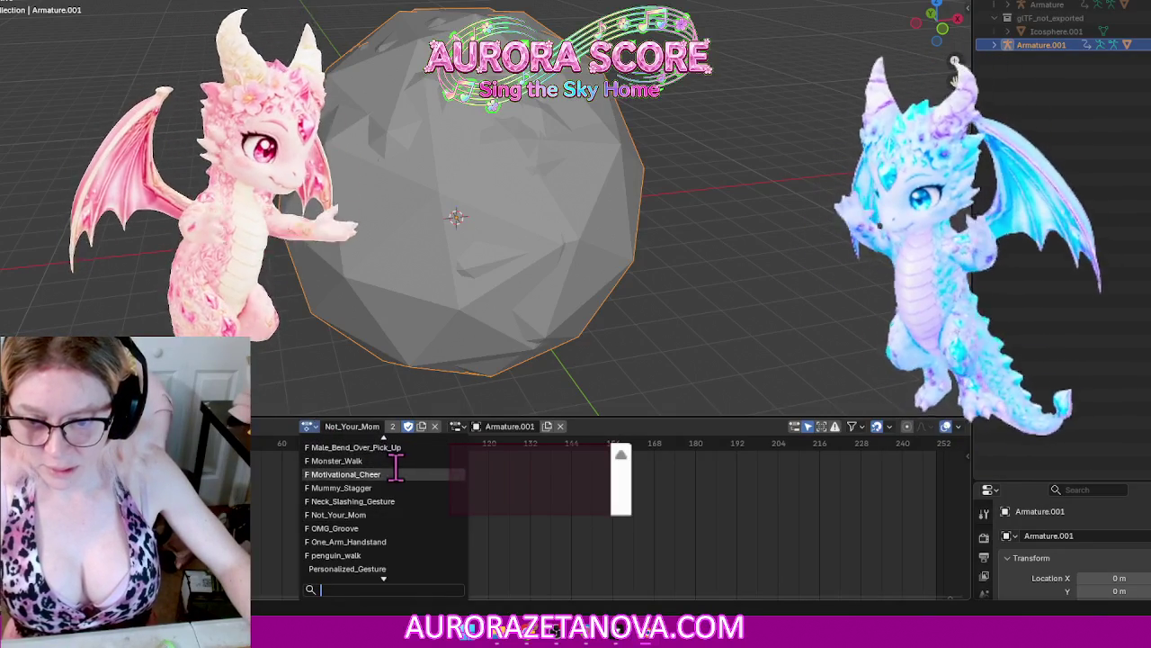
{"action": "left_click", "coordinate": [403, 569]}
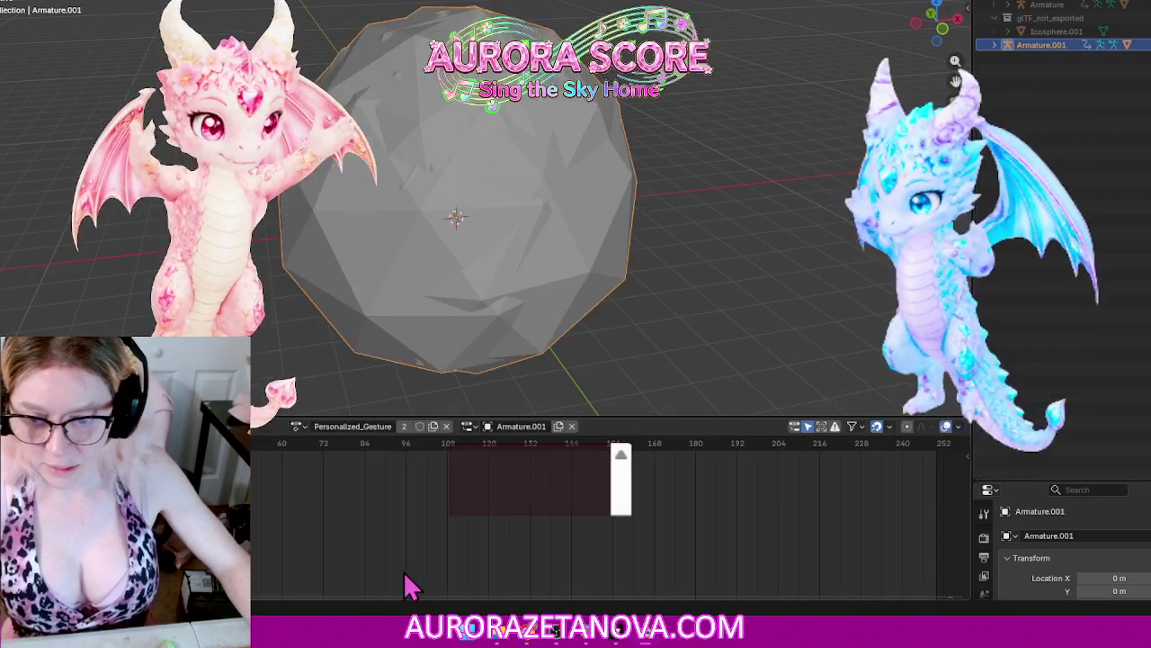
{"action": "left_click", "coordinate": [420, 429]}
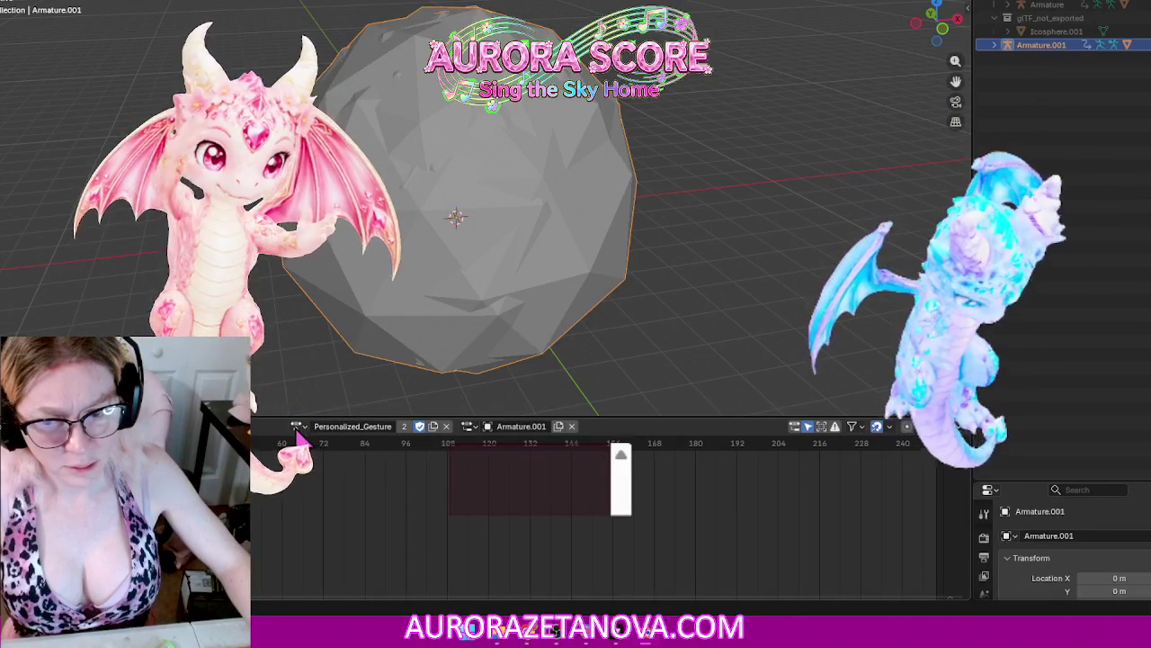
Step: Assign the Phone_Conversation action and give it a fake user
{"action": "left_click", "coordinate": [297, 426]}
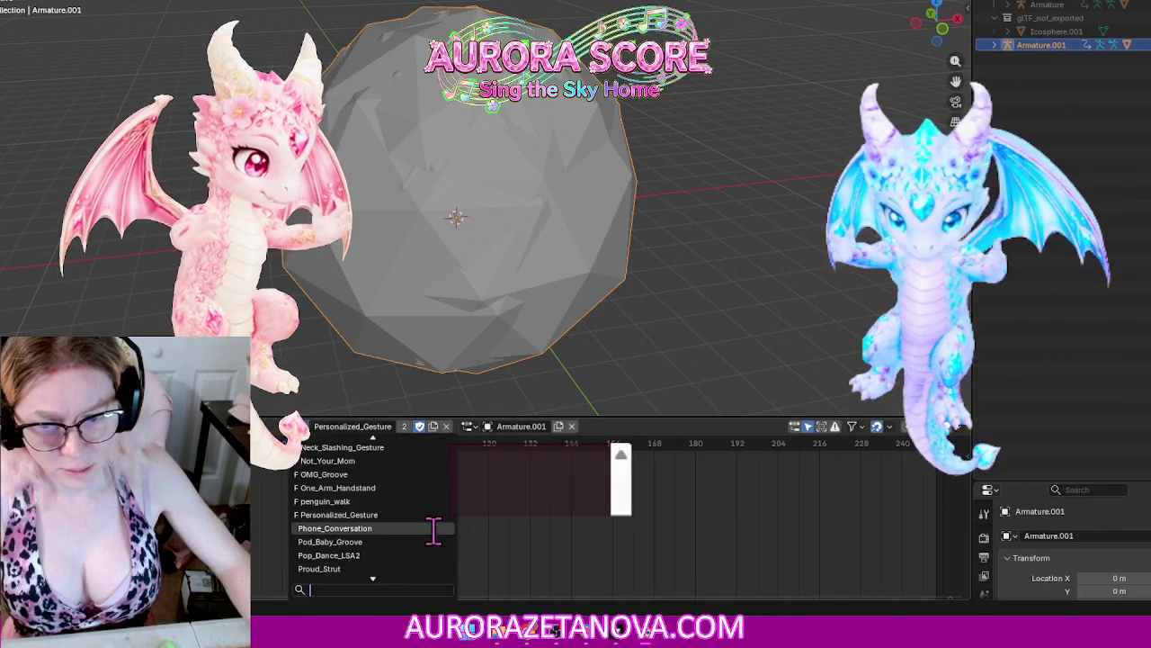
{"action": "scroll", "coordinate": [434, 531], "scroll_direction": "down", "scroll_amount": 2}
{"action": "scroll", "coordinate": [433, 531], "scroll_direction": "down", "scroll_amount": 3}
{"action": "scroll", "coordinate": [434, 531], "scroll_direction": "down", "scroll_amount": 4}
{"action": "scroll", "coordinate": [440, 537], "scroll_direction": "down", "scroll_amount": 2}
{"action": "scroll", "coordinate": [444, 539], "scroll_direction": "down", "scroll_amount": 5}
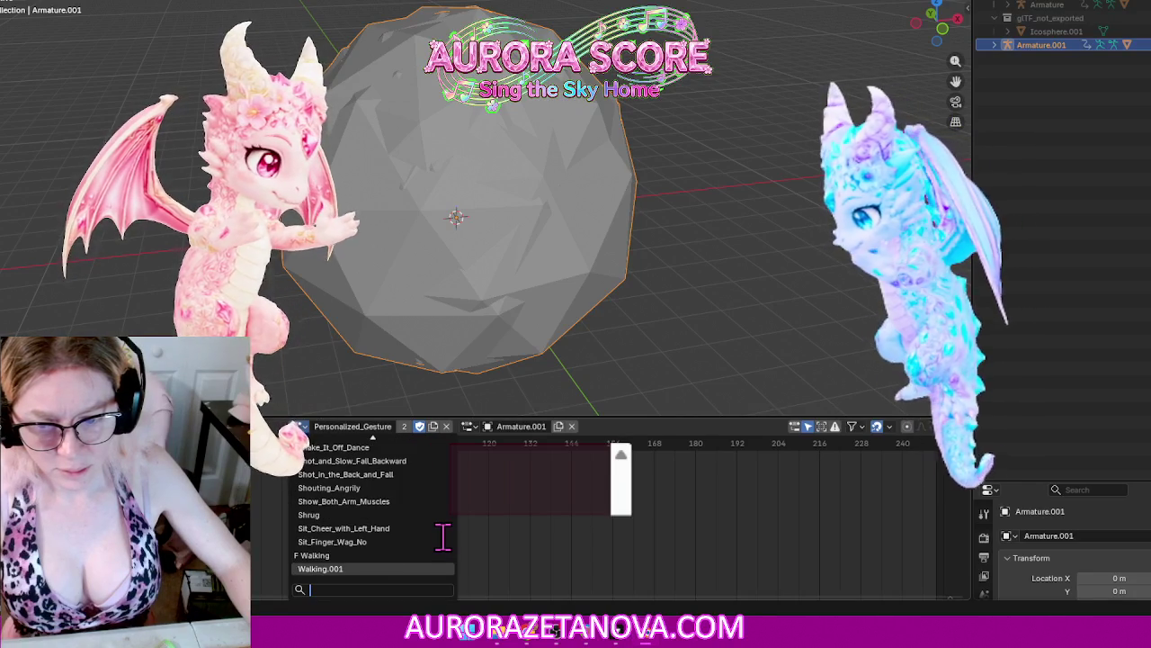
{"action": "scroll", "coordinate": [443, 536], "scroll_direction": "up", "scroll_amount": 6}
{"action": "scroll", "coordinate": [444, 537], "scroll_direction": "up", "scroll_amount": 6}
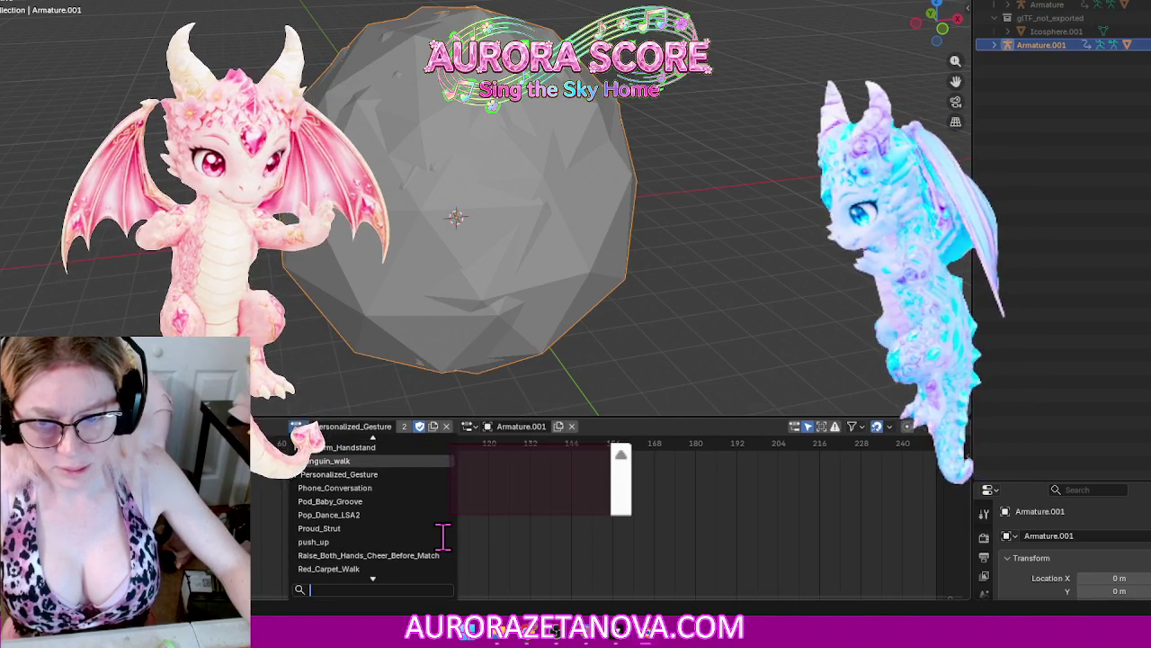
{"action": "left_click", "coordinate": [347, 487]}
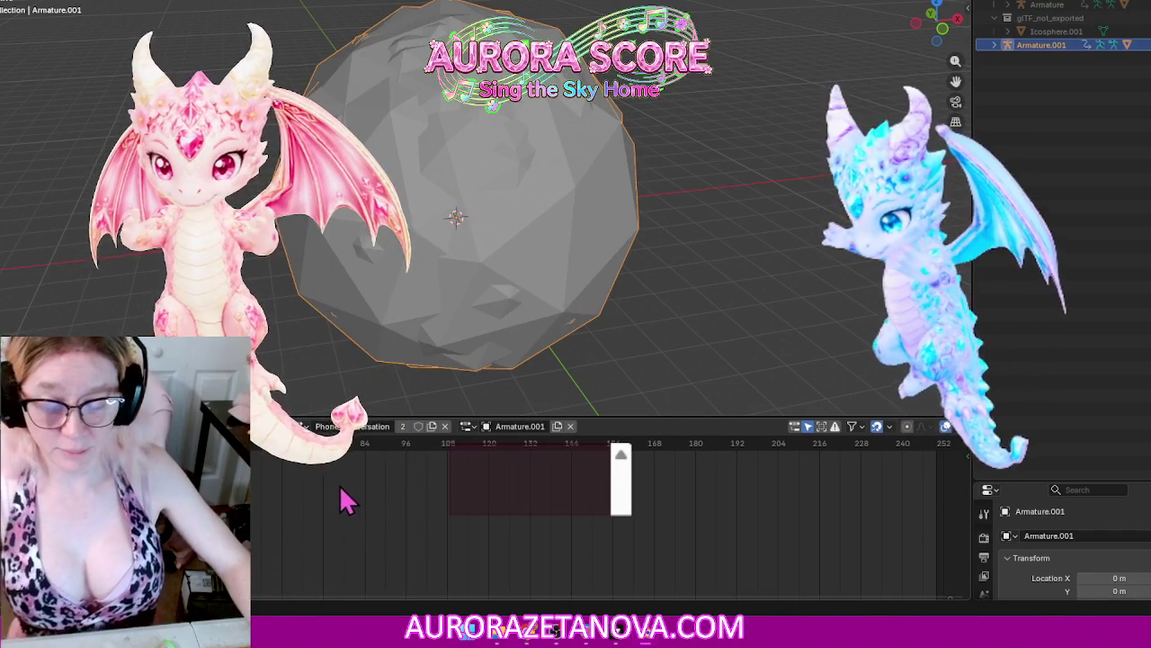
{"action": "left_click", "coordinate": [418, 426]}
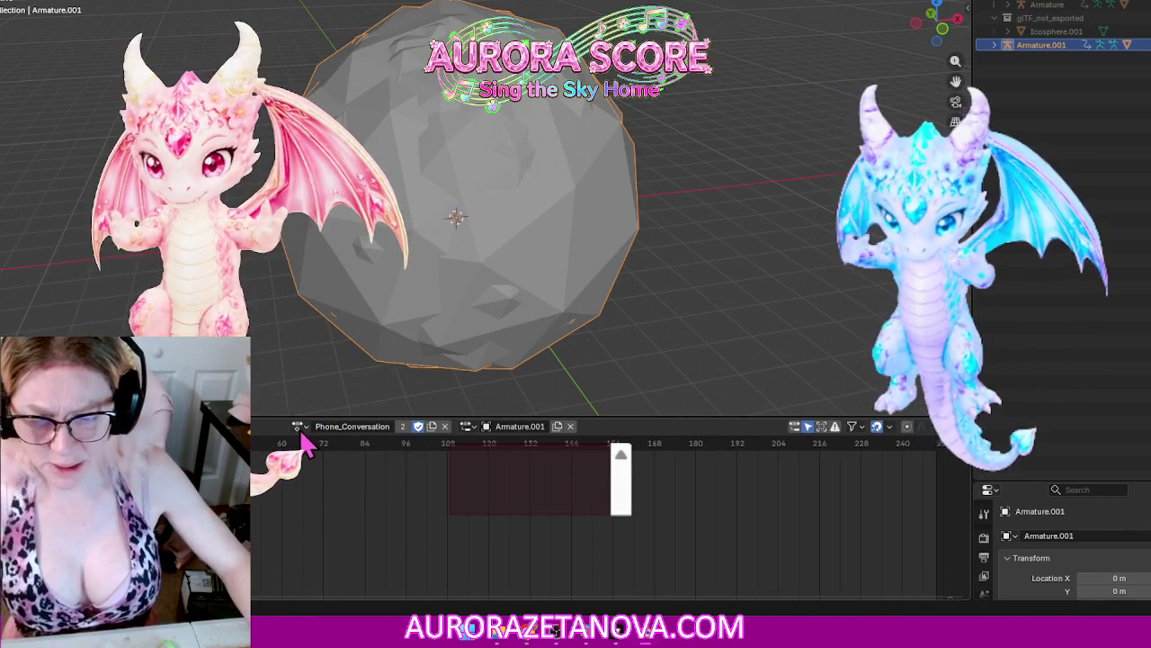
Step: Step through Pod_Baby_Groove, Pop_Dance_LSA2, Proud_Strut, push_up and Raise_Both_Hands_Cheer_Before_Match
{"action": "left_click", "coordinate": [300, 427]}
{"action": "left_click", "coordinate": [342, 527]}
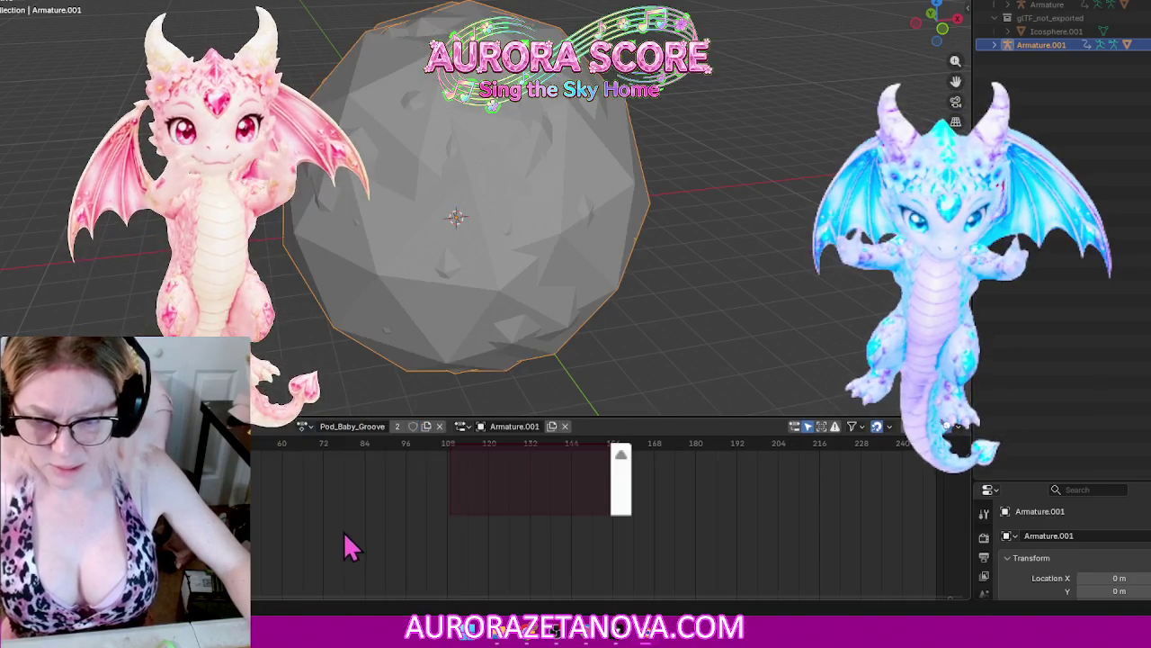
{"action": "left_click", "coordinate": [304, 428]}
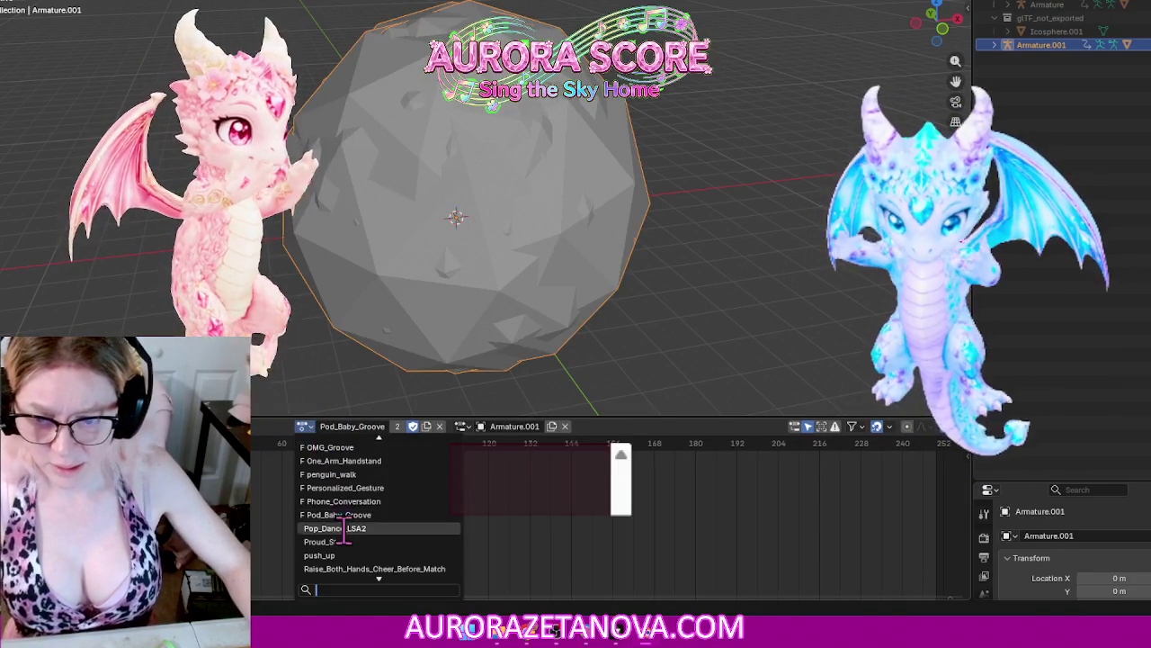
{"action": "left_click", "coordinate": [344, 528]}
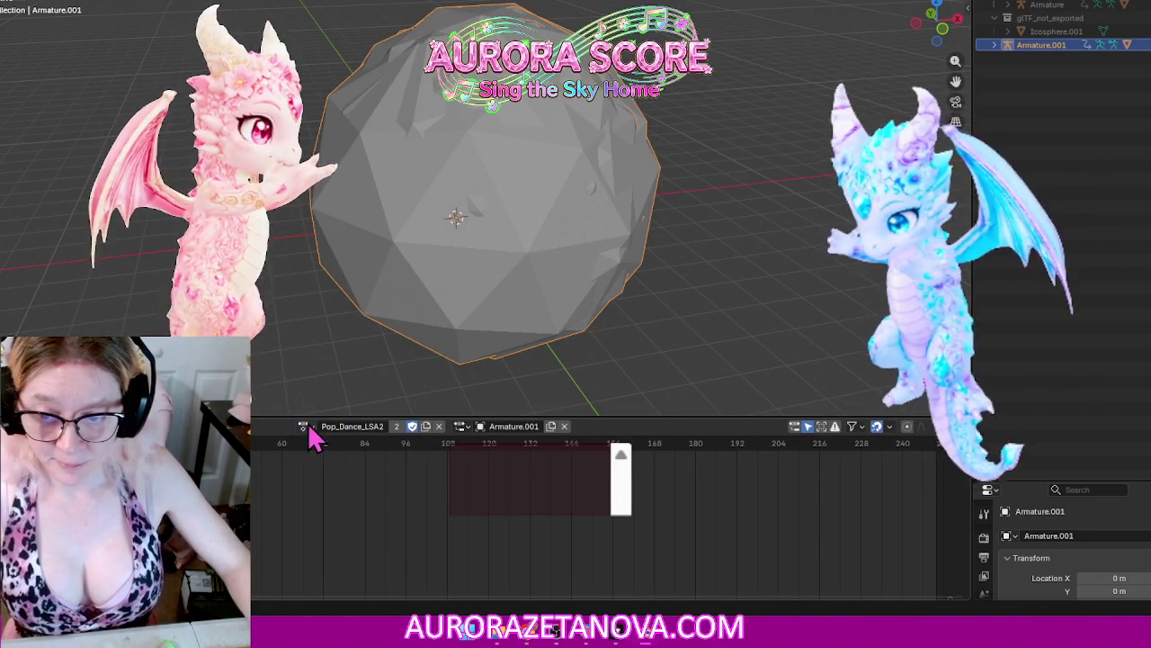
{"action": "left_click", "coordinate": [306, 428]}
{"action": "left_click", "coordinate": [335, 529]}
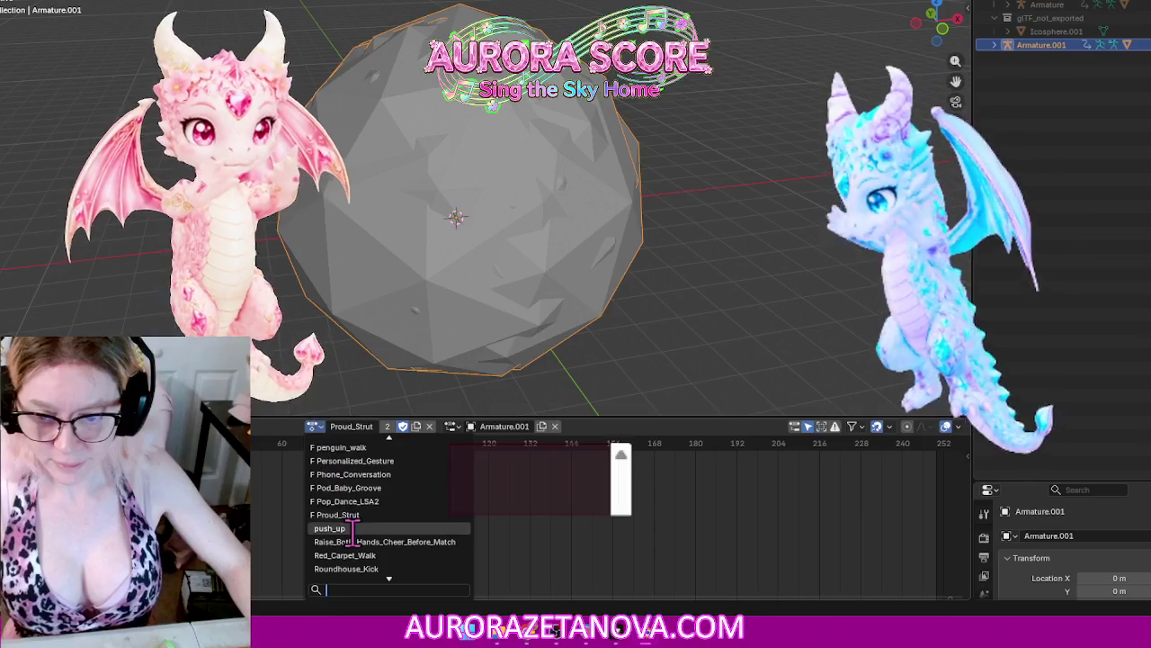
{"action": "left_click", "coordinate": [356, 533]}
{"action": "left_click", "coordinate": [314, 426]}
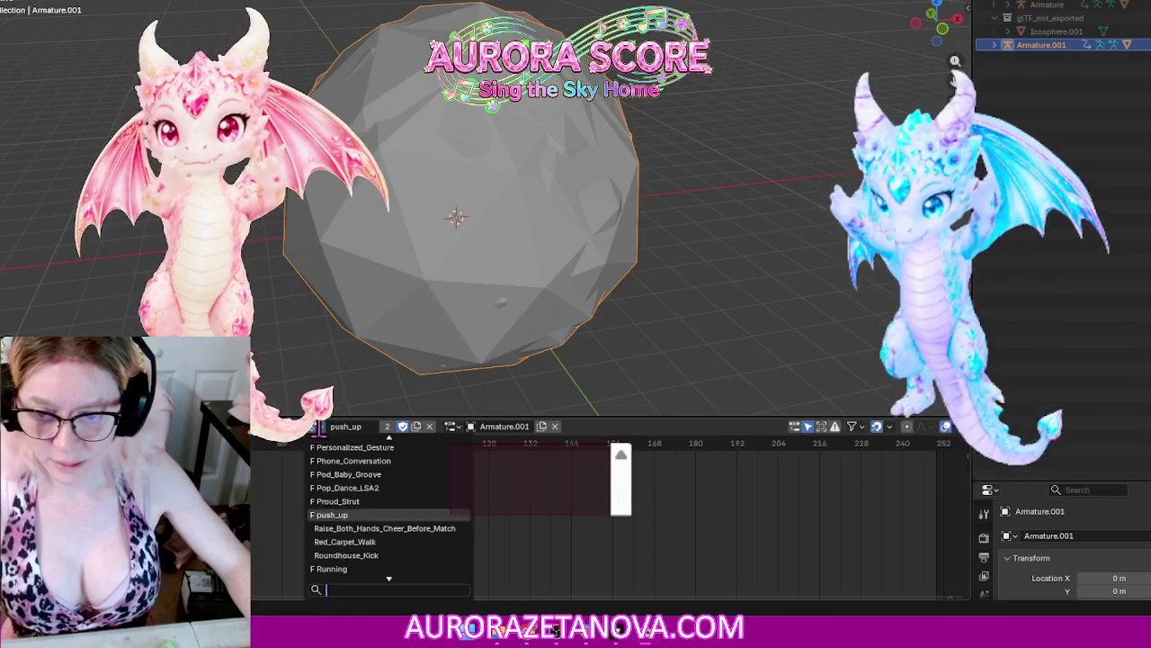
{"action": "left_click", "coordinate": [344, 528]}
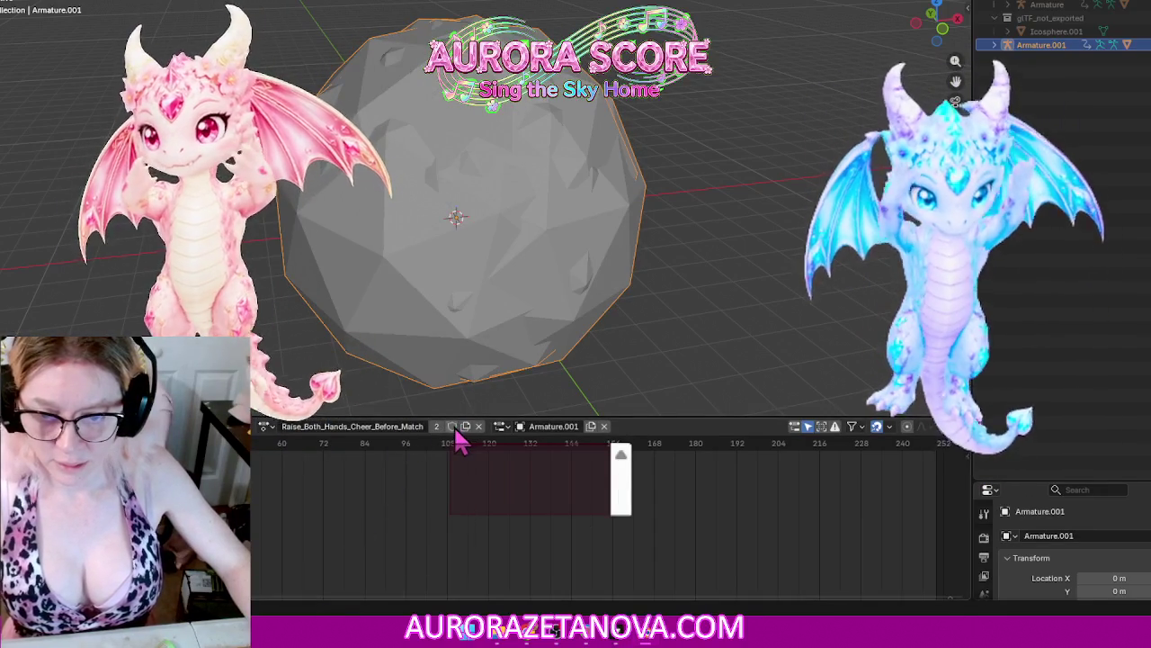
Step: Step through Red_Carpet_Walk, Roundhouse_Kick, Shake_It_Off_Dance, Shot_and_Slow_Fall_Backward and Shot_in_the_Back_and_Fall
{"action": "left_click", "coordinate": [283, 428]}
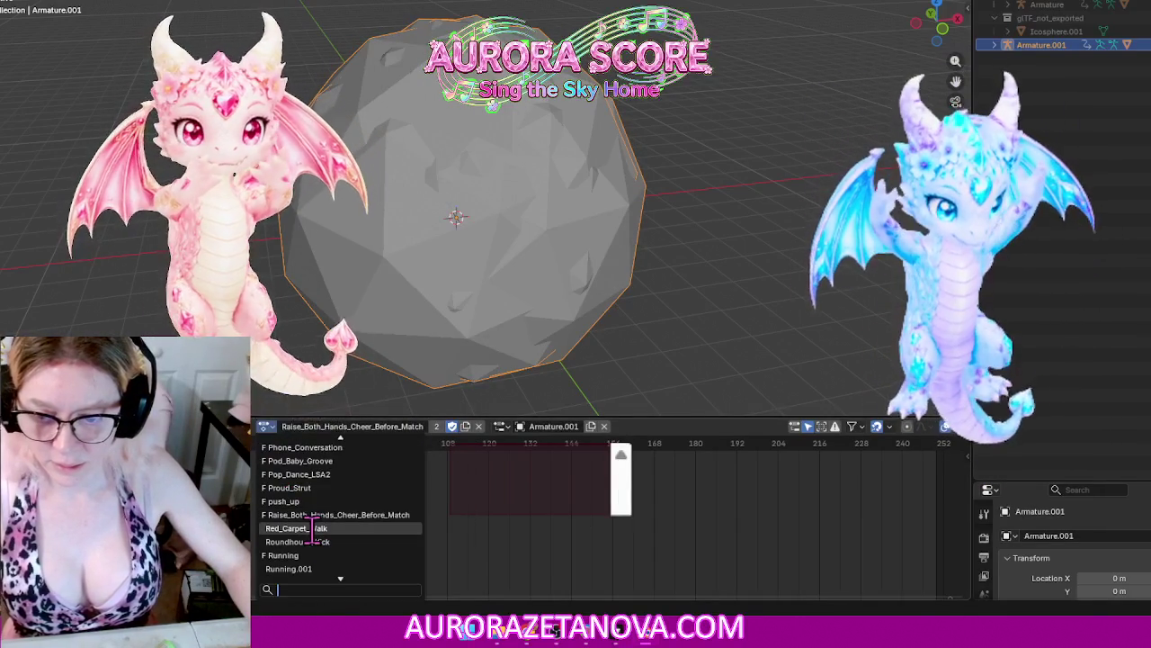
{"action": "left_click", "coordinate": [314, 528]}
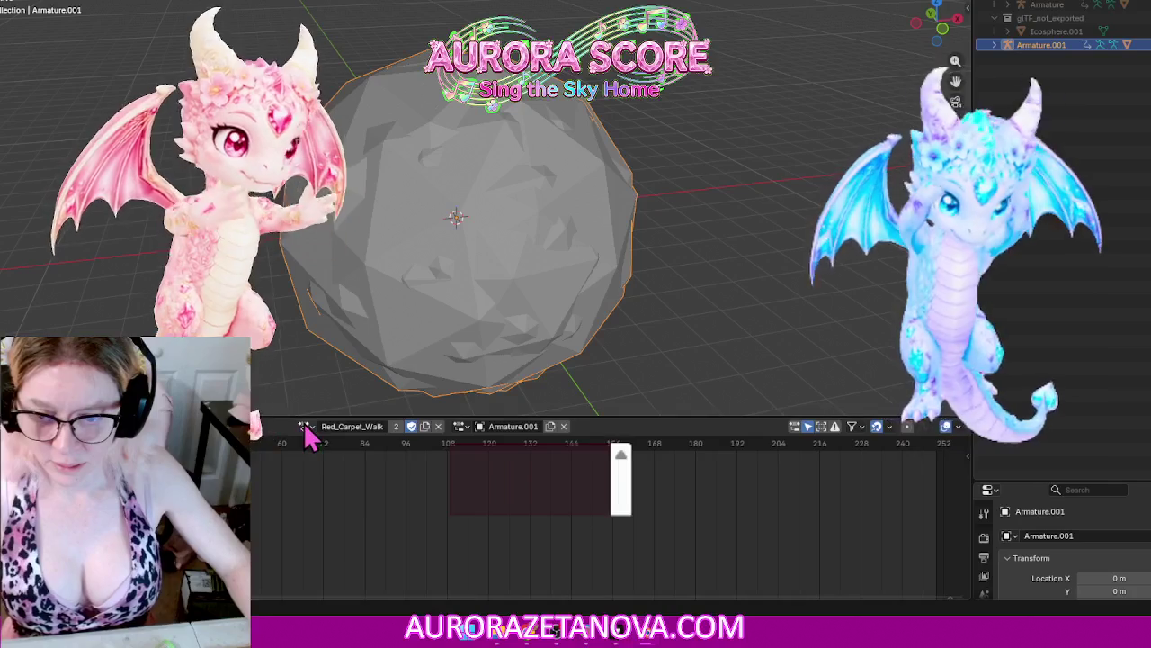
{"action": "left_click", "coordinate": [306, 429]}
{"action": "left_click", "coordinate": [337, 529]}
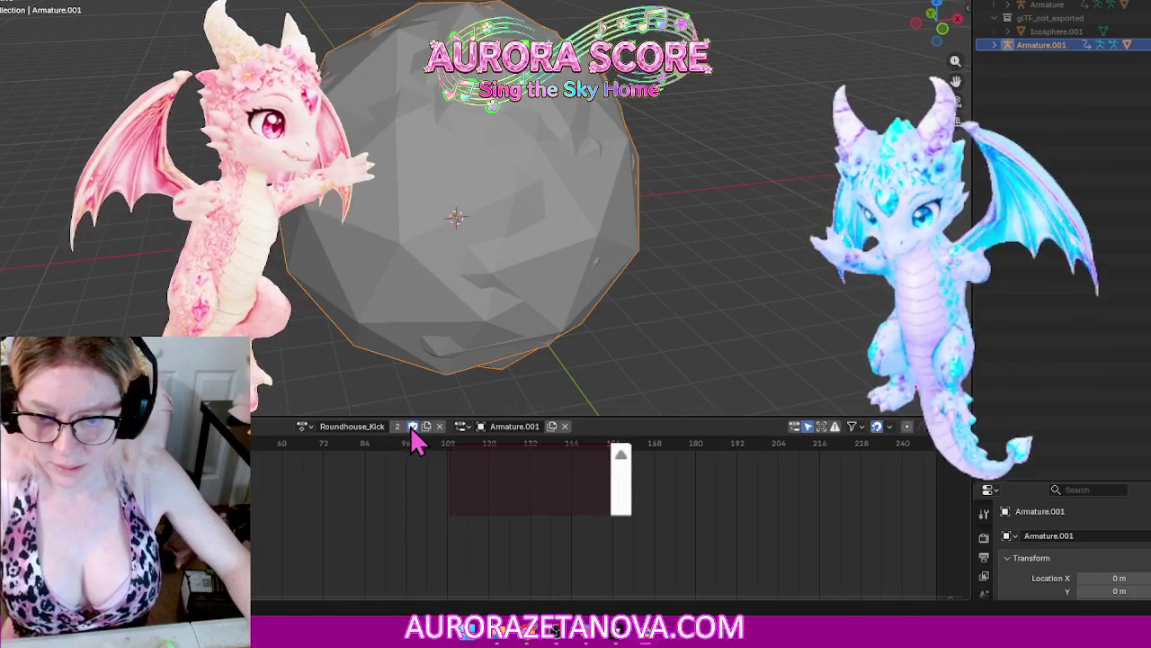
{"action": "left_click", "coordinate": [304, 429]}
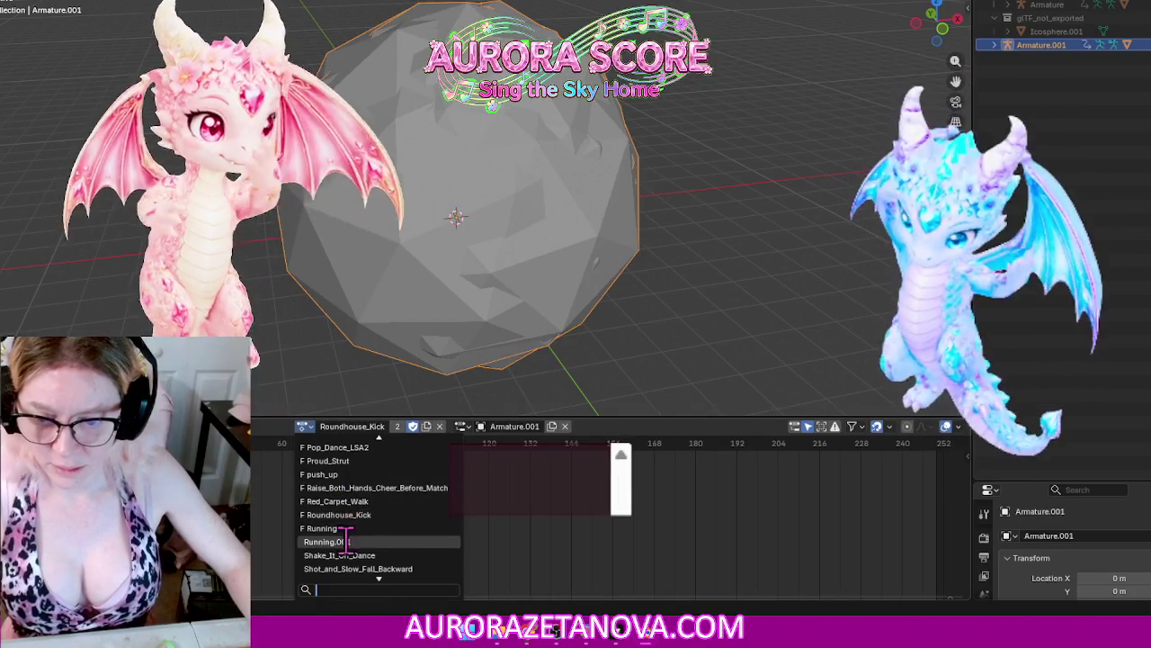
{"action": "left_click", "coordinate": [394, 555]}
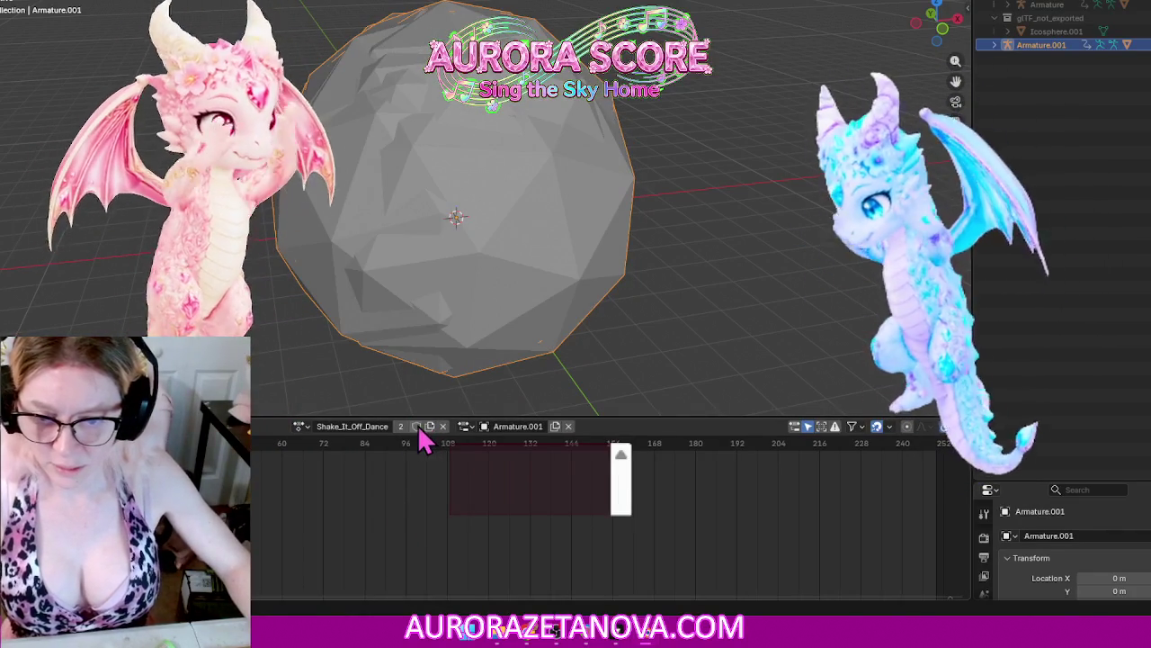
{"action": "left_click", "coordinate": [302, 427]}
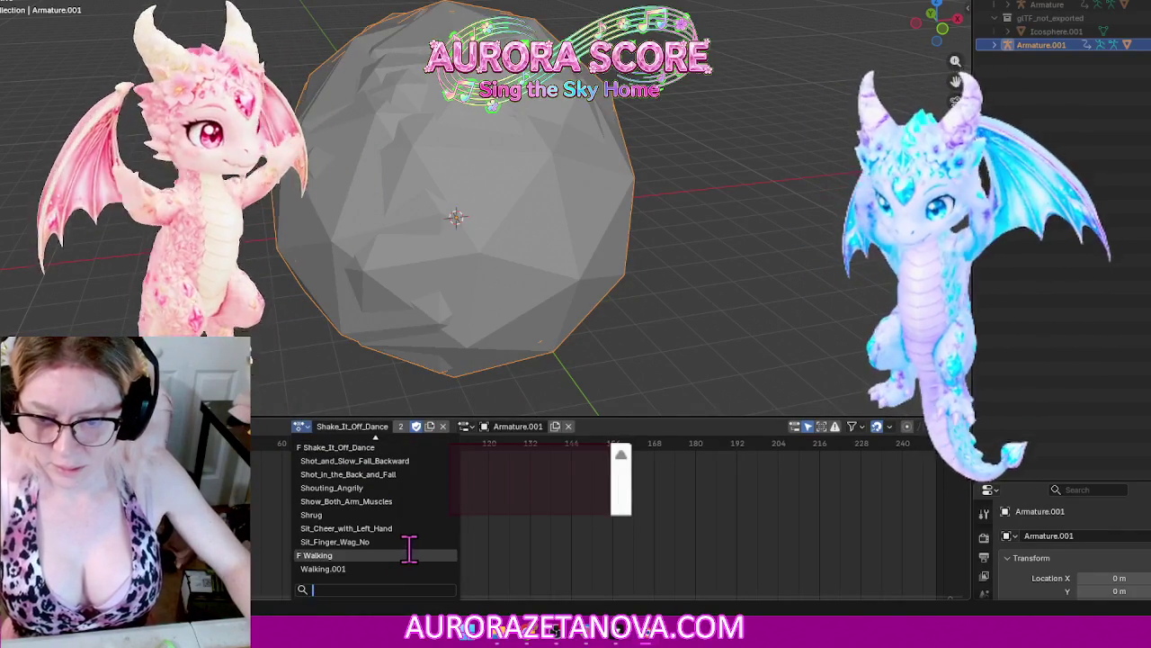
{"action": "left_click", "coordinate": [430, 460]}
{"action": "left_click", "coordinate": [281, 426]}
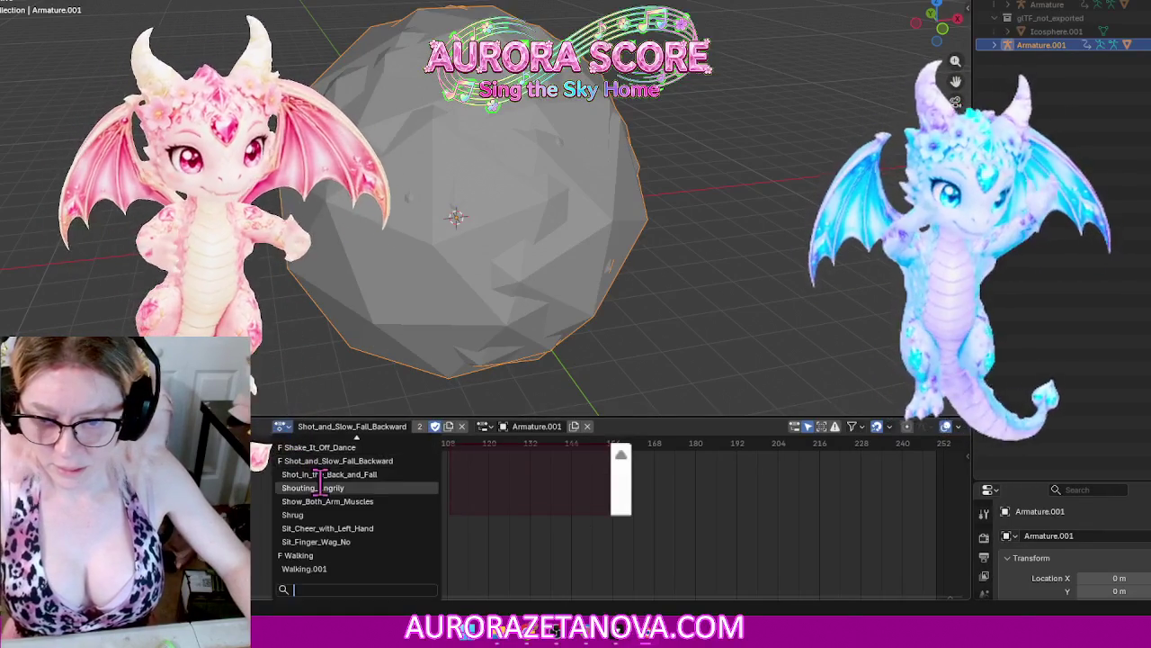
{"action": "left_click", "coordinate": [322, 474]}
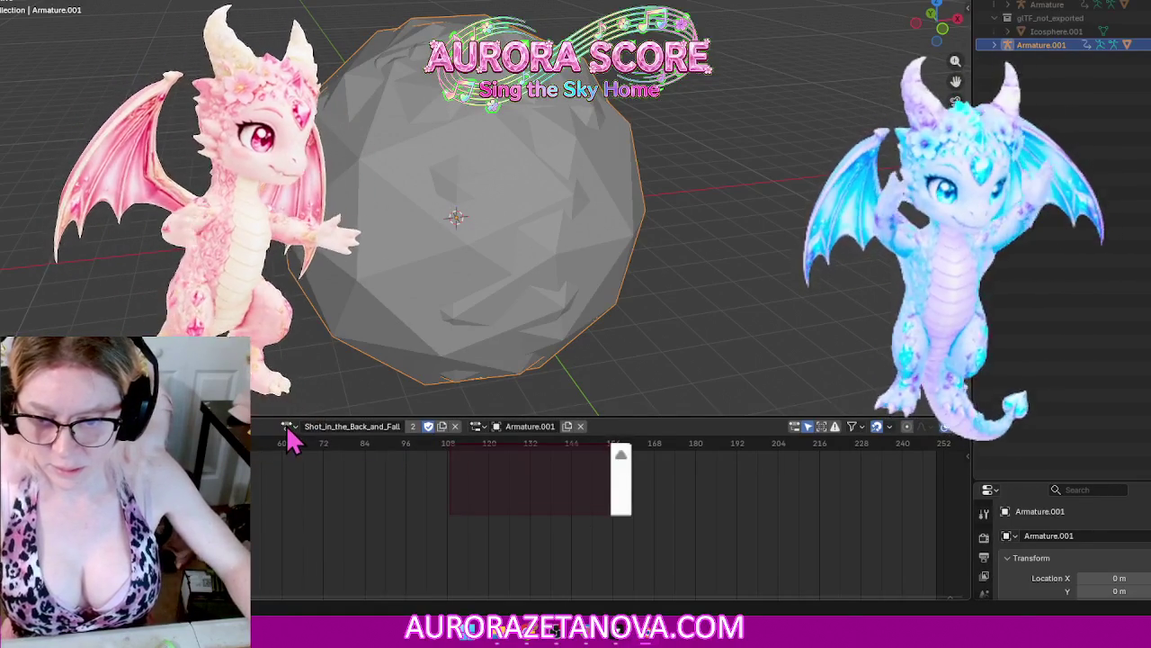
Step: Step through Shouting_Angrily and Show_Both_Arm_Muscles, then give Shrug a fake user
{"action": "left_click", "coordinate": [286, 428]}
{"action": "left_click", "coordinate": [319, 488]}
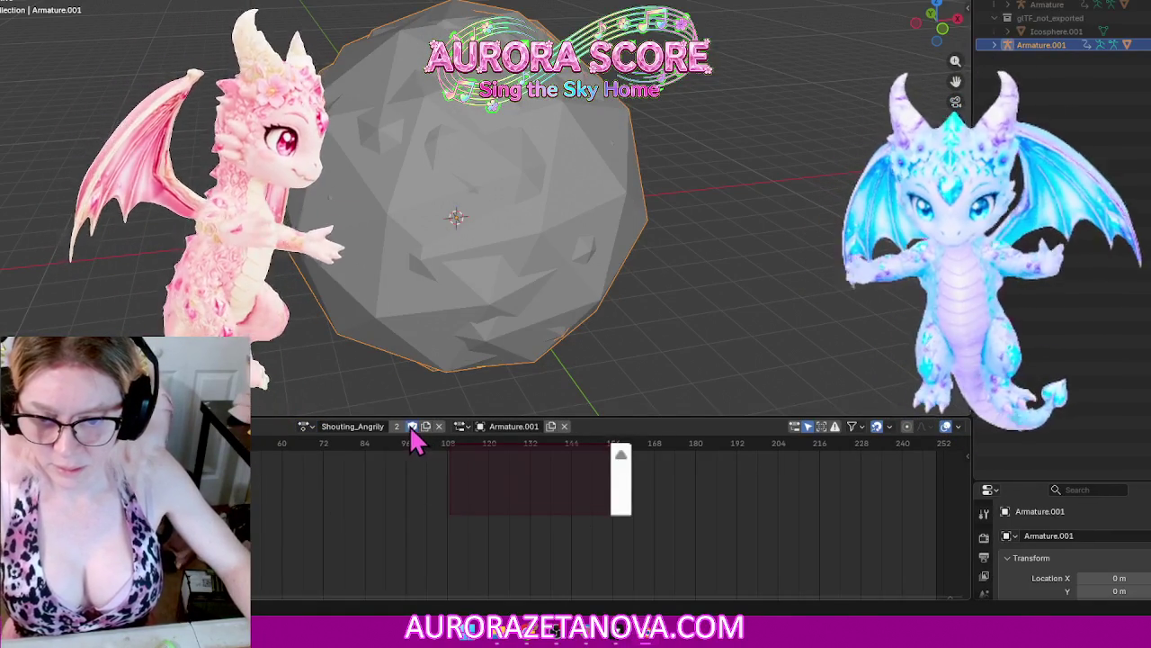
{"action": "left_click", "coordinate": [303, 426]}
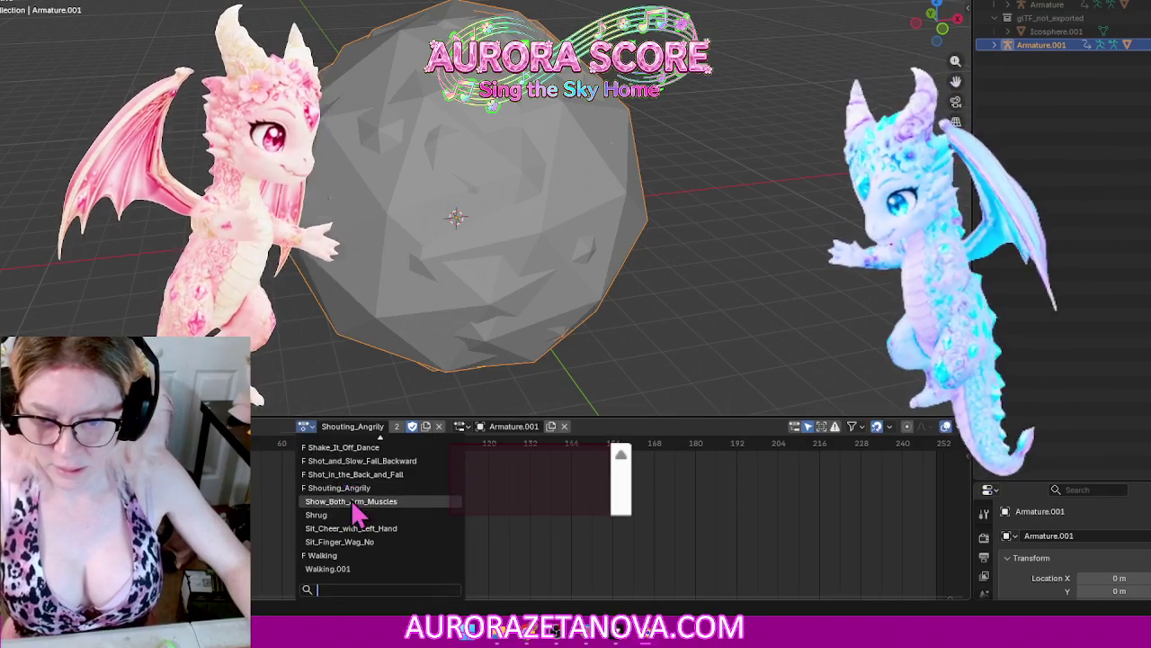
{"action": "left_click", "coordinate": [358, 501]}
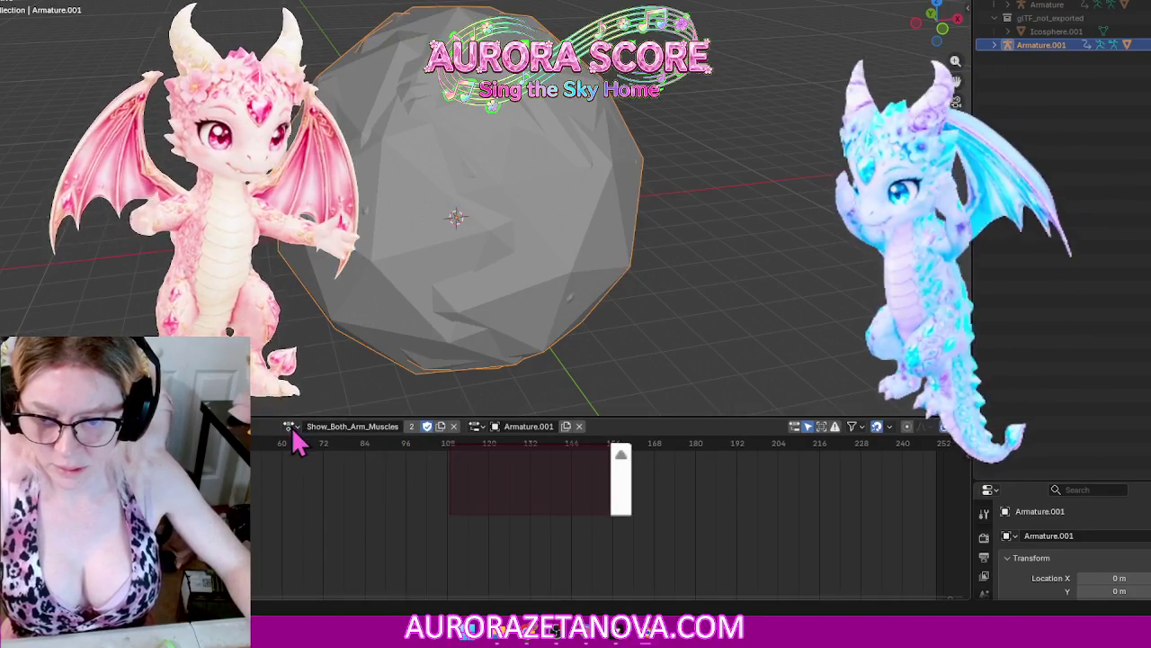
{"action": "left_click", "coordinate": [290, 426]}
{"action": "left_click", "coordinate": [315, 514]}
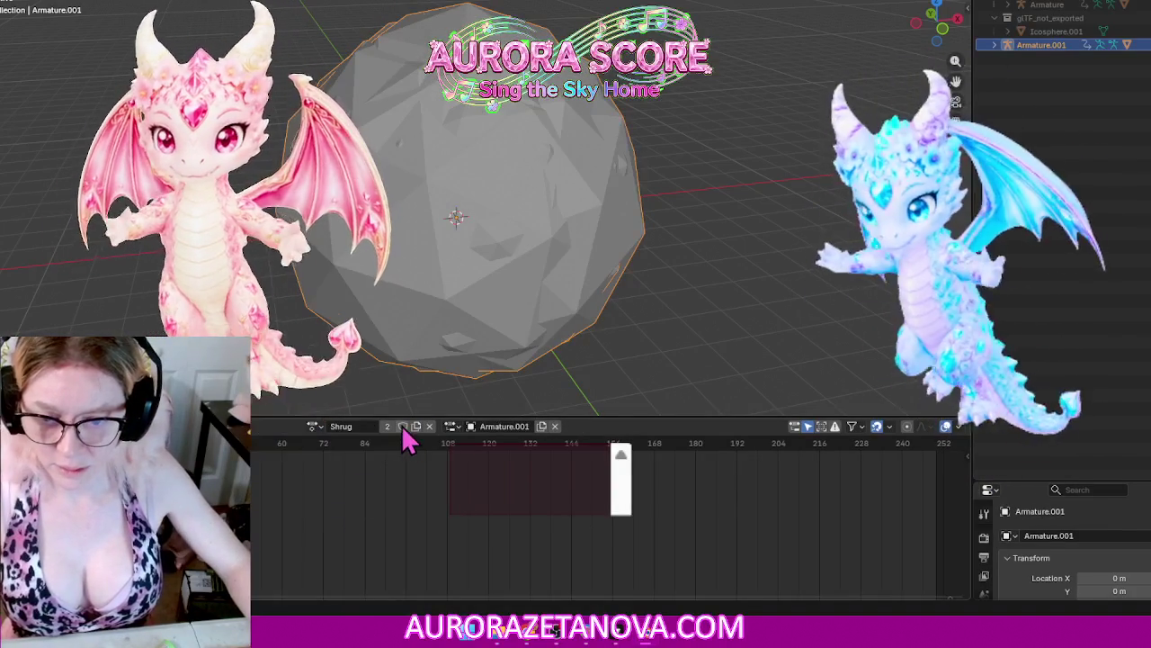
{"action": "left_click", "coordinate": [403, 428]}
Step: Step through Sit_Cheer_with_Left_Hand and Sit_Finger_Wag_No, then review the action list
{"action": "left_click", "coordinate": [316, 426]}
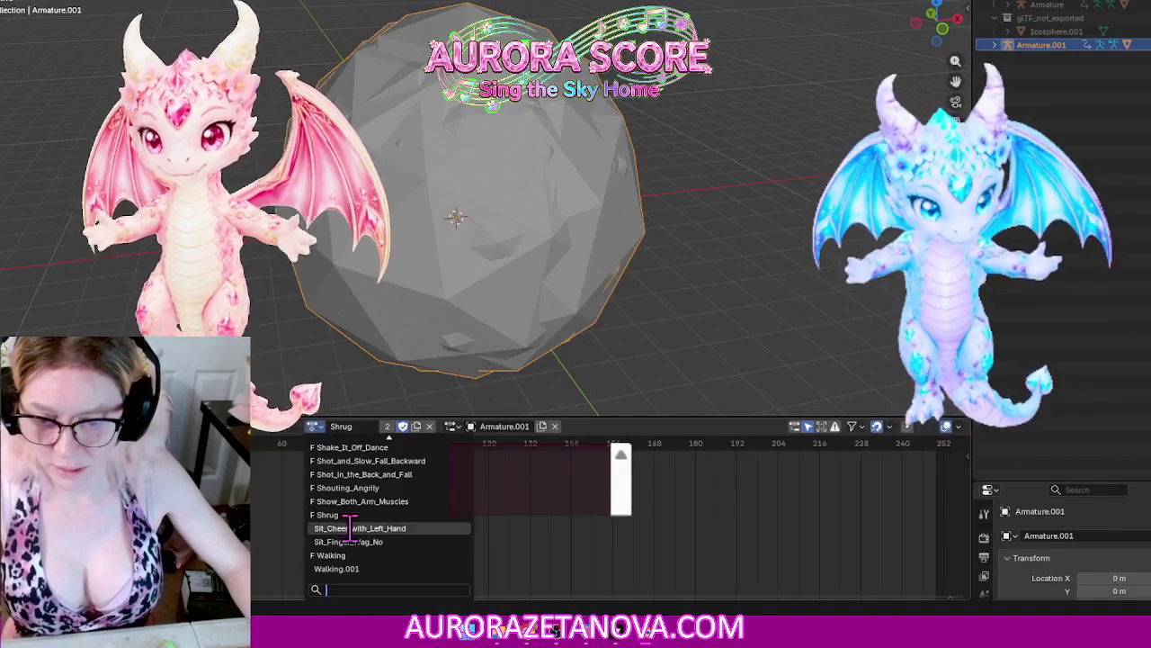
{"action": "left_click", "coordinate": [350, 528]}
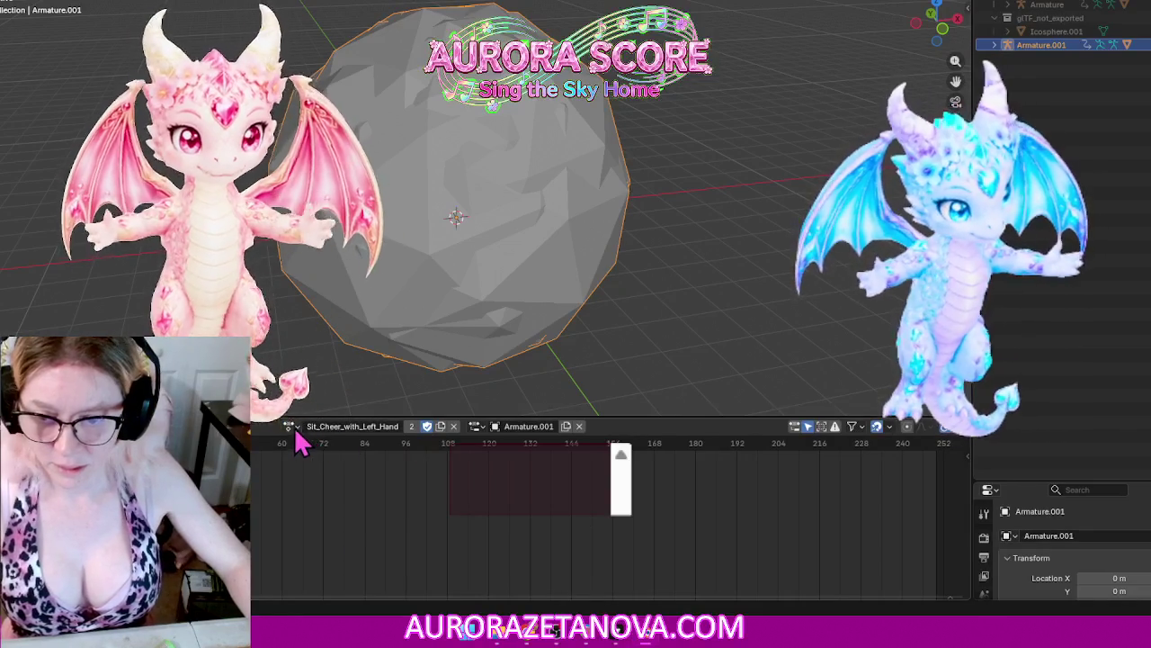
{"action": "left_click", "coordinate": [294, 428]}
{"action": "left_click", "coordinate": [404, 469]}
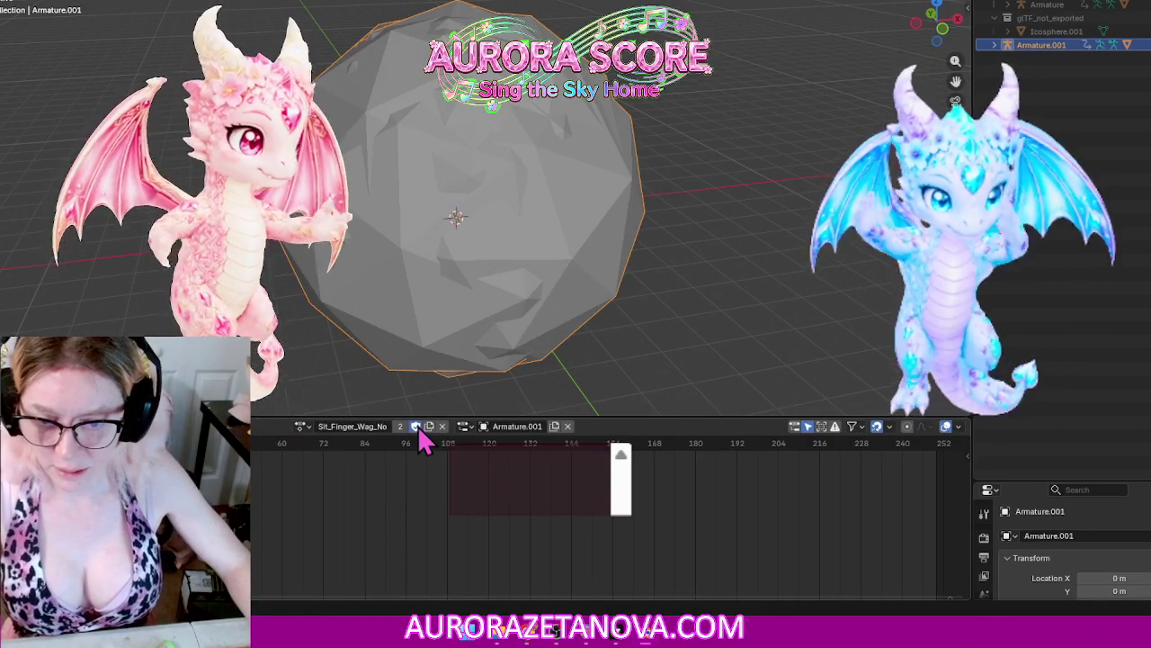
{"action": "left_click", "coordinate": [301, 427]}
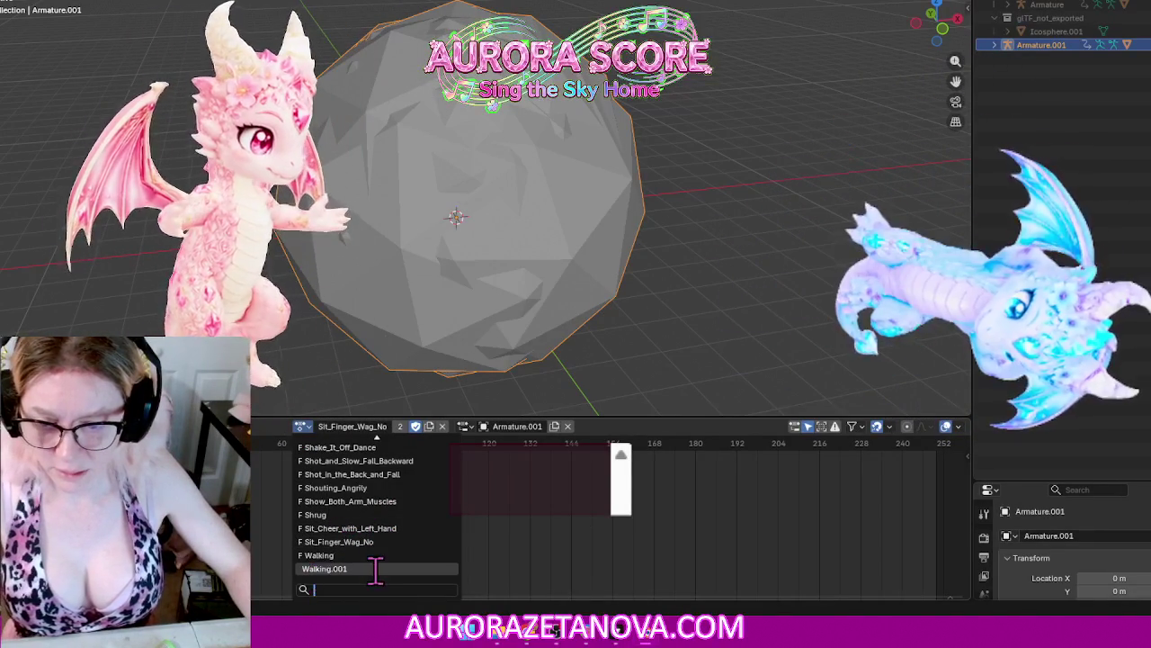
{"action": "scroll", "coordinate": [383, 563], "scroll_direction": "up", "scroll_amount": 3}
{"action": "scroll", "coordinate": [390, 552], "scroll_direction": "up", "scroll_amount": 3}
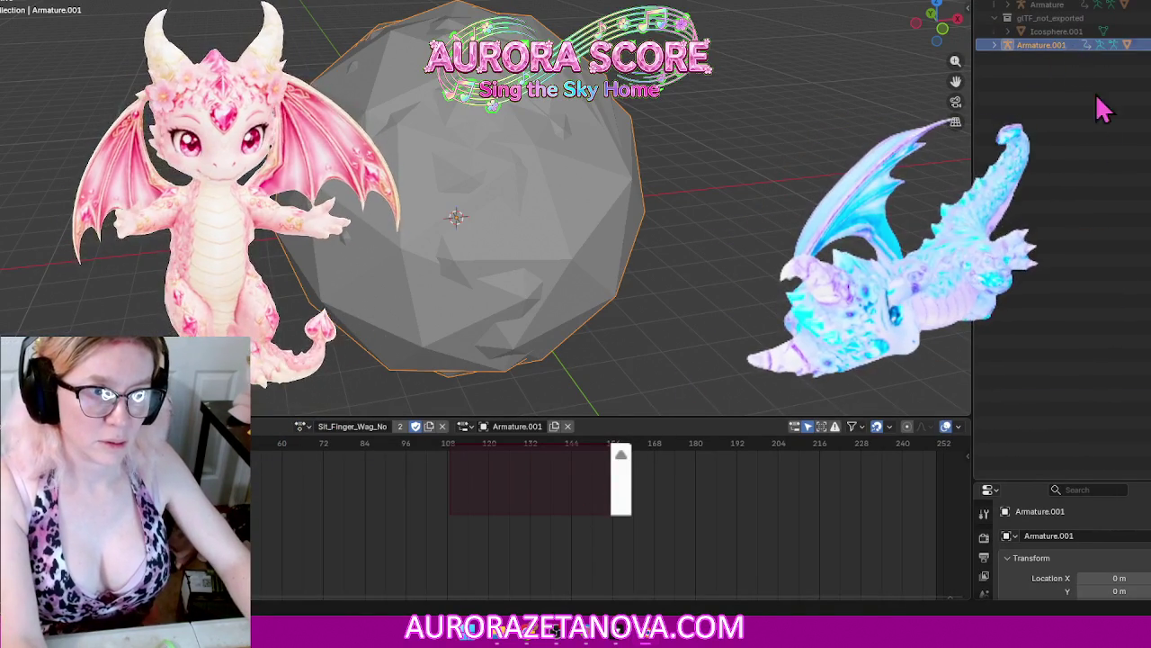
Step: Delete the dragon armature and the icosphere from the scene
{"action": "key", "text": "Delete"}
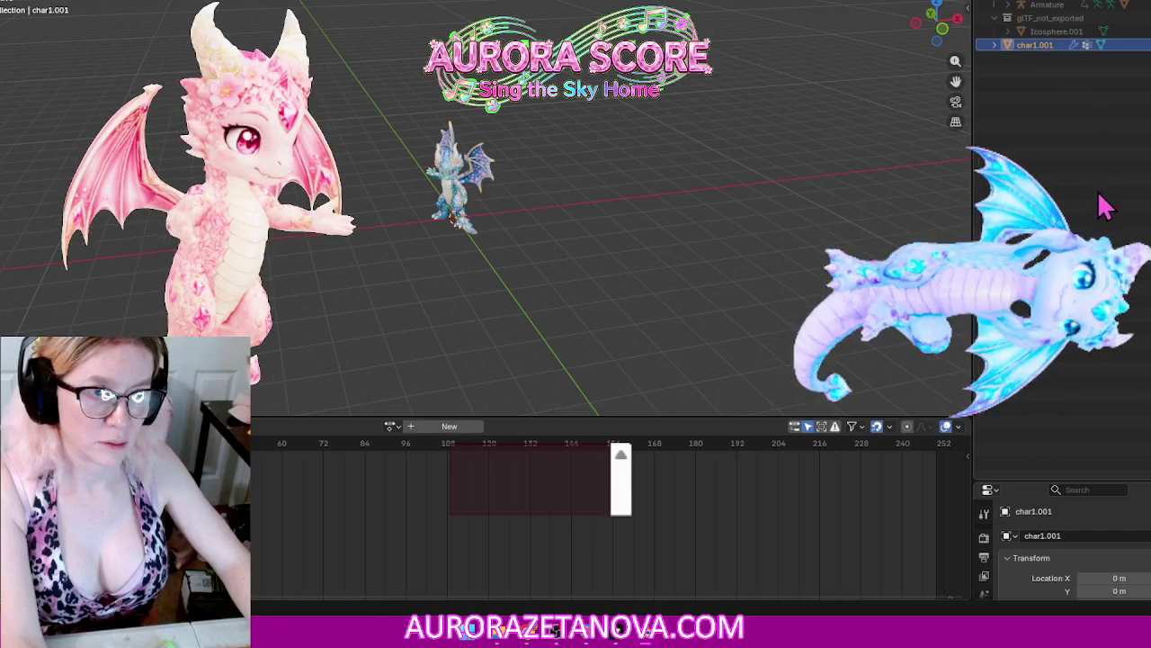
{"action": "left_click", "coordinate": [1048, 32]}
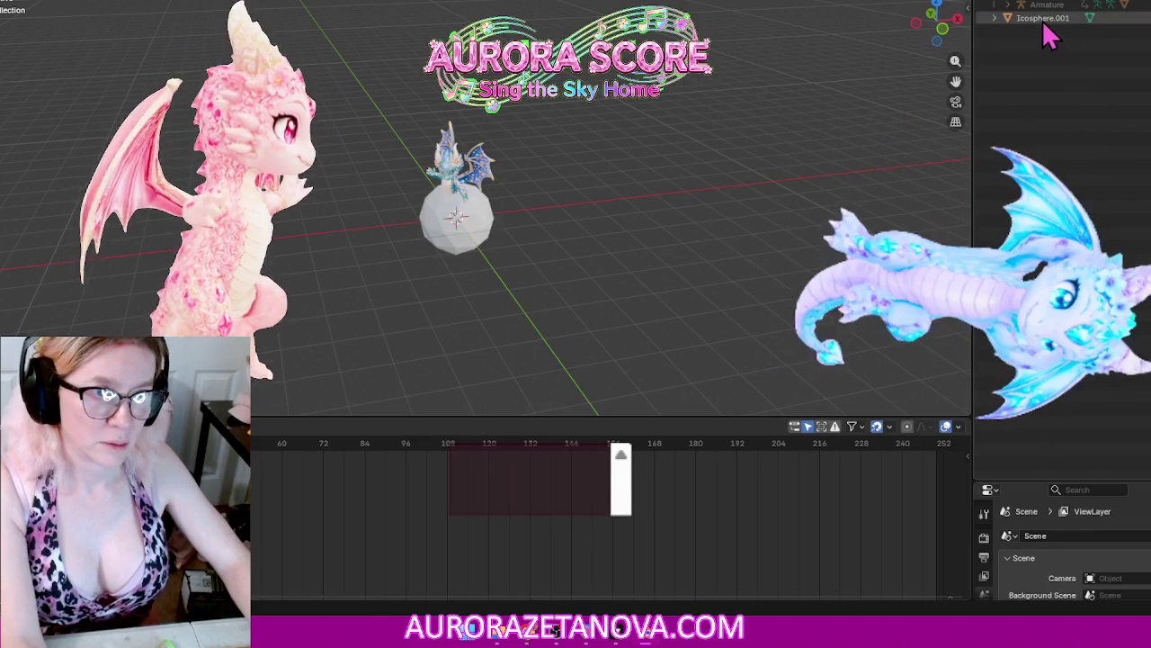
{"action": "key", "text": "Delete"}
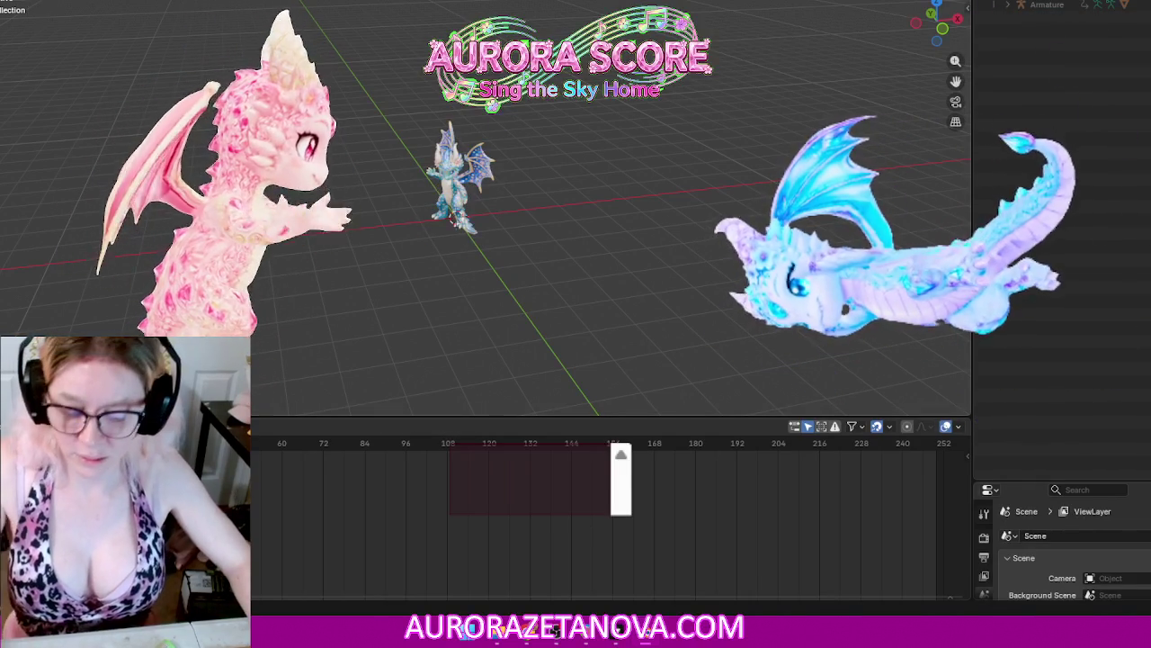
Step: Purge all unused data-blocks via File > Clean Up
{"action": "key", "text": "F4"}
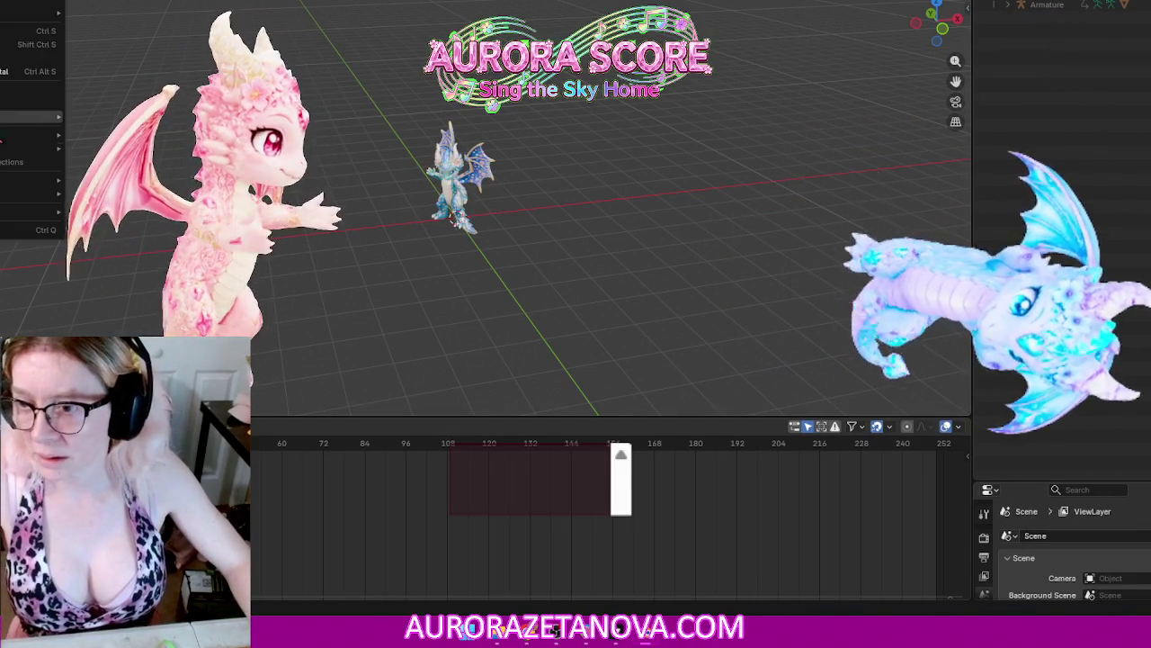
{"action": "mouse_move", "coordinate": [31, 194]}
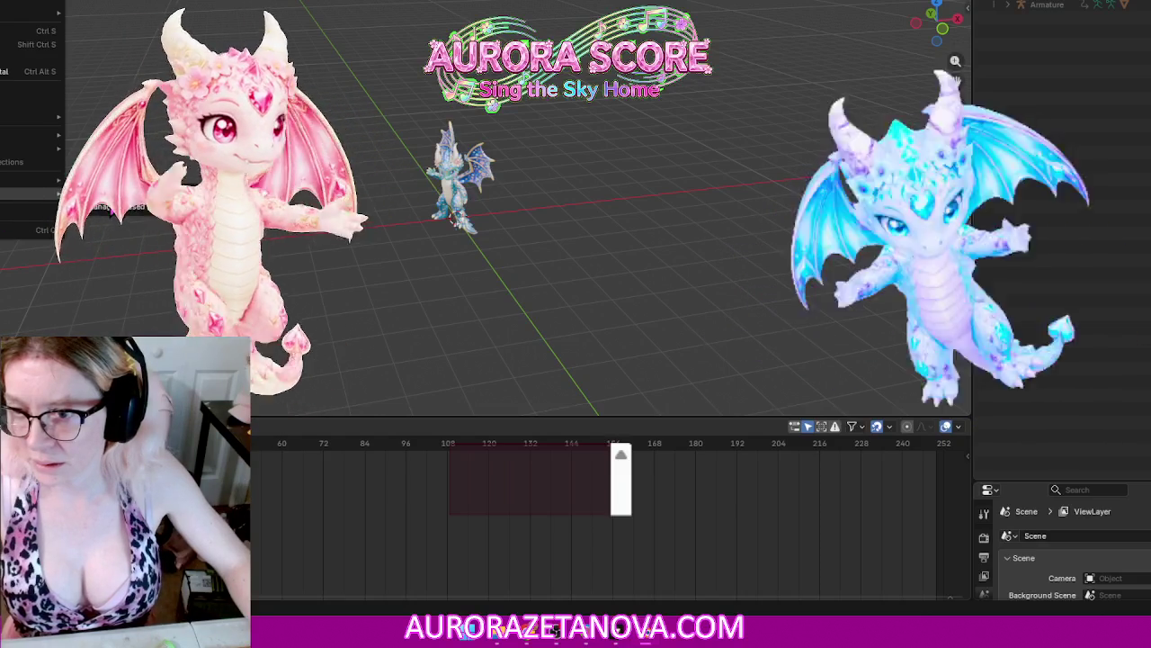
{"action": "left_click", "coordinate": [119, 239]}
{"action": "left_click", "coordinate": [100, 276]}
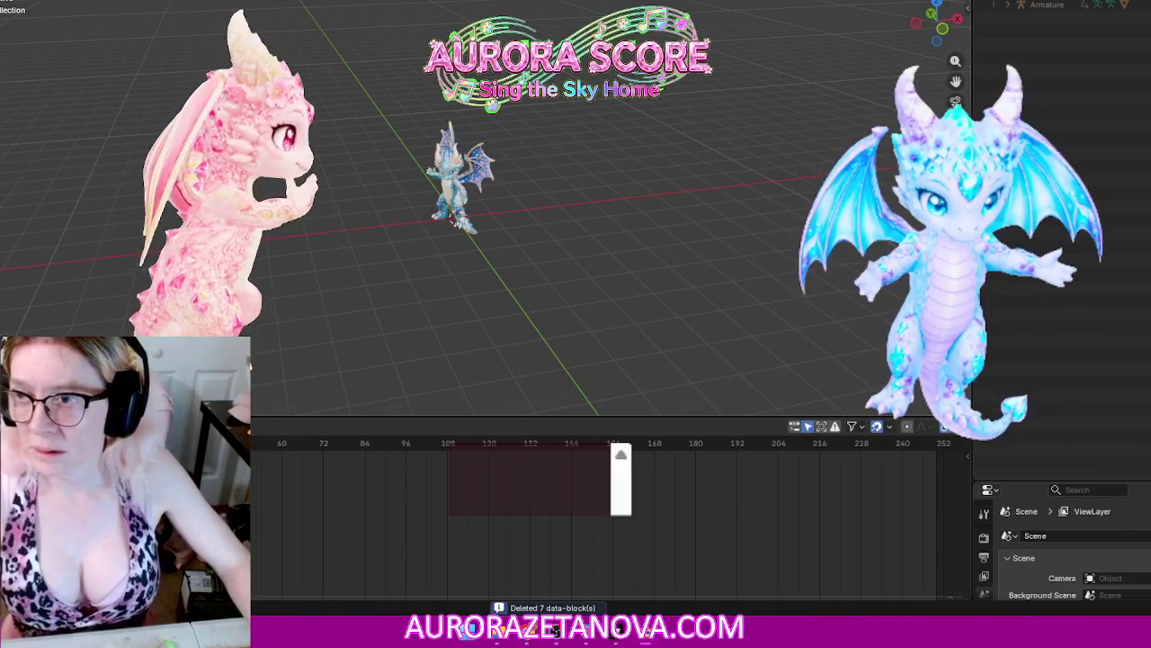
Step: Save Kay.blend and start a new glTF 2.0 import
{"action": "key", "text": "ctrl+s"}
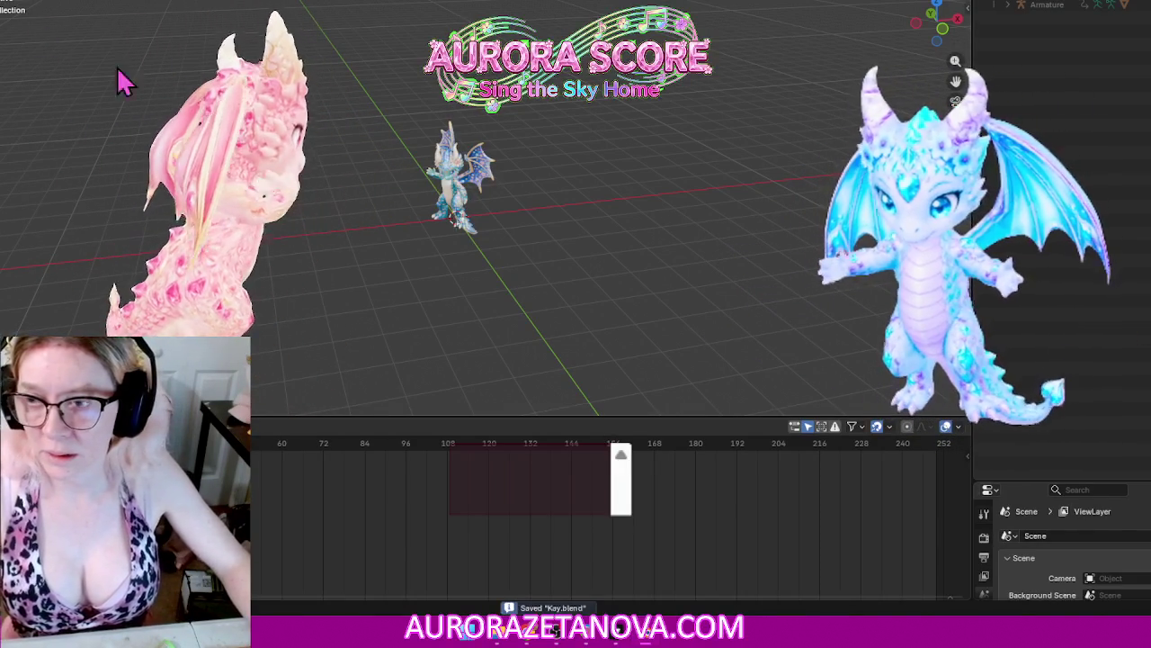
{"action": "left_click", "coordinate": [14, 2]}
{"action": "mouse_move", "coordinate": [32, 149]}
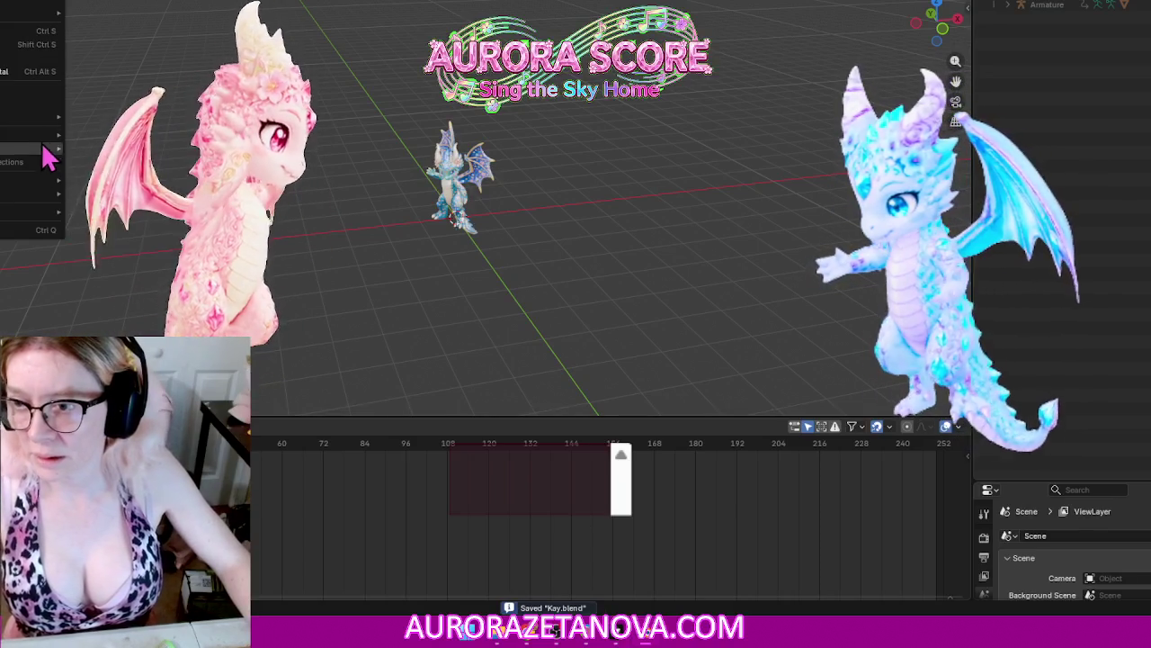
{"action": "left_click", "coordinate": [126, 269]}
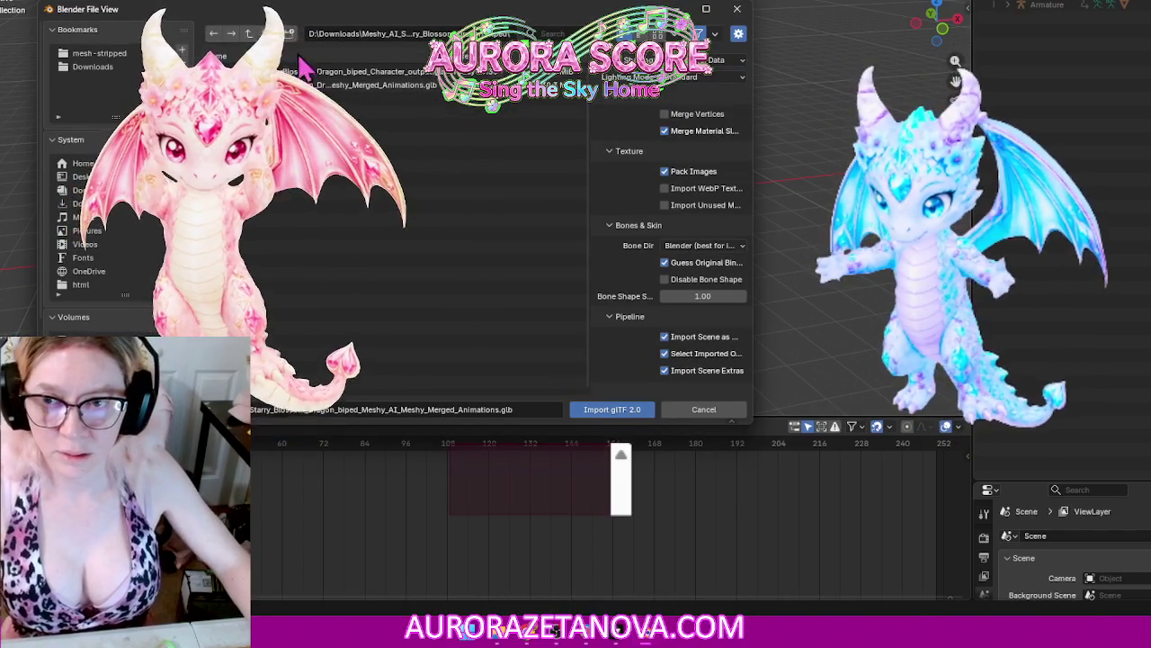
Step: Delete the dragon biped folder from the import browser
{"action": "left_click", "coordinate": [248, 33]}
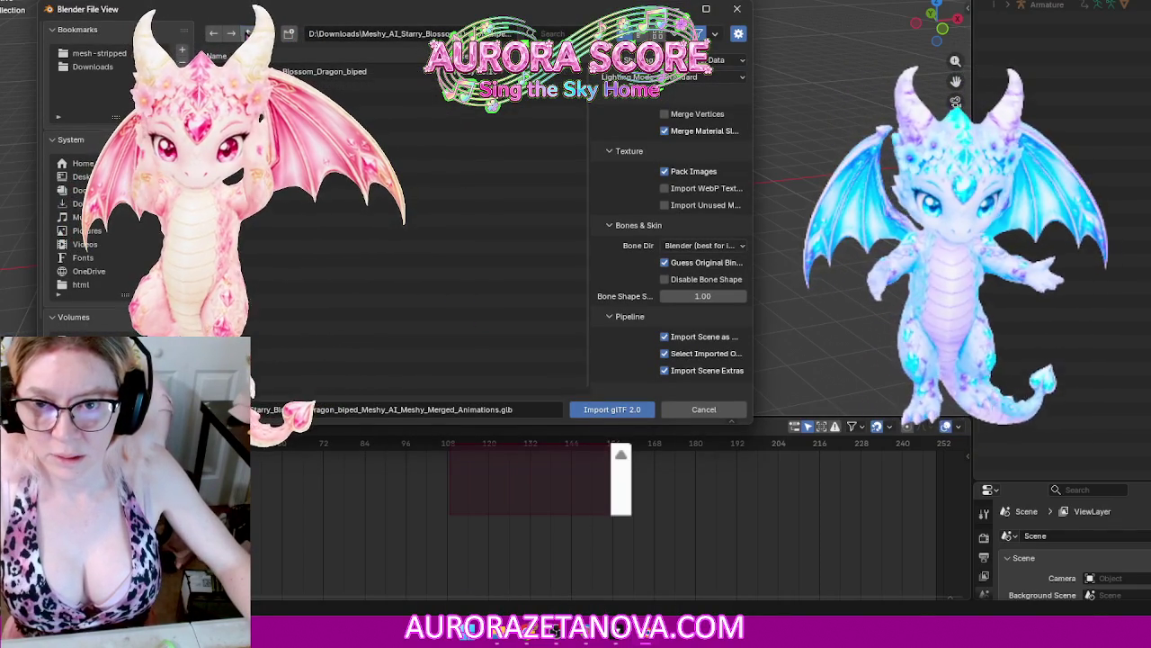
{"action": "left_click", "coordinate": [360, 72]}
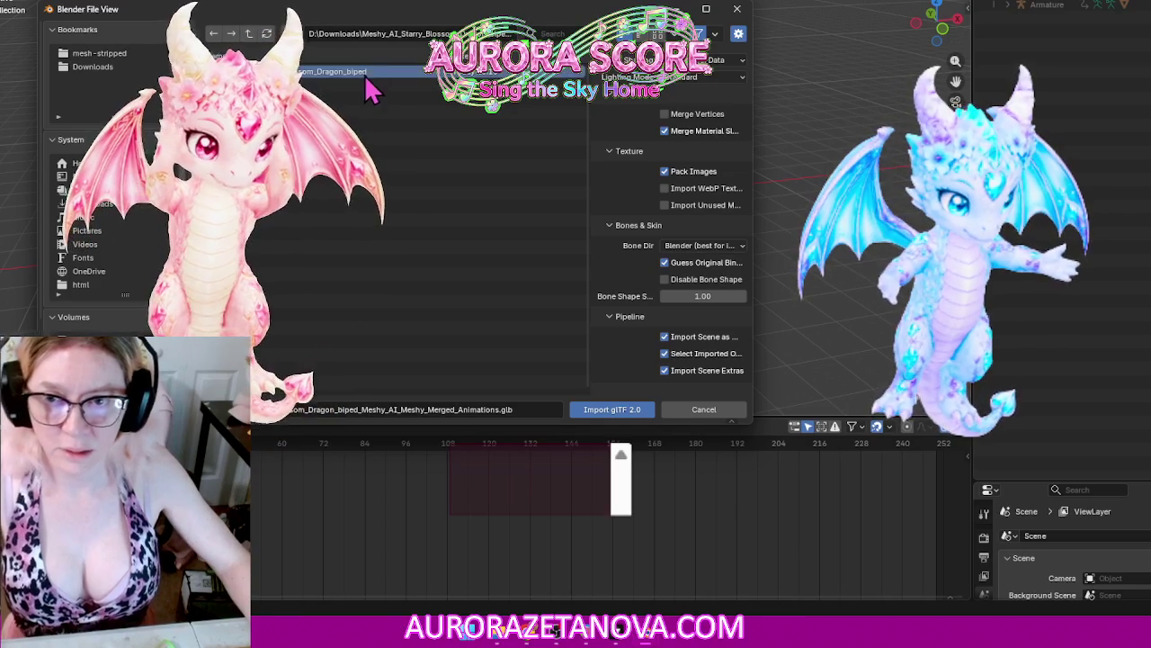
{"action": "key", "text": "Delete"}
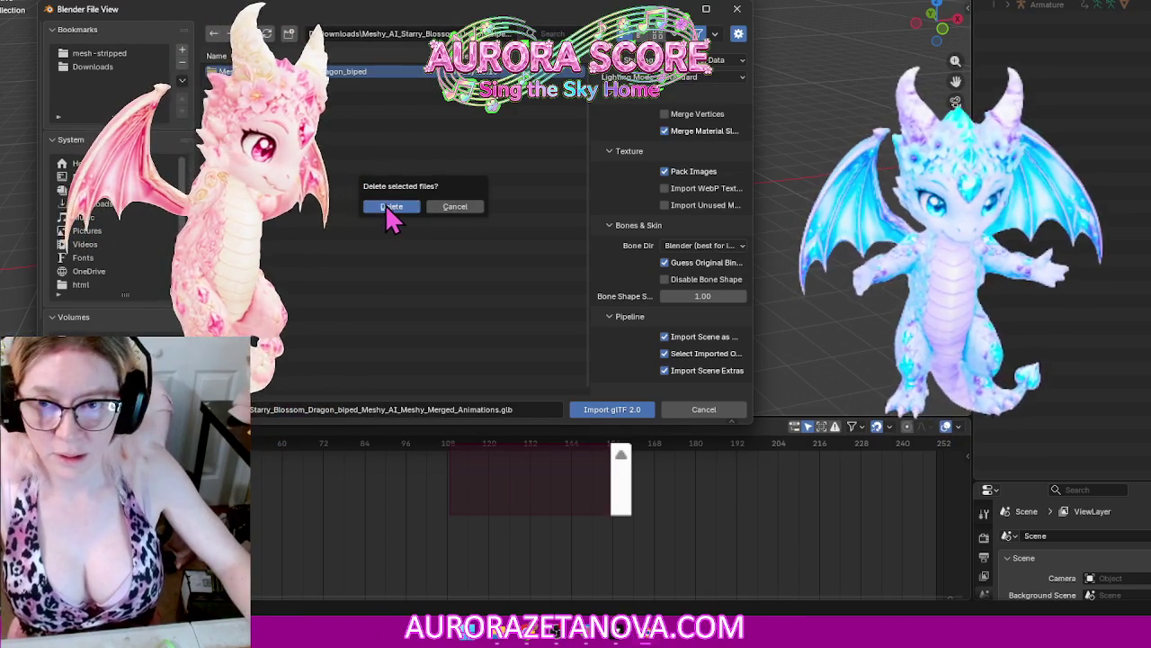
{"action": "left_click", "coordinate": [391, 207]}
Step: Import the dragon's merged-animations .glb from the Starry Blossom folder in Downloads
{"action": "left_click", "coordinate": [248, 34]}
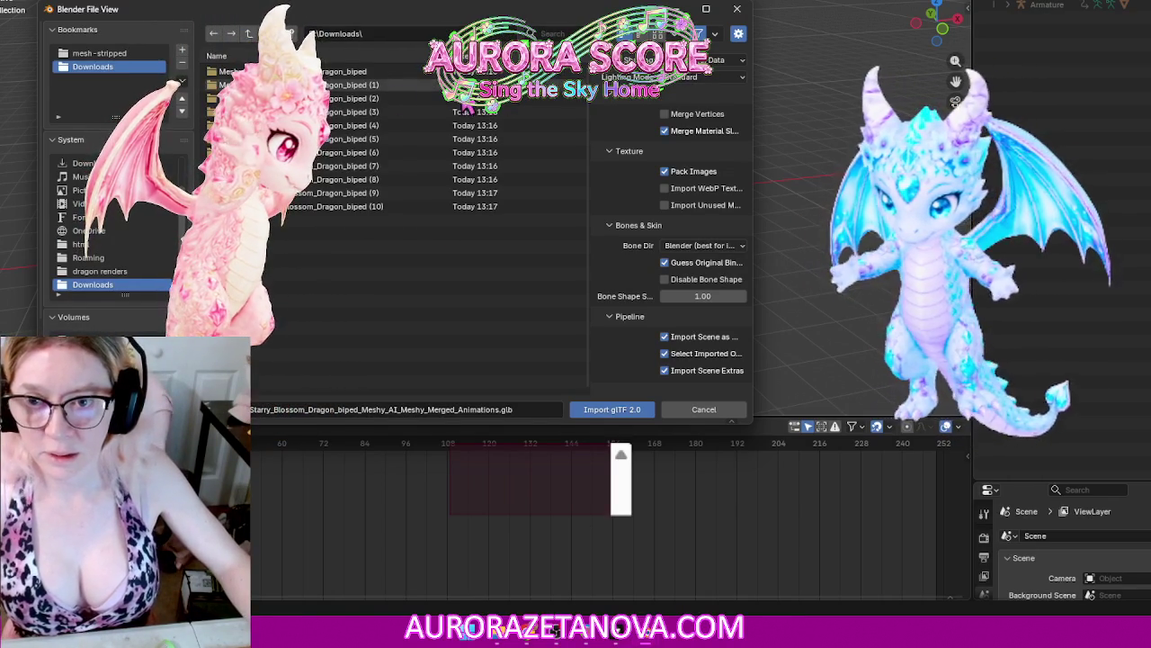
{"action": "double_click", "coordinate": [388, 165]}
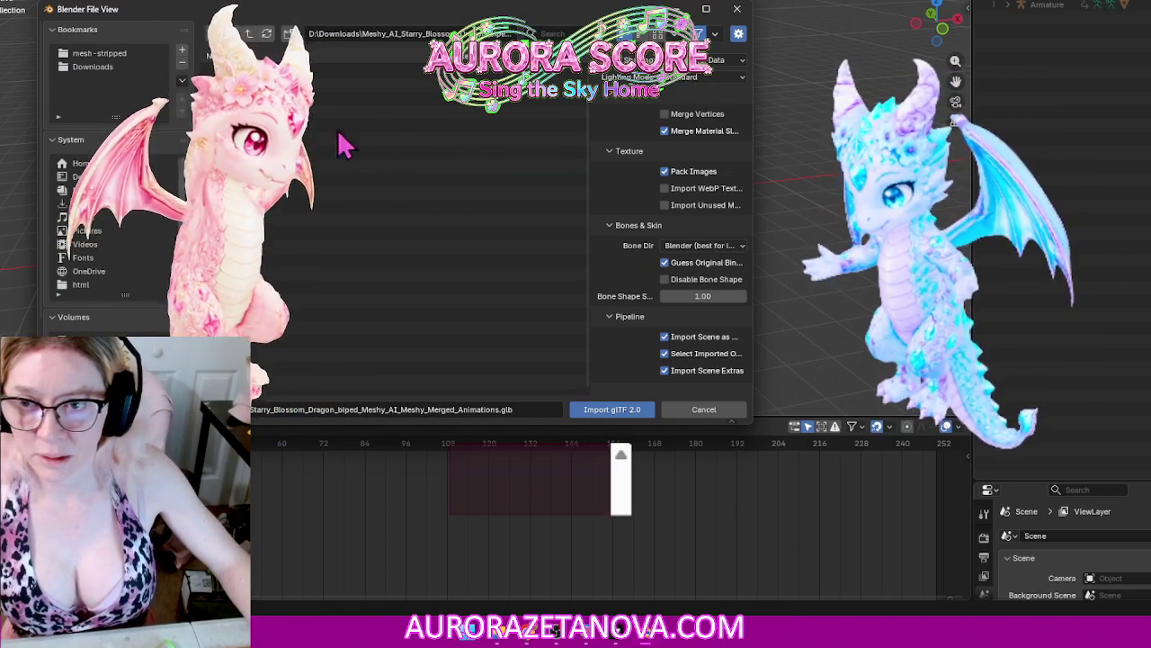
{"action": "left_click", "coordinate": [249, 33]}
{"action": "double_click", "coordinate": [387, 178]}
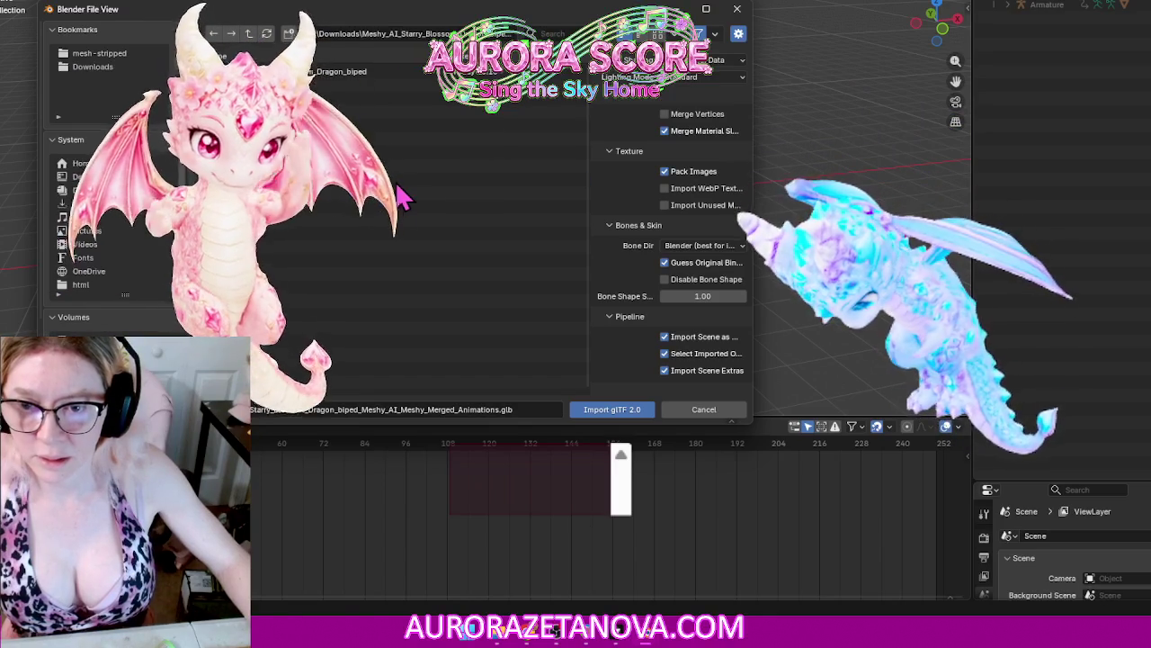
{"action": "double_click", "coordinate": [400, 97]}
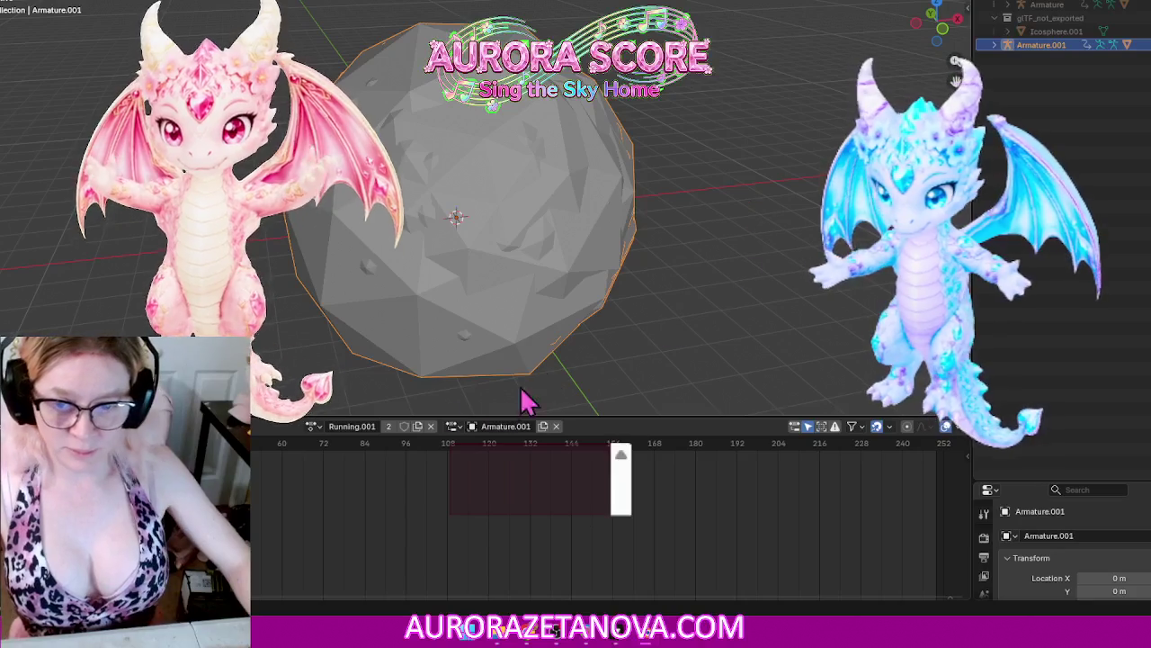
Step: Step through Sit_and_Doze_Off, Sit_and_Drink and Sit_Hands_on_Head_Lean_Back as the active action
{"action": "left_click", "coordinate": [312, 426]}
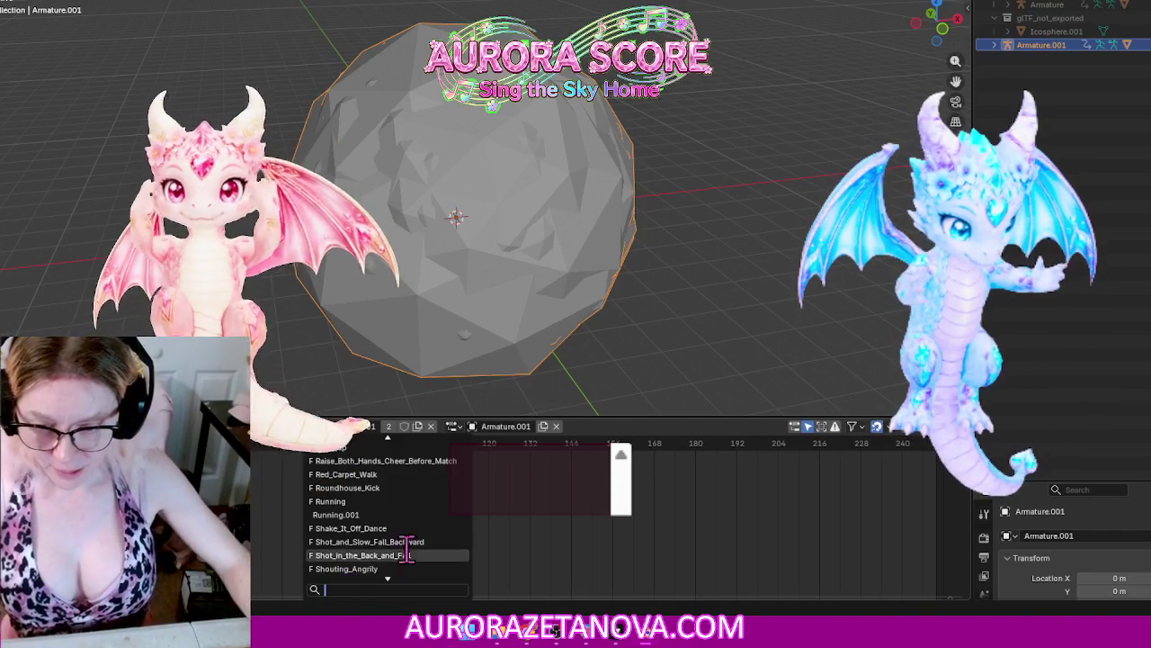
{"action": "scroll", "coordinate": [412, 514], "scroll_direction": "down", "scroll_amount": 2}
{"action": "scroll", "coordinate": [412, 513], "scroll_direction": "down", "scroll_amount": 5}
{"action": "scroll", "coordinate": [412, 513], "scroll_direction": "down", "scroll_amount": 1}
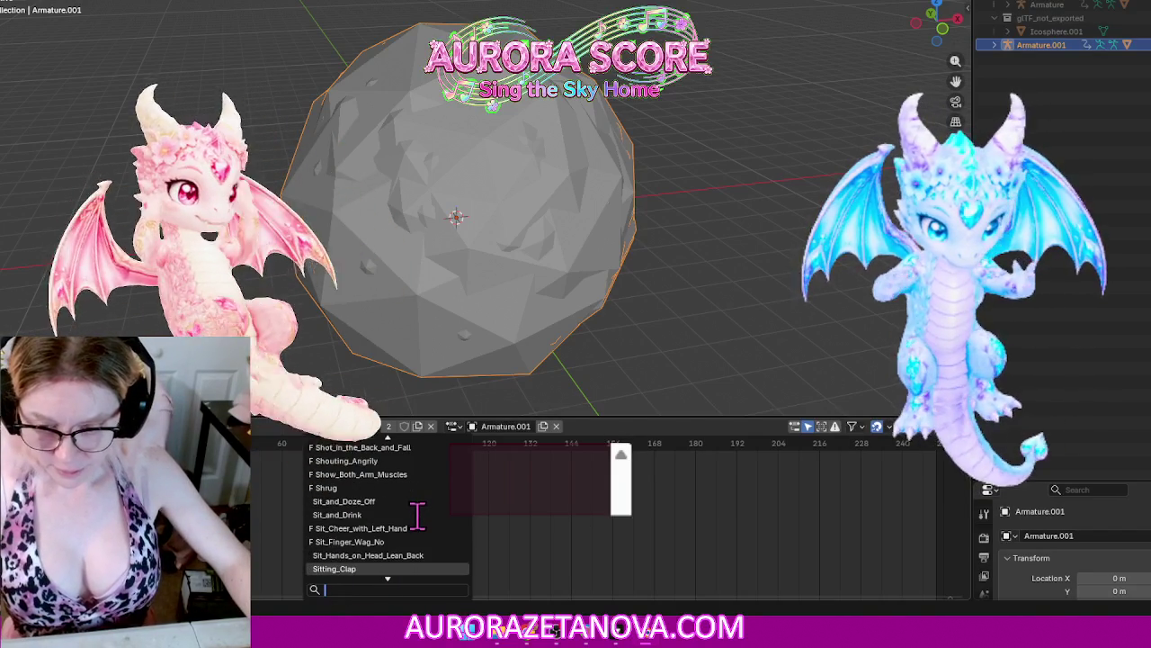
{"action": "left_click", "coordinate": [378, 501]}
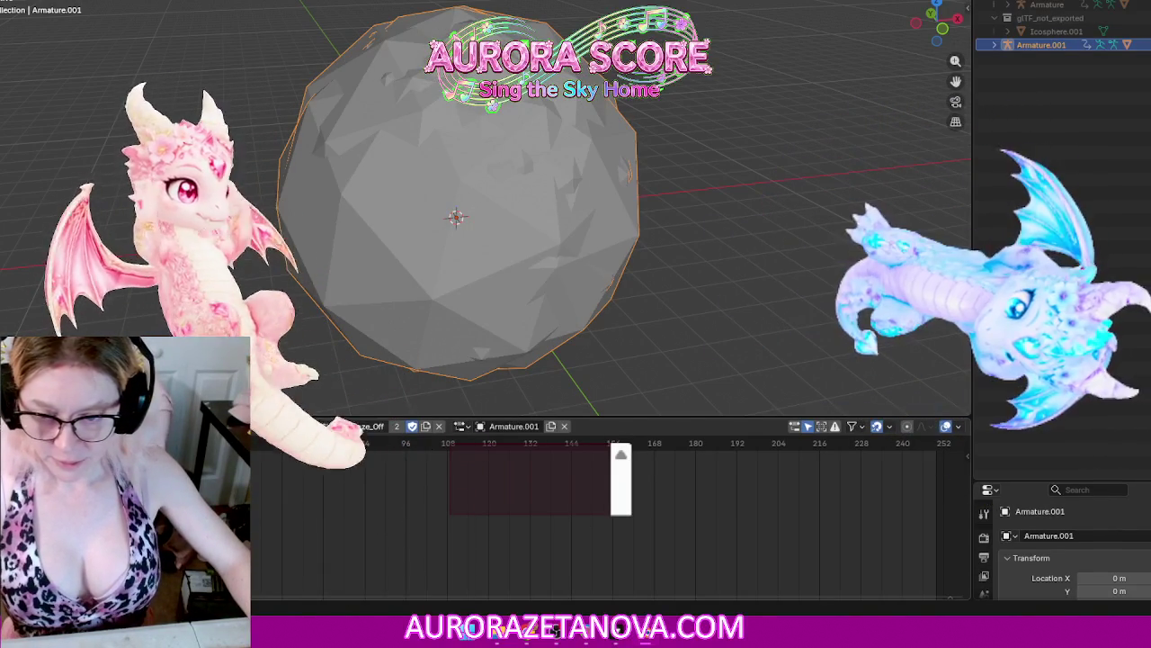
{"action": "left_click", "coordinate": [311, 426]}
{"action": "left_click", "coordinate": [411, 529]}
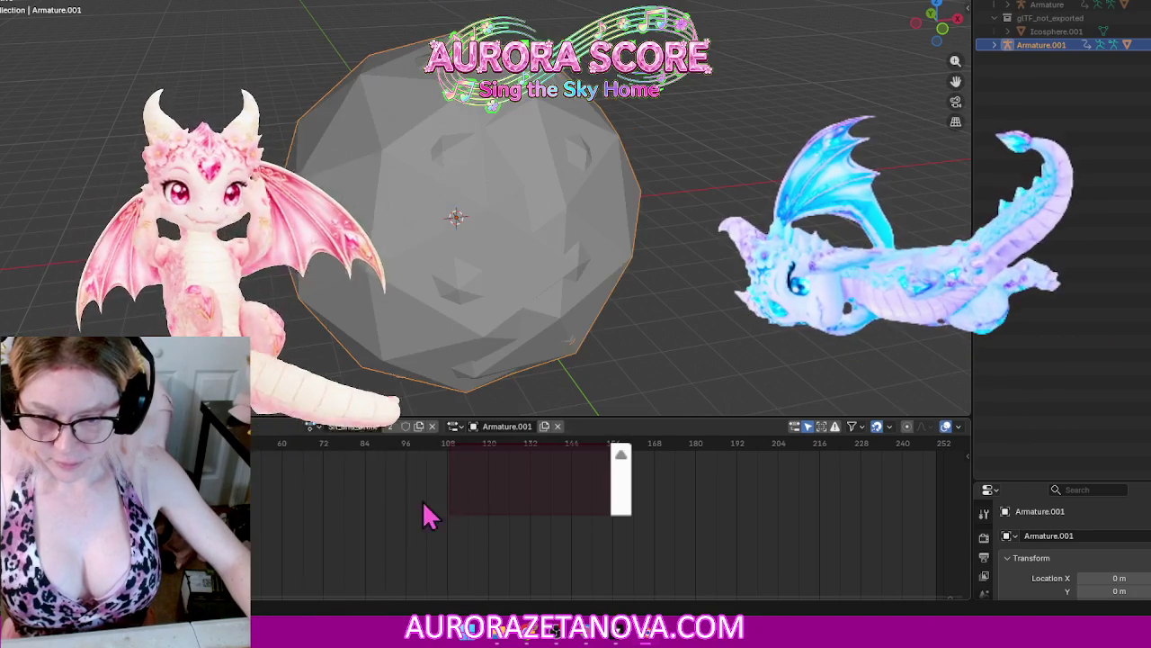
{"action": "left_click", "coordinate": [310, 425]}
{"action": "left_click", "coordinate": [427, 554]}
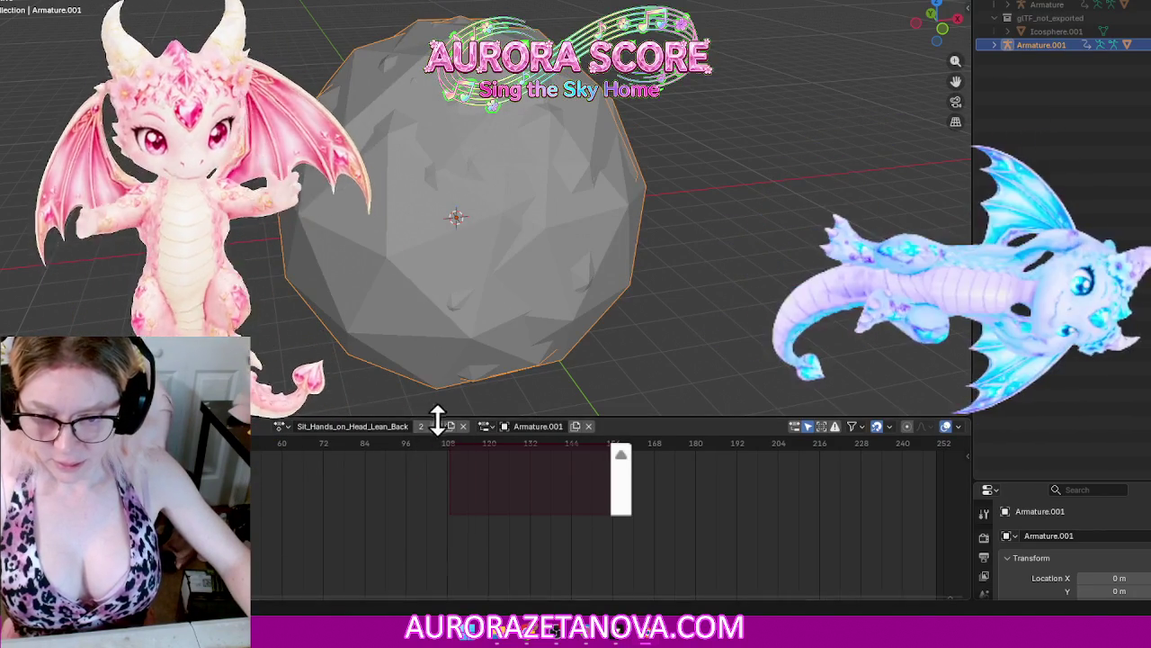
Step: Give Sitting_Clap and situps fake users, then assign Skill_01
{"action": "left_click", "coordinate": [306, 427]}
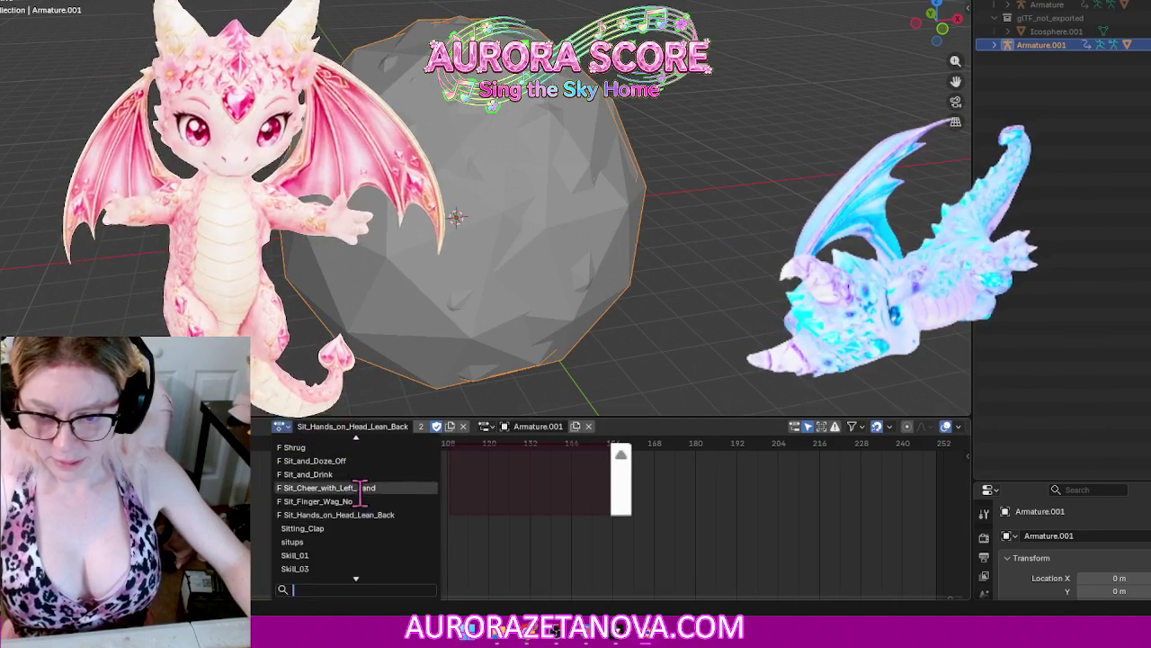
{"action": "left_click", "coordinate": [374, 531]}
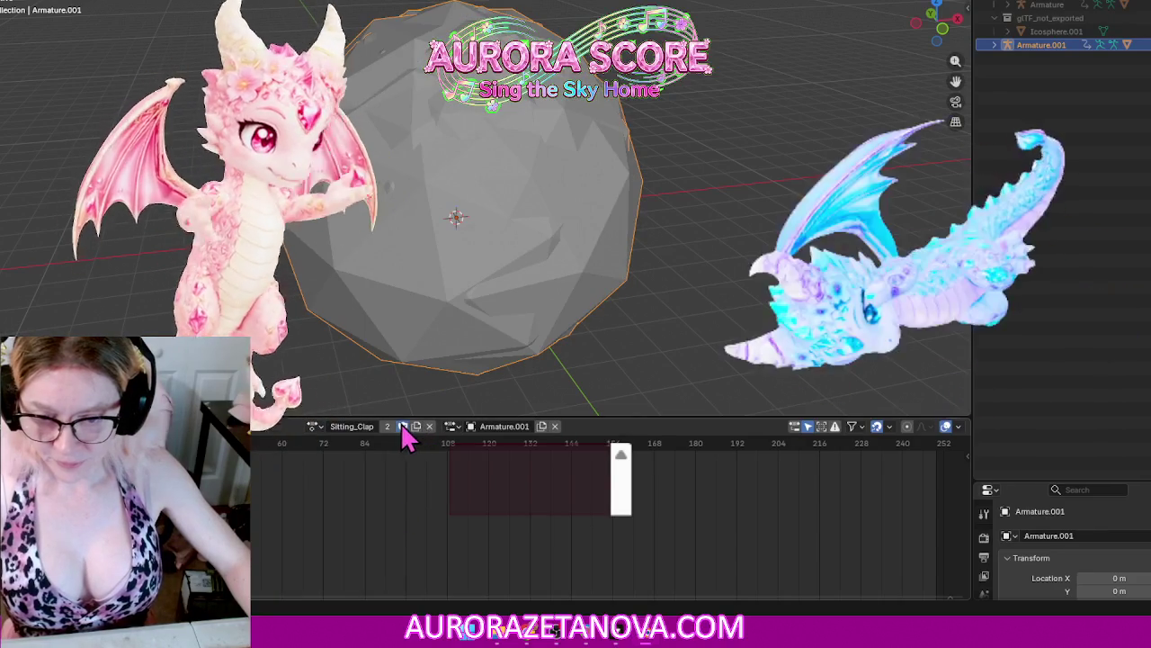
{"action": "left_click", "coordinate": [312, 426]}
{"action": "left_click", "coordinate": [374, 529]}
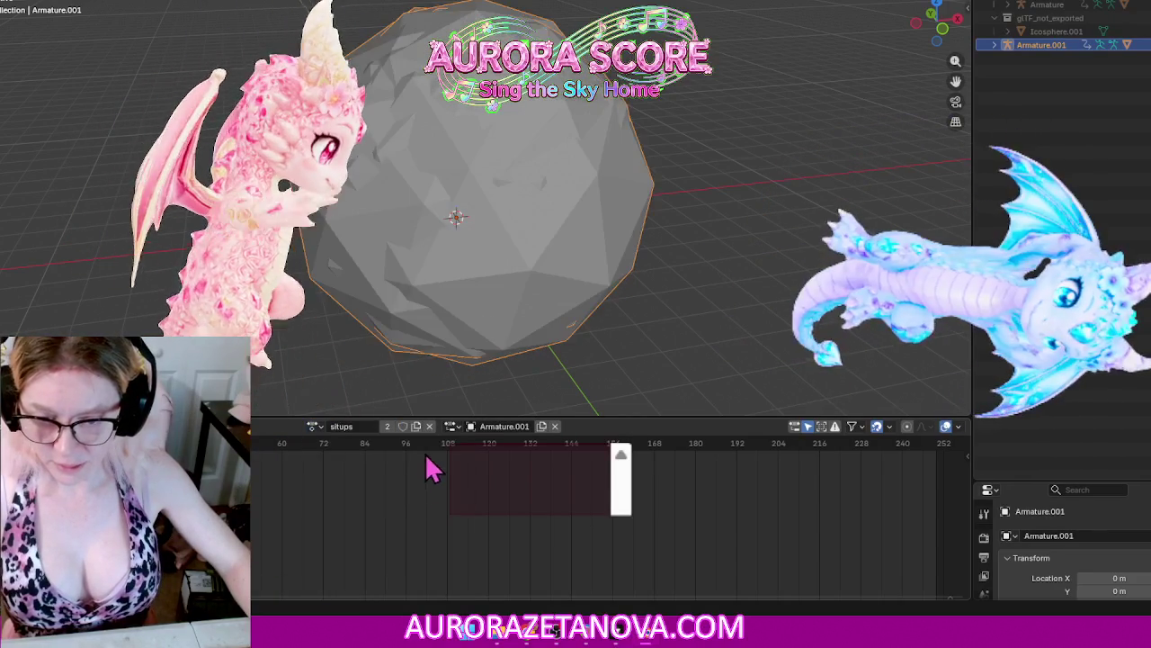
{"action": "left_click", "coordinate": [398, 427]}
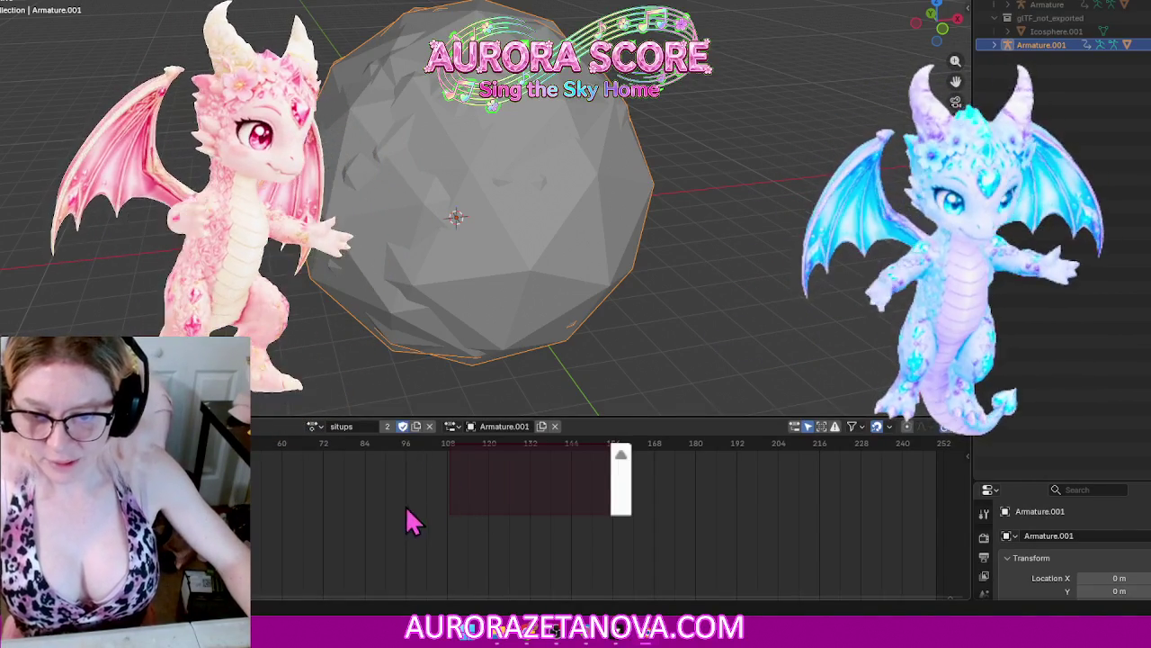
{"action": "left_click", "coordinate": [314, 427]}
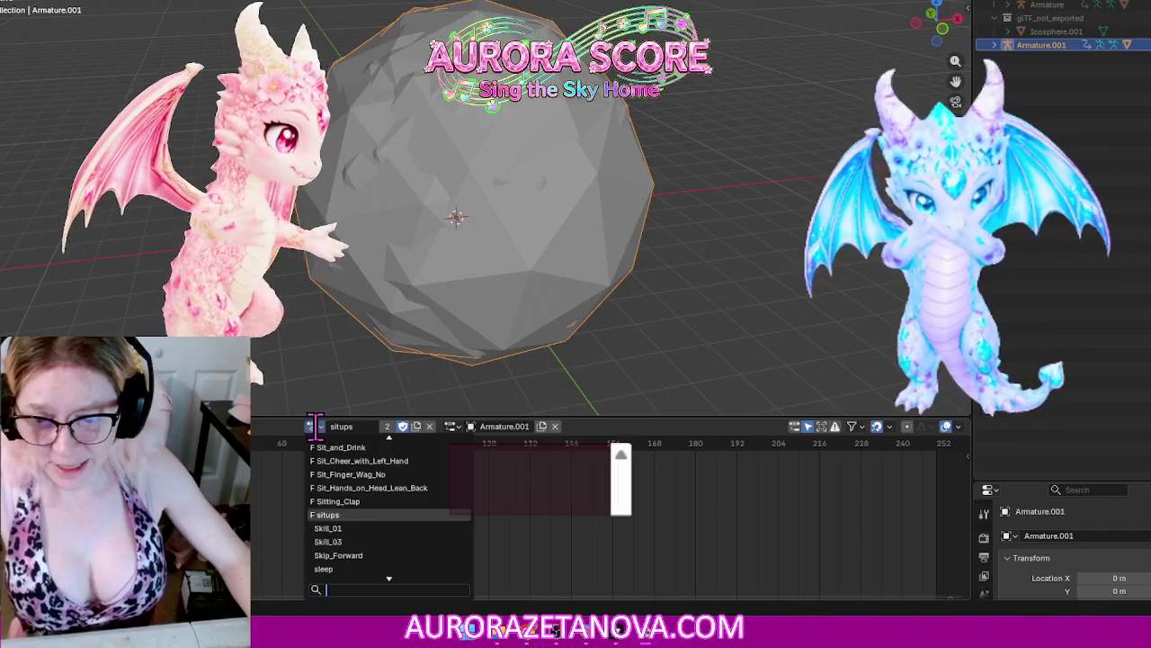
{"action": "left_click", "coordinate": [360, 531]}
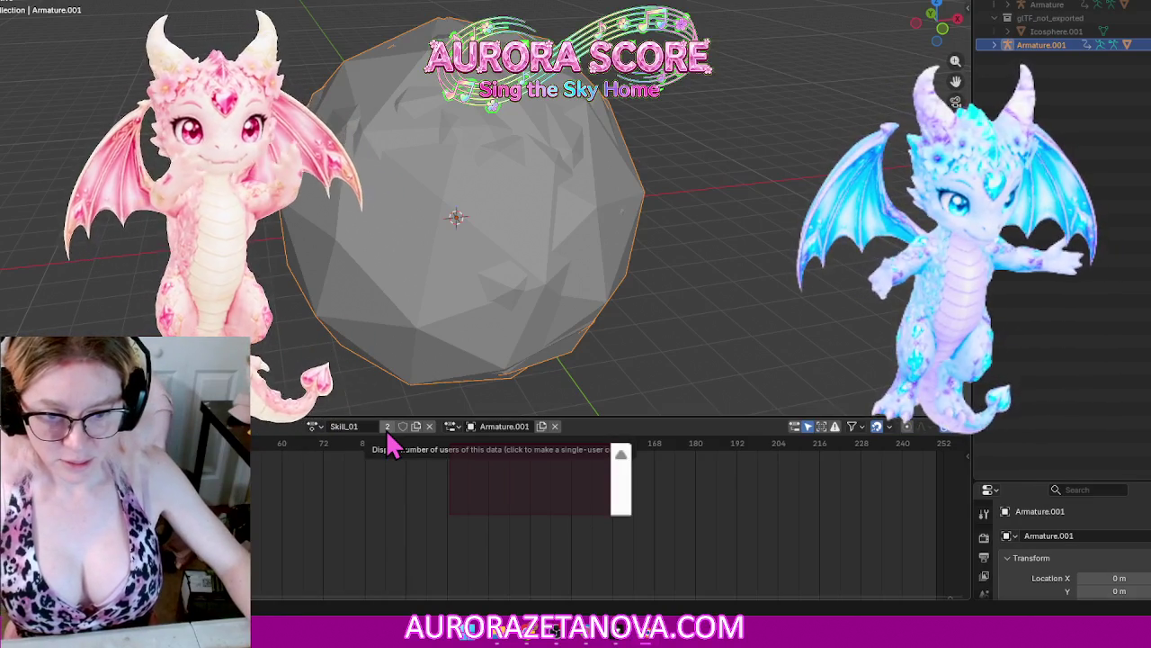
Step: Step through Skill_03 and Skip_Forward, give sleep a fake user, then assign Slow_Orc_Walk
{"action": "left_click", "coordinate": [314, 426]}
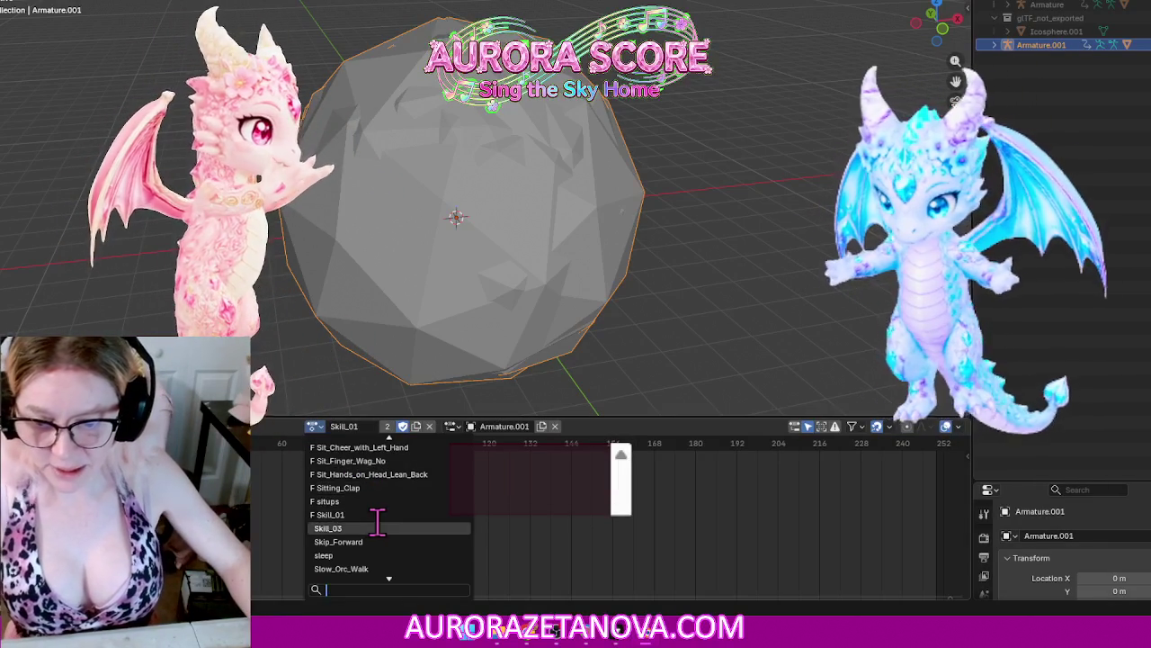
{"action": "left_click", "coordinate": [379, 528]}
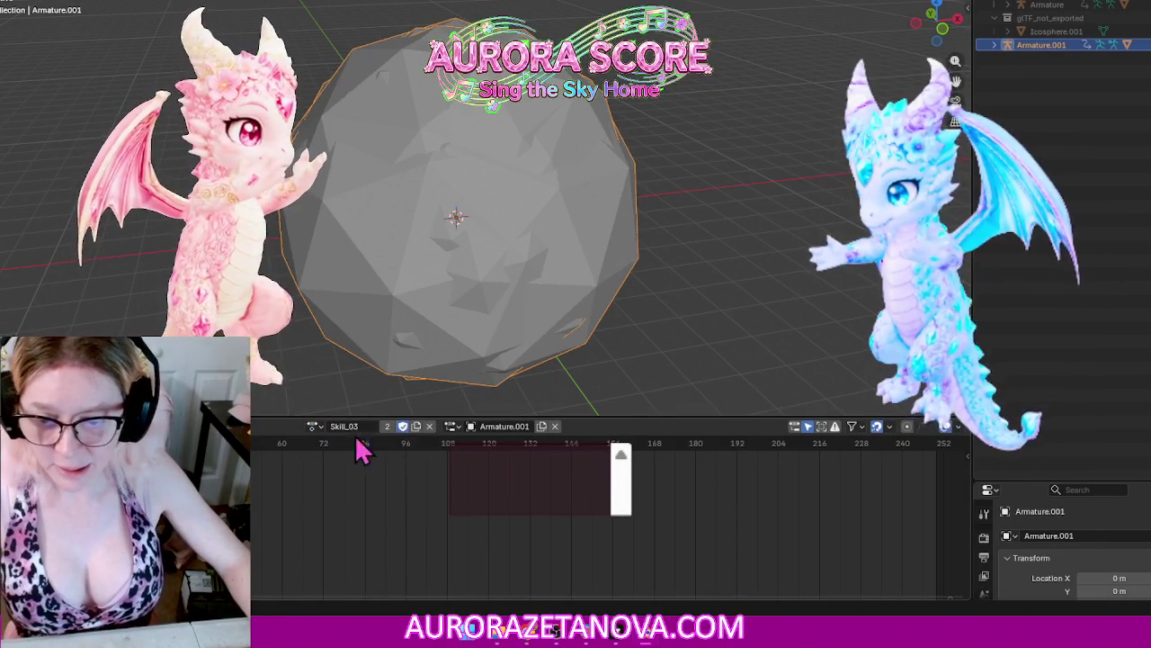
{"action": "left_click", "coordinate": [314, 426]}
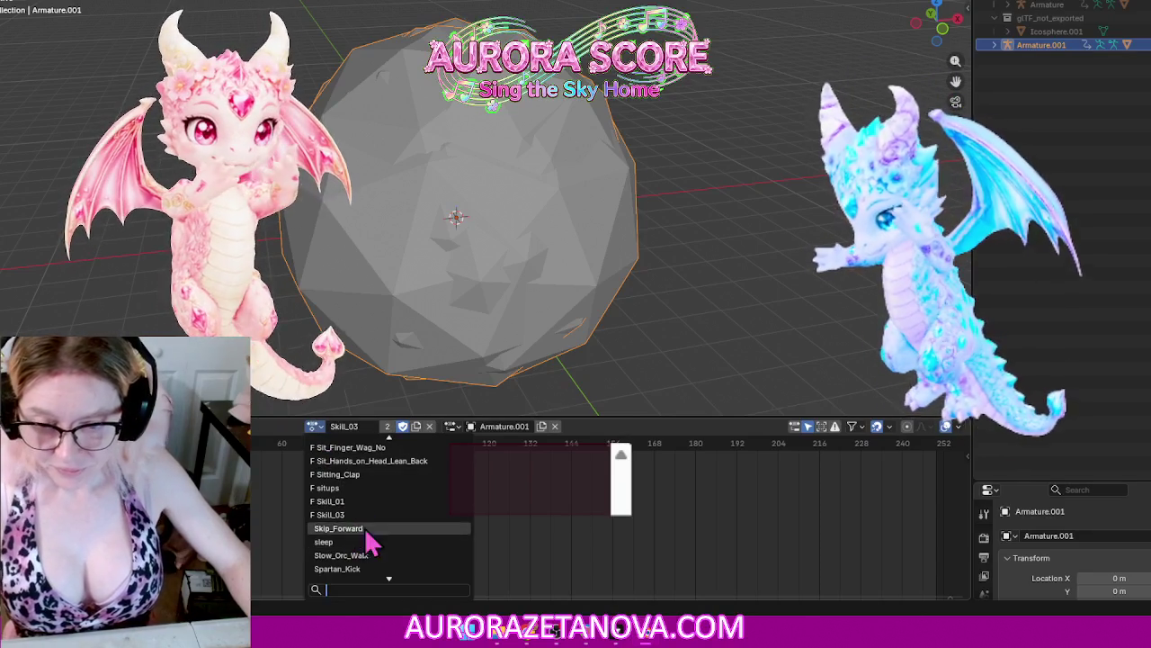
{"action": "left_click", "coordinate": [368, 528]}
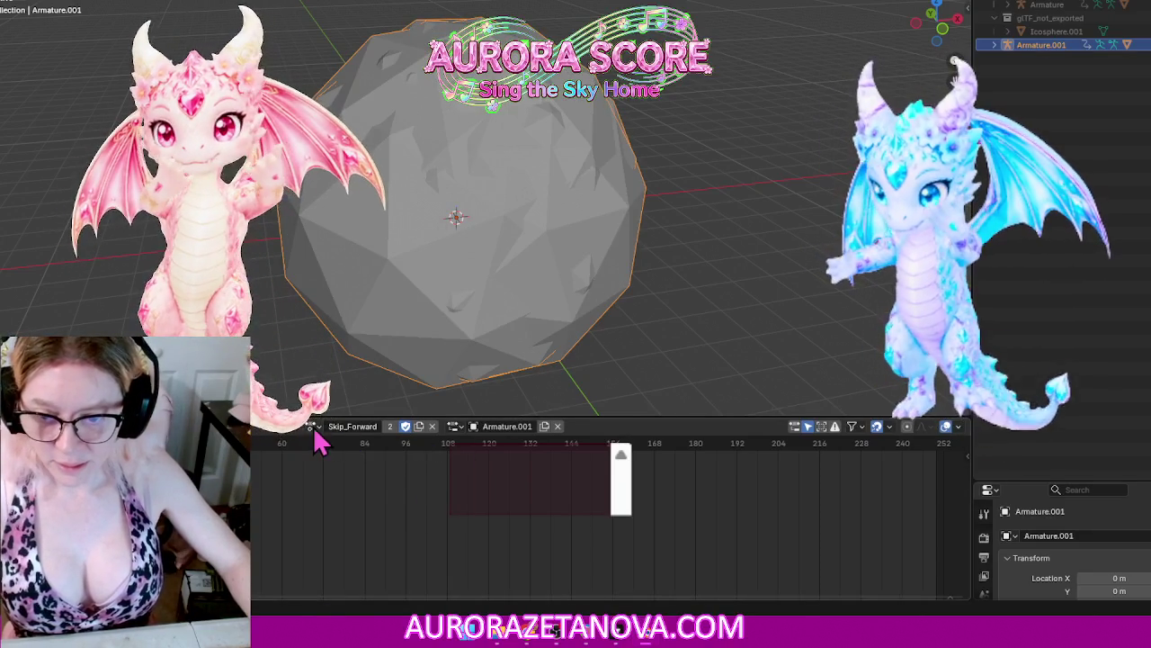
{"action": "left_click", "coordinate": [314, 426]}
{"action": "left_click", "coordinate": [360, 527]}
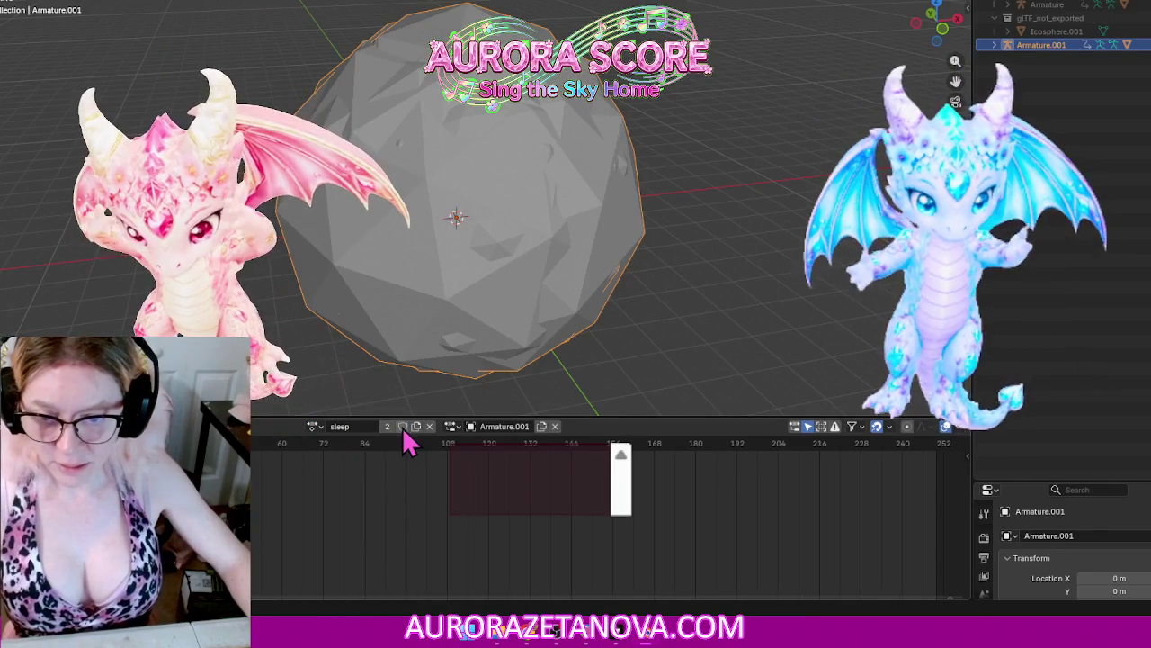
{"action": "left_click", "coordinate": [314, 426]}
{"action": "left_click", "coordinate": [373, 527]}
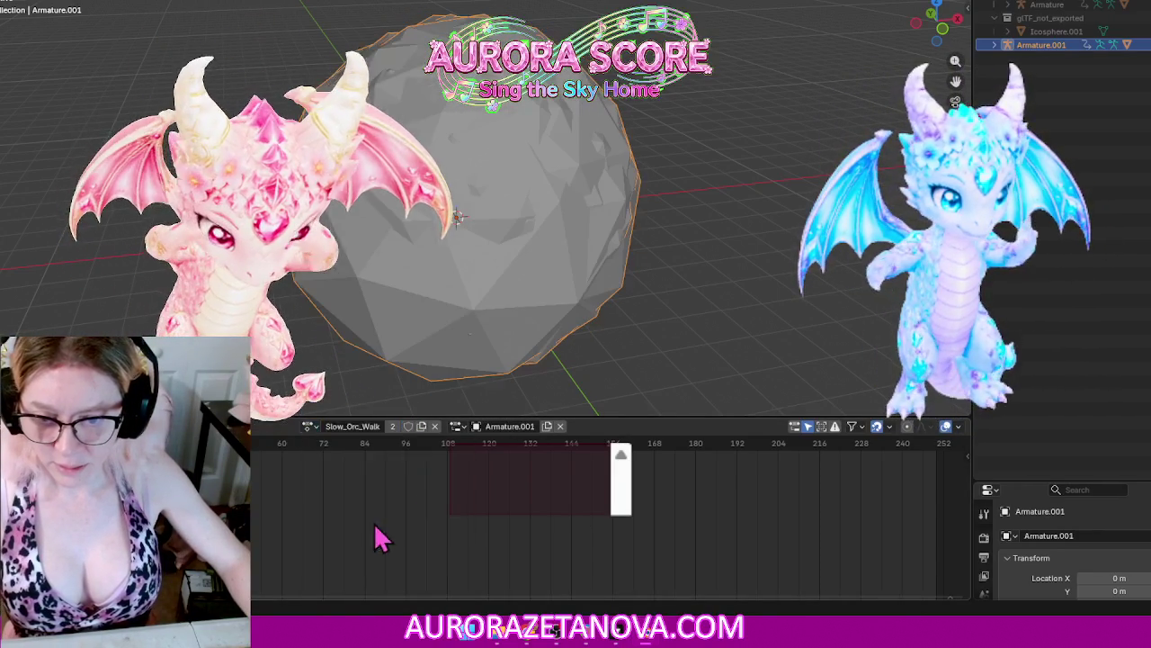
Step: Step through Spartan_Kick, Stand_and_Chat, Stand_and_Drink and Stand_on_Pole_and_Balance
{"action": "left_click", "coordinate": [311, 426]}
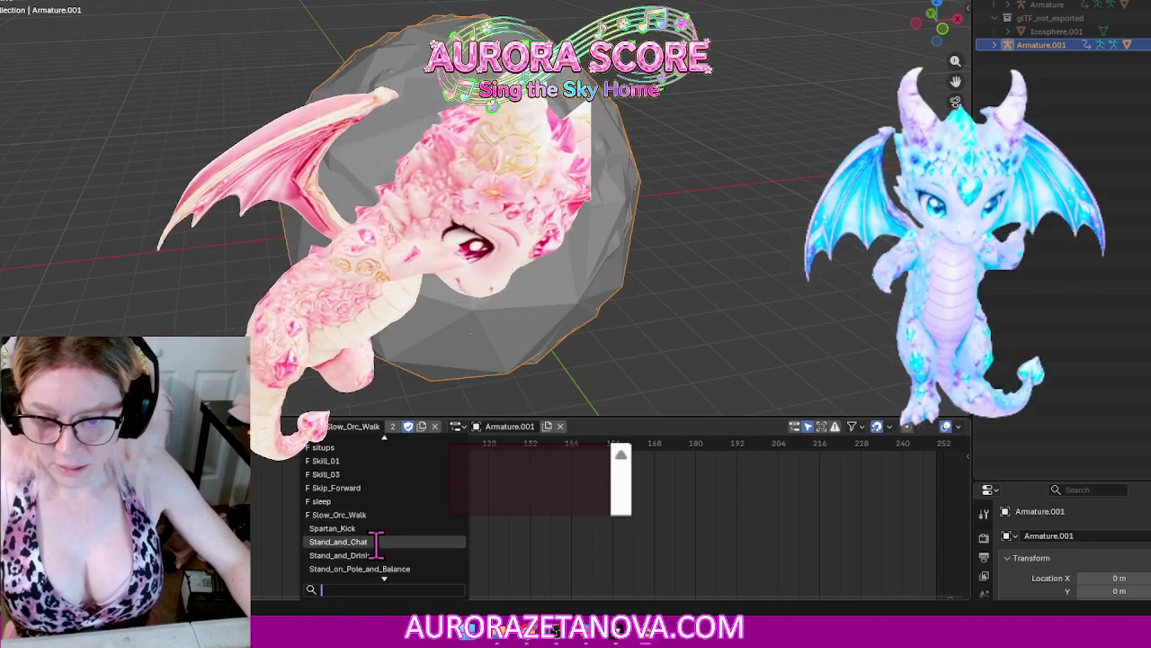
{"action": "left_click", "coordinate": [355, 528]}
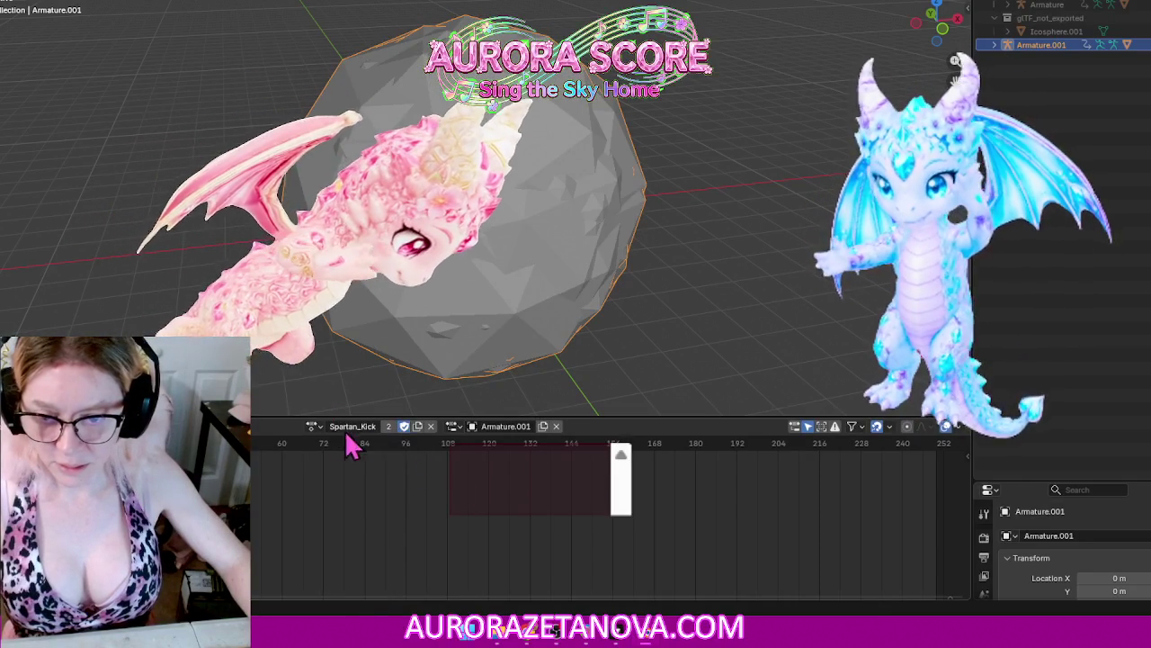
{"action": "left_click", "coordinate": [313, 426]}
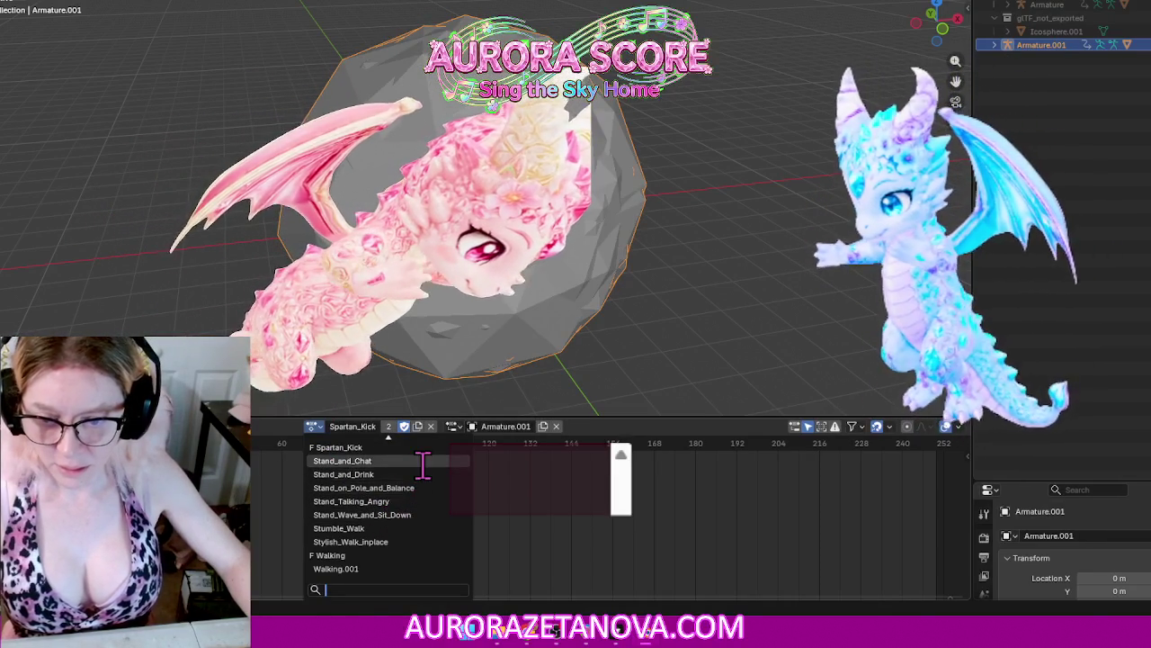
{"action": "left_click", "coordinate": [423, 461]}
{"action": "left_click", "coordinate": [306, 426]}
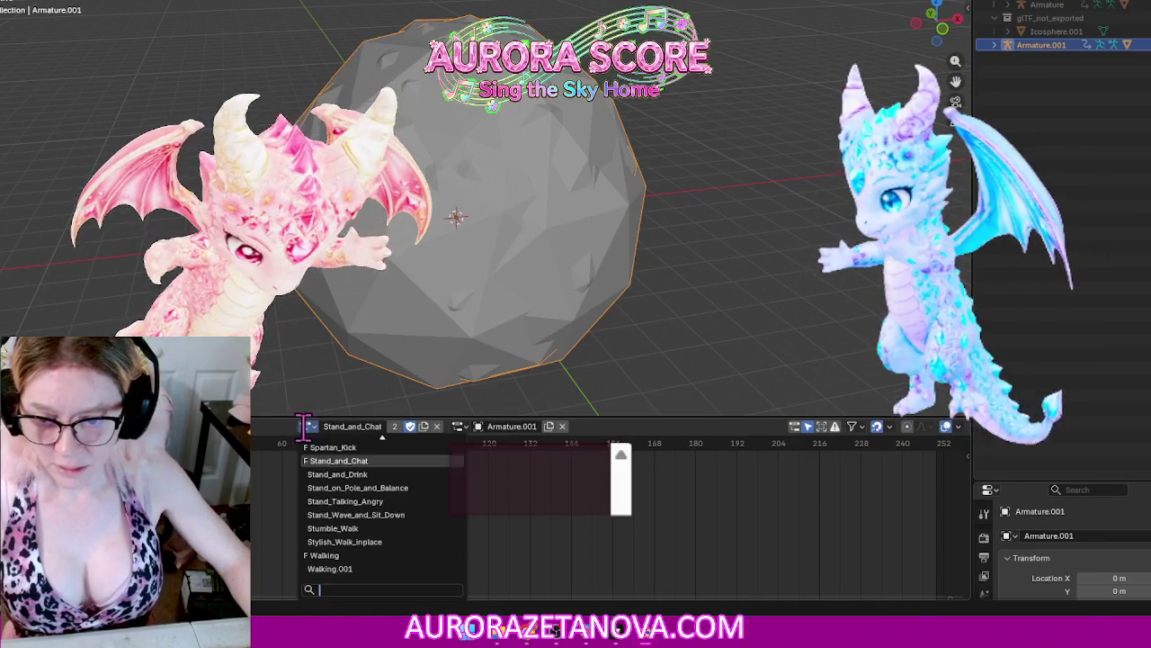
{"action": "left_click", "coordinate": [364, 477]}
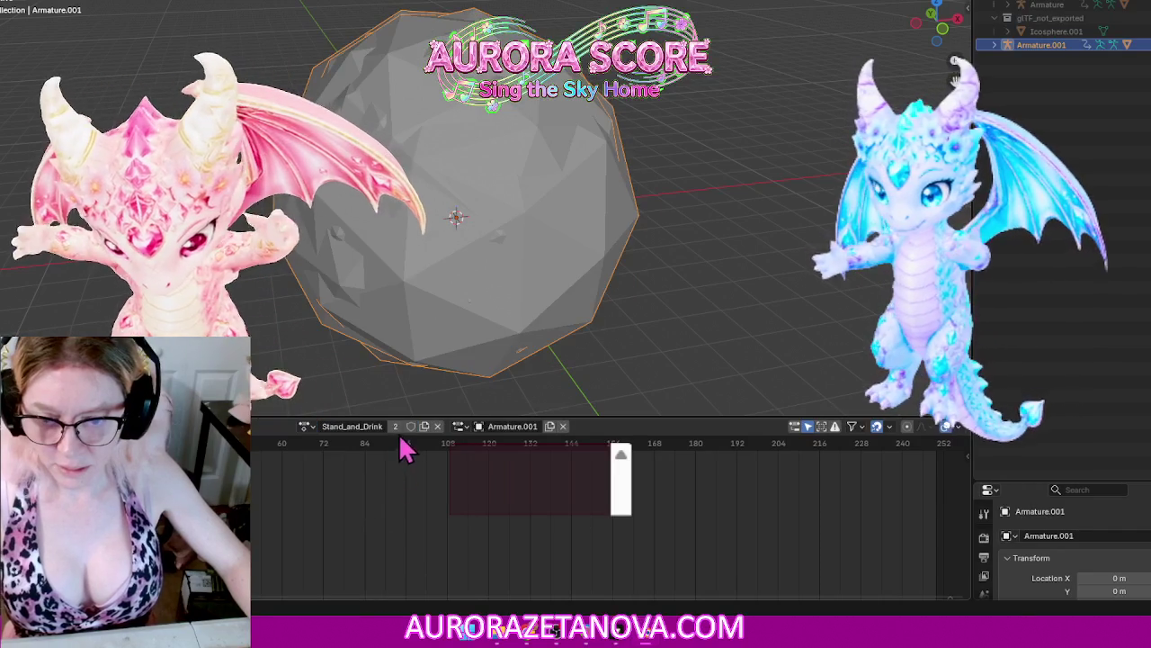
{"action": "left_click", "coordinate": [306, 426]}
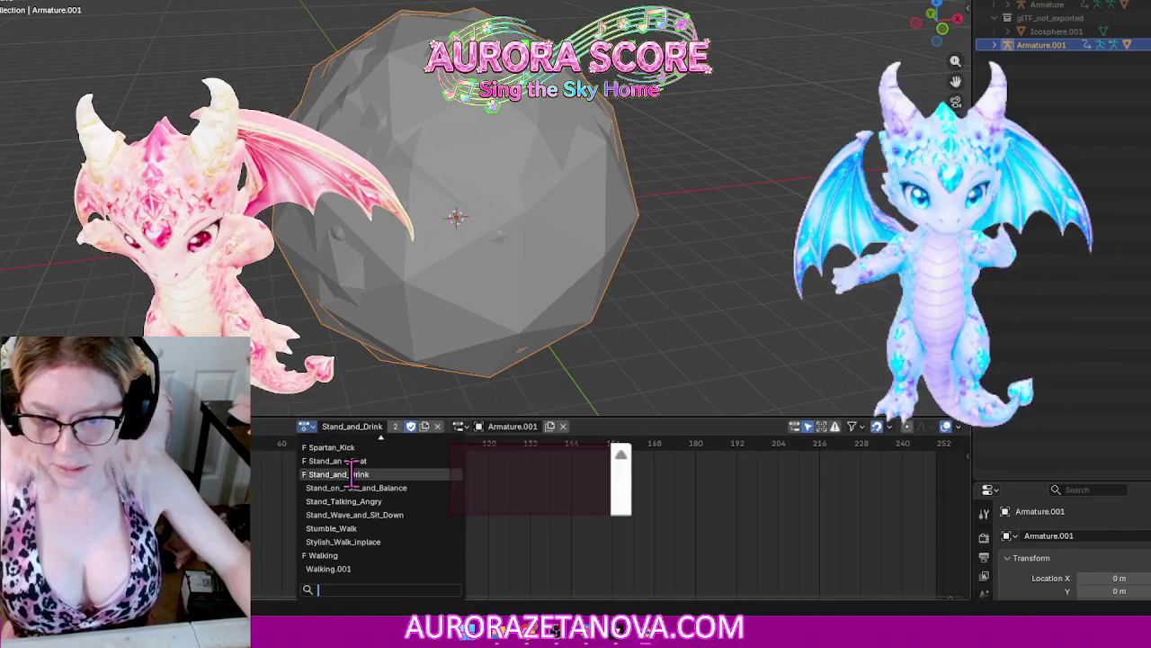
{"action": "left_click", "coordinate": [391, 487]}
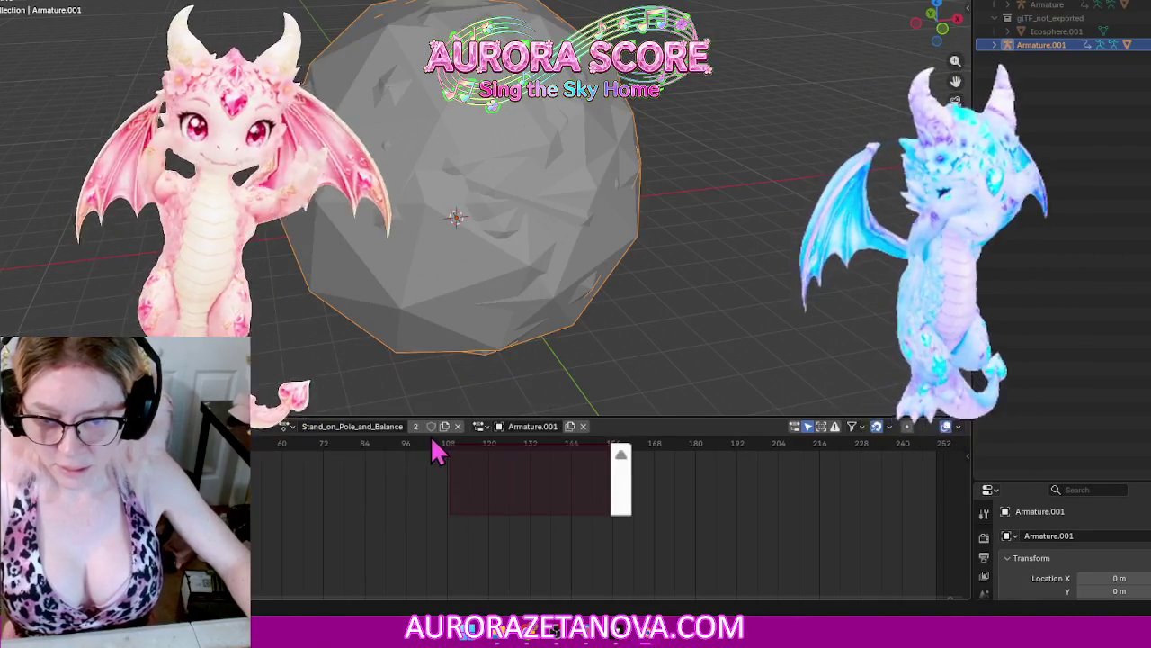
Step: Step through Stand_Talking_Angry, Stand_Wave_and_Sit_Down and Stumble_Walk, ending on Stylish_Walk_inplace
{"action": "left_click", "coordinate": [286, 427]}
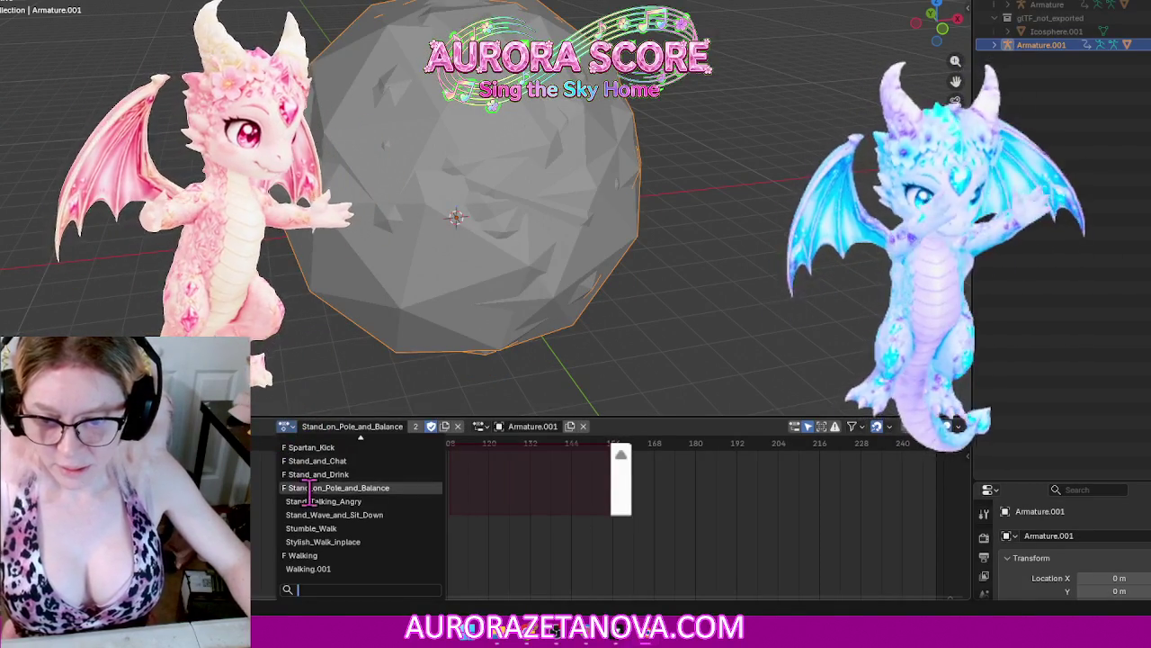
{"action": "left_click", "coordinate": [323, 501]}
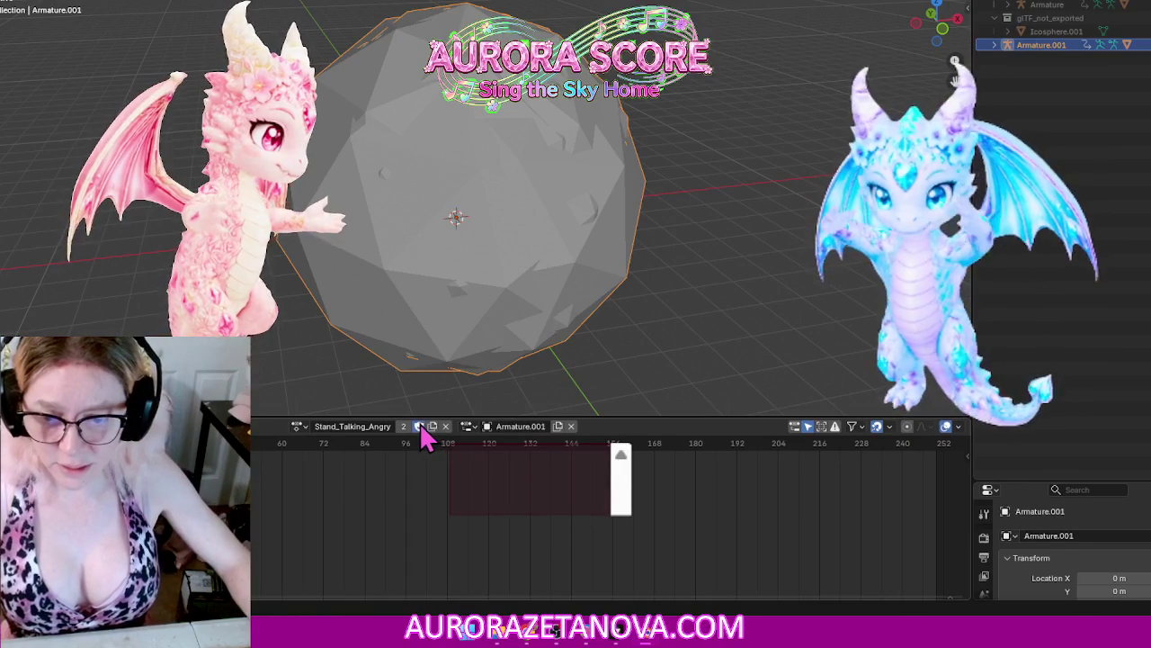
{"action": "left_click", "coordinate": [300, 428]}
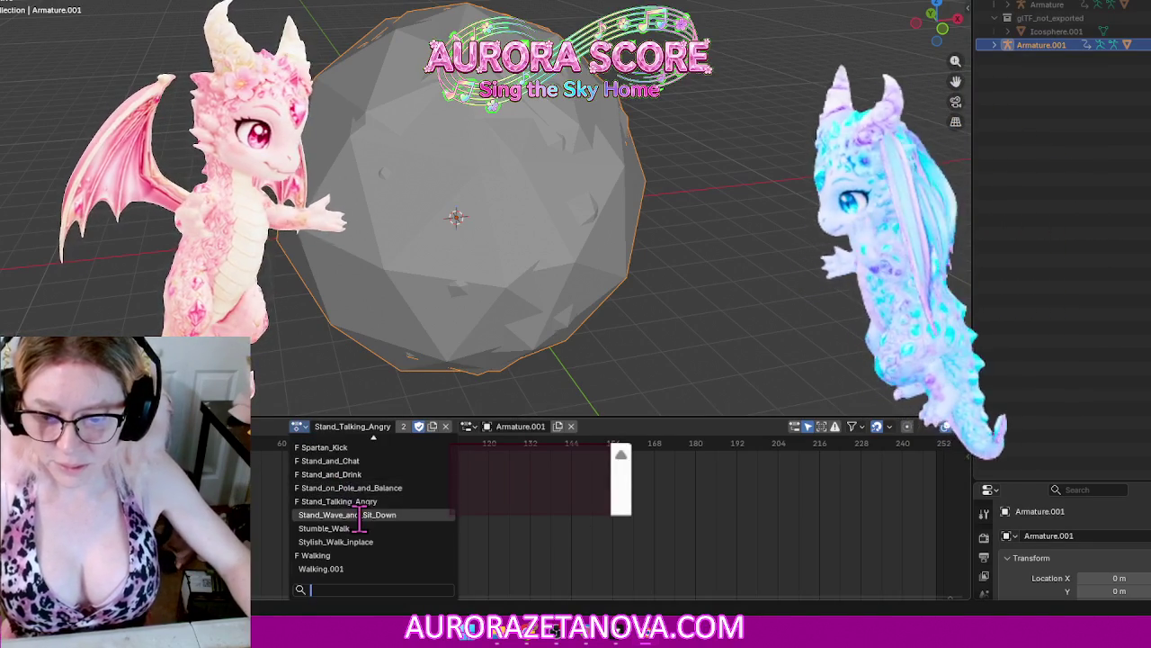
{"action": "left_click", "coordinate": [355, 515]}
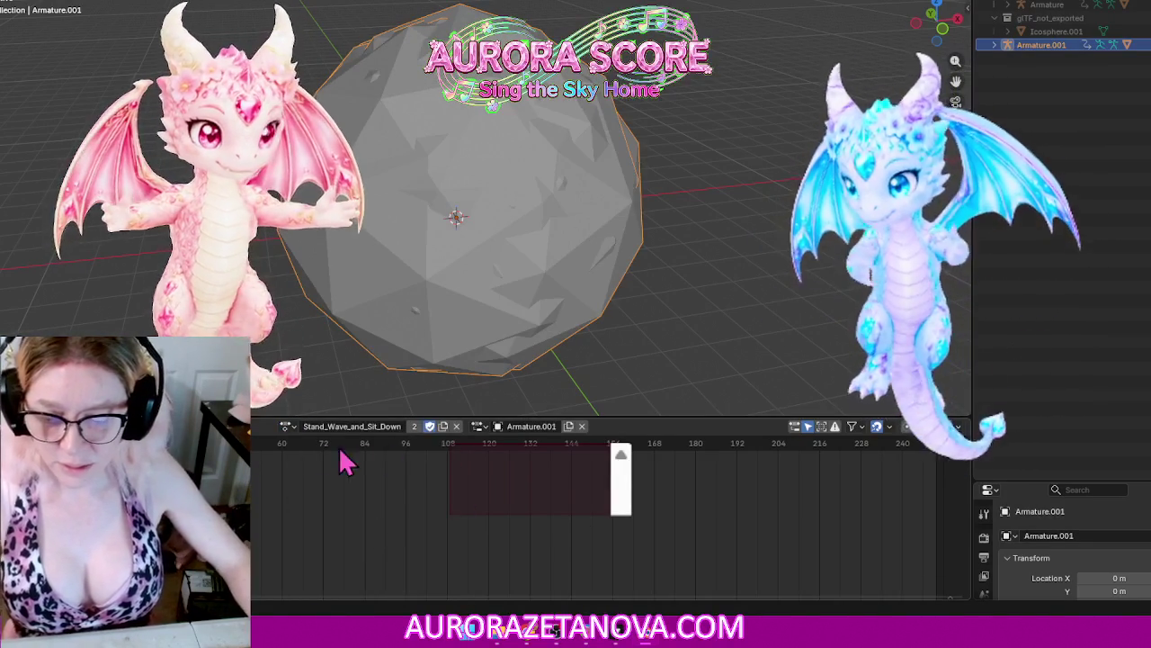
{"action": "left_click", "coordinate": [287, 427]}
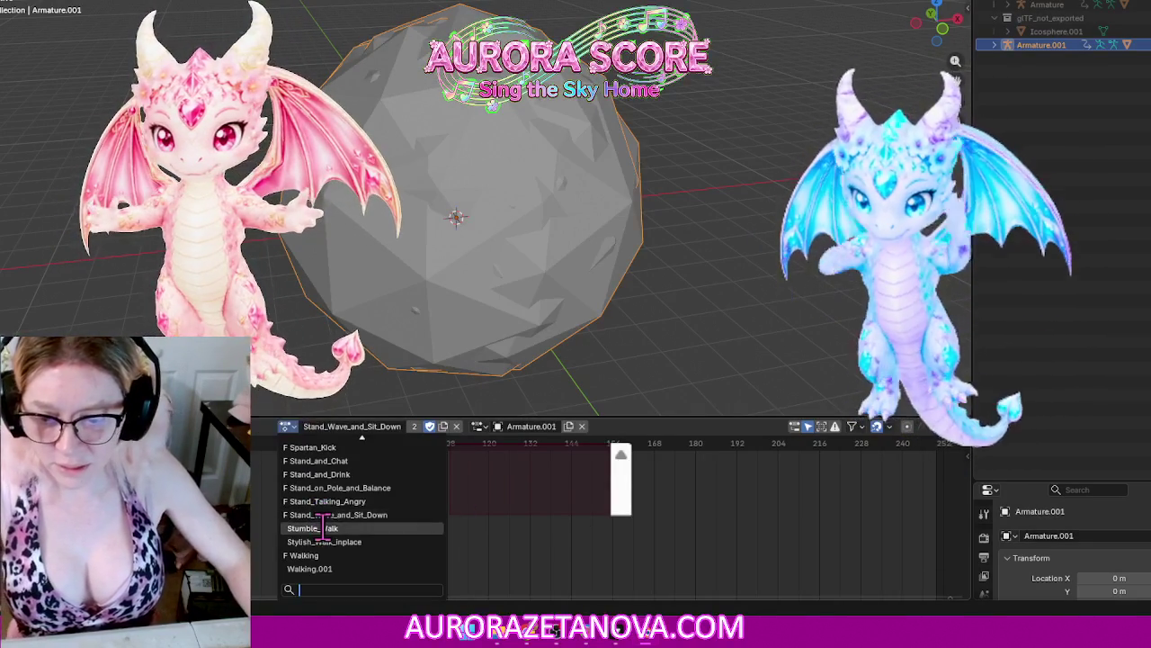
{"action": "left_click", "coordinate": [322, 528]}
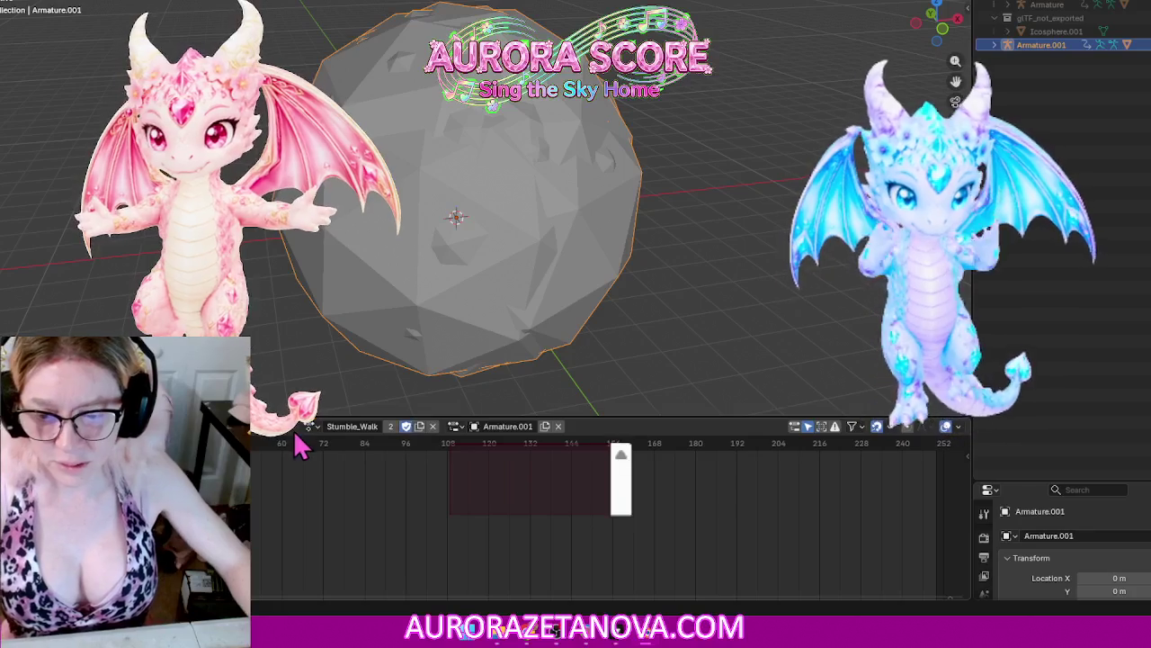
{"action": "left_click", "coordinate": [310, 427]}
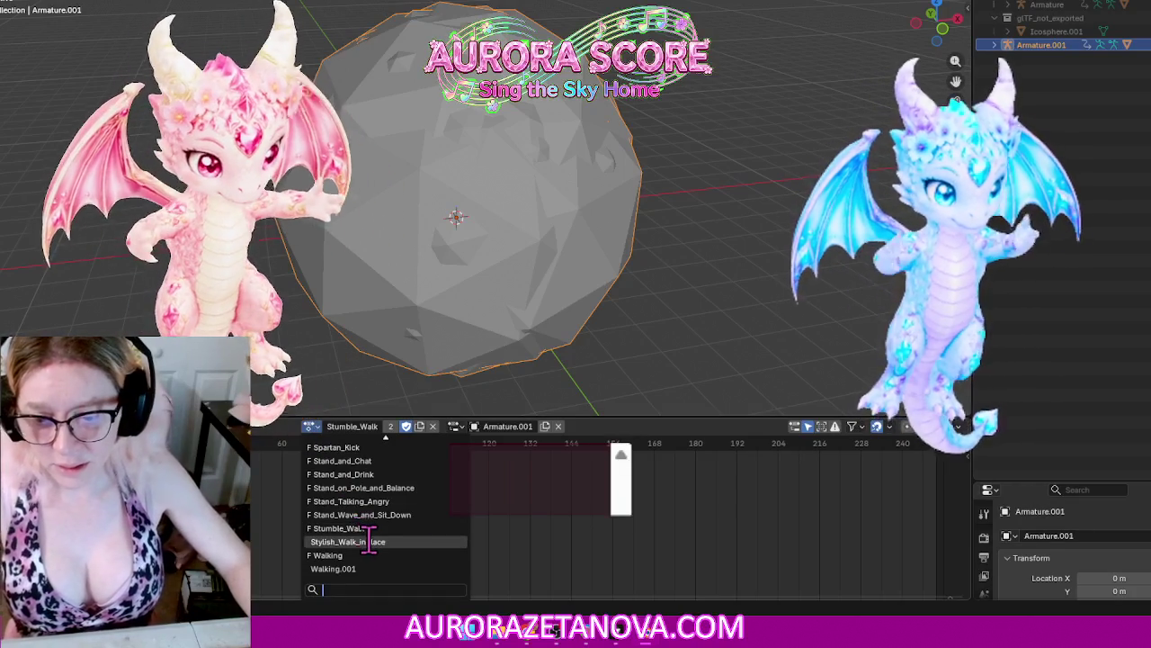
{"action": "left_click", "coordinate": [368, 541]}
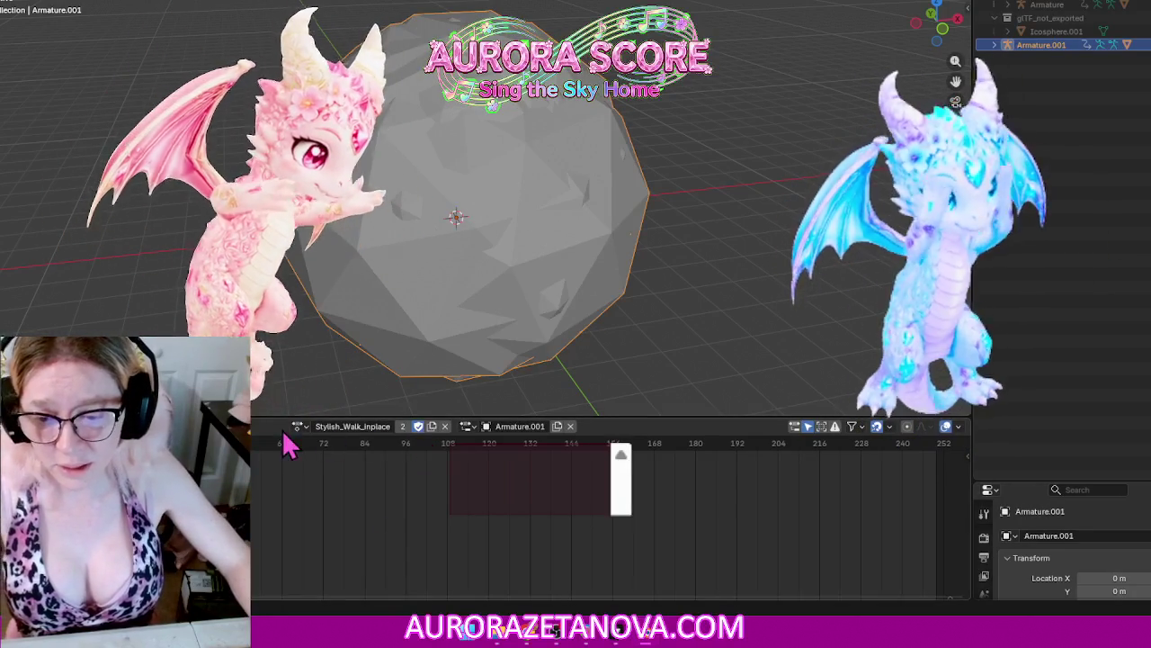
{"action": "left_click", "coordinate": [300, 427]}
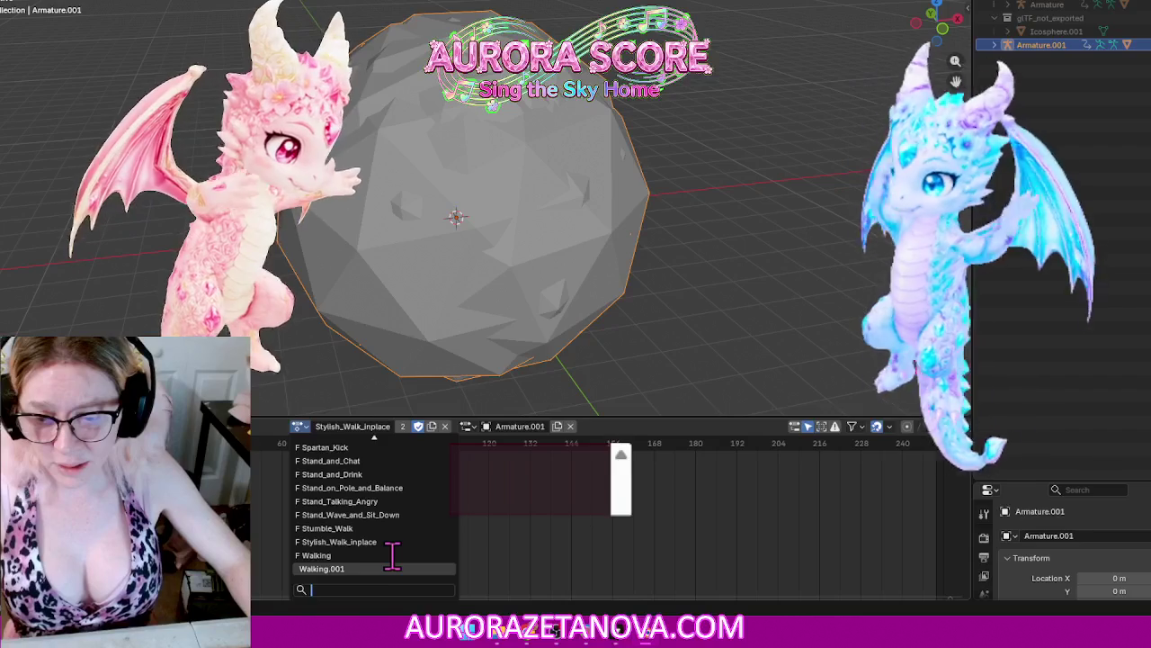
{"action": "scroll", "coordinate": [393, 556], "scroll_direction": "up", "scroll_amount": 4}
{"action": "scroll", "coordinate": [393, 556], "scroll_direction": "up", "scroll_amount": 5}
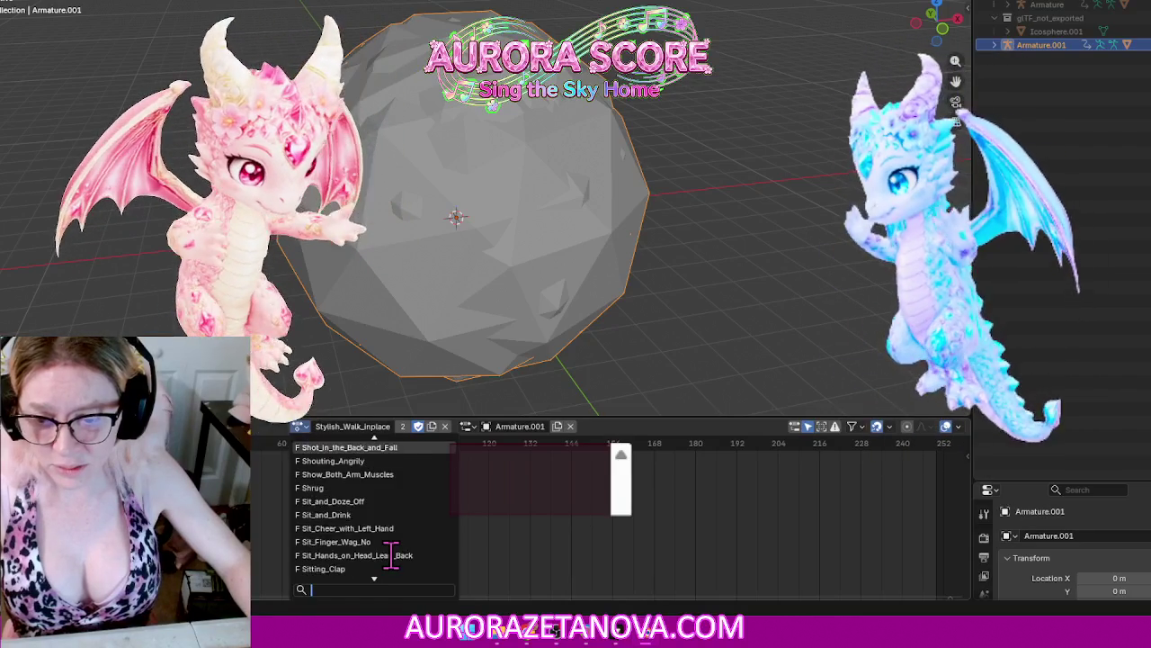
{"action": "scroll", "coordinate": [393, 556], "scroll_direction": "up", "scroll_amount": 8}
{"action": "scroll", "coordinate": [393, 555], "scroll_direction": "up", "scroll_amount": 5}
{"action": "scroll", "coordinate": [394, 555], "scroll_direction": "up", "scroll_amount": 5}
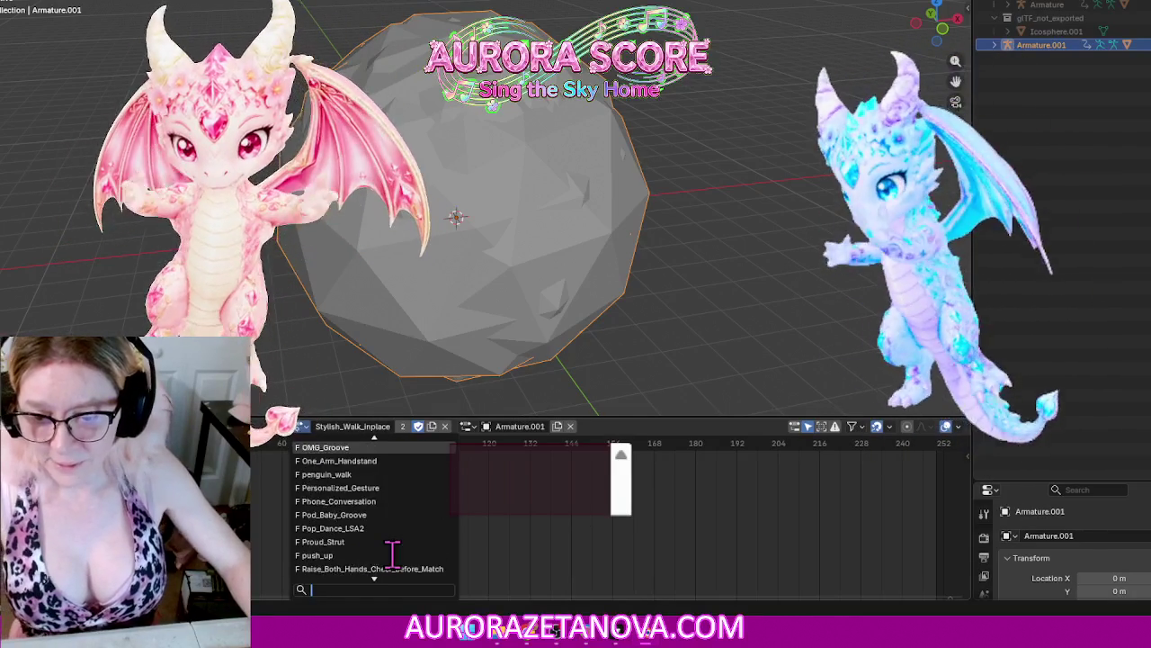
{"action": "scroll", "coordinate": [393, 555], "scroll_direction": "up", "scroll_amount": 5}
{"action": "scroll", "coordinate": [393, 555], "scroll_direction": "up", "scroll_amount": 5}
{"action": "scroll", "coordinate": [393, 554], "scroll_direction": "up", "scroll_amount": 3}
{"action": "scroll", "coordinate": [393, 555], "scroll_direction": "up", "scroll_amount": 5}
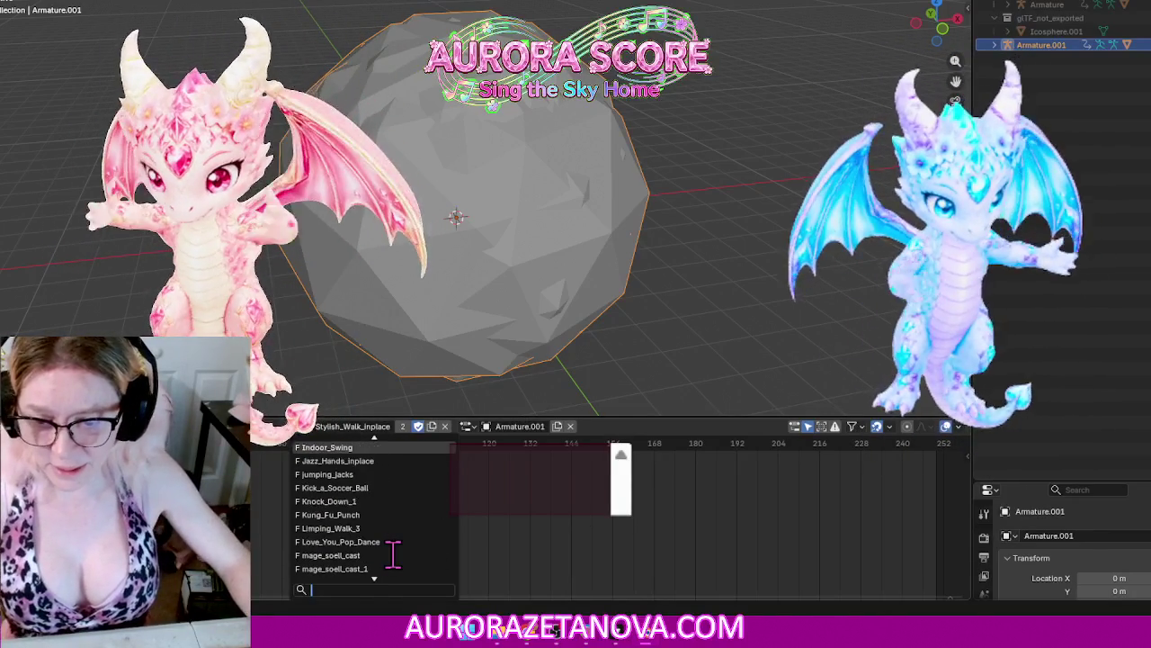
{"action": "scroll", "coordinate": [393, 555], "scroll_direction": "up", "scroll_amount": 5}
{"action": "scroll", "coordinate": [393, 555], "scroll_direction": "up", "scroll_amount": 3}
{"action": "scroll", "coordinate": [393, 555], "scroll_direction": "up", "scroll_amount": 3}
{"action": "scroll", "coordinate": [393, 555], "scroll_direction": "up", "scroll_amount": 3}
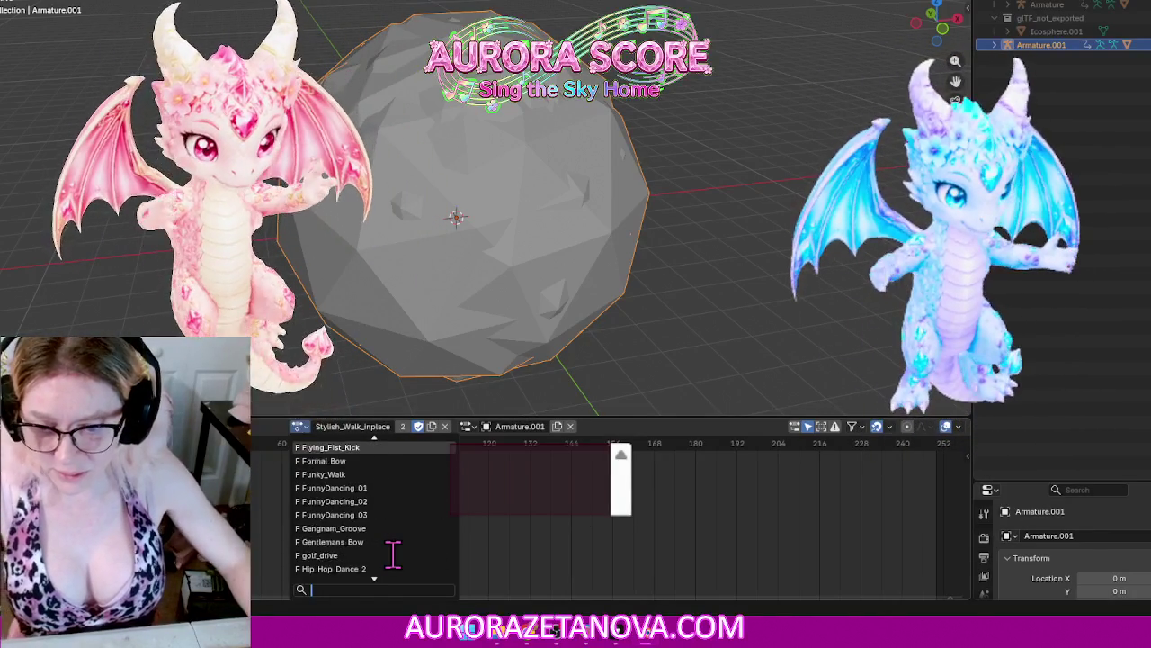
{"action": "scroll", "coordinate": [393, 555], "scroll_direction": "up", "scroll_amount": 3}
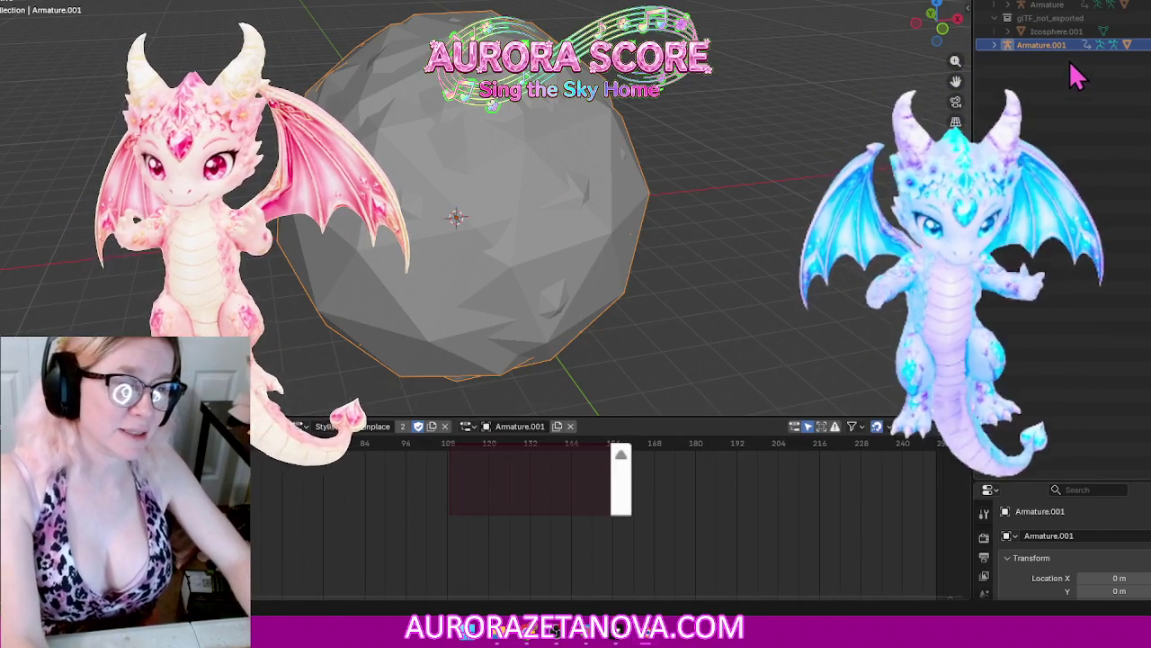
Step: Delete the sphere, Armature.001, char1.001, and Icosphere.001 with its glTF_not_exported group
{"action": "key", "text": "Delete"}
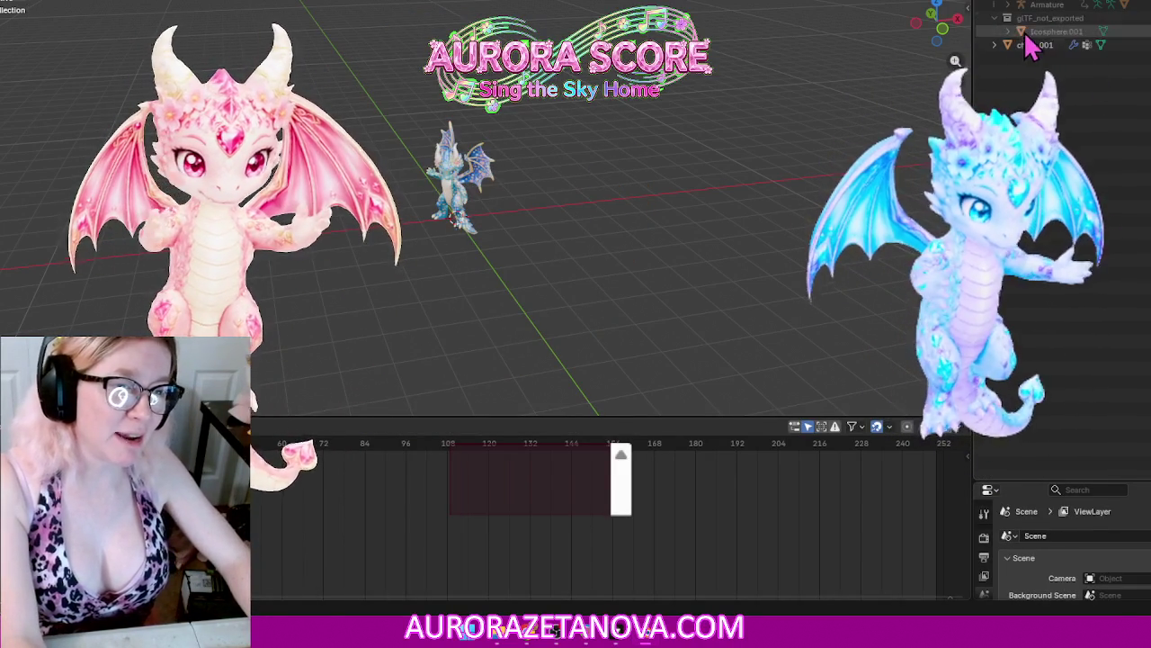
{"action": "left_click", "coordinate": [1034, 45]}
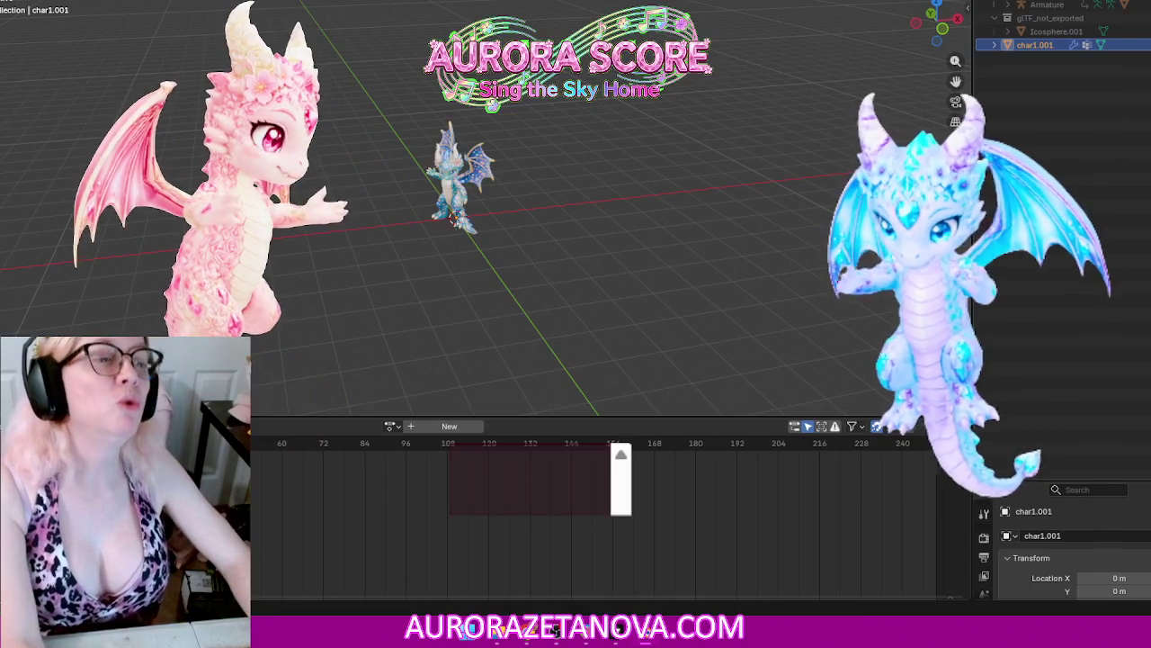
{"action": "key", "text": "Delete"}
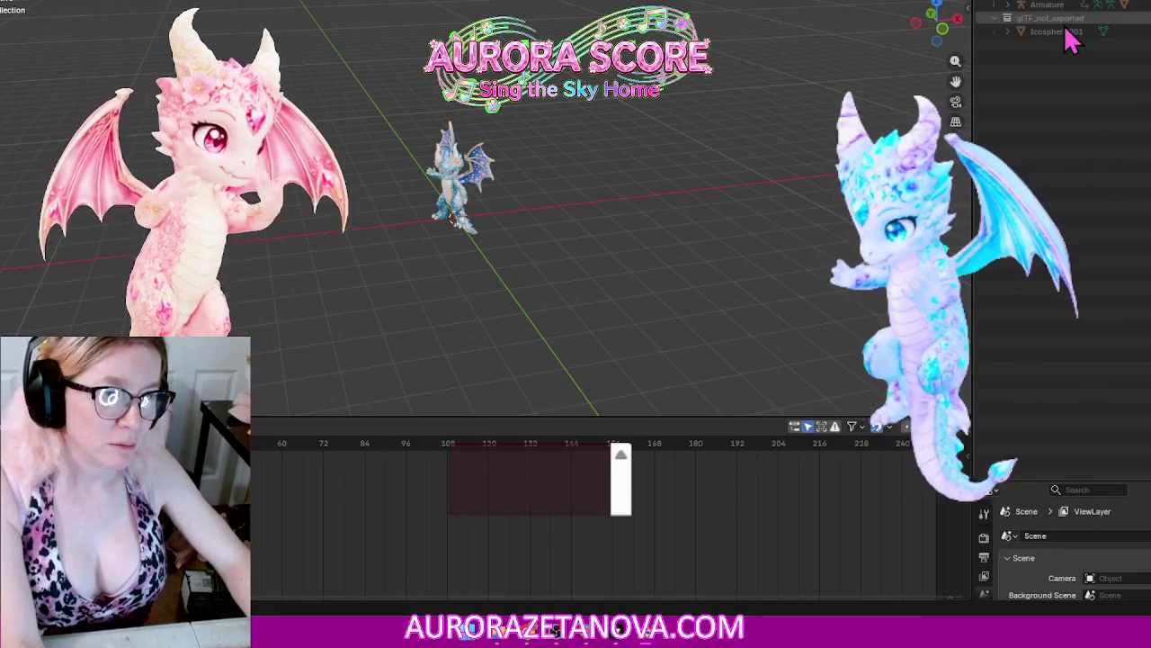
{"action": "left_click", "coordinate": [1071, 33]}
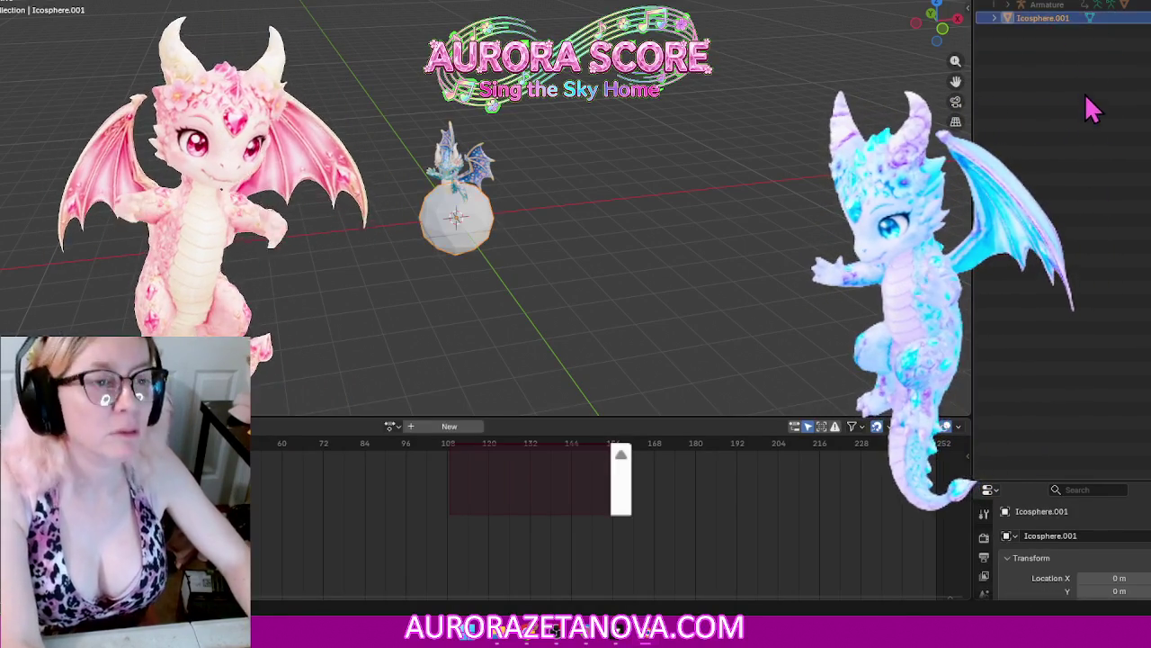
{"action": "key", "text": "Delete"}
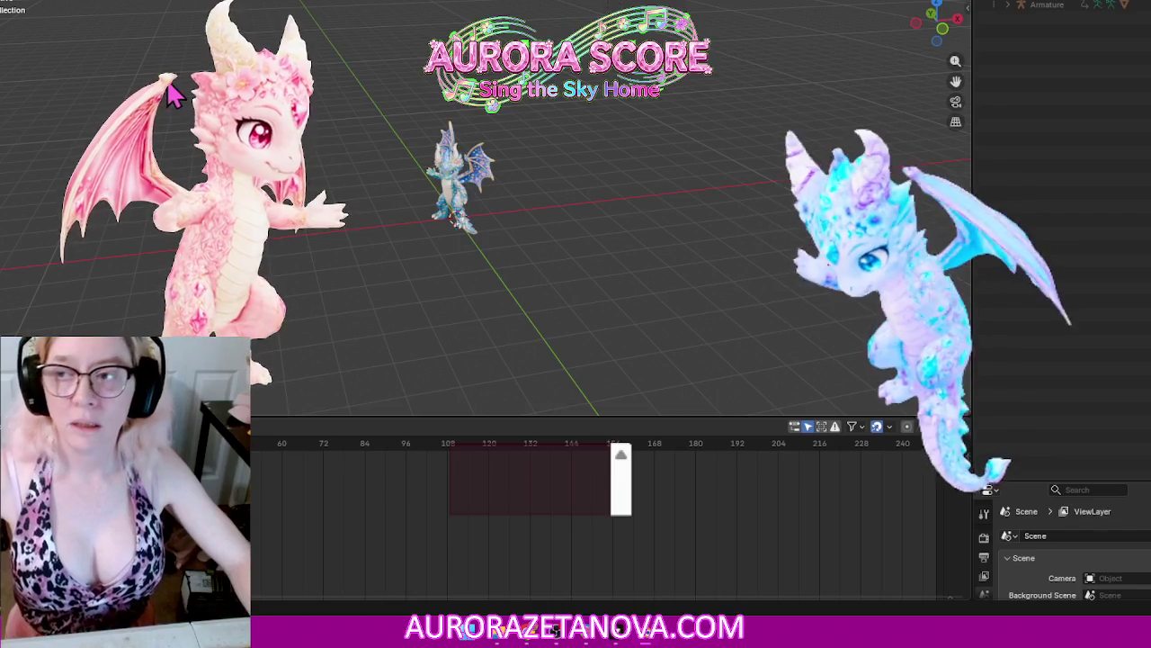
Step: Run Purge Unused Data from File > Clean Up, deleting the 7 unused data-blocks
{"action": "left_click", "coordinate": [13, 2]}
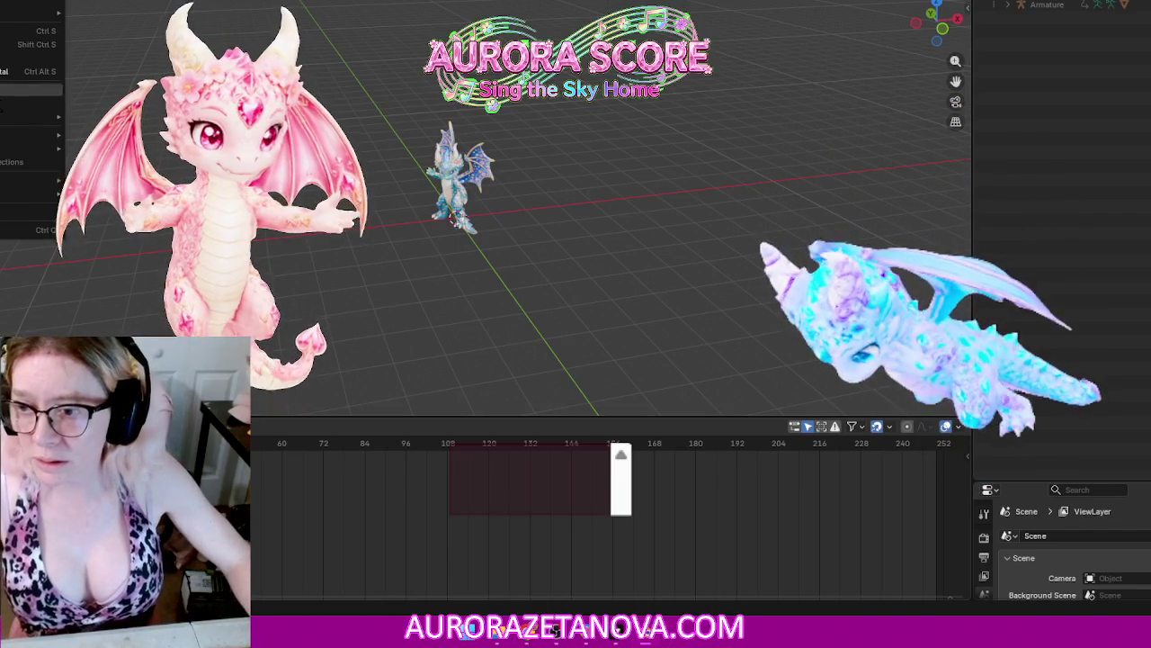
{"action": "mouse_move", "coordinate": [31, 206]}
{"action": "left_click", "coordinate": [108, 224]}
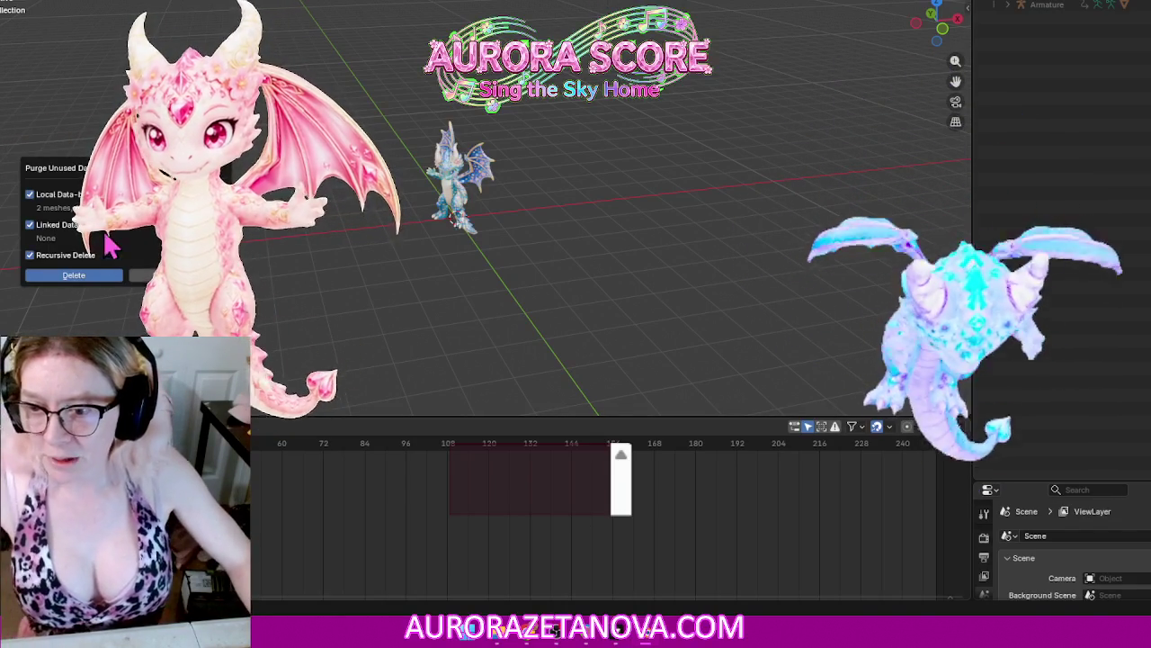
{"action": "left_click", "coordinate": [96, 274]}
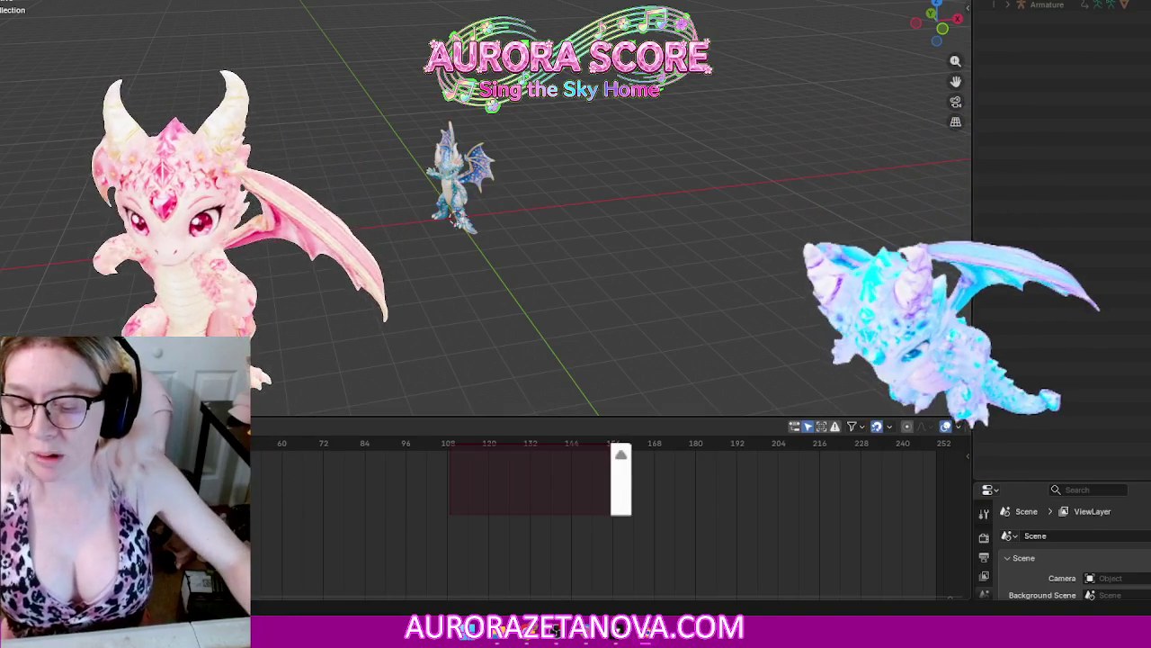
{"action": "key", "text": "F4"}
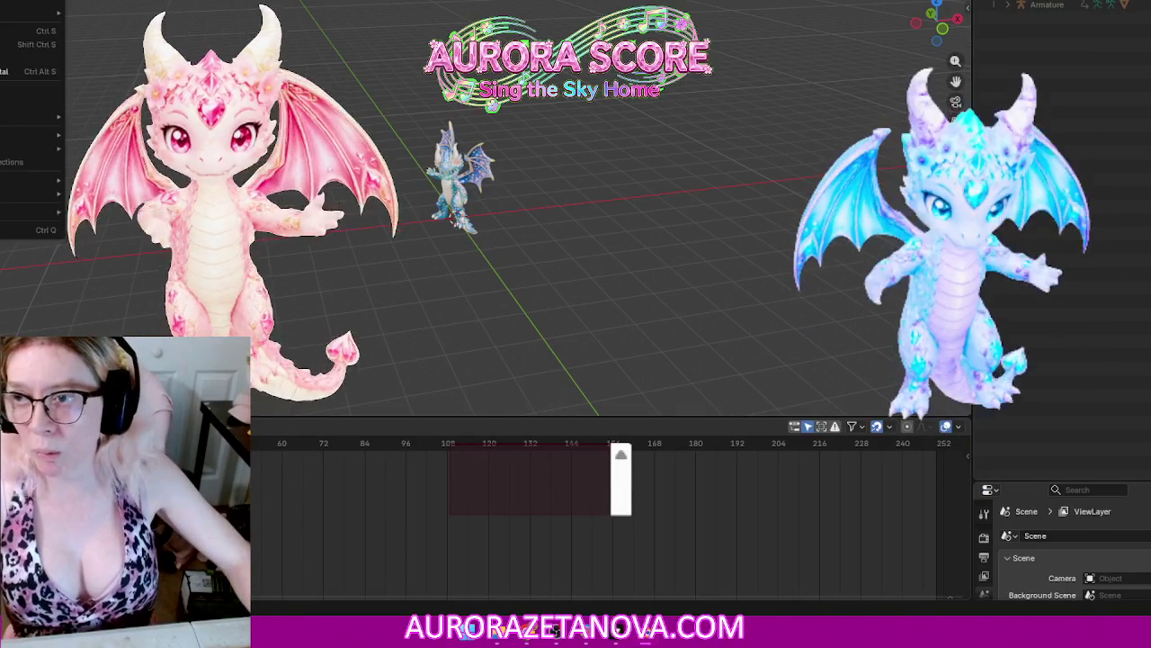
{"action": "left_click", "coordinate": [109, 12]}
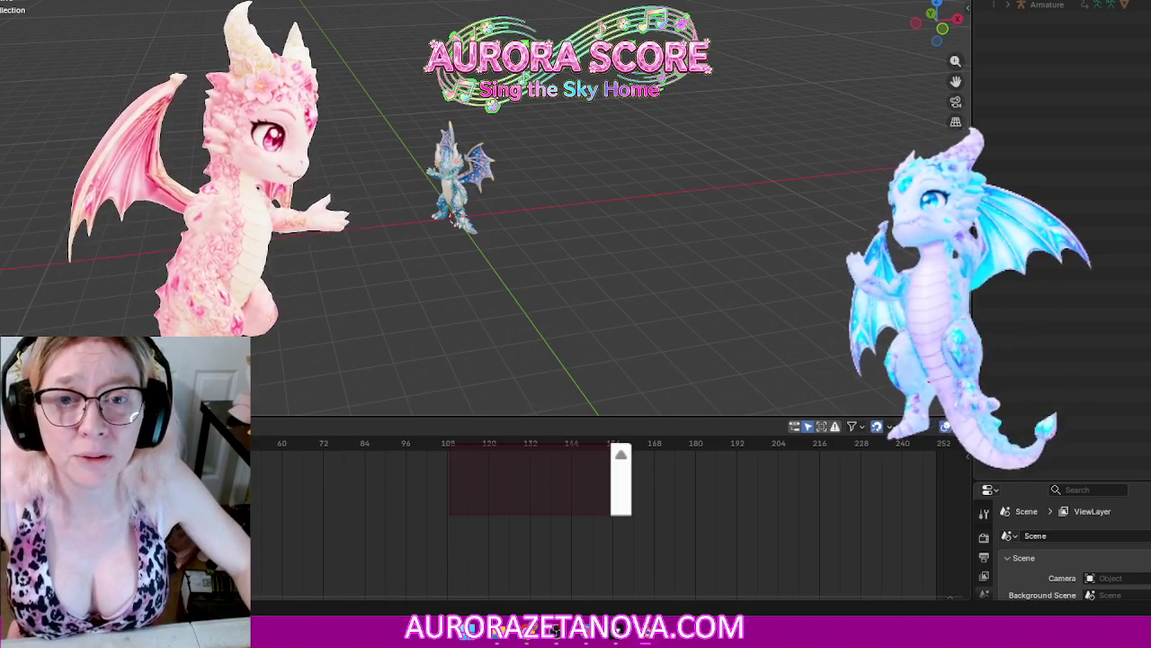
Step: Save the cleaned scene to Kay.blend with Ctrl+S
{"action": "key", "text": "ctrl+s"}
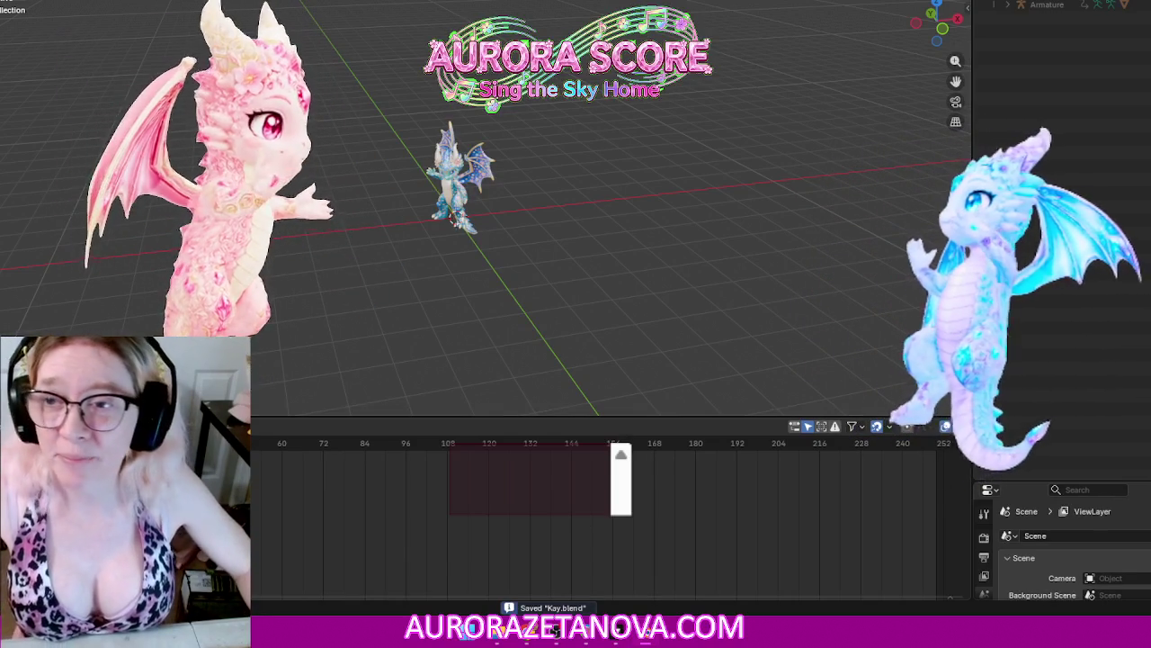
{"action": "key", "text": "F4"}
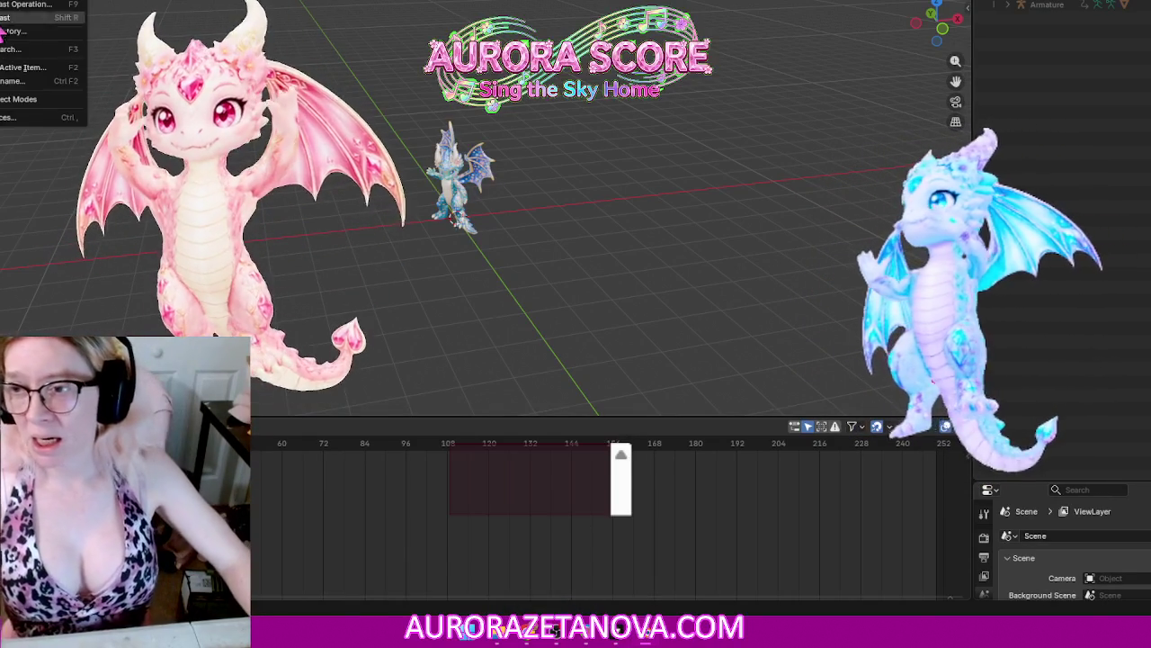
{"action": "key", "text": "Escape"}
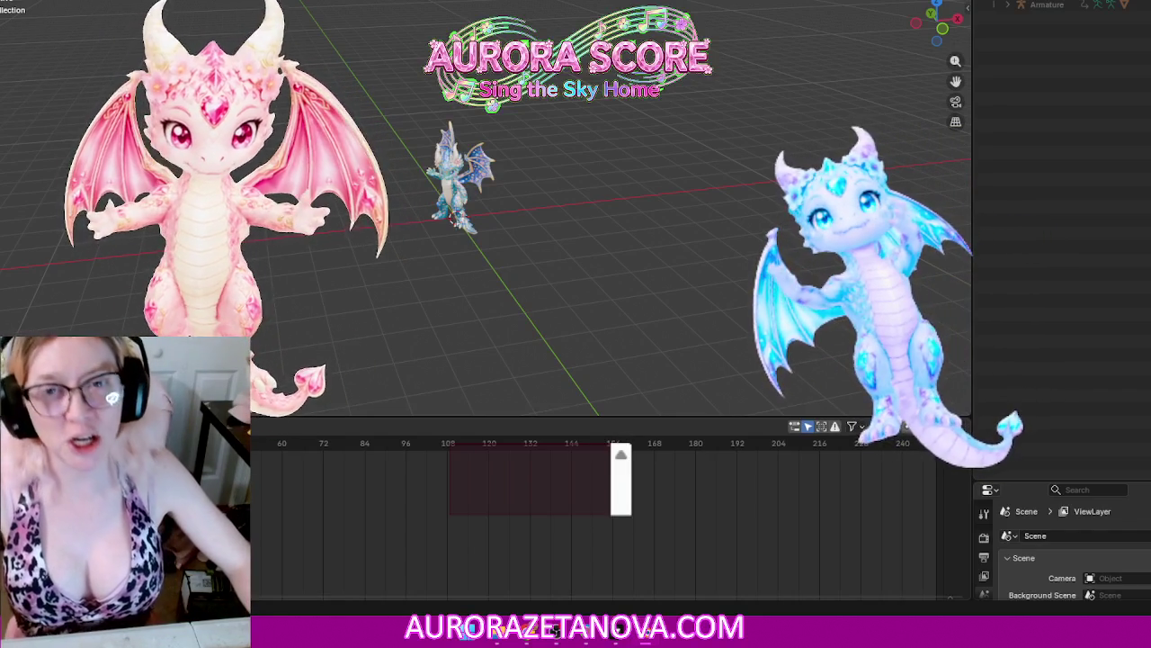
{"action": "key", "text": "F4"}
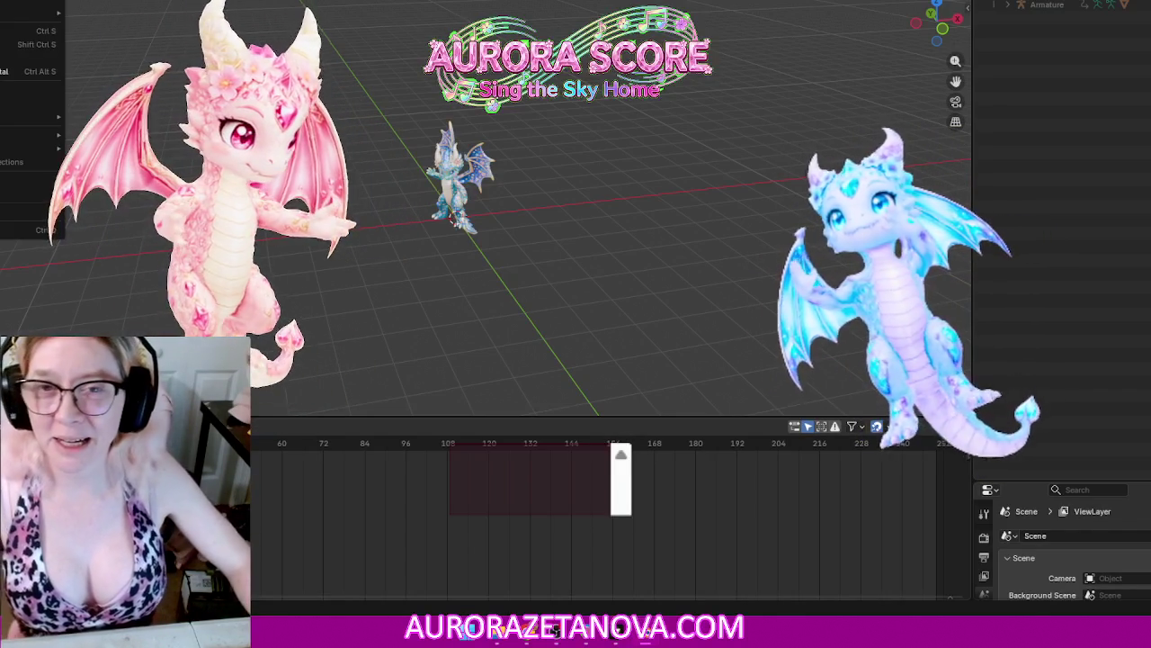
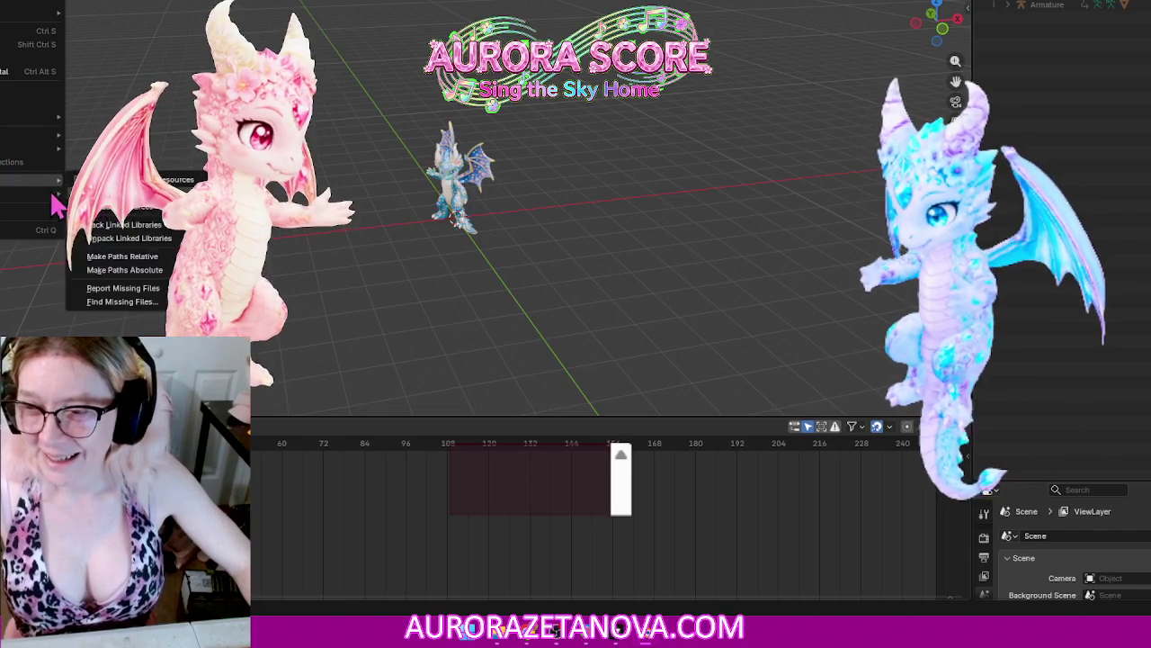
Step: Purge unused data blocks (none found) and save the project as Kay.blend
{"action": "left_click", "coordinate": [80, 270]}
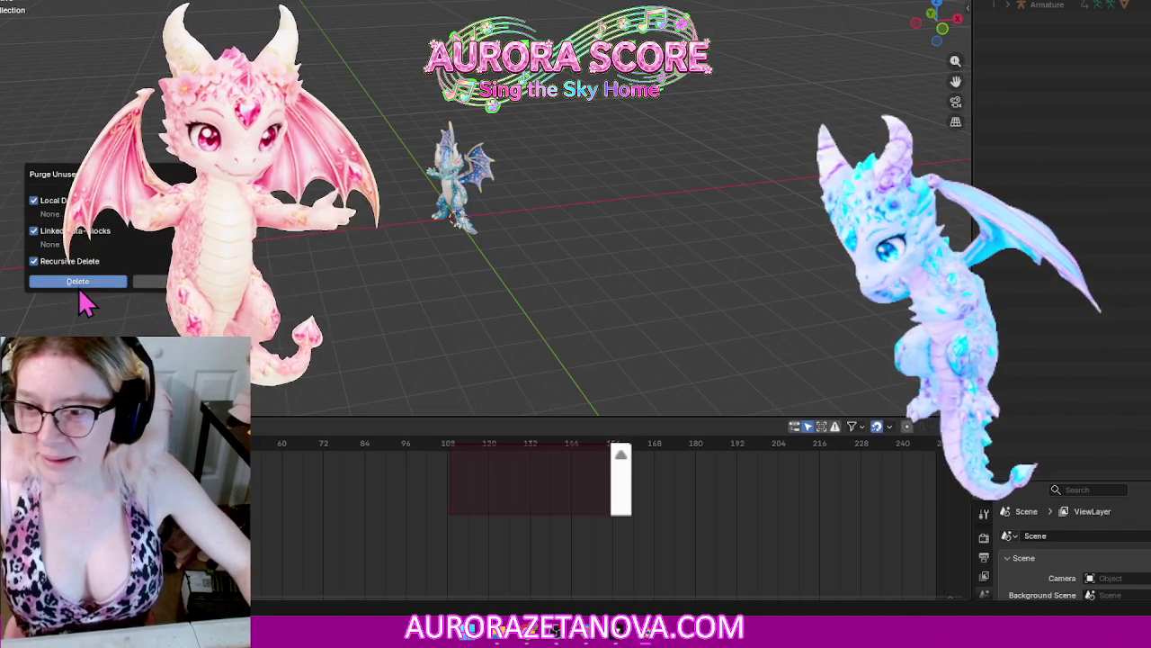
{"action": "left_click", "coordinate": [80, 281]}
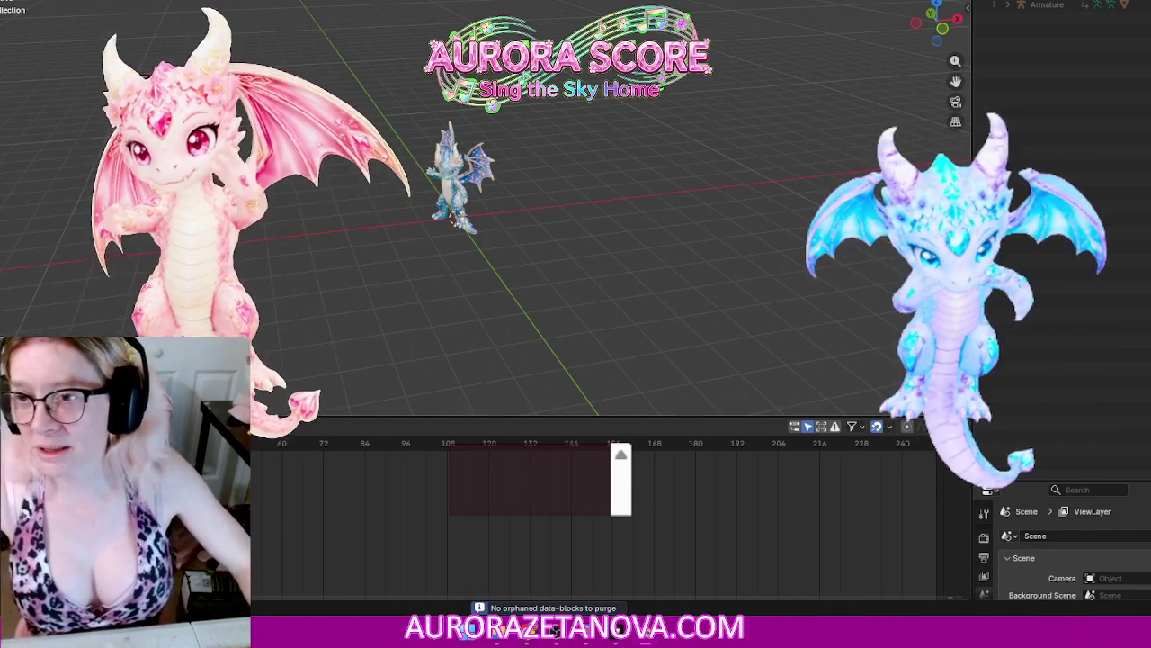
{"action": "key", "text": "ctrl+s"}
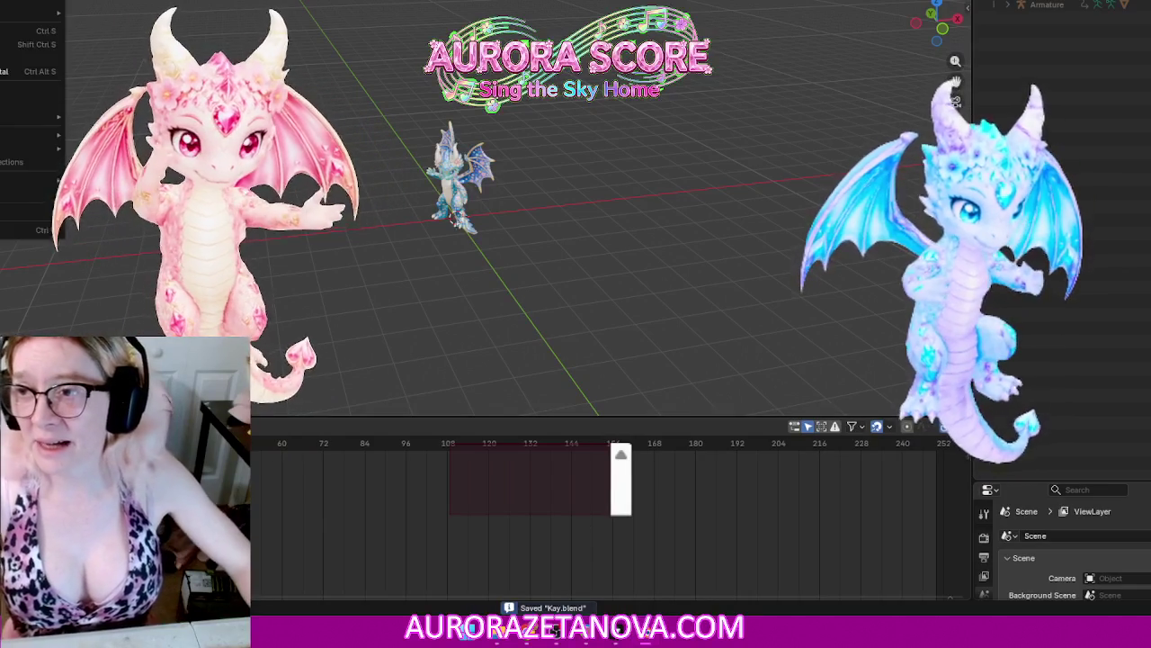
{"action": "left_click", "coordinate": [9, 3]}
{"action": "mouse_move", "coordinate": [27, 134]}
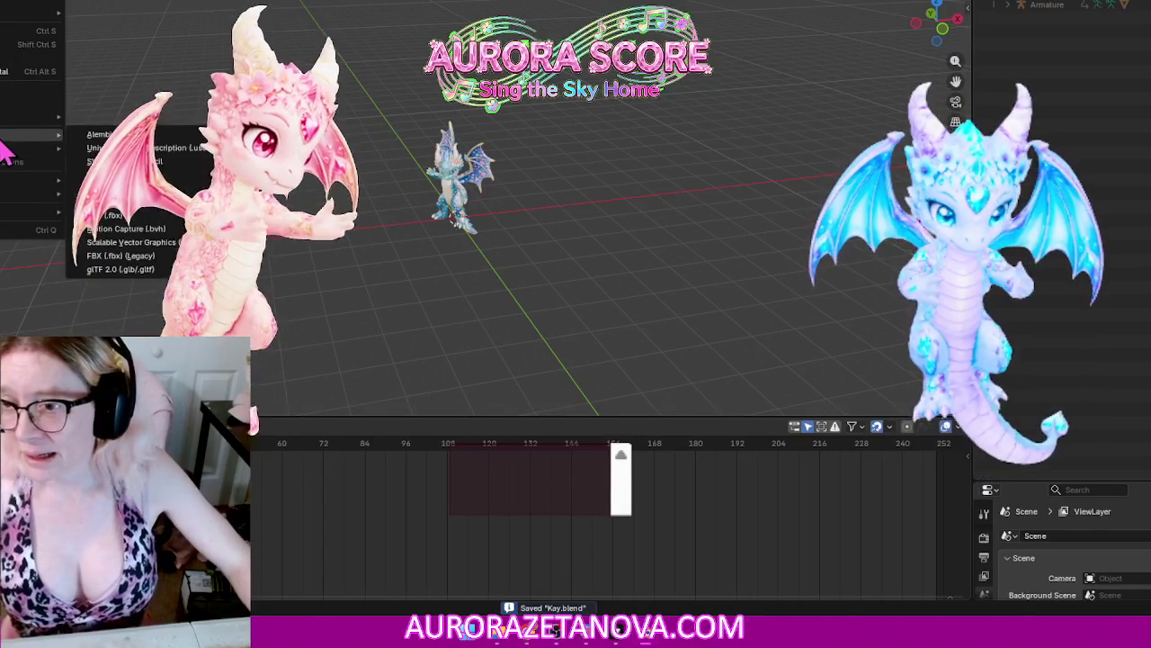
Step: Import the Merged_Animations .glb from the Downloads Starry Blossom folder via glTF 2.0
{"action": "left_click", "coordinate": [127, 269]}
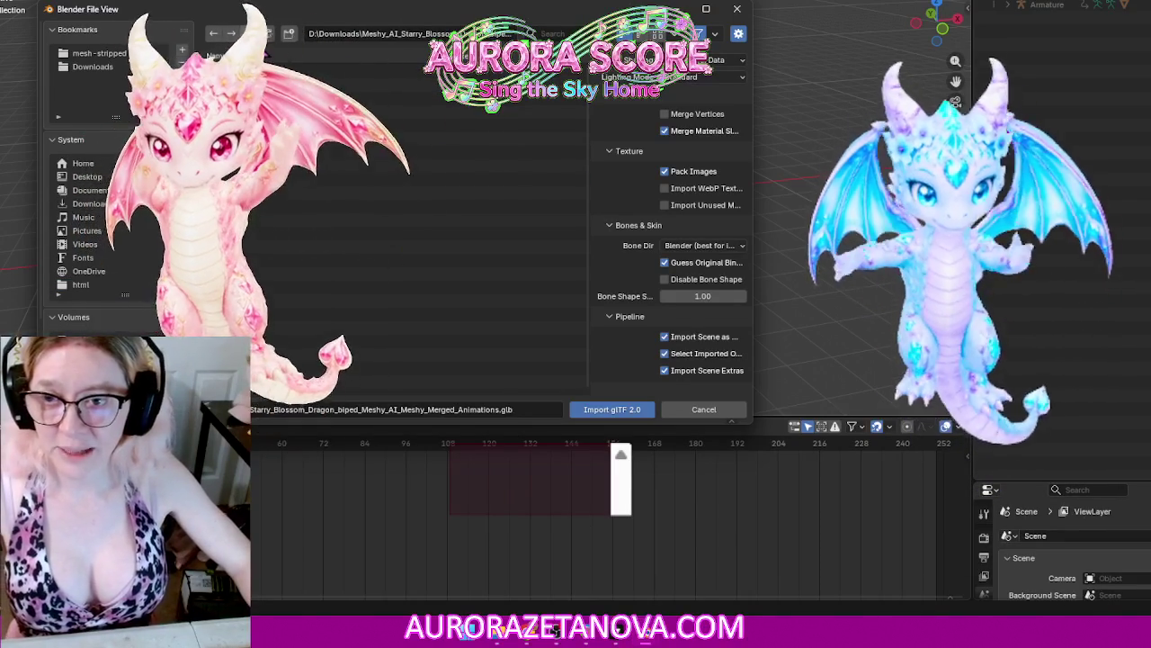
{"action": "left_click", "coordinate": [249, 33]}
{"action": "double_click", "coordinate": [407, 206]}
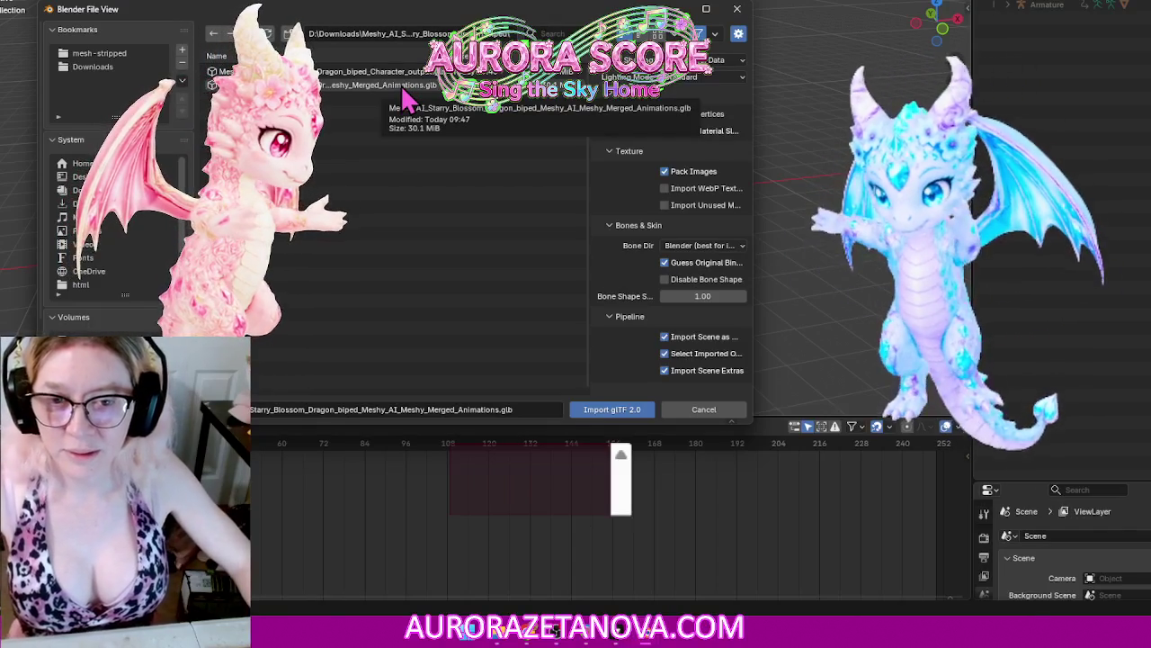
{"action": "double_click", "coordinate": [402, 86]}
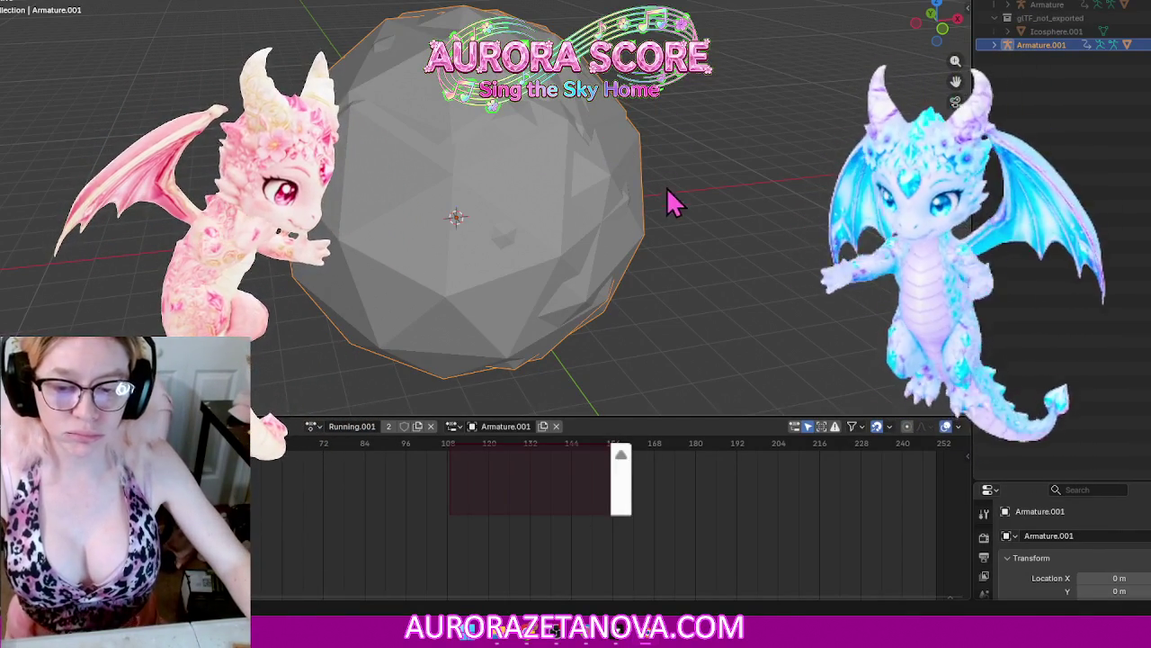
Step: Assign Step_Hip_Hop_Dance as Armature.001's action
{"action": "left_click", "coordinate": [316, 428]}
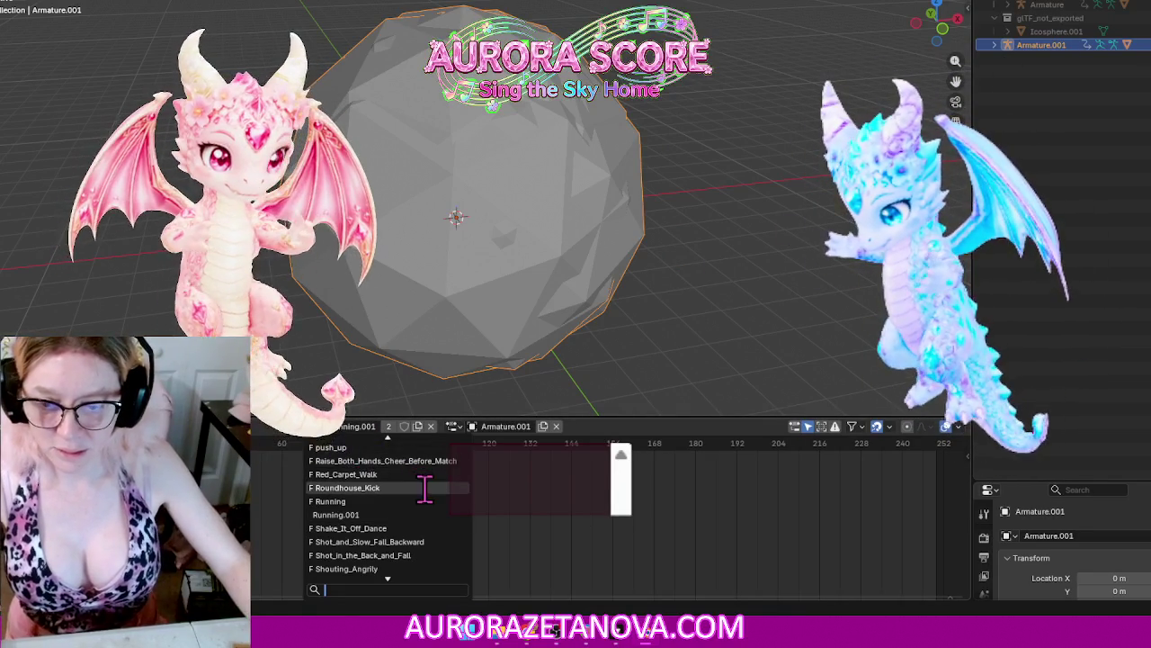
{"action": "key", "text": "Down"}
{"action": "key", "text": "Down"}
{"action": "key", "text": "Down"}
{"action": "key", "text": "Down"}
{"action": "key", "text": "Down"}
{"action": "key", "text": "Down"}
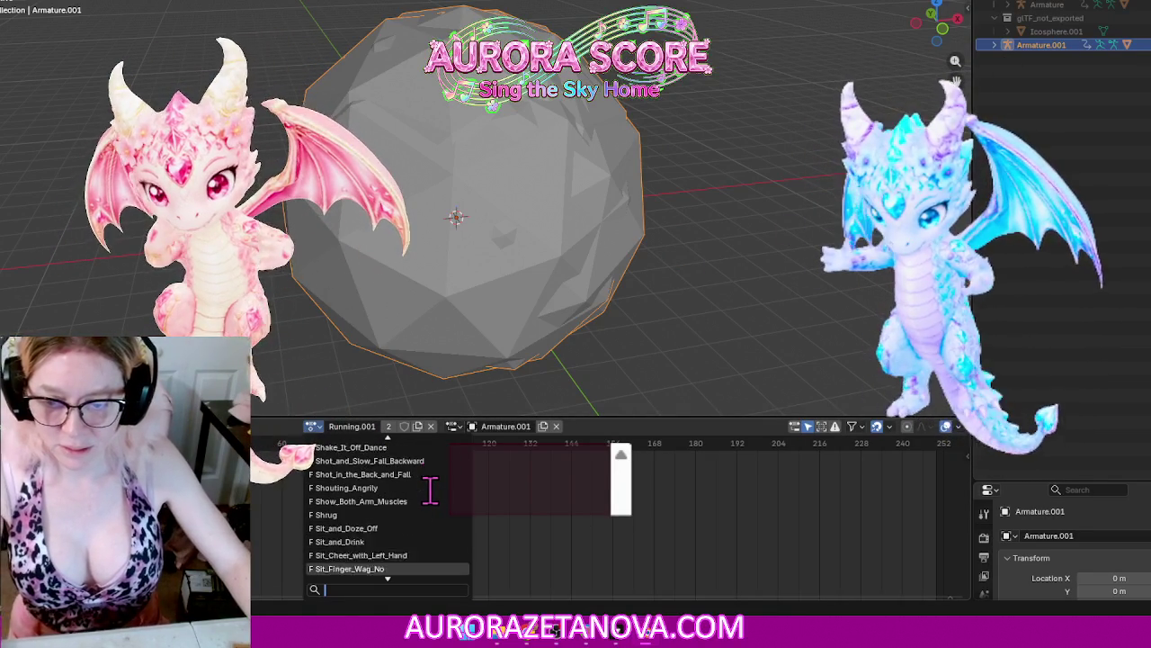
{"action": "key", "text": "Down"}
{"action": "key", "text": "Down"}
{"action": "key", "text": "Down"}
{"action": "key", "text": "Down"}
{"action": "key", "text": "Down"}
{"action": "key", "text": "Down"}
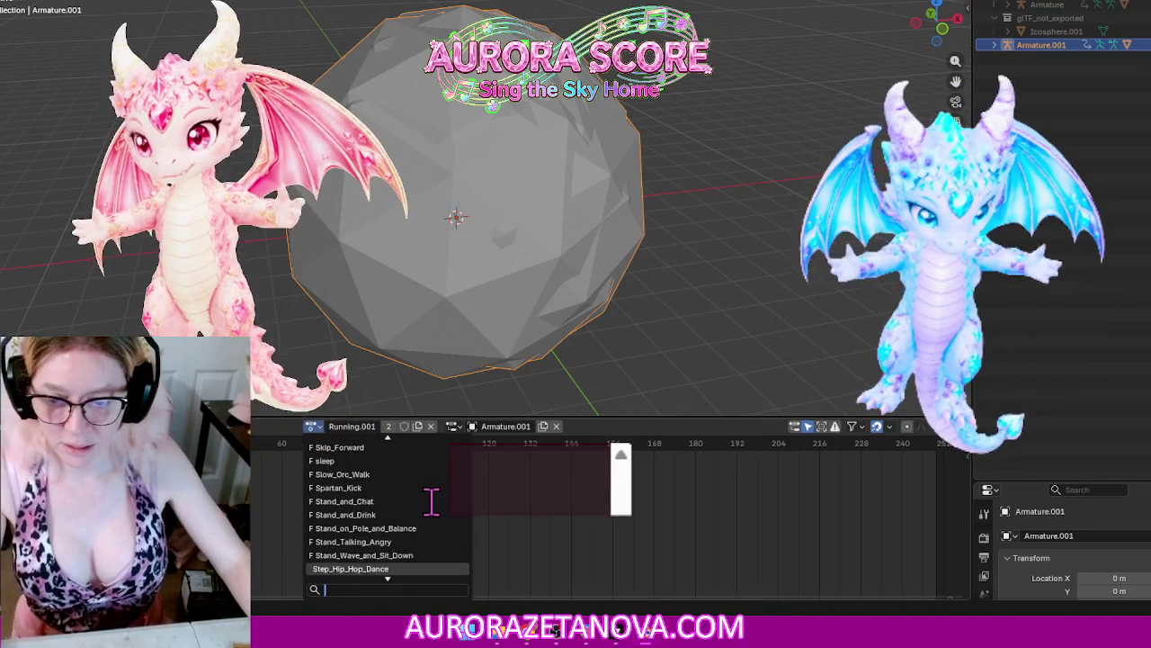
{"action": "key", "text": "Down"}
{"action": "key", "text": "Down"}
{"action": "left_click", "coordinate": [389, 514]}
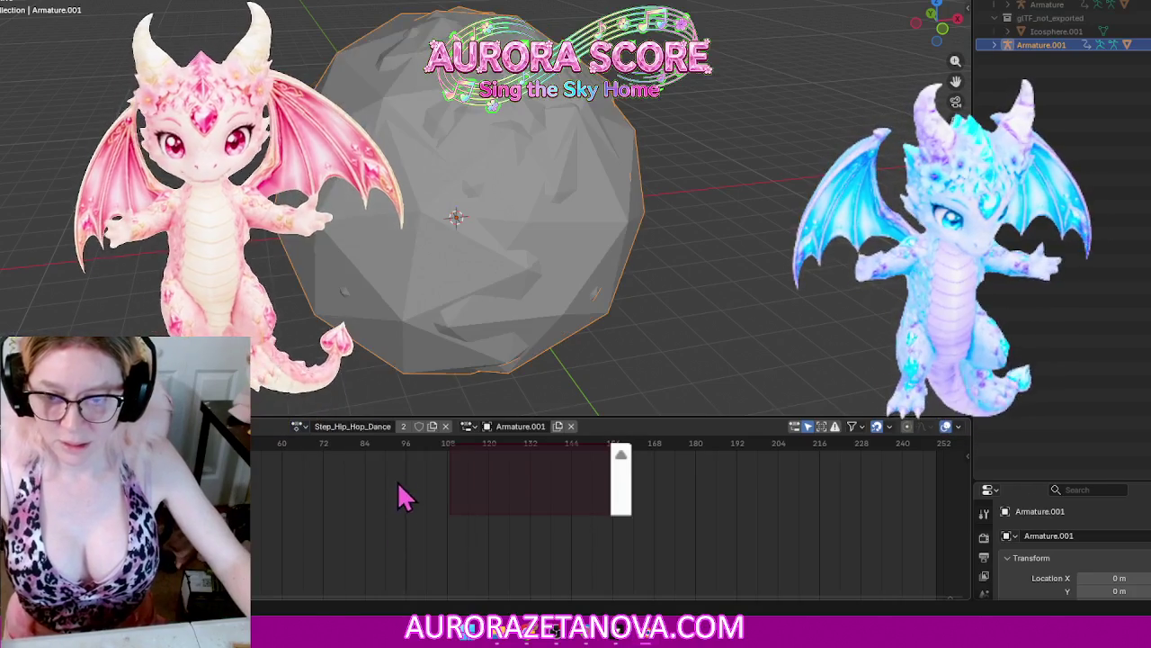
Step: Assign Superlove_Pop_Dance, Swim_Forward and Swim_Idle in turn
{"action": "left_click", "coordinate": [299, 426]}
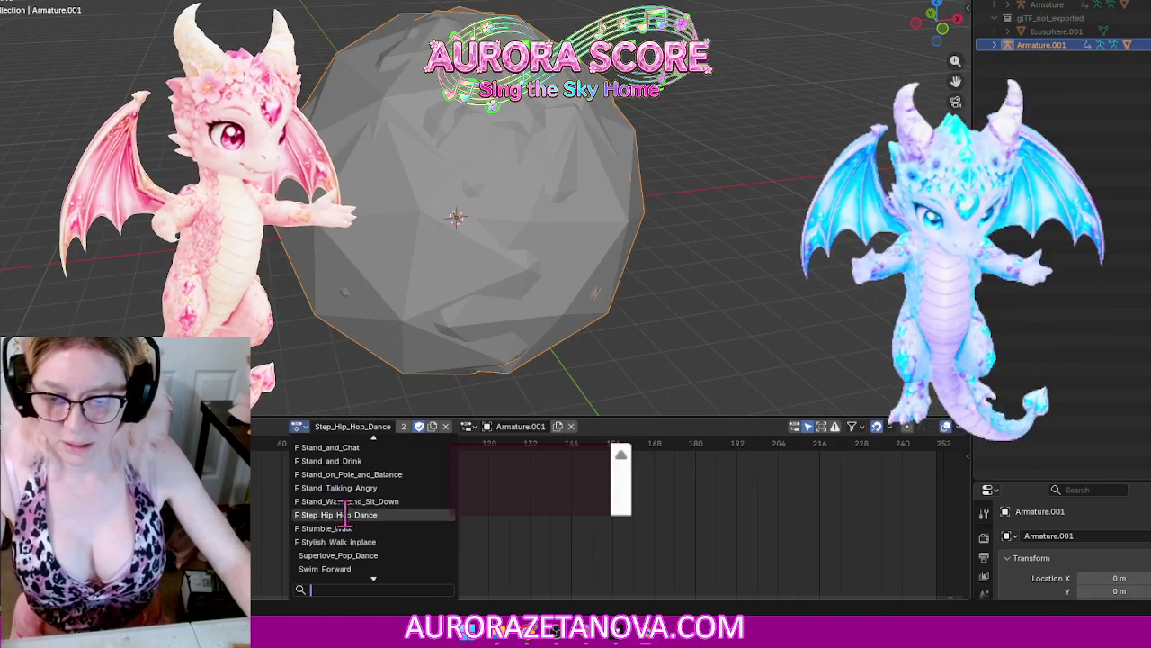
{"action": "left_click", "coordinate": [368, 556]}
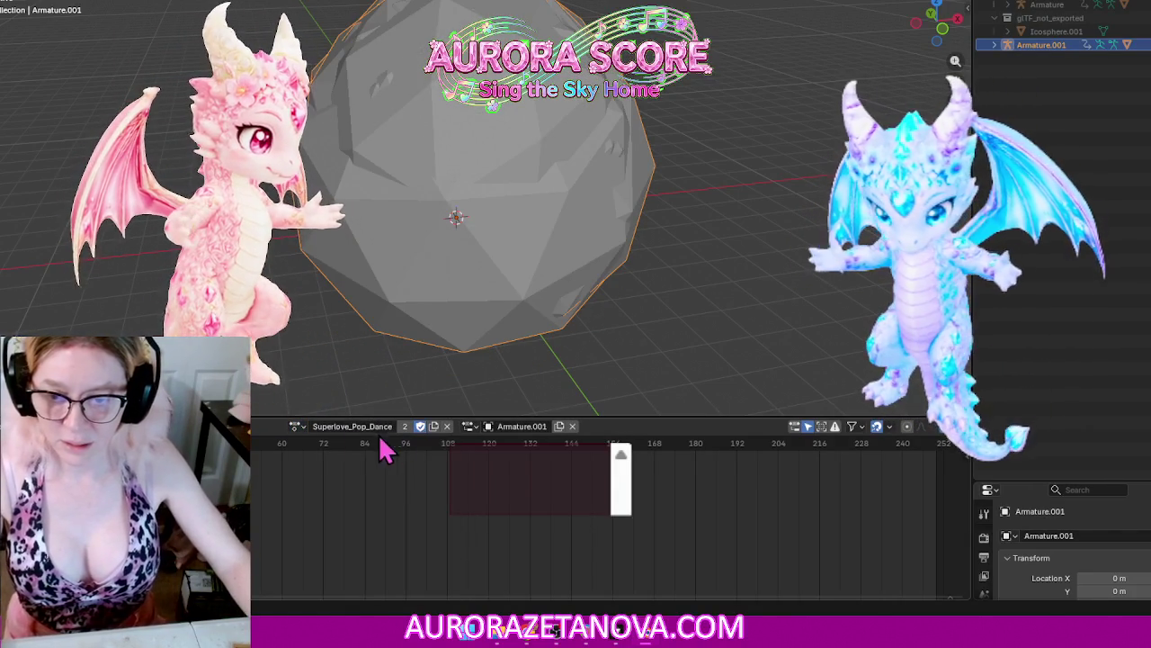
{"action": "left_click", "coordinate": [300, 426]}
{"action": "left_click", "coordinate": [361, 528]}
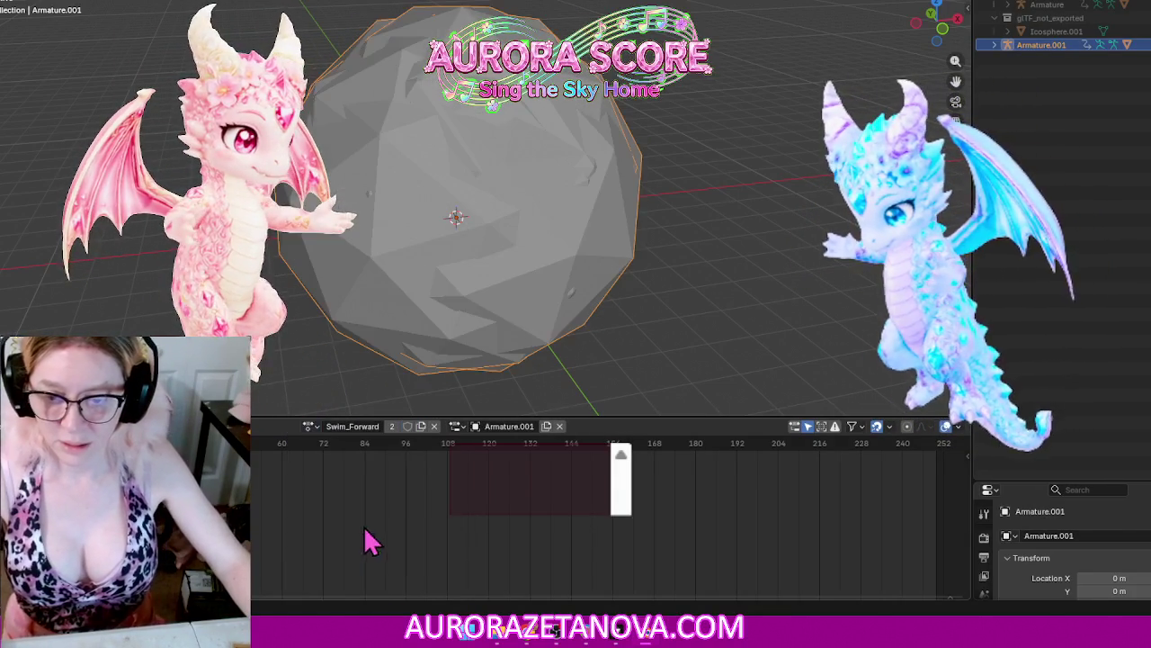
{"action": "left_click", "coordinate": [310, 426]}
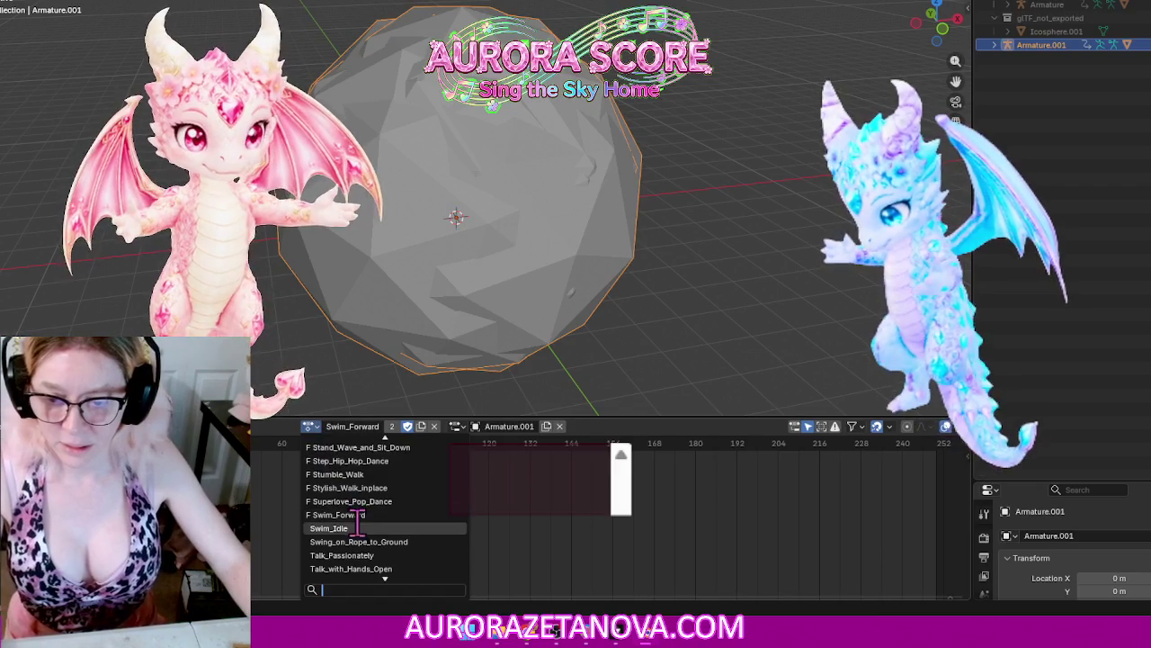
{"action": "left_click", "coordinate": [361, 528]}
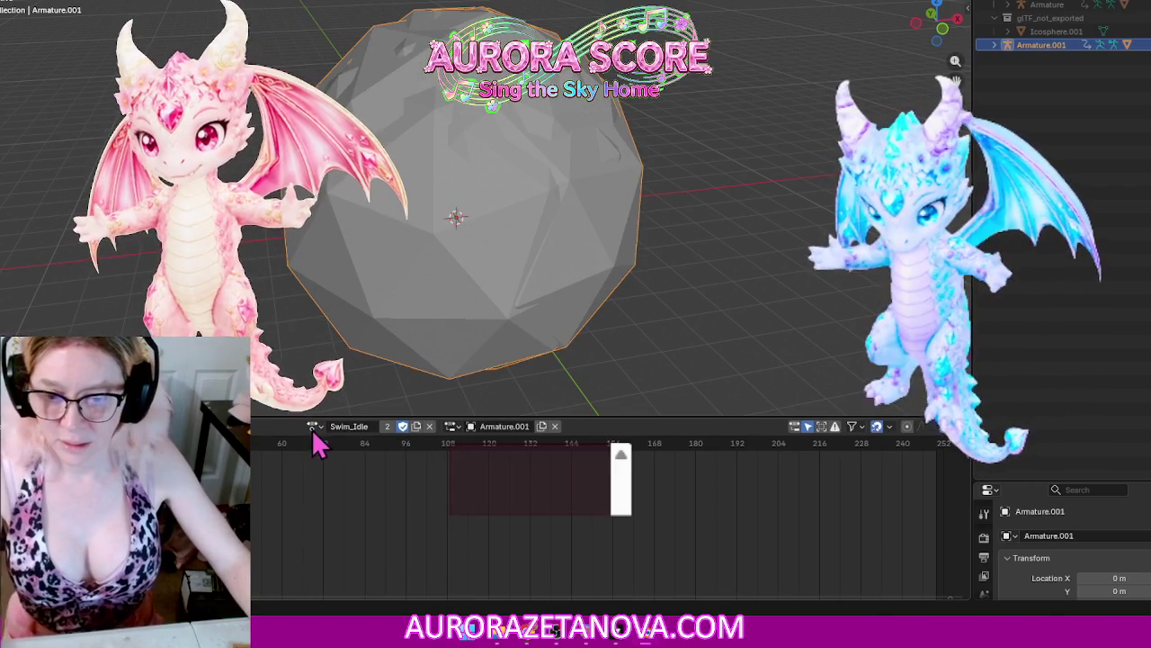
Step: Assign Swing_on_Rope_to_Ground, Talk_Passionately, Talk_with_Hands_Open and Talk_with_Left_Hand_on_Hip in turn
{"action": "left_click", "coordinate": [312, 426]}
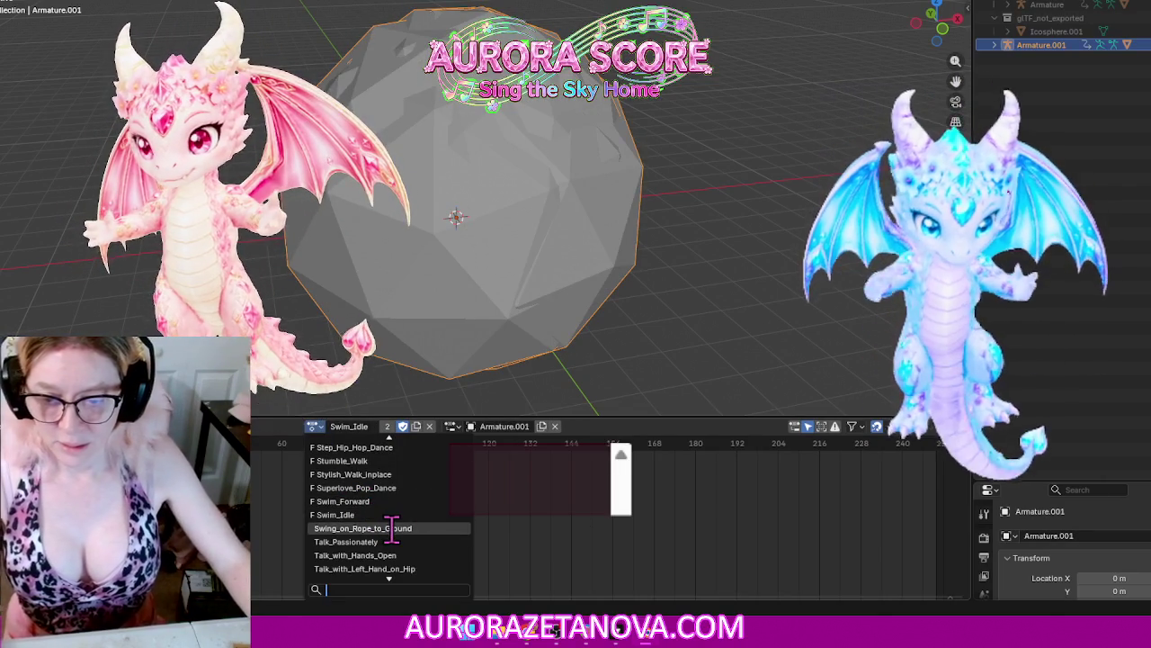
{"action": "left_click", "coordinate": [396, 528]}
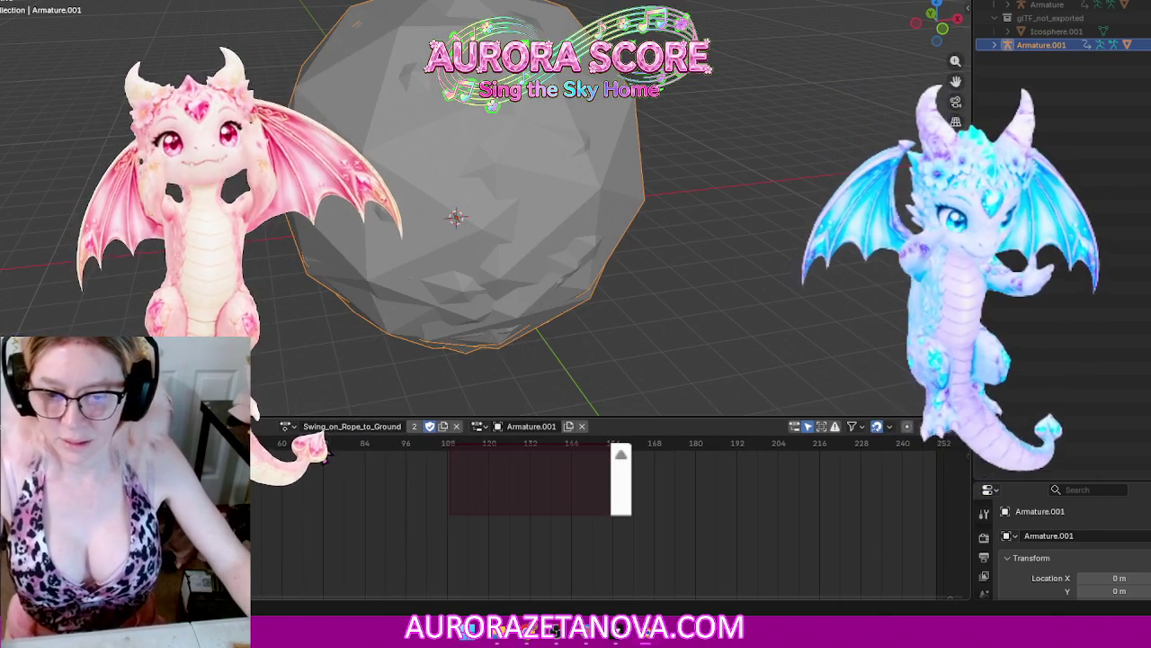
{"action": "left_click", "coordinate": [290, 426]}
{"action": "left_click", "coordinate": [341, 528]}
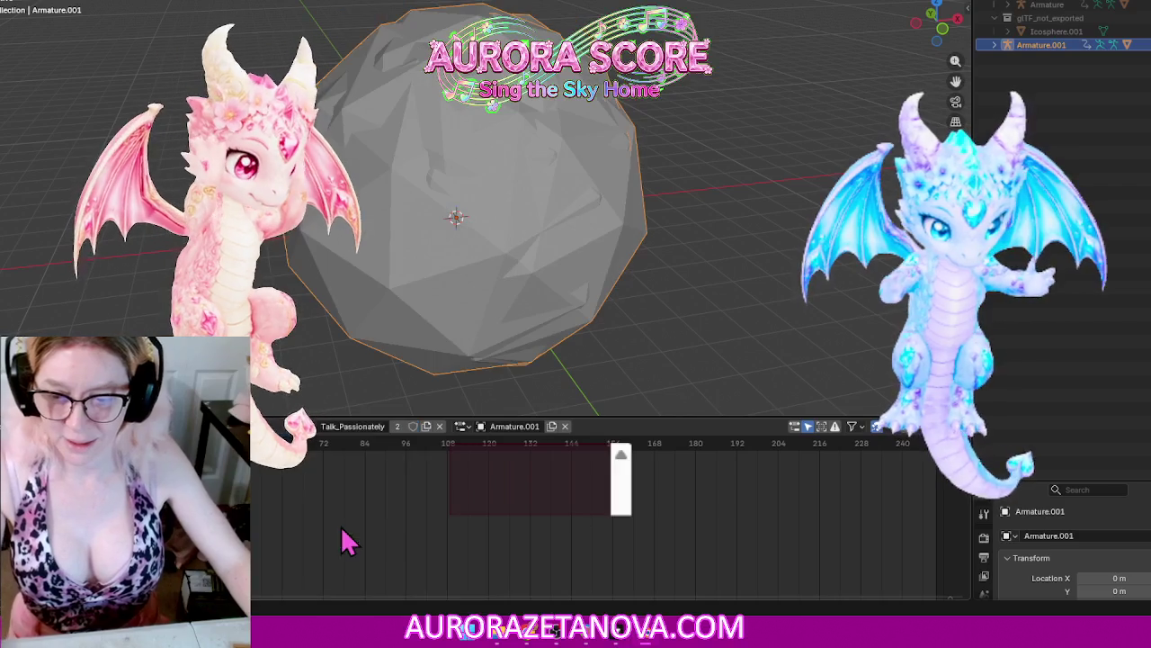
{"action": "left_click", "coordinate": [309, 426]}
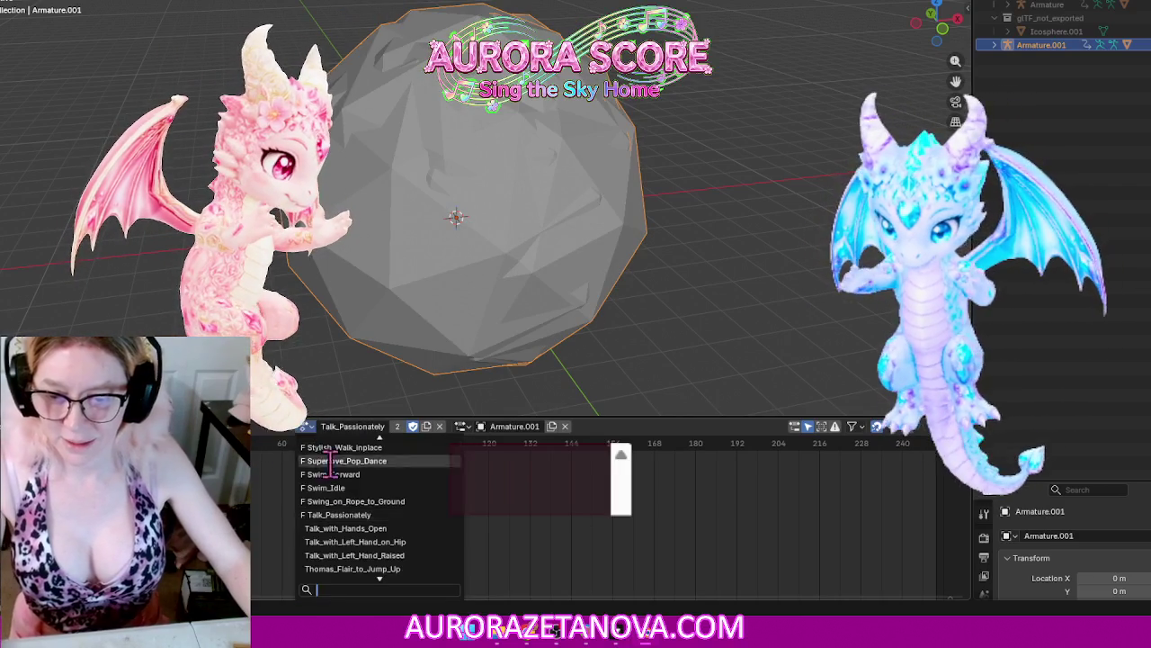
{"action": "left_click", "coordinate": [345, 528]}
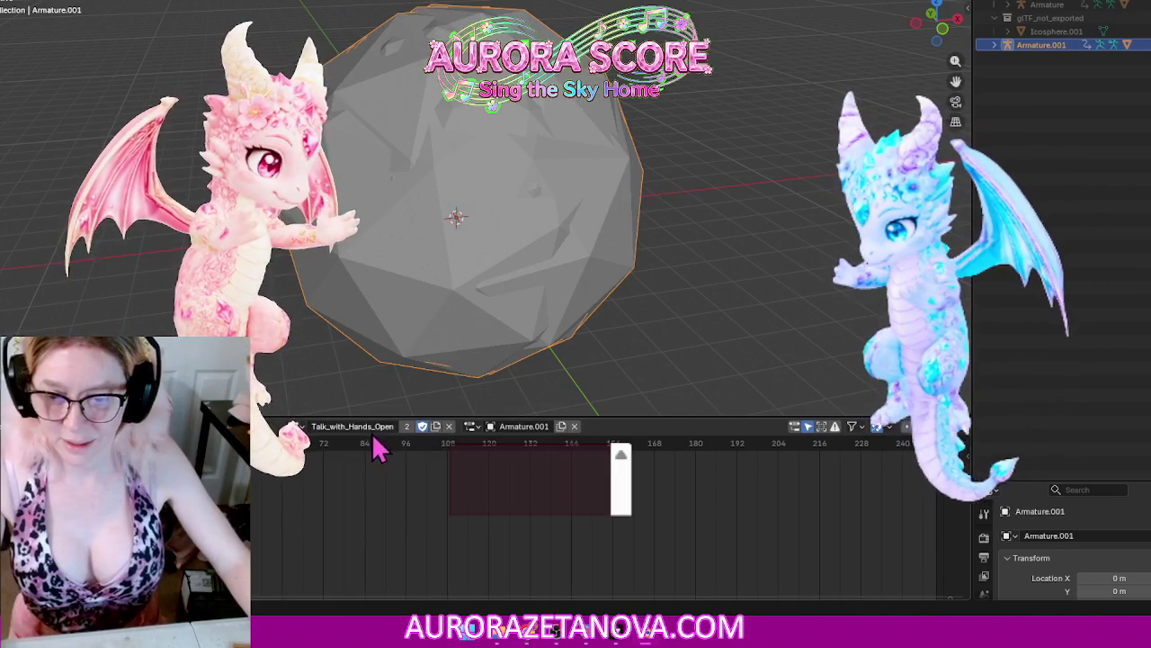
{"action": "left_click", "coordinate": [310, 426]}
{"action": "left_click", "coordinate": [363, 528]}
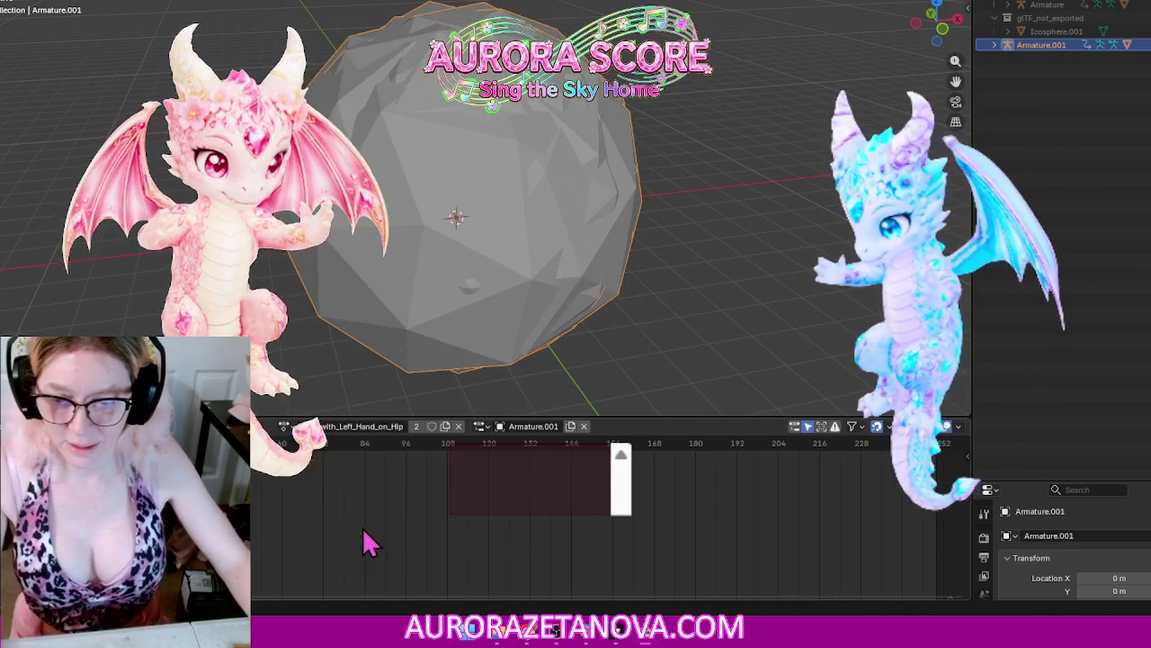
Step: Assign Talk_with_Left_Hand_Raised, Thomas_Flair_to_Jump_Up and Tightrope_Walk_inplace in turn
{"action": "left_click", "coordinate": [290, 428]}
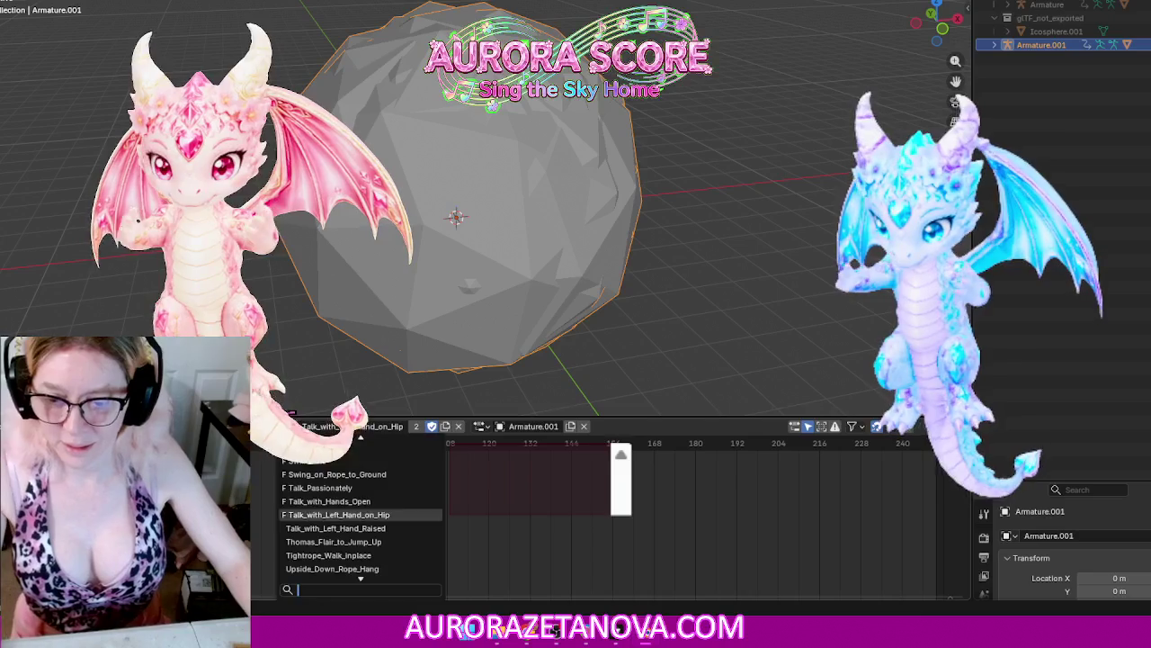
{"action": "left_click", "coordinate": [339, 529]}
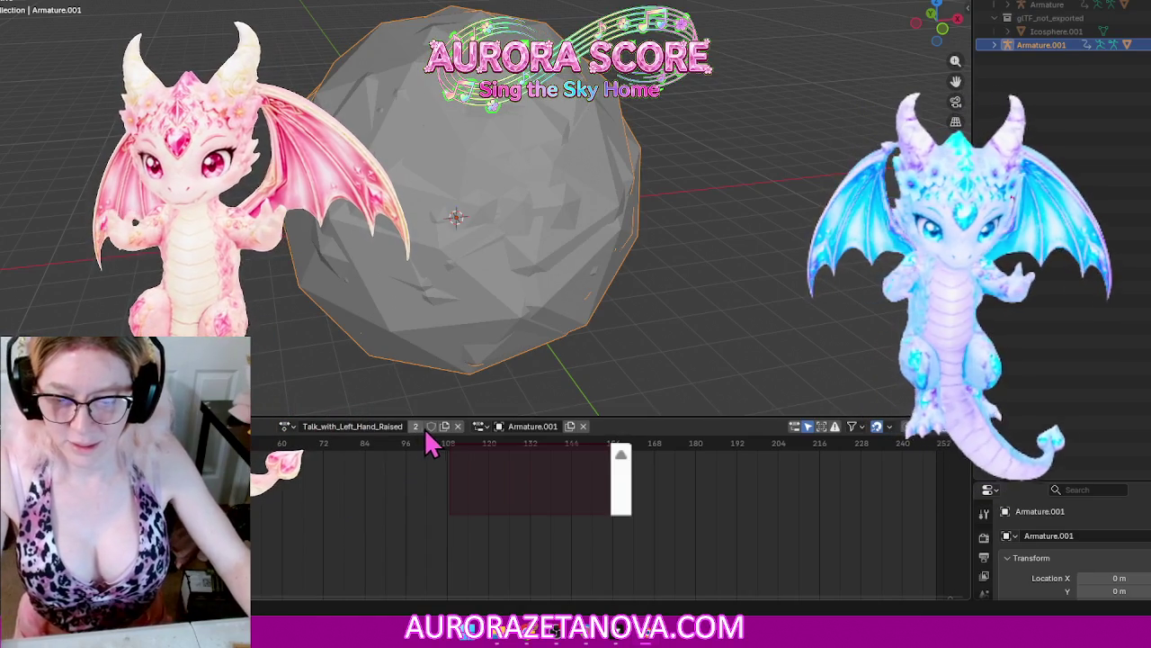
{"action": "left_click", "coordinate": [288, 426]}
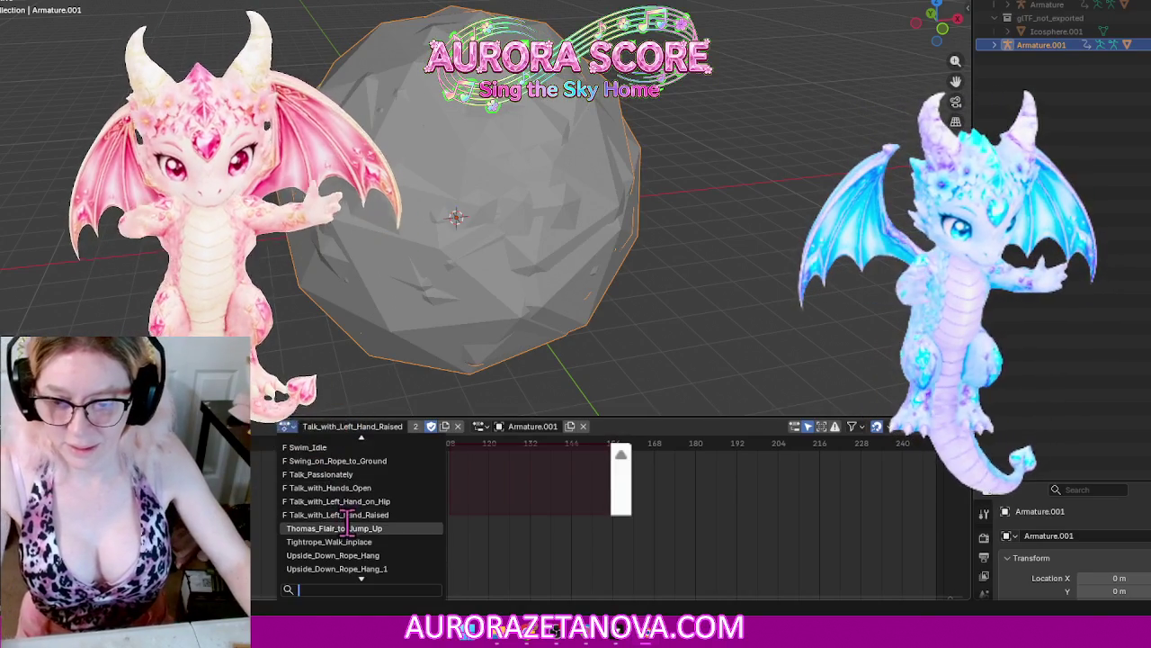
{"action": "left_click", "coordinate": [350, 529]}
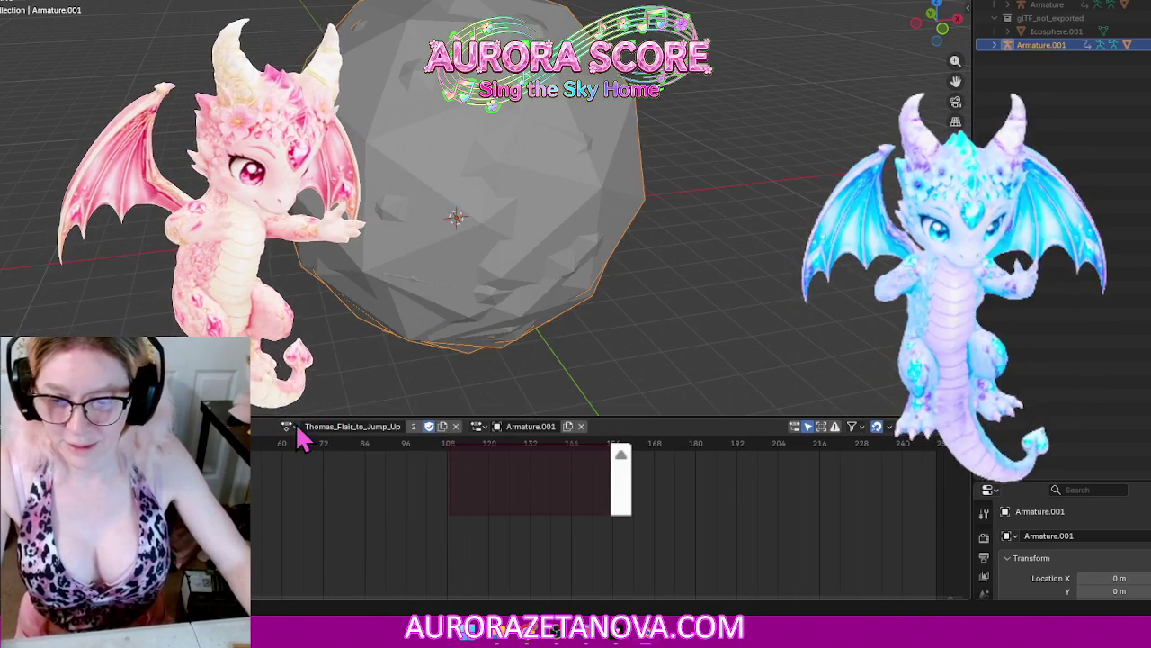
{"action": "left_click", "coordinate": [287, 427]}
{"action": "left_click", "coordinate": [351, 528]}
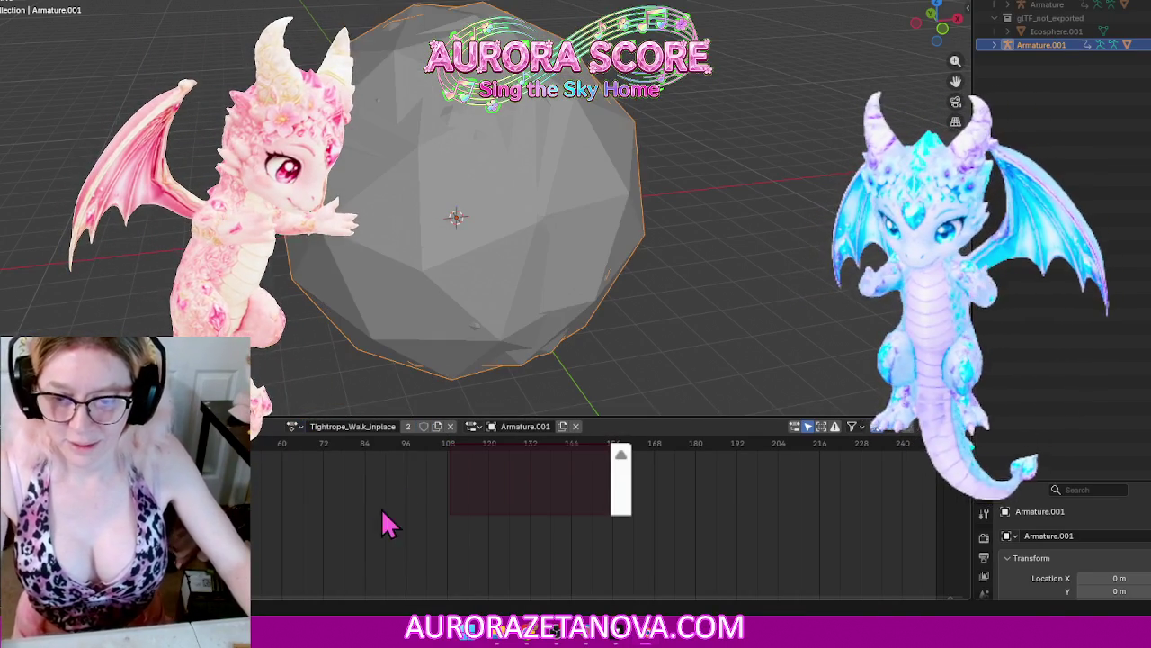
Step: Assign Upside_Down_Rope_Hang, Upside_Down_Rope_Hang_1 and Upside_Down_Rope_Hang_2 in turn
{"action": "left_click", "coordinate": [293, 426]}
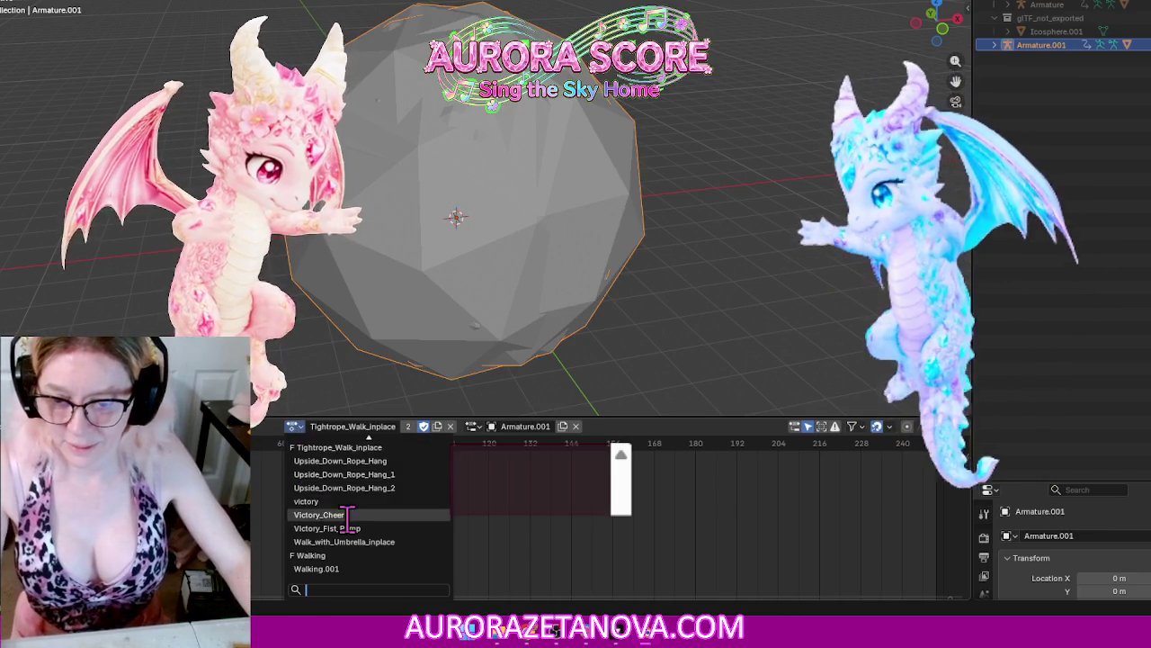
{"action": "left_click", "coordinate": [387, 462]}
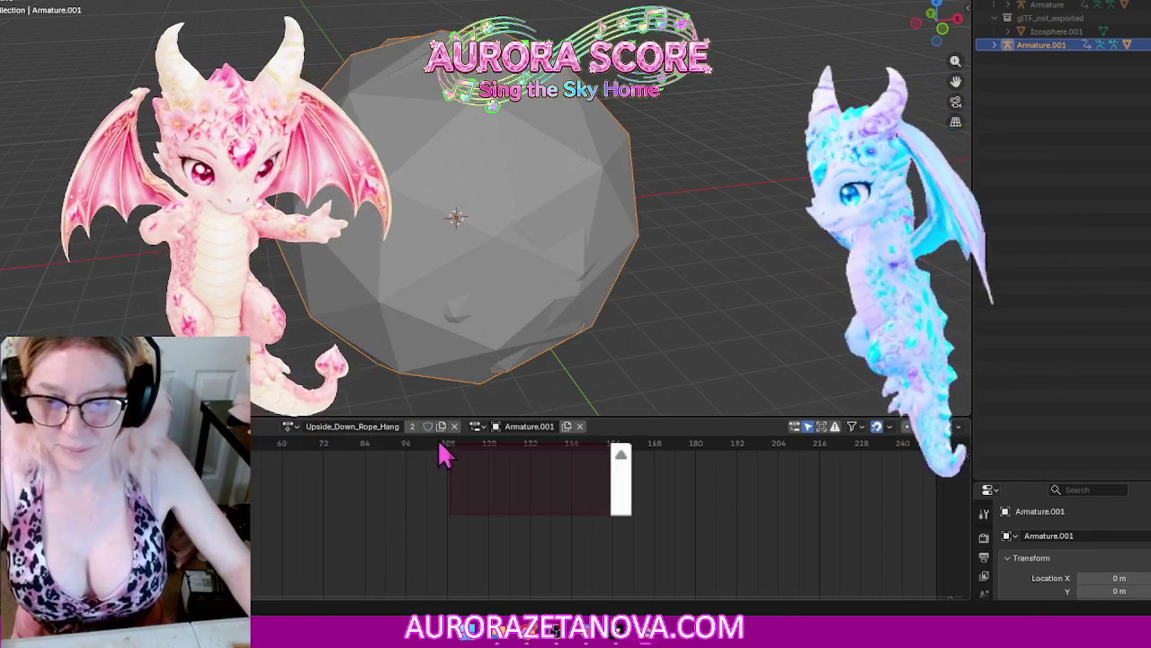
{"action": "left_click", "coordinate": [288, 426]}
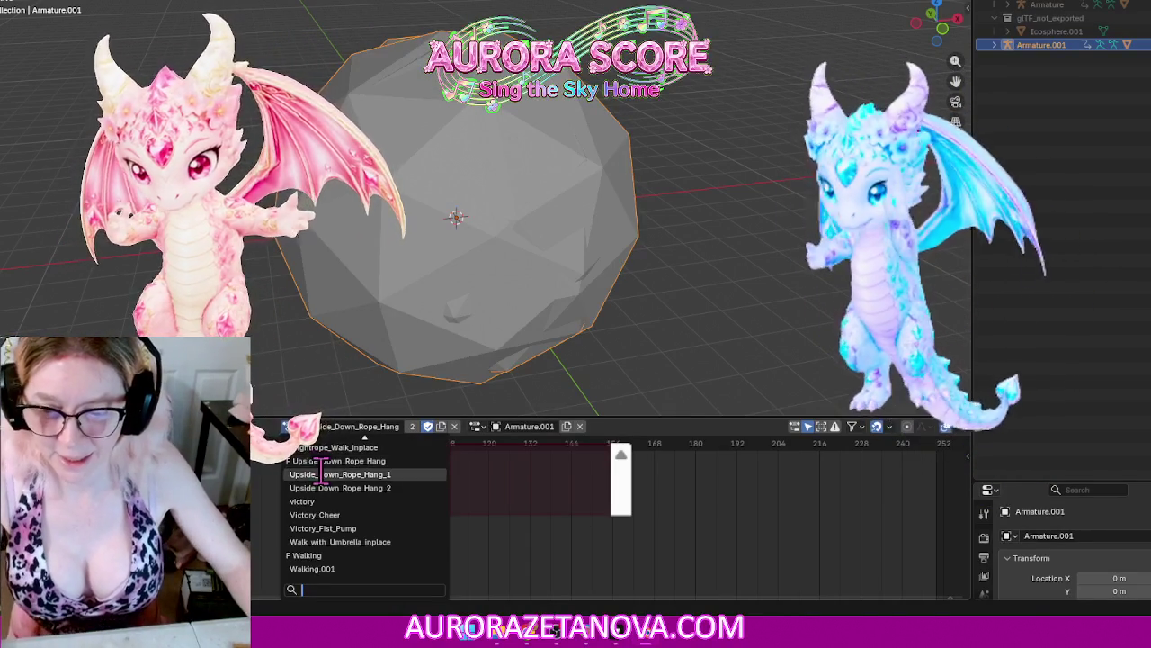
{"action": "left_click", "coordinate": [337, 474]}
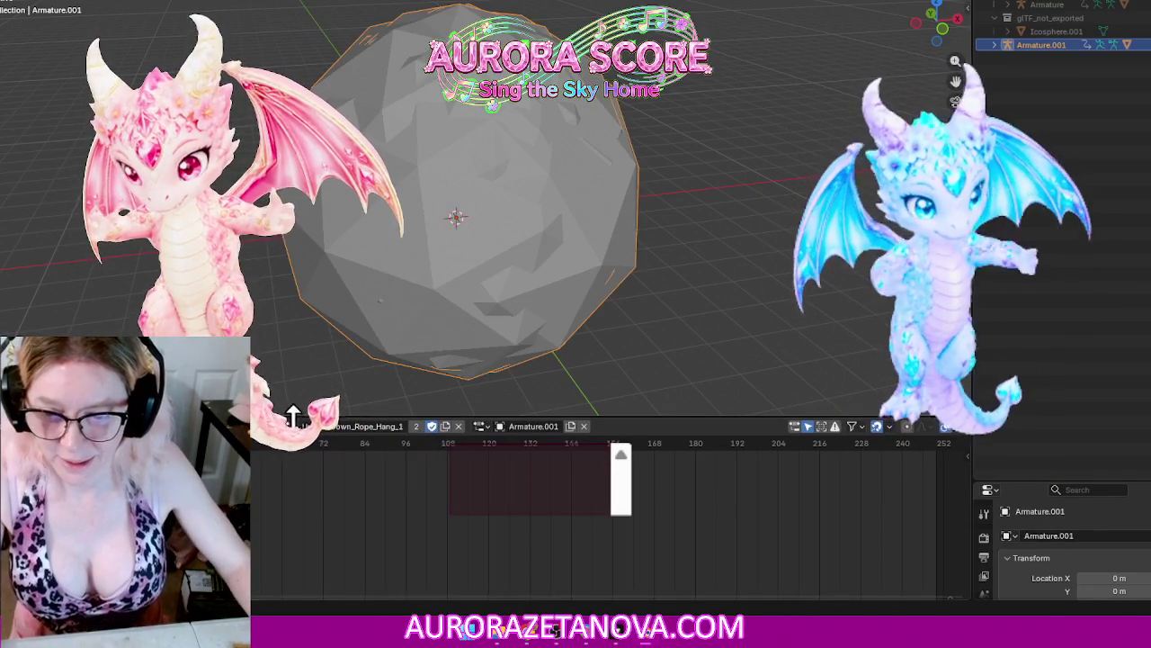
{"action": "left_click", "coordinate": [284, 426]}
{"action": "left_click", "coordinate": [338, 487]}
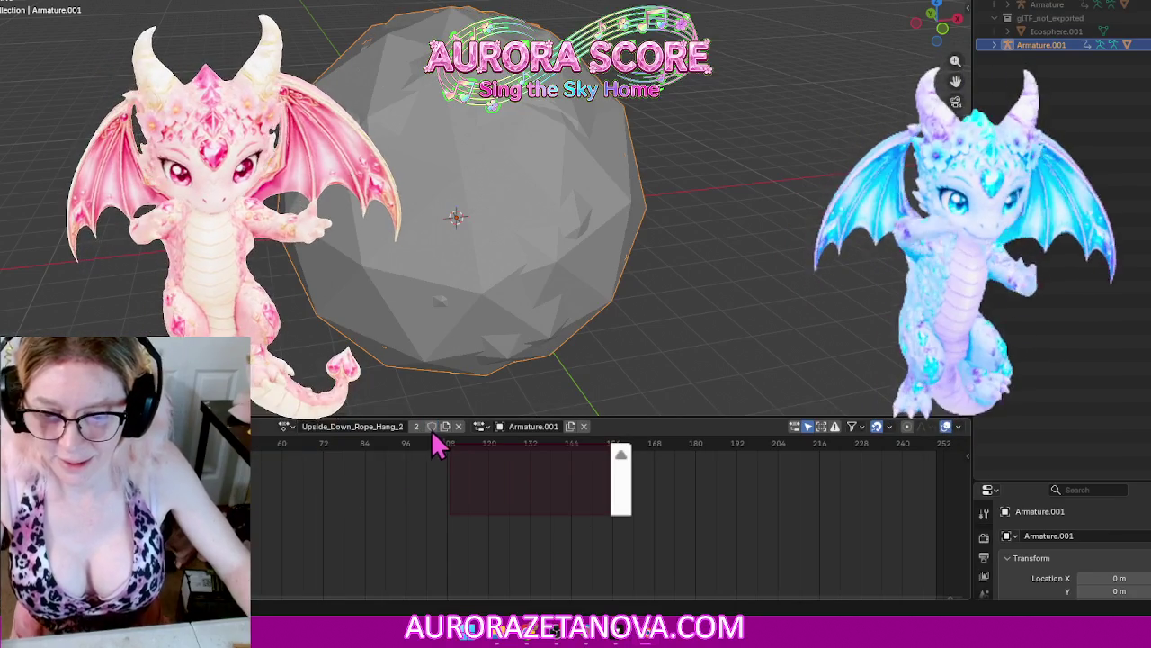
Step: Assign victory, Victory_Cheer, Victory_Fist_Pump, then Walk_with_Umbrella_inplace
{"action": "left_click", "coordinate": [286, 428]}
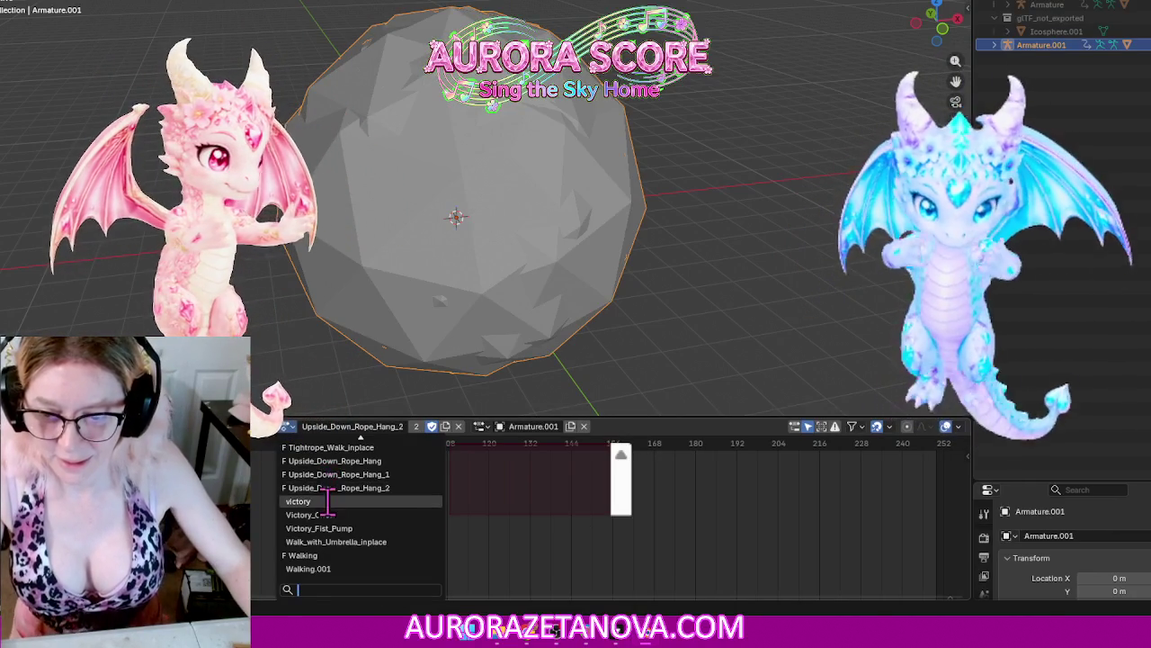
{"action": "left_click", "coordinate": [351, 508]}
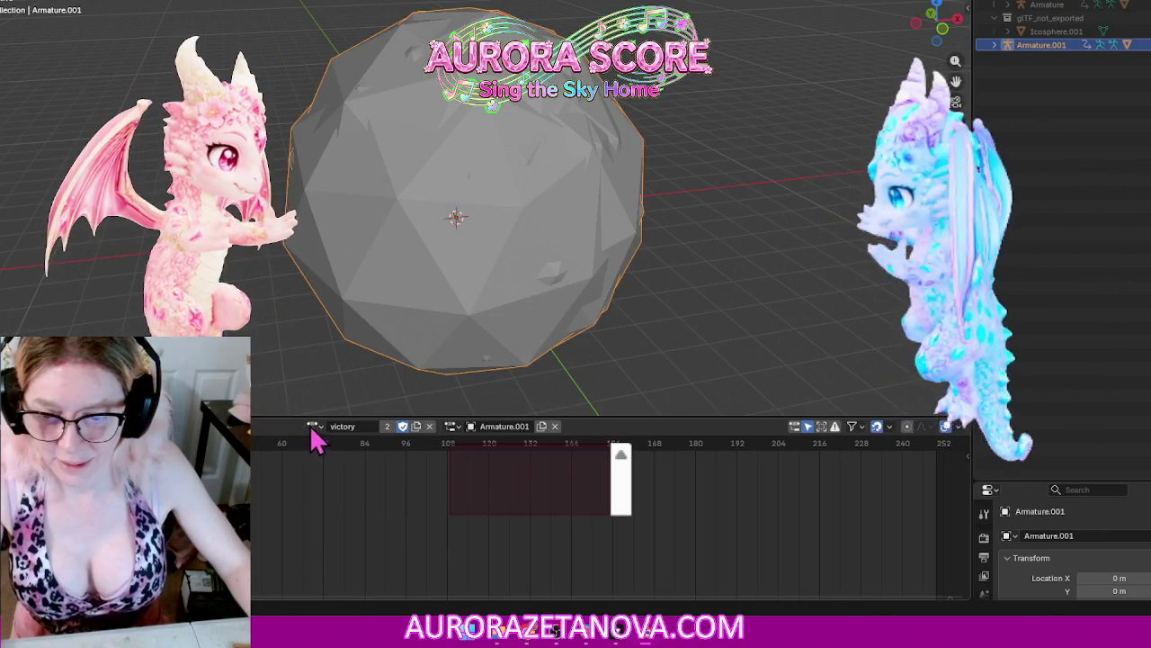
{"action": "left_click", "coordinate": [312, 427]}
{"action": "left_click", "coordinate": [342, 514]}
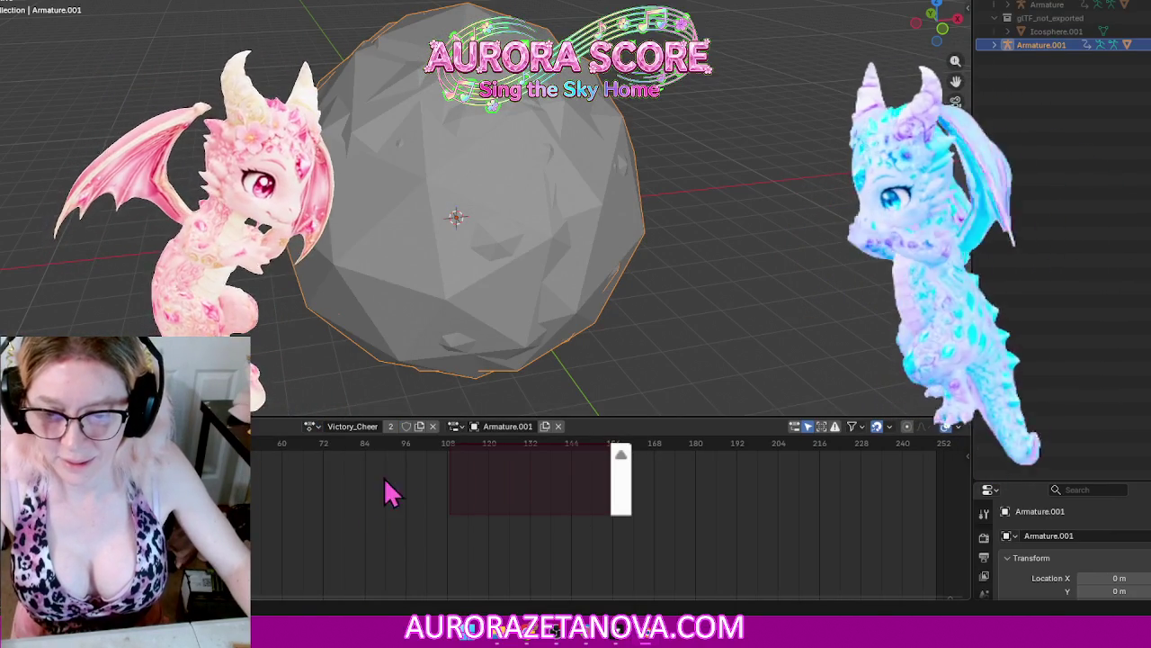
{"action": "left_click", "coordinate": [310, 428]}
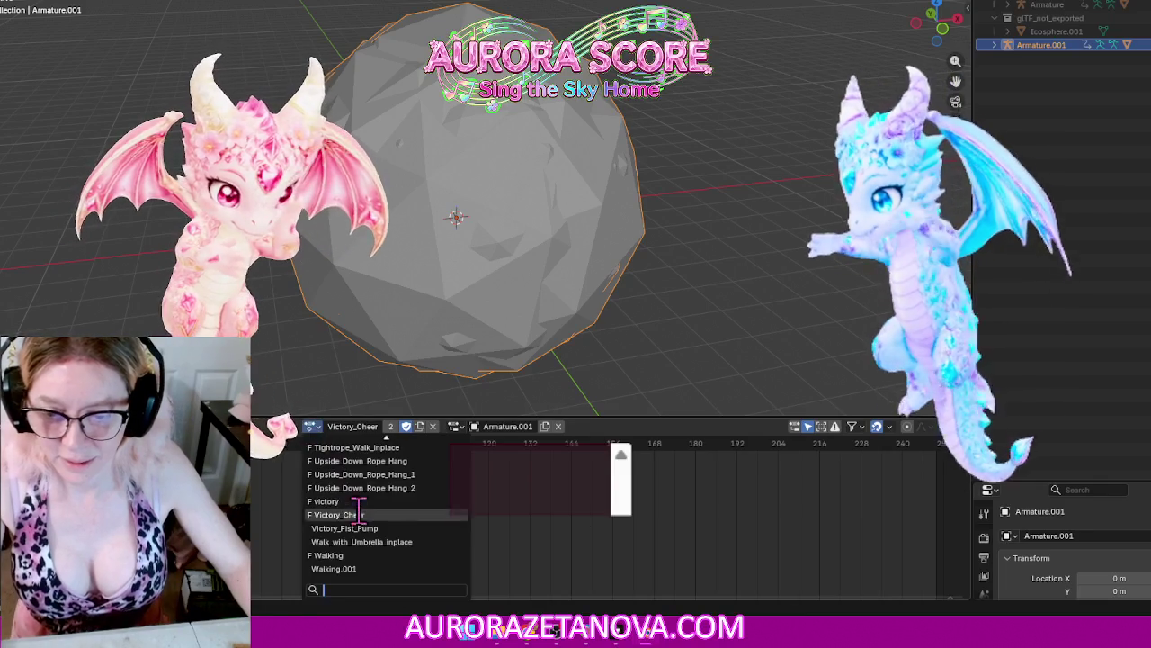
{"action": "left_click", "coordinate": [360, 528]}
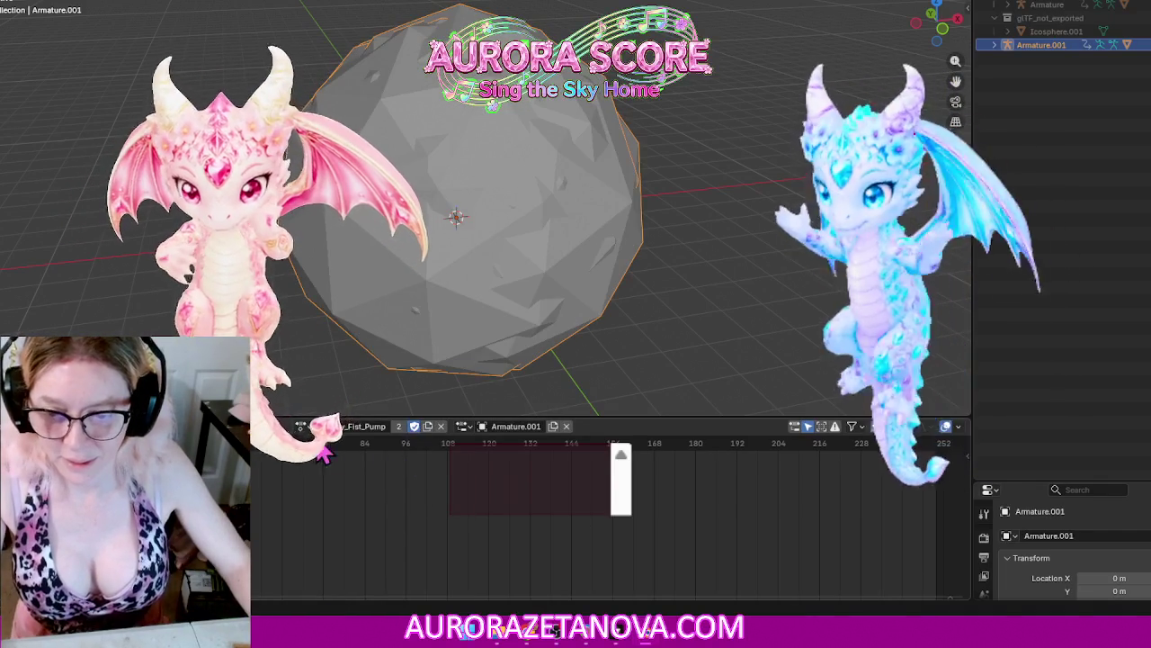
{"action": "left_click", "coordinate": [310, 427]}
{"action": "left_click", "coordinate": [366, 560]}
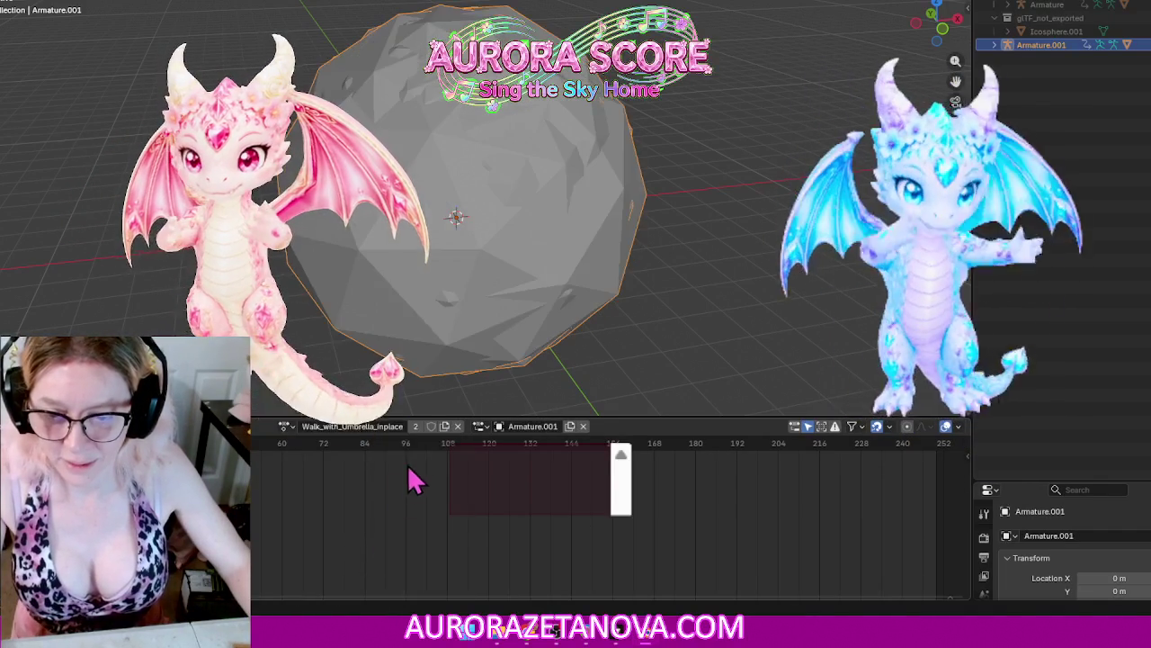
{"action": "left_click", "coordinate": [289, 427]}
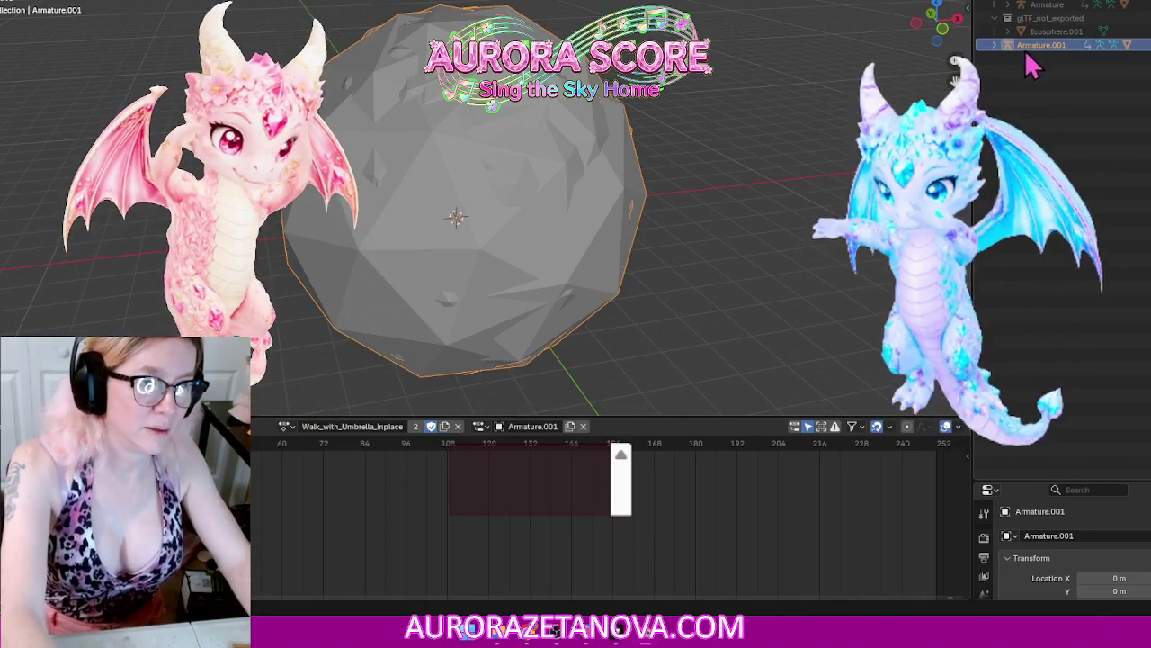
Step: Delete the gLTF_not_exported collection and its icosphere
{"action": "left_click", "coordinate": [1036, 22]}
{"action": "key", "text": "h"}
{"action": "key", "text": "alt+h"}
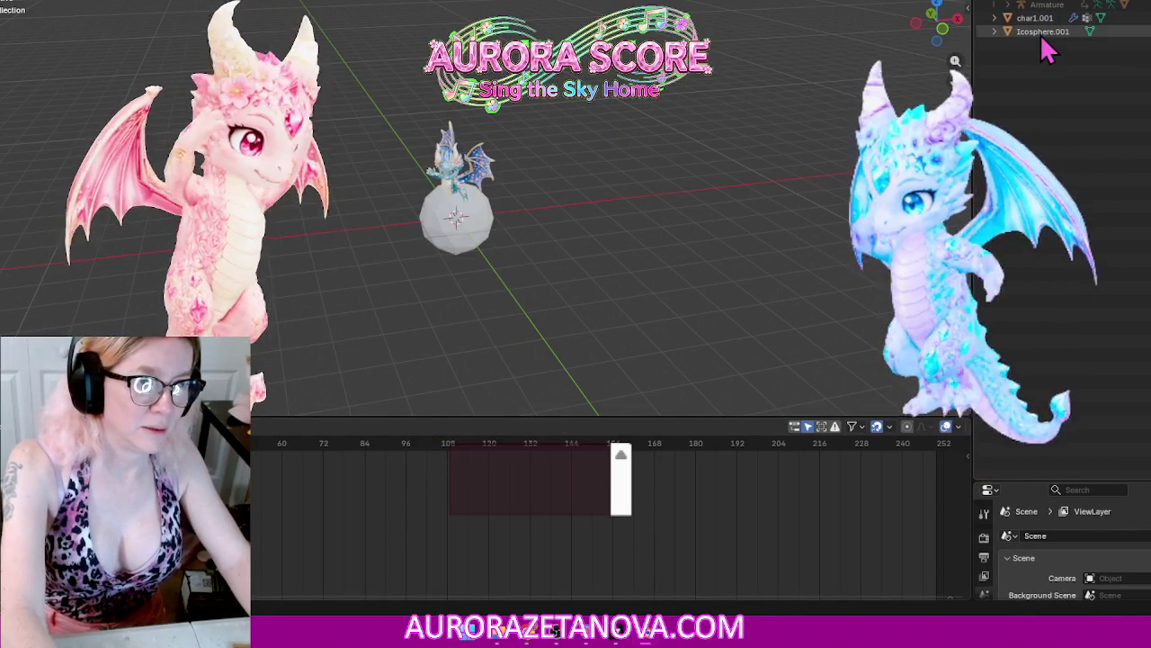
{"action": "key", "text": "Delete"}
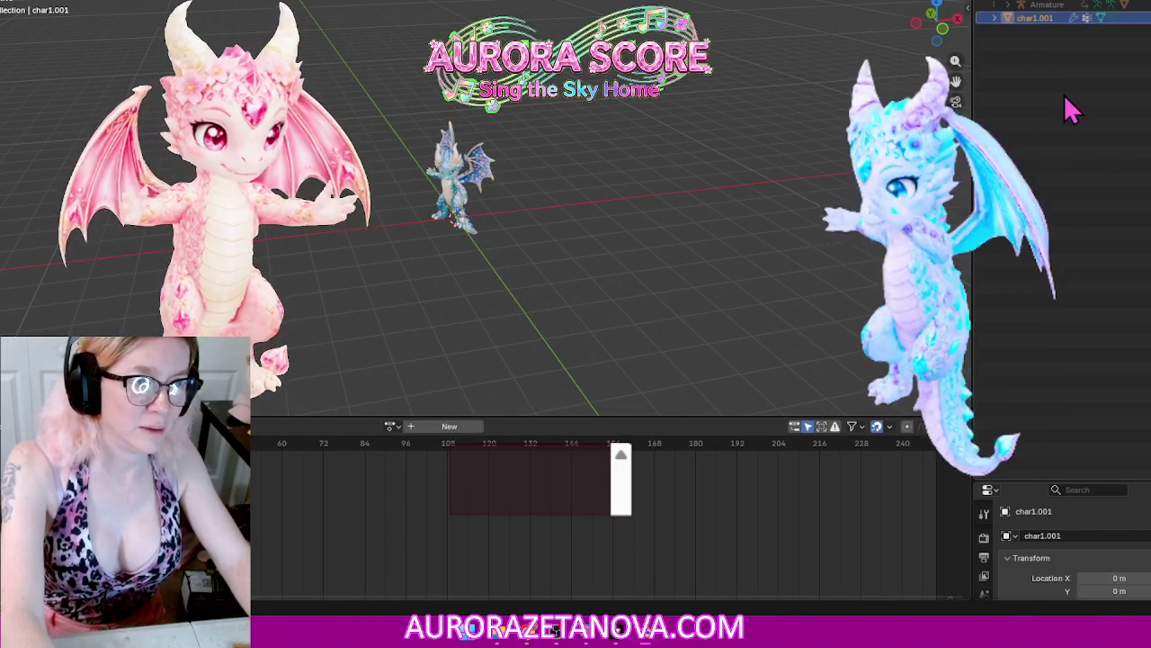
Step: Purge the 7 unused data-blocks and save Kay.blend
{"action": "left_click", "coordinate": [5, 4]}
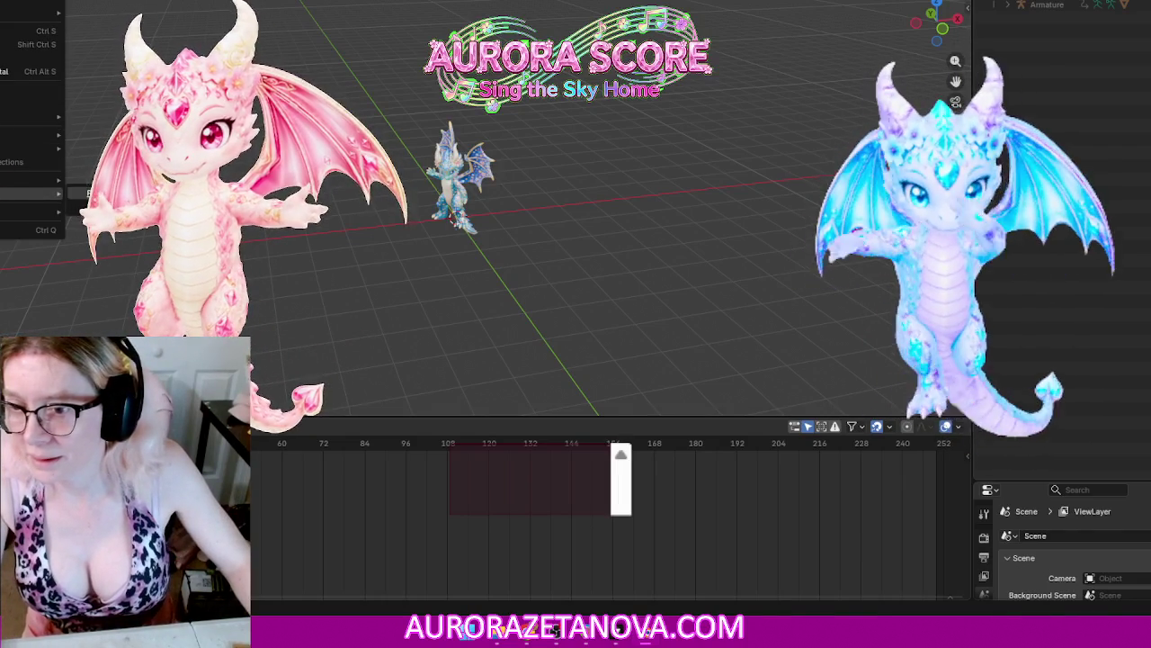
{"action": "left_click", "coordinate": [126, 193]}
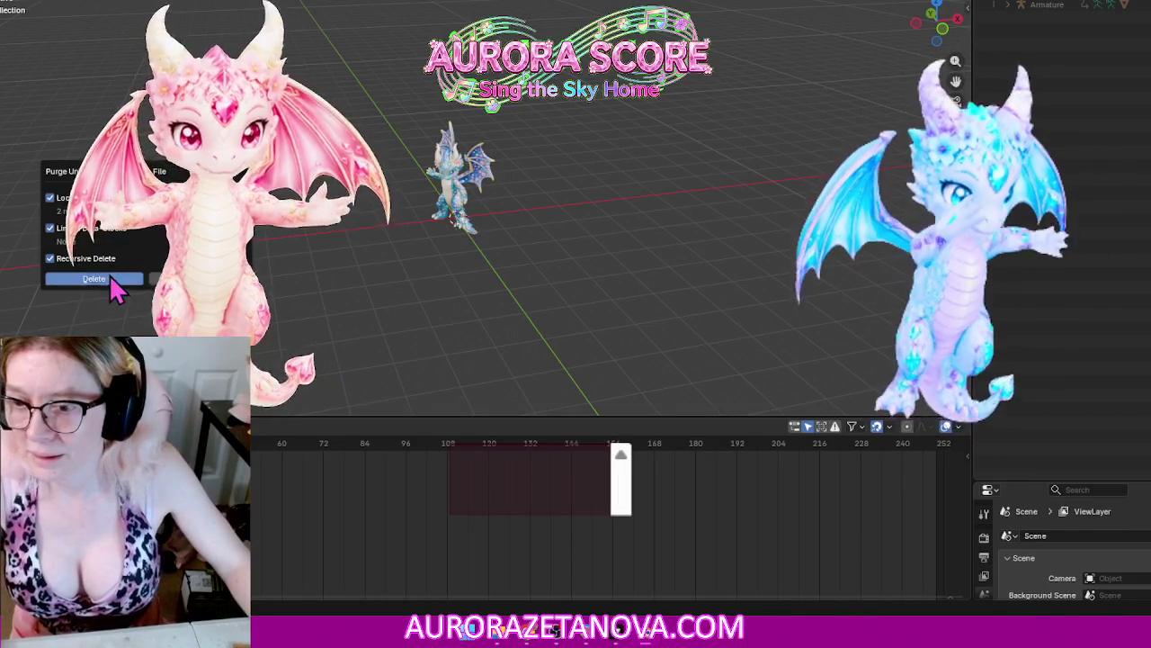
{"action": "left_click", "coordinate": [106, 278]}
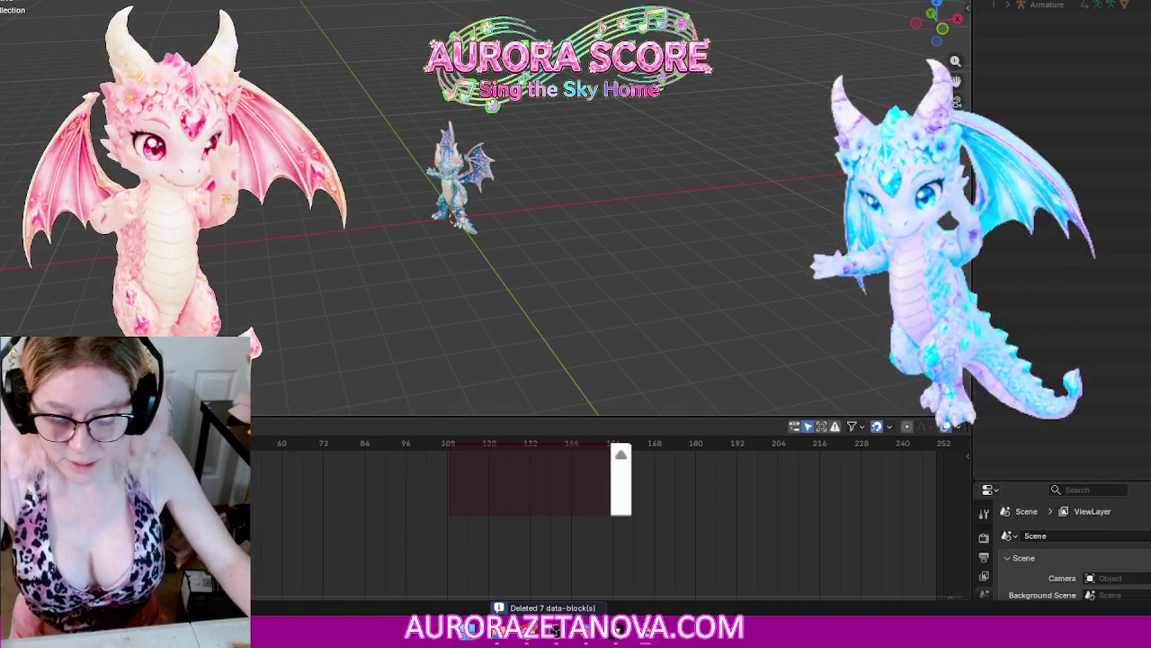
{"action": "key", "text": "ctrl+s"}
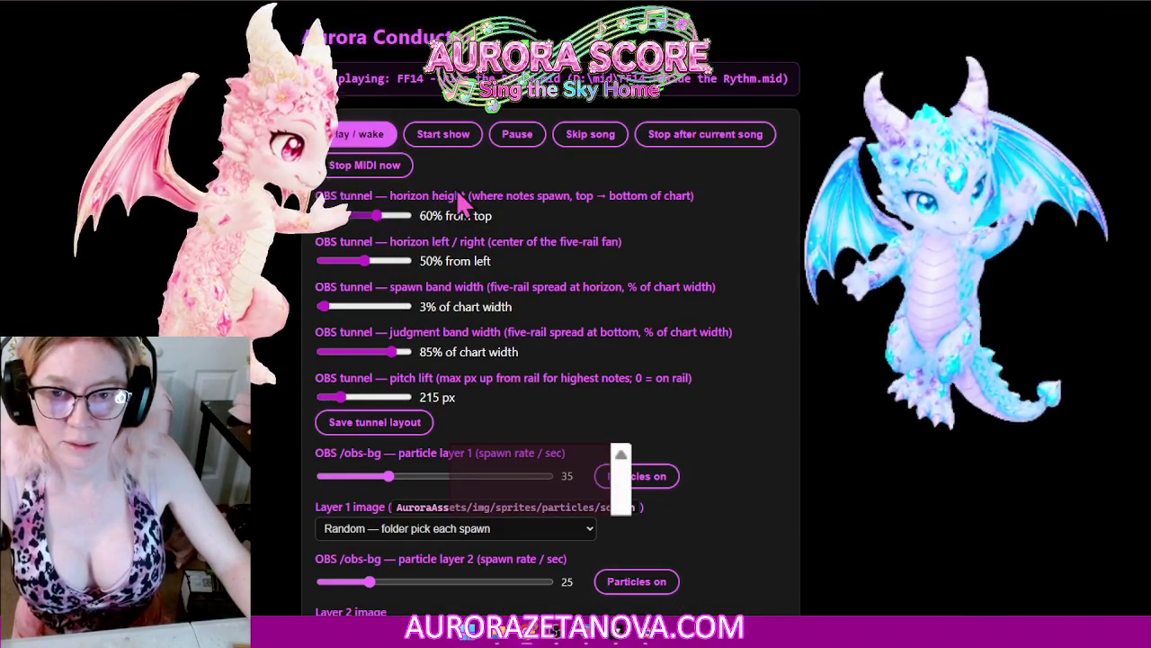
{"action": "scroll", "coordinate": [509, 168], "scroll_direction": "down", "scroll_amount": 2}
{"action": "scroll", "coordinate": [542, 252], "scroll_direction": "down", "scroll_amount": 1}
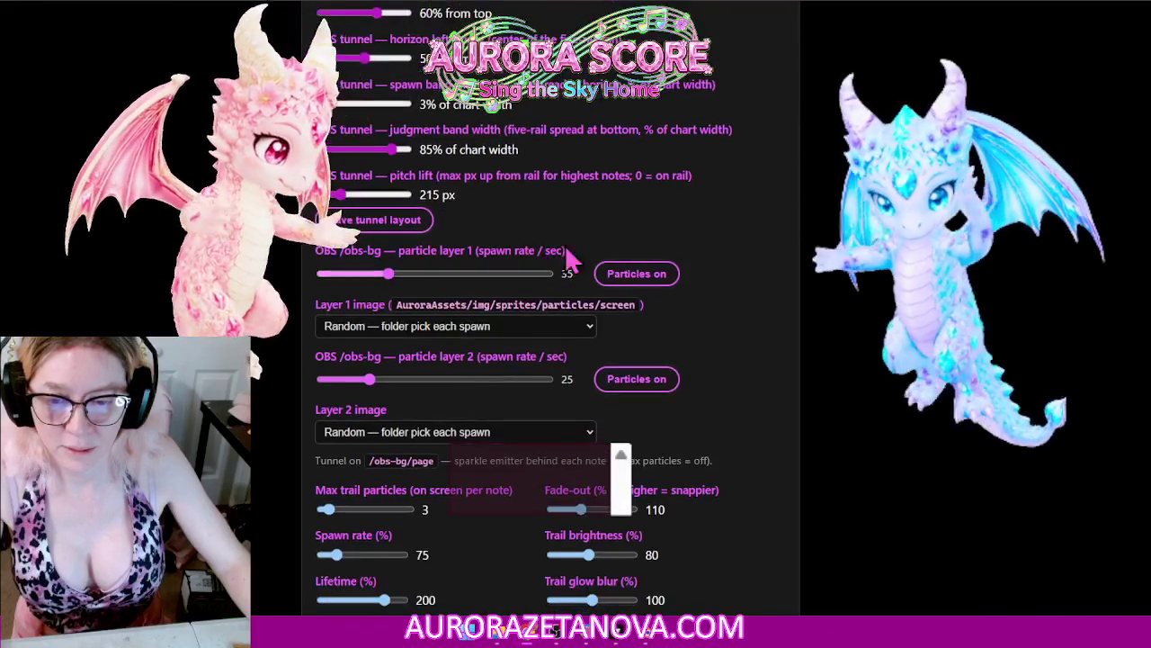
{"action": "scroll", "coordinate": [466, 157], "scroll_direction": "up", "scroll_amount": 3}
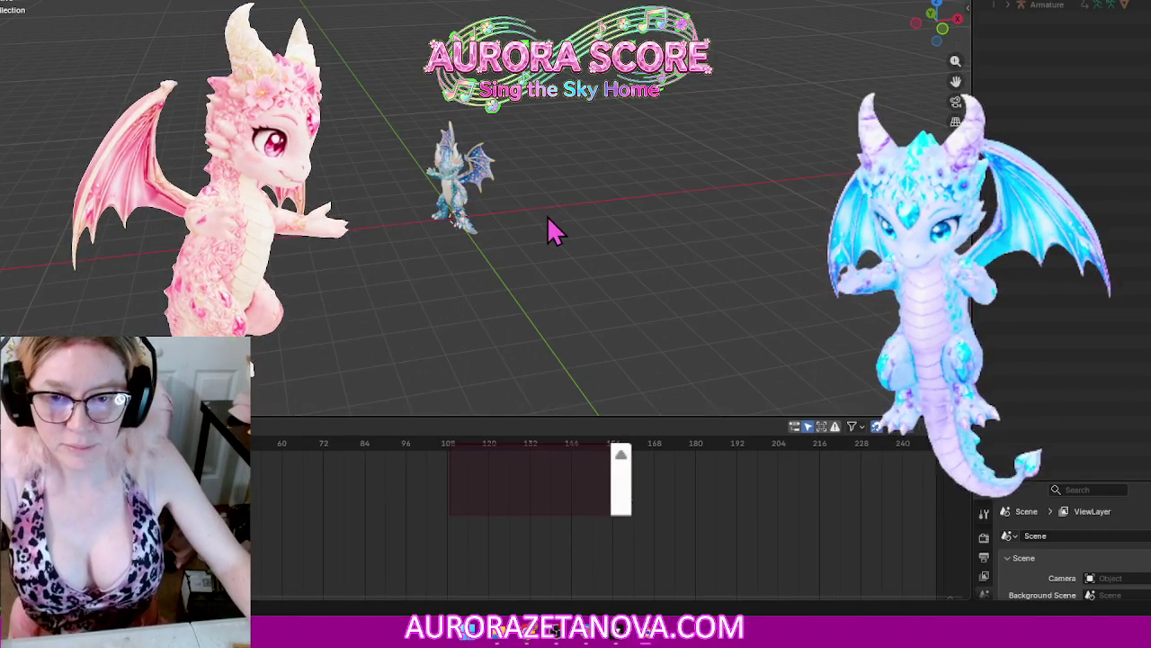
Step: Start a glTF 2.0 import and delete the old dragon biped file in the browser
{"action": "scroll", "coordinate": [553, 230], "scroll_direction": "up", "scroll_amount": 2}
{"action": "scroll", "coordinate": [558, 232], "scroll_direction": "up", "scroll_amount": 3}
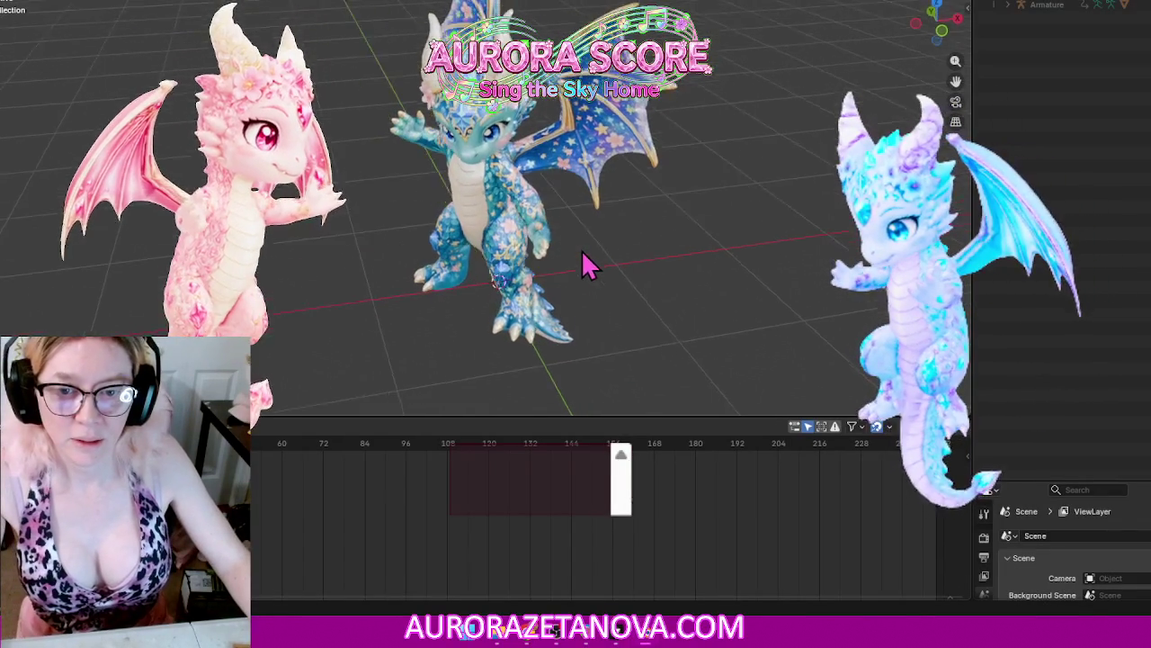
{"action": "mouse_move", "coordinate": [593, 243]}
{"action": "middle_mouse_down"}
{"action": "mouse_move", "coordinate": [589, 219]}
{"action": "mouse_move", "coordinate": [608, 219]}
{"action": "middle_mouse_up"}
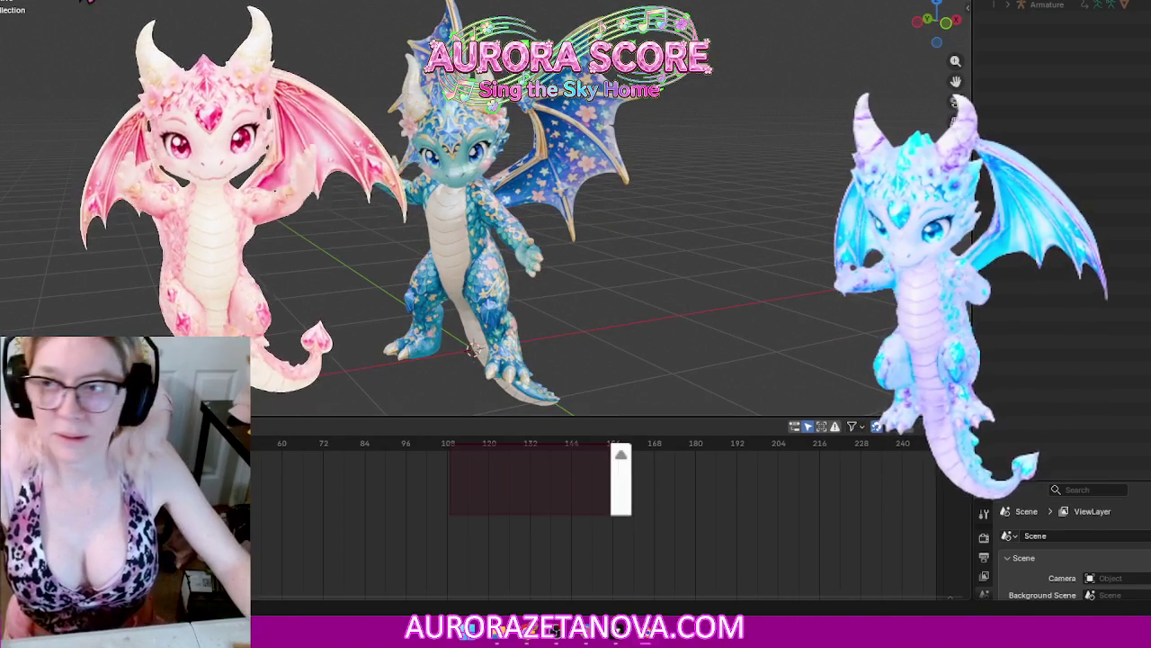
{"action": "left_click", "coordinate": [18, 4]}
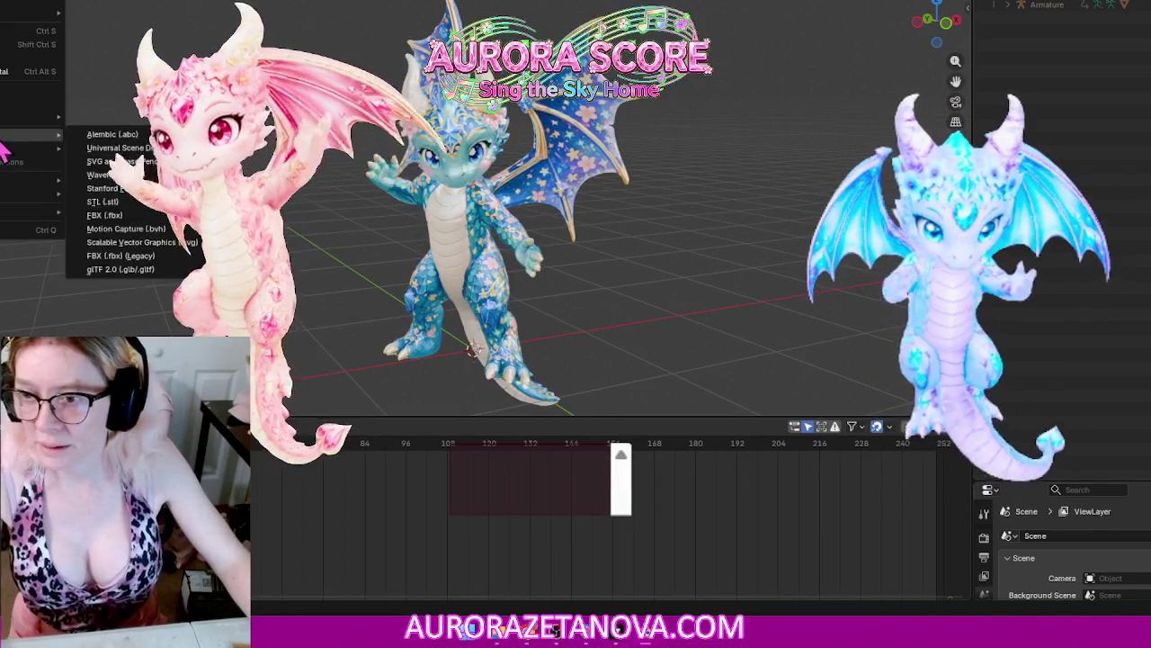
{"action": "left_click", "coordinate": [120, 269]}
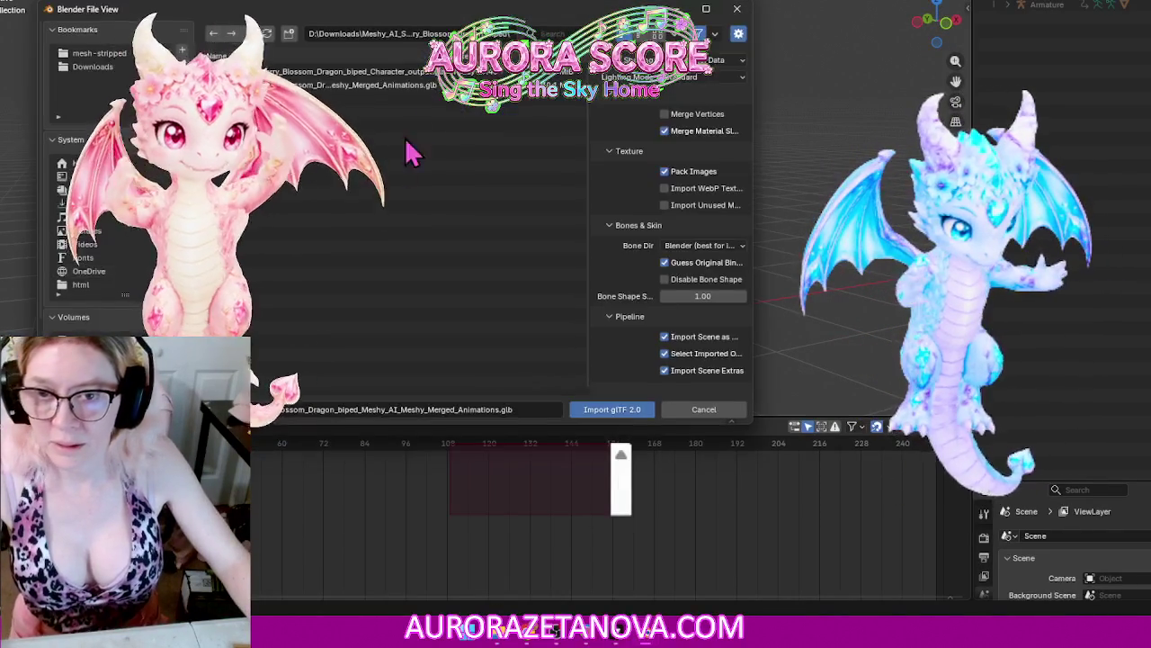
{"action": "left_click", "coordinate": [351, 72]}
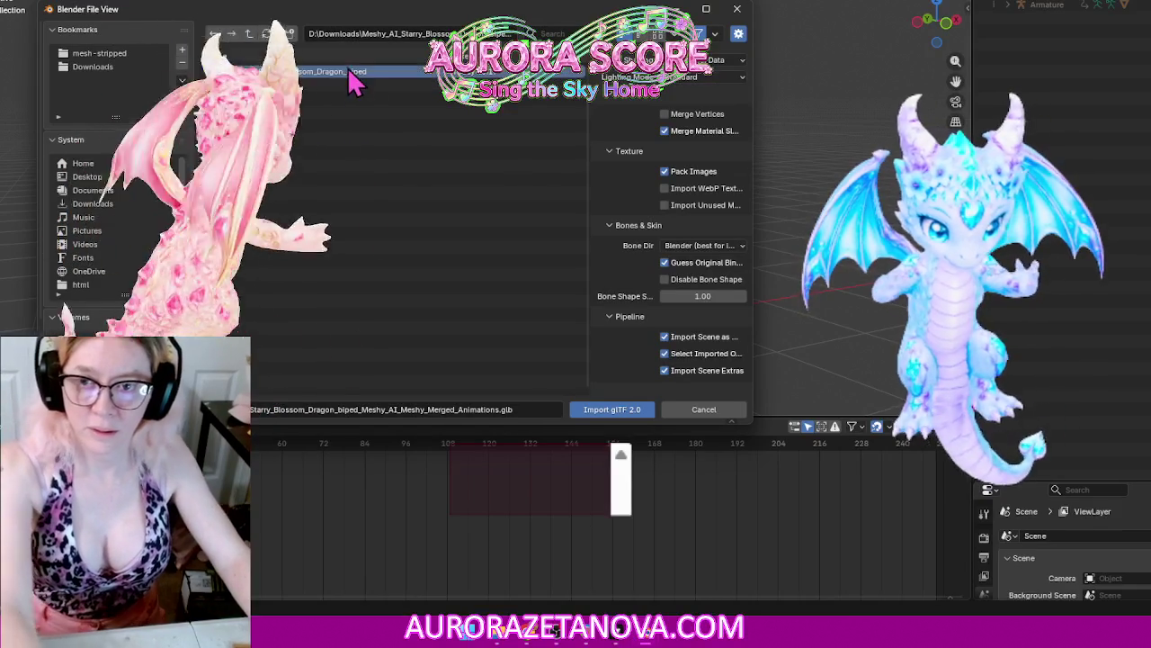
{"action": "key", "text": "Delete"}
{"action": "left_click", "coordinate": [383, 155]}
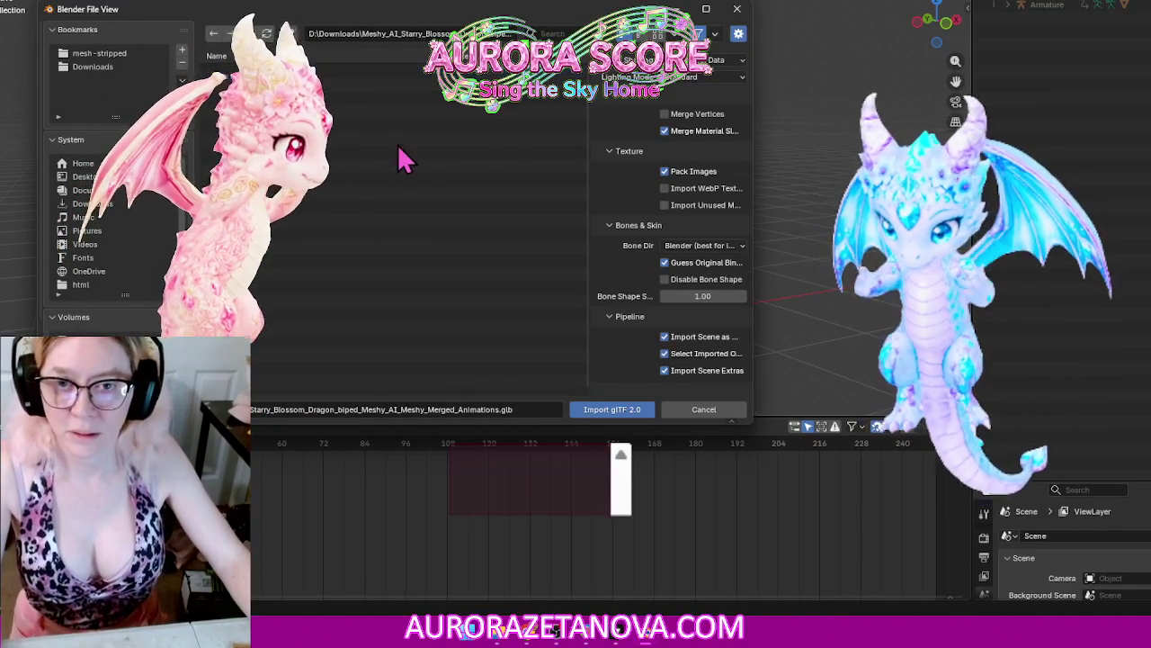
Step: Import the merged-animations dragon .glb from the Downloads dragon biped folder
{"action": "left_click_drag", "start_coordinate": [755, 105], "coordinate": [817, 106]}
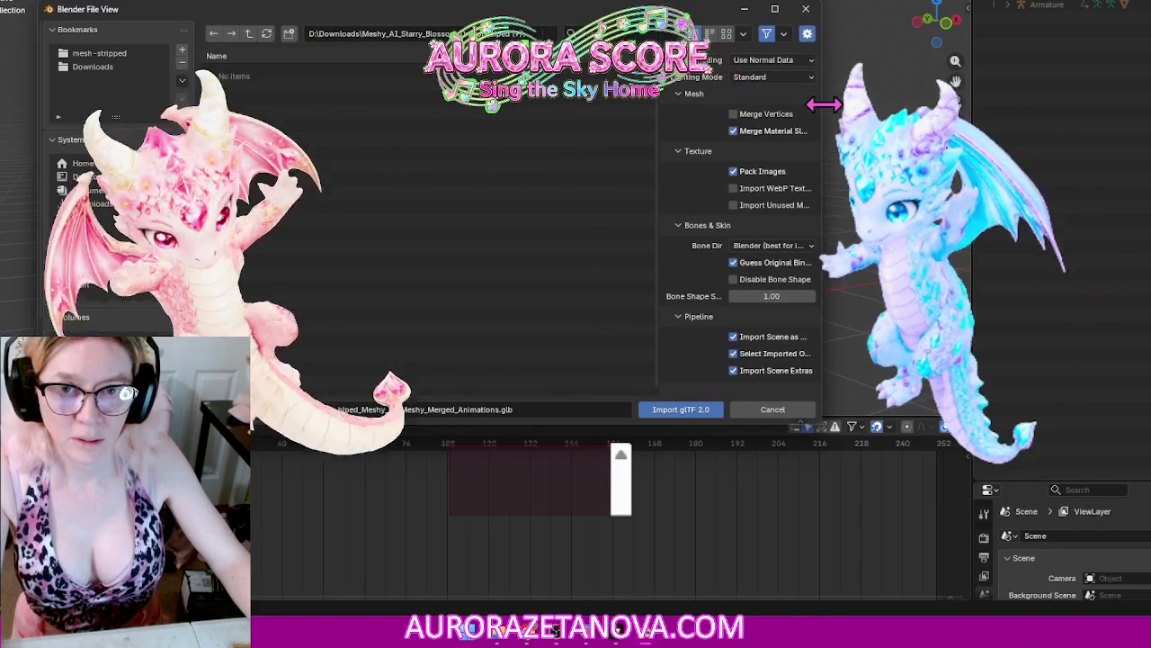
{"action": "left_click", "coordinate": [248, 33]}
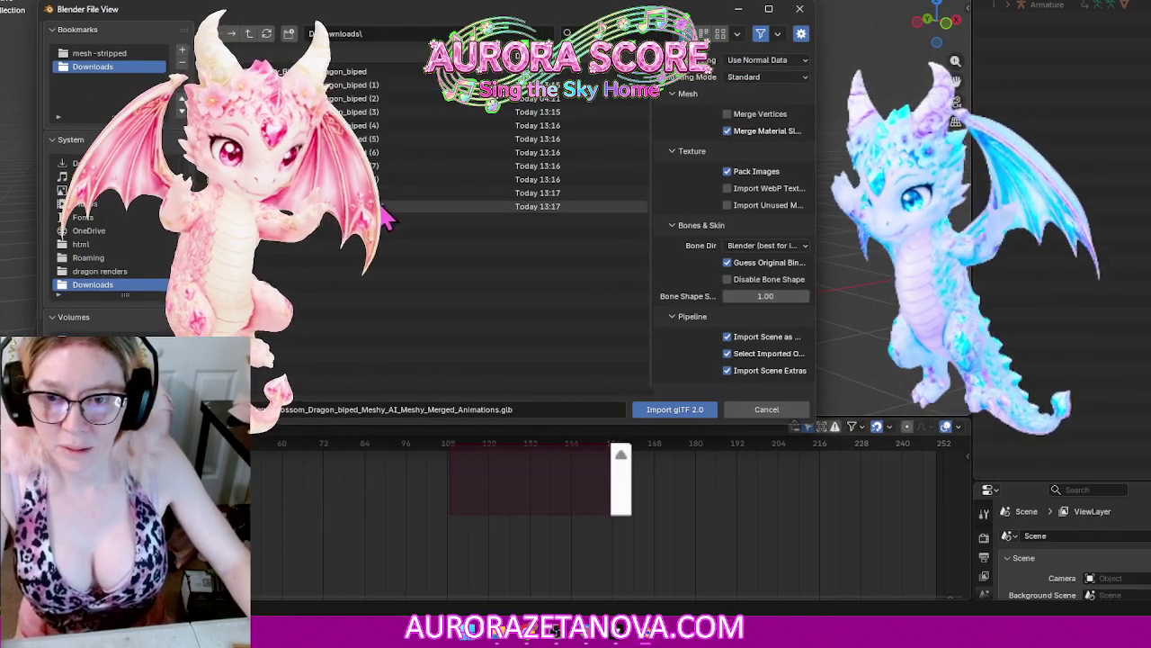
{"action": "double_click", "coordinate": [346, 106]}
{"action": "double_click", "coordinate": [331, 72]}
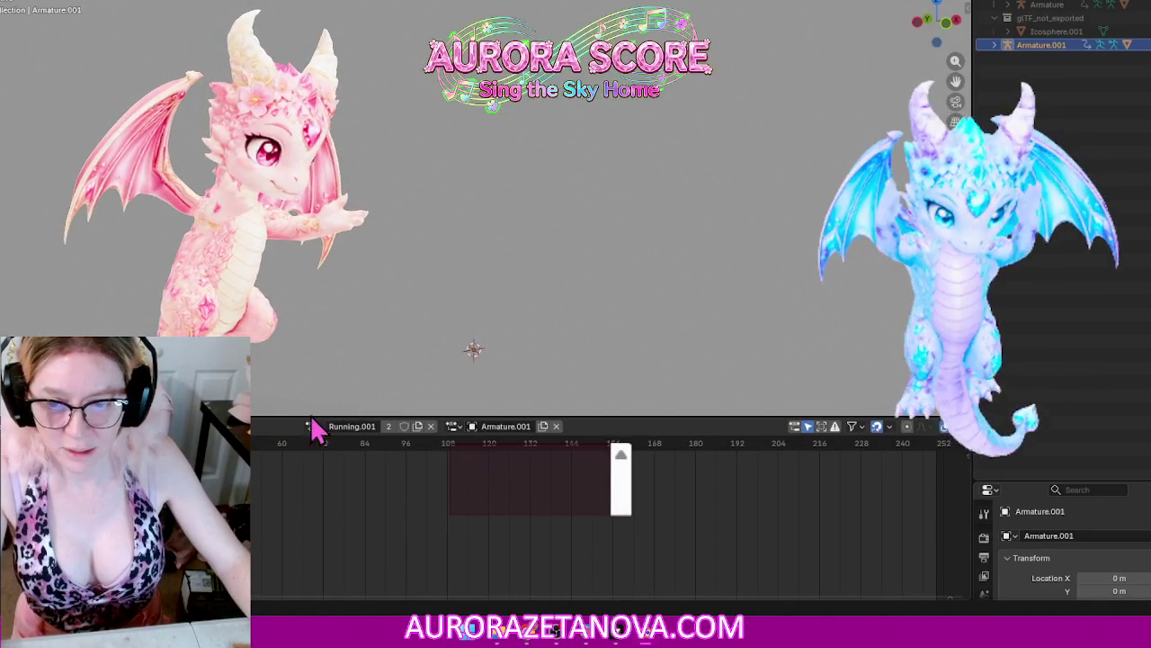
{"action": "left_click", "coordinate": [311, 426]}
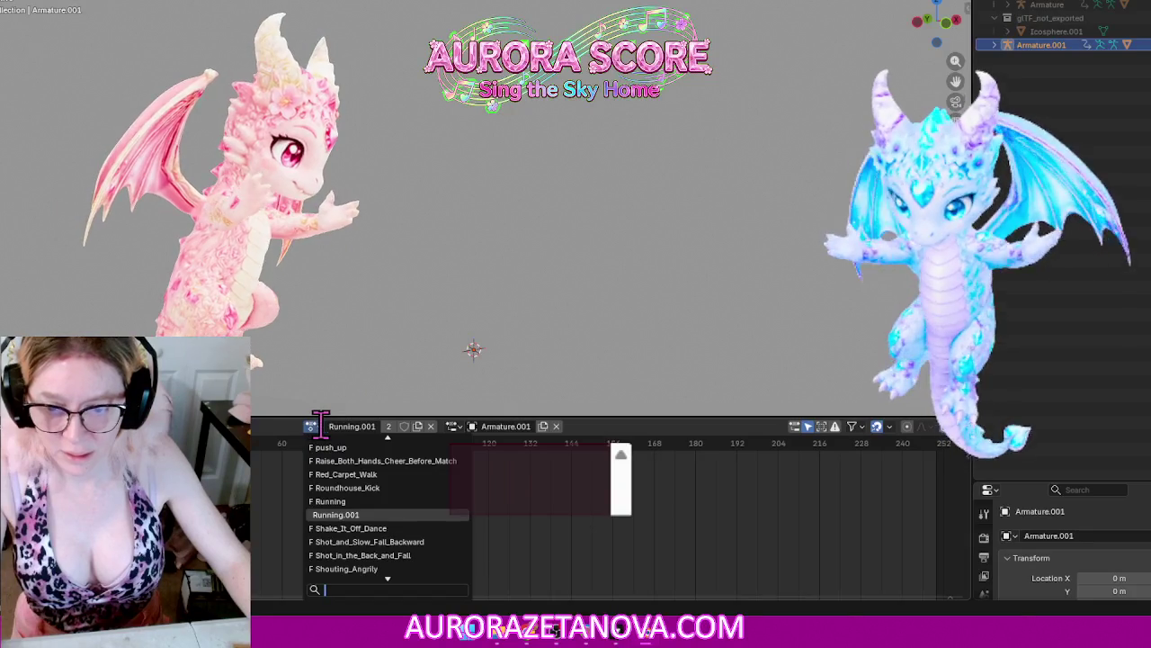
Step: Assign ymca_dance, then You_Groove, as Armature.001's action
{"action": "scroll", "coordinate": [437, 494], "scroll_direction": "down", "scroll_amount": 1}
{"action": "scroll", "coordinate": [442, 501], "scroll_direction": "down", "scroll_amount": 8}
{"action": "scroll", "coordinate": [442, 505], "scroll_direction": "down", "scroll_amount": 9}
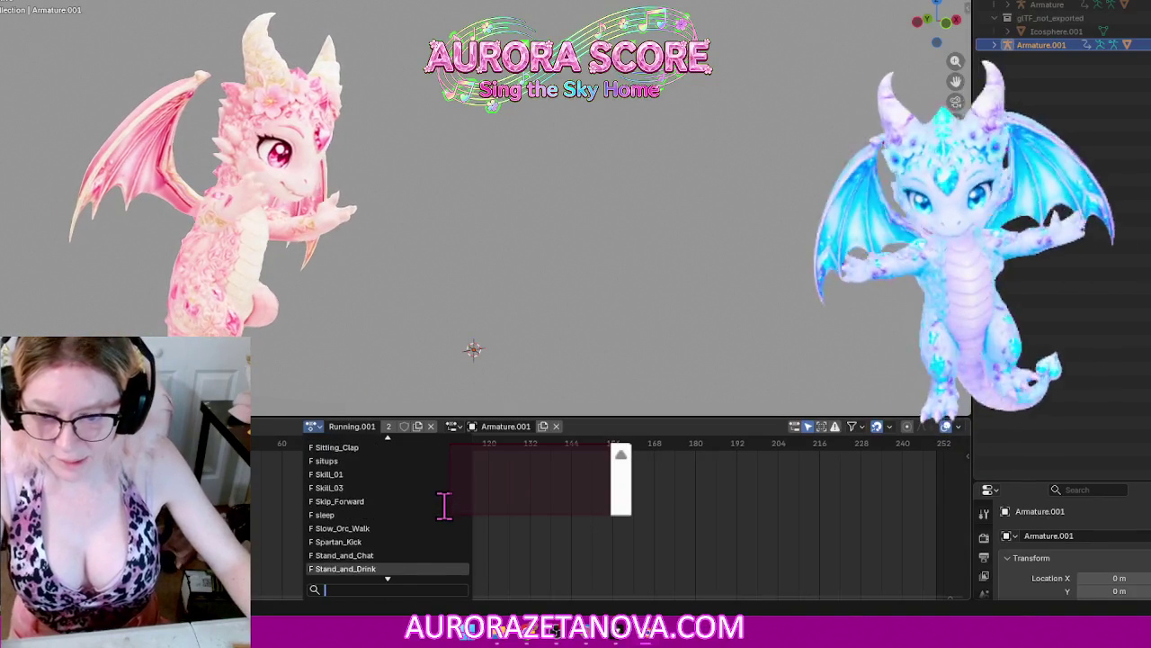
{"action": "scroll", "coordinate": [443, 506], "scroll_direction": "down", "scroll_amount": 5}
{"action": "scroll", "coordinate": [442, 508], "scroll_direction": "down", "scroll_amount": 5}
{"action": "scroll", "coordinate": [442, 508], "scroll_direction": "down", "scroll_amount": 5}
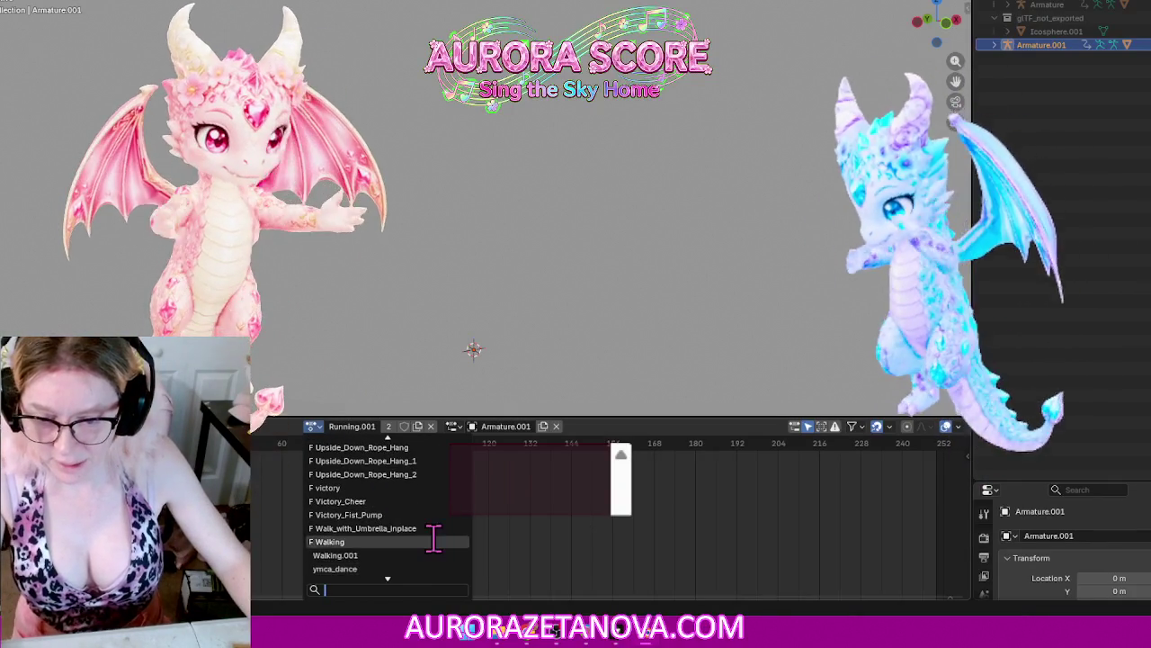
{"action": "scroll", "coordinate": [433, 538], "scroll_direction": "down", "scroll_amount": 2}
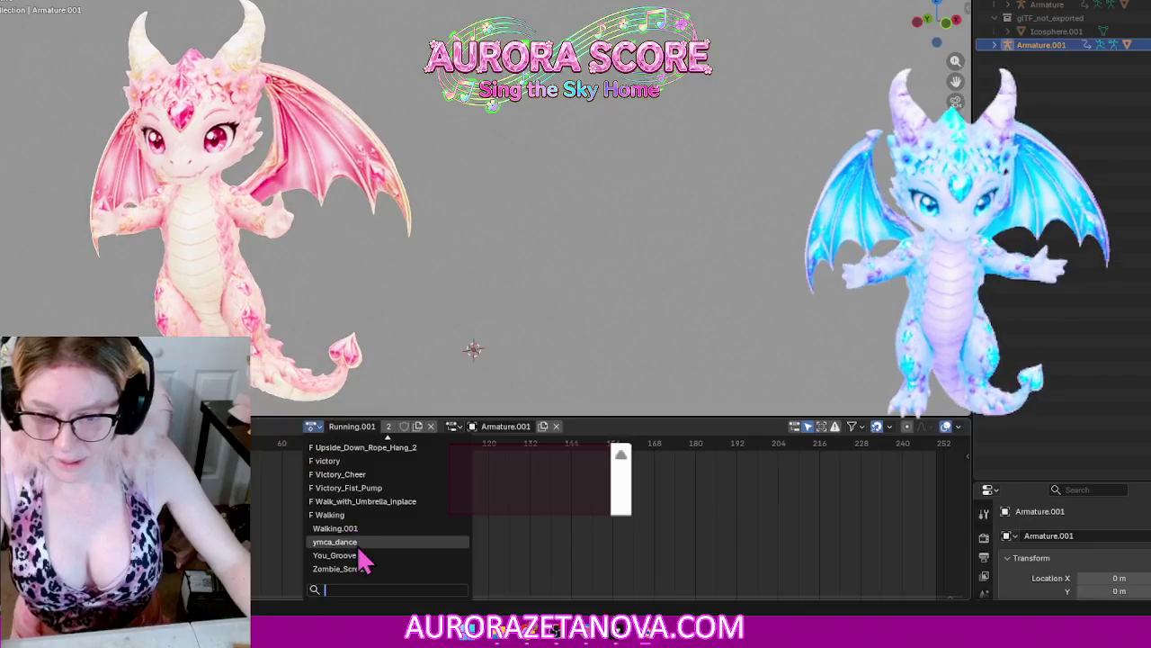
{"action": "left_click", "coordinate": [360, 543]}
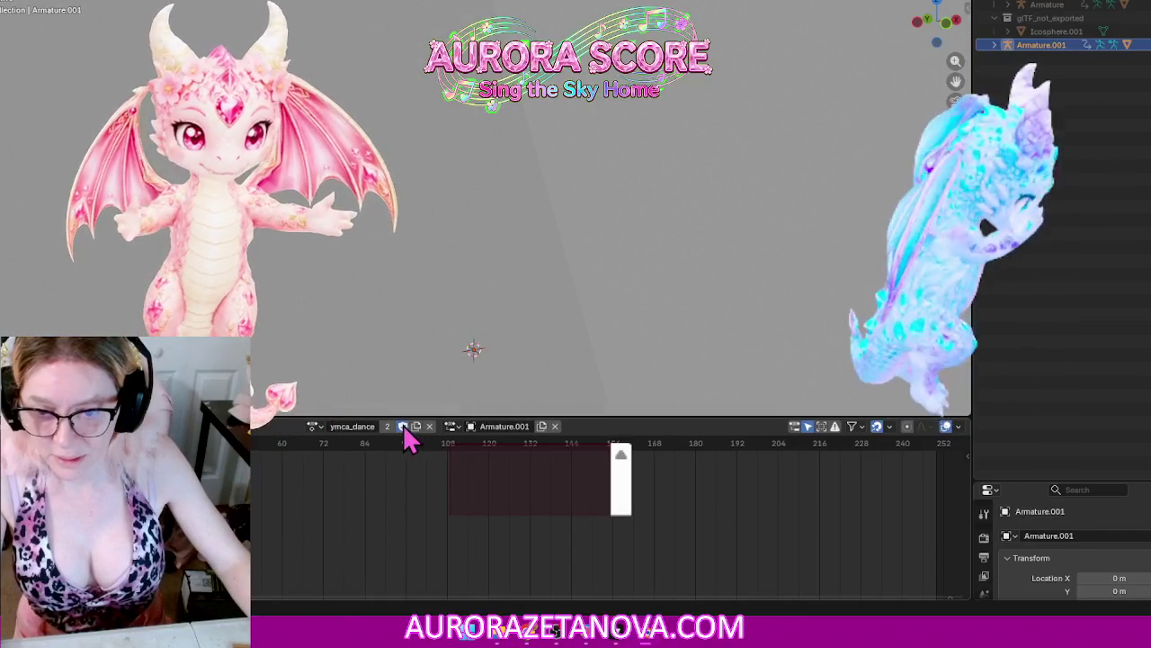
{"action": "left_click", "coordinate": [314, 428]}
{"action": "left_click", "coordinate": [368, 552]}
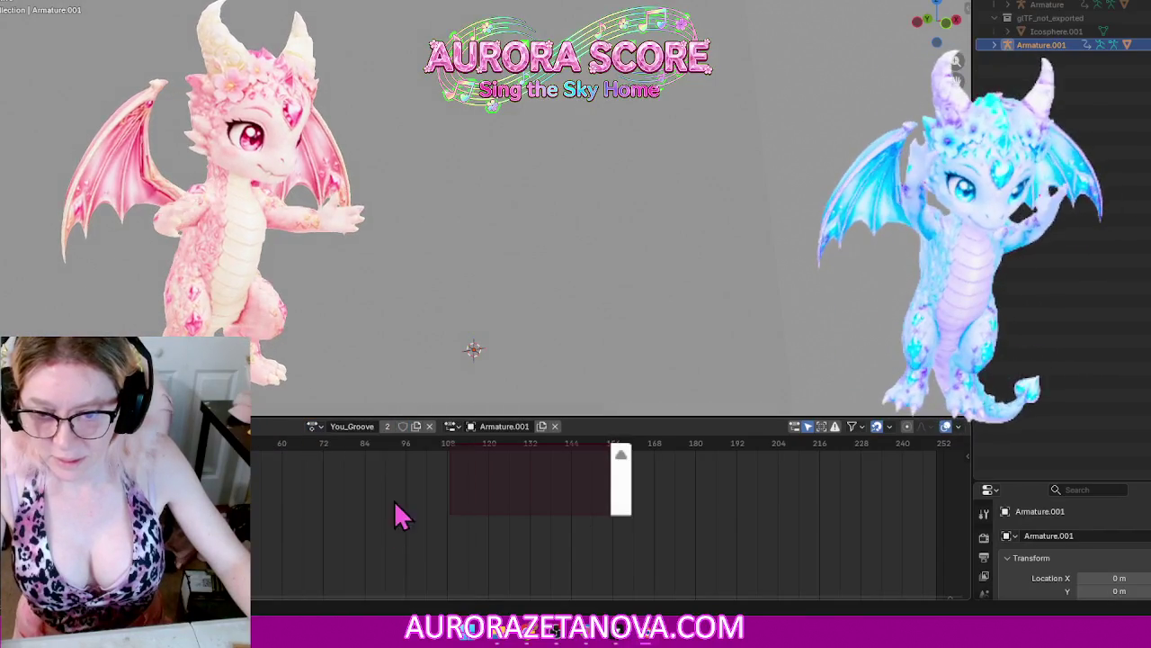
Step: Assign Zombie_Scream, then delete Armature.001 from the scene
{"action": "left_click", "coordinate": [315, 428]}
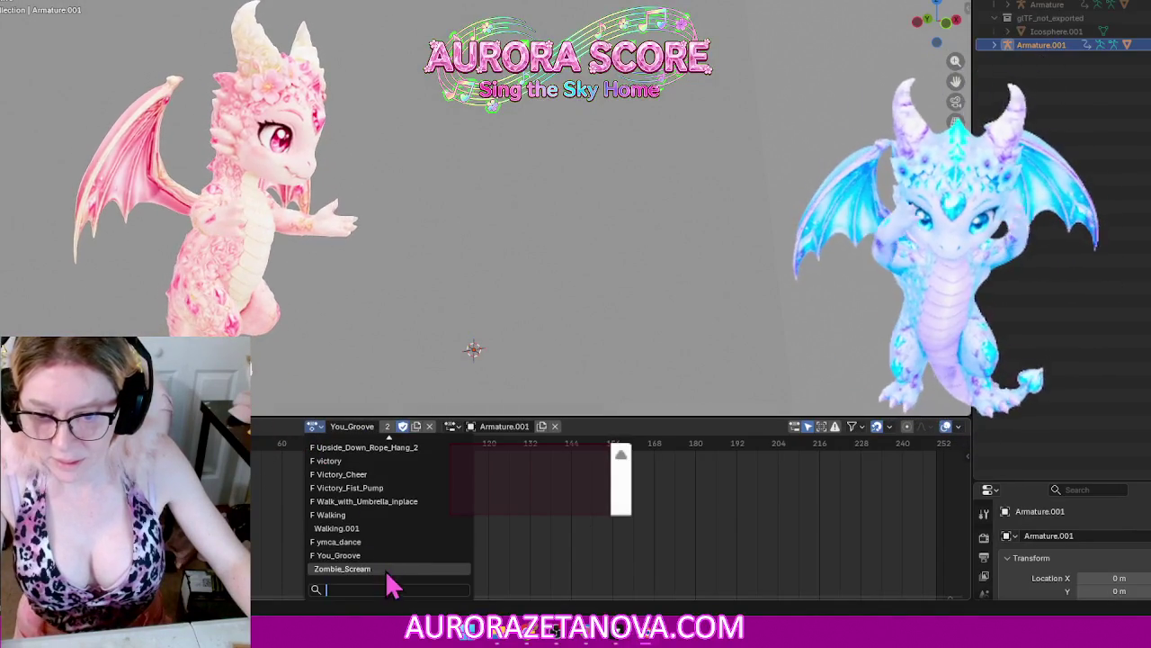
{"action": "left_click", "coordinate": [386, 571]}
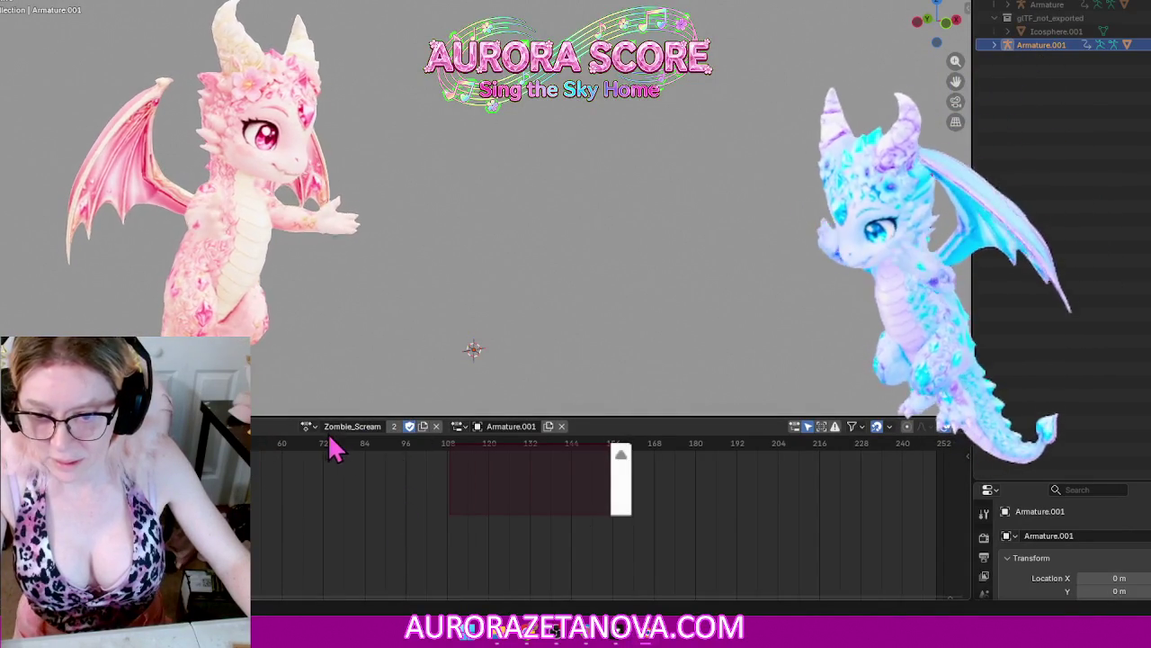
{"action": "left_click", "coordinate": [310, 426]}
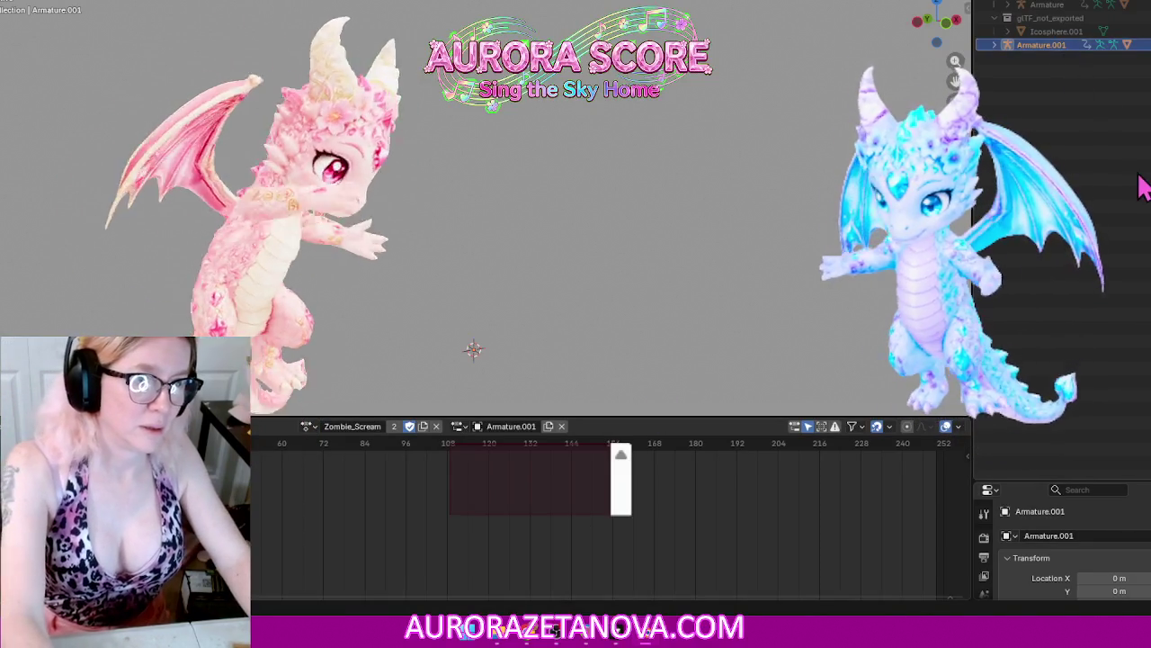
{"action": "key", "text": "Delete"}
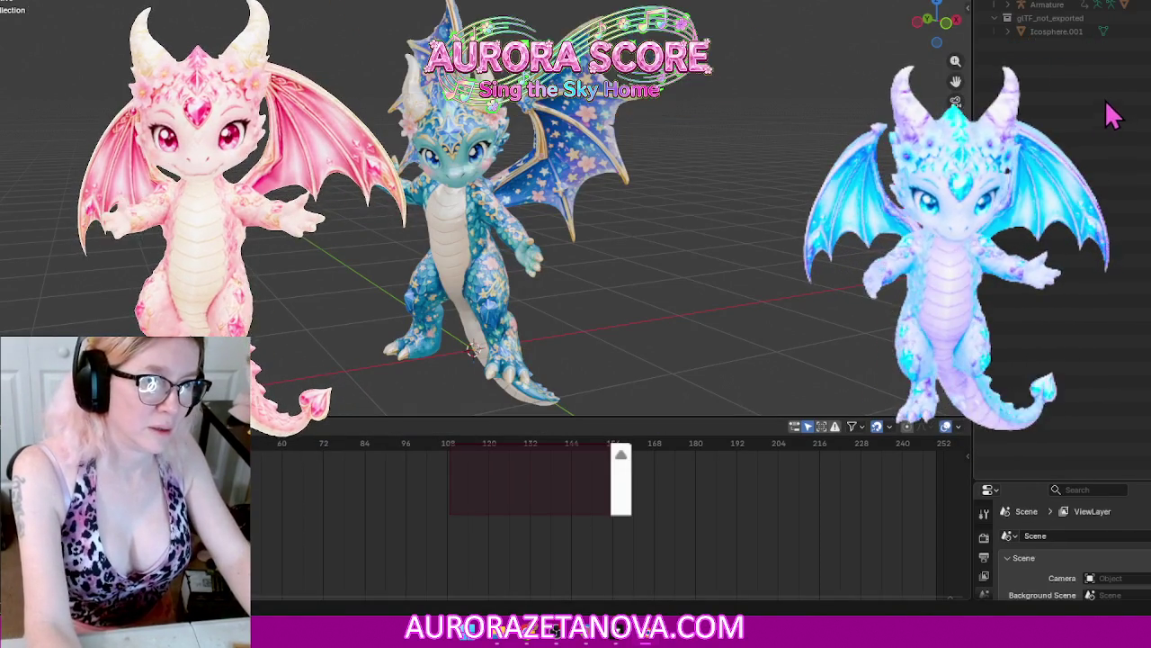
Step: Delete glTF_not_exported and Icosphere.001, enlarge the animation editor, and select Armature
{"action": "left_click", "coordinate": [1050, 18]}
{"action": "key", "text": "Delete"}
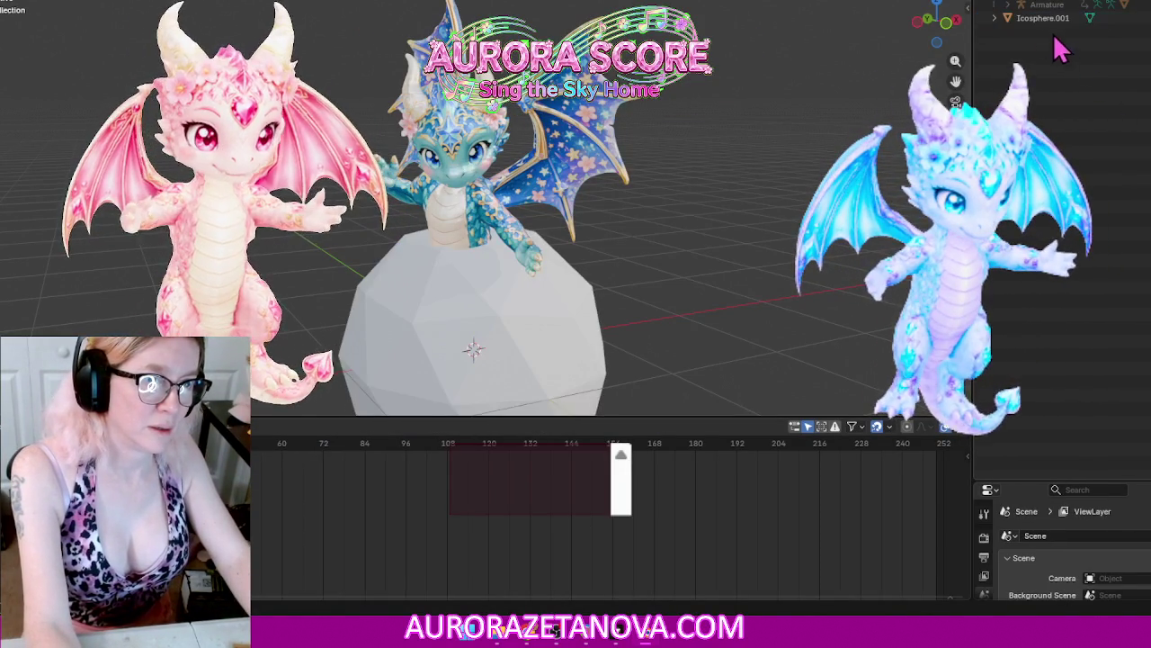
{"action": "left_click", "coordinate": [1044, 20]}
{"action": "key", "text": "Delete"}
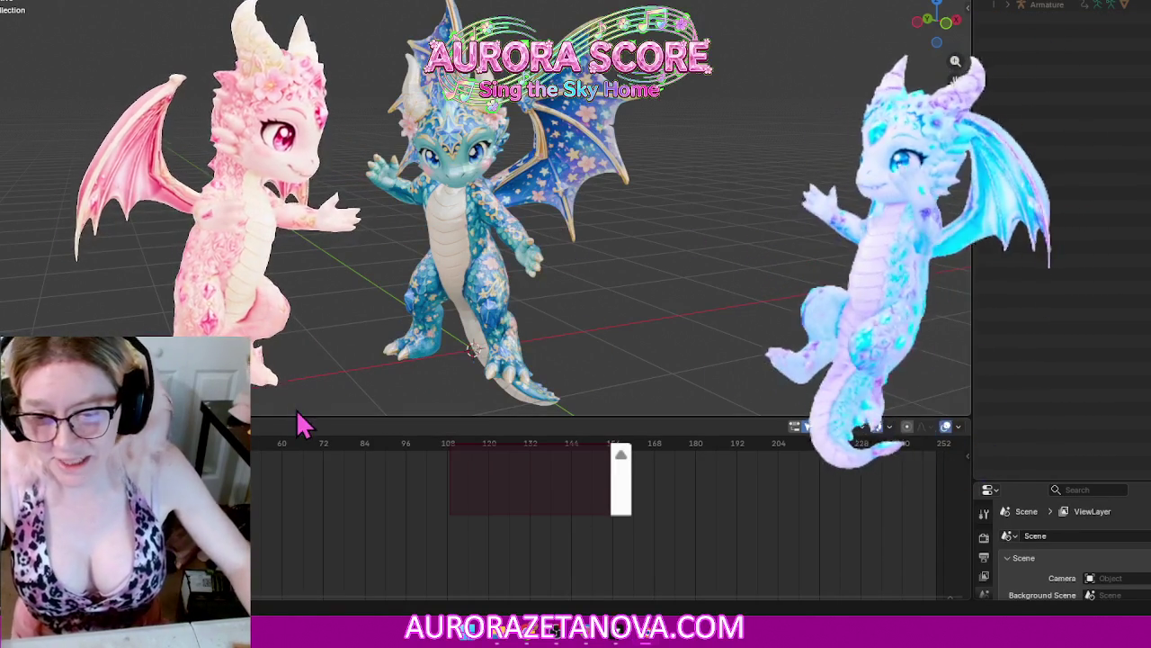
{"action": "left_click_drag", "start_coordinate": [296, 417], "coordinate": [323, 355]}
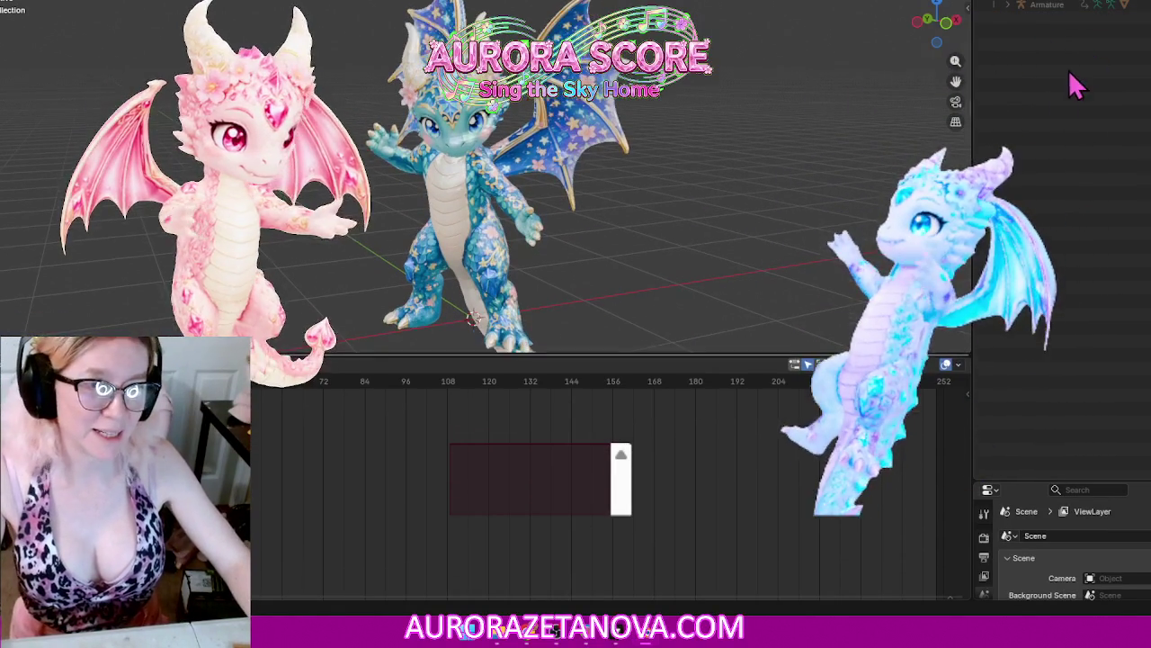
{"action": "left_click", "coordinate": [1063, 9]}
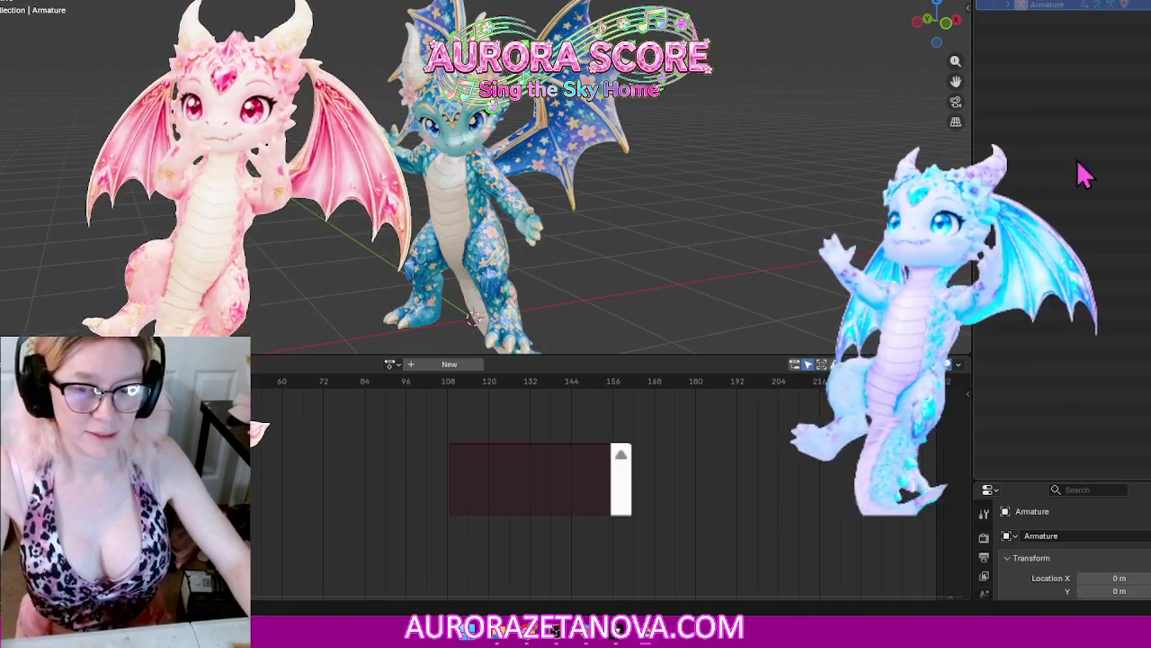
Step: Show the Armature's NLA Tracks, assign Charged_Spell_Cast_1, then unlink it
{"action": "left_click", "coordinate": [1011, 5]}
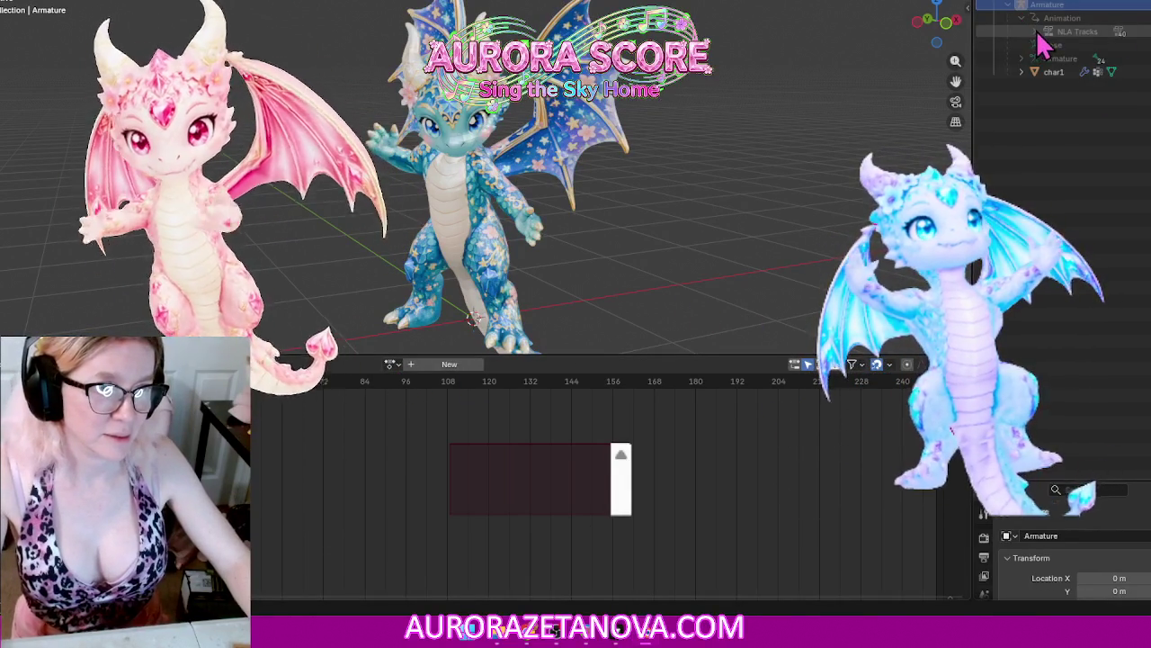
{"action": "left_click", "coordinate": [1034, 33]}
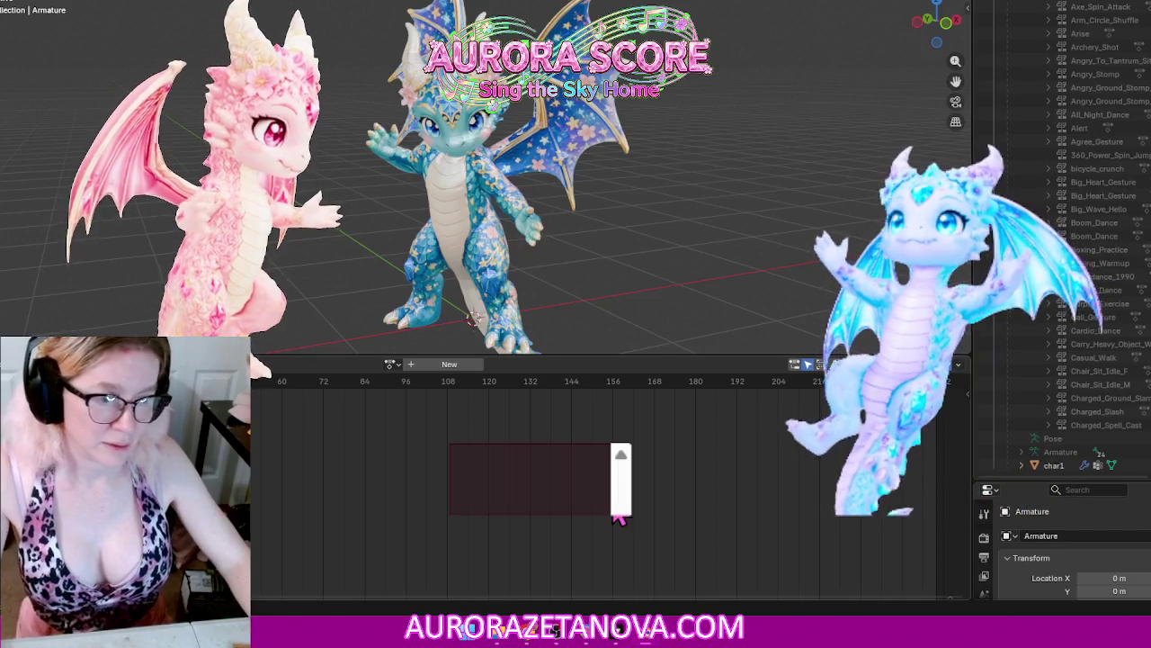
{"action": "left_click", "coordinate": [391, 364]}
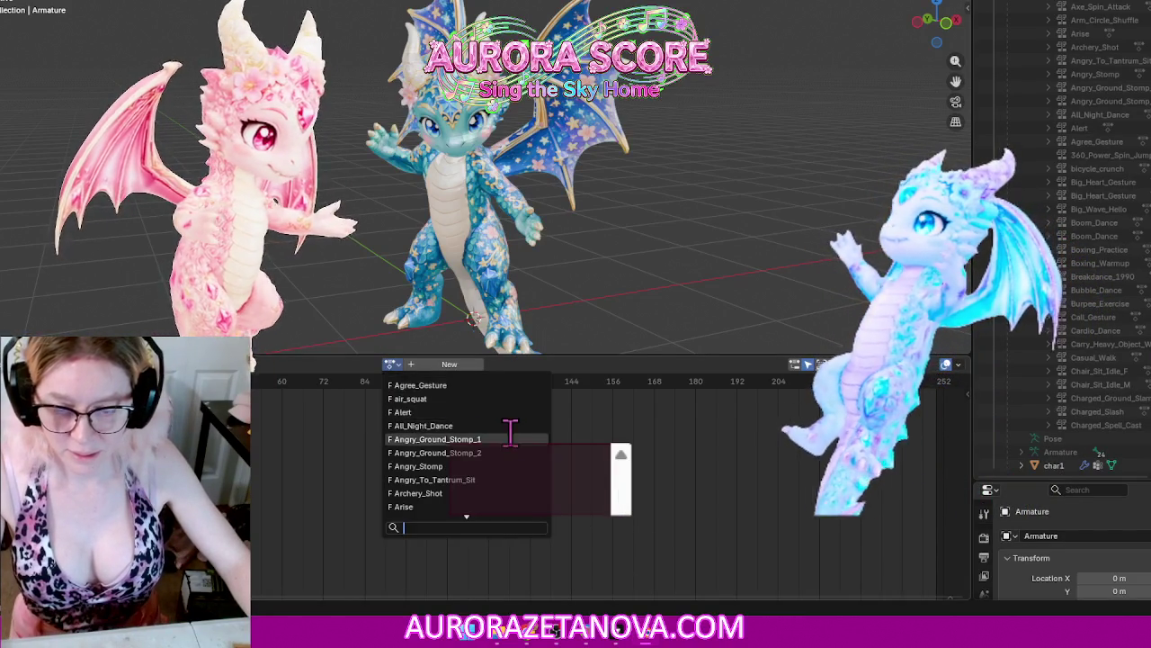
{"action": "scroll", "coordinate": [513, 437], "scroll_direction": "down", "scroll_amount": 3}
{"action": "scroll", "coordinate": [510, 436], "scroll_direction": "down", "scroll_amount": 5}
{"action": "scroll", "coordinate": [510, 445], "scroll_direction": "down", "scroll_amount": 3}
{"action": "scroll", "coordinate": [514, 455], "scroll_direction": "down", "scroll_amount": 10}
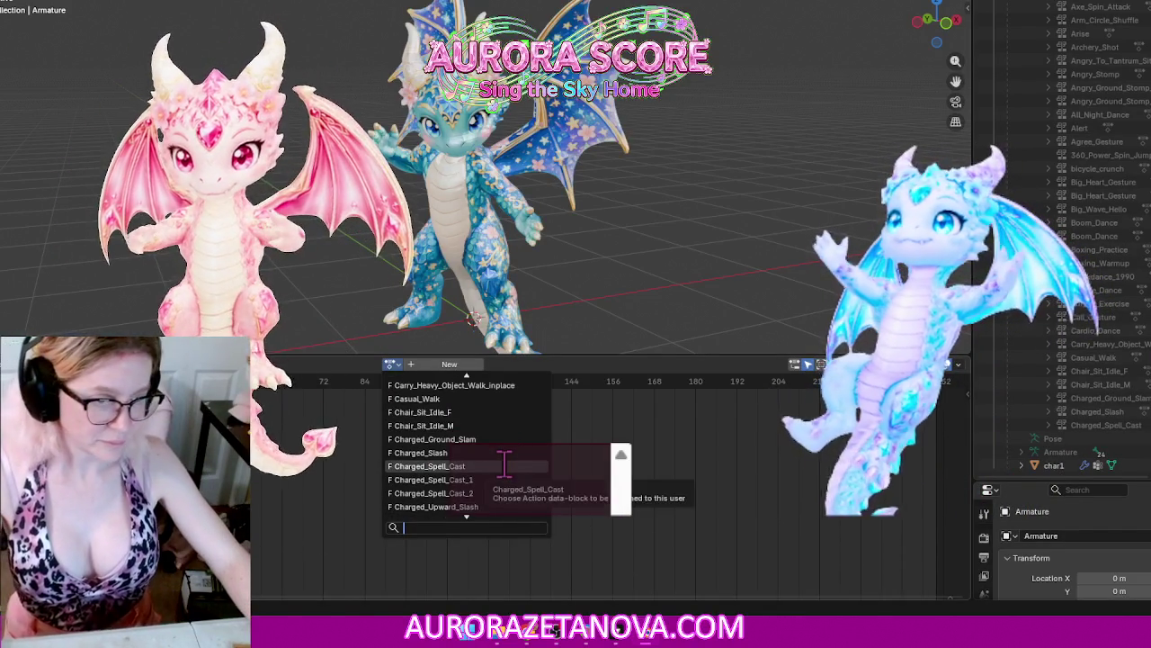
{"action": "left_click", "coordinate": [499, 479]}
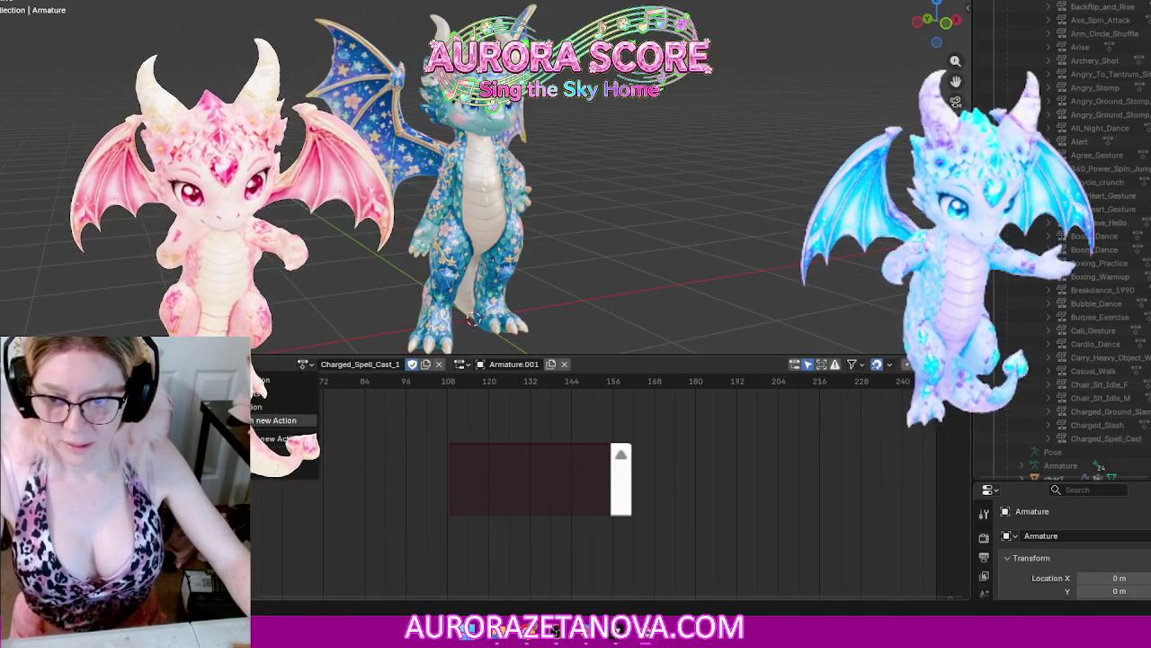
{"action": "left_click", "coordinate": [261, 472]}
Step: Assign Charged_Spell_Cast_2 to the Armature, then unlink it
{"action": "left_click", "coordinate": [390, 364]}
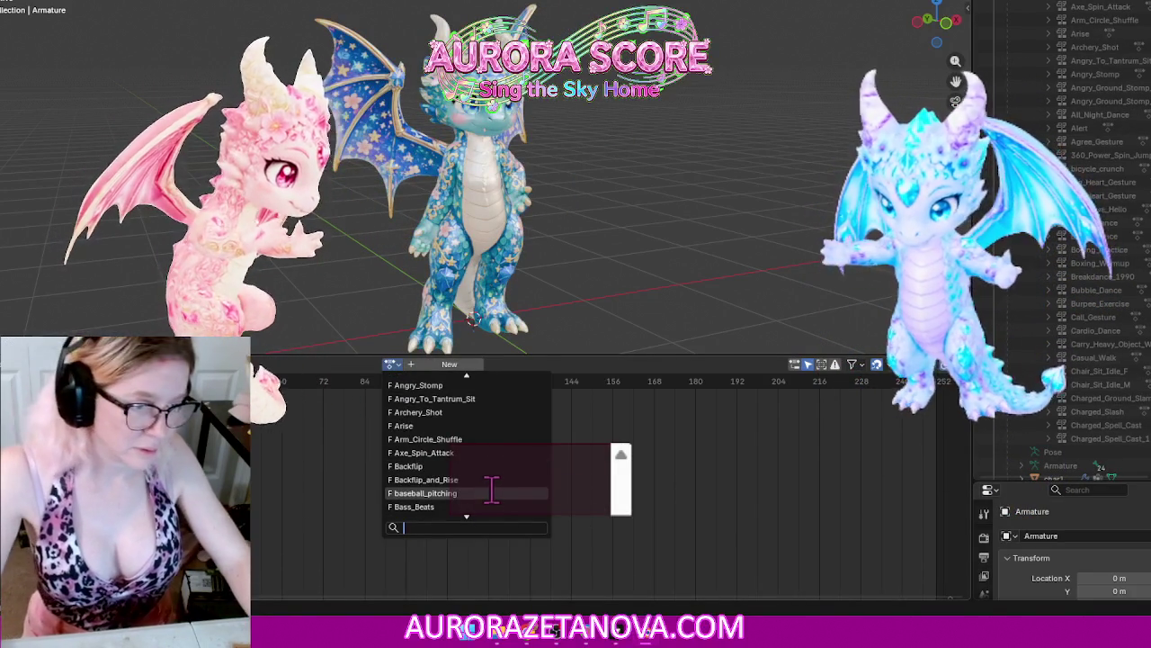
{"action": "type", "text": "c"}
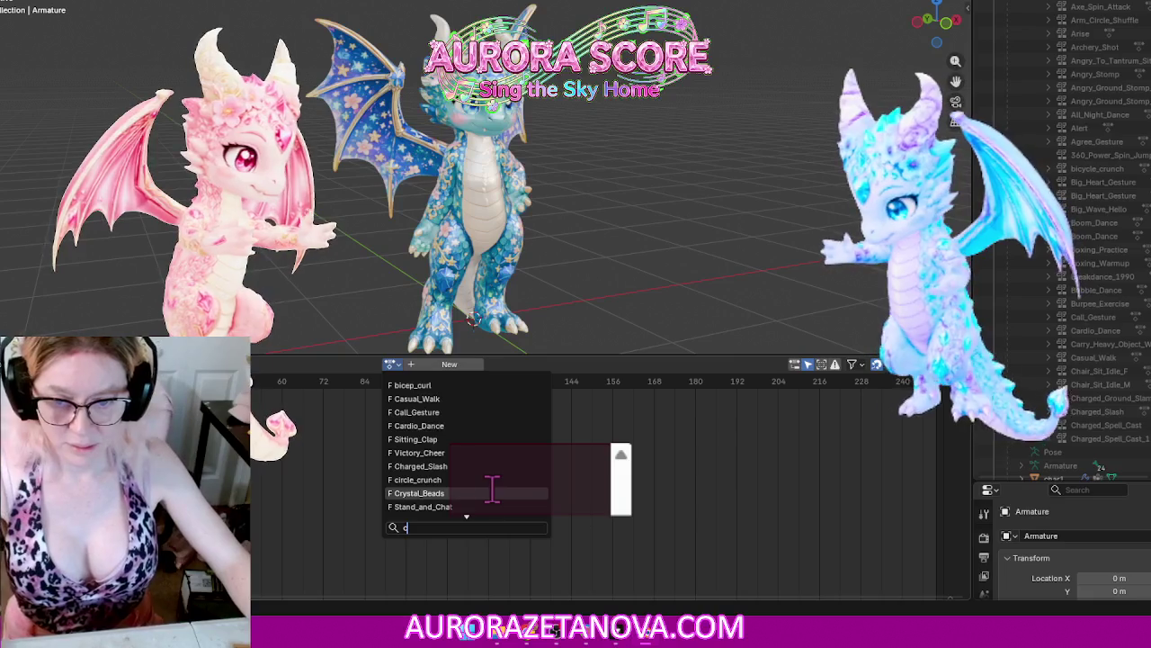
{"action": "scroll", "coordinate": [492, 468], "scroll_direction": "down", "scroll_amount": 3}
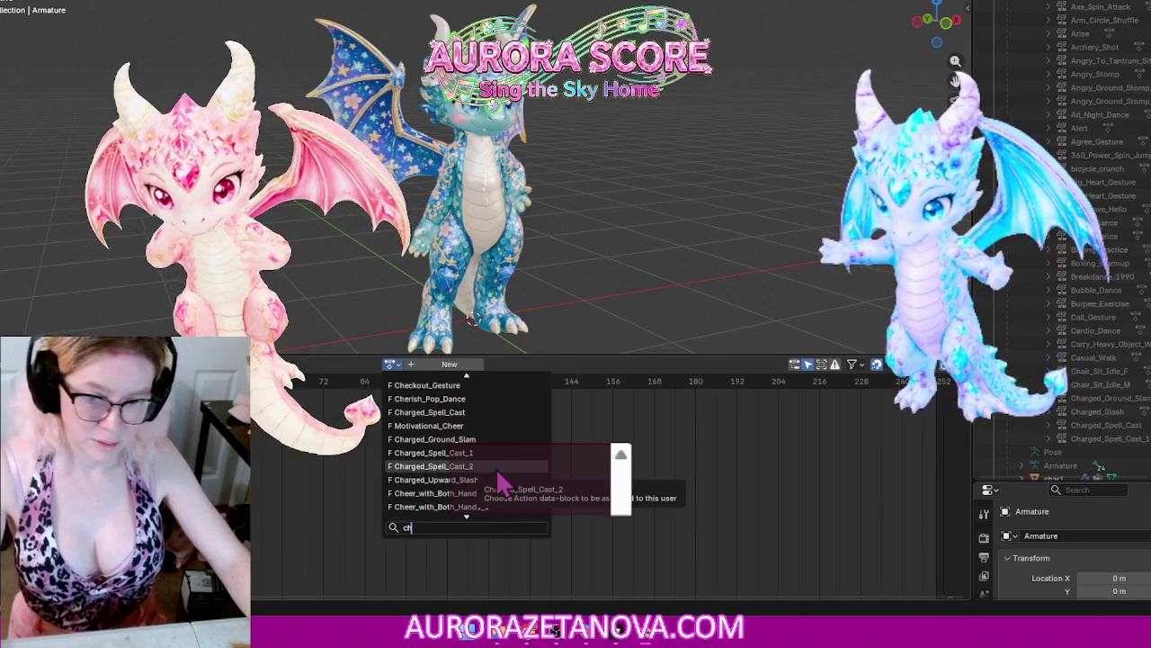
{"action": "left_click", "coordinate": [497, 471]}
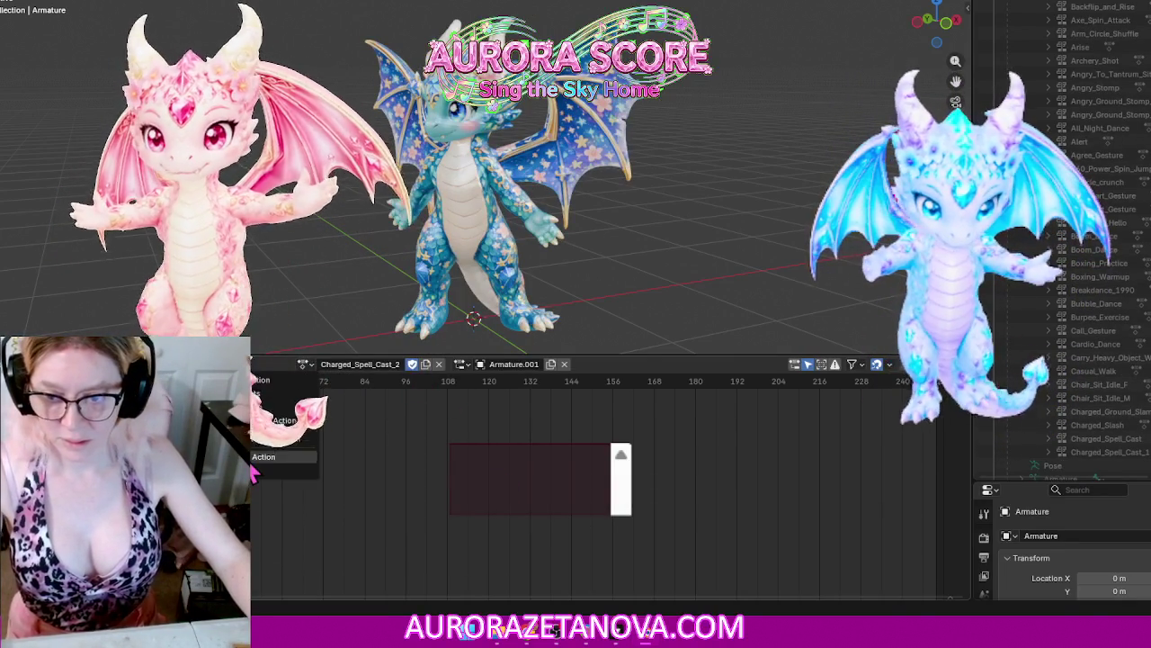
{"action": "left_click", "coordinate": [438, 363]}
Step: Make Charged_Upward_Slash the Armature's active action
{"action": "left_click", "coordinate": [391, 363]}
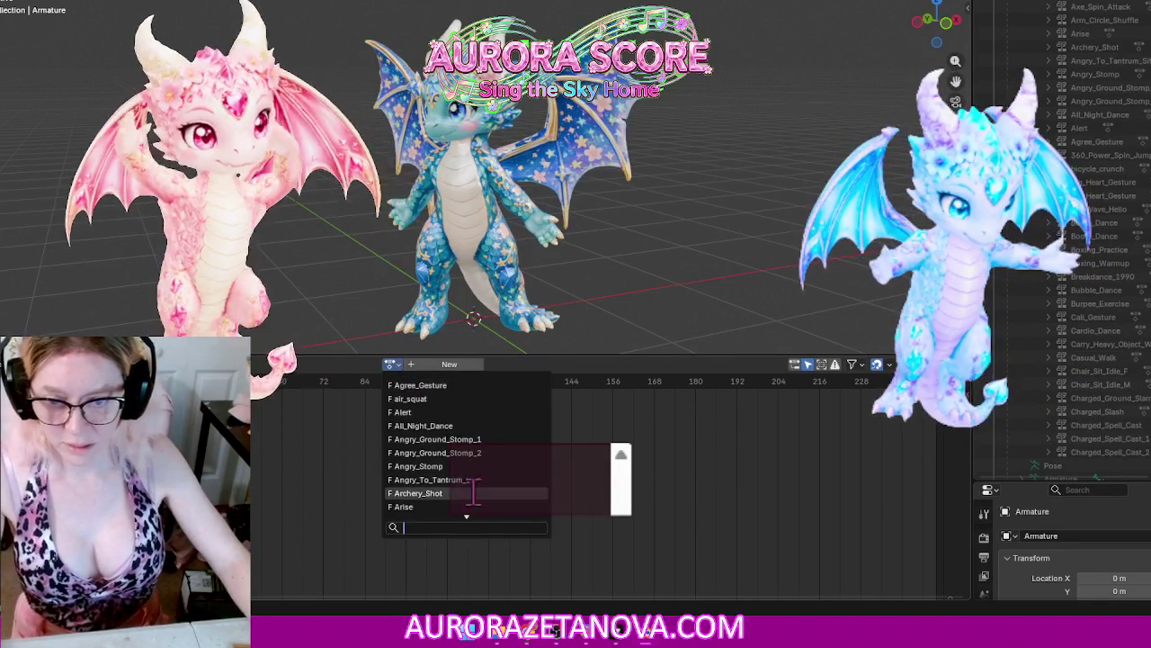
{"action": "scroll", "coordinate": [476, 492], "scroll_direction": "down", "scroll_amount": 5}
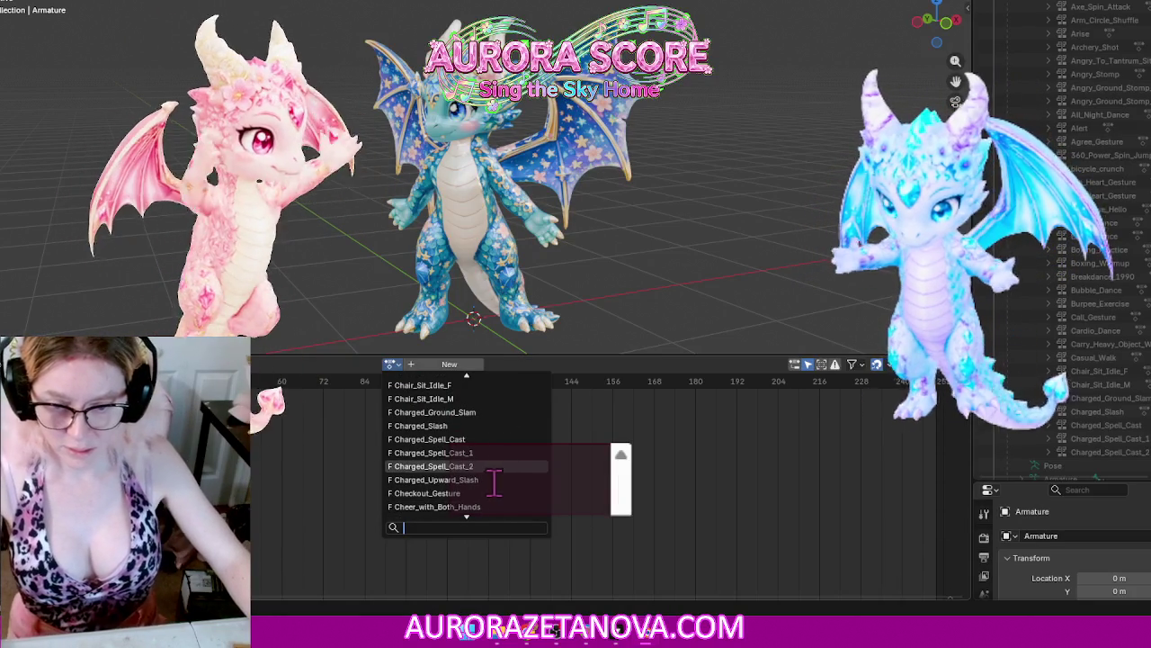
{"action": "left_click", "coordinate": [456, 491]}
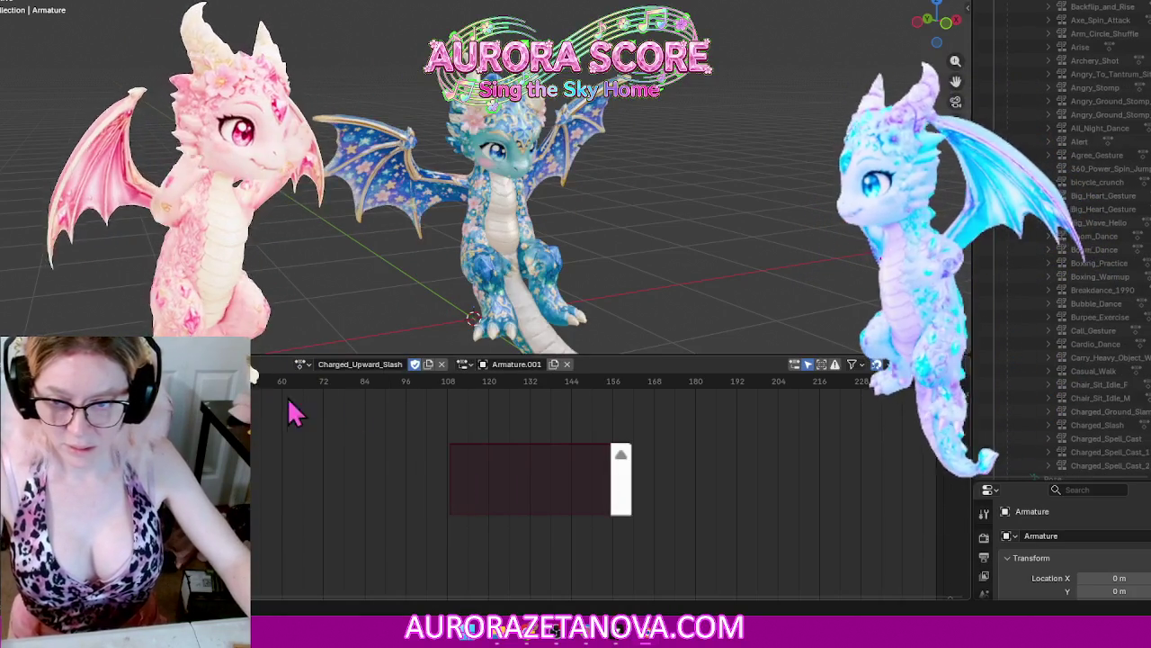
Step: Unlink Charged_Upward_Slash, then assign Cherish_Pop_Dance from an 'ch' search and unlink it
{"action": "right_click", "coordinate": [257, 457]}
{"action": "left_click", "coordinate": [257, 457]}
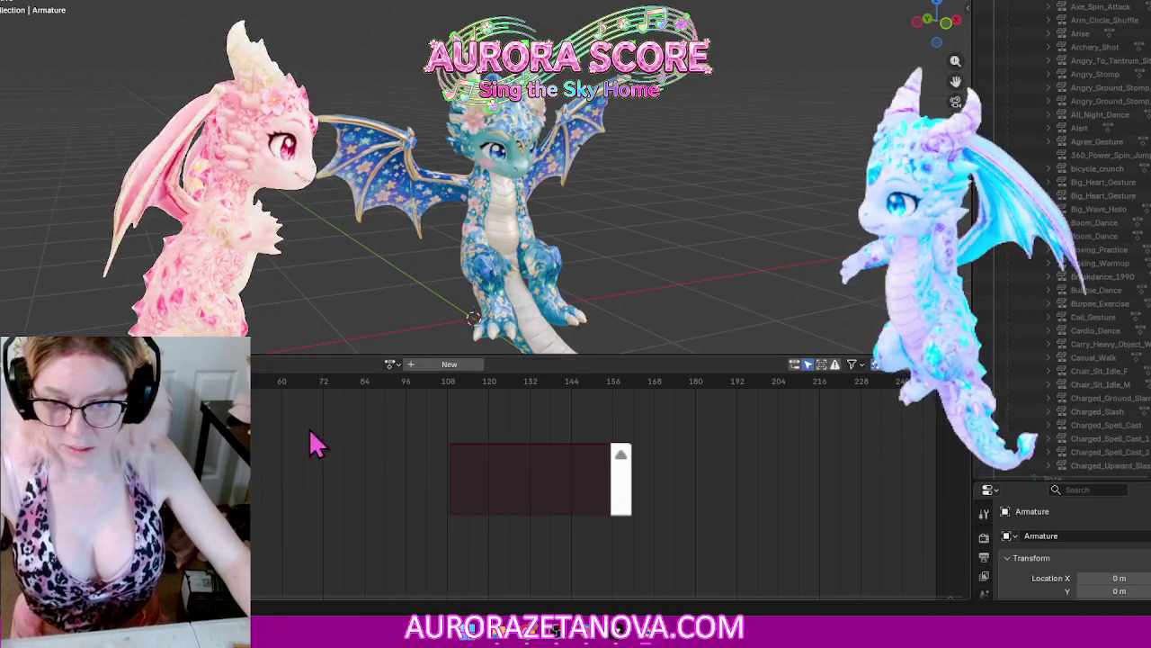
{"action": "left_click", "coordinate": [392, 363]}
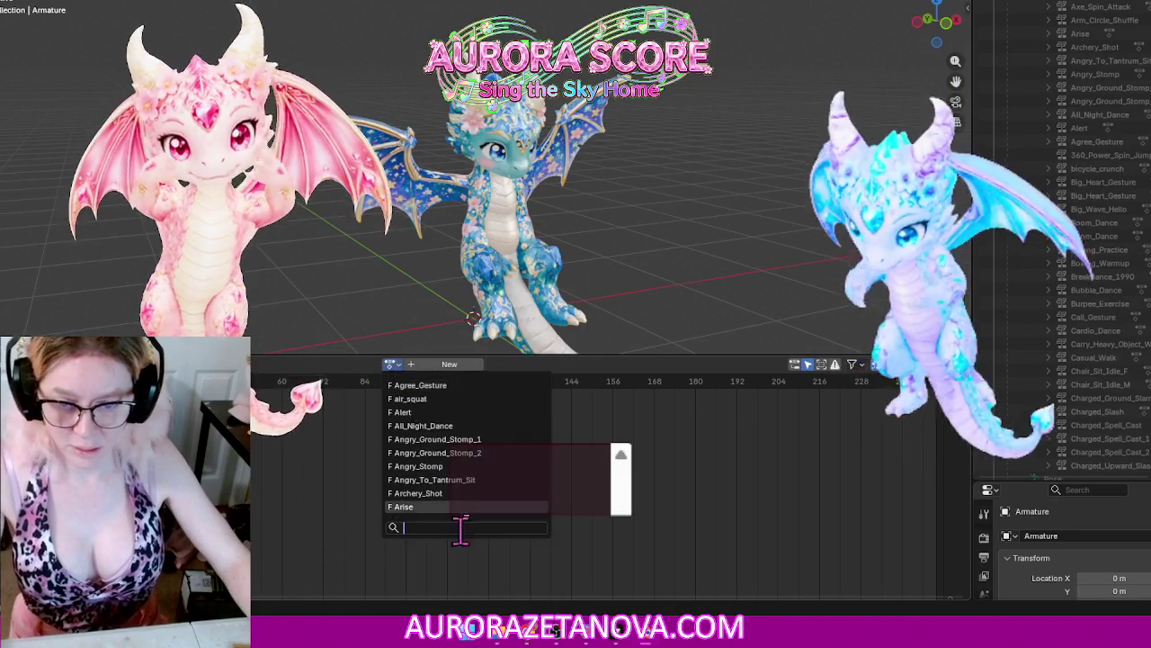
{"action": "type", "text": "che"}
{"action": "key", "text": "BackSpace"}
{"action": "key", "text": "BackSpace"}
{"action": "key", "text": "BackSpace"}
{"action": "type", "text": "che"}
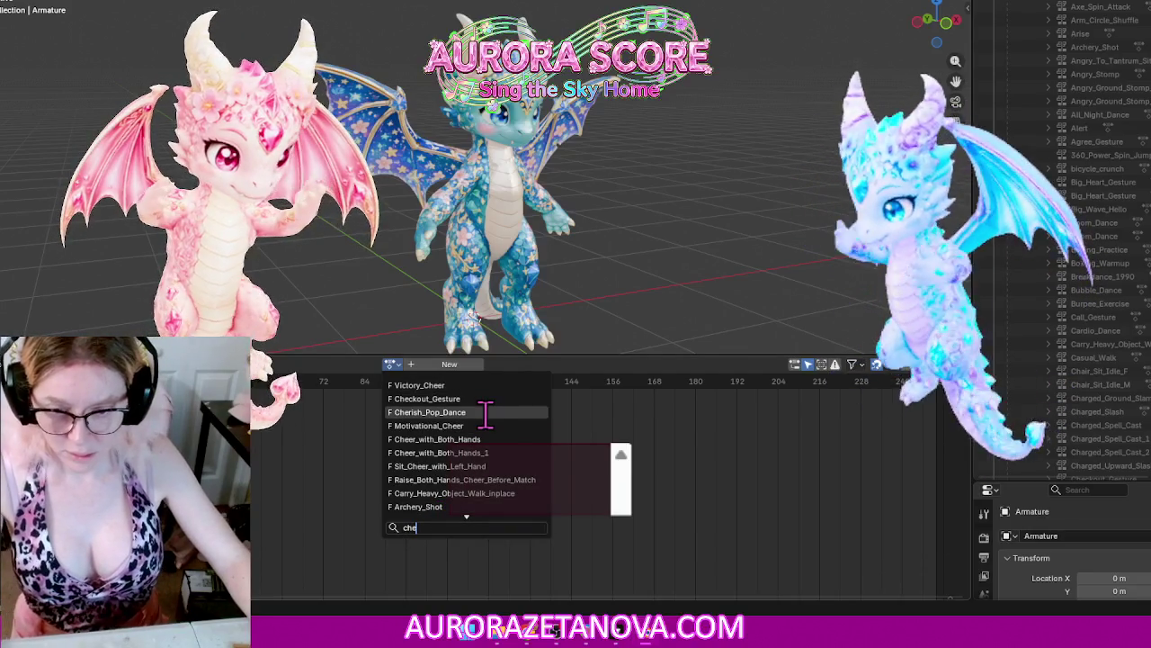
{"action": "left_click", "coordinate": [487, 415]}
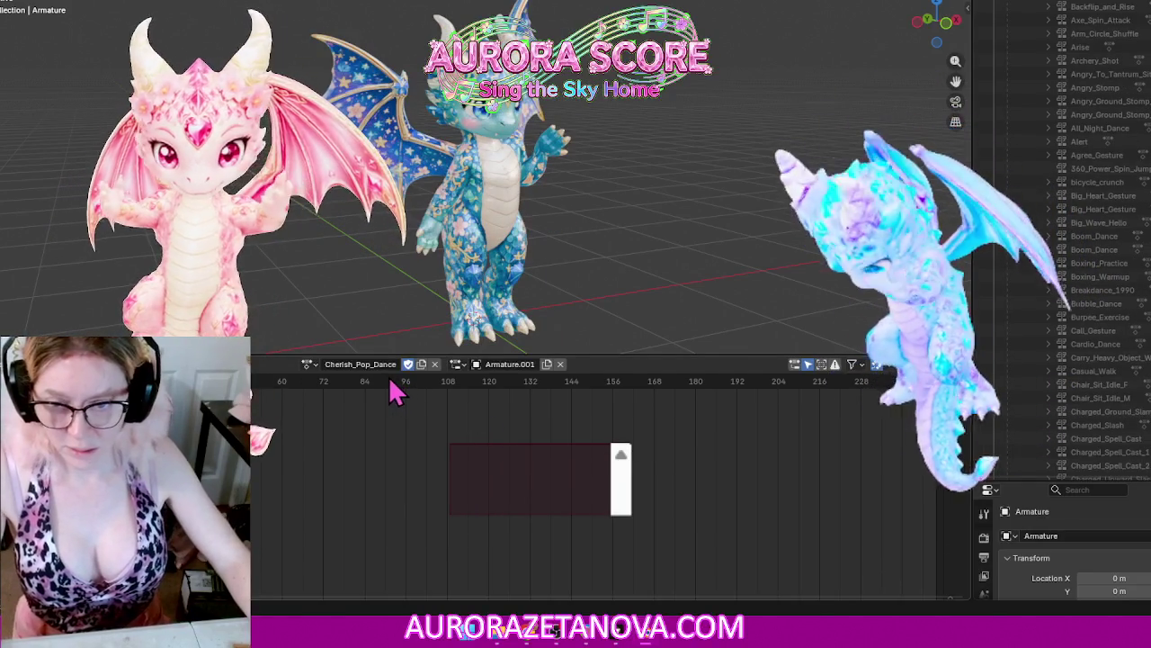
{"action": "left_click", "coordinate": [307, 364]}
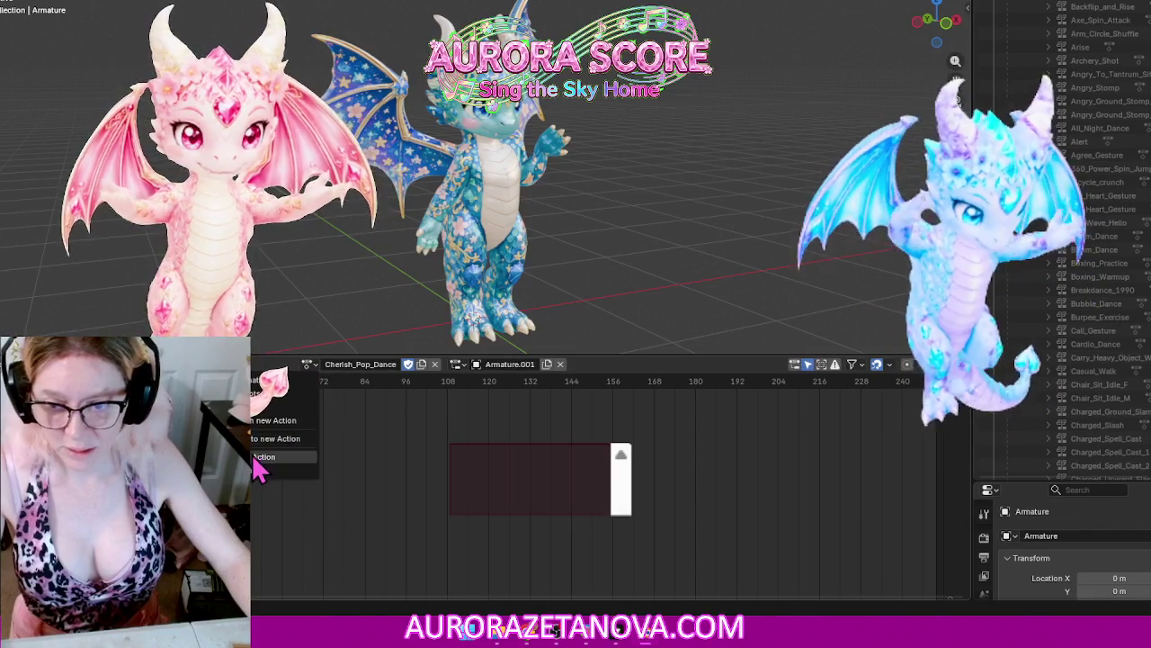
{"action": "left_click", "coordinate": [255, 457]}
Step: Assign and unlink Cheer_with_Both_Hands, then Cheer_with_Both_Hands_1
{"action": "left_click", "coordinate": [392, 364]}
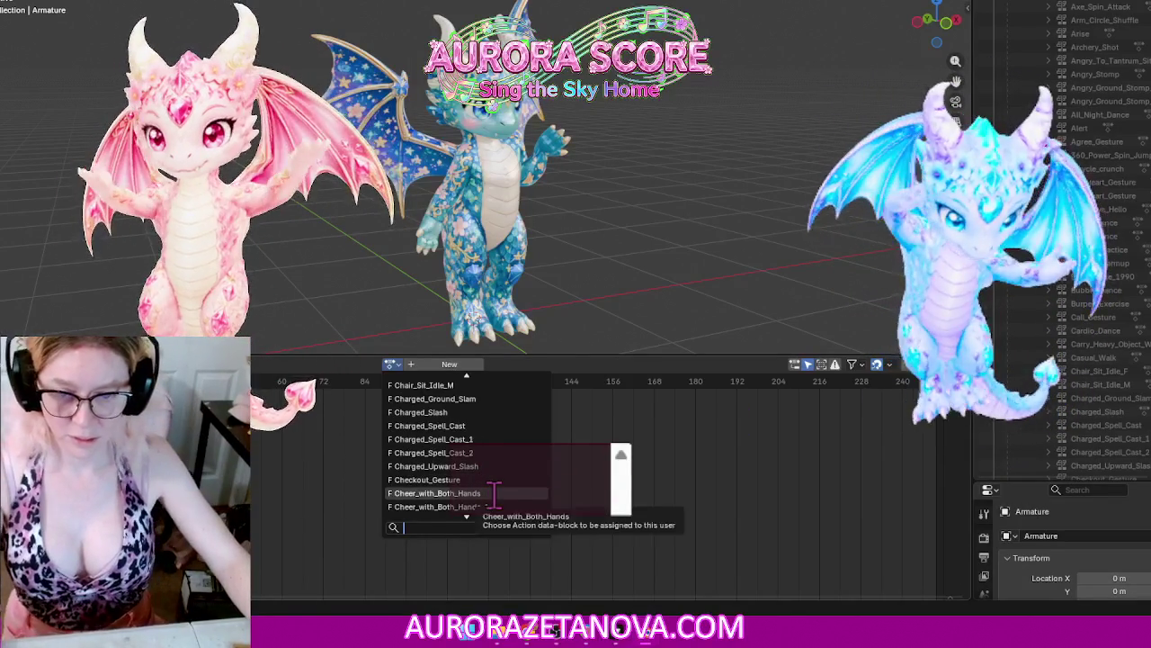
{"action": "left_click", "coordinate": [494, 495]}
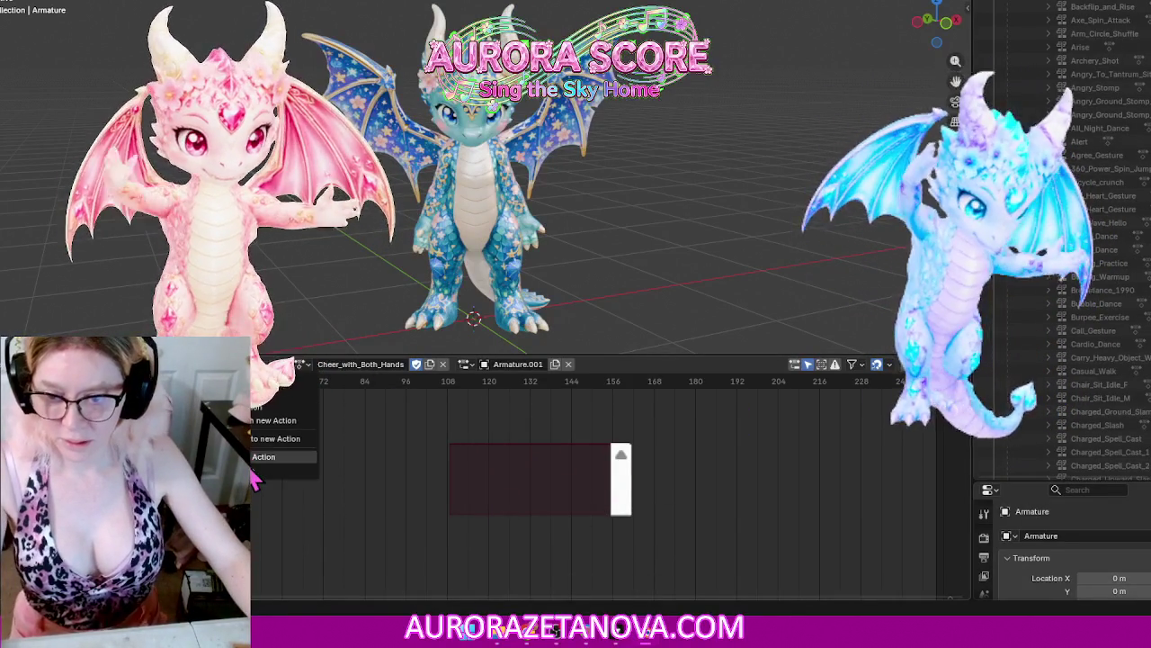
{"action": "left_click", "coordinate": [255, 459]}
{"action": "left_click", "coordinate": [390, 364]}
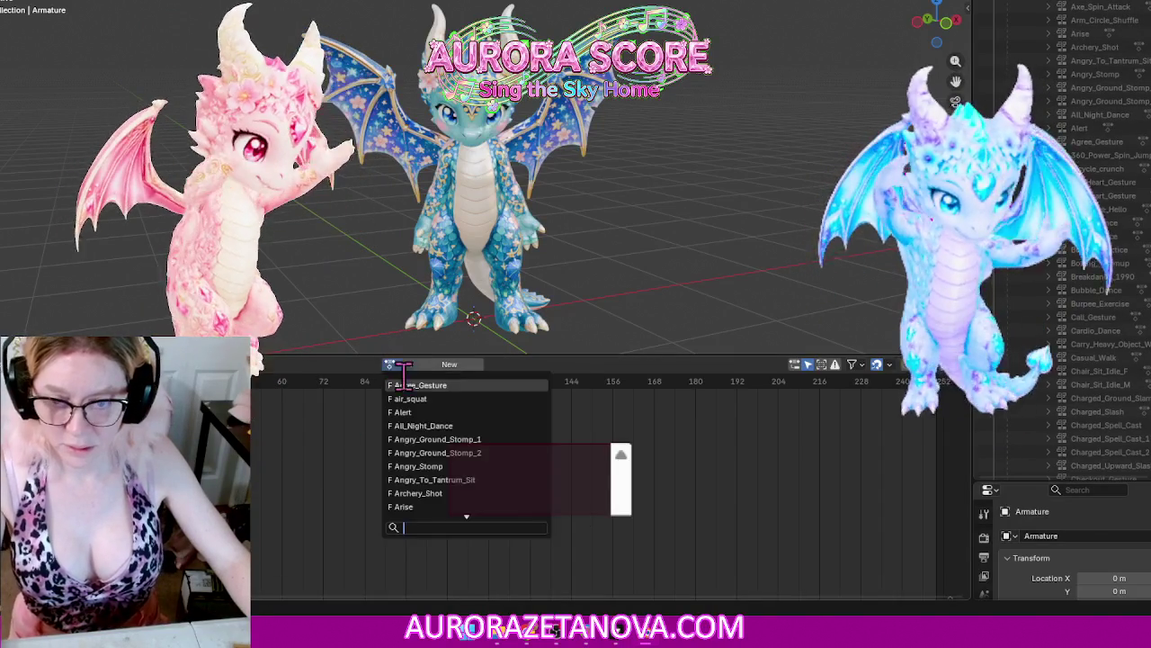
{"action": "scroll", "coordinate": [499, 460], "scroll_direction": "down", "scroll_amount": 2}
{"action": "scroll", "coordinate": [499, 460], "scroll_direction": "down", "scroll_amount": 8}
{"action": "scroll", "coordinate": [502, 460], "scroll_direction": "down", "scroll_amount": 3}
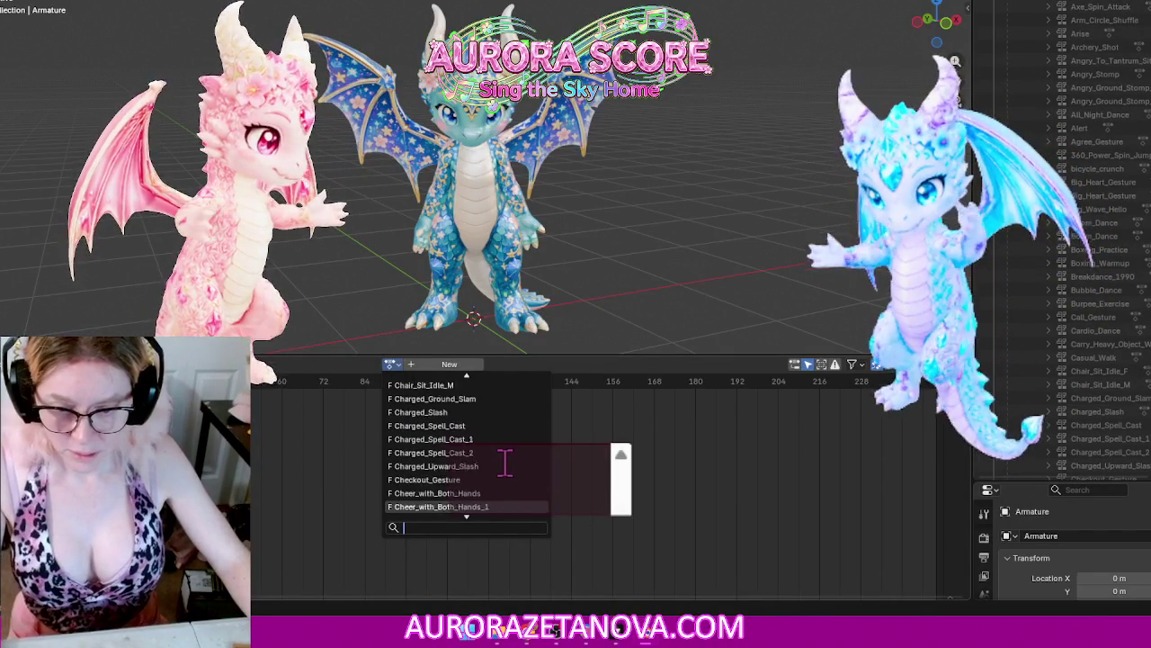
{"action": "left_click", "coordinate": [506, 465]}
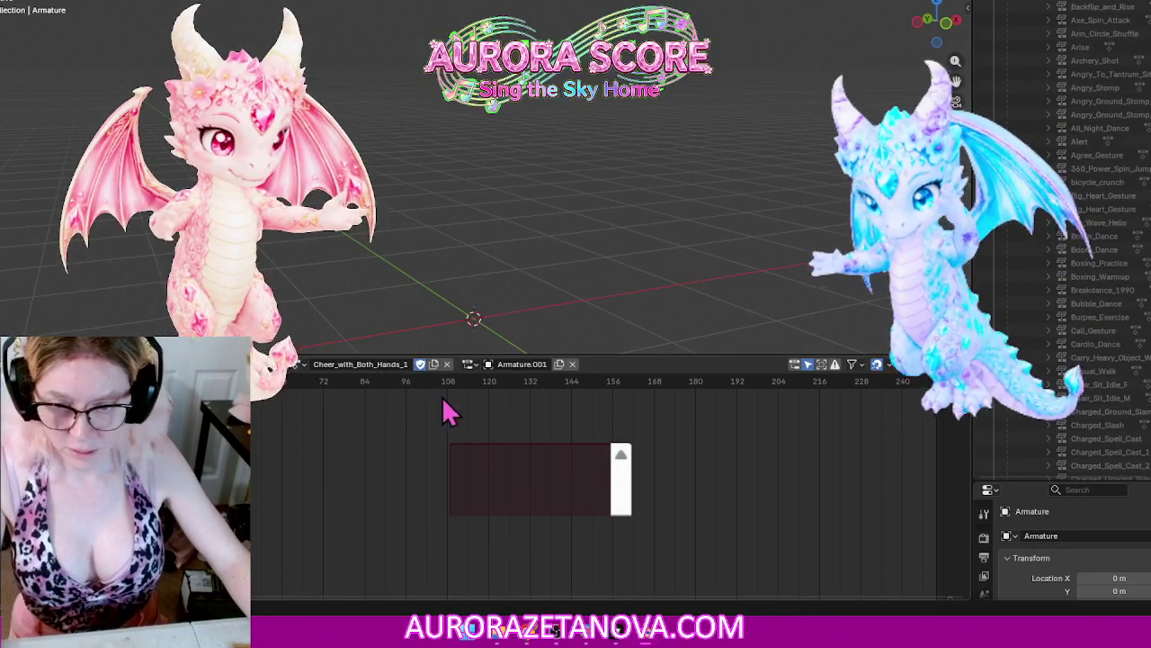
{"action": "left_click", "coordinate": [274, 365]}
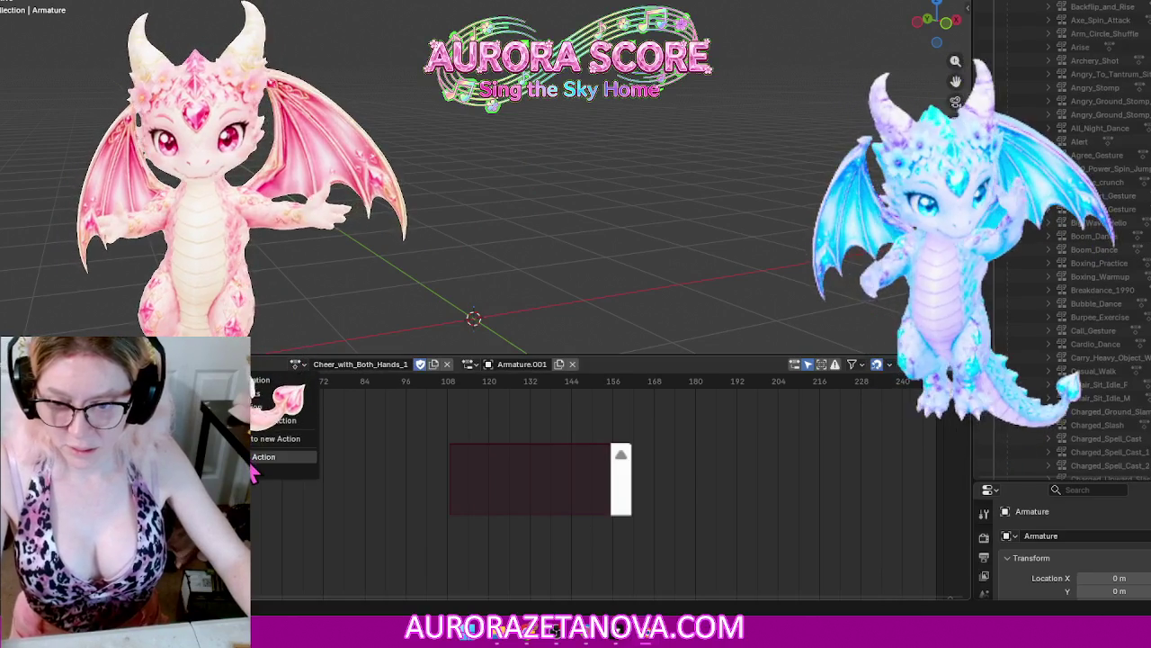
{"action": "left_click", "coordinate": [256, 458]}
Step: Assign Cherish_Pop_Dance to the armature again and clear it
{"action": "left_click", "coordinate": [391, 365]}
{"action": "scroll", "coordinate": [507, 474], "scroll_direction": "down", "scroll_amount": 1}
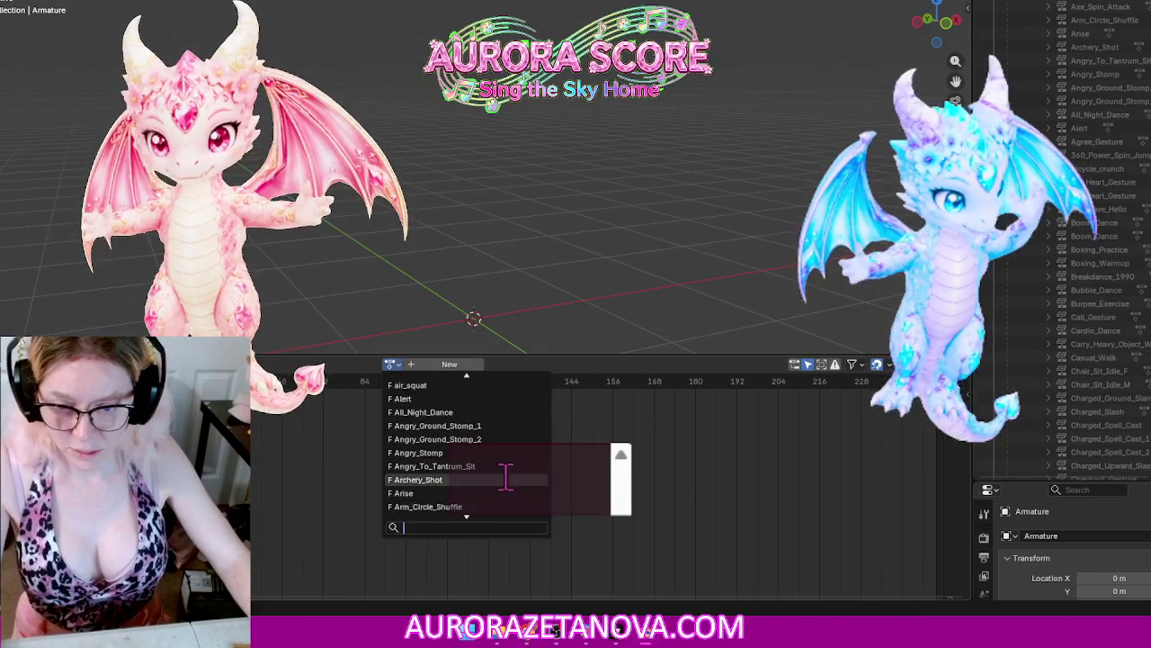
{"action": "scroll", "coordinate": [507, 475], "scroll_direction": "down", "scroll_amount": 5}
{"action": "scroll", "coordinate": [507, 476], "scroll_direction": "down", "scroll_amount": 8}
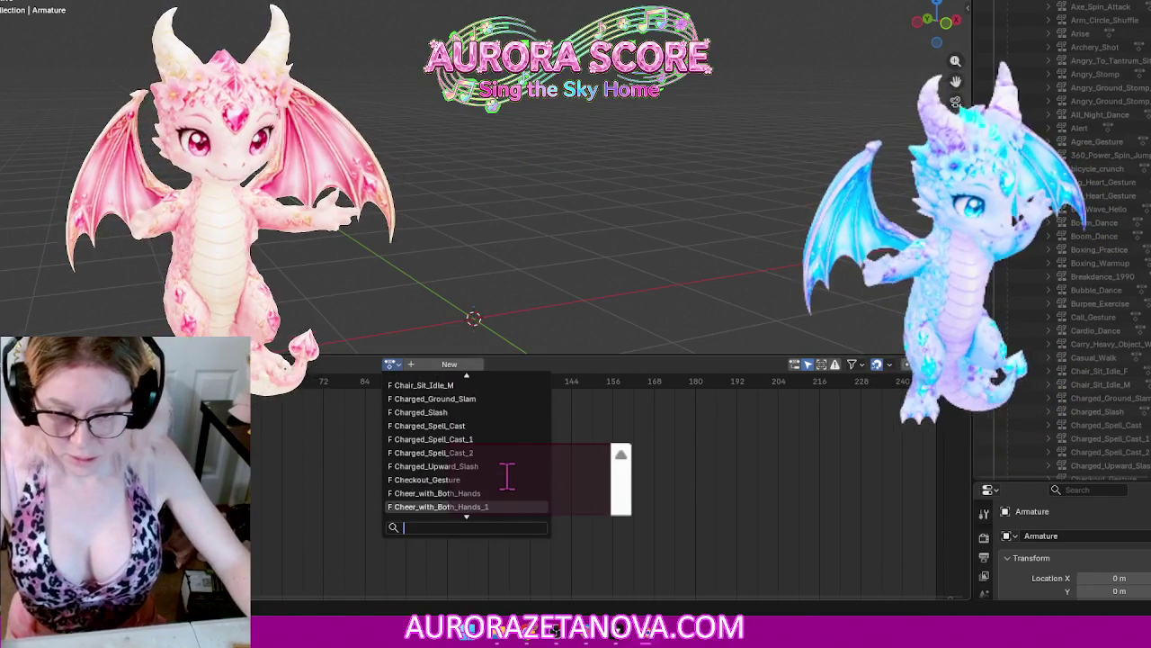
{"action": "scroll", "coordinate": [507, 476], "scroll_direction": "down", "scroll_amount": 9}
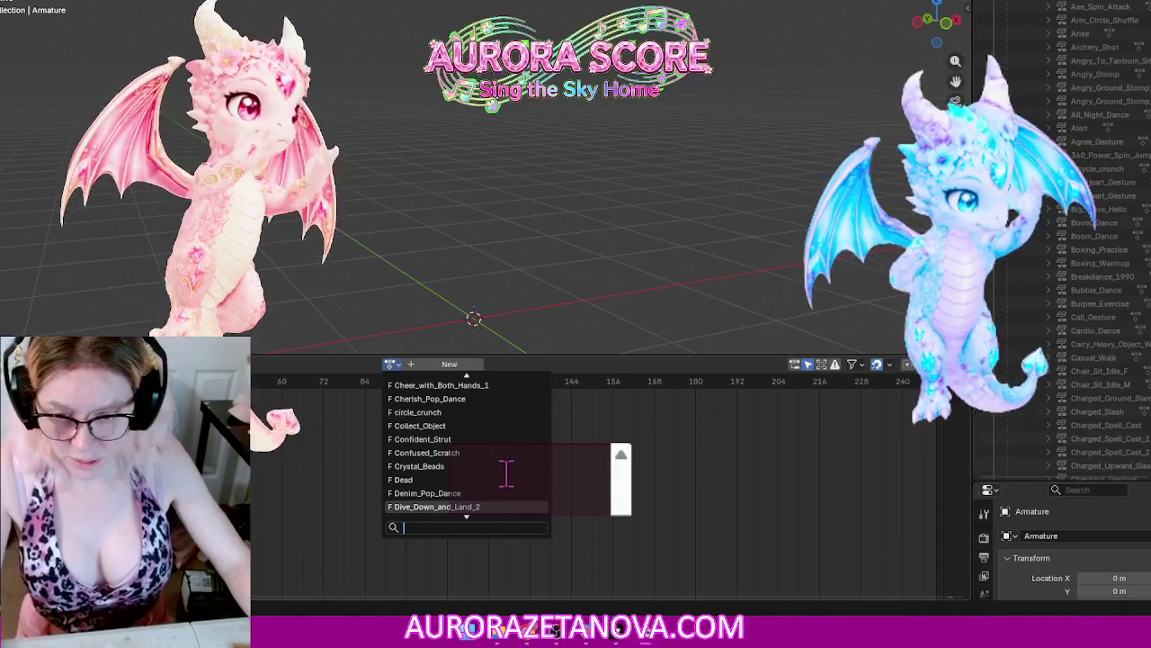
{"action": "left_click", "coordinate": [503, 398]}
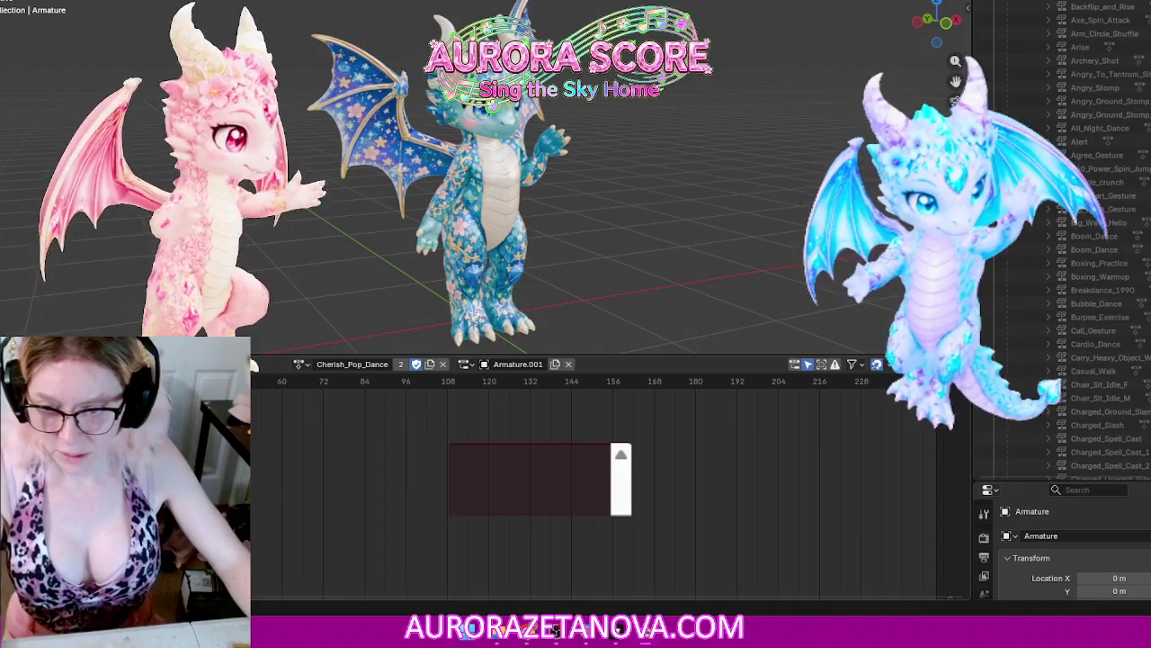
{"action": "left_click", "coordinate": [253, 364]}
{"action": "left_click", "coordinate": [255, 465]}
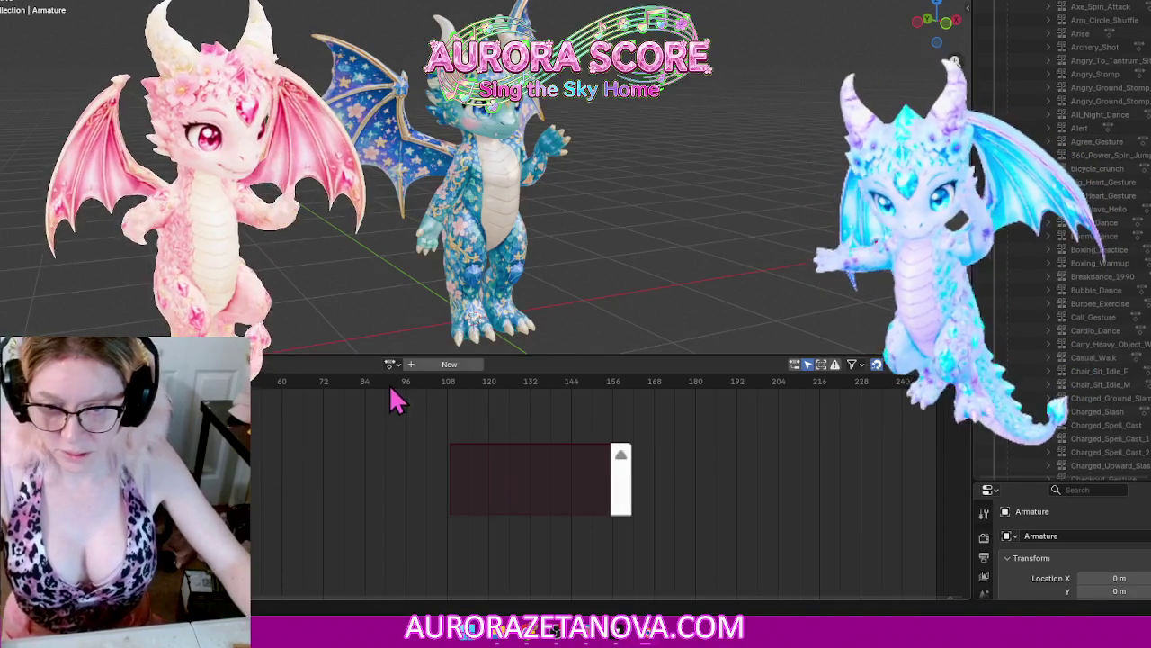
Step: Assign and clear circle_crunch, then Collect_Object
{"action": "left_click", "coordinate": [391, 363]}
{"action": "scroll", "coordinate": [486, 474], "scroll_direction": "down", "scroll_amount": 8}
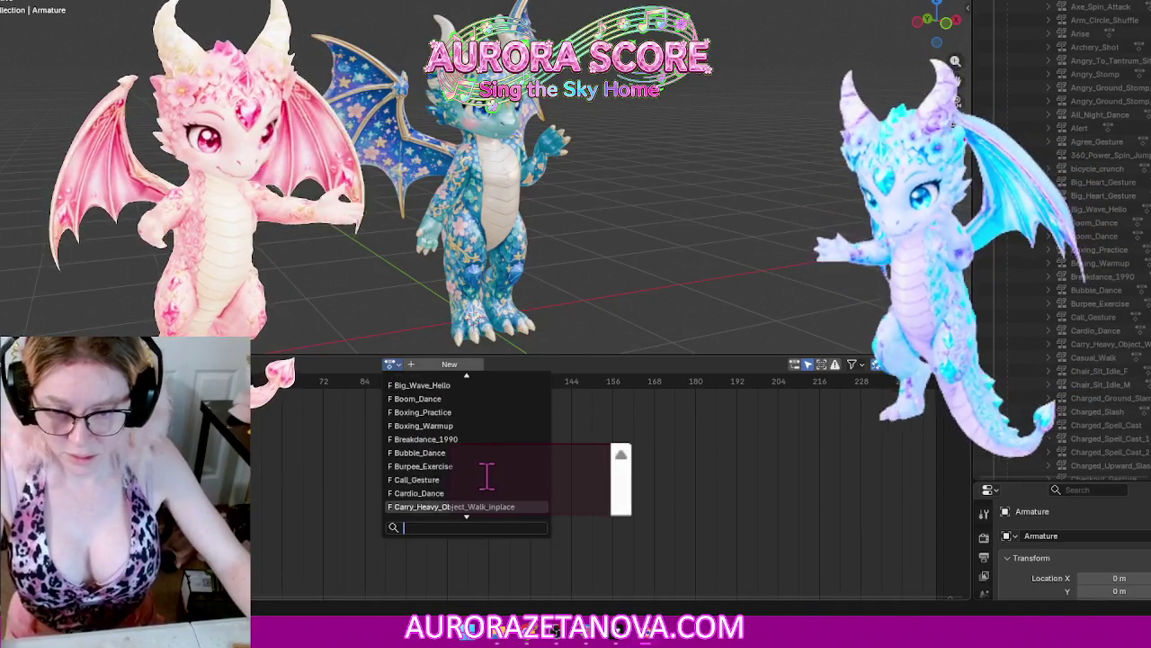
{"action": "scroll", "coordinate": [500, 473], "scroll_direction": "down", "scroll_amount": 7}
{"action": "scroll", "coordinate": [515, 472], "scroll_direction": "down", "scroll_amount": 5}
{"action": "scroll", "coordinate": [516, 472], "scroll_direction": "down", "scroll_amount": 4}
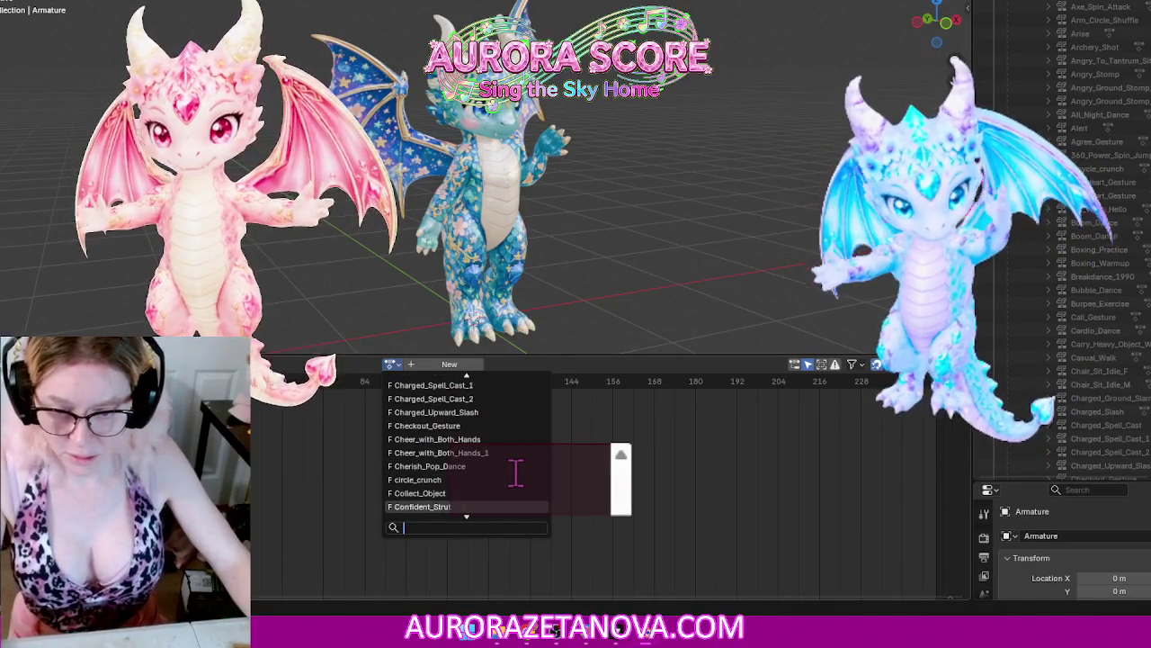
{"action": "left_click", "coordinate": [436, 481]}
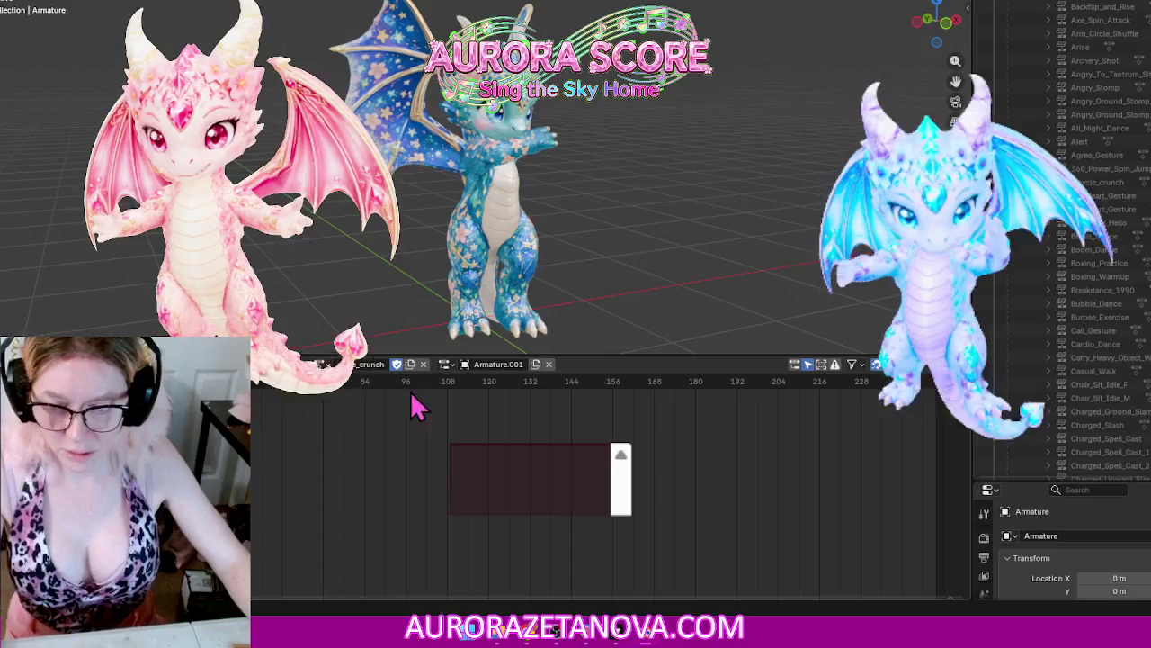
{"action": "left_click", "coordinate": [270, 456]}
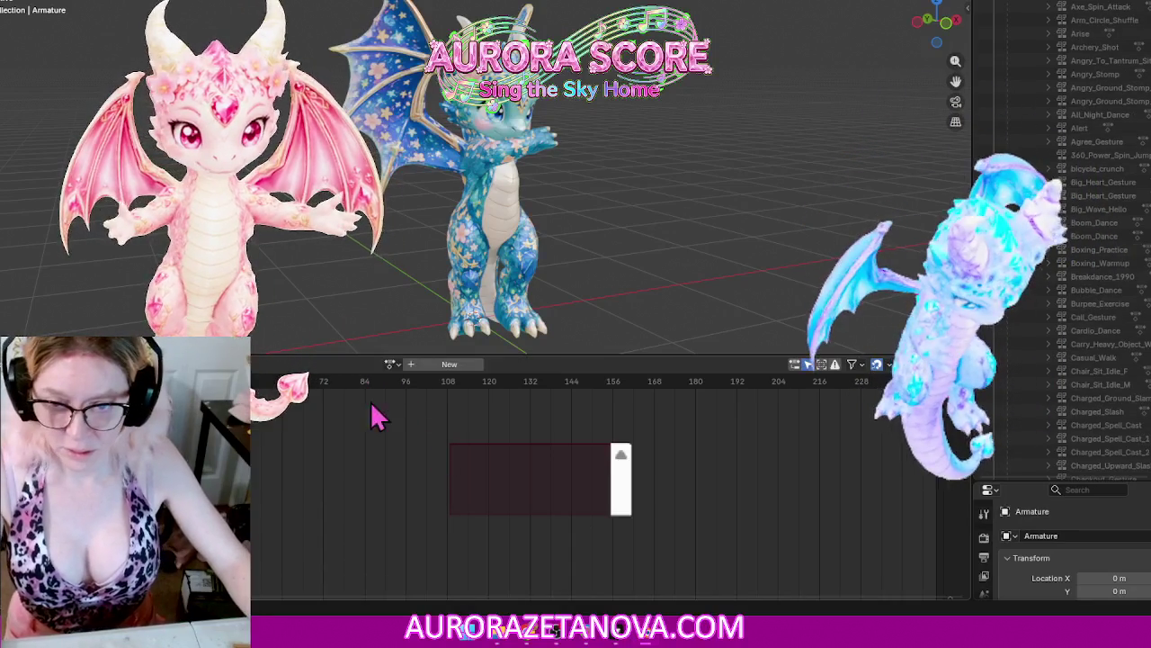
{"action": "left_click", "coordinate": [392, 365]}
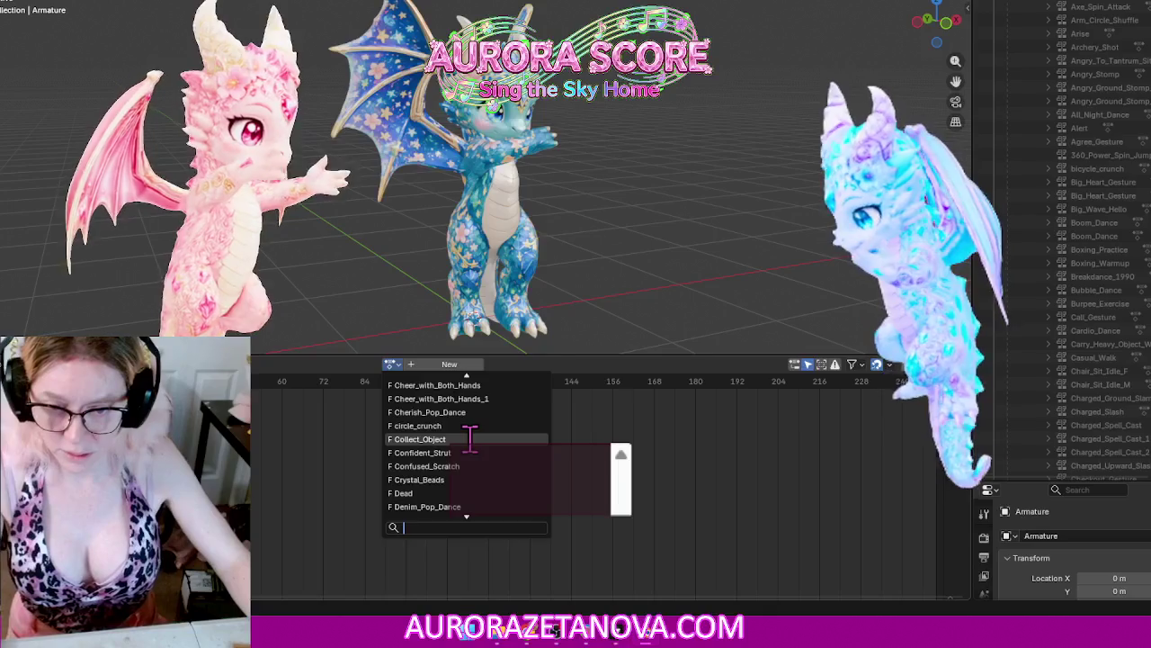
{"action": "left_click", "coordinate": [471, 439]}
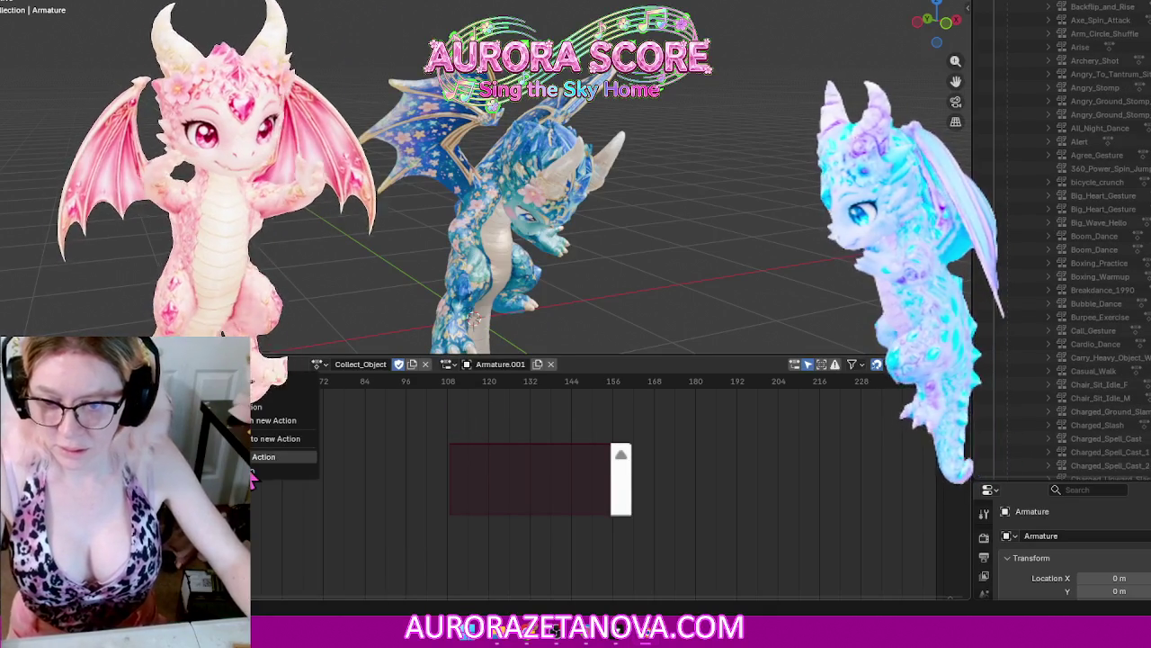
{"action": "left_click", "coordinate": [261, 457]}
Step: Assign Confident_Strut to the armature and clear it
{"action": "left_click", "coordinate": [392, 365]}
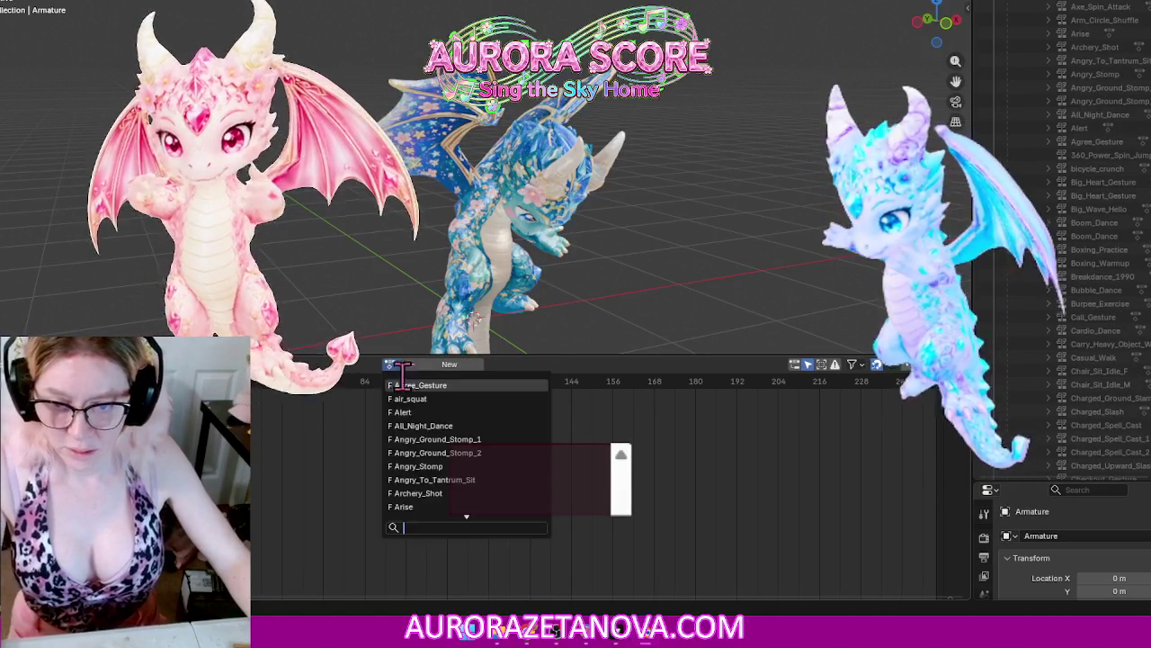
{"action": "scroll", "coordinate": [488, 475], "scroll_direction": "down", "scroll_amount": 4}
{"action": "scroll", "coordinate": [488, 475], "scroll_direction": "down", "scroll_amount": 4}
{"action": "scroll", "coordinate": [499, 477], "scroll_direction": "down", "scroll_amount": 4}
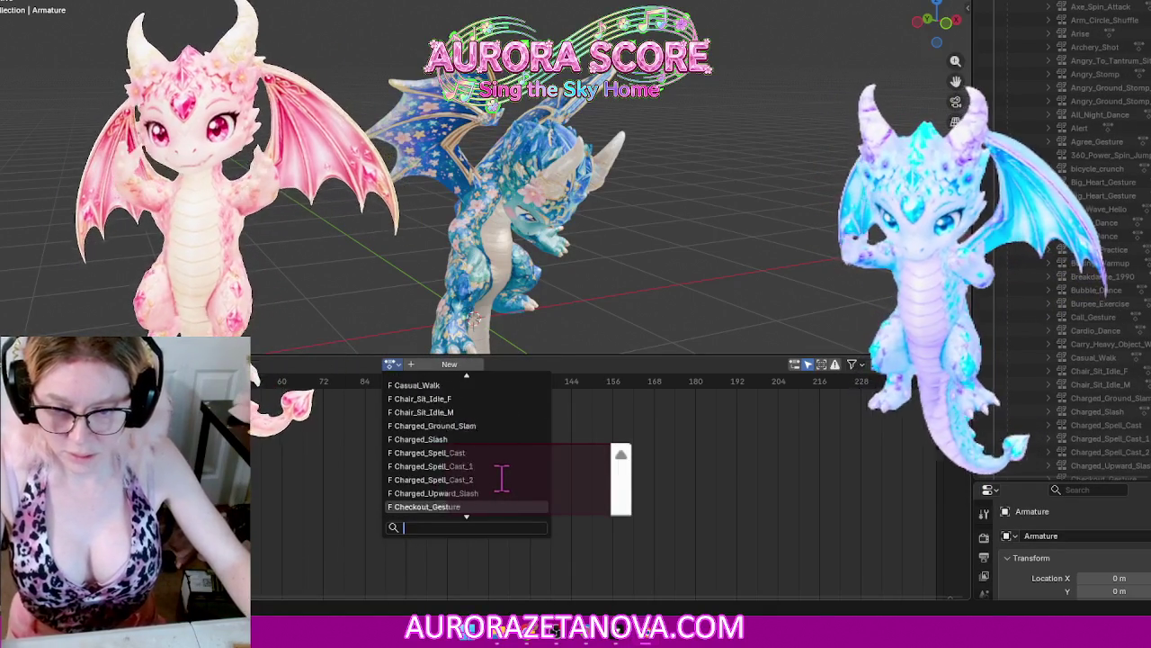
{"action": "scroll", "coordinate": [502, 477], "scroll_direction": "down", "scroll_amount": 4}
{"action": "scroll", "coordinate": [502, 475], "scroll_direction": "down", "scroll_amount": 3}
{"action": "scroll", "coordinate": [490, 459], "scroll_direction": "down", "scroll_amount": 4}
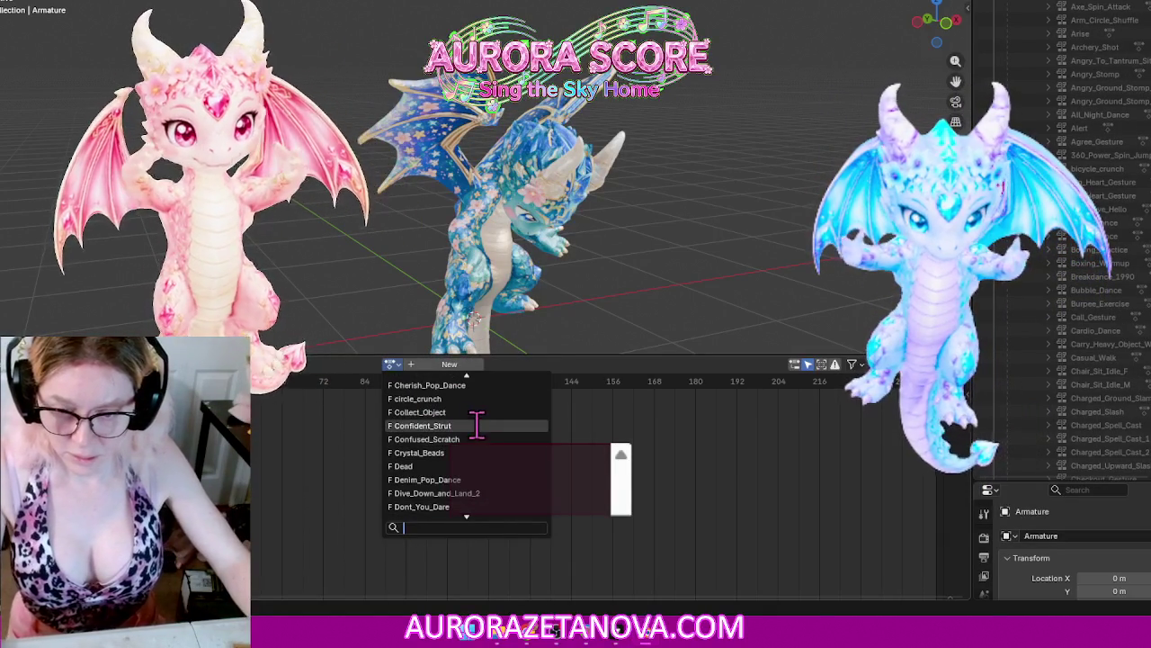
{"action": "left_click", "coordinate": [479, 427]}
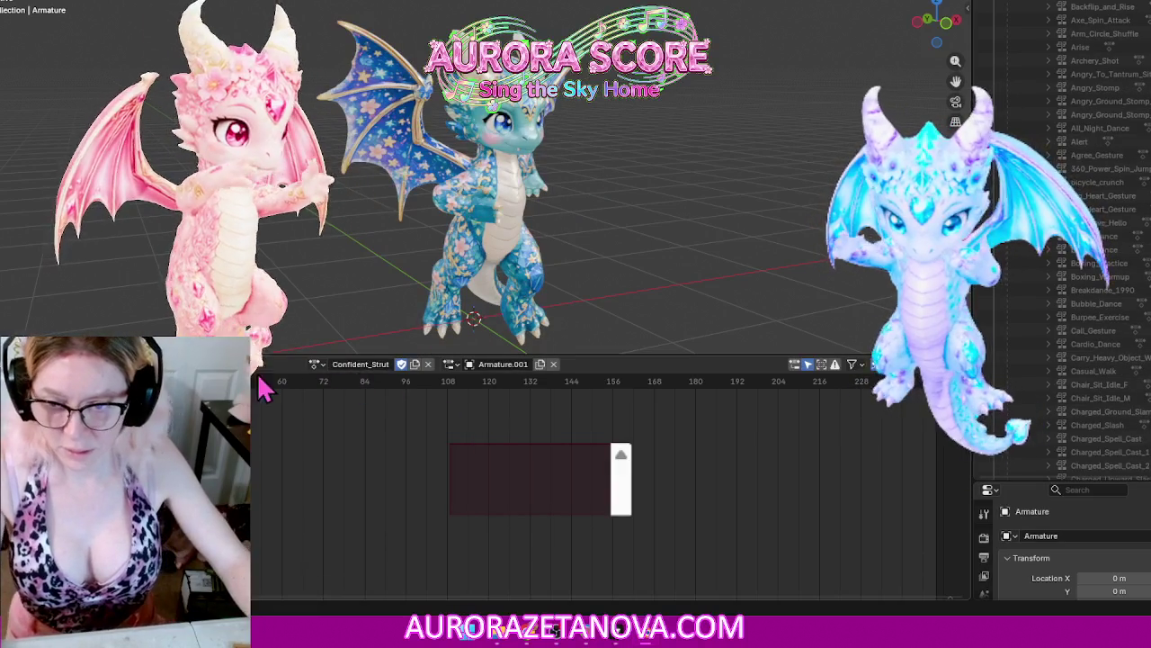
{"action": "left_click", "coordinate": [234, 364]}
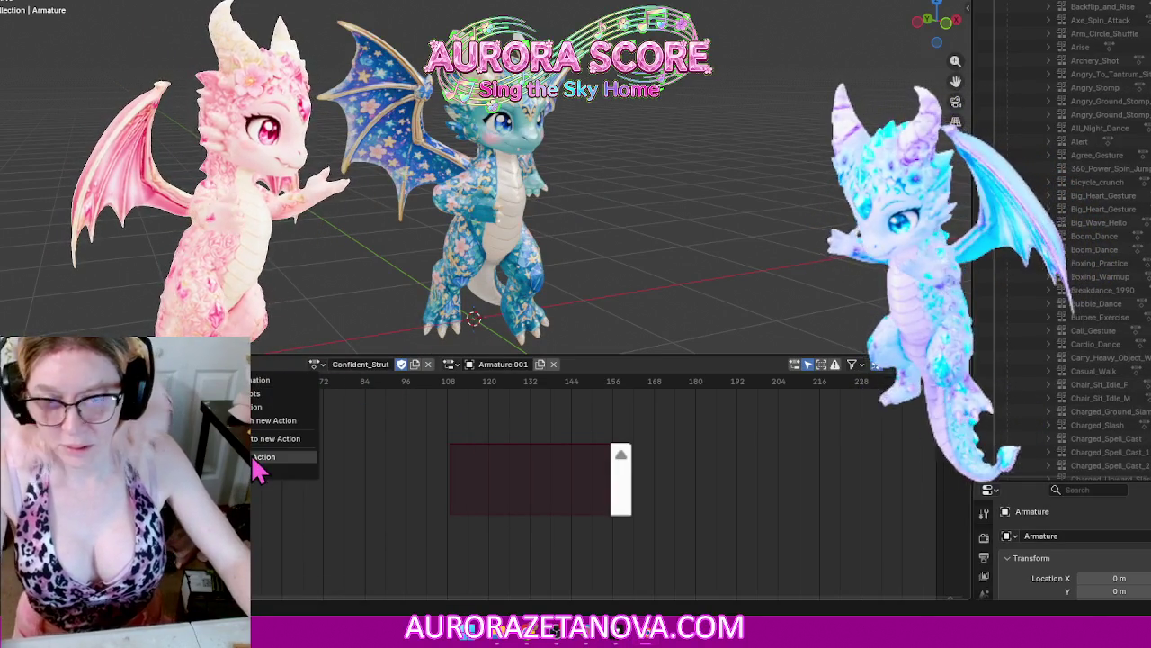
{"action": "left_click", "coordinate": [254, 460]}
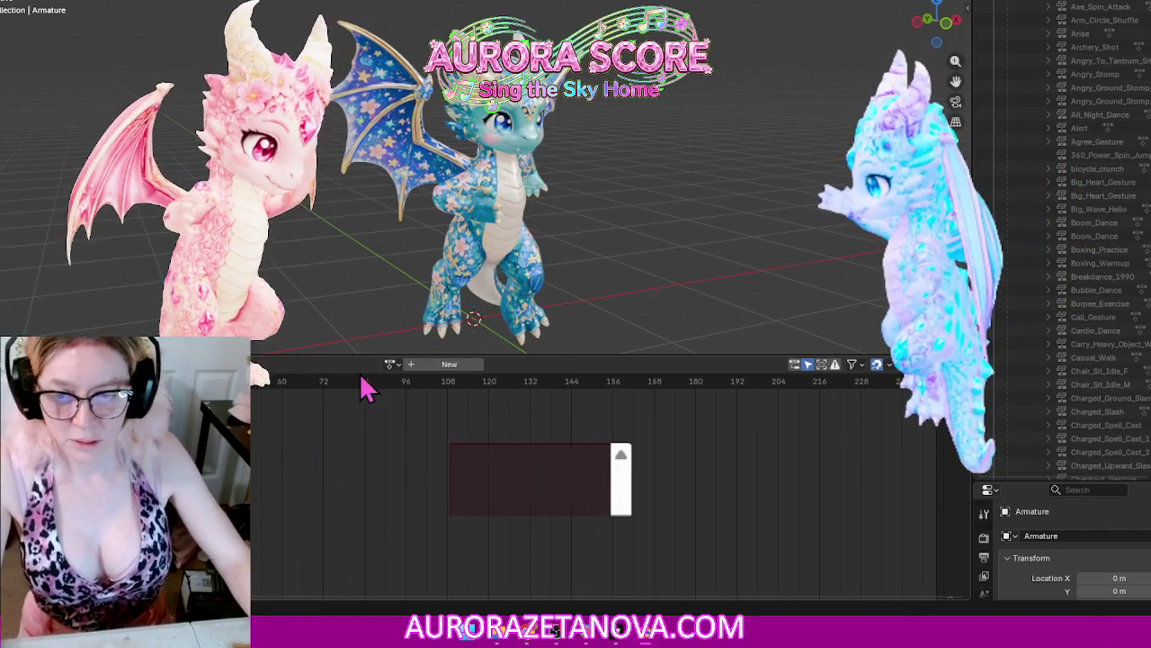
Step: Assign Confused_Scratch to the armature and clear it
{"action": "left_click", "coordinate": [392, 364]}
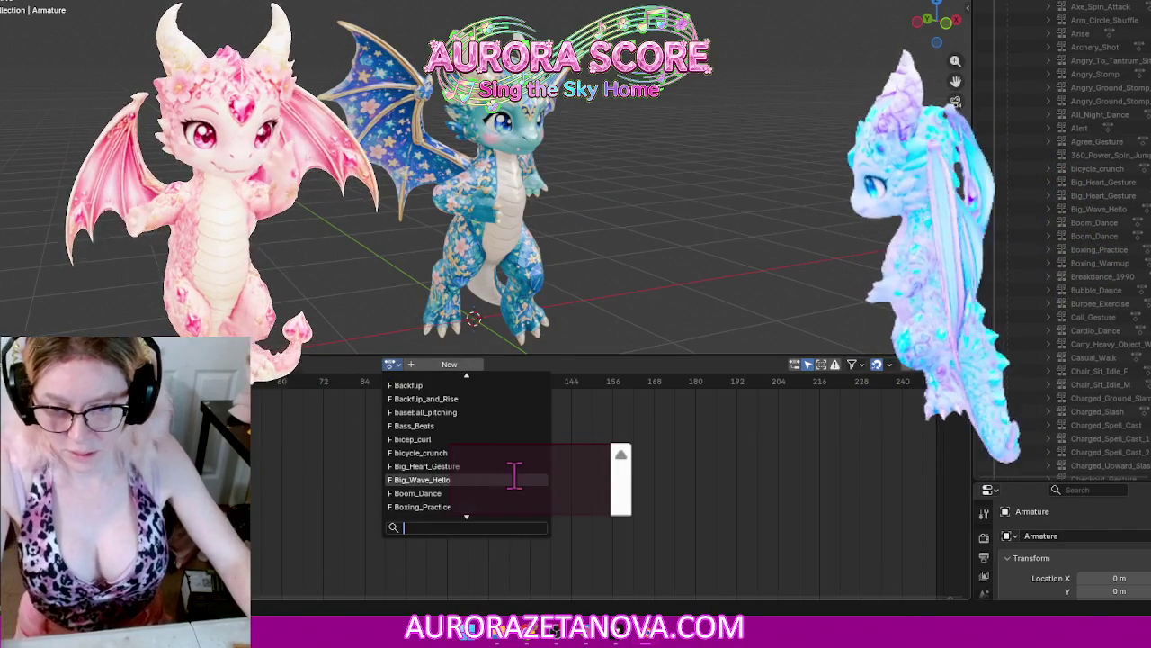
{"action": "scroll", "coordinate": [514, 475], "scroll_direction": "down", "scroll_amount": 5}
{"action": "scroll", "coordinate": [516, 472], "scroll_direction": "down", "scroll_amount": 4}
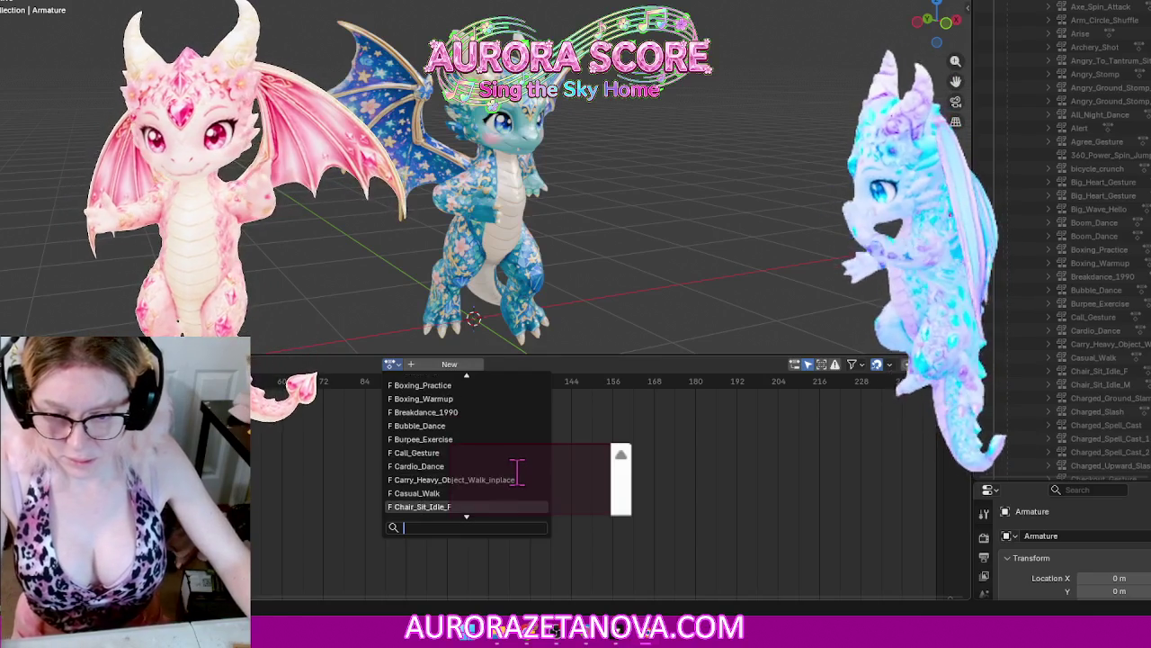
{"action": "scroll", "coordinate": [517, 467], "scroll_direction": "down", "scroll_amount": 1}
{"action": "scroll", "coordinate": [517, 463], "scroll_direction": "down", "scroll_amount": 3}
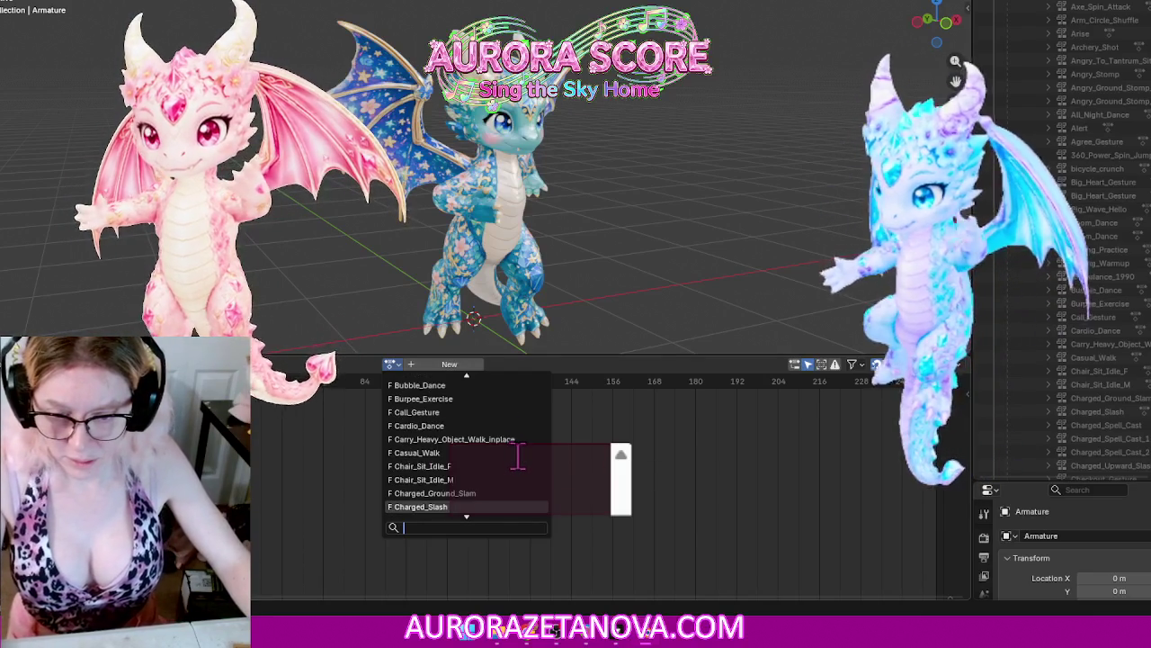
{"action": "scroll", "coordinate": [518, 458], "scroll_direction": "down", "scroll_amount": 5}
{"action": "scroll", "coordinate": [516, 460], "scroll_direction": "down", "scroll_amount": 6}
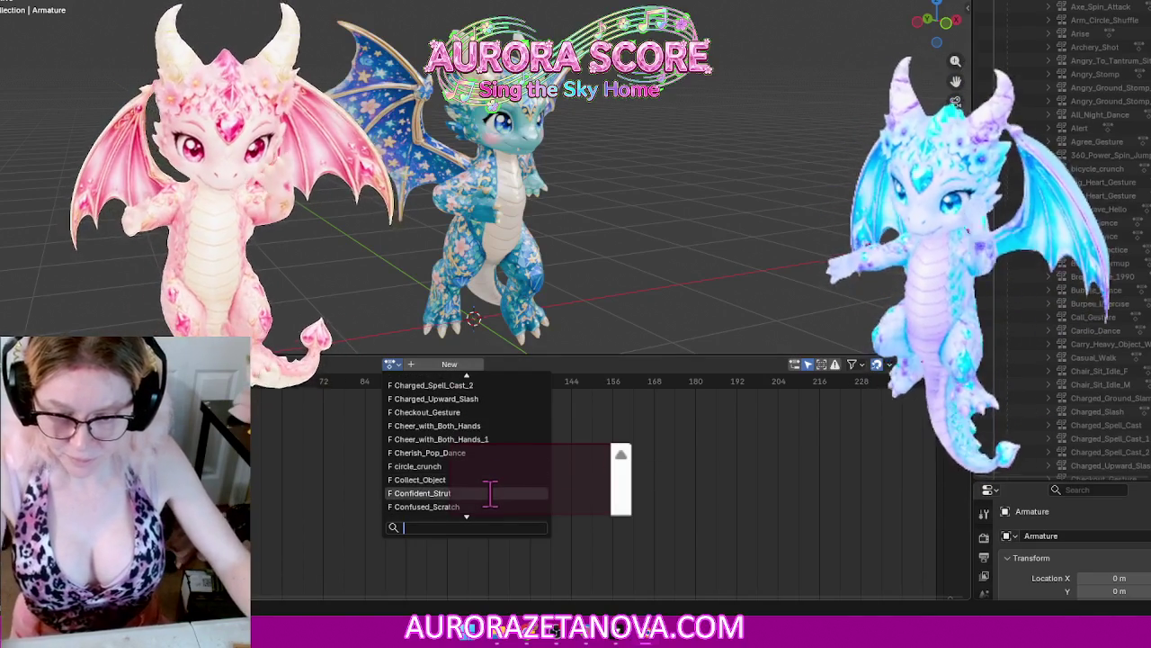
{"action": "left_click", "coordinate": [484, 505]}
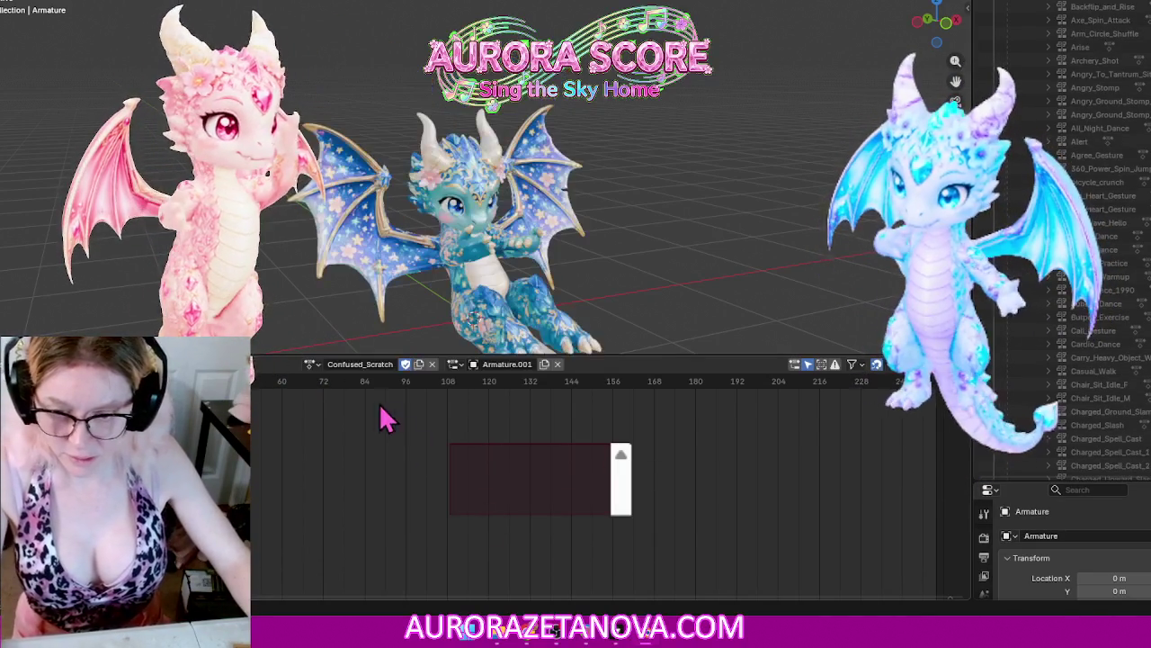
{"action": "left_click", "coordinate": [260, 365]}
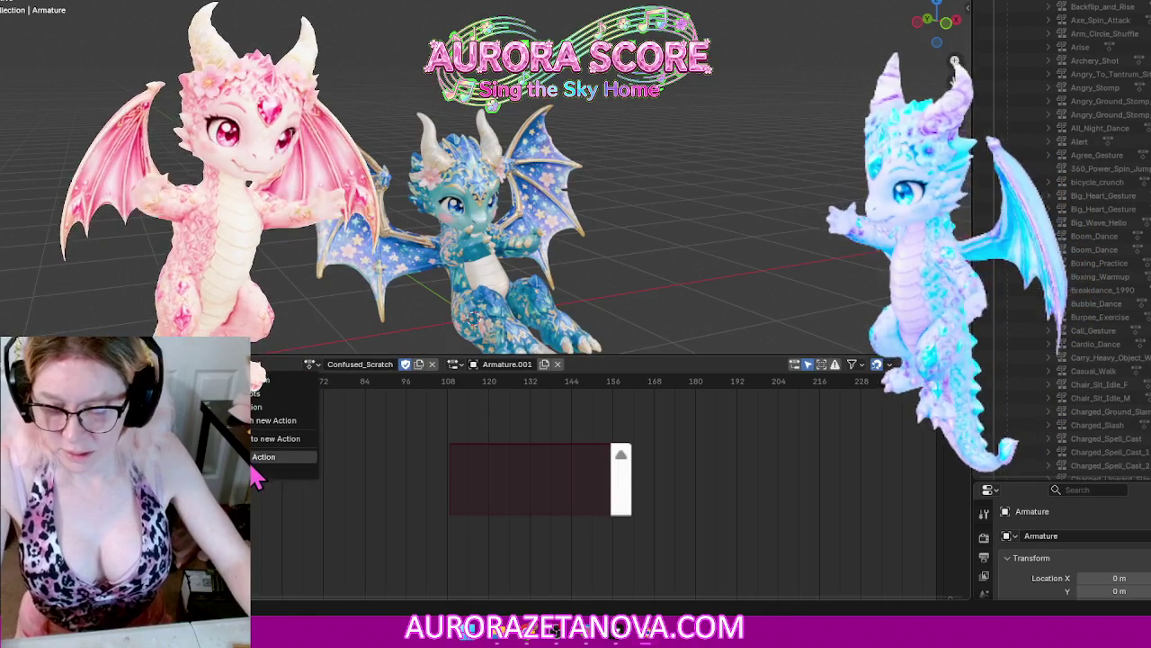
{"action": "left_click", "coordinate": [255, 458]}
{"action": "left_click", "coordinate": [389, 364]}
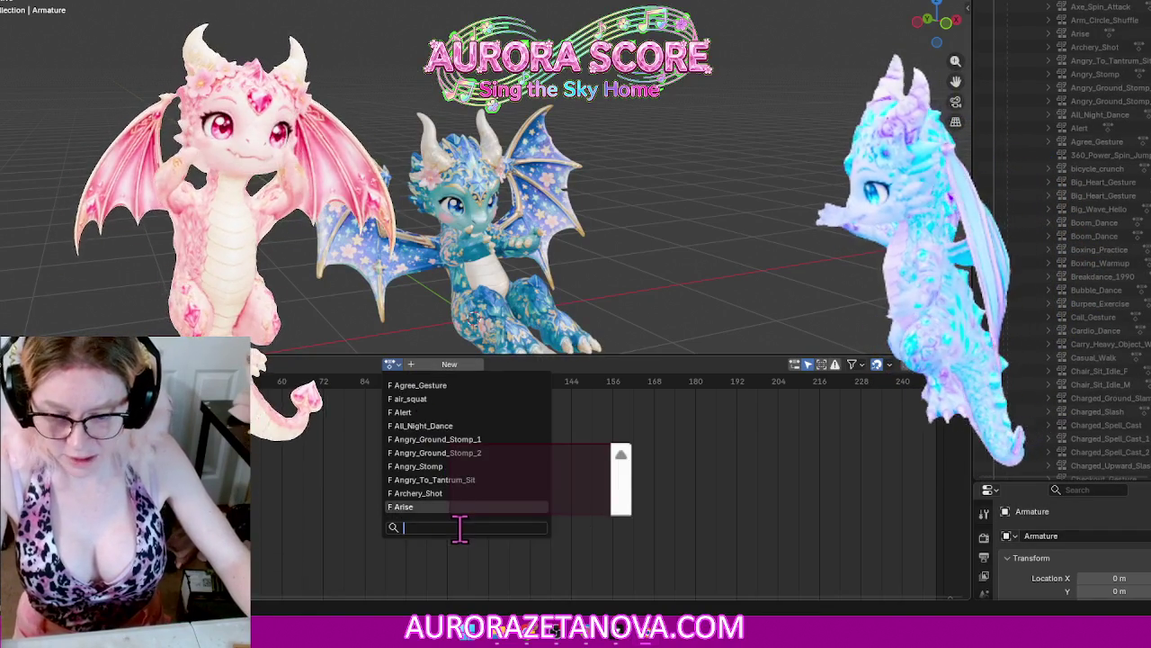
Step: Assign Confused_Scratch, then switch to Crystal_Beads and push it down to an NLA track
{"action": "type", "text": "co"}
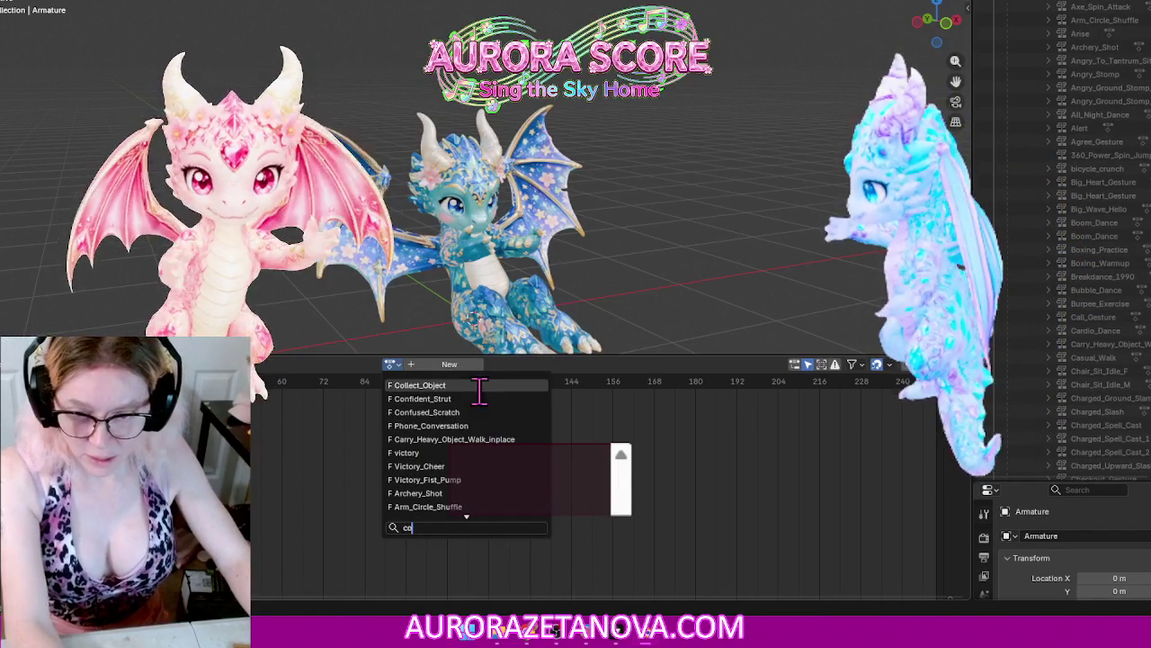
{"action": "left_click", "coordinate": [478, 412]}
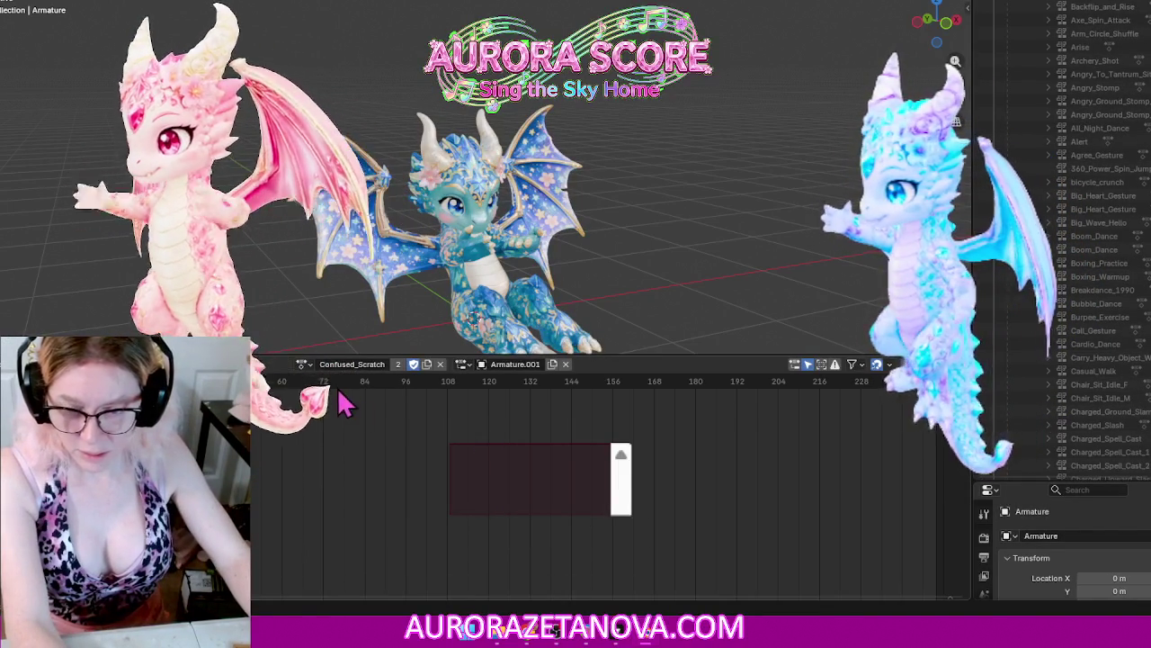
{"action": "left_click", "coordinate": [304, 363]}
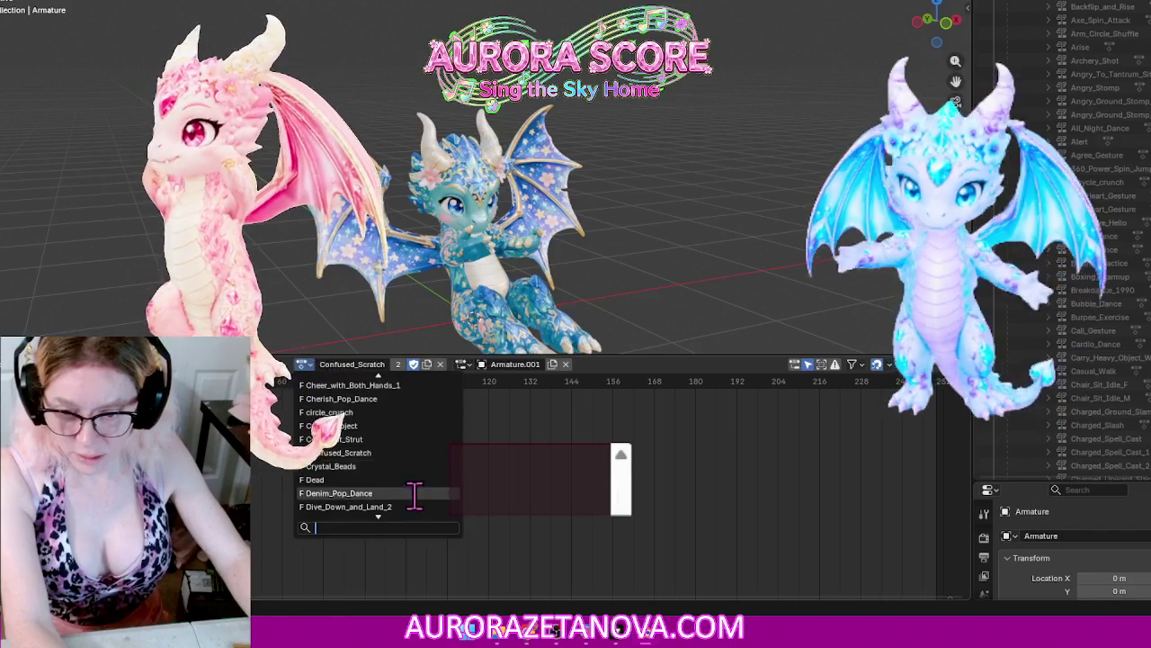
{"action": "left_click", "coordinate": [413, 463]}
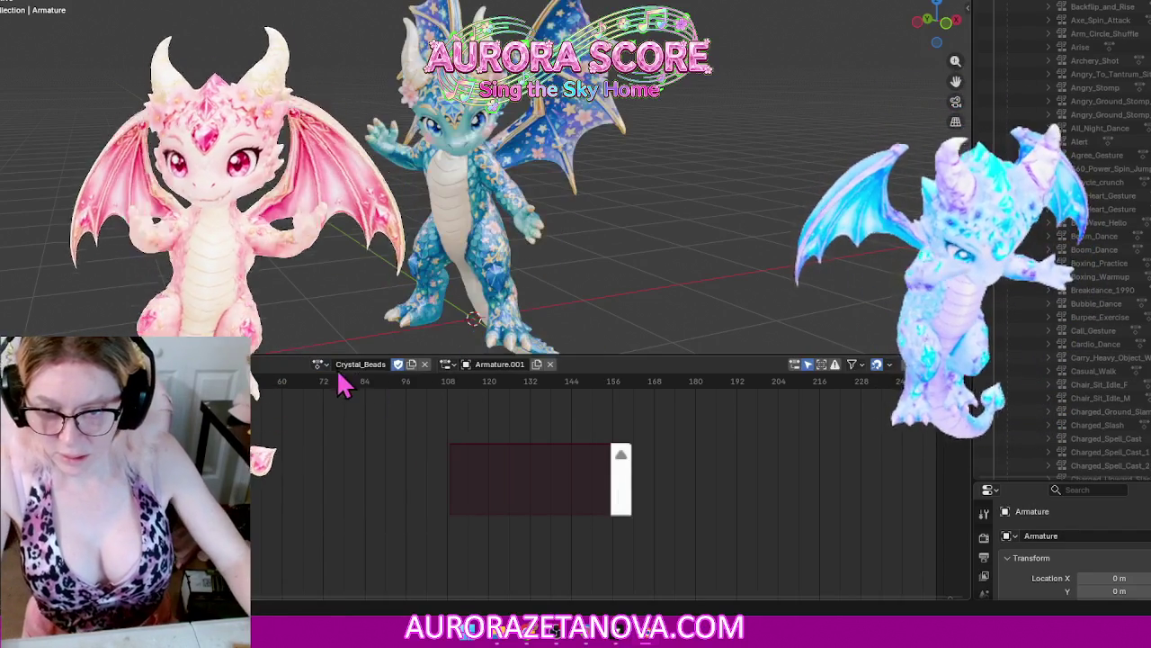
{"action": "left_click", "coordinate": [243, 363]}
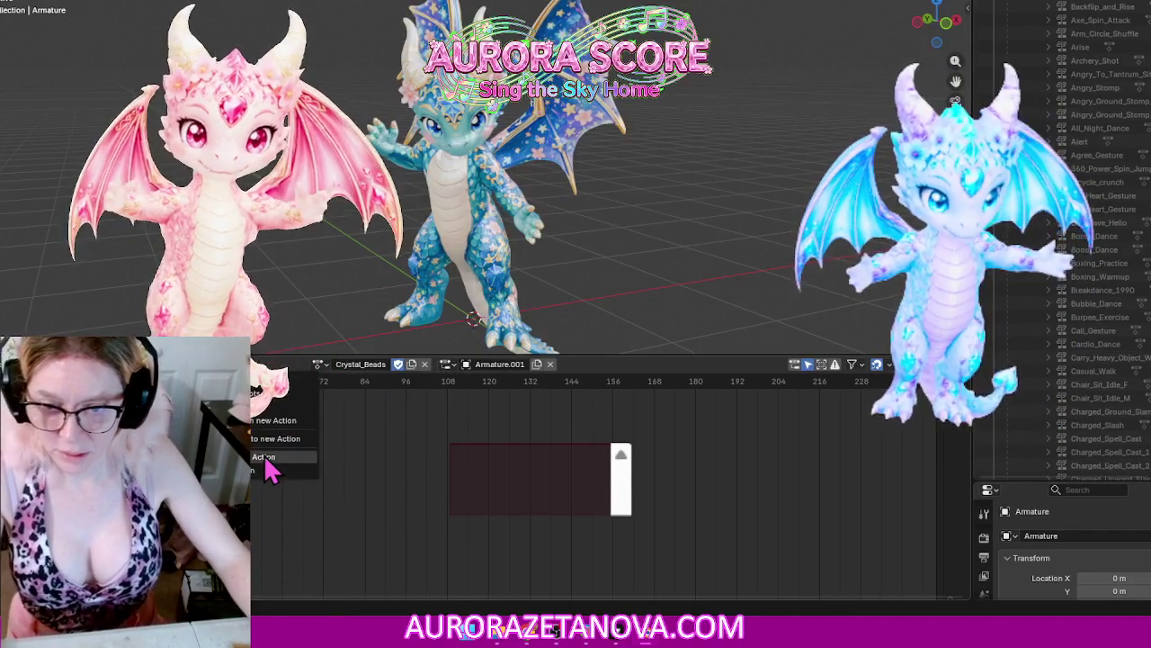
{"action": "left_click", "coordinate": [266, 459]}
Step: Reassign Crystal_Beads via a 'cry' search, then switch to Dead and push it down
{"action": "left_click", "coordinate": [390, 364]}
{"action": "type", "text": "cry"}
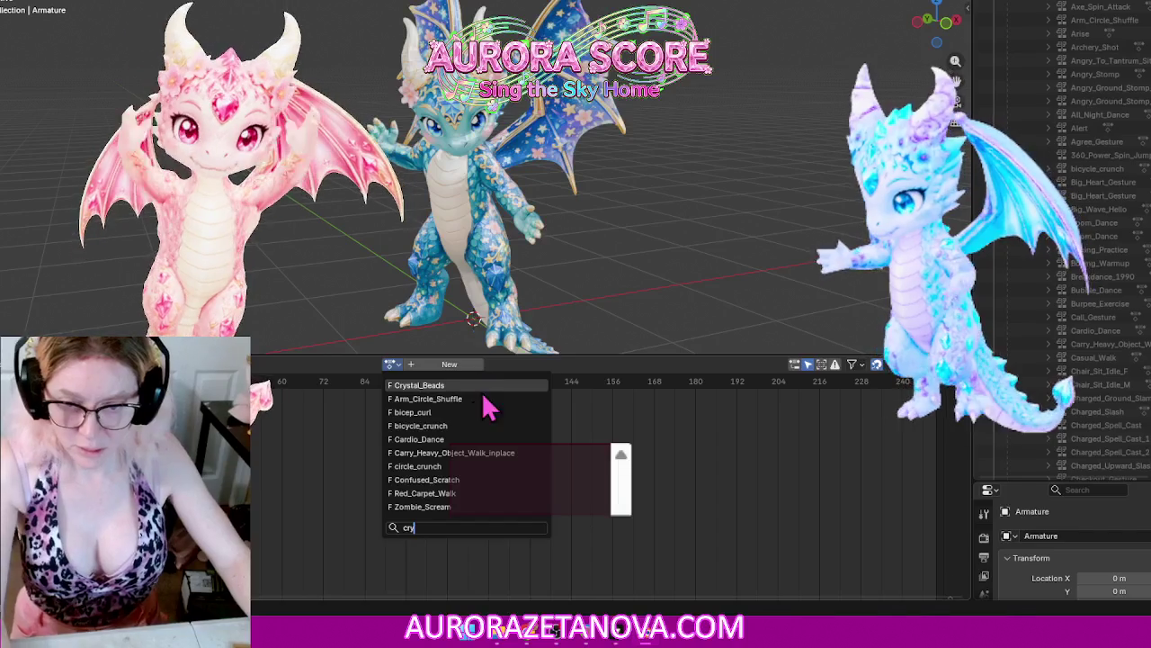
{"action": "left_click", "coordinate": [445, 385]}
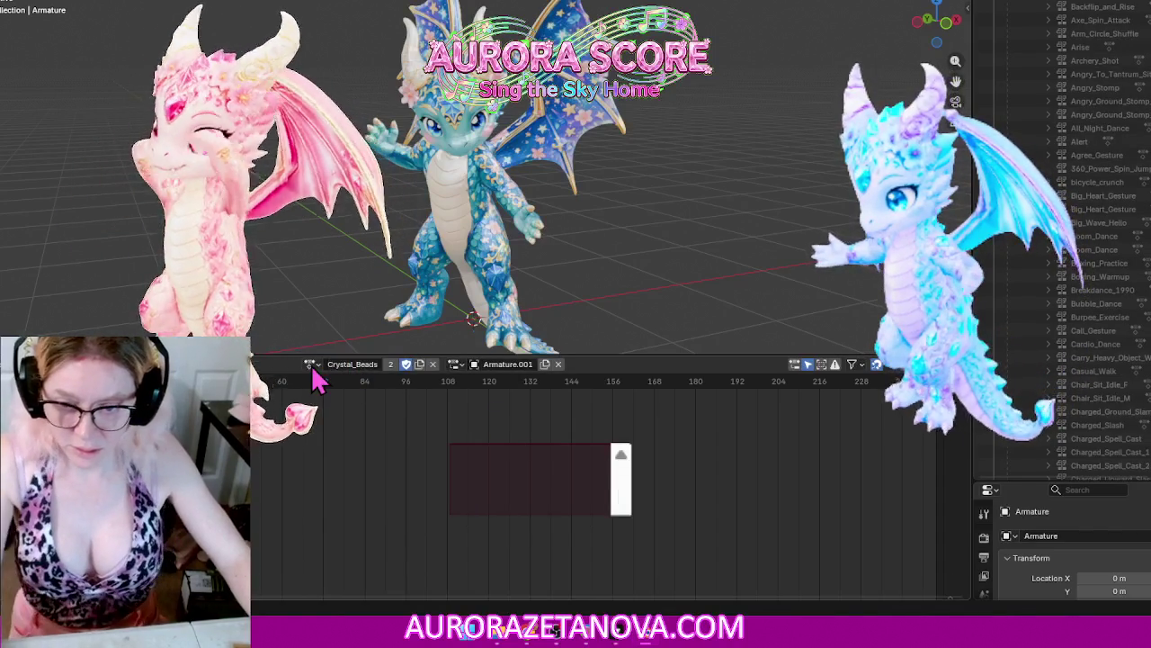
{"action": "left_click", "coordinate": [310, 365]}
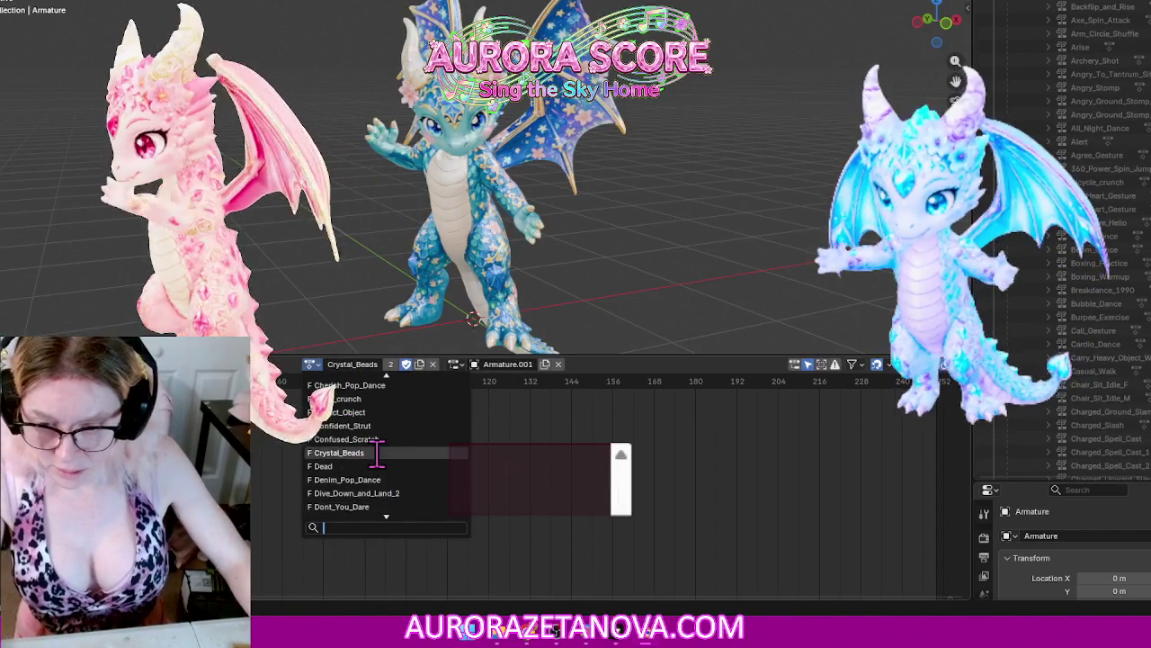
{"action": "left_click", "coordinate": [373, 466]}
{"action": "right_click", "coordinate": [256, 483]}
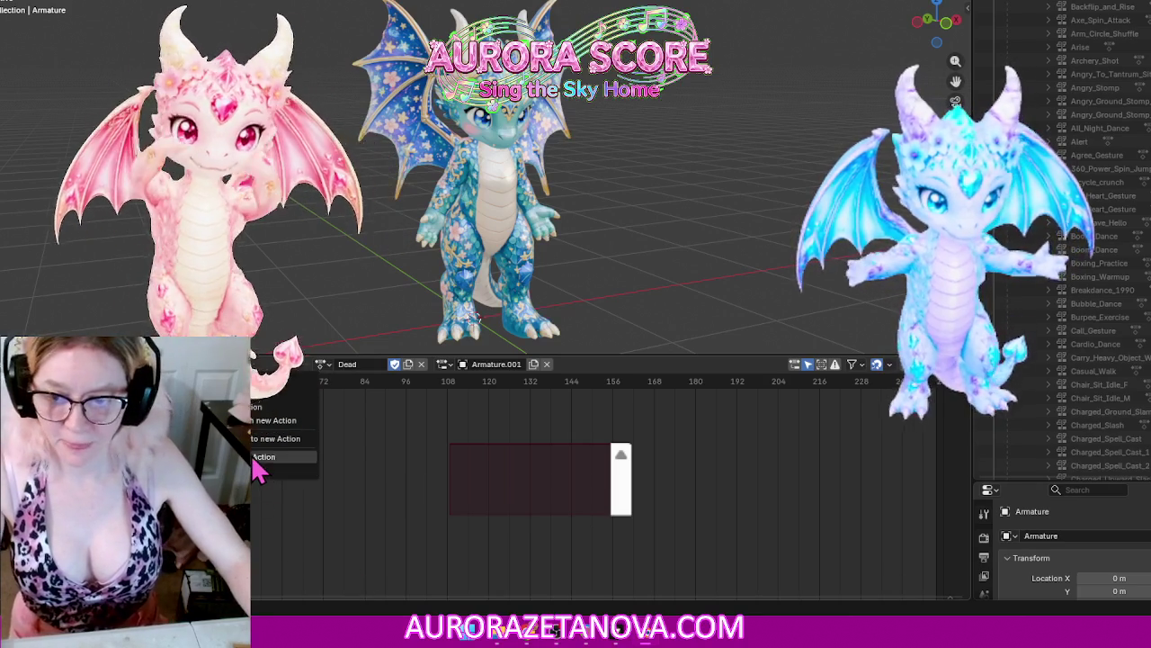
{"action": "left_click", "coordinate": [284, 470]}
Step: Reassign Dead via a 'dea' search, then switch to Denim_Pop_Dance and push it down
{"action": "left_click", "coordinate": [396, 364]}
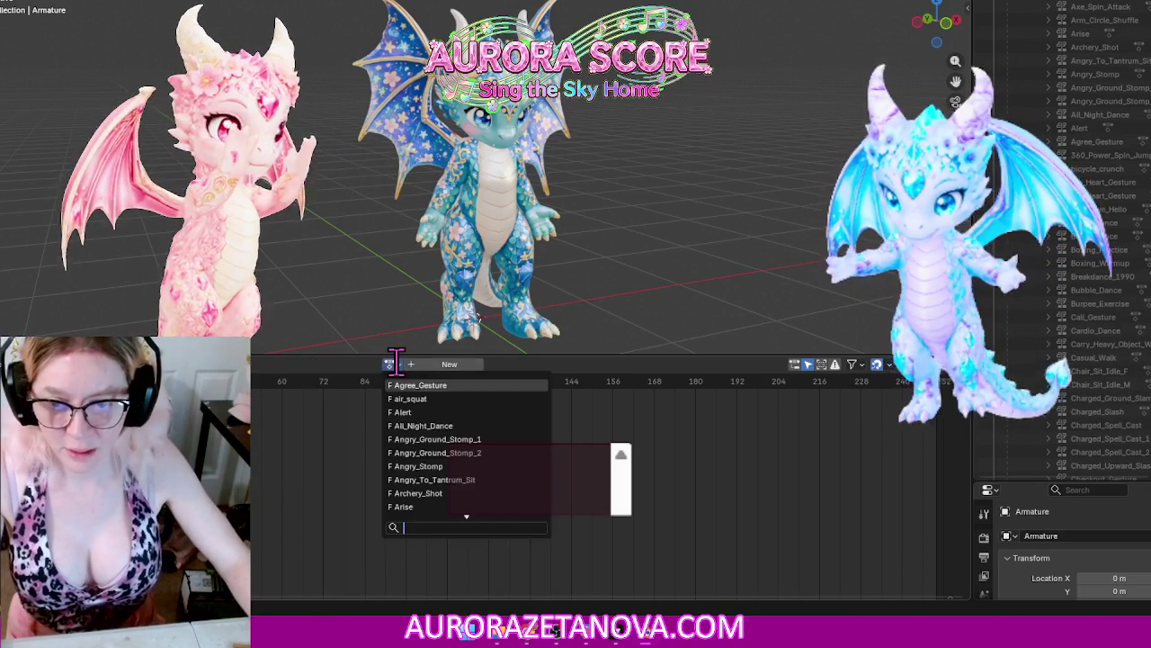
{"action": "type", "text": "dea"}
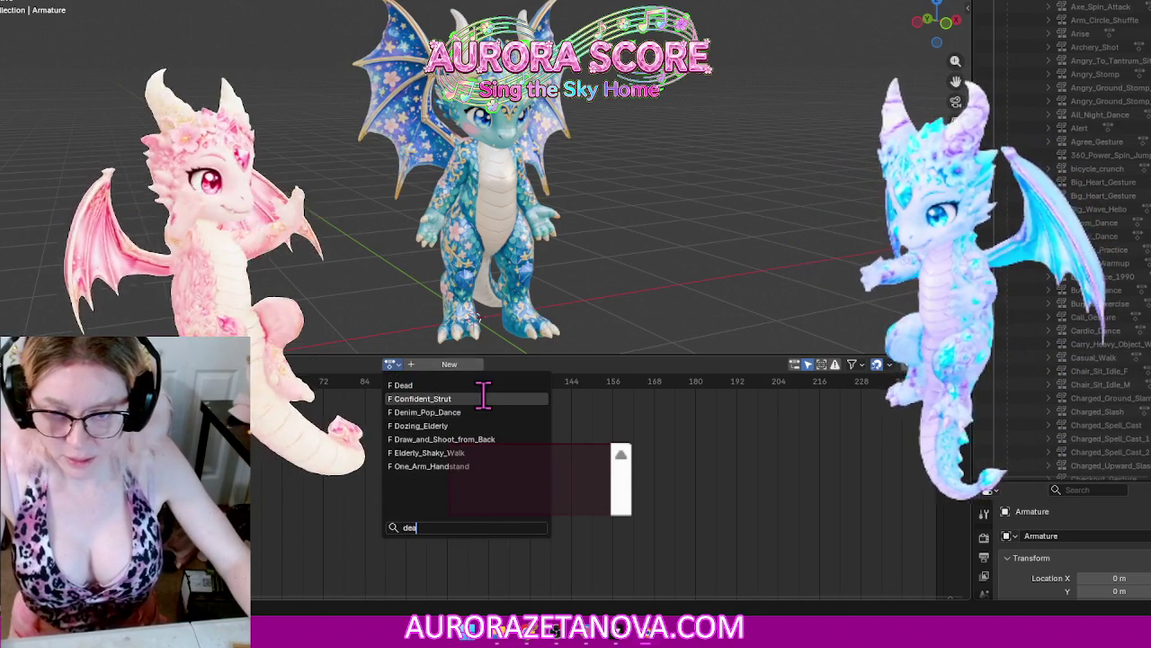
{"action": "left_click", "coordinate": [483, 386]}
{"action": "left_click", "coordinate": [312, 363]}
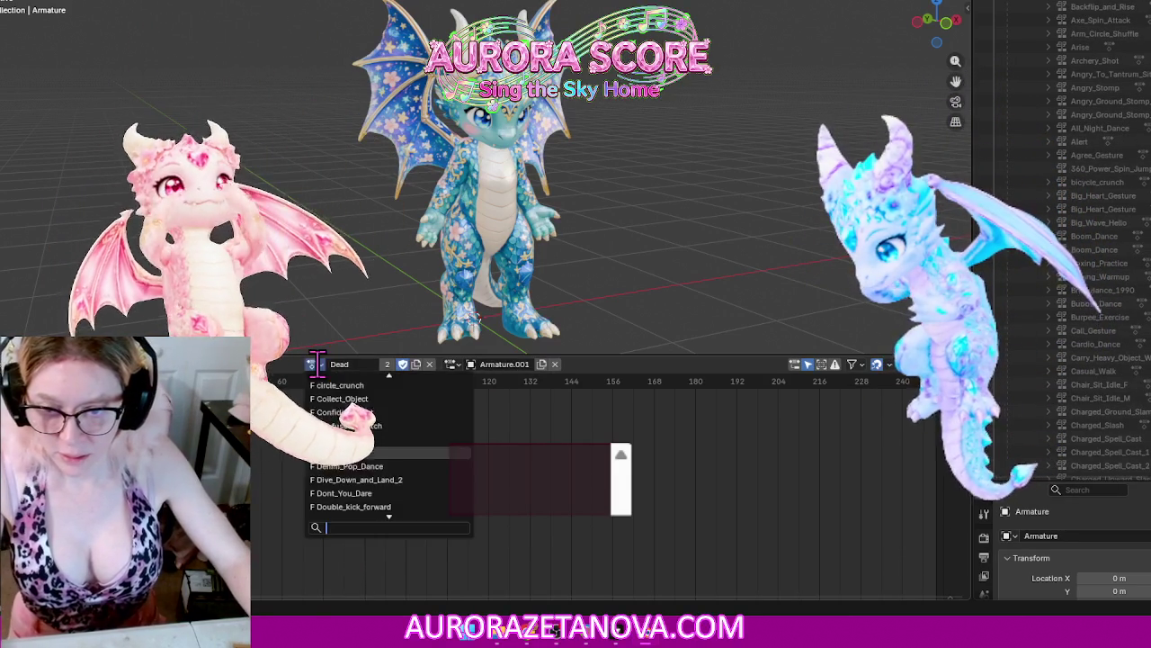
{"action": "left_click", "coordinate": [360, 466]}
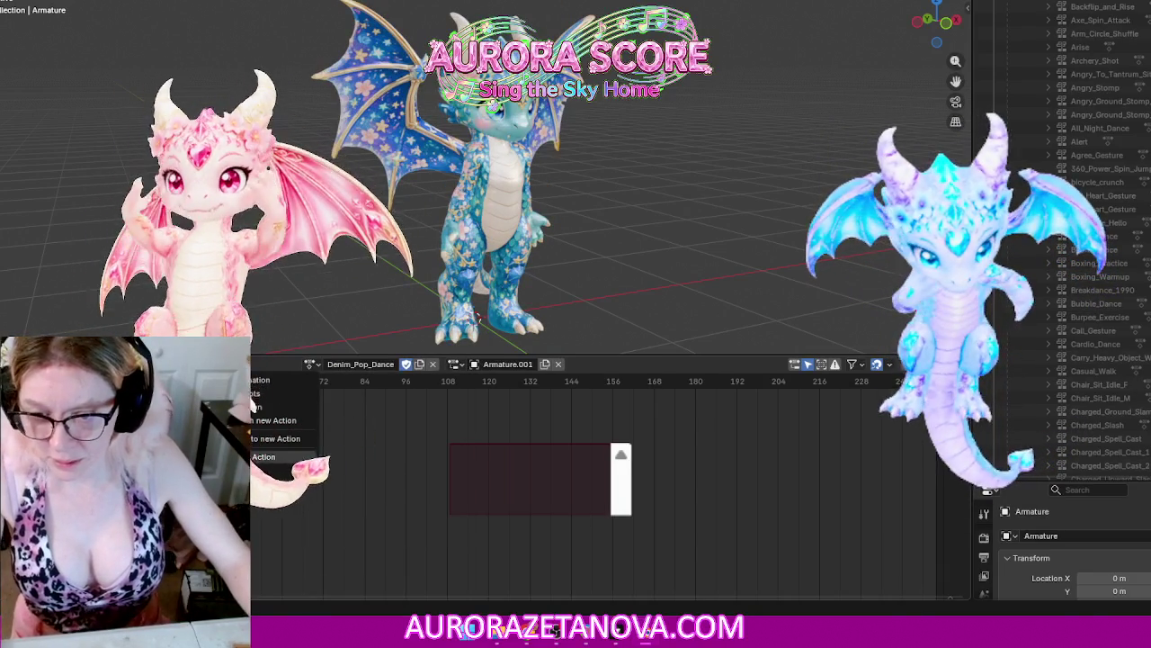
{"action": "left_click", "coordinate": [432, 364]}
Step: Select Dead once more, switch to Denim_Pop_Dance, and push it down again from the action options
{"action": "left_click", "coordinate": [389, 363]}
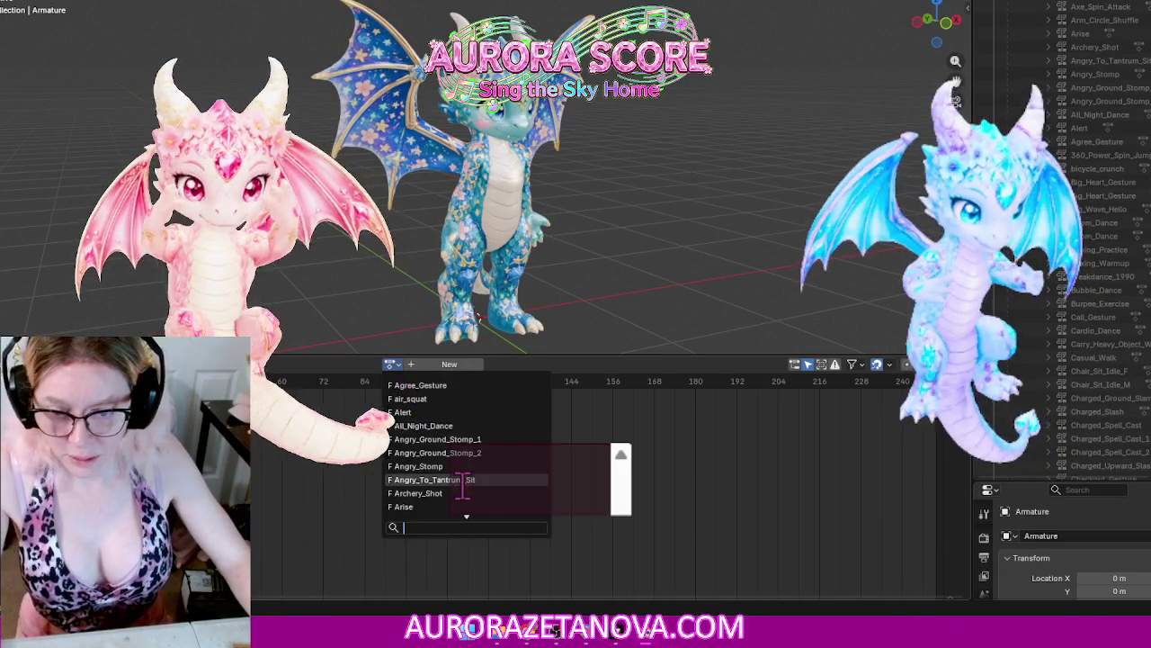
{"action": "type", "text": "dea"}
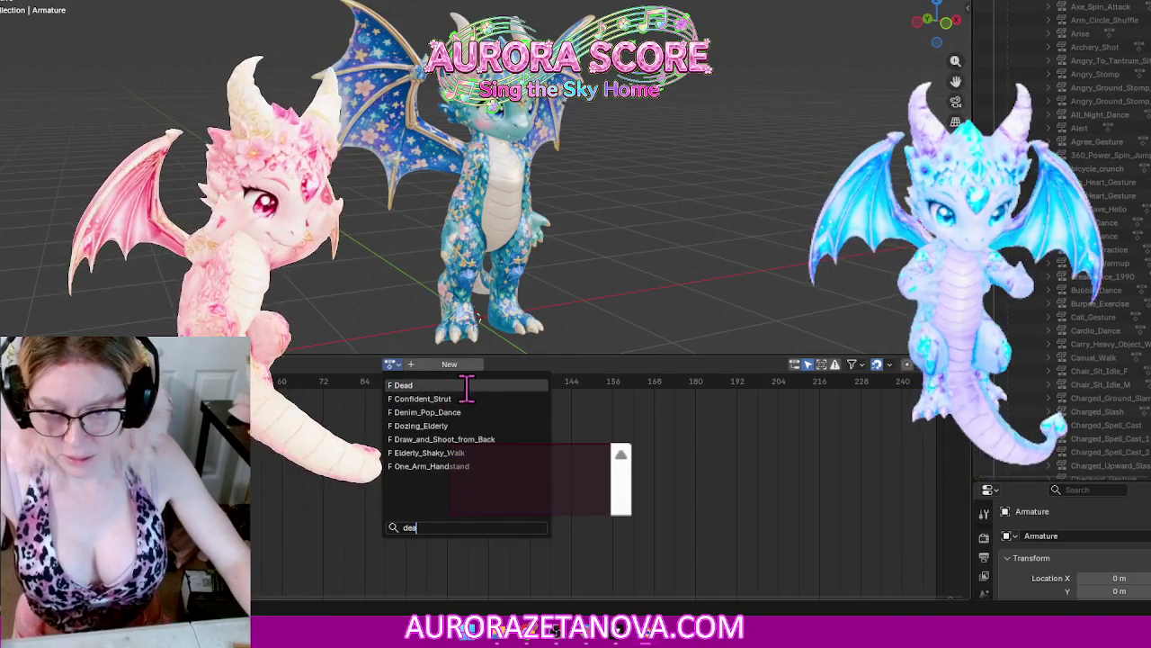
{"action": "left_click", "coordinate": [450, 385]}
{"action": "left_click", "coordinate": [315, 364]}
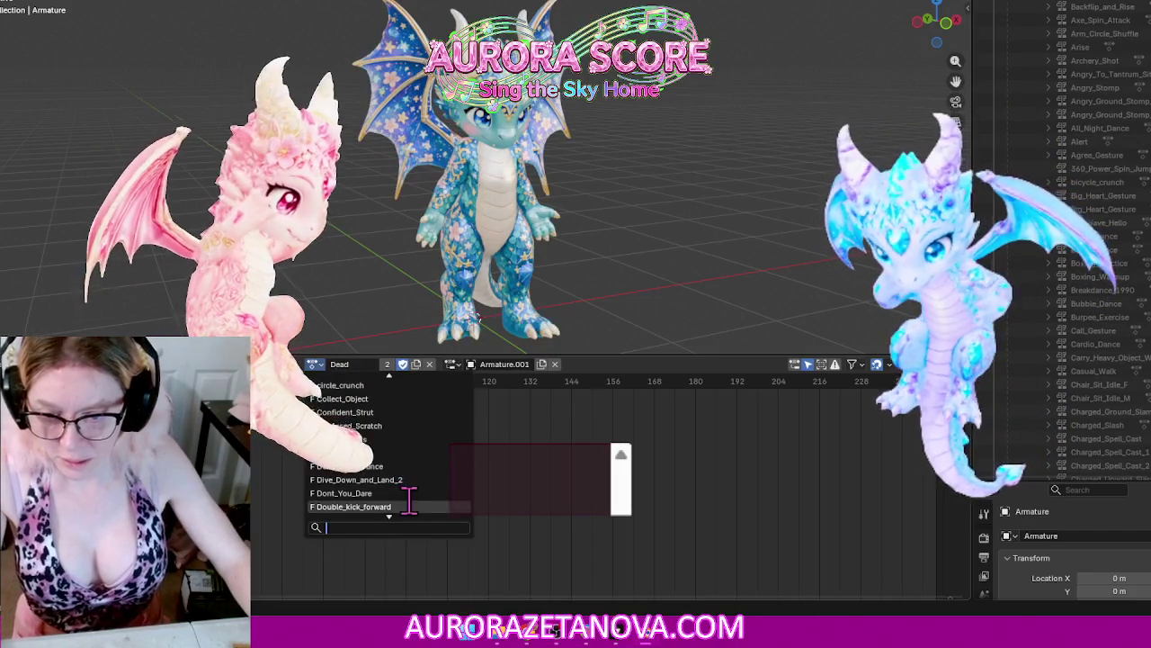
{"action": "left_click", "coordinate": [424, 465]}
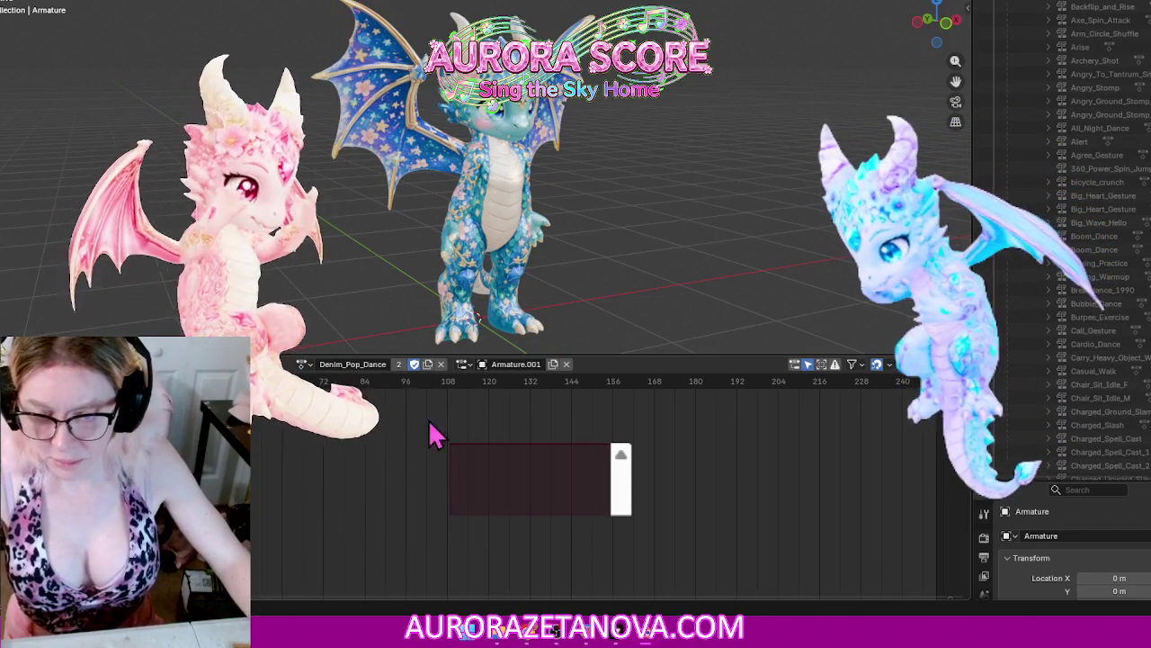
{"action": "left_click", "coordinate": [275, 363]}
{"action": "left_click", "coordinate": [256, 459]}
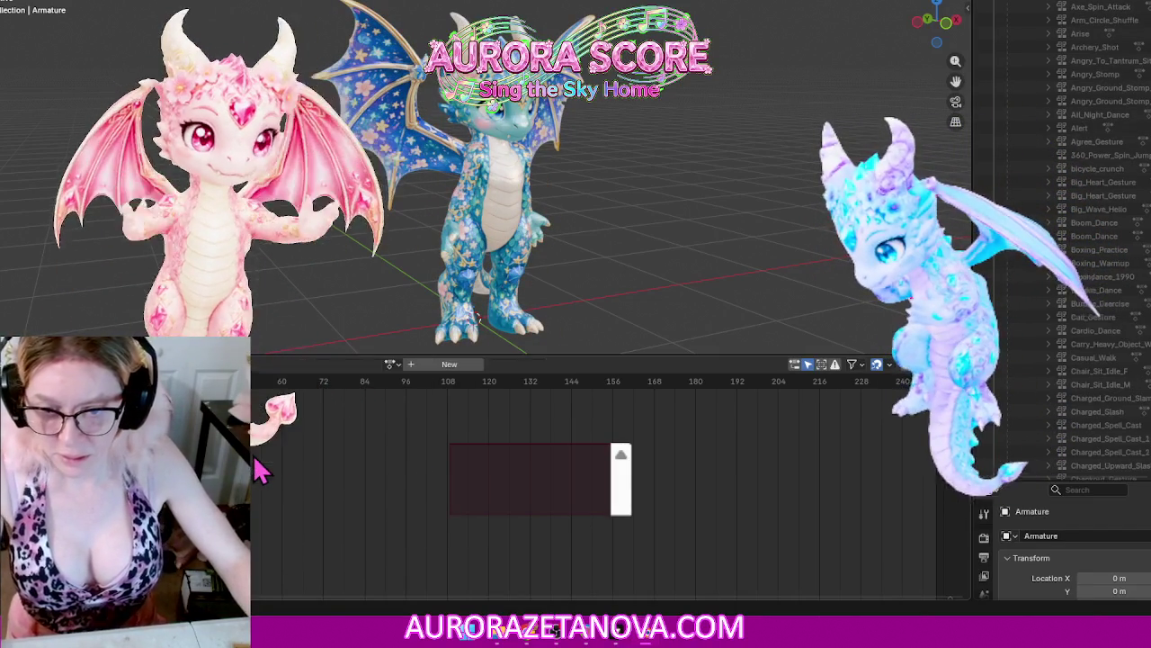
Step: Reassign Denim_Pop_Dance via a 'de' search, then switch to Dive_Down_and_Land_2 and push it down
{"action": "left_click", "coordinate": [393, 363]}
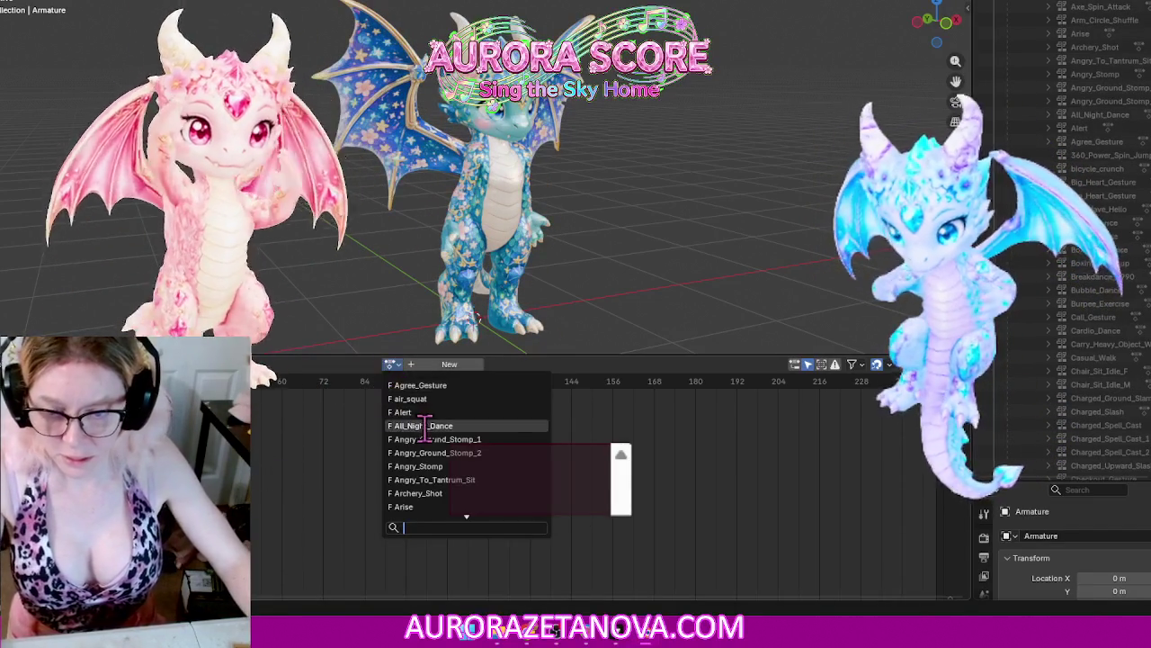
{"action": "type", "text": "de"}
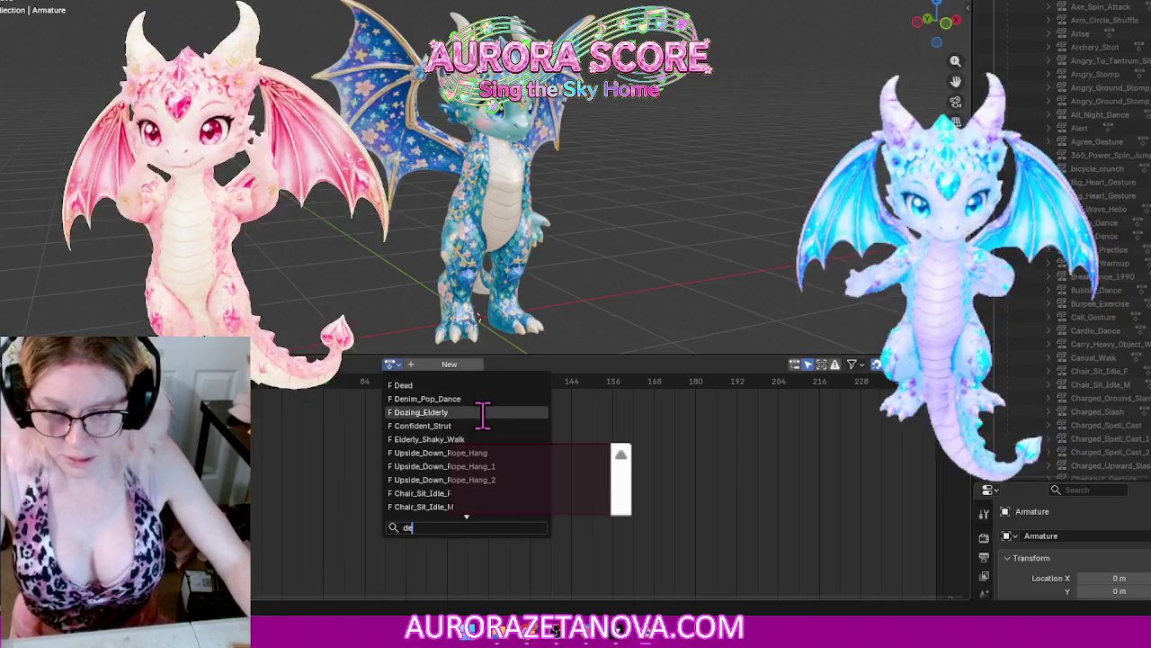
{"action": "left_click", "coordinate": [476, 398]}
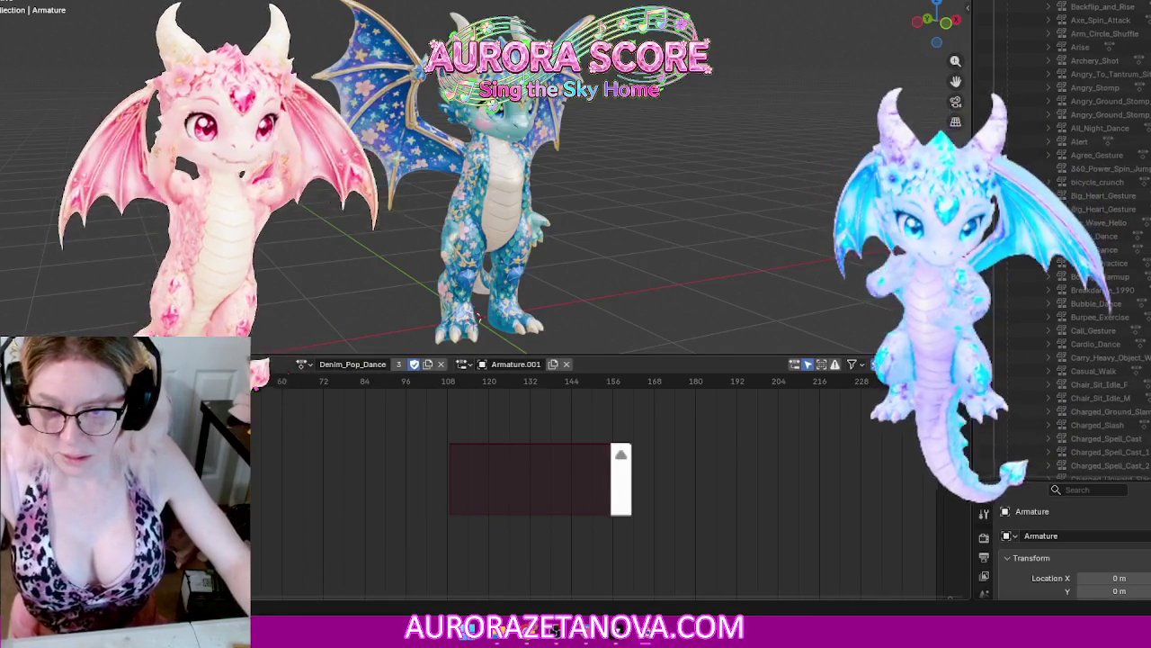
{"action": "left_click", "coordinate": [304, 363]}
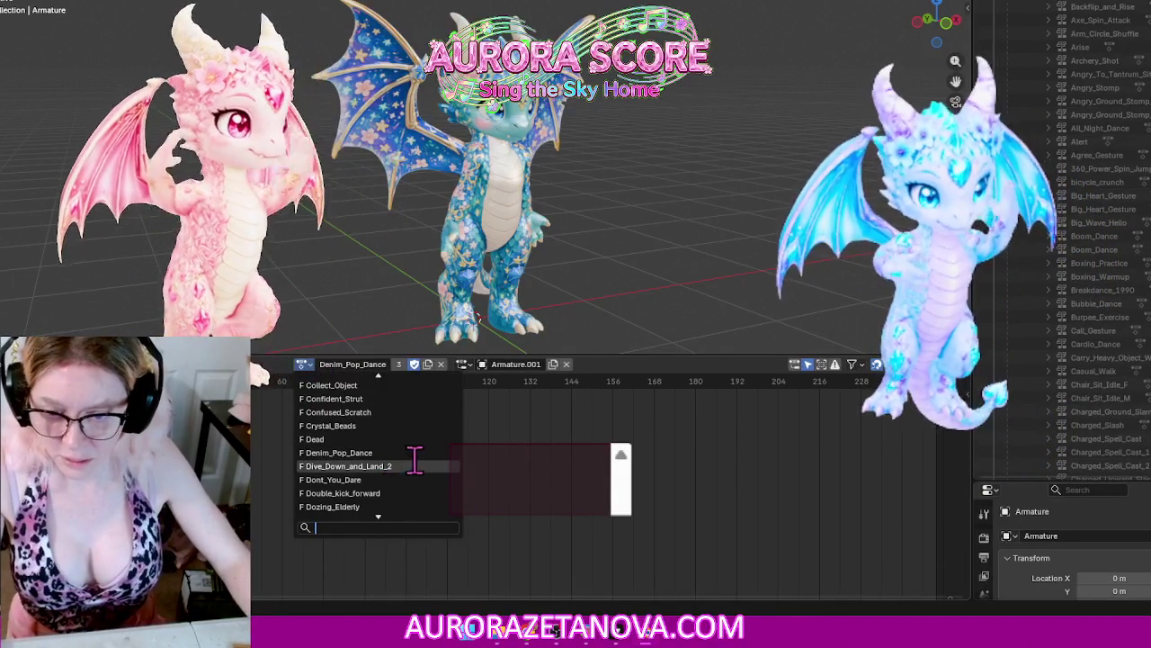
{"action": "left_click", "coordinate": [419, 470]}
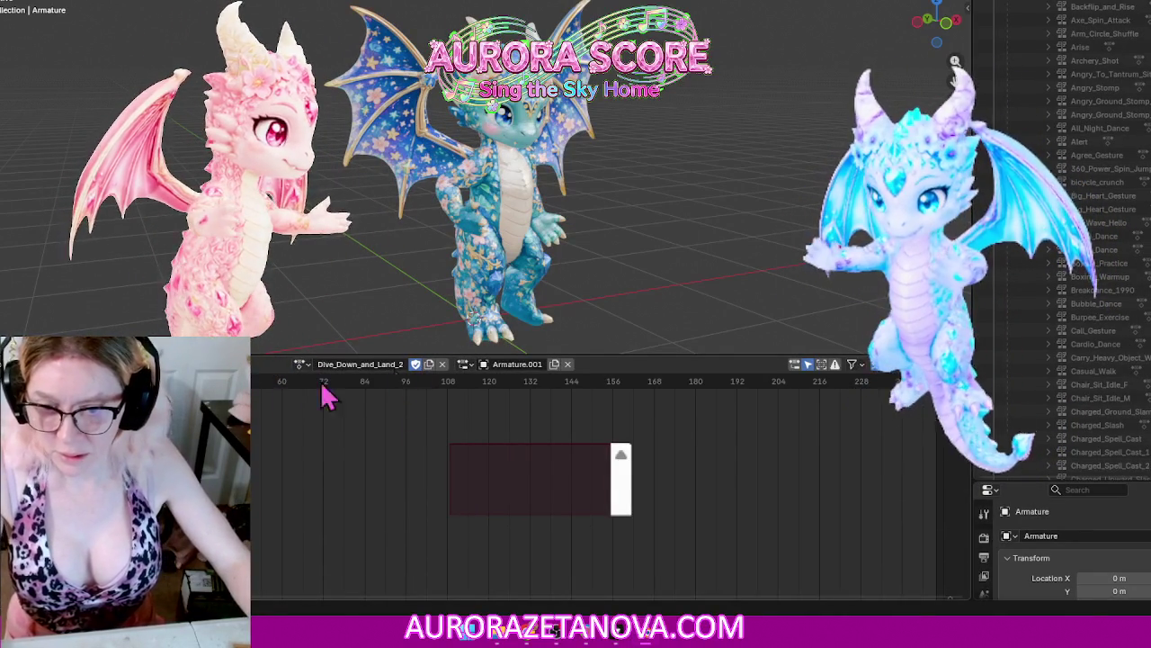
{"action": "left_click", "coordinate": [256, 457]}
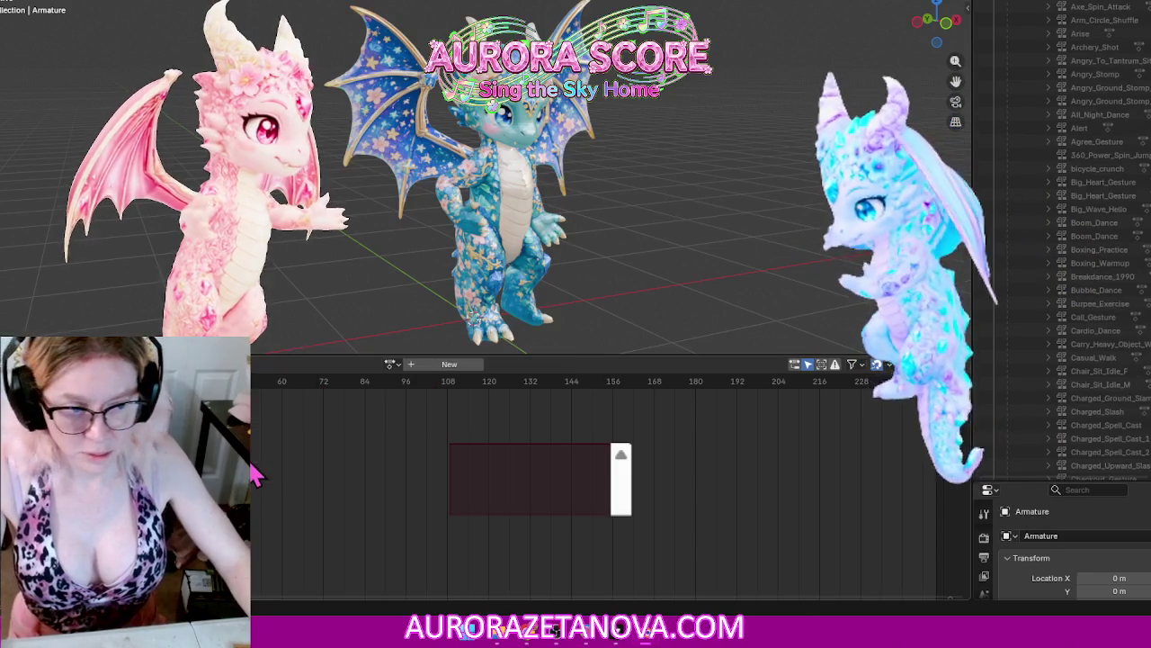
Step: Pick Dont_You_Dare from the action list and push it down onto an NLA track
{"action": "left_click", "coordinate": [390, 363]}
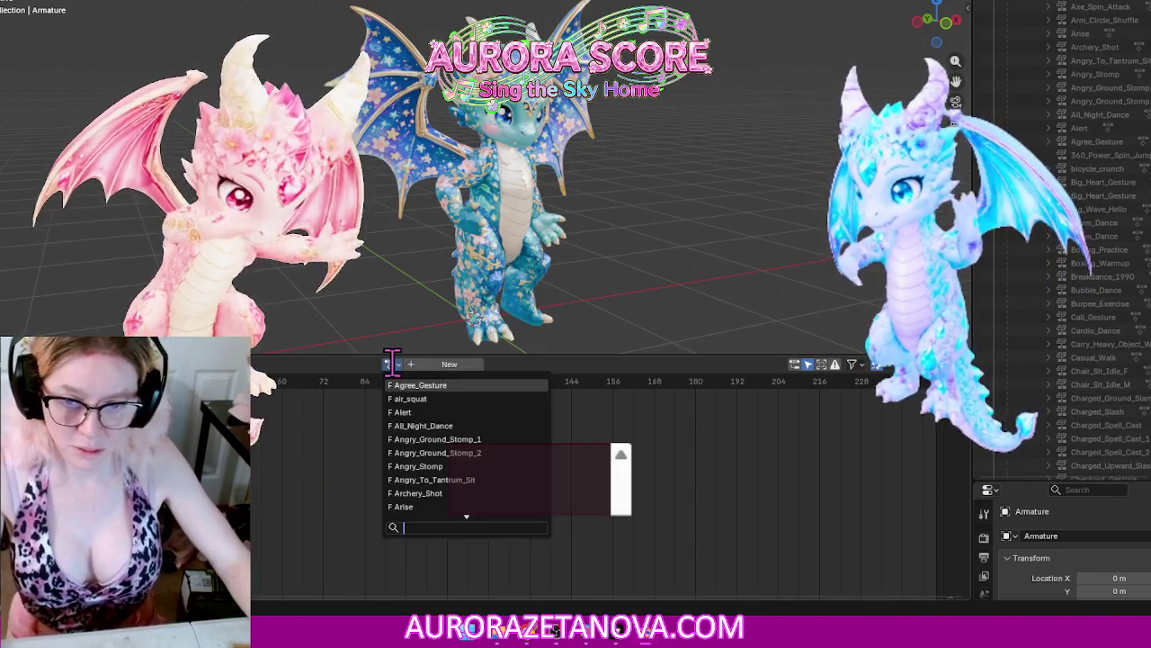
{"action": "scroll", "coordinate": [480, 452], "scroll_direction": "down", "scroll_amount": 5}
{"action": "scroll", "coordinate": [491, 447], "scroll_direction": "down", "scroll_amount": 5}
{"action": "scroll", "coordinate": [490, 447], "scroll_direction": "down", "scroll_amount": 6}
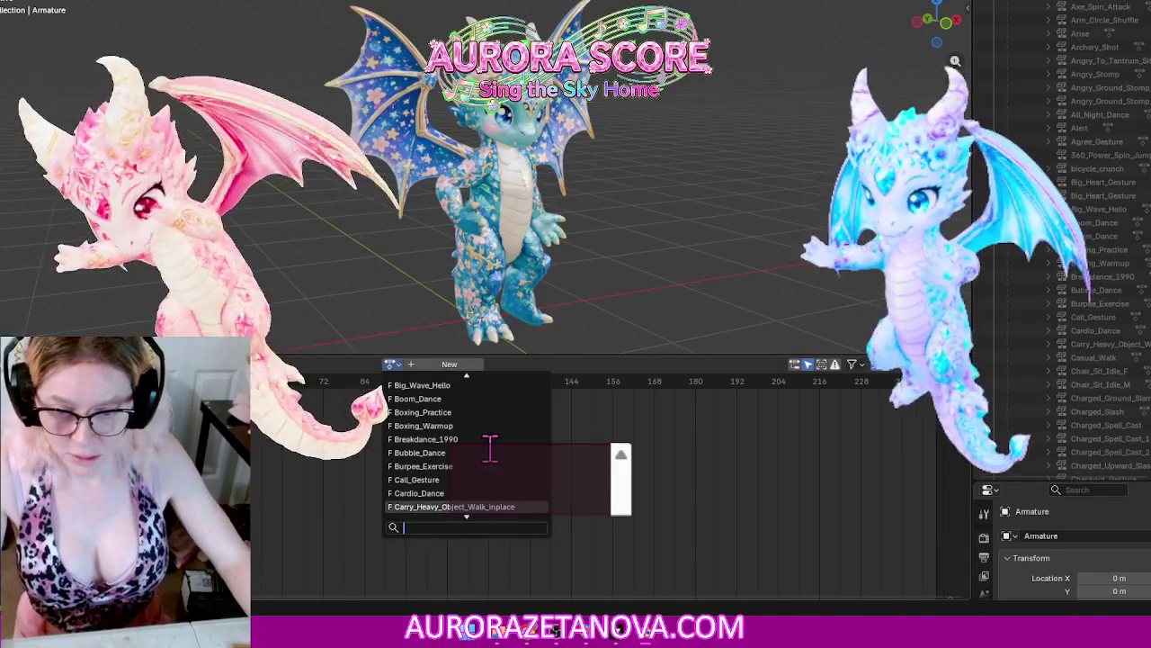
{"action": "scroll", "coordinate": [493, 450], "scroll_direction": "down", "scroll_amount": 6}
{"action": "scroll", "coordinate": [496, 453], "scroll_direction": "down", "scroll_amount": 6}
{"action": "scroll", "coordinate": [503, 457], "scroll_direction": "down", "scroll_amount": 6}
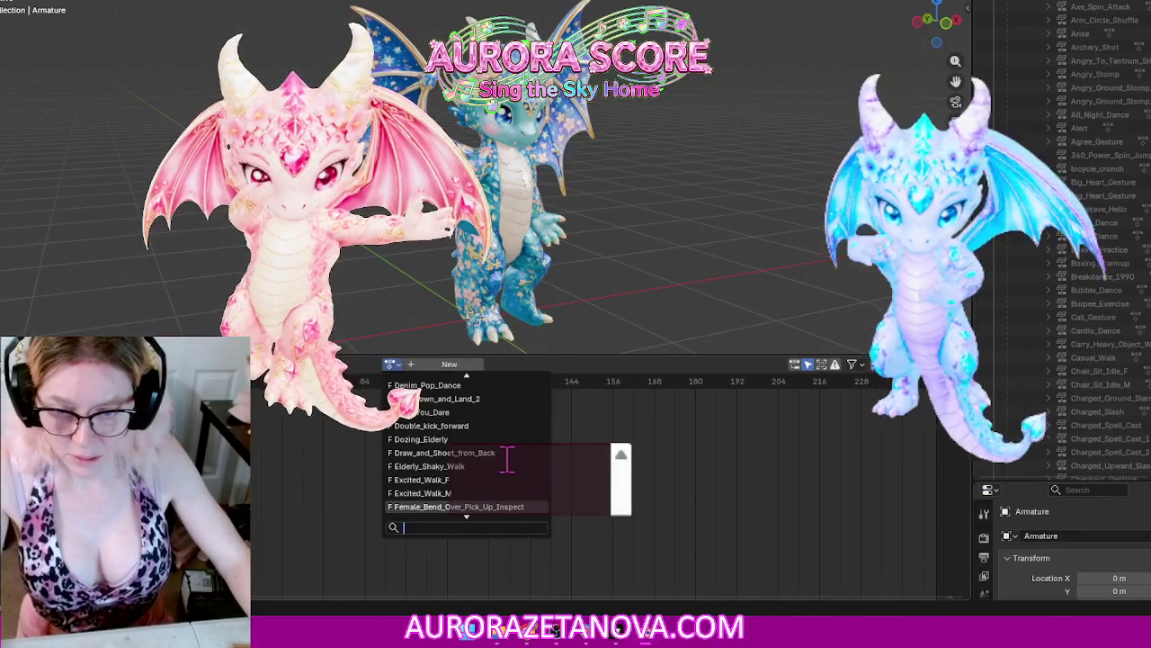
{"action": "left_click", "coordinate": [487, 412]}
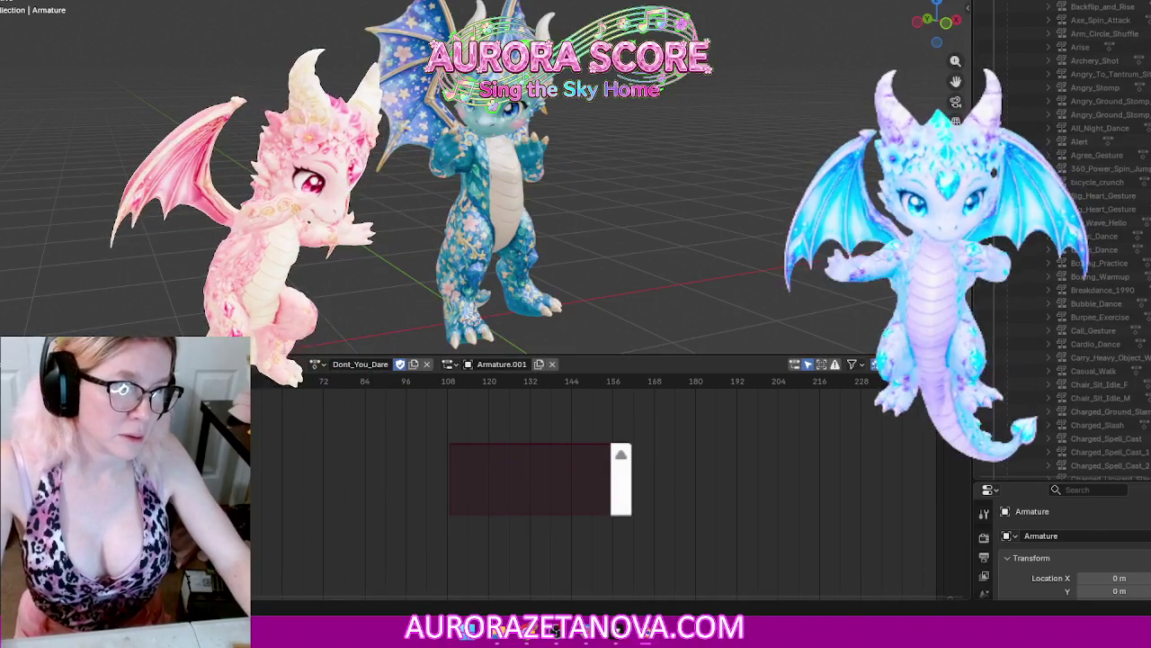
{"action": "scroll", "coordinate": [1060, 329], "scroll_direction": "up", "scroll_amount": 5}
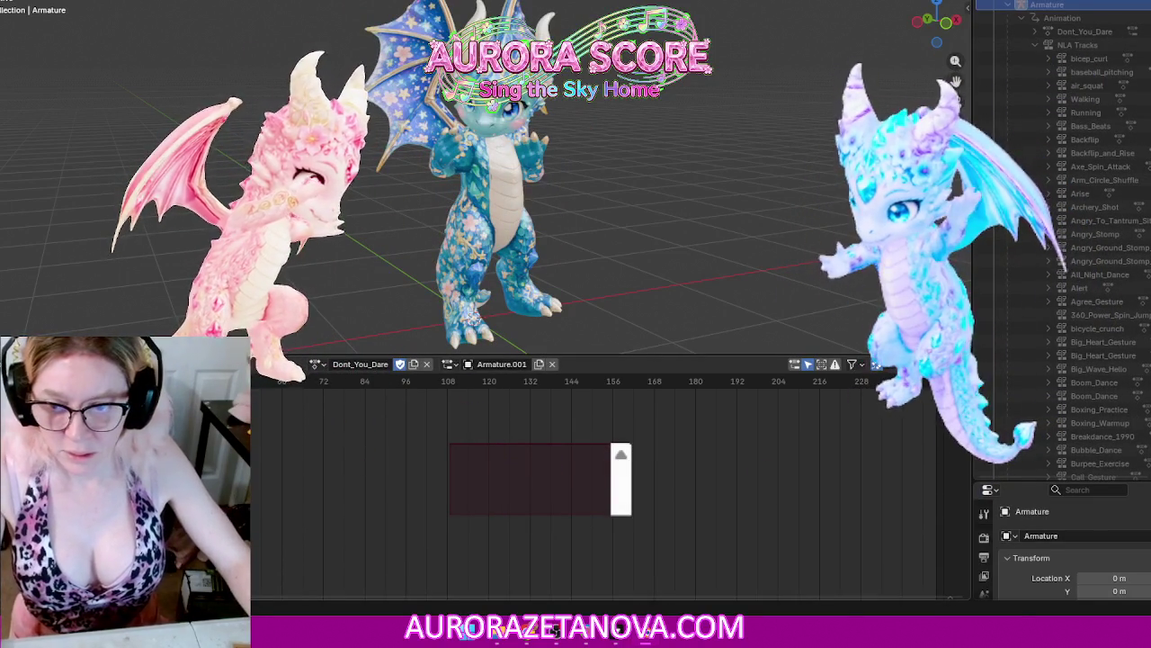
{"action": "left_click", "coordinate": [269, 364]}
{"action": "left_click", "coordinate": [266, 468]}
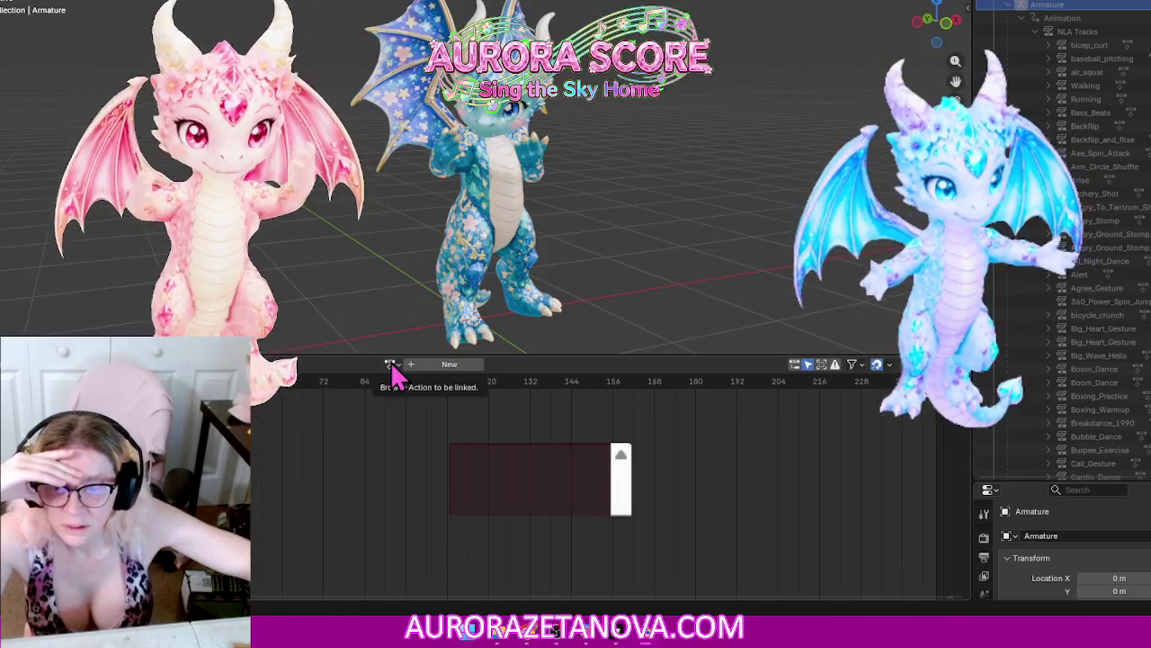
Step: Browse the action list and assign Dont_You_Dare to the armature
{"action": "left_click", "coordinate": [392, 369]}
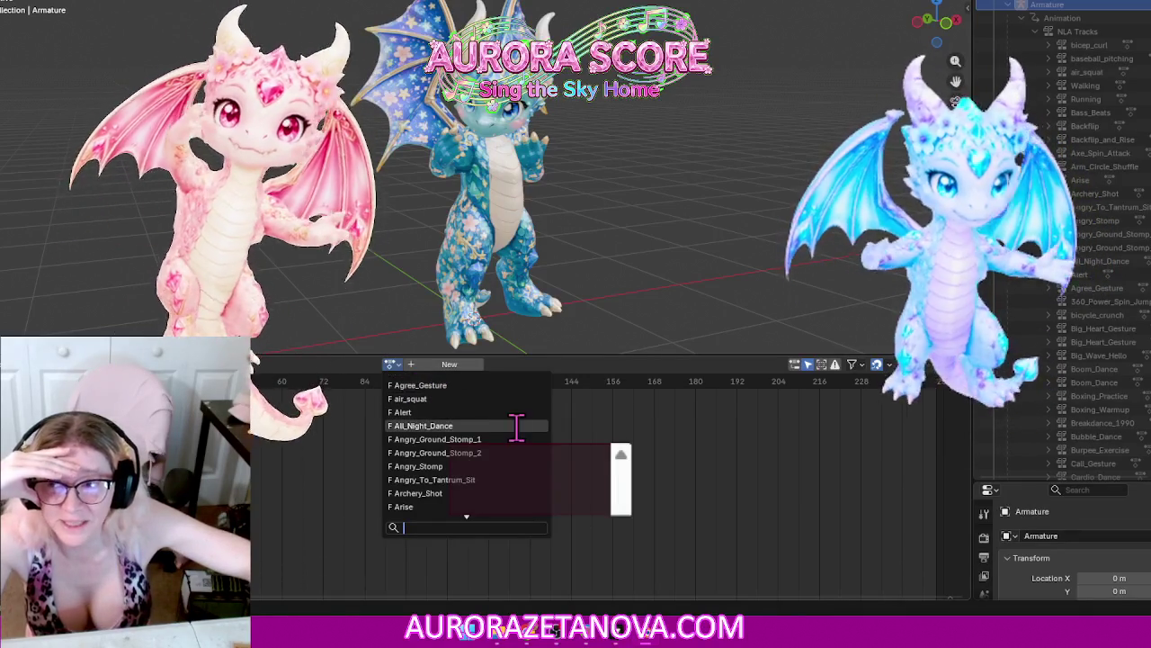
{"action": "scroll", "coordinate": [512, 430], "scroll_direction": "down", "scroll_amount": 6}
{"action": "scroll", "coordinate": [503, 436], "scroll_direction": "down", "scroll_amount": 1}
{"action": "scroll", "coordinate": [495, 446], "scroll_direction": "down", "scroll_amount": 2}
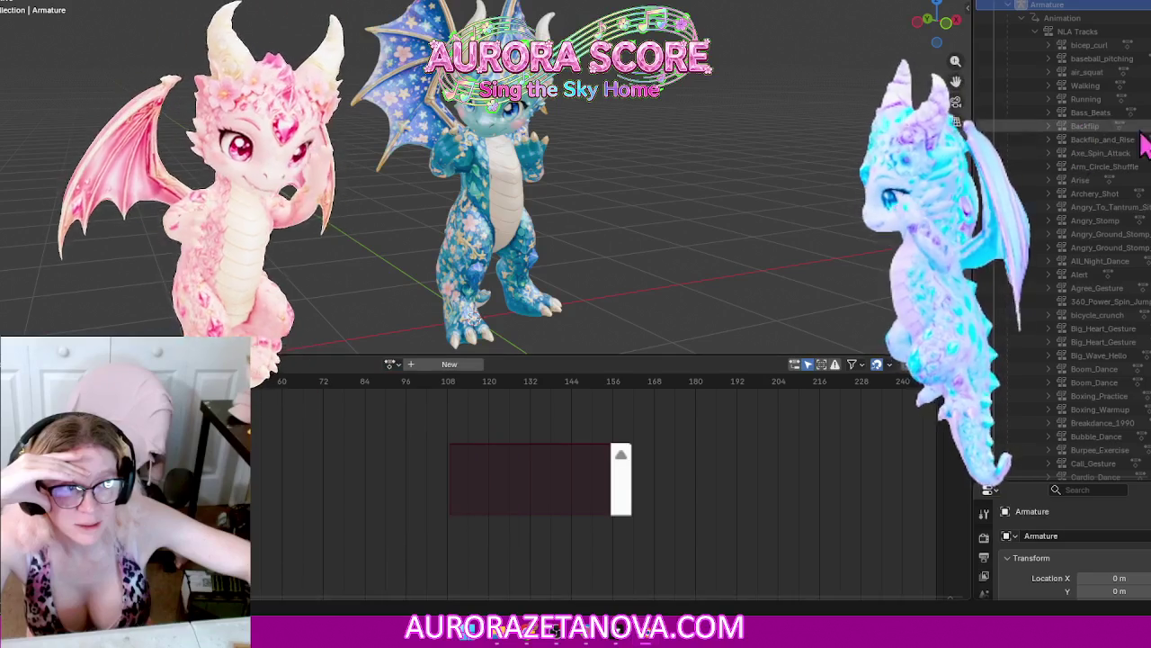
{"action": "scroll", "coordinate": [1079, 252], "scroll_direction": "down", "scroll_amount": 8}
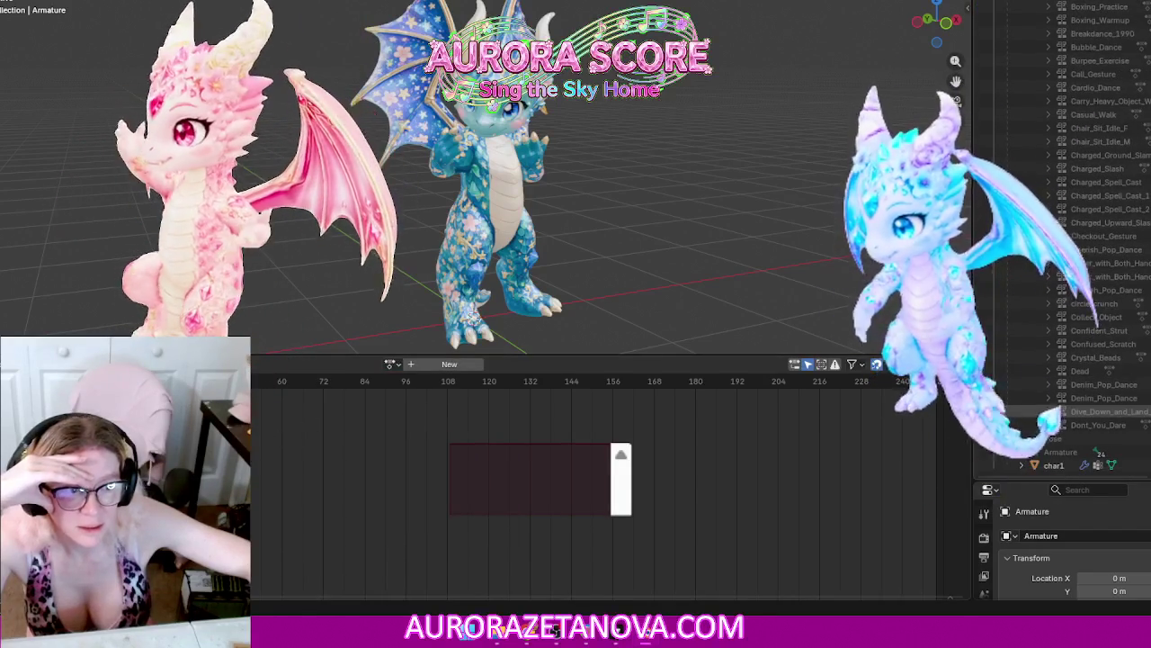
{"action": "left_click", "coordinate": [392, 364]}
{"action": "scroll", "coordinate": [393, 387], "scroll_direction": "down", "scroll_amount": 12}
{"action": "scroll", "coordinate": [393, 386], "scroll_direction": "down", "scroll_amount": 12}
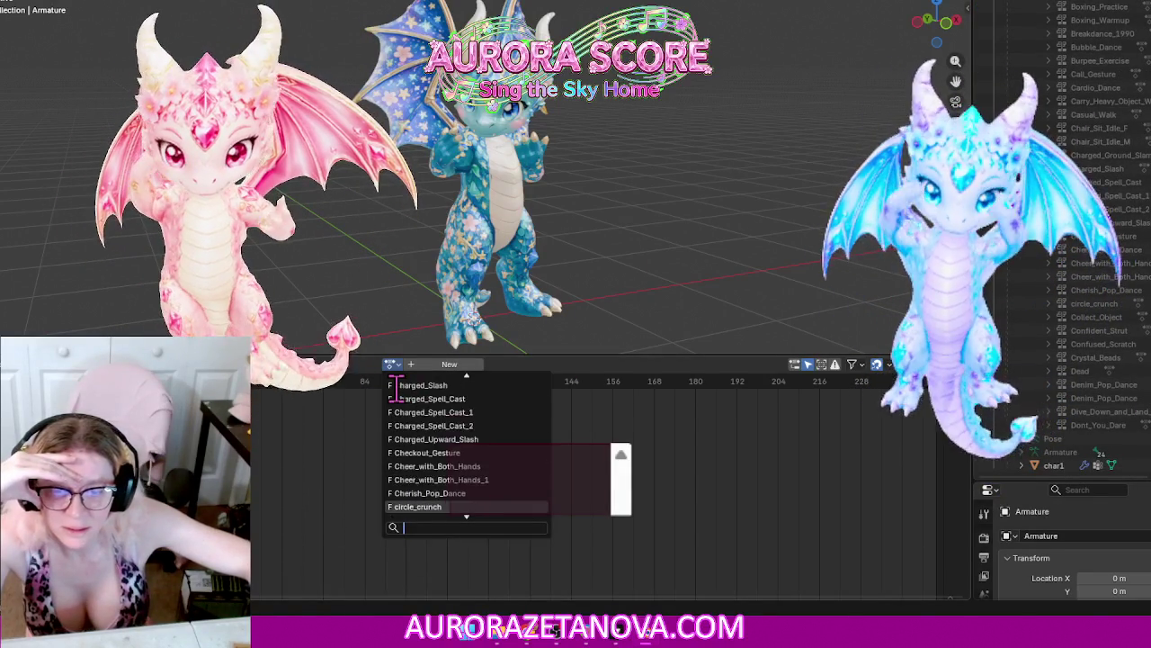
{"action": "scroll", "coordinate": [393, 386], "scroll_direction": "down", "scroll_amount": 12}
{"action": "scroll", "coordinate": [393, 386], "scroll_direction": "down", "scroll_amount": 12}
{"action": "scroll", "coordinate": [501, 406], "scroll_direction": "up", "scroll_amount": 2}
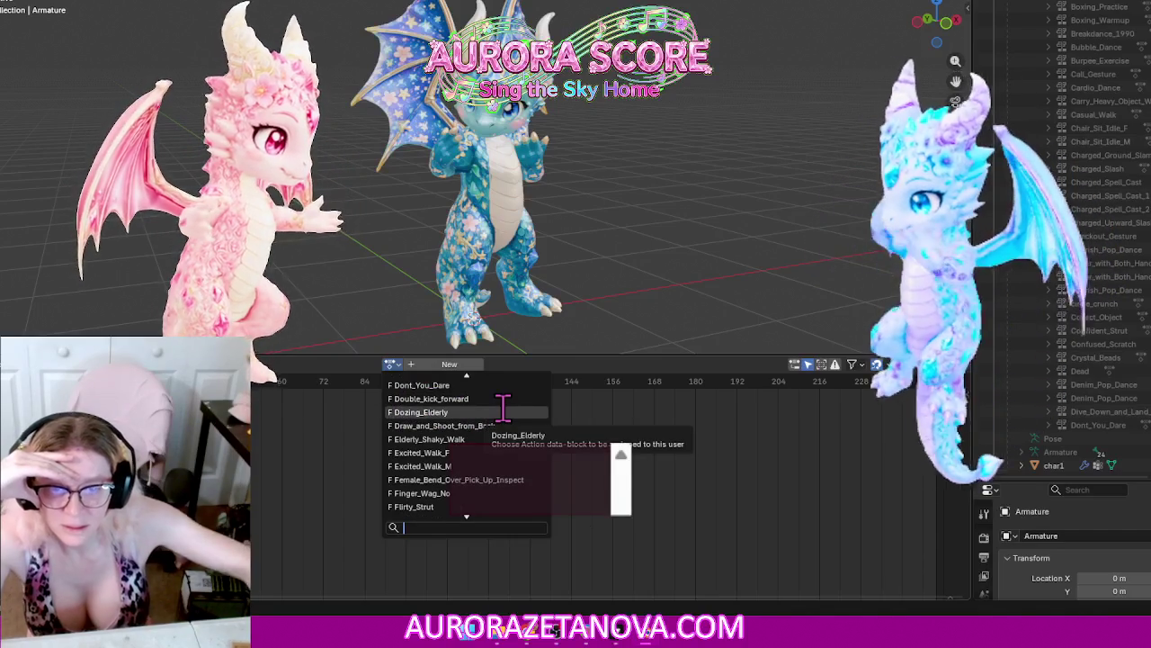
{"action": "left_click", "coordinate": [428, 391]}
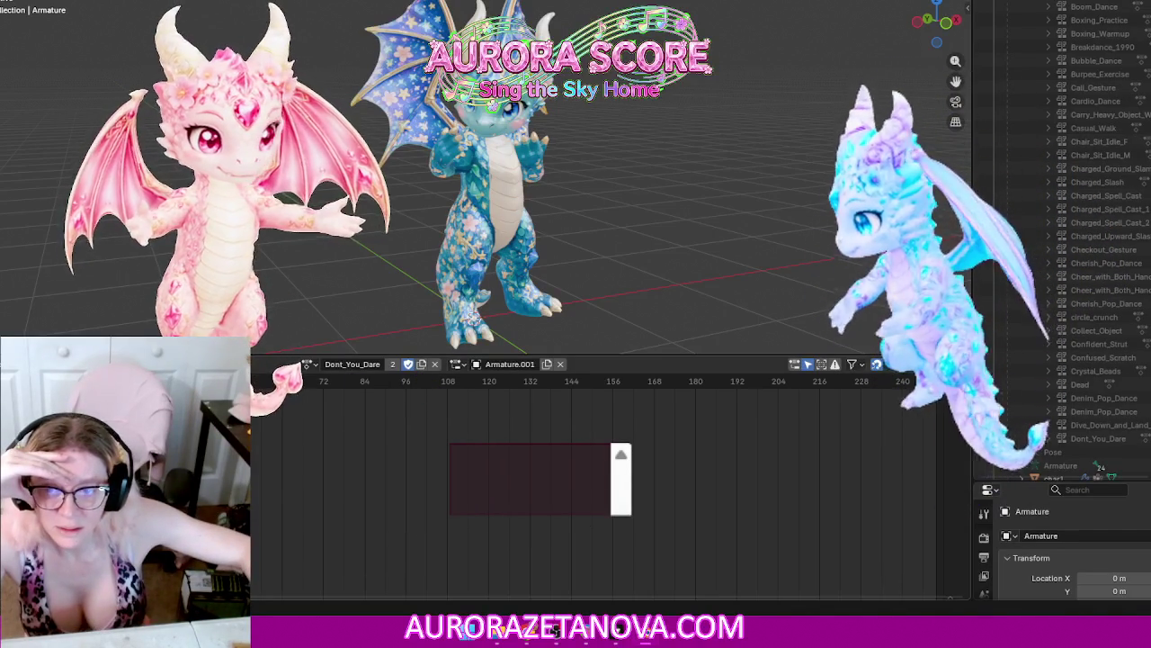
Step: Push Dont_You_Dare down onto another NLA track and switch the bottom editor to the Timeline
{"action": "left_click", "coordinate": [261, 365]}
{"action": "left_click", "coordinate": [276, 467]}
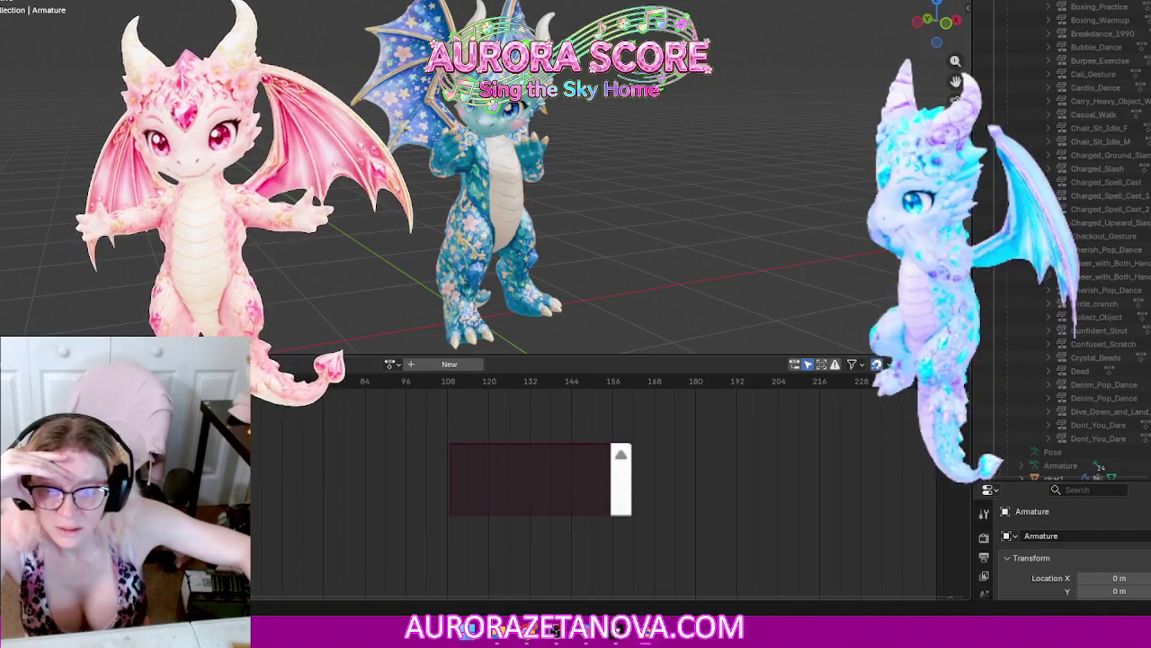
{"action": "left_click", "coordinate": [18, 363]}
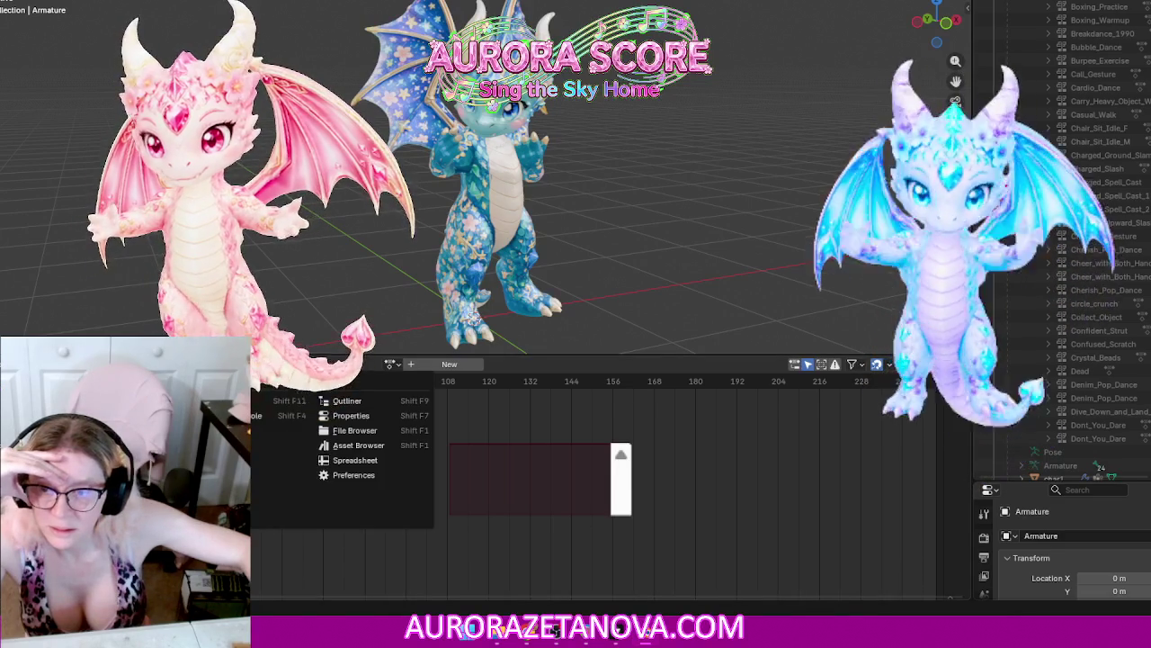
{"action": "left_click", "coordinate": [135, 415]}
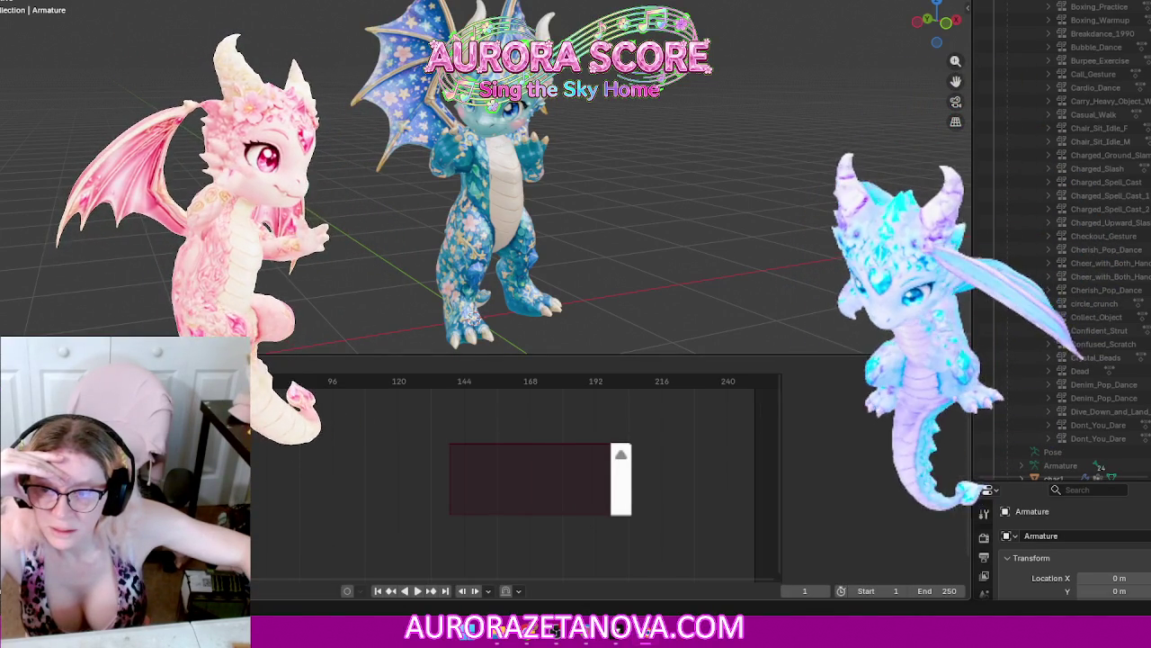
{"action": "key", "text": "shift+a"}
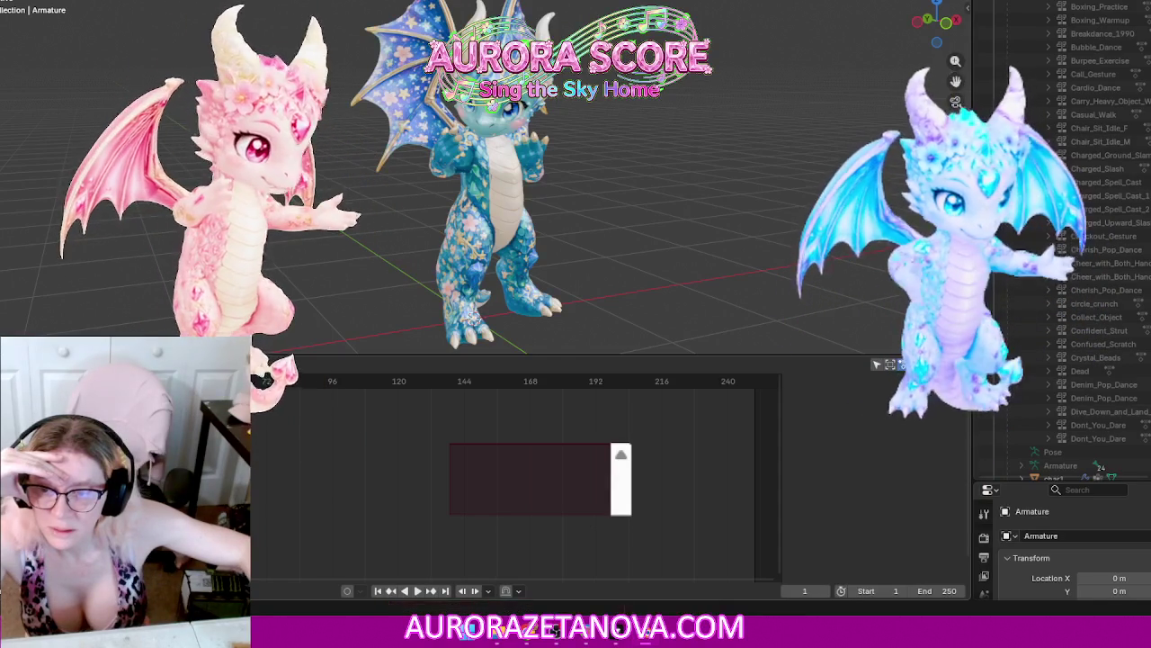
{"action": "key", "text": "shift+a"}
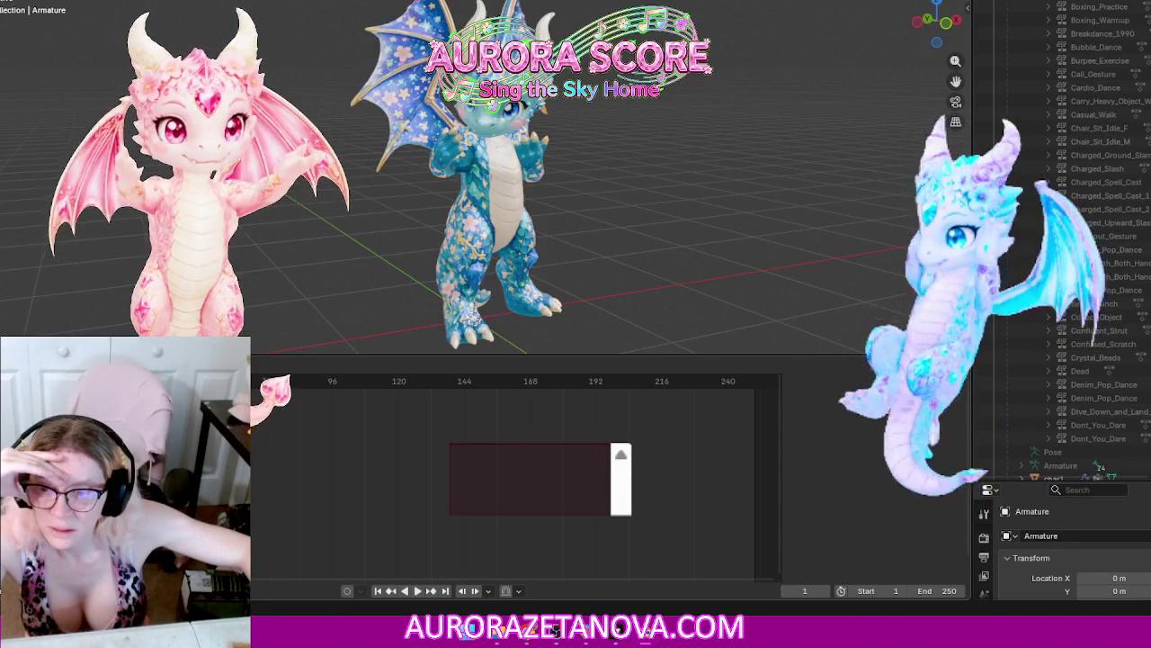
{"action": "key", "text": "shift+a"}
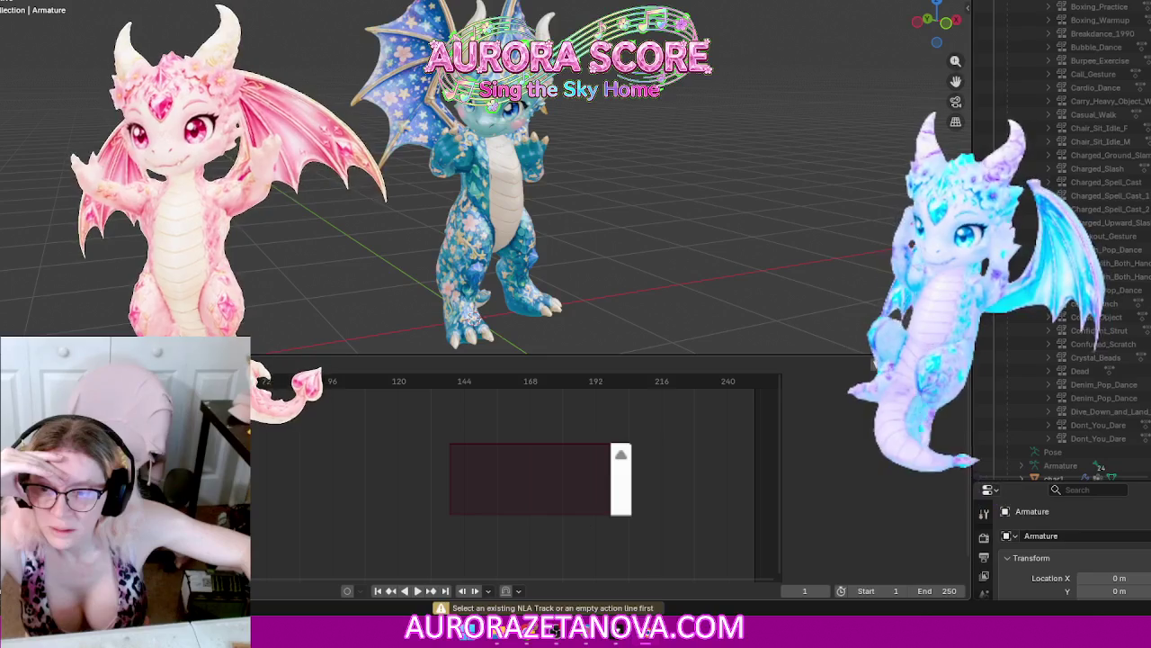
{"action": "left_click", "coordinate": [877, 363]}
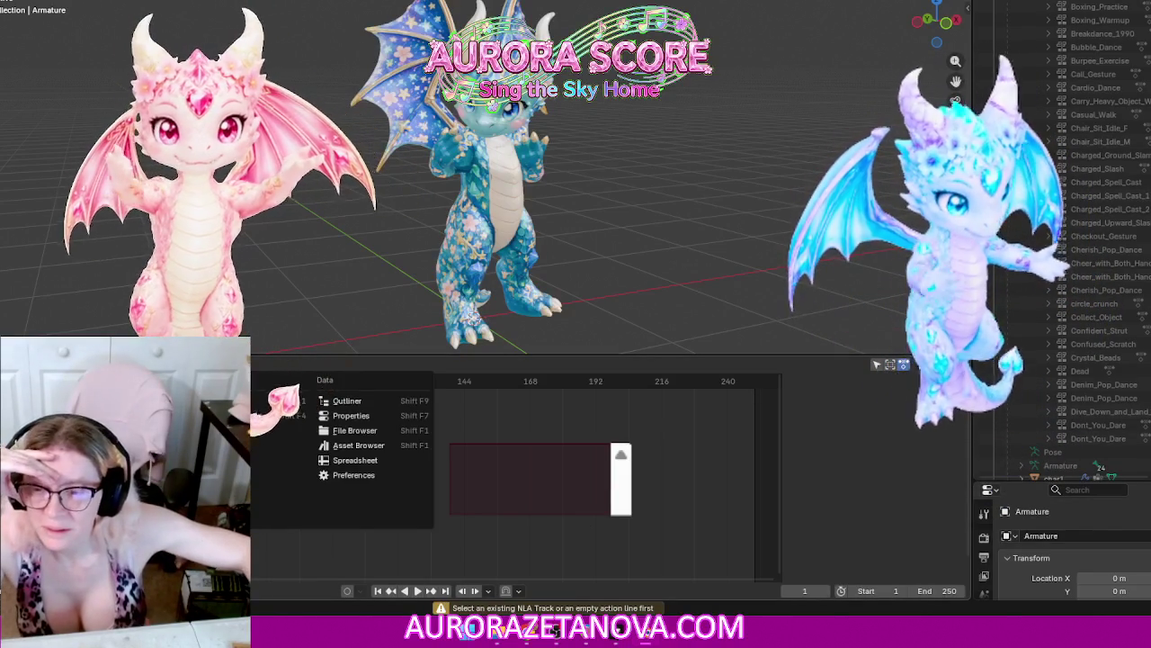
{"action": "key", "text": "Escape"}
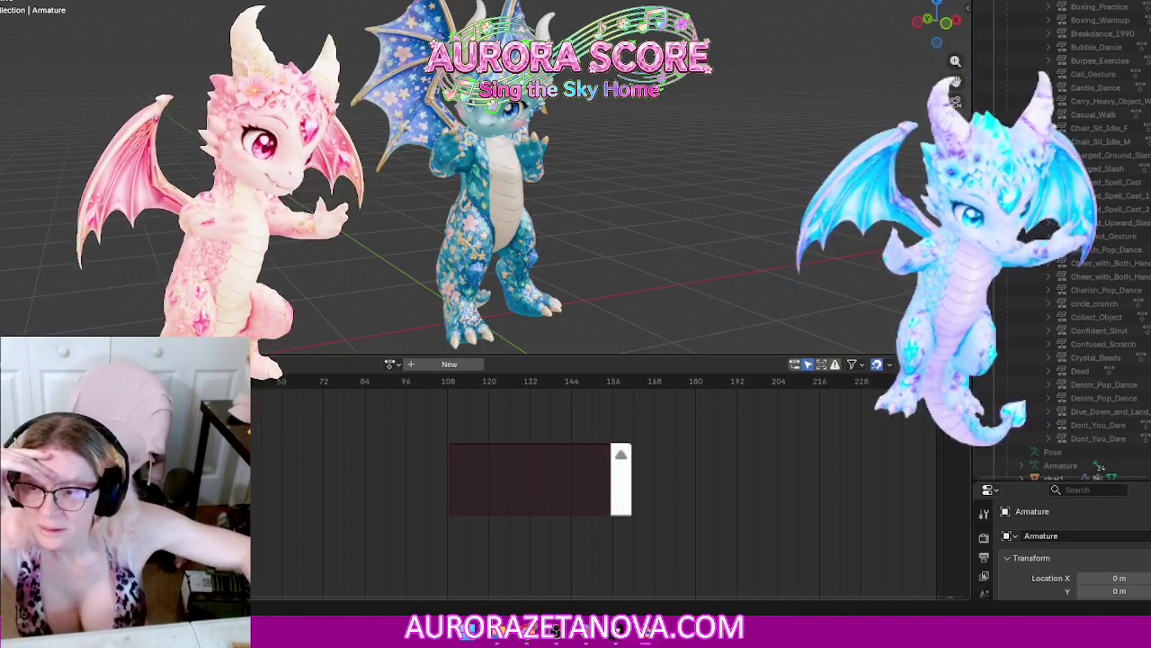
Step: Check the NLA selection options, then assign Dont_You_Dare as the active action
{"action": "left_click", "coordinate": [85, 363]}
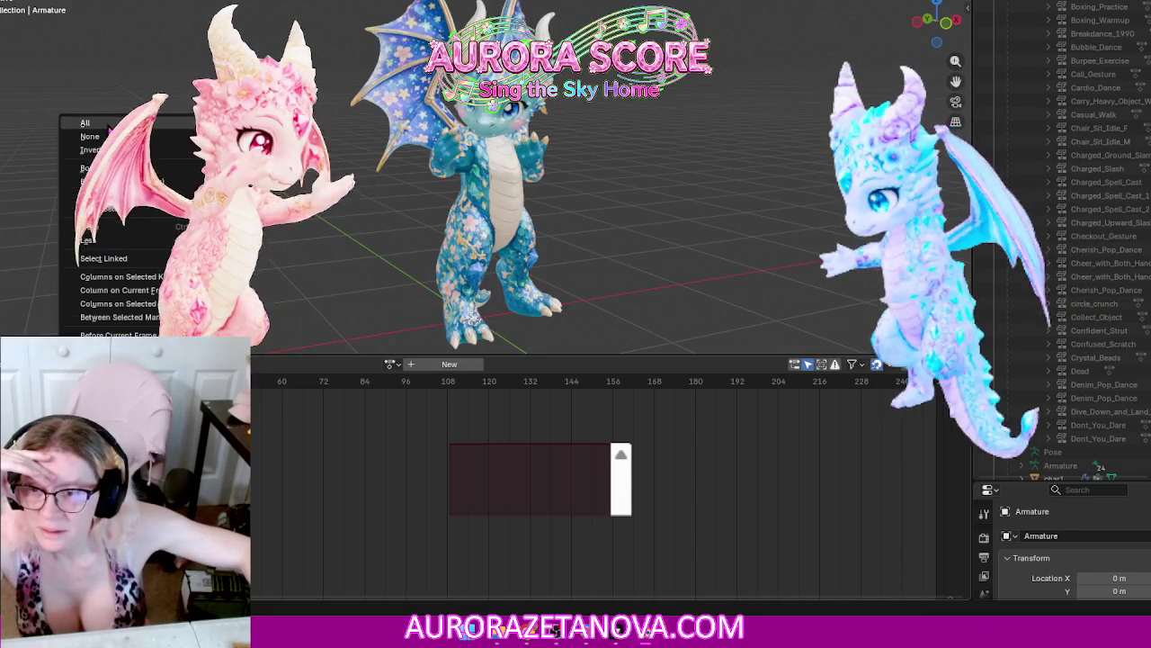
{"action": "left_click", "coordinate": [94, 150]}
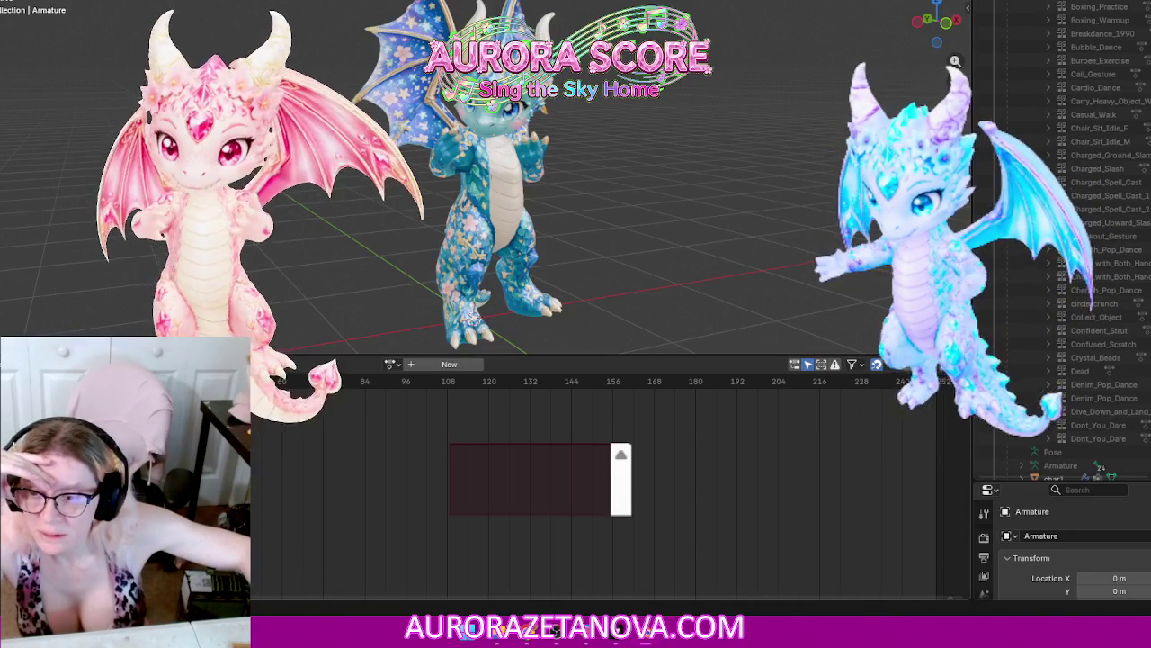
{"action": "left_click", "coordinate": [149, 363]}
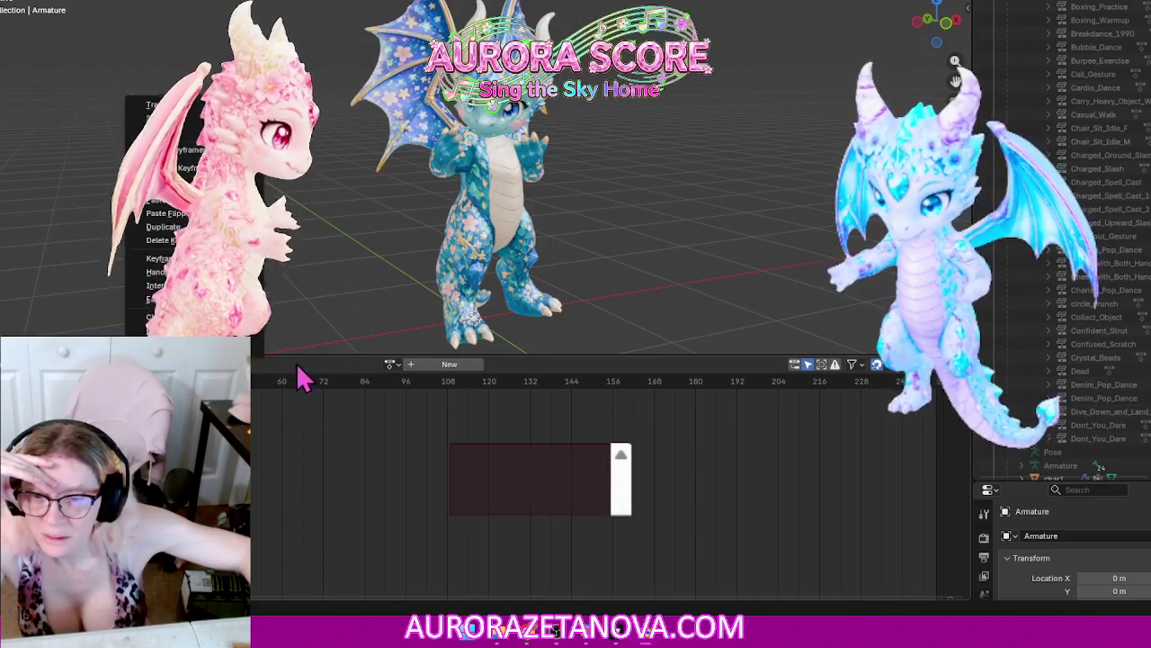
{"action": "left_click", "coordinate": [396, 363]}
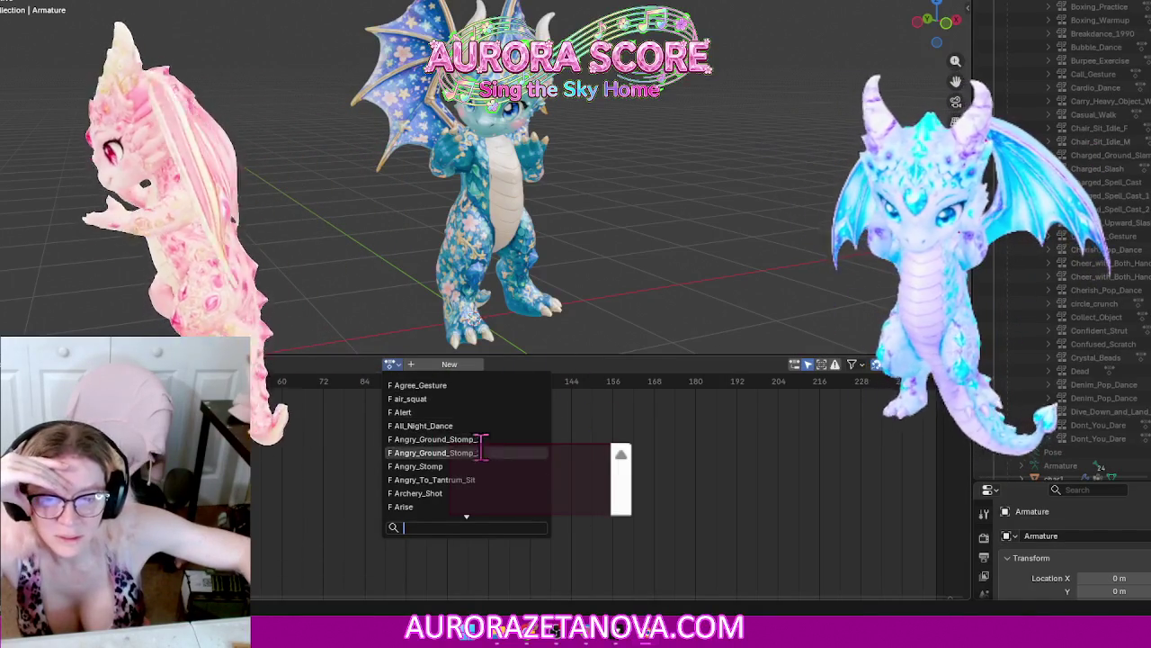
{"action": "scroll", "coordinate": [488, 452], "scroll_direction": "down", "scroll_amount": 10}
{"action": "scroll", "coordinate": [489, 452], "scroll_direction": "down", "scroll_amount": 5}
{"action": "scroll", "coordinate": [488, 452], "scroll_direction": "down", "scroll_amount": 5}
{"action": "scroll", "coordinate": [489, 452], "scroll_direction": "down", "scroll_amount": 5}
{"action": "scroll", "coordinate": [488, 452], "scroll_direction": "down", "scroll_amount": 5}
{"action": "left_click", "coordinate": [447, 481]}
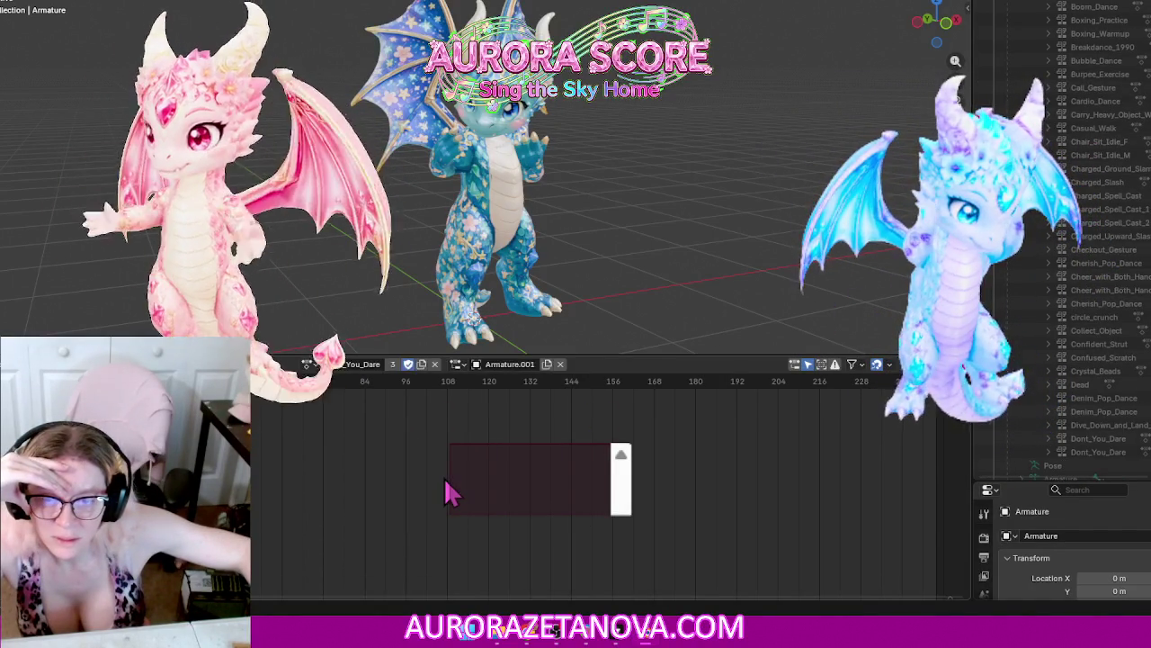
Step: Switch the armature's active action to Double_kick_forward
{"action": "left_click", "coordinate": [308, 363]}
{"action": "scroll", "coordinate": [385, 463], "scroll_direction": "down", "scroll_amount": 10}
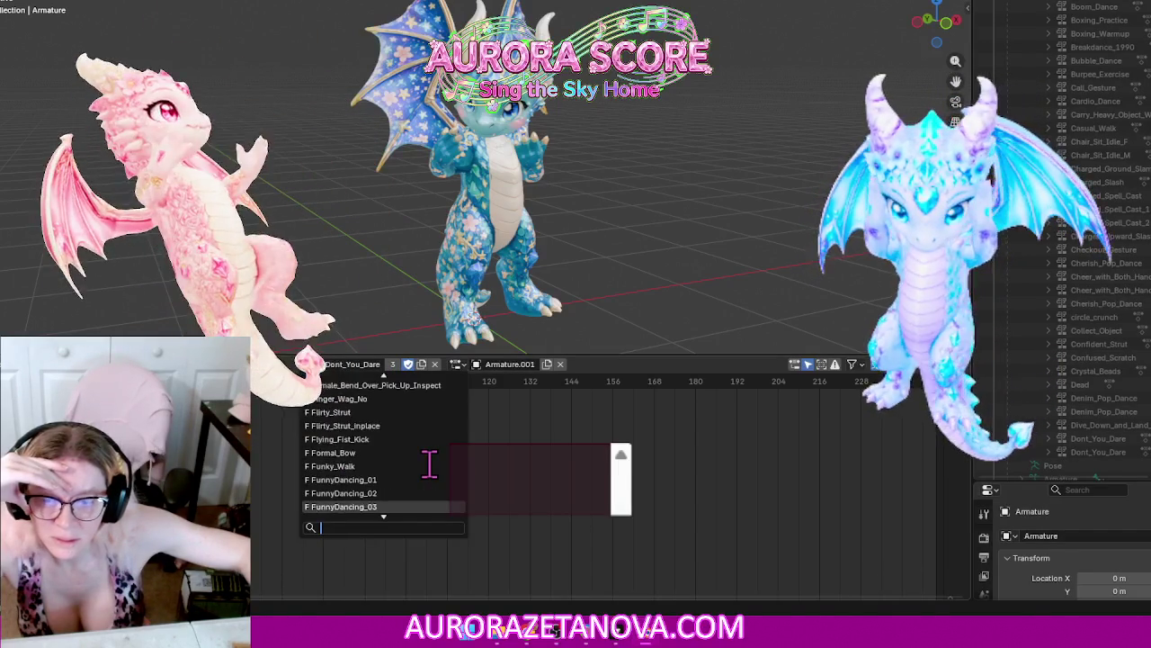
{"action": "scroll", "coordinate": [429, 463], "scroll_direction": "up", "scroll_amount": 3}
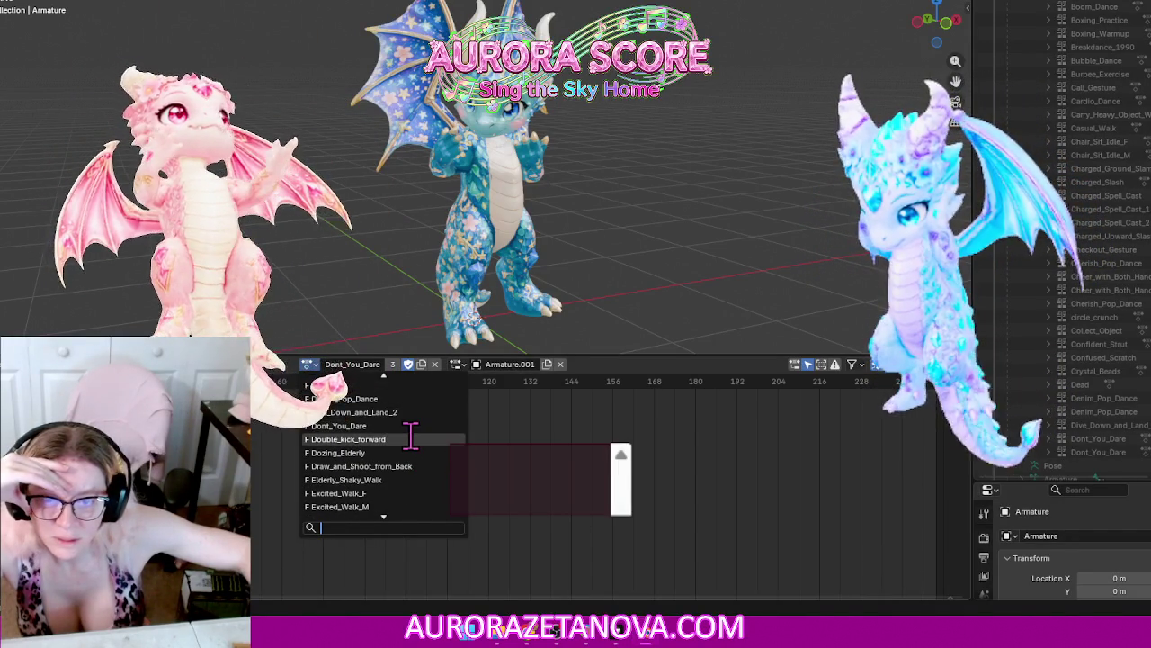
{"action": "left_click", "coordinate": [410, 438]}
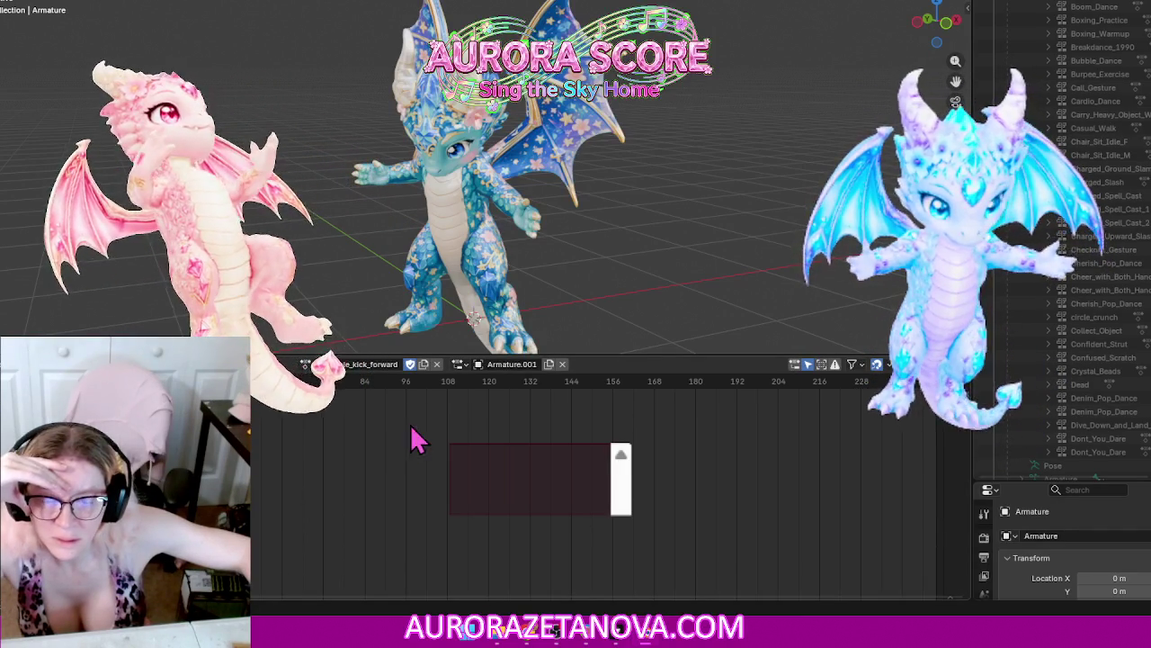
{"action": "scroll", "coordinate": [1134, 310], "scroll_direction": "down", "scroll_amount": 1}
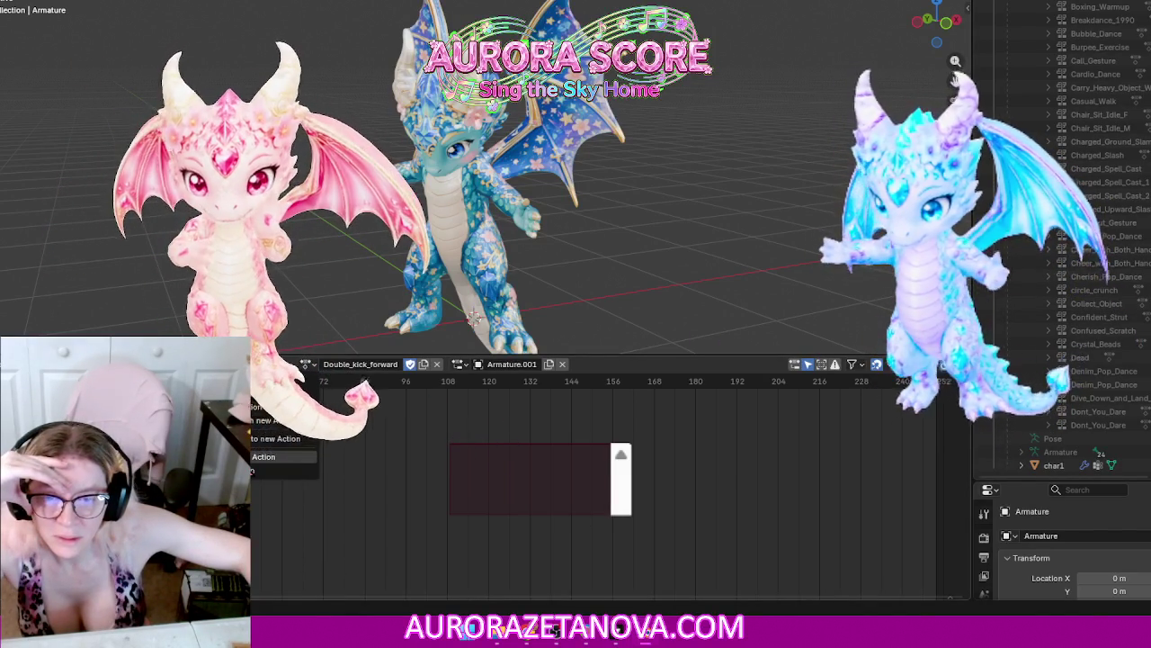
Step: Push Double_kick_forward down to an NLA track and reassign it as the active action
{"action": "left_click", "coordinate": [287, 420]}
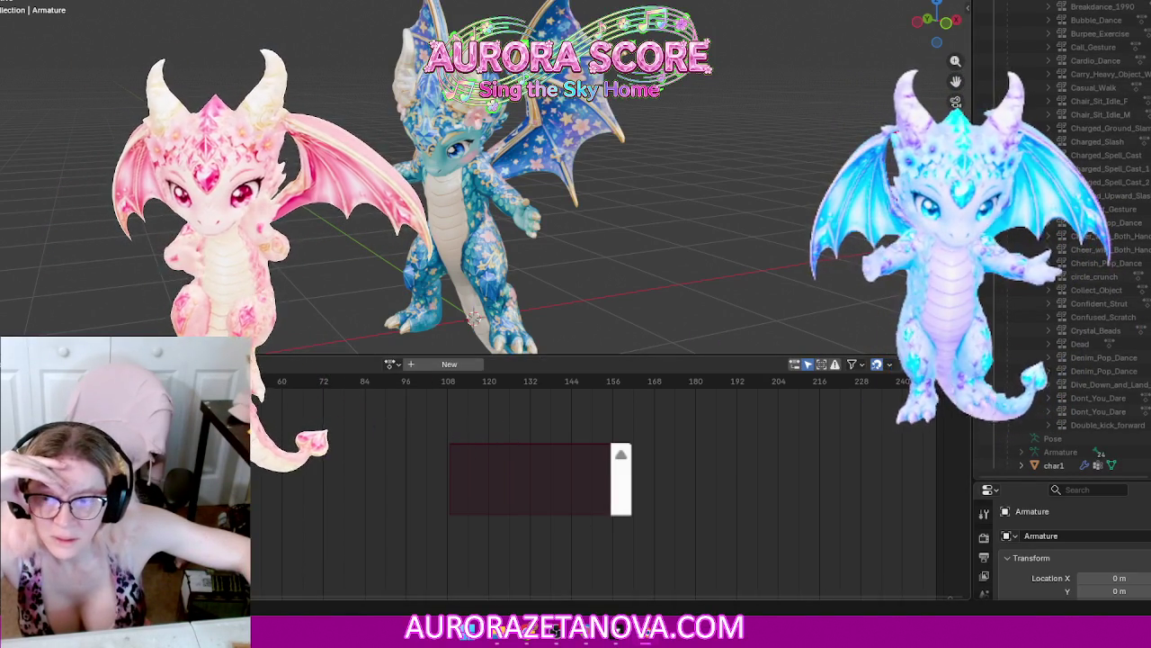
{"action": "left_click", "coordinate": [390, 365]}
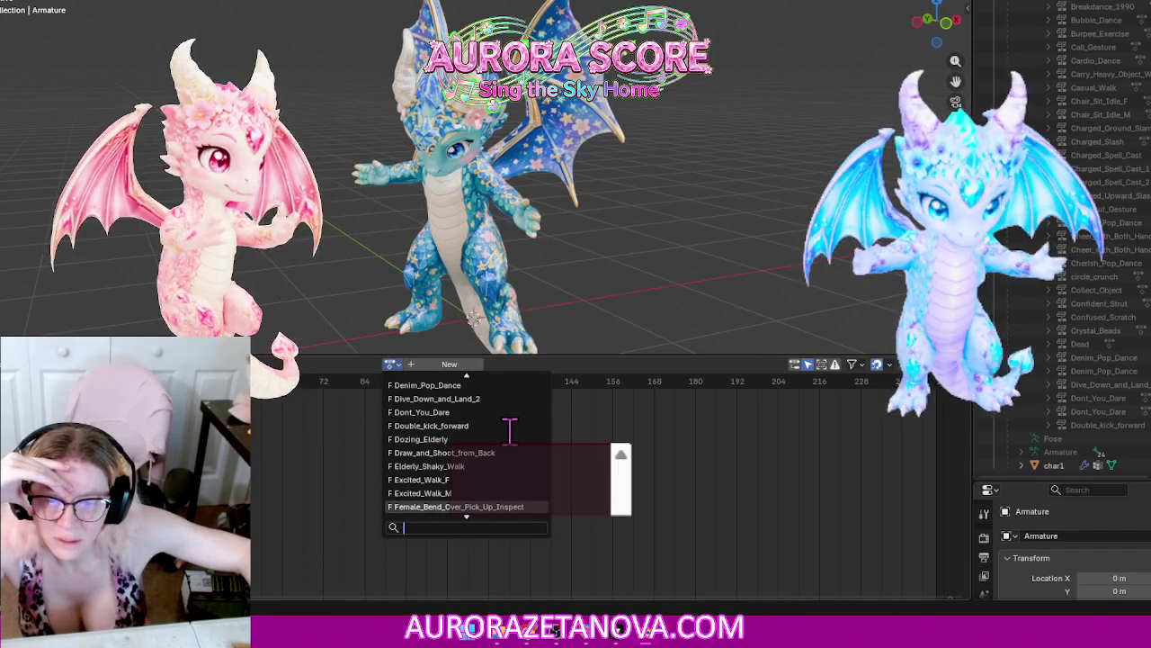
{"action": "left_click", "coordinate": [447, 425]}
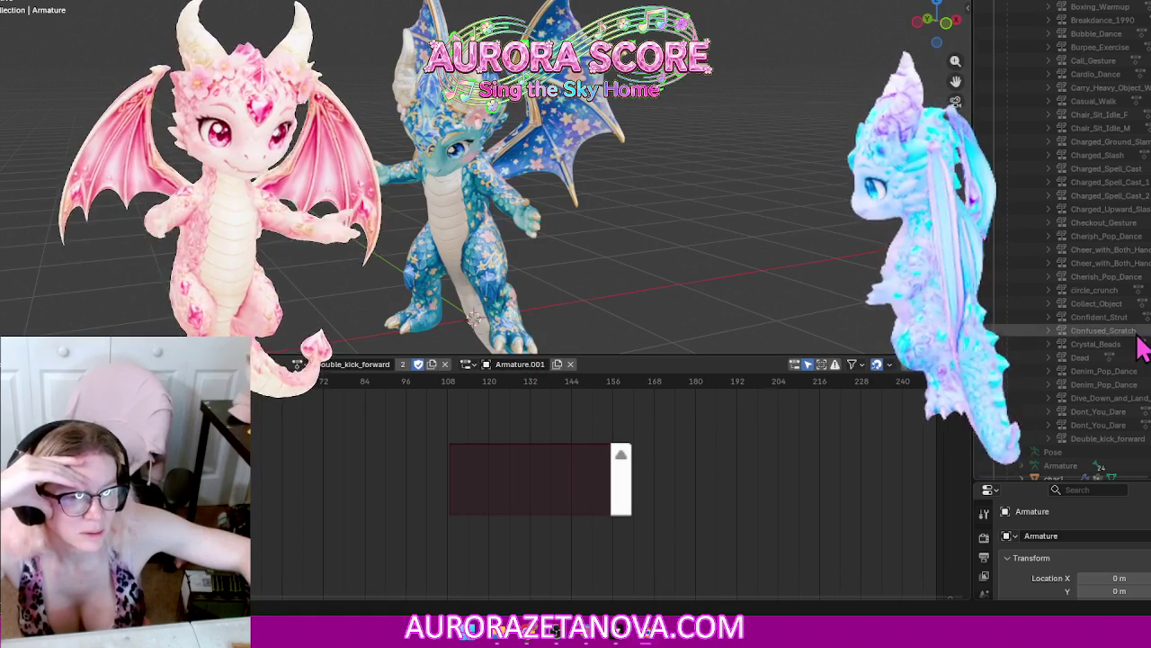
{"action": "scroll", "coordinate": [1140, 349], "scroll_direction": "up", "scroll_amount": 8}
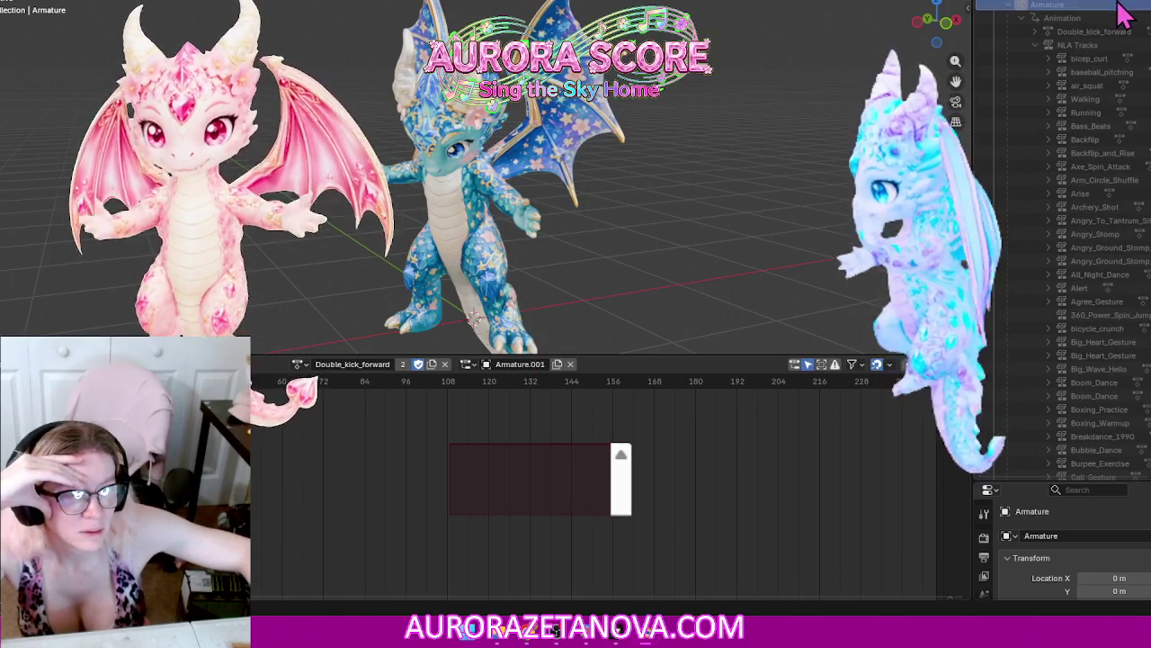
Step: Collapse the armature's Animation entries in the Outliner and push Dozing_Elderly down to an NLA track
{"action": "left_click", "coordinate": [1023, 19]}
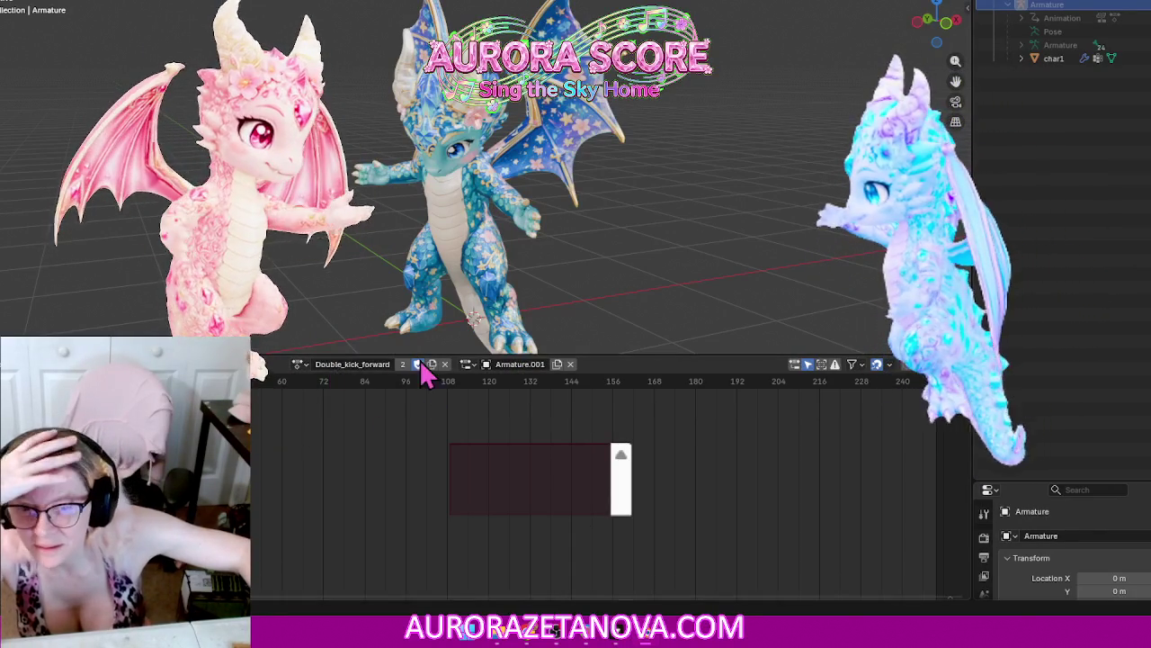
{"action": "left_click", "coordinate": [299, 363]}
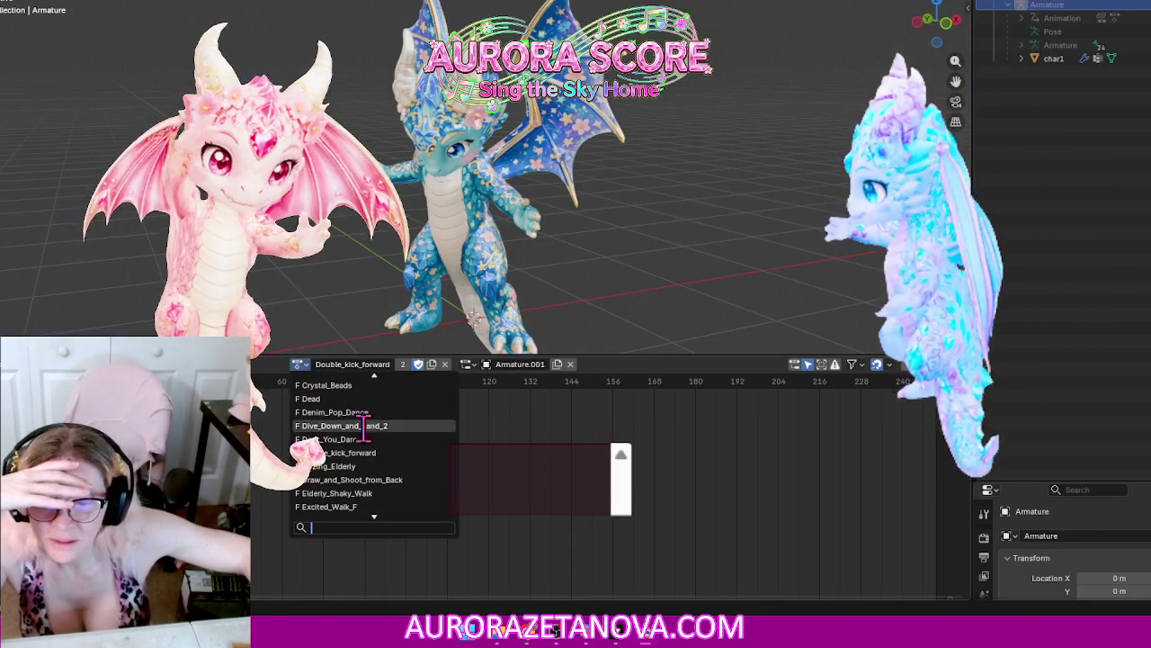
{"action": "left_click", "coordinate": [326, 466]}
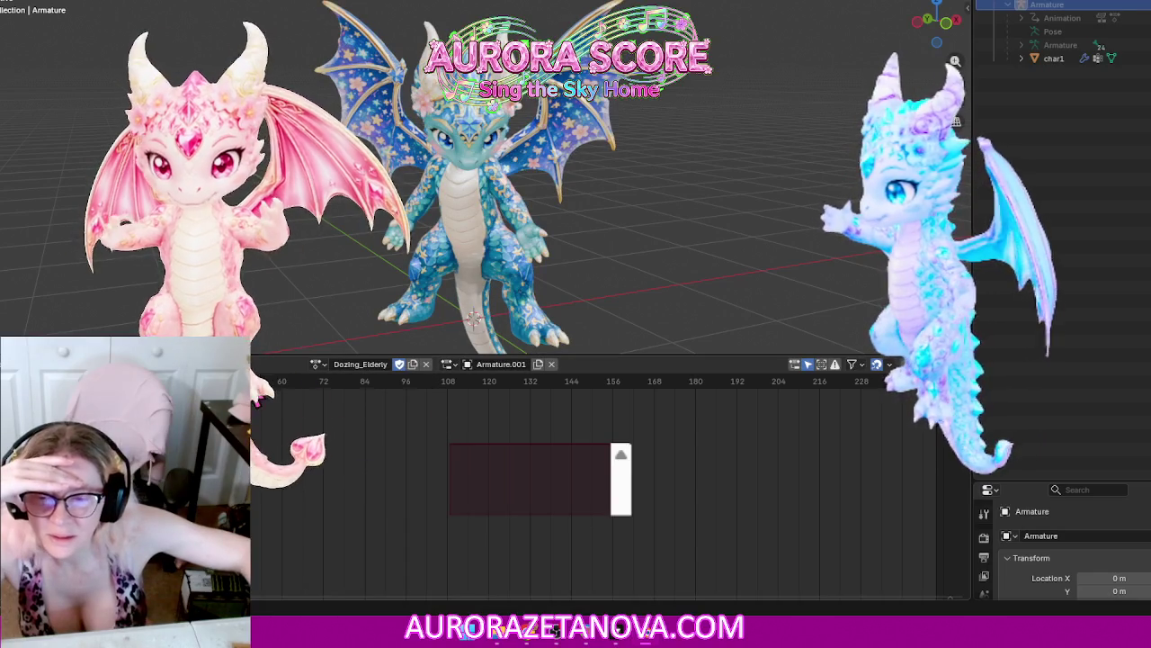
{"action": "left_click", "coordinate": [260, 464]}
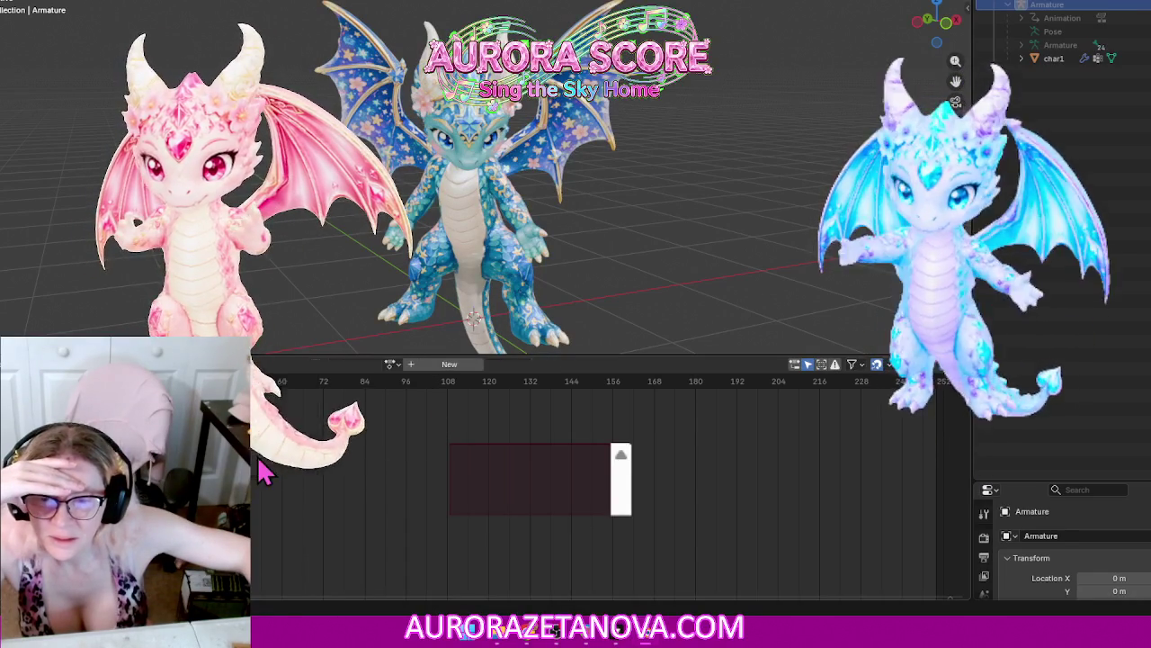
Step: Assign Draw_and_Shoot_from_Back to the dragon armature from the action list, then unlink it
{"action": "left_click", "coordinate": [392, 365]}
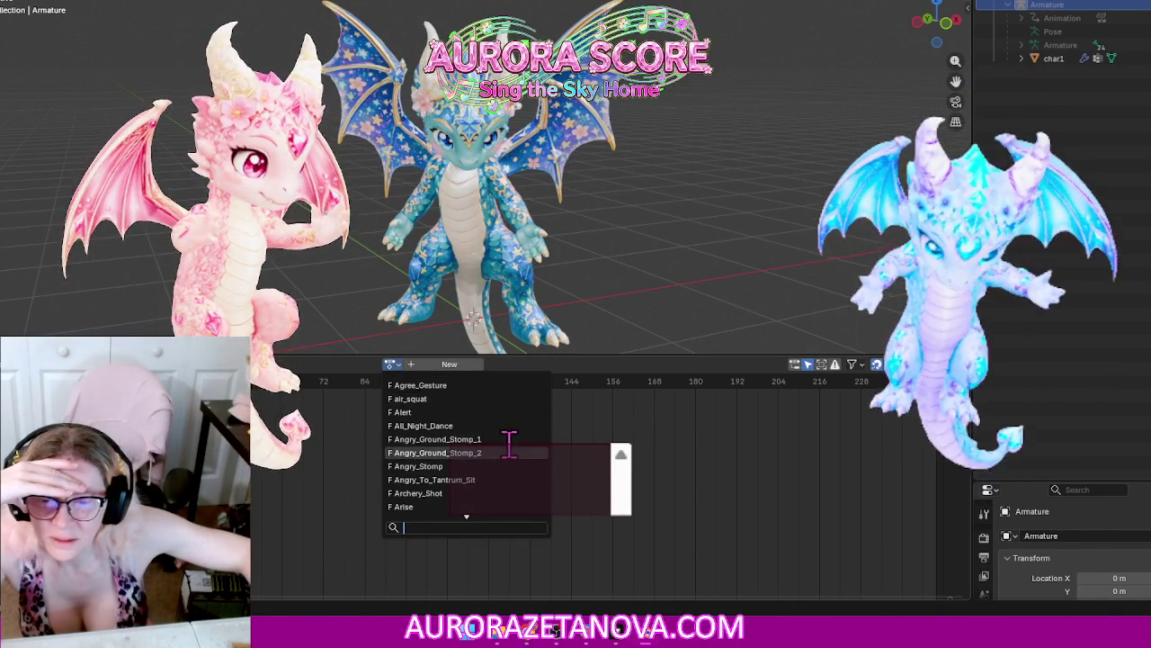
{"action": "scroll", "coordinate": [509, 445], "scroll_direction": "down", "scroll_amount": 9}
{"action": "scroll", "coordinate": [512, 450], "scroll_direction": "down", "scroll_amount": 4}
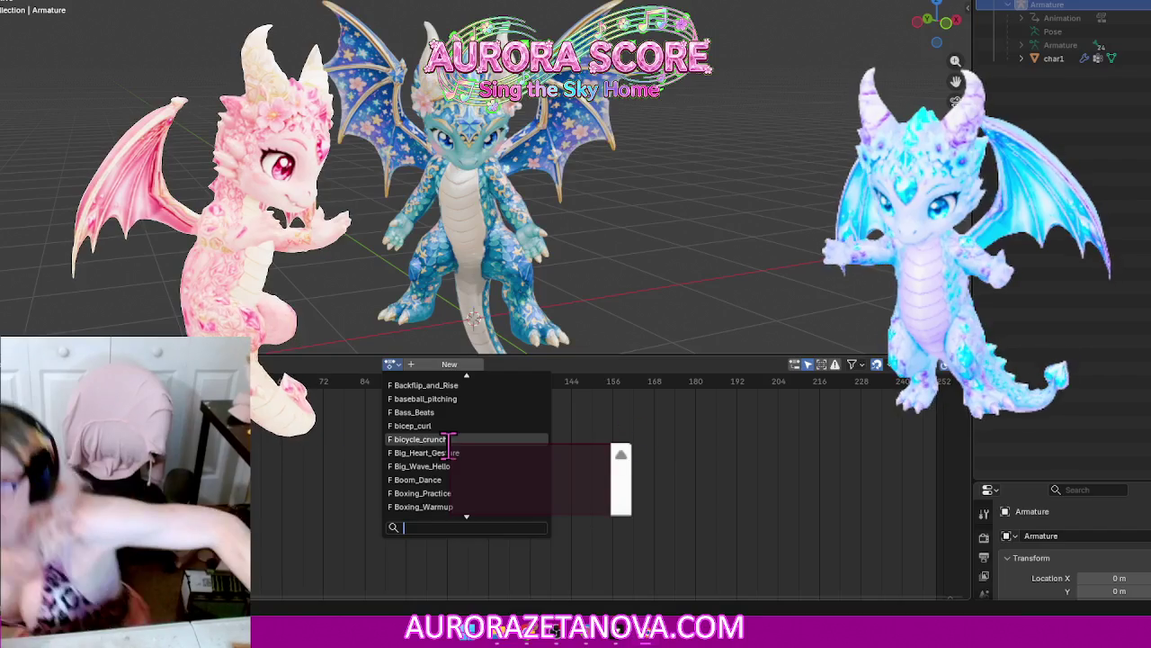
{"action": "scroll", "coordinate": [467, 445], "scroll_direction": "down", "scroll_amount": 1}
{"action": "scroll", "coordinate": [514, 428], "scroll_direction": "down", "scroll_amount": 4}
{"action": "scroll", "coordinate": [513, 427], "scroll_direction": "down", "scroll_amount": 6}
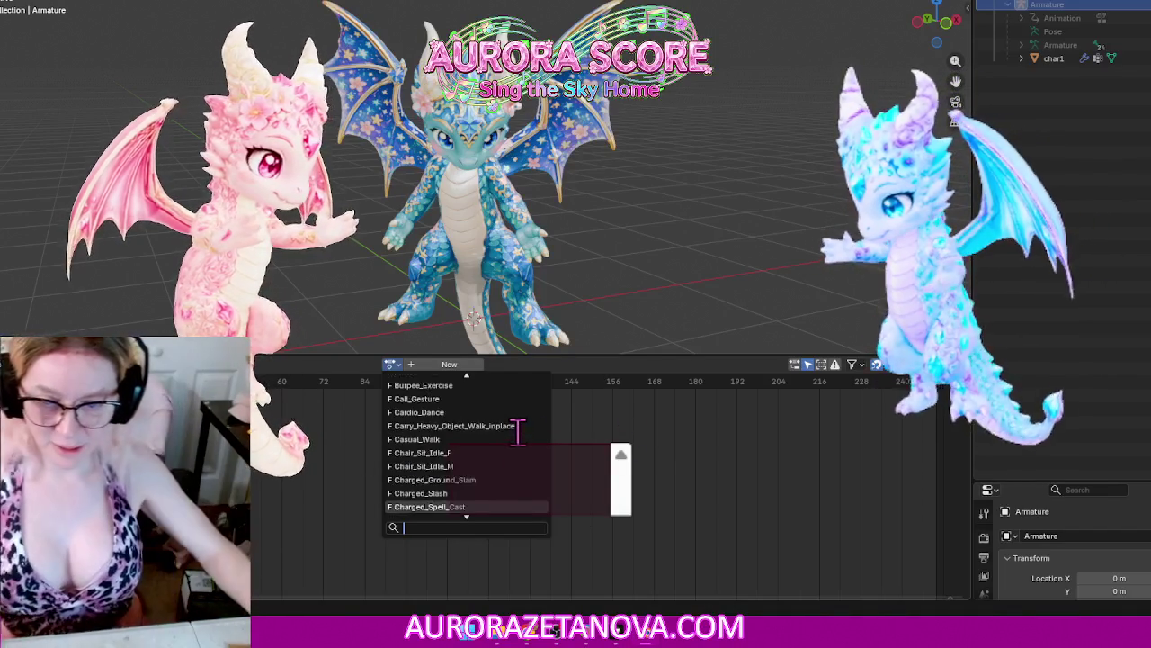
{"action": "scroll", "coordinate": [518, 430], "scroll_direction": "down", "scroll_amount": 5}
{"action": "scroll", "coordinate": [516, 430], "scroll_direction": "down", "scroll_amount": 9}
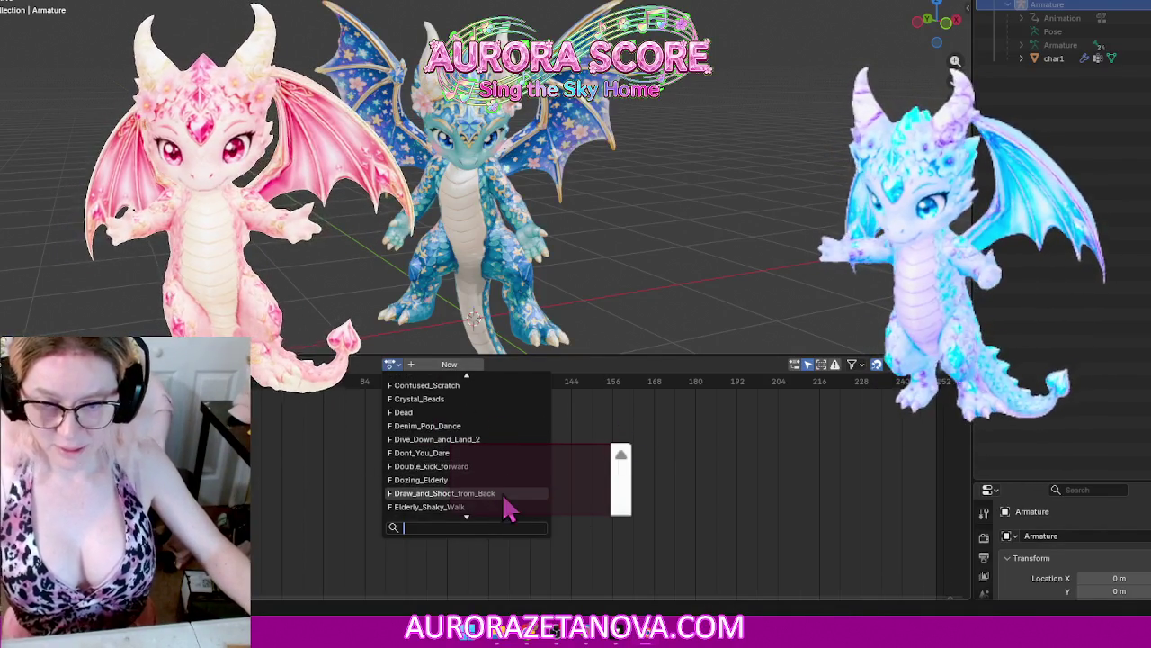
{"action": "left_click", "coordinate": [504, 496]}
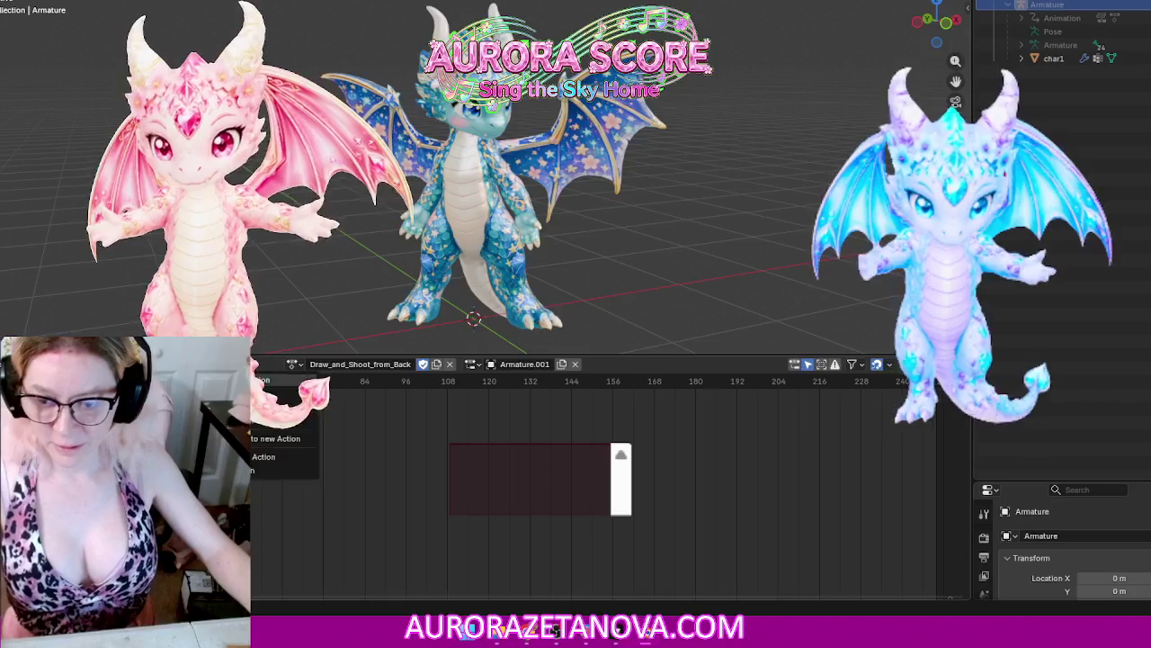
{"action": "left_click", "coordinate": [241, 456]}
Step: Reassign Draw_and_Shoot_from_Back, unlink it again, and scroll down the action list
{"action": "left_click", "coordinate": [392, 364]}
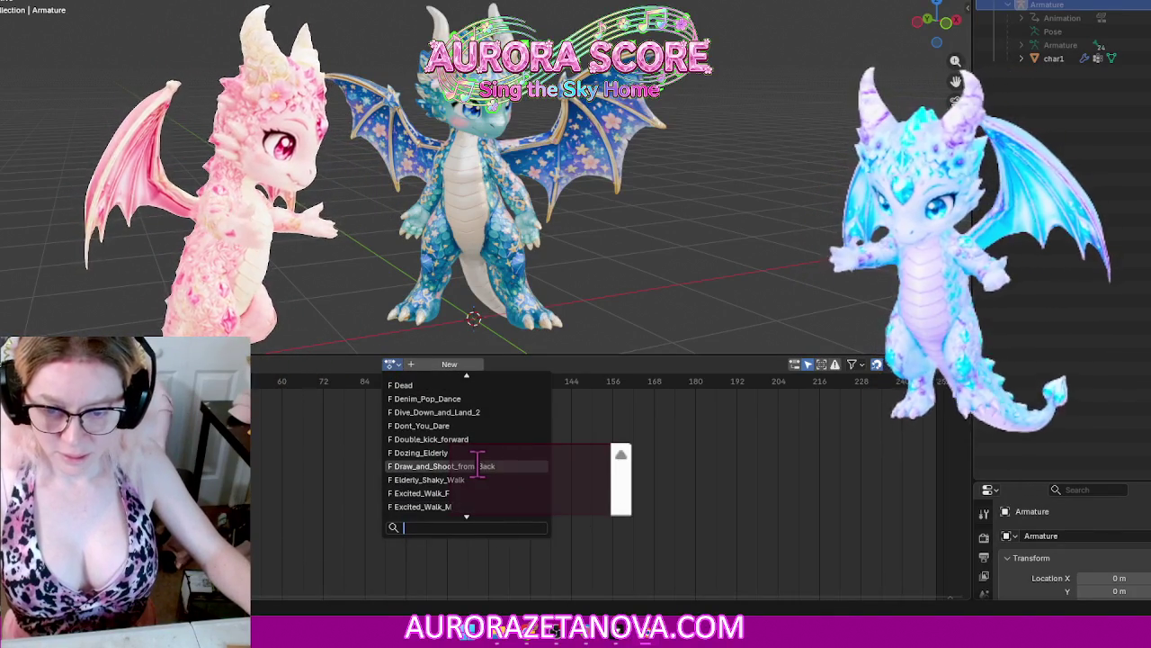
{"action": "left_click", "coordinate": [482, 466]}
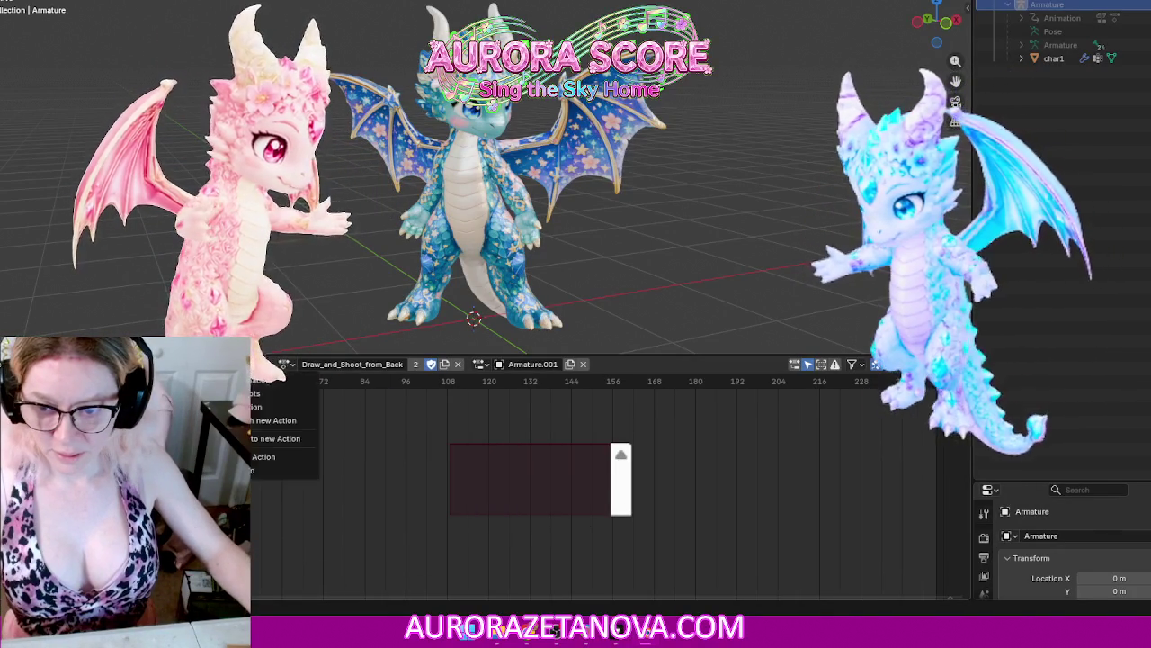
{"action": "left_click", "coordinate": [269, 456]}
{"action": "left_click", "coordinate": [392, 364]}
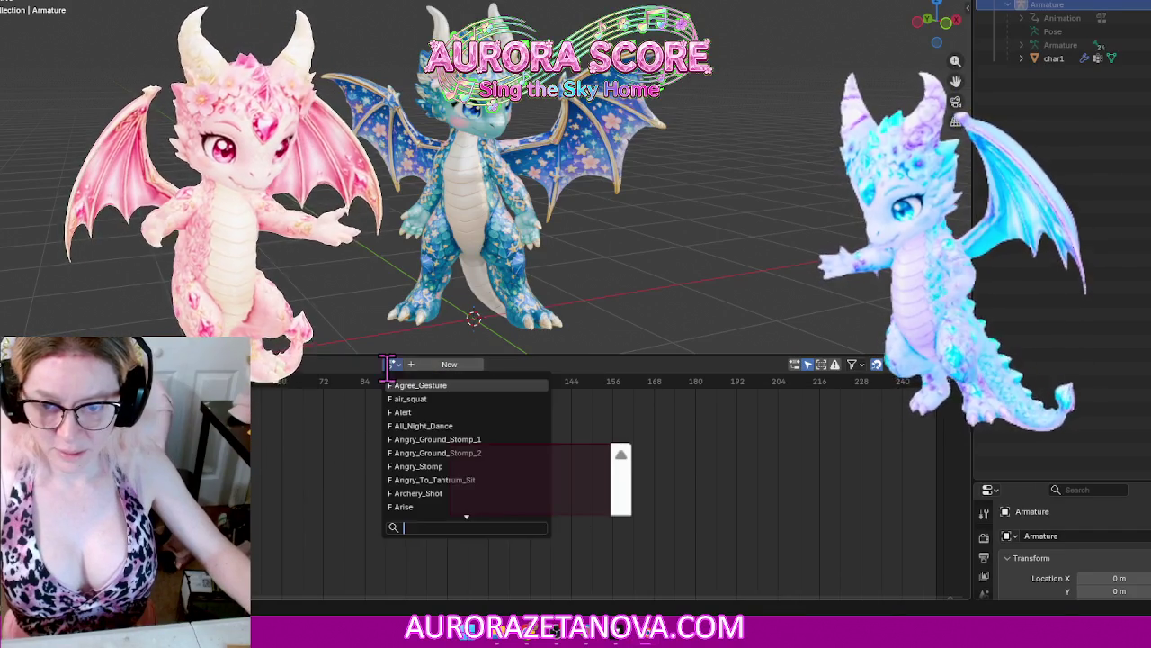
{"action": "scroll", "coordinate": [472, 409], "scroll_direction": "down", "scroll_amount": 1}
{"action": "scroll", "coordinate": [481, 432], "scroll_direction": "down", "scroll_amount": 3}
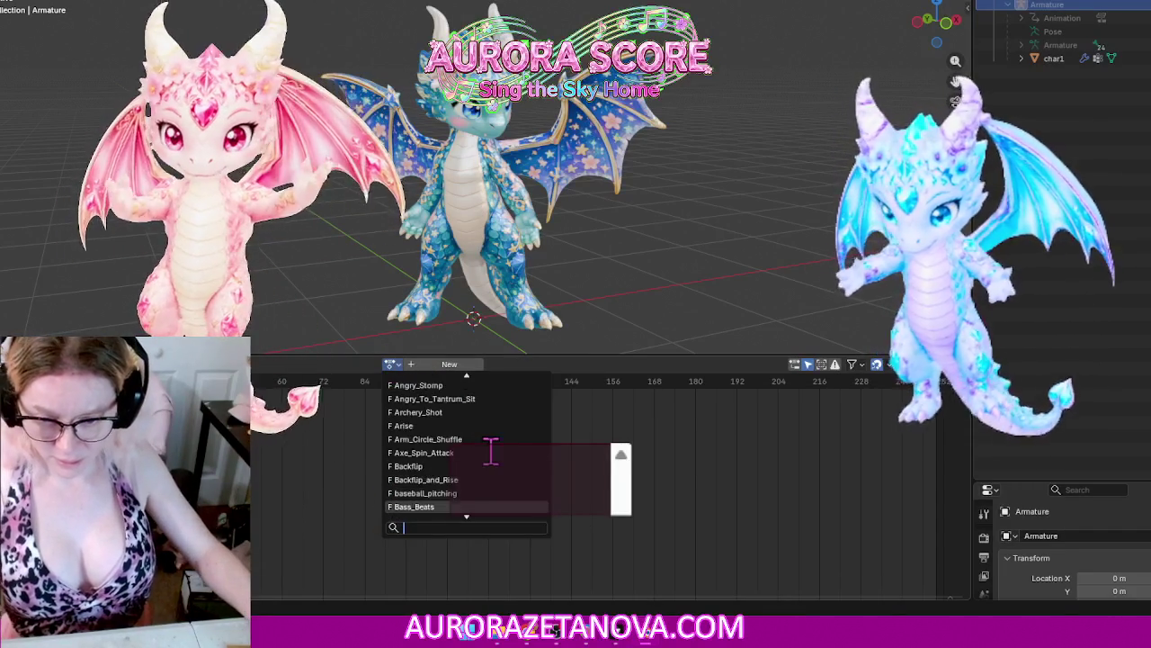
{"action": "scroll", "coordinate": [489, 453], "scroll_direction": "down", "scroll_amount": 4}
{"action": "scroll", "coordinate": [490, 459], "scroll_direction": "down", "scroll_amount": 4}
{"action": "scroll", "coordinate": [494, 468], "scroll_direction": "down", "scroll_amount": 4}
{"action": "scroll", "coordinate": [495, 467], "scroll_direction": "down", "scroll_amount": 4}
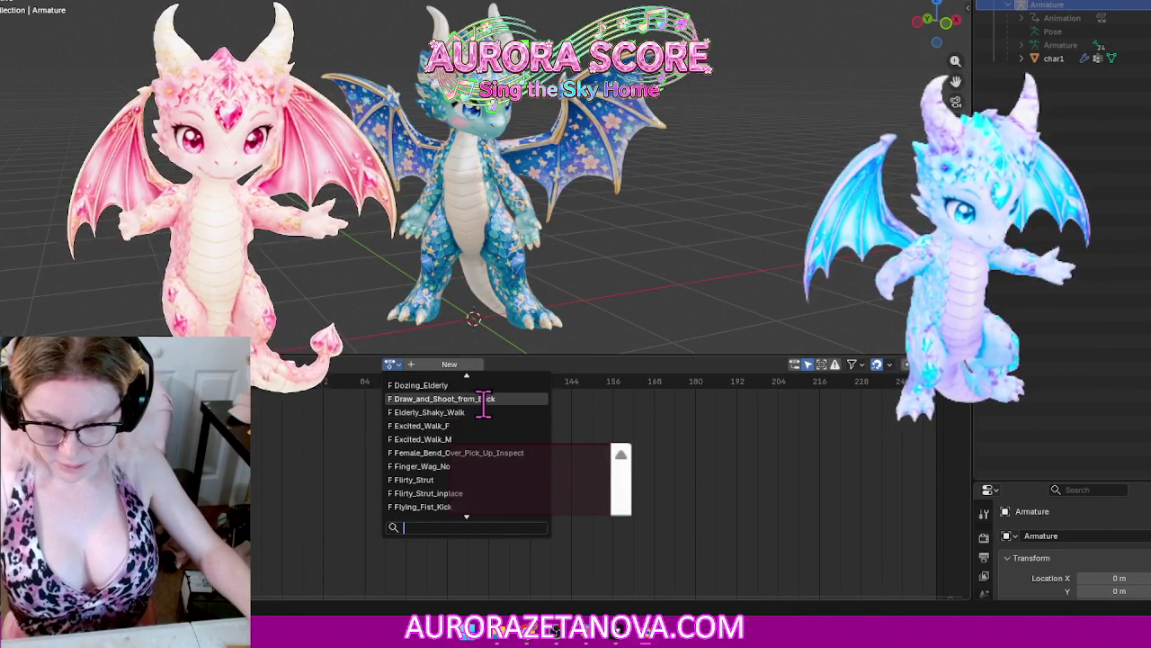
Step: Assign Elderly_Shaky_Walk to the armature and unlink it, twice over
{"action": "left_click", "coordinate": [405, 412]}
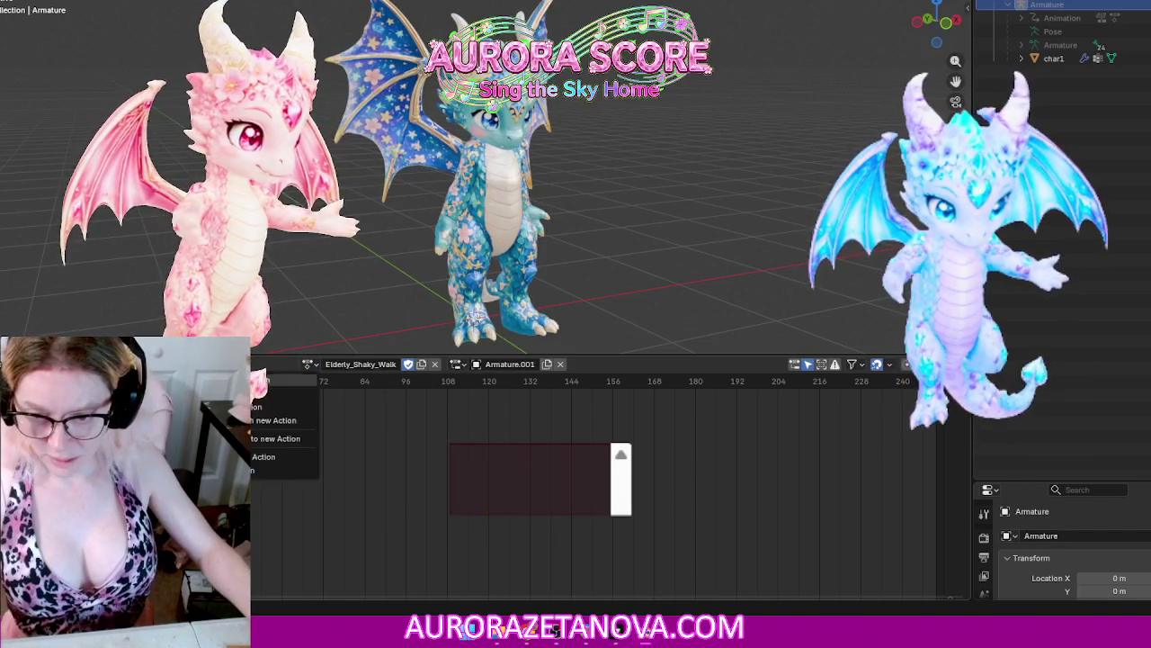
{"action": "left_click", "coordinate": [253, 467]}
{"action": "left_click", "coordinate": [393, 363]}
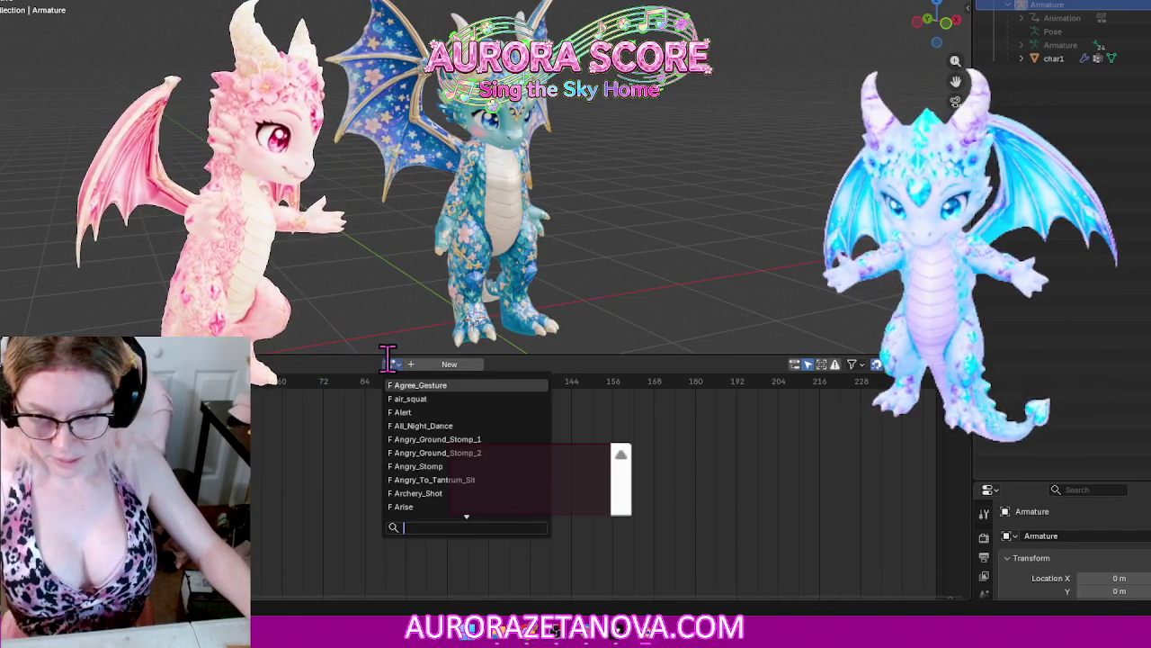
{"action": "scroll", "coordinate": [433, 458], "scroll_direction": "down", "scroll_amount": 2}
{"action": "scroll", "coordinate": [455, 486], "scroll_direction": "down", "scroll_amount": 8}
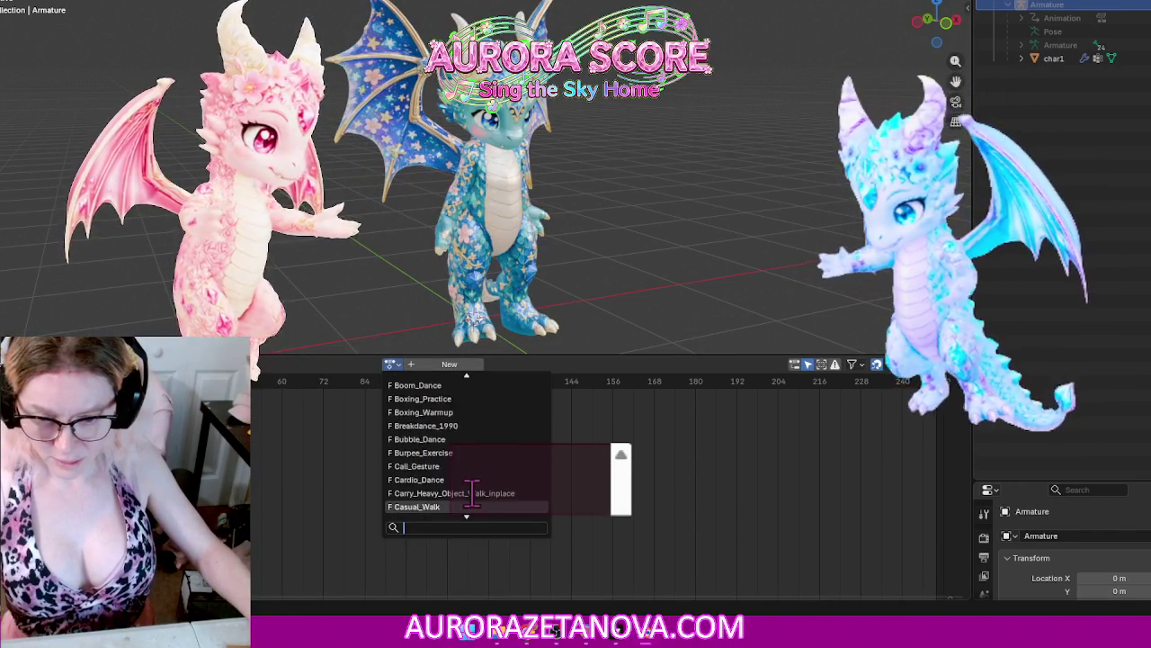
{"action": "scroll", "coordinate": [476, 482], "scroll_direction": "down", "scroll_amount": 9}
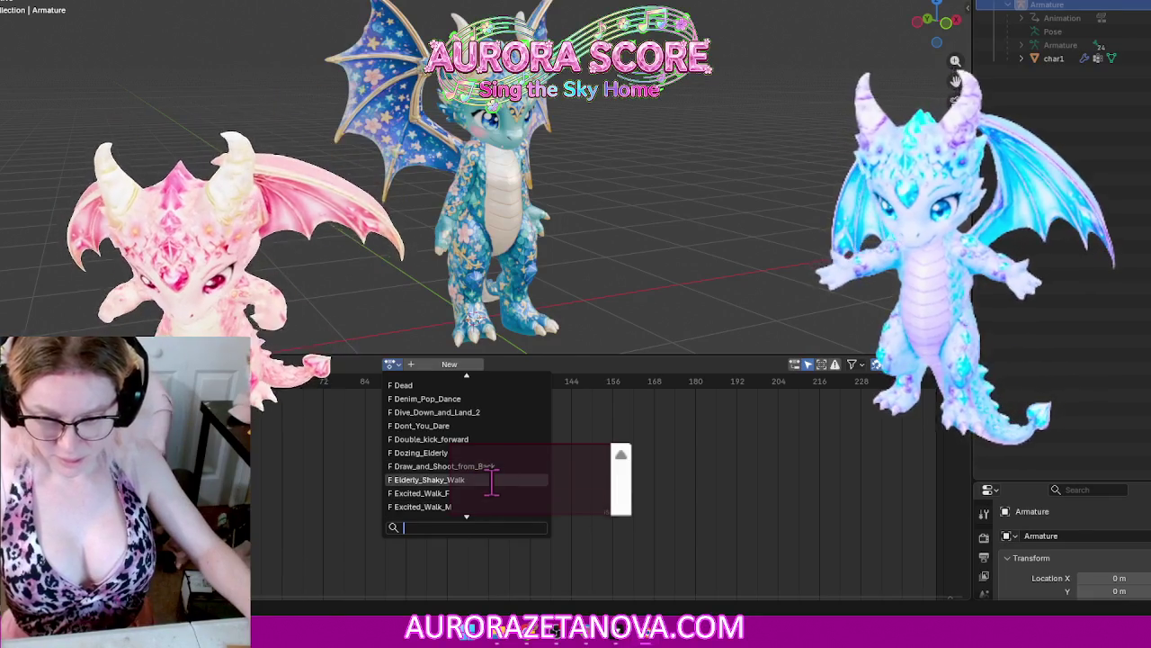
{"action": "left_click", "coordinate": [490, 480]}
{"action": "right_click", "coordinate": [263, 455]}
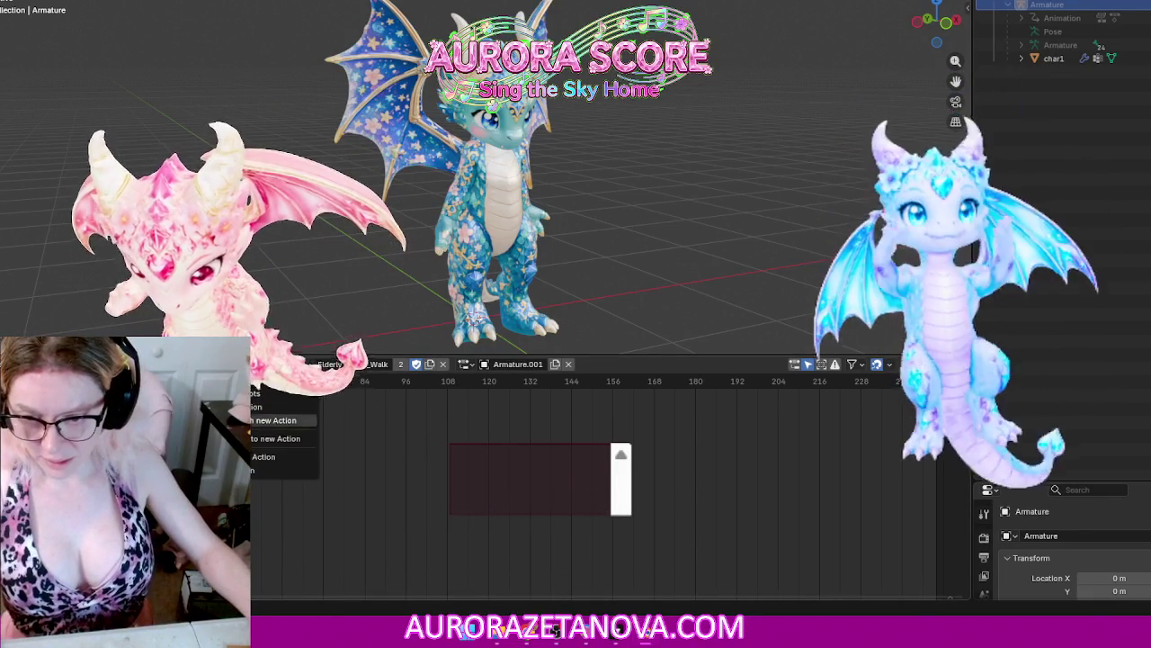
{"action": "left_click", "coordinate": [262, 461]}
Step: Reassign Elderly_Shaky_Walk via search 'e', then switch to Excited_Walk_F and unlink it
{"action": "left_click", "coordinate": [390, 365]}
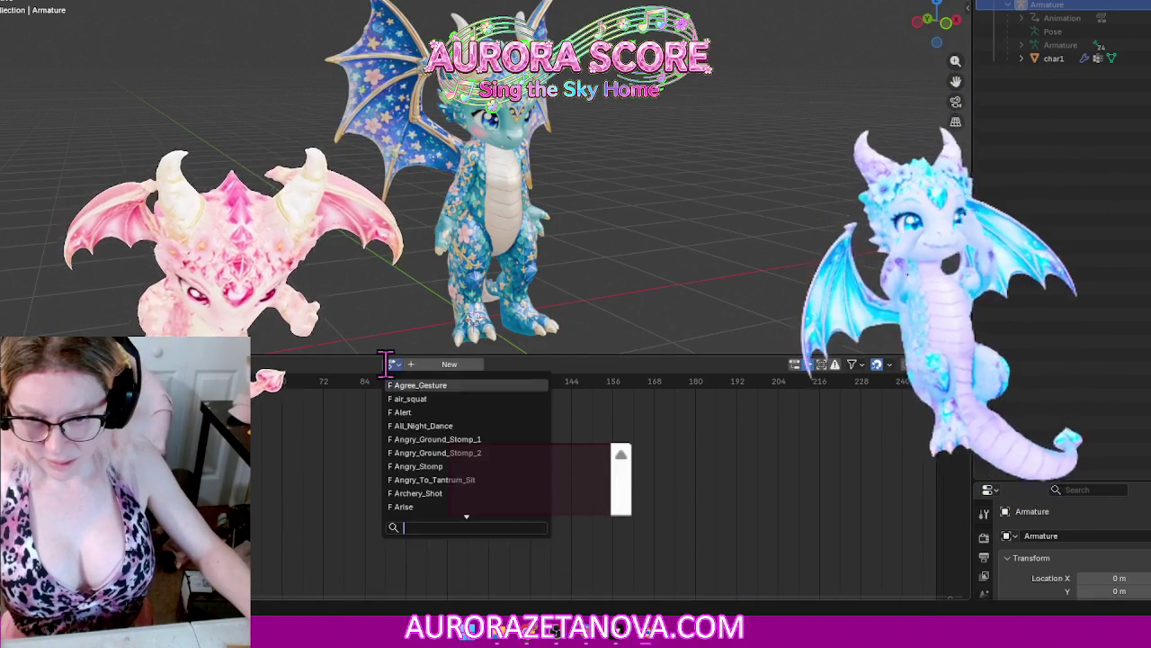
{"action": "type", "text": "el"}
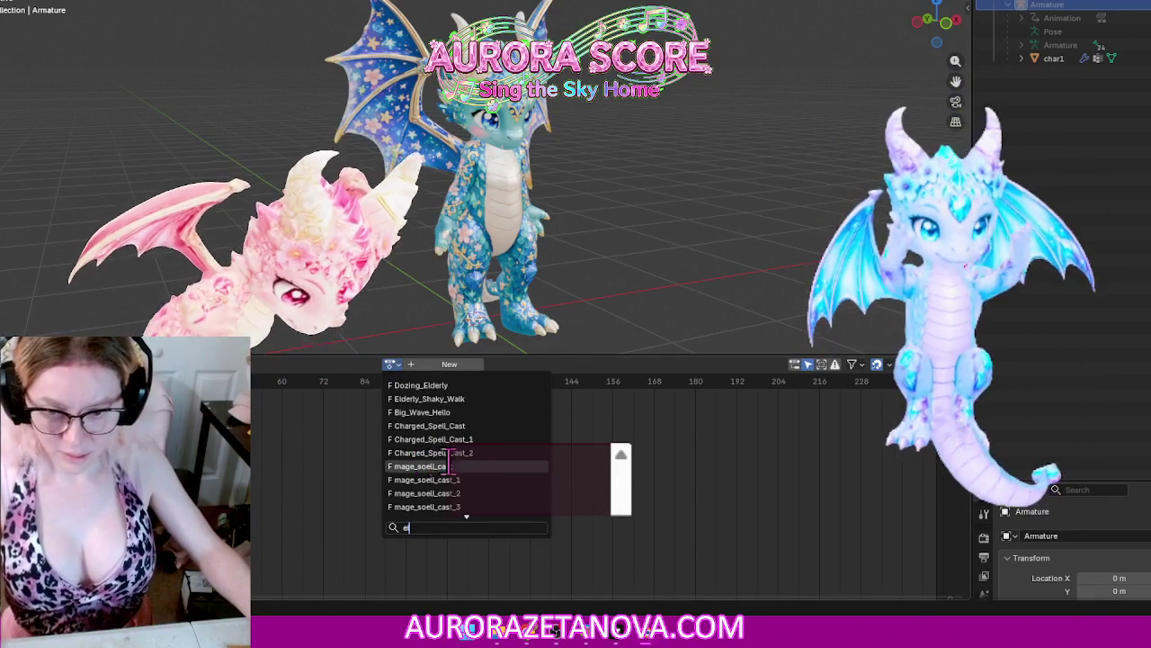
{"action": "left_click", "coordinate": [481, 400]}
{"action": "left_click", "coordinate": [300, 364]}
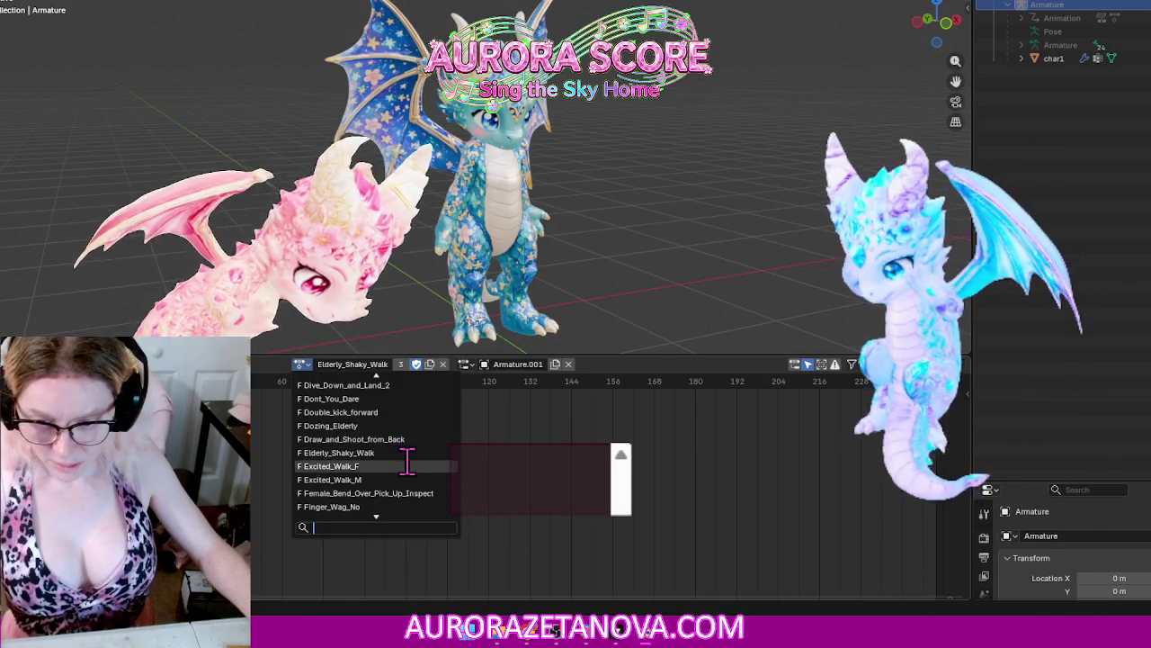
{"action": "left_click", "coordinate": [407, 466]}
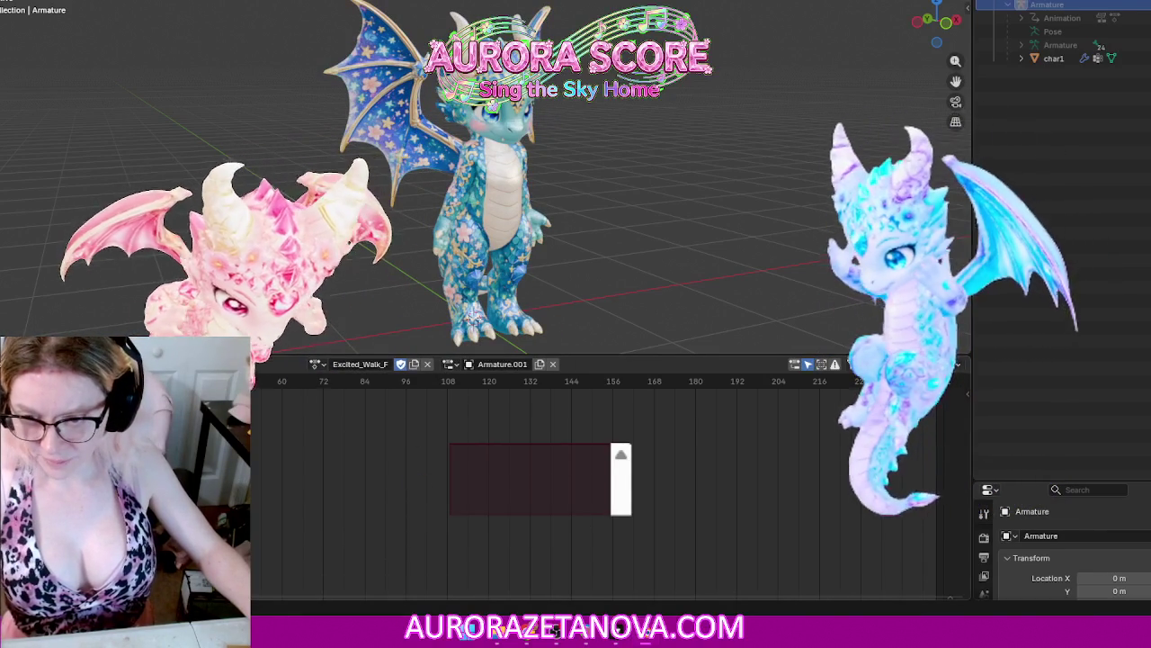
{"action": "right_click", "coordinate": [269, 396]}
{"action": "left_click", "coordinate": [292, 459]}
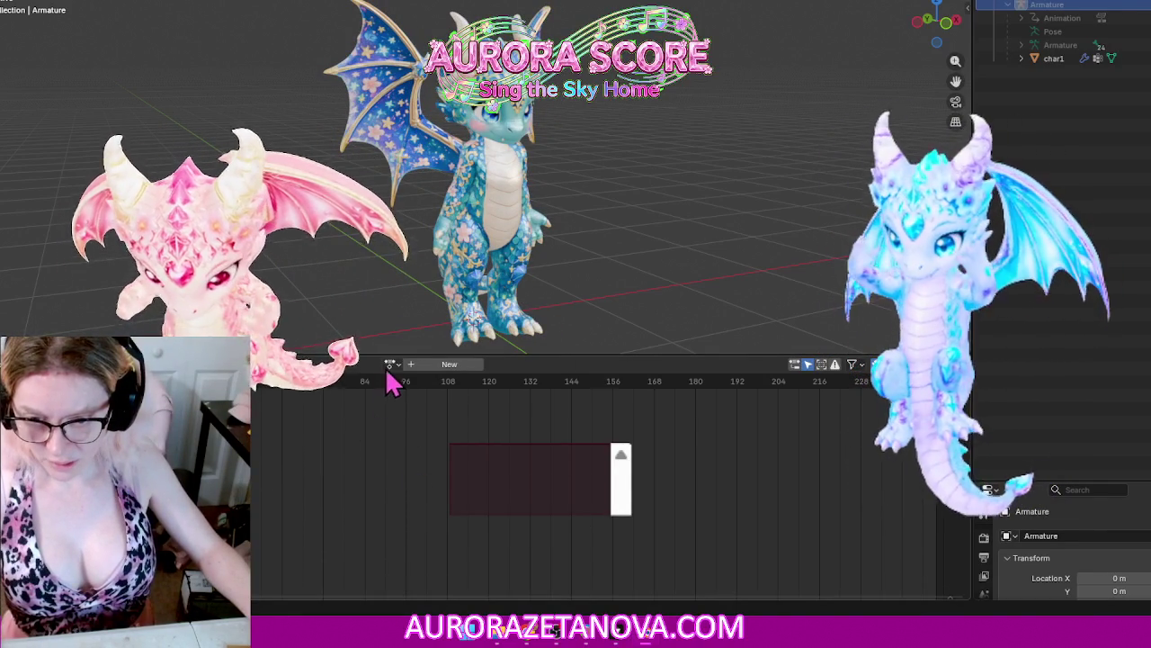
Step: Assign Excited_Walk_M via search 'exc', unlink and reassign it, then switch to Female_Bend_Over_Pick_Up_Inspect
{"action": "left_click", "coordinate": [391, 364]}
{"action": "type", "text": "exc"}
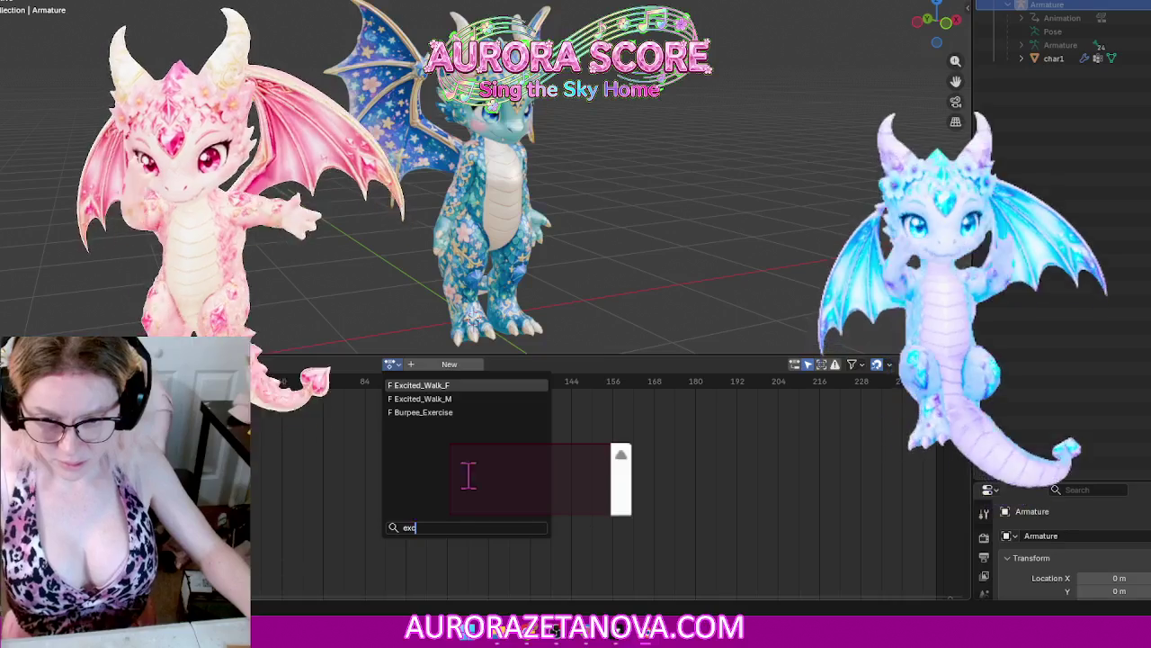
{"action": "left_click", "coordinate": [402, 399]}
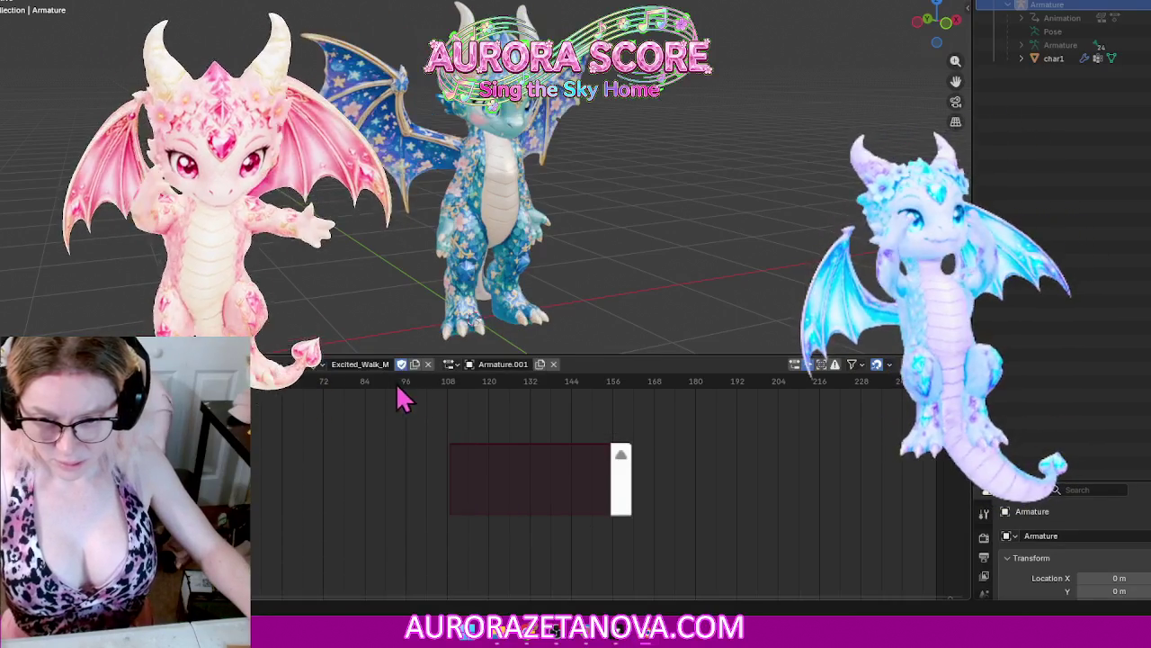
{"action": "right_click", "coordinate": [269, 460]}
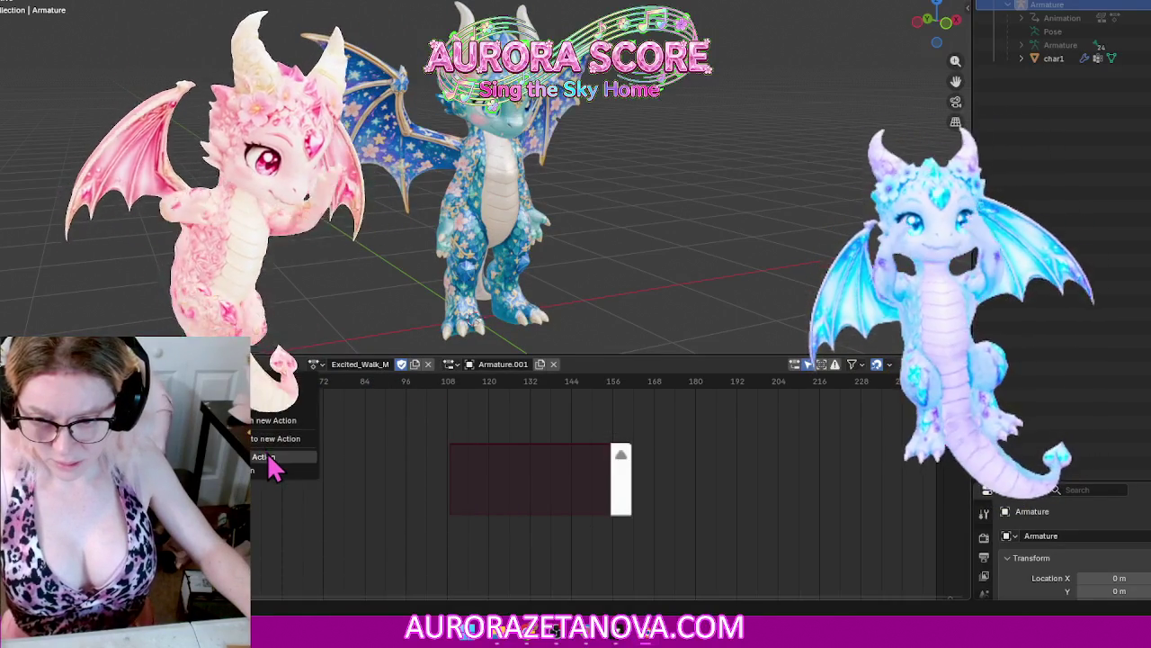
{"action": "left_click", "coordinate": [269, 459]}
{"action": "left_click", "coordinate": [390, 364]}
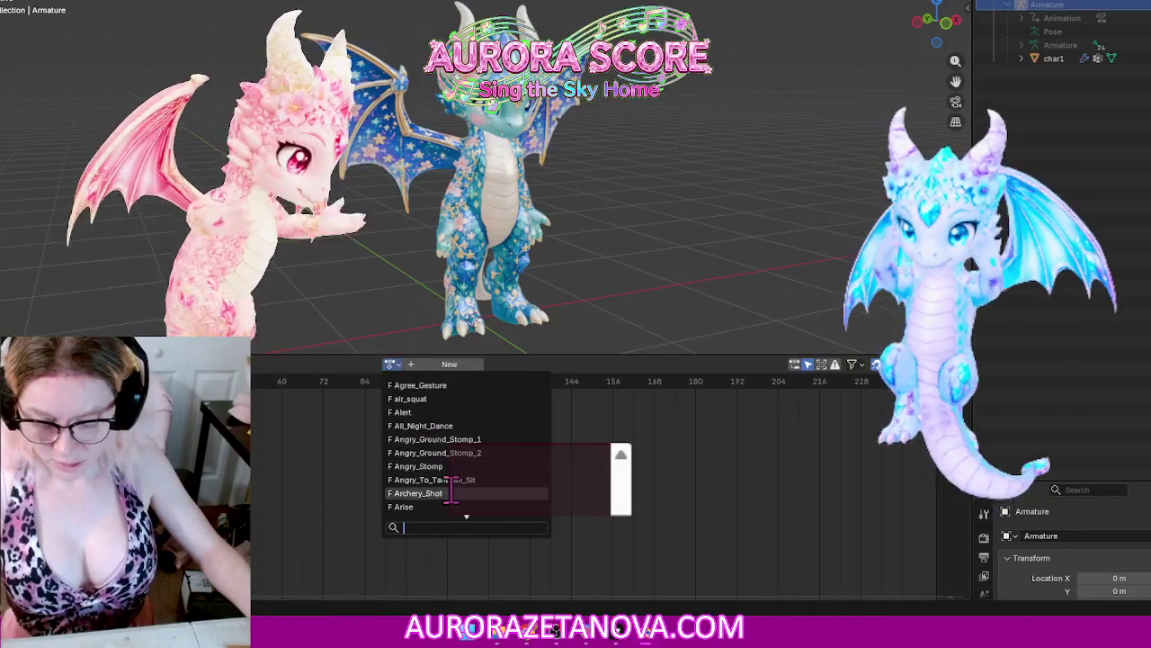
{"action": "type", "text": "exc"}
{"action": "left_click", "coordinate": [450, 399]}
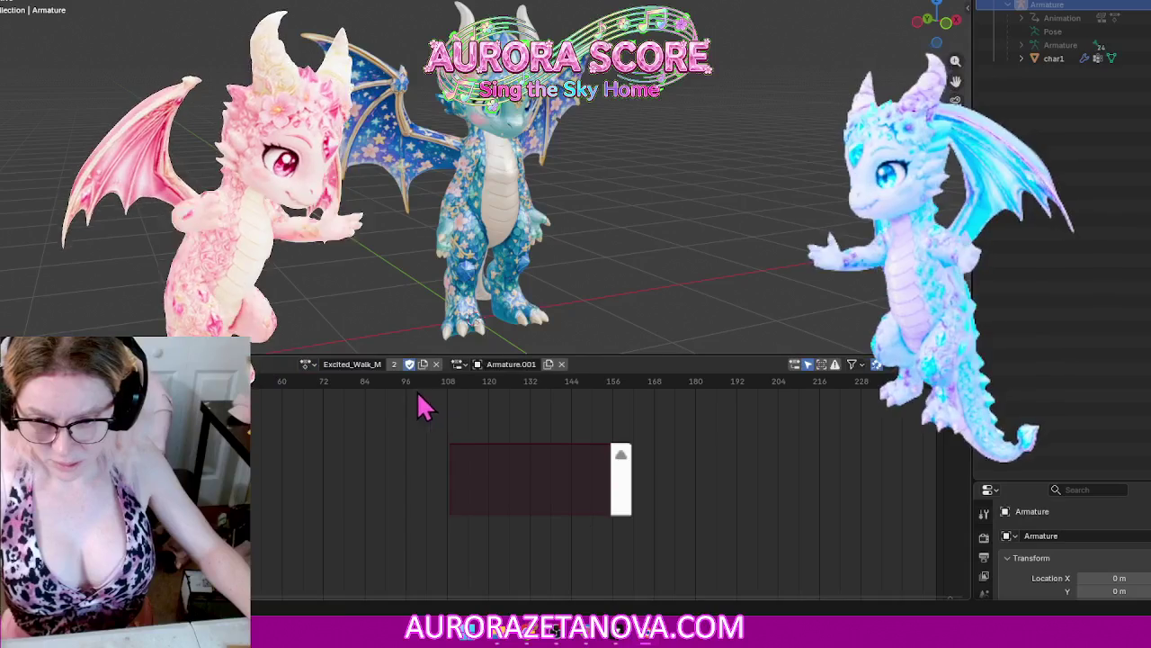
{"action": "left_click", "coordinate": [308, 363]}
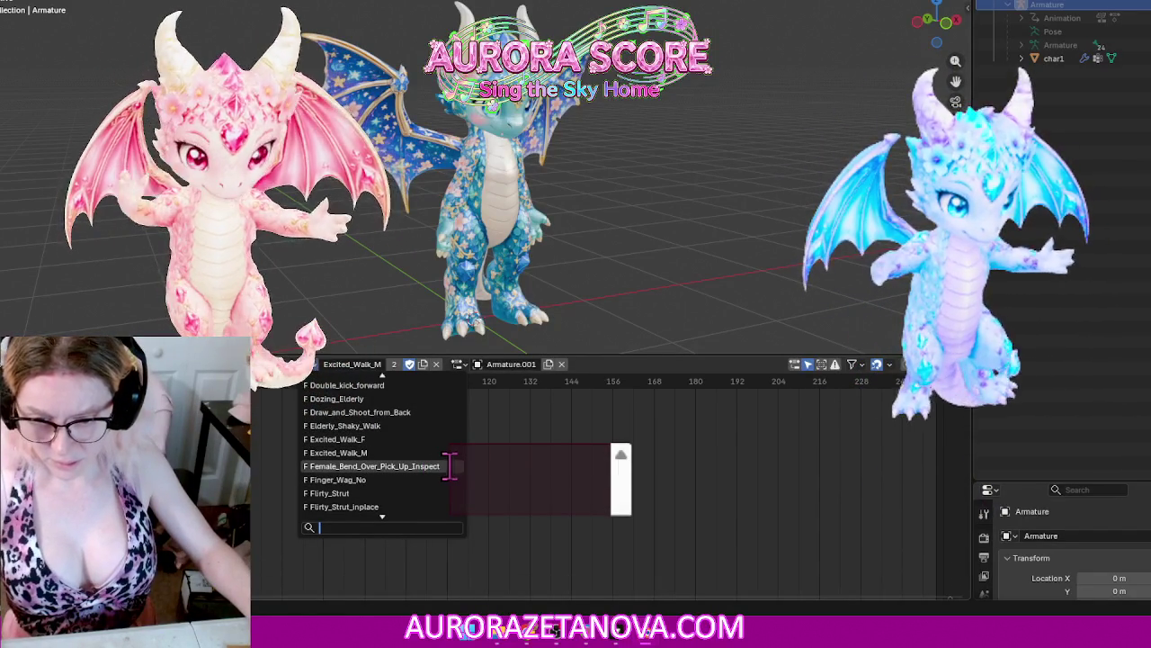
{"action": "left_click", "coordinate": [423, 466]}
Step: Unlink Female_Bend_Over_Pick_Up_Inspect, then assign Finger_Wag_No via search 'fir' and unlink it
{"action": "left_click", "coordinate": [235, 364]}
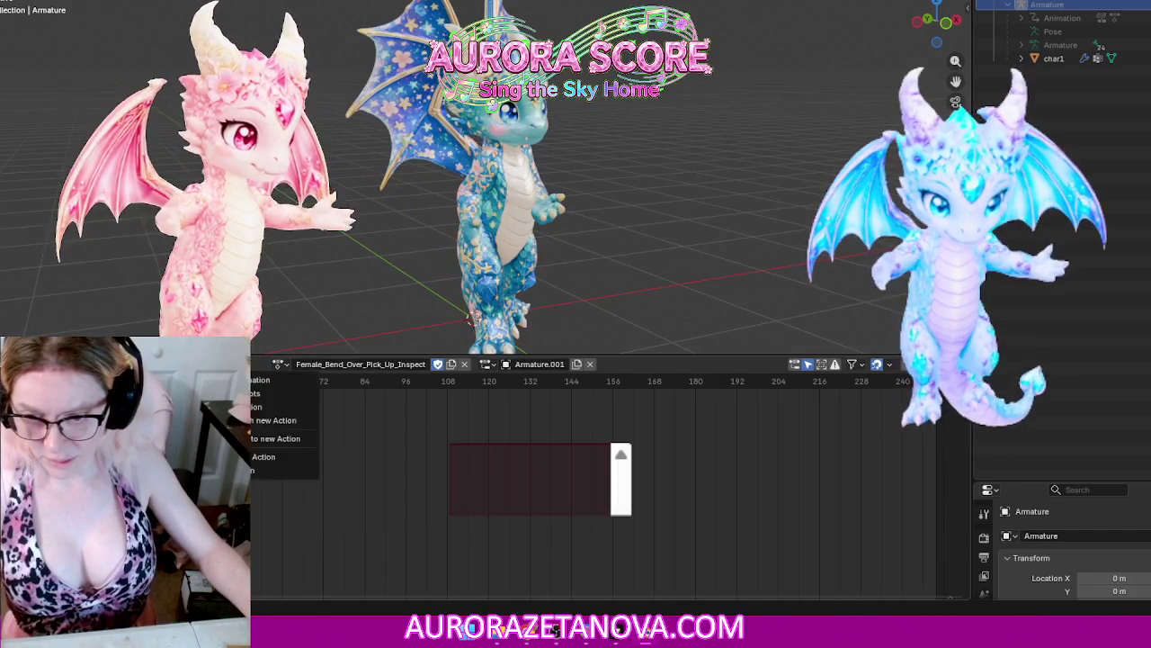
{"action": "left_click", "coordinate": [261, 456]}
{"action": "left_click", "coordinate": [389, 363]}
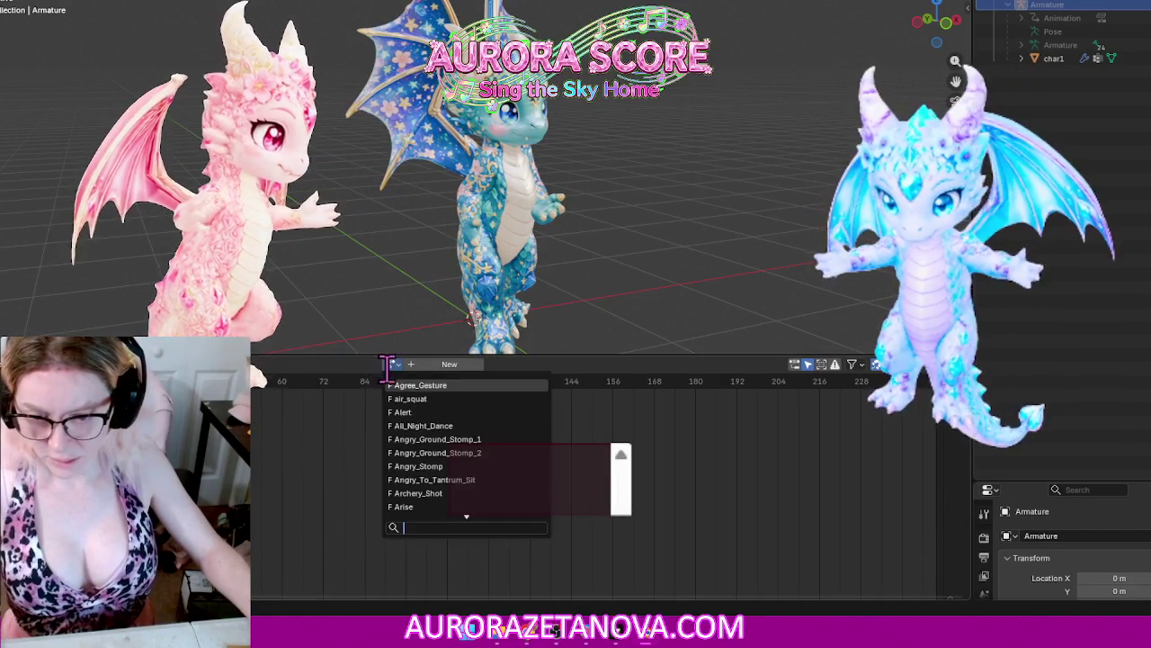
{"action": "type", "text": "fi"}
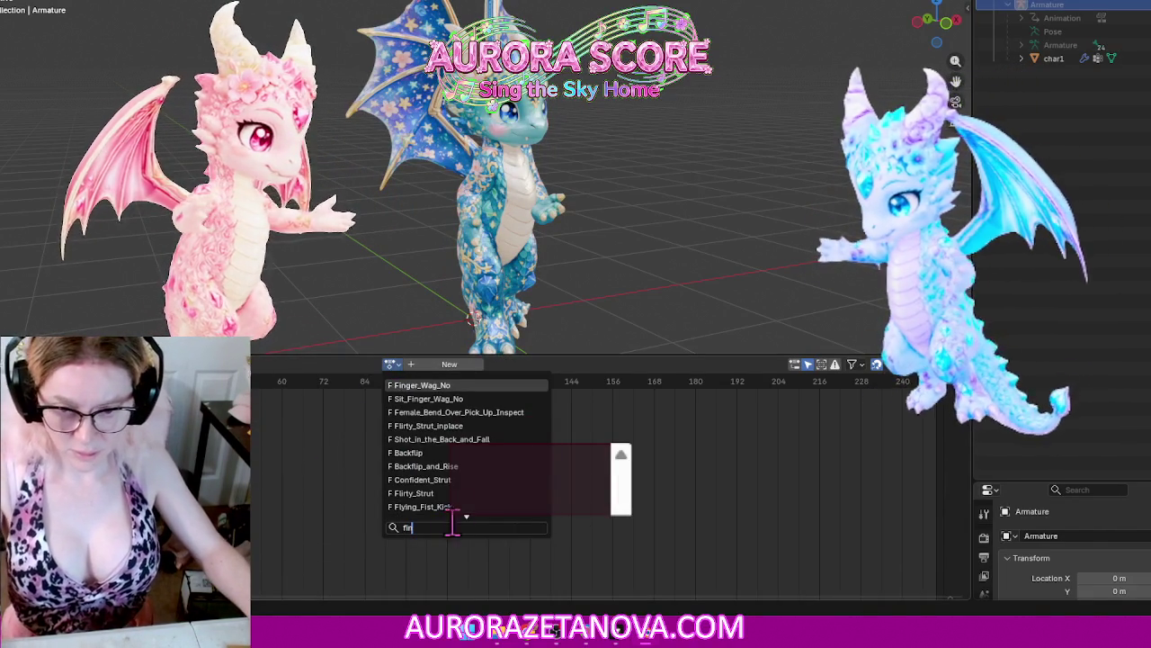
{"action": "type", "text": "r"}
{"action": "left_click", "coordinate": [463, 385]}
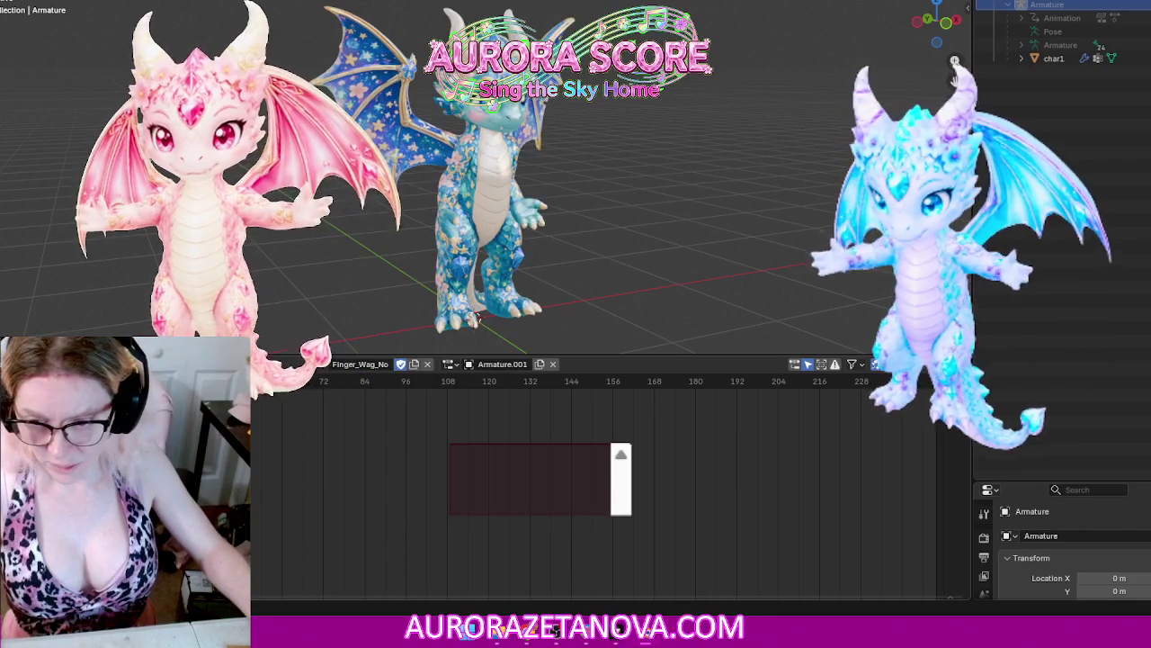
{"action": "left_click", "coordinate": [306, 363]}
{"action": "left_click", "coordinate": [263, 456]}
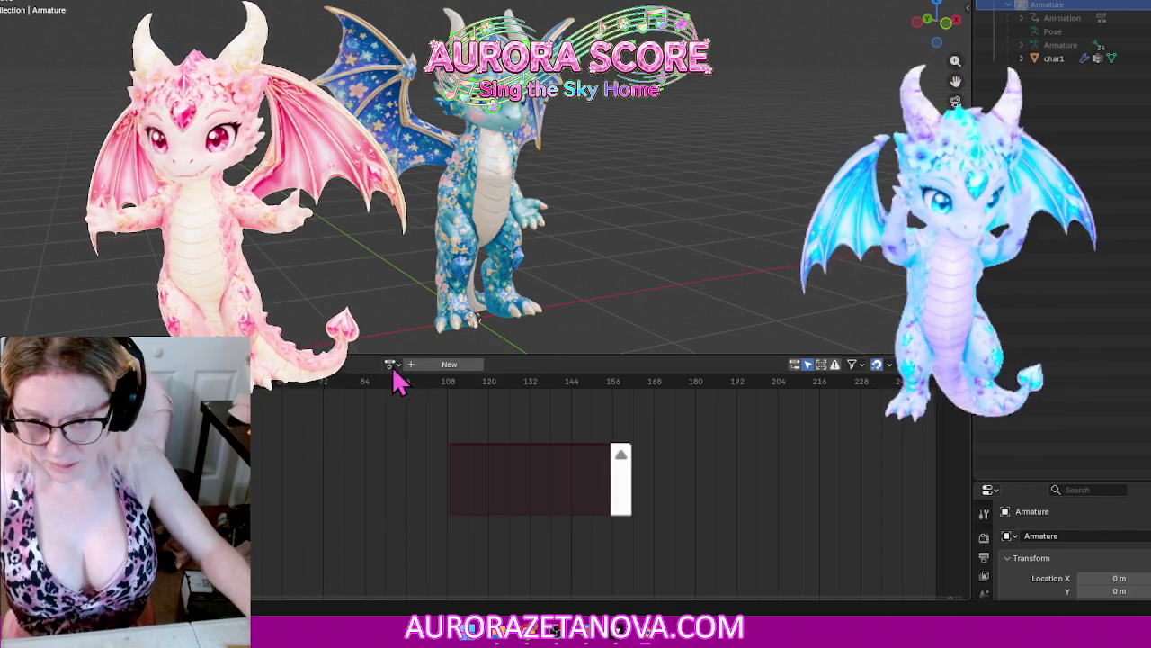
Step: Reassign Finger_Wag_No via search 'fin', then switch to Flirty_Strut and detach it
{"action": "left_click", "coordinate": [391, 365]}
{"action": "type", "text": "fi"}
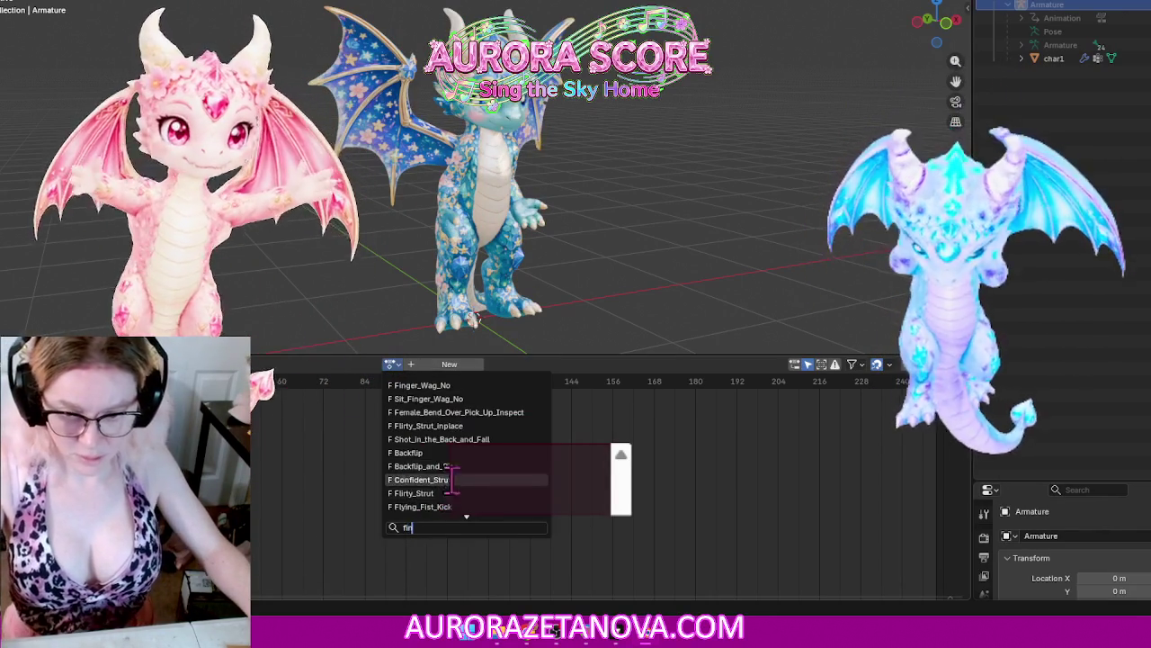
{"action": "type", "text": "n"}
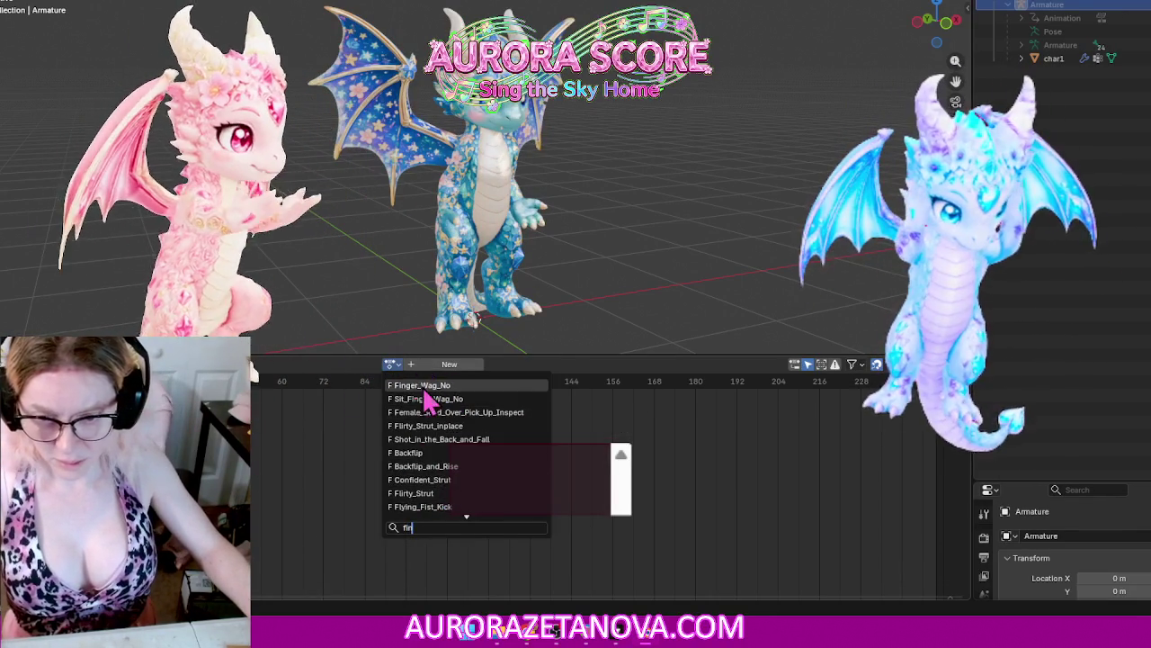
{"action": "left_click", "coordinate": [425, 386]}
{"action": "left_click", "coordinate": [307, 364]}
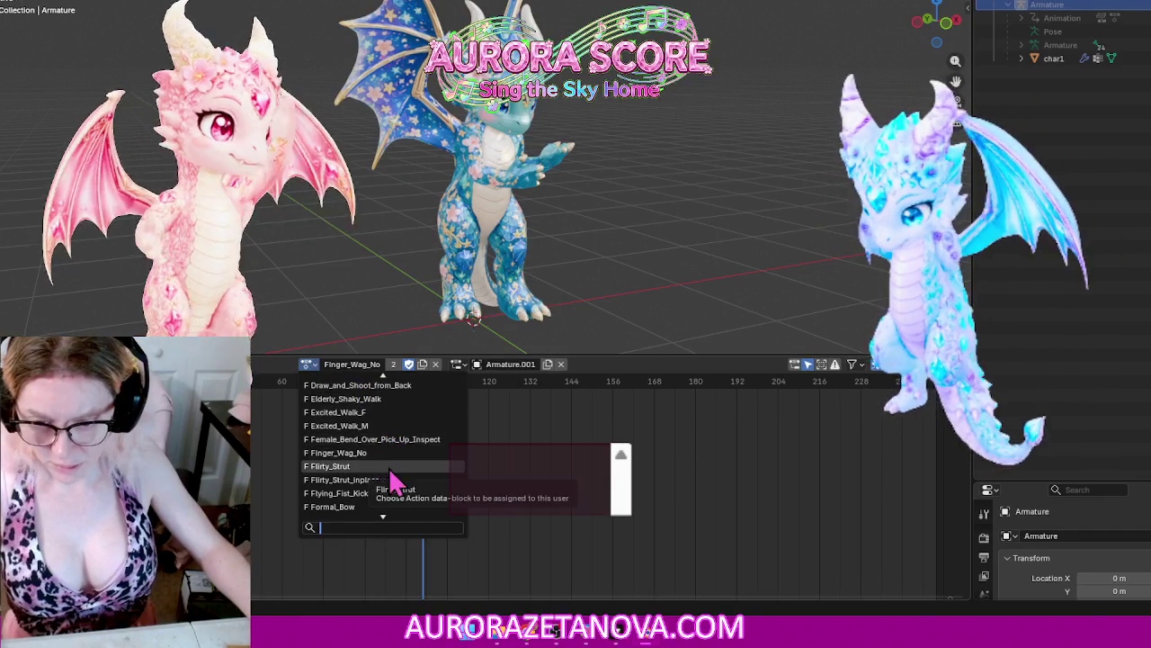
{"action": "left_click", "coordinate": [389, 468]}
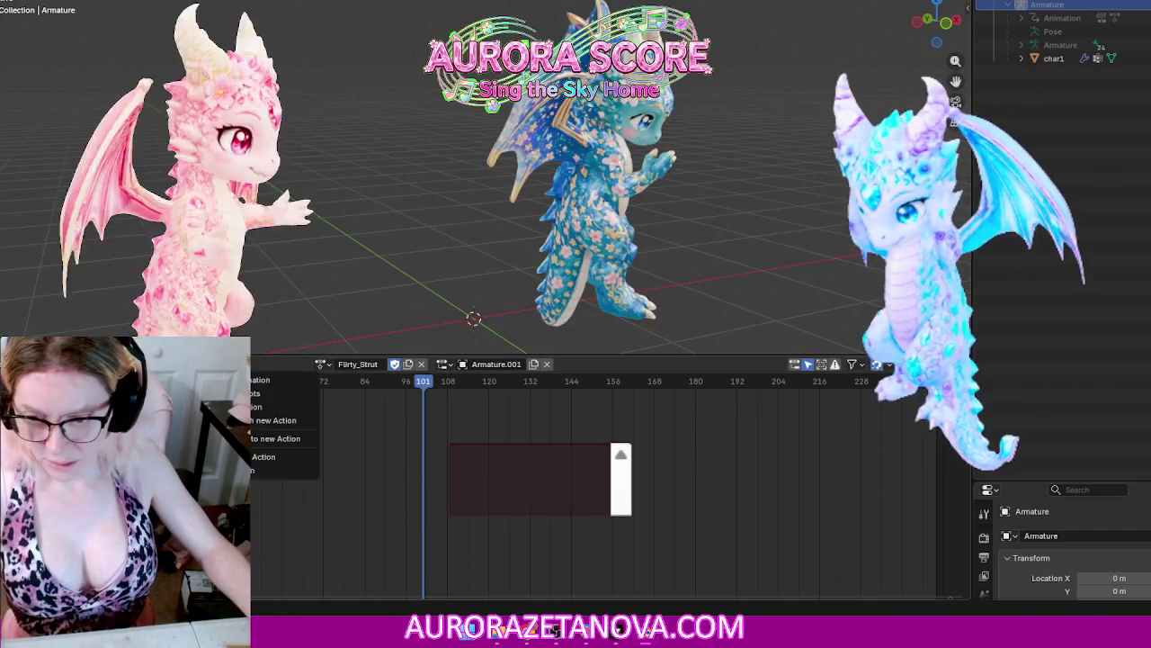
{"action": "left_click", "coordinate": [283, 438]}
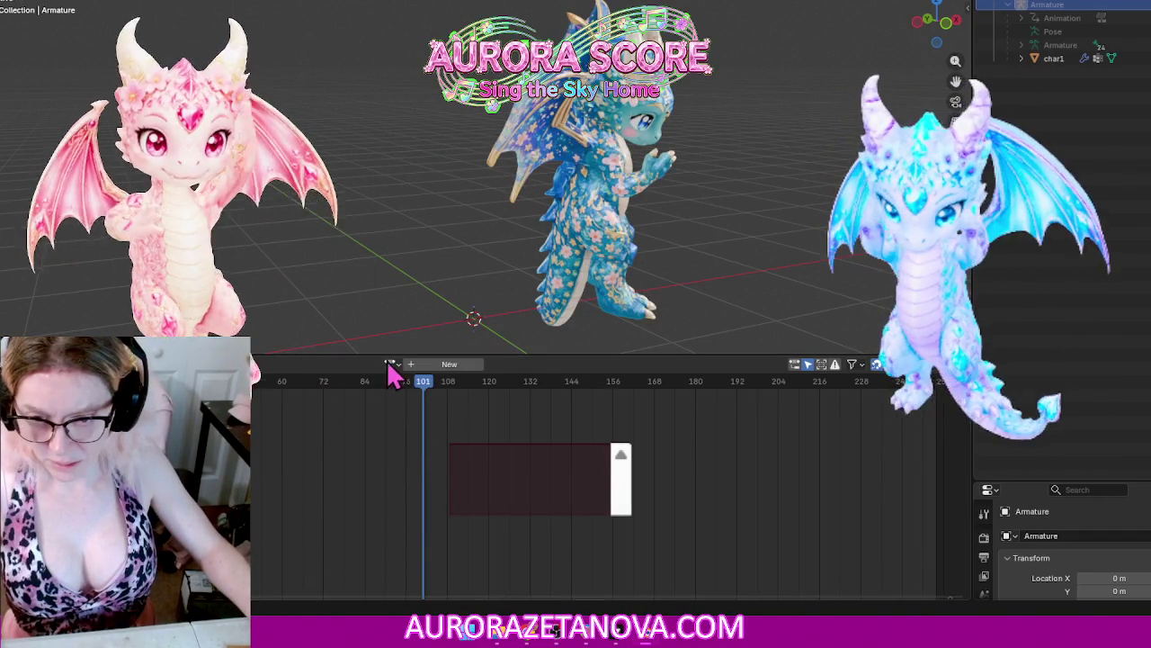
Step: Reassign Flirty_Strut via search 'f', then switch to Flirty_Strut_inplace and detach it
{"action": "left_click", "coordinate": [390, 365]}
{"action": "type", "text": "f"}
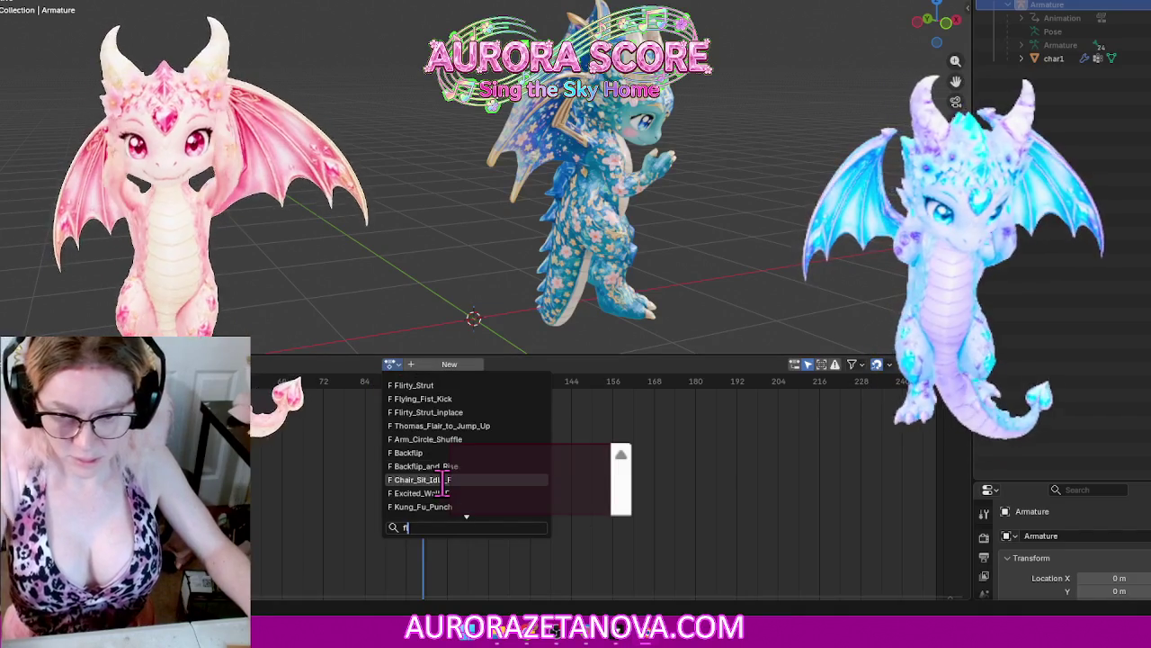
{"action": "left_click", "coordinate": [467, 386]}
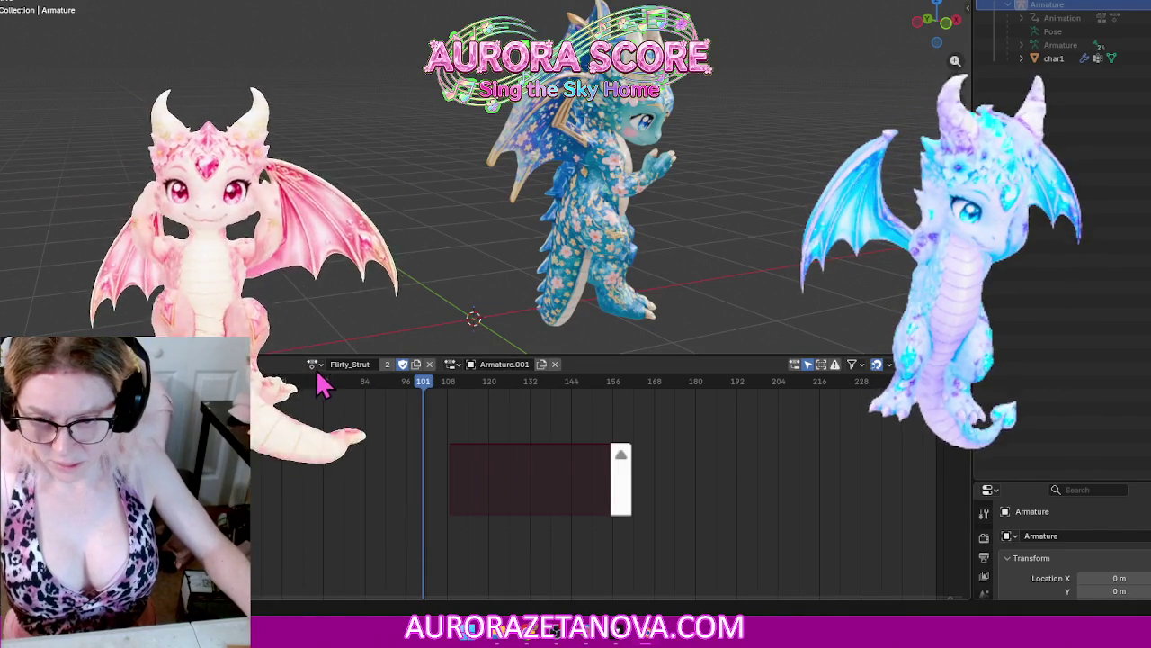
{"action": "left_click", "coordinate": [313, 364]}
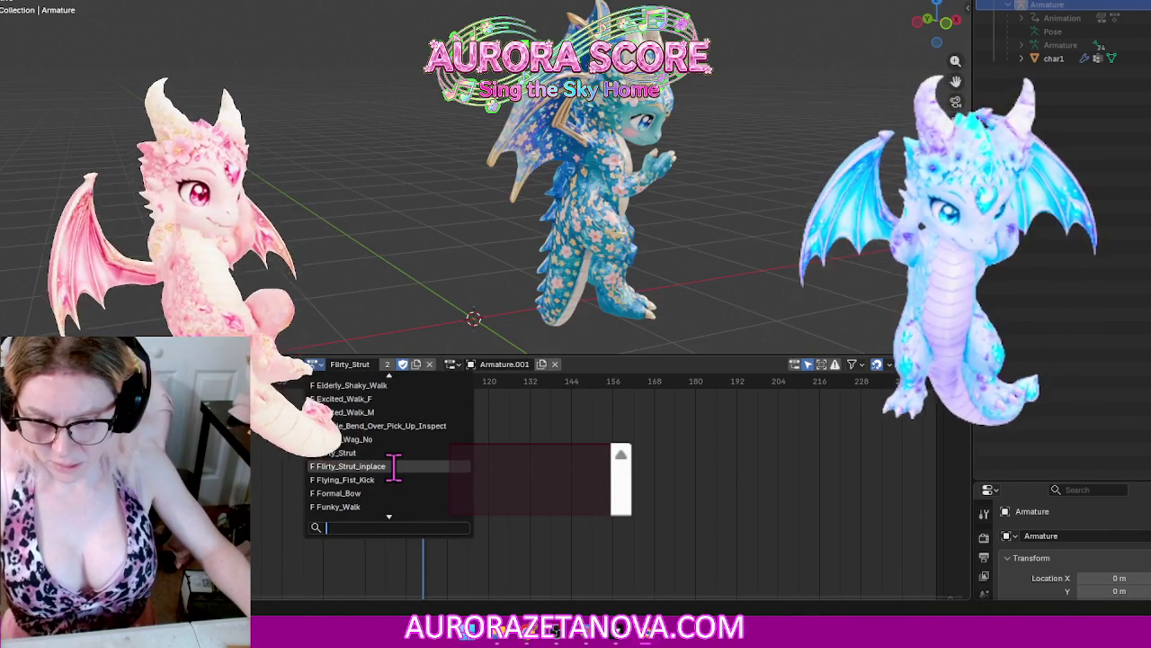
{"action": "left_click", "coordinate": [394, 466]}
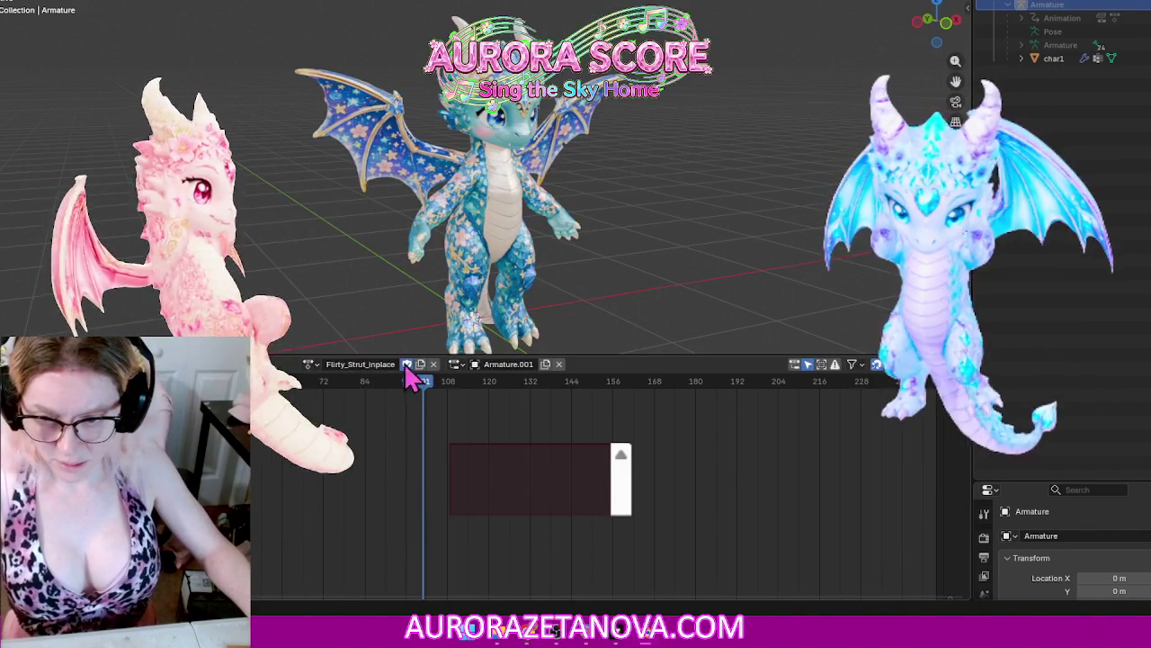
{"action": "left_click", "coordinate": [433, 363]}
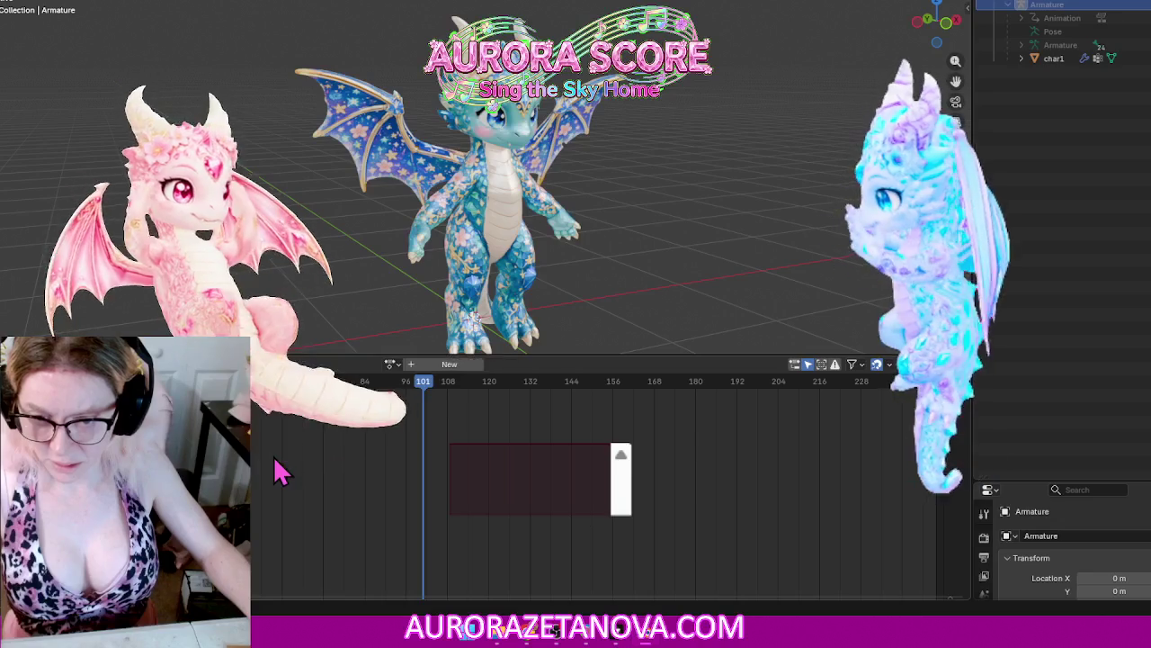
Step: Assign Flying_Fist_Kick via search 'fl', then detach it from the armature
{"action": "left_click", "coordinate": [392, 365]}
{"action": "type", "text": "fly"}
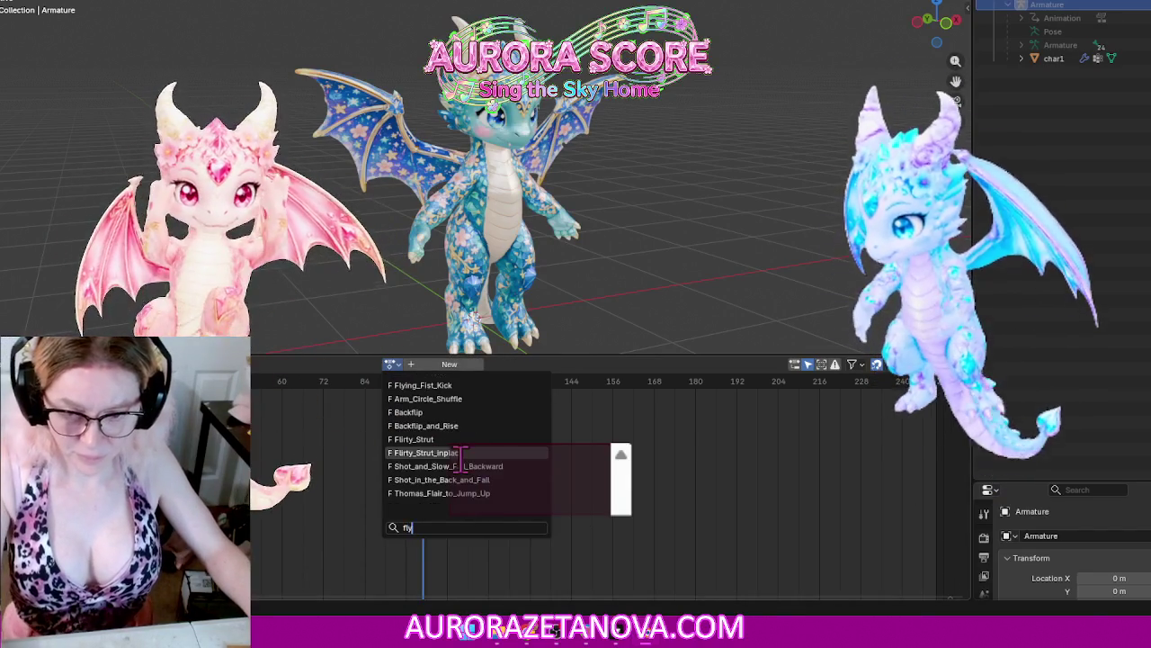
{"action": "left_click", "coordinate": [454, 385]}
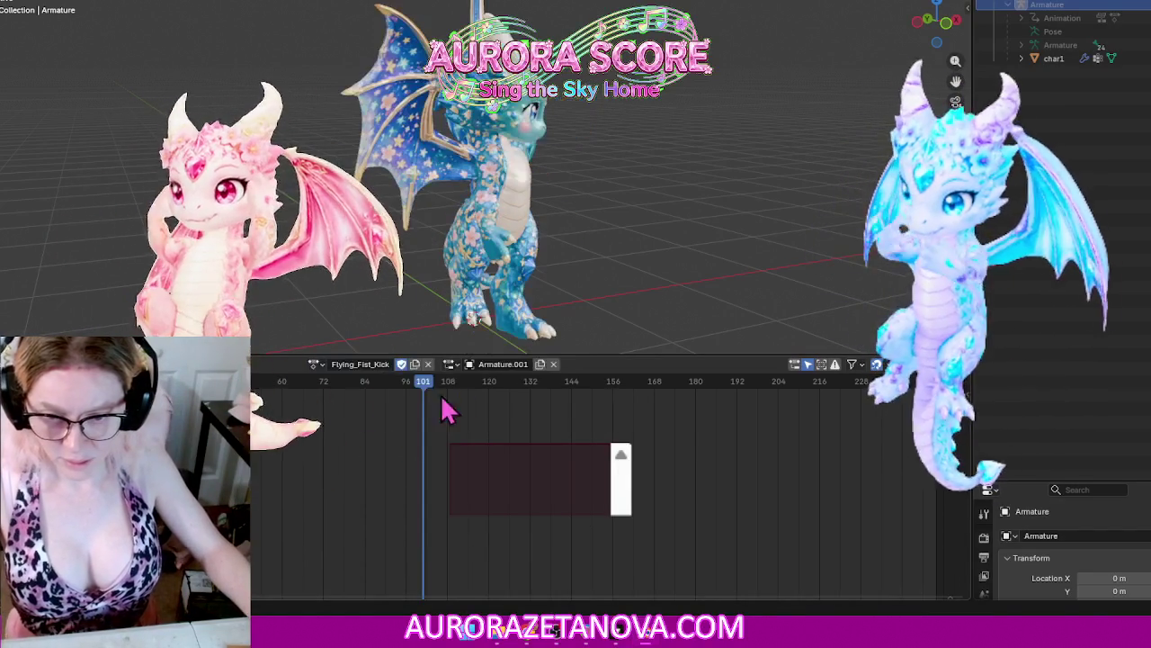
{"action": "left_click", "coordinate": [238, 363]}
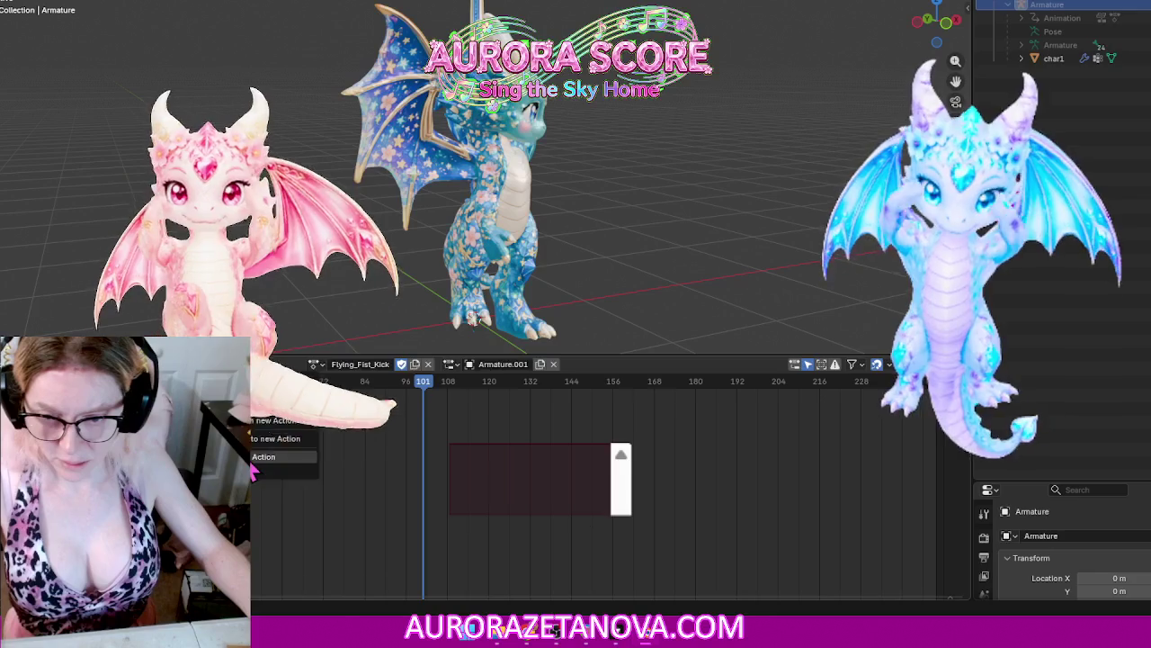
{"action": "left_click", "coordinate": [257, 459]}
Step: Reassign Flying_Fist_Kick, then switch to Formal_Bow and detach it
{"action": "left_click", "coordinate": [392, 365]}
{"action": "type", "text": "f"}
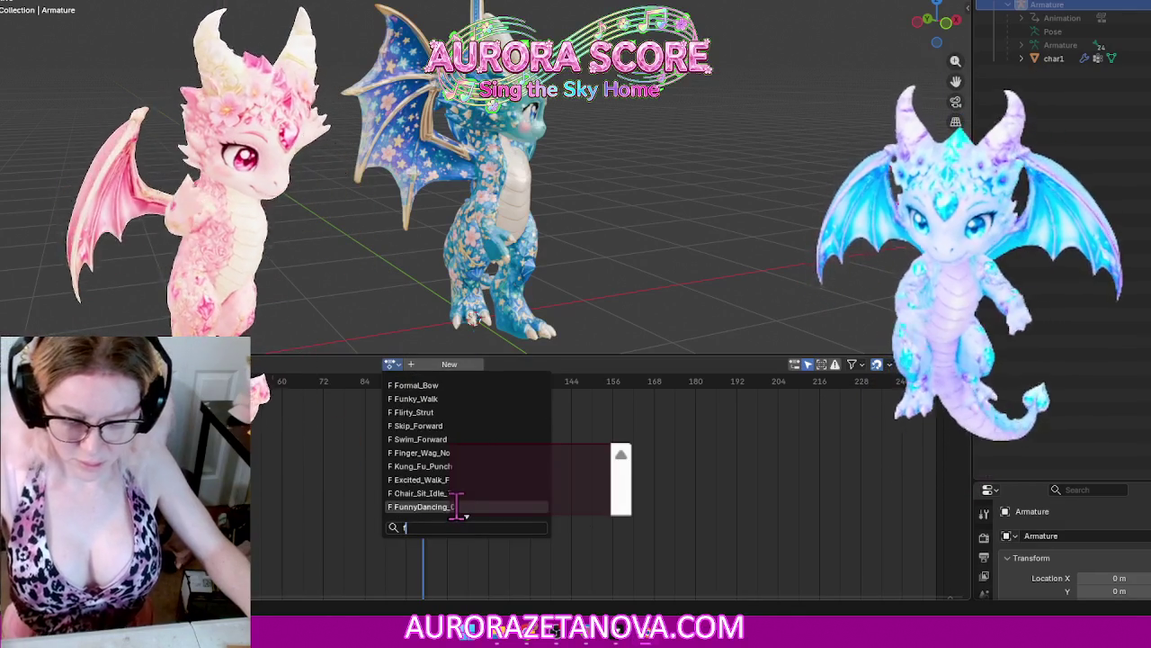
{"action": "type", "text": "l"}
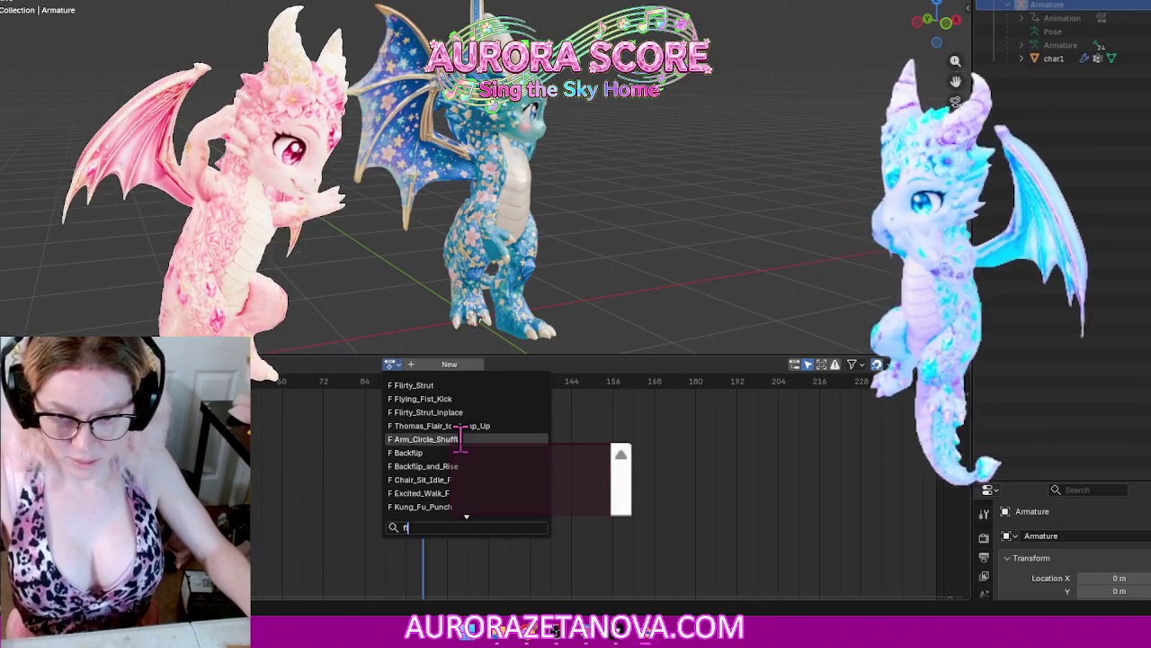
{"action": "left_click", "coordinate": [440, 400]}
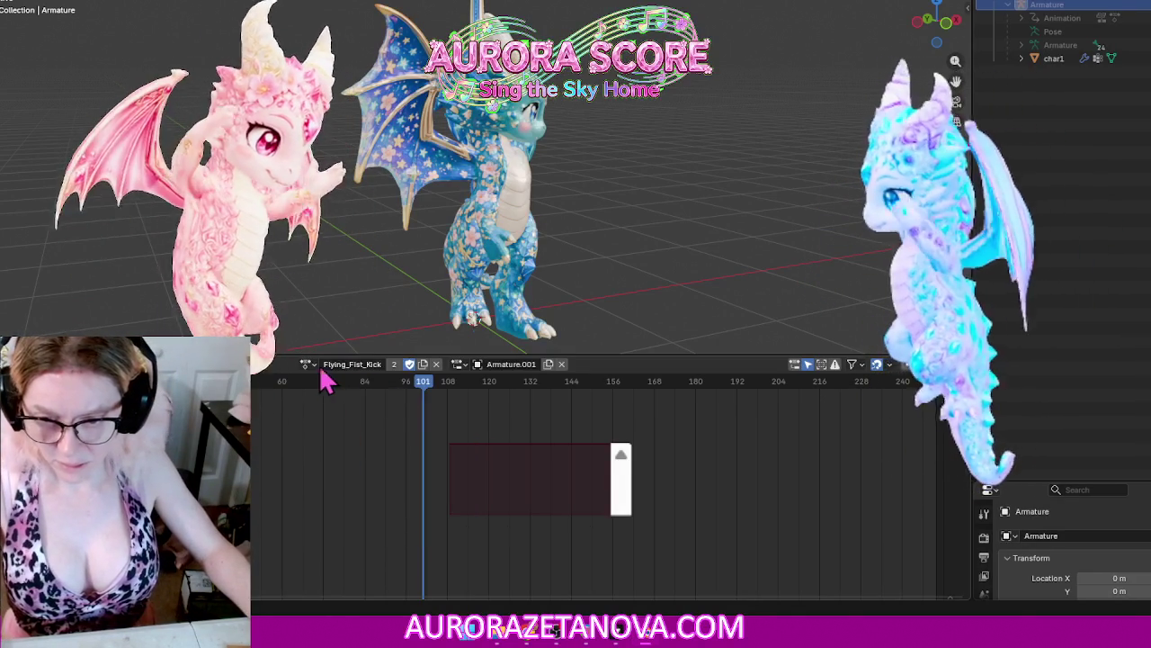
{"action": "left_click", "coordinate": [308, 363]}
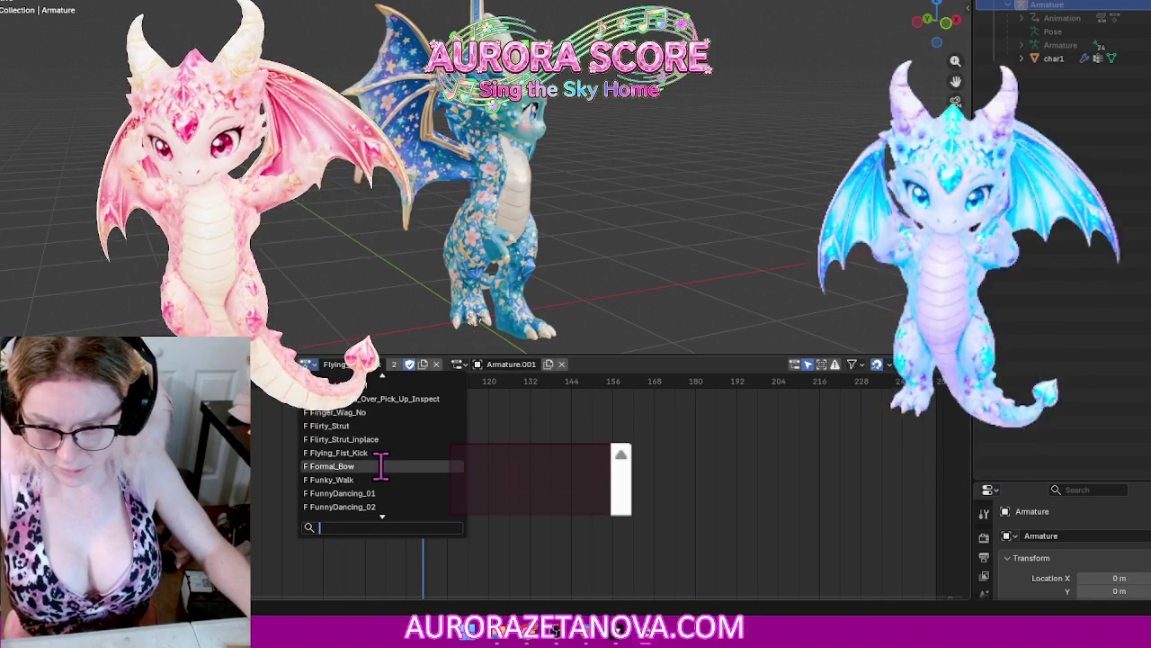
{"action": "left_click", "coordinate": [382, 466]}
{"action": "left_click", "coordinate": [421, 363]}
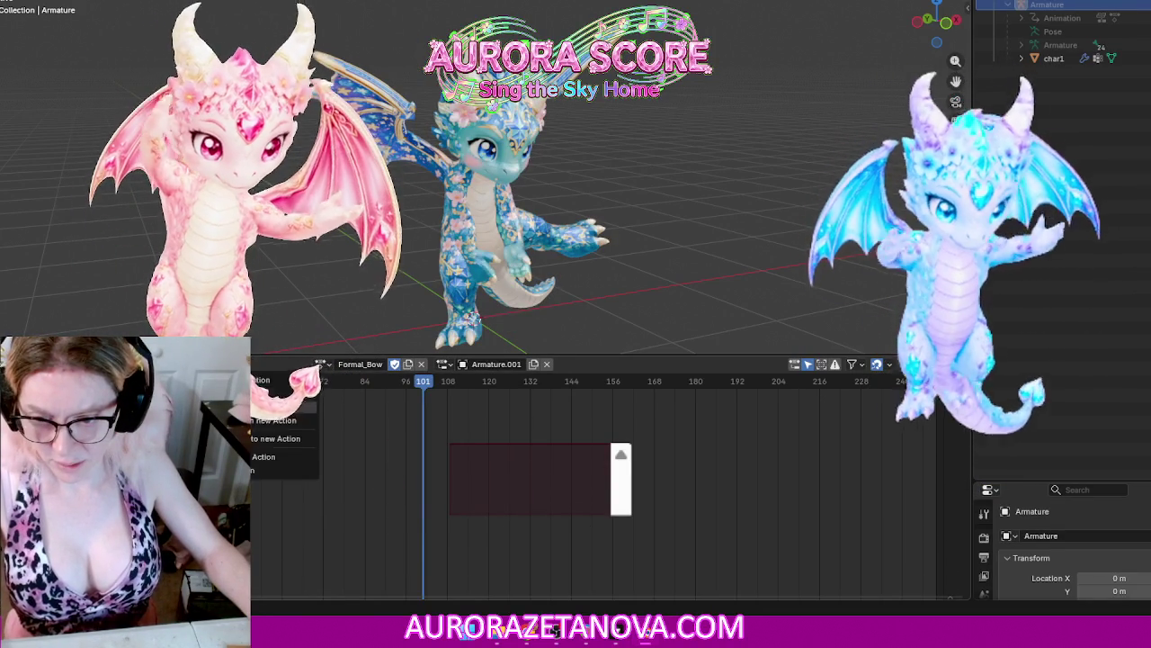
{"action": "left_click", "coordinate": [264, 458]}
Step: Reassign Formal_Bow via search 'fo', then switch to Funky_Walk and detach it
{"action": "left_click", "coordinate": [391, 364]}
{"action": "type", "text": "fo"}
{"action": "scroll", "coordinate": [464, 484], "scroll_direction": "down", "scroll_amount": 4}
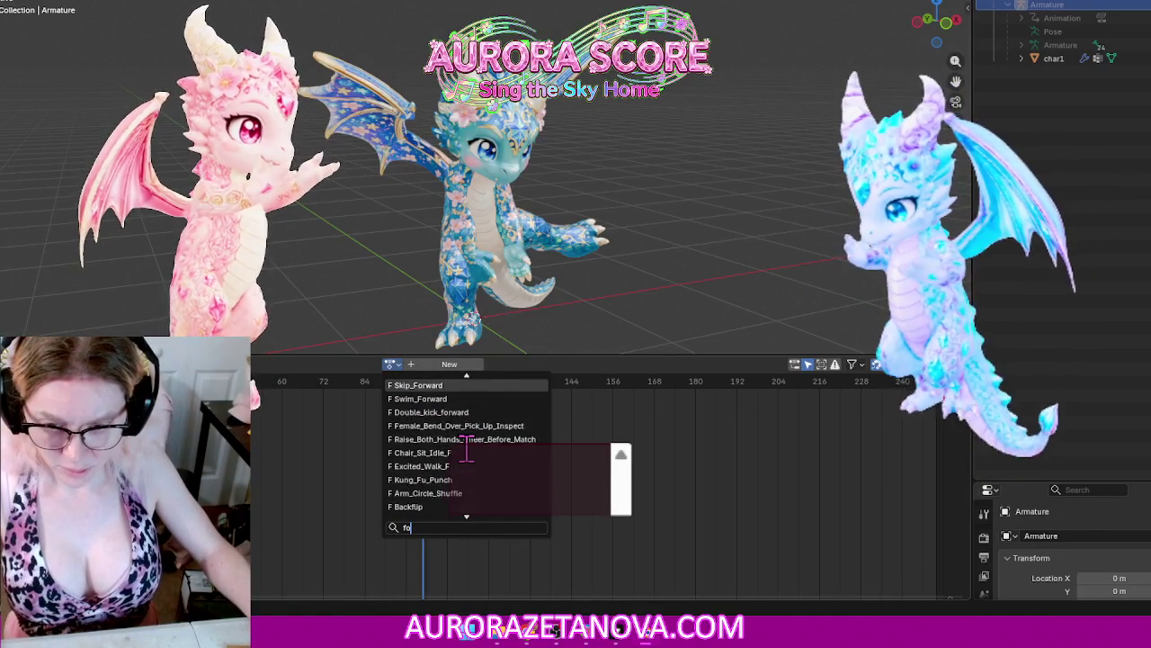
{"action": "left_click", "coordinate": [441, 389]}
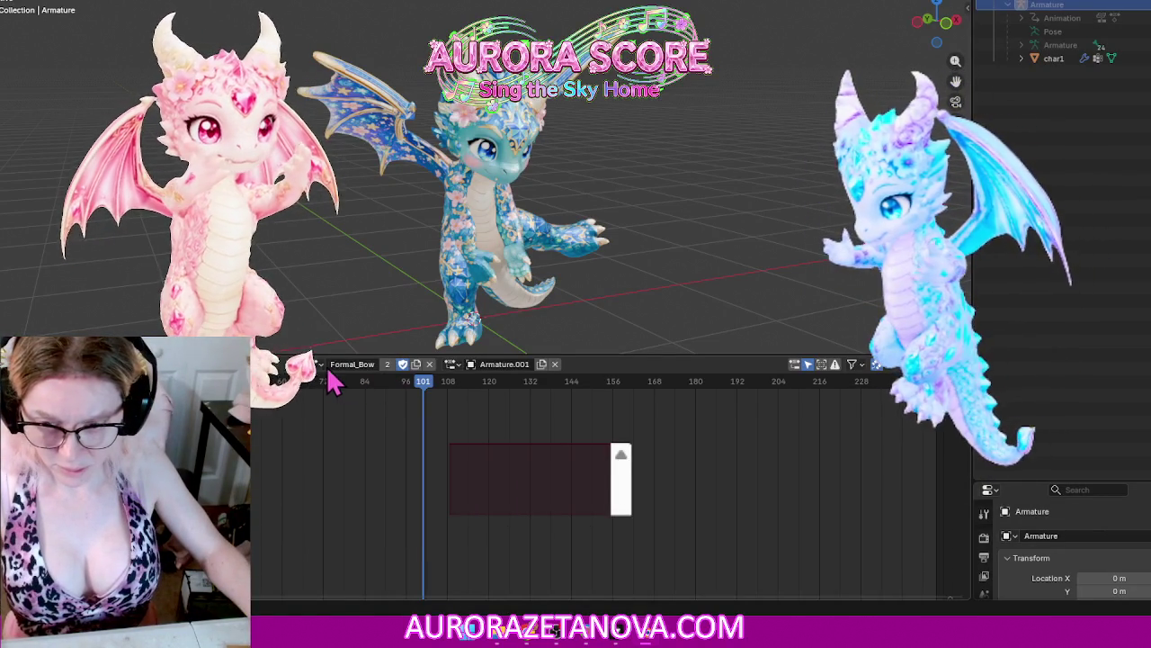
{"action": "left_click", "coordinate": [313, 363]}
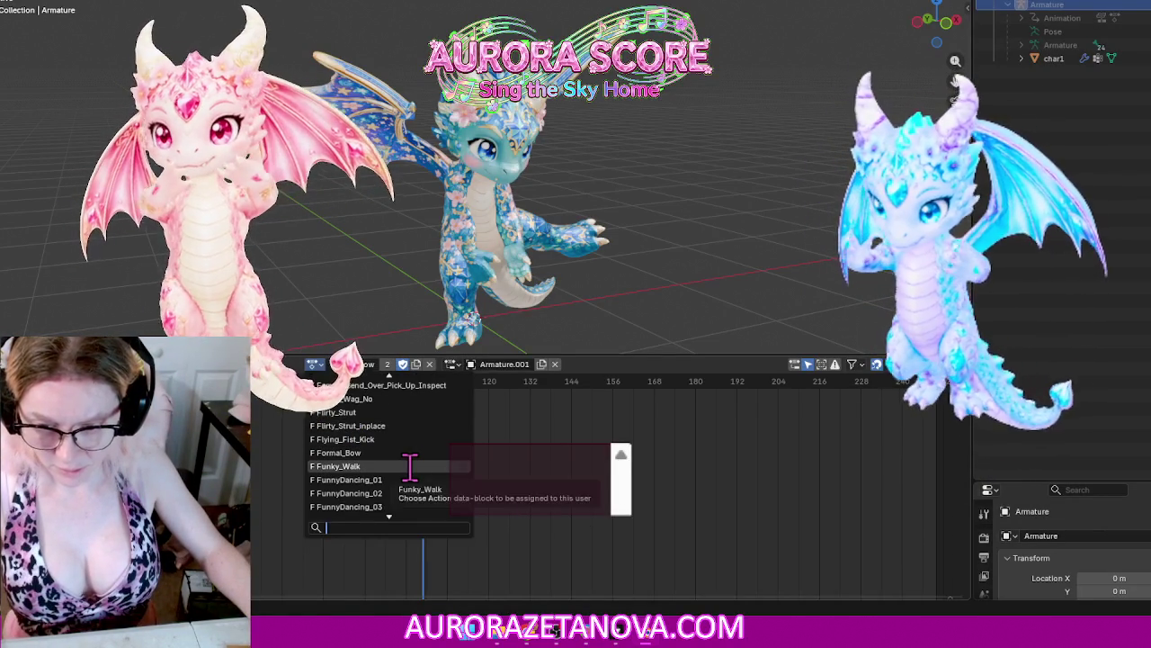
{"action": "left_click", "coordinate": [409, 466]}
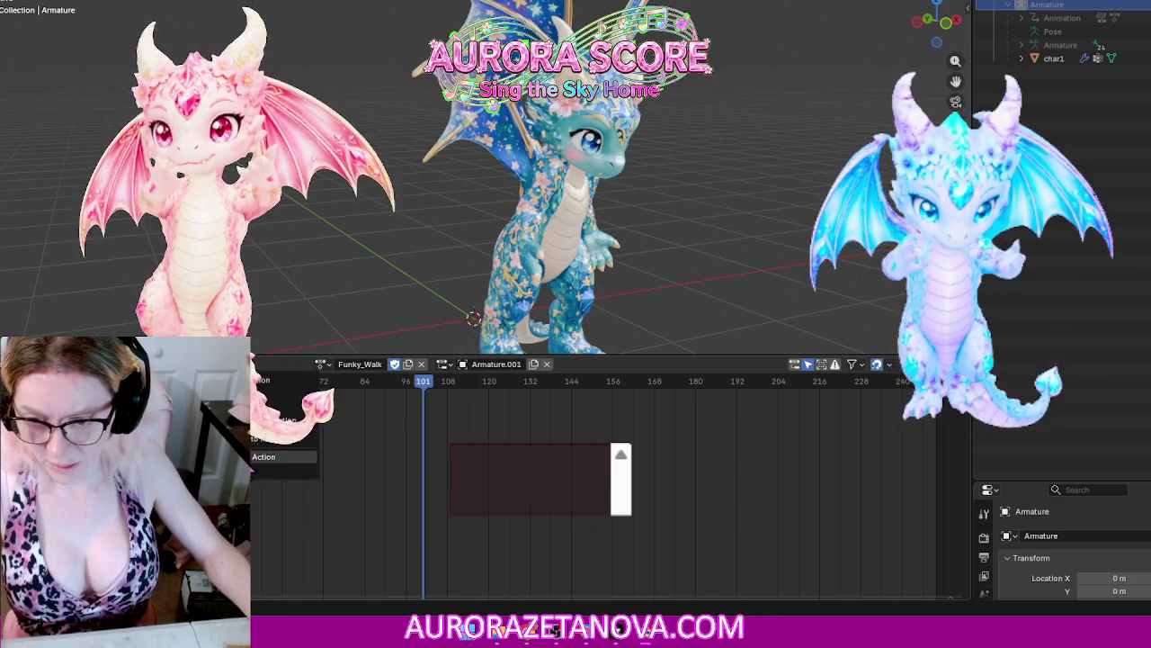
{"action": "left_click", "coordinate": [420, 364]}
{"action": "left_click", "coordinate": [391, 364]}
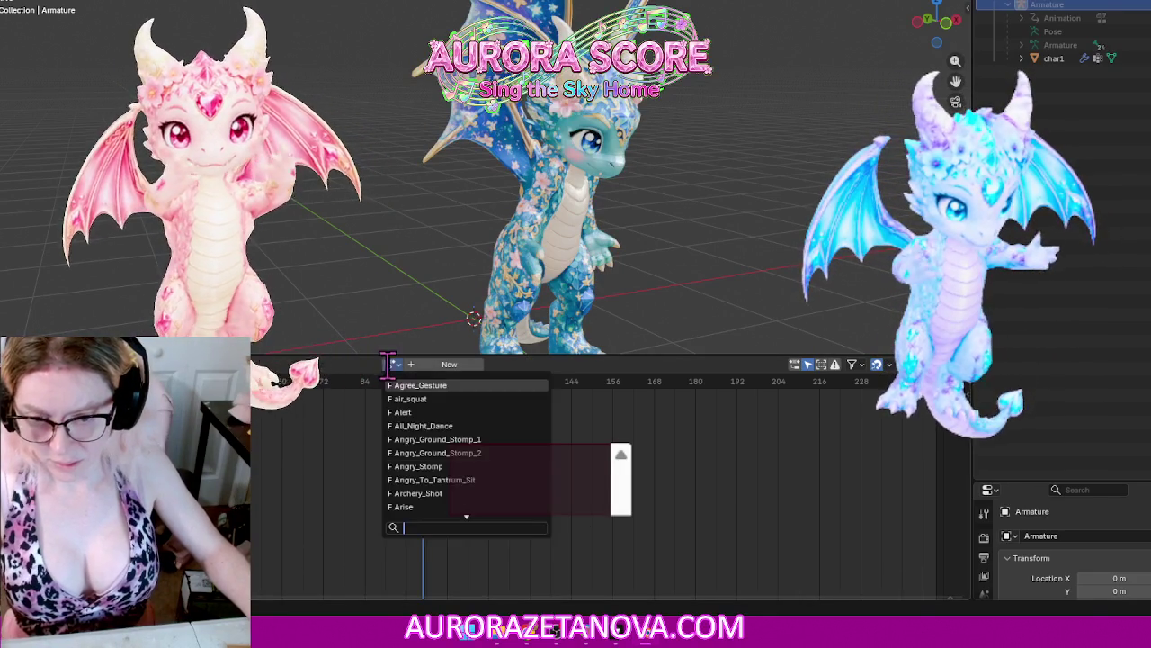
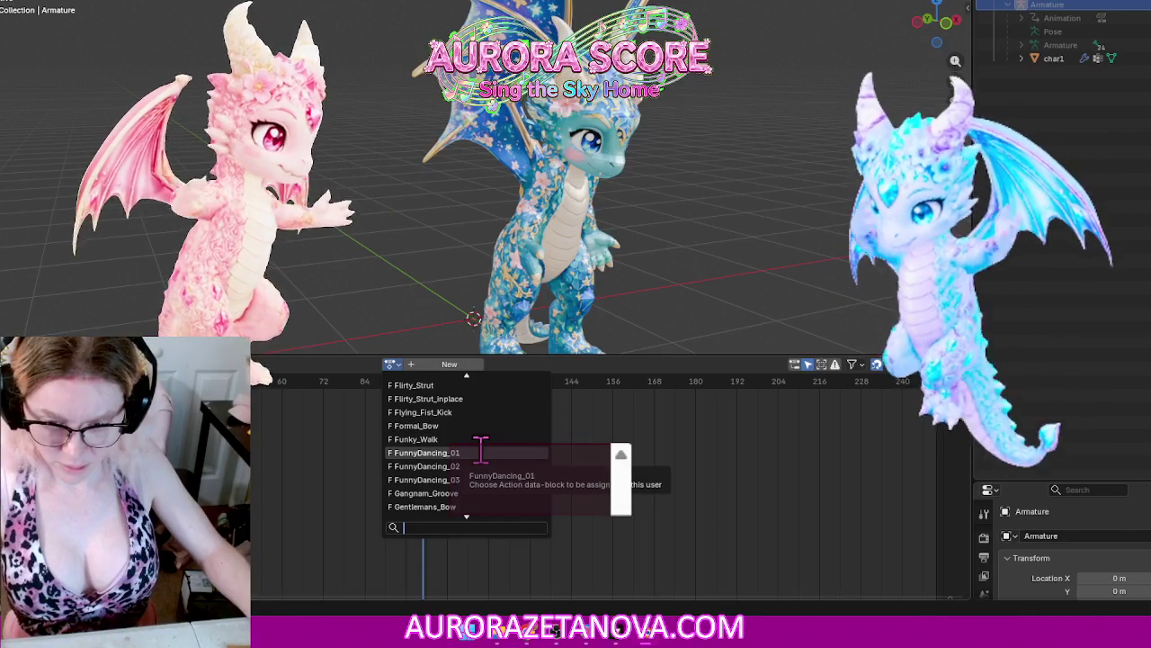
Step: Assign FunnyDancing_01 to the dragon armature and push it down as an NLA track
{"action": "left_click", "coordinate": [481, 452]}
{"action": "left_click", "coordinate": [275, 369]}
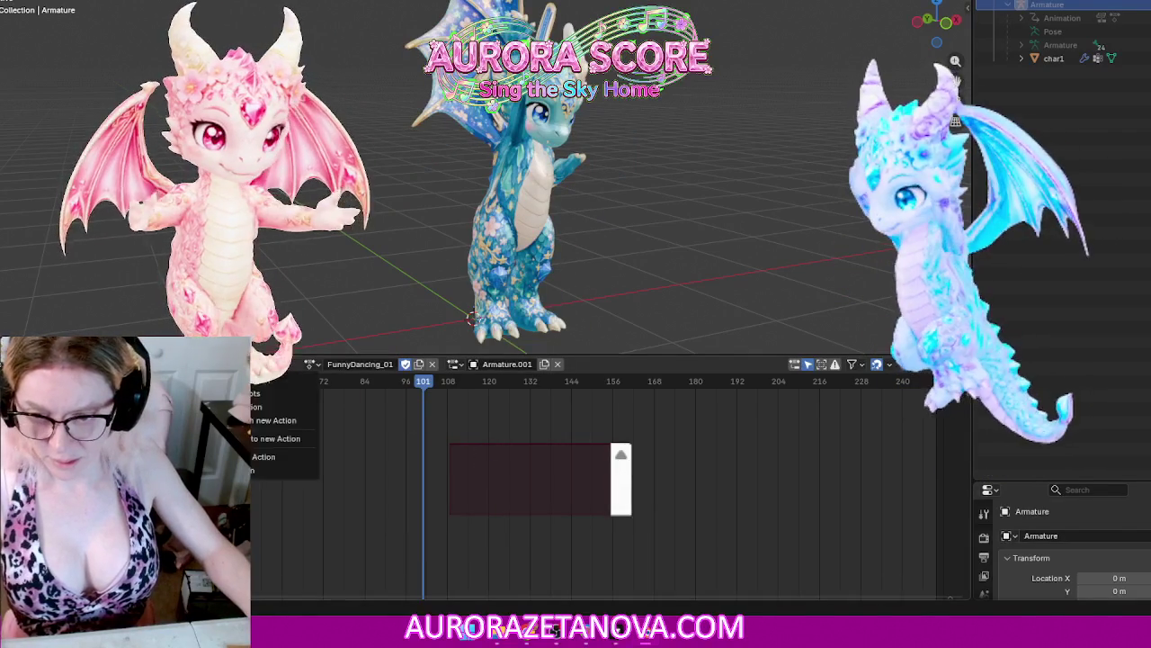
{"action": "left_click", "coordinate": [261, 458]}
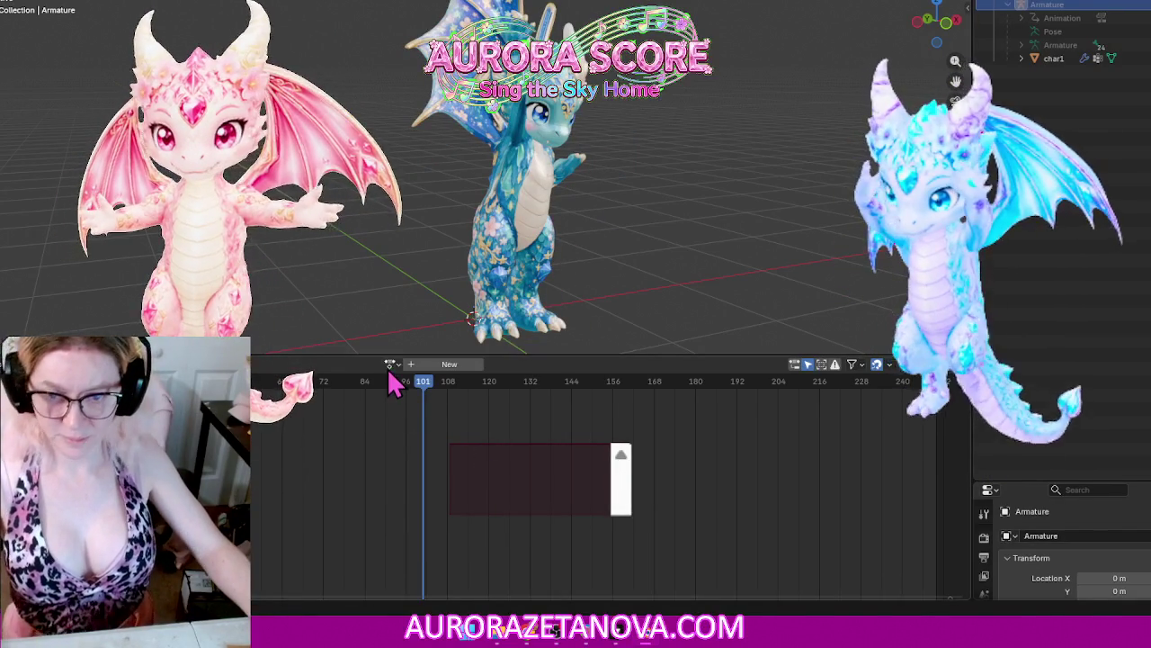
Step: Pick FunnyDancing_02 from the action list and push it down as an NLA track
{"action": "left_click", "coordinate": [390, 364]}
{"action": "scroll", "coordinate": [496, 438], "scroll_direction": "down", "scroll_amount": 9}
{"action": "scroll", "coordinate": [497, 447], "scroll_direction": "down", "scroll_amount": 8}
{"action": "scroll", "coordinate": [497, 447], "scroll_direction": "down", "scroll_amount": 8}
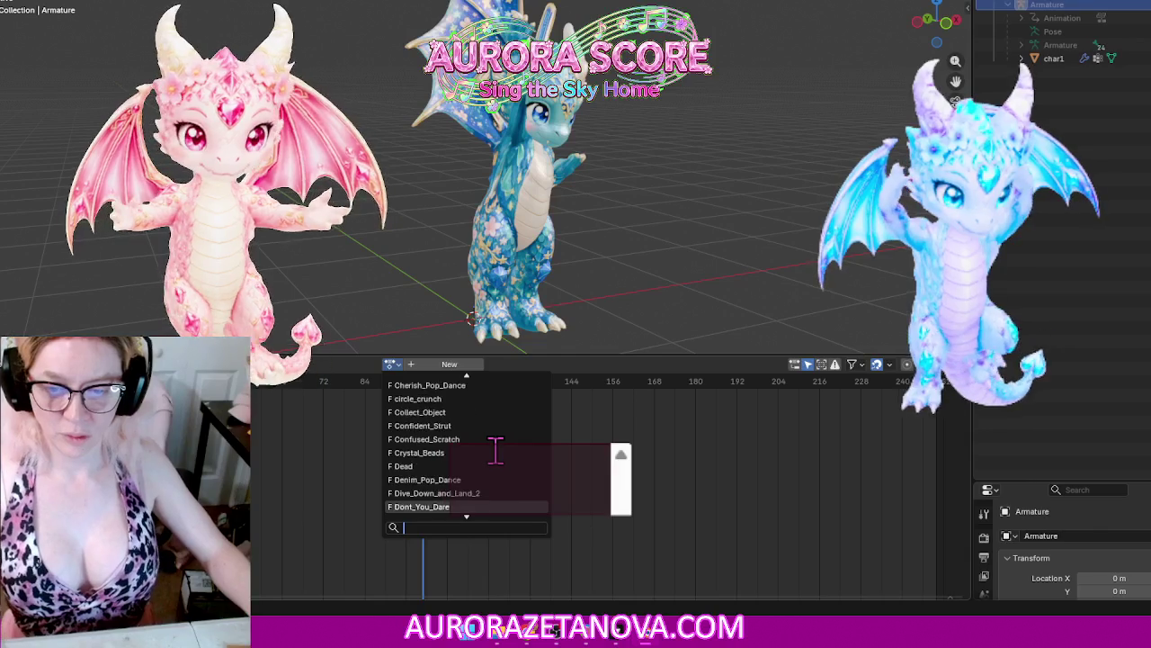
{"action": "scroll", "coordinate": [497, 447], "scroll_direction": "down", "scroll_amount": 8}
{"action": "scroll", "coordinate": [497, 447], "scroll_direction": "down", "scroll_amount": 8}
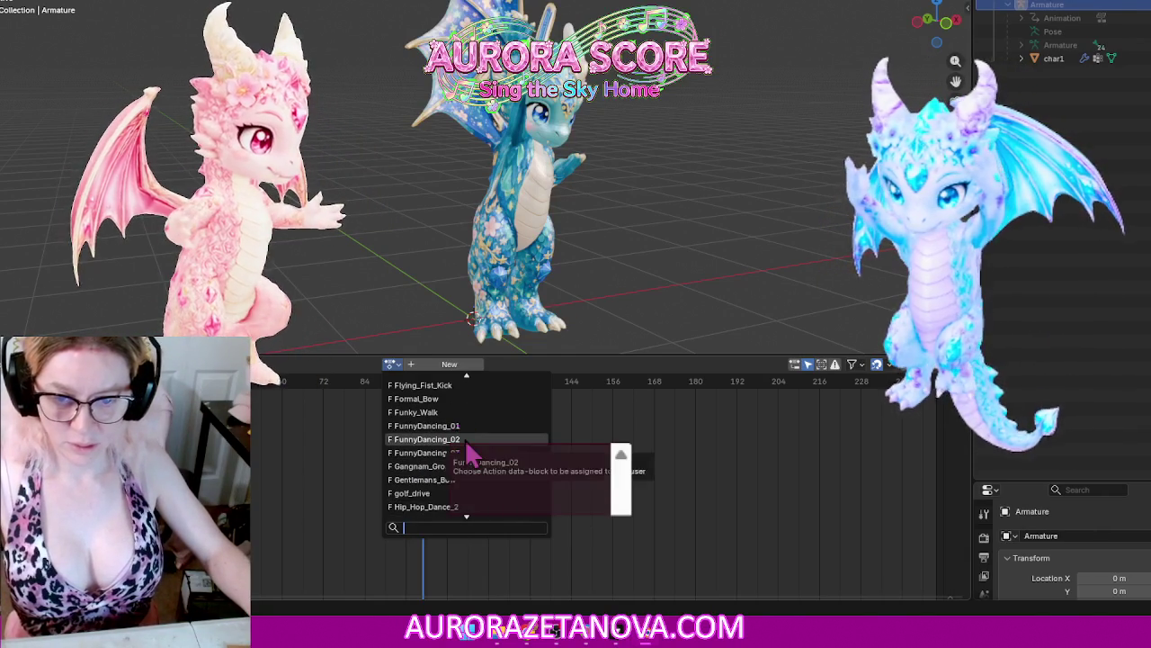
{"action": "left_click", "coordinate": [465, 438]}
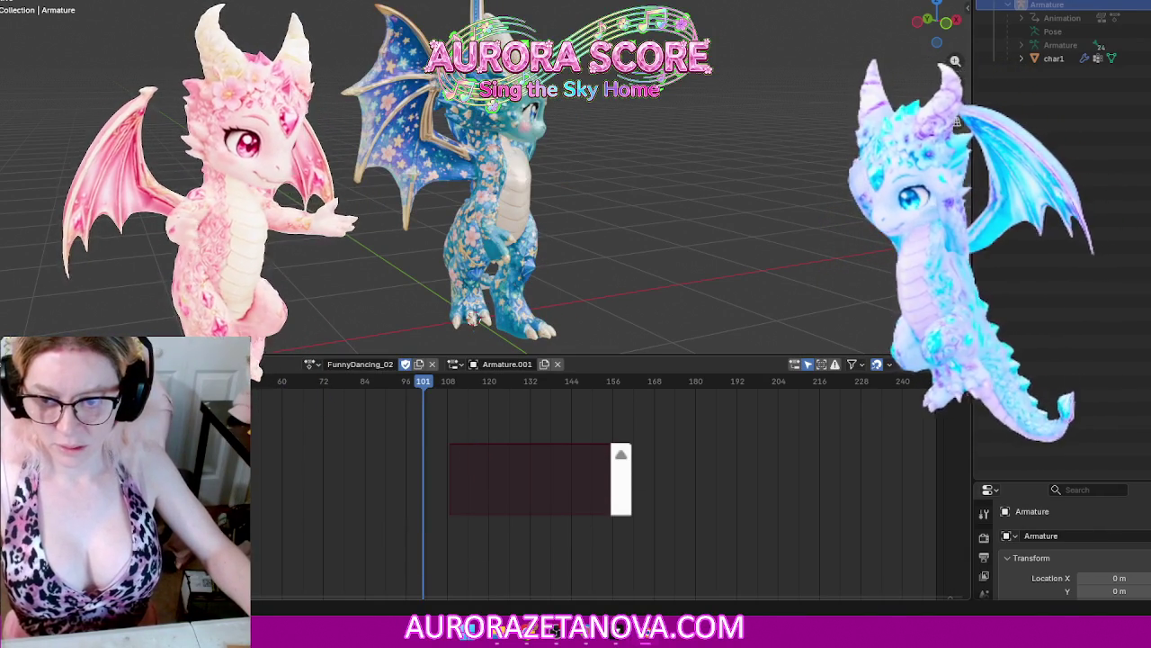
{"action": "left_click", "coordinate": [236, 364]}
{"action": "left_click", "coordinate": [254, 458]}
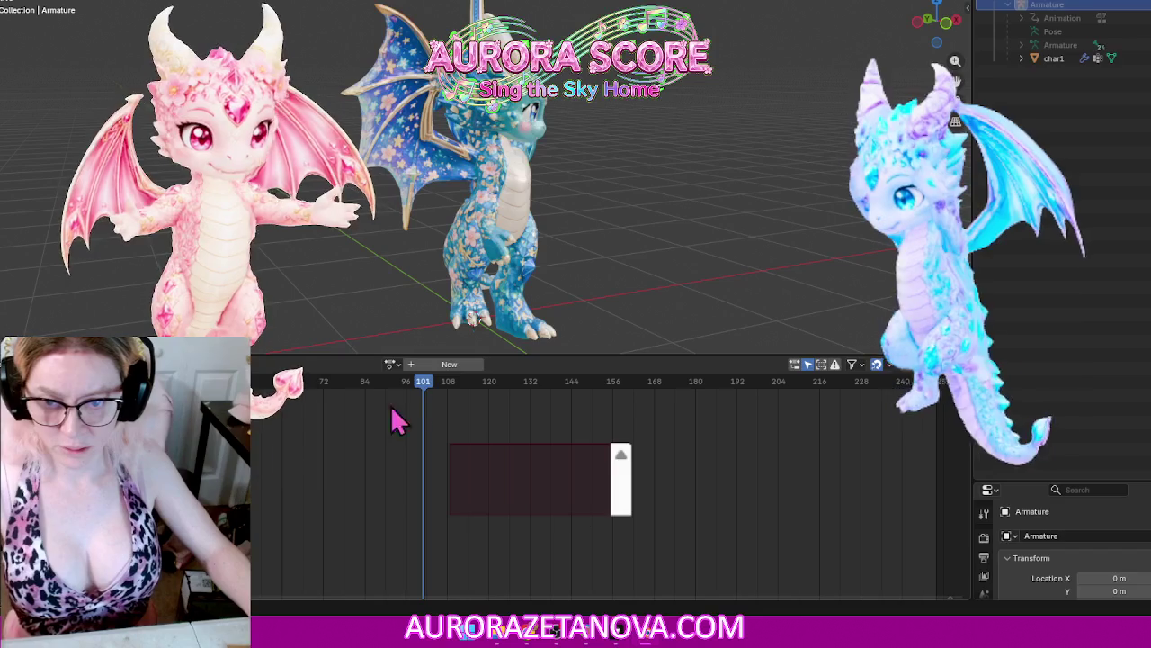
Step: Scroll through the remaining actions and check the armature's NLA tracks
{"action": "left_click", "coordinate": [394, 365]}
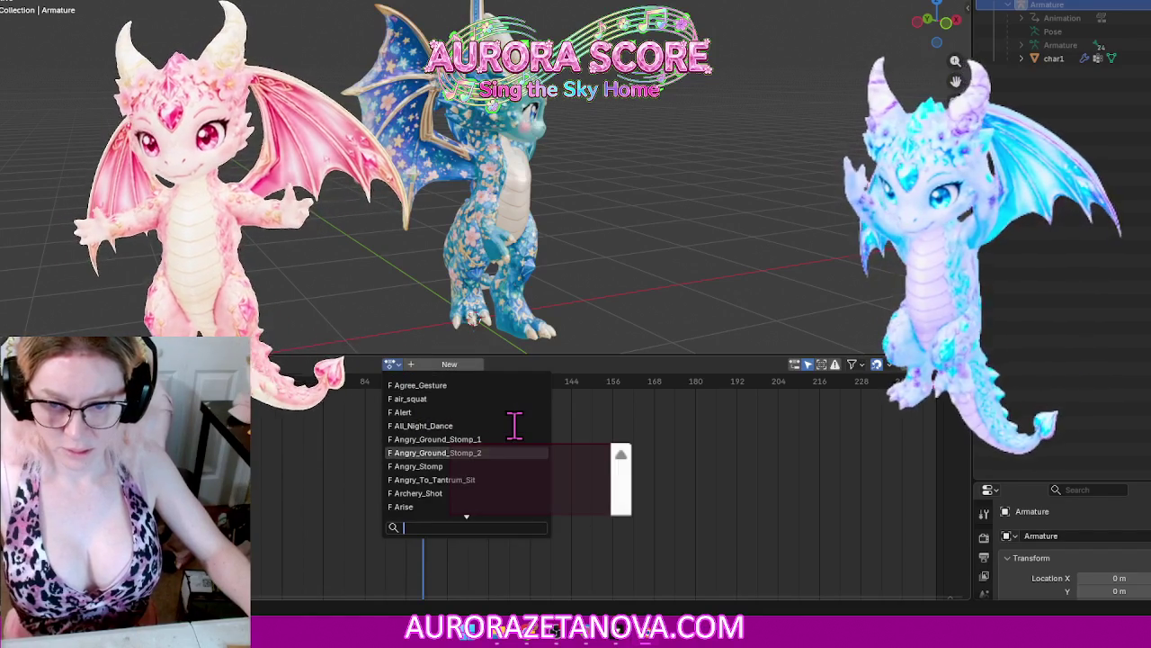
{"action": "scroll", "coordinate": [515, 426], "scroll_direction": "down", "scroll_amount": 5}
{"action": "scroll", "coordinate": [514, 425], "scroll_direction": "down", "scroll_amount": 5}
{"action": "scroll", "coordinate": [516, 431], "scroll_direction": "down", "scroll_amount": 5}
{"action": "scroll", "coordinate": [521, 441], "scroll_direction": "down", "scroll_amount": 5}
{"action": "scroll", "coordinate": [520, 440], "scroll_direction": "down", "scroll_amount": 8}
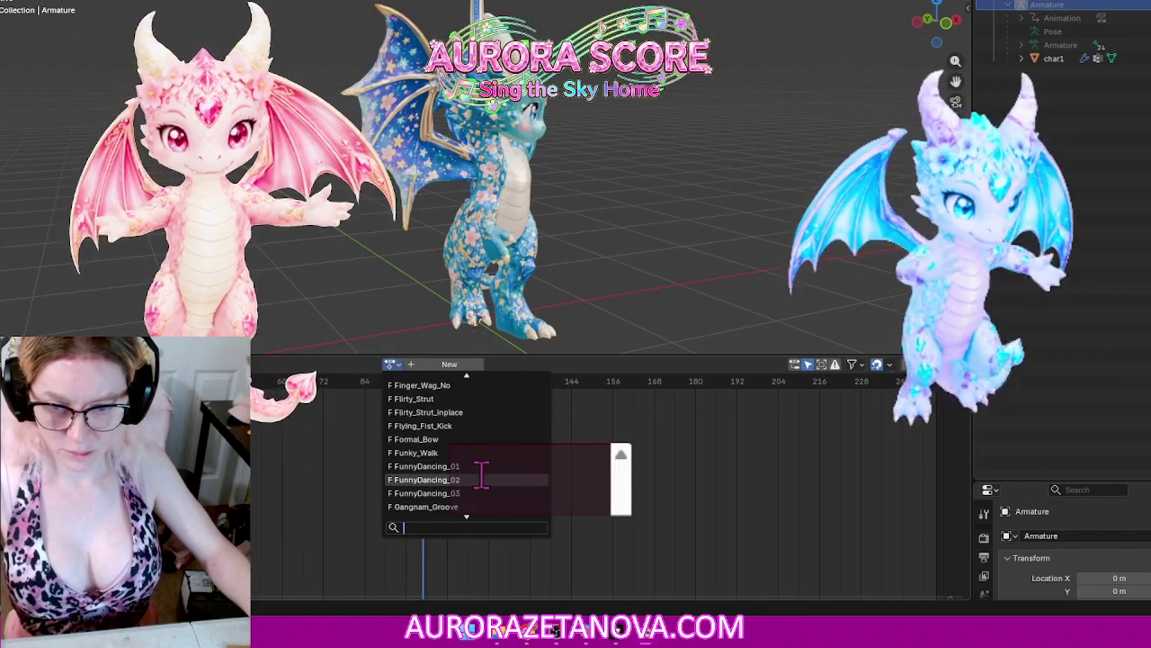
{"action": "left_click", "coordinate": [1022, 20]}
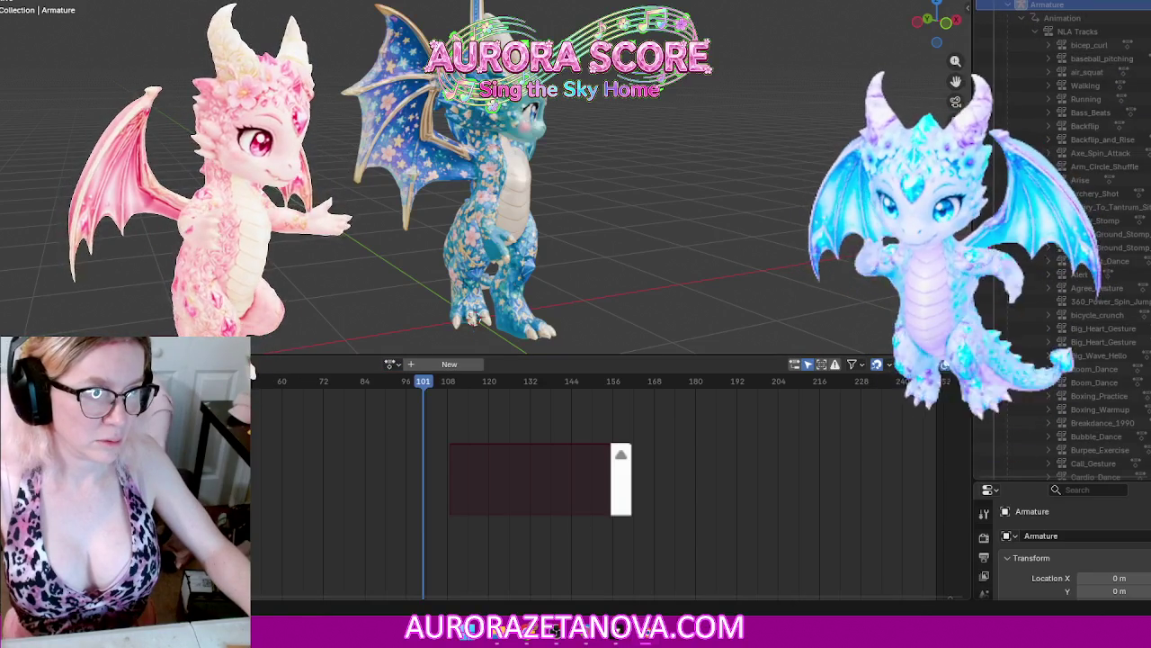
Step: Assign FunnyDancing_03 from the action list and push it down as an NLA track
{"action": "scroll", "coordinate": [1079, 225], "scroll_direction": "down", "scroll_amount": 5}
{"action": "scroll", "coordinate": [1079, 225], "scroll_direction": "down", "scroll_amount": 10}
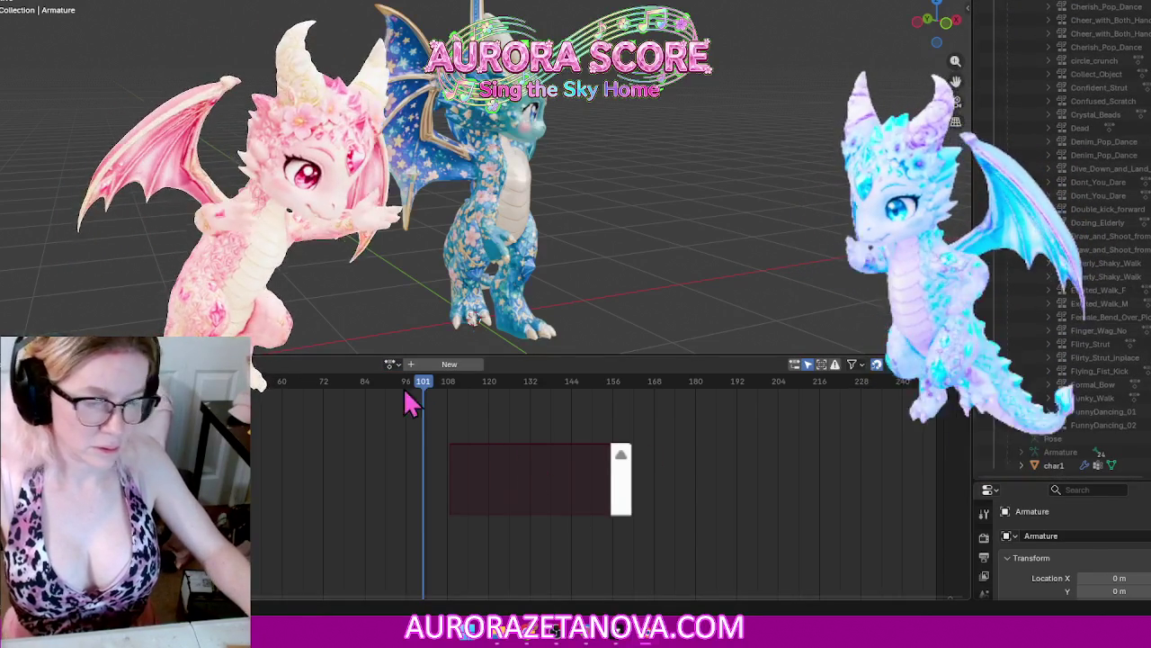
{"action": "left_click", "coordinate": [389, 363]}
{"action": "scroll", "coordinate": [454, 432], "scroll_direction": "down", "scroll_amount": 2}
{"action": "scroll", "coordinate": [454, 432], "scroll_direction": "down", "scroll_amount": 5}
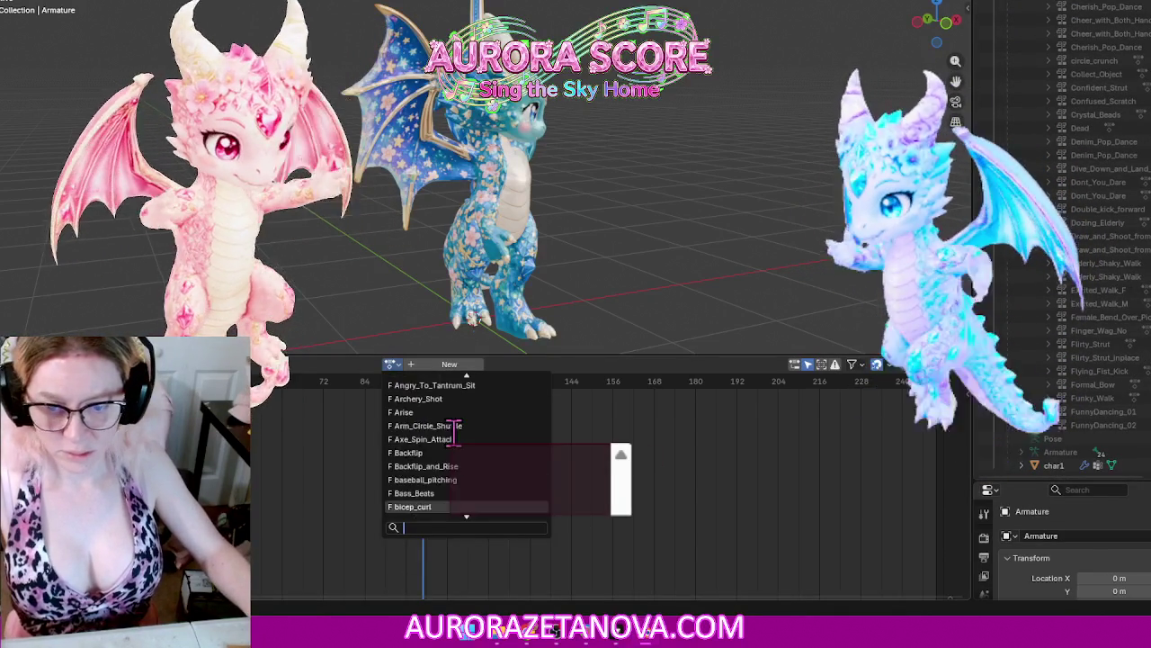
{"action": "scroll", "coordinate": [455, 431], "scroll_direction": "down", "scroll_amount": 3}
{"action": "scroll", "coordinate": [458, 432], "scroll_direction": "down", "scroll_amount": 3}
{"action": "scroll", "coordinate": [463, 433], "scroll_direction": "down", "scroll_amount": 3}
{"action": "scroll", "coordinate": [466, 433], "scroll_direction": "down", "scroll_amount": 3}
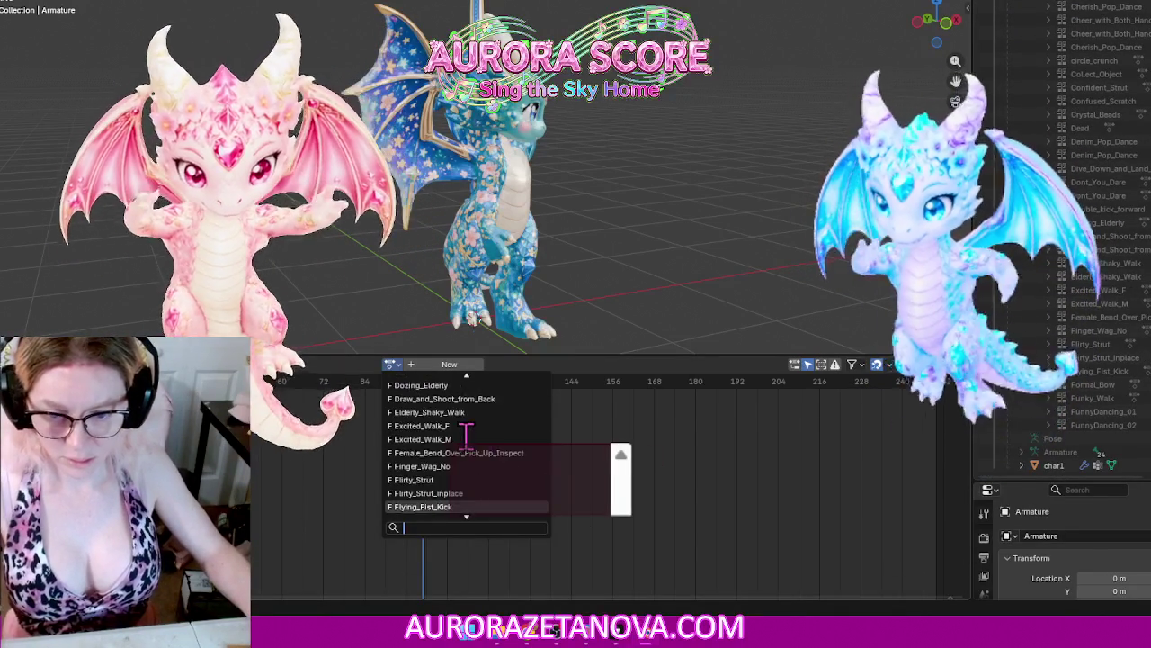
{"action": "scroll", "coordinate": [468, 440], "scroll_direction": "down", "scroll_amount": 3}
{"action": "scroll", "coordinate": [469, 463], "scroll_direction": "down", "scroll_amount": 2}
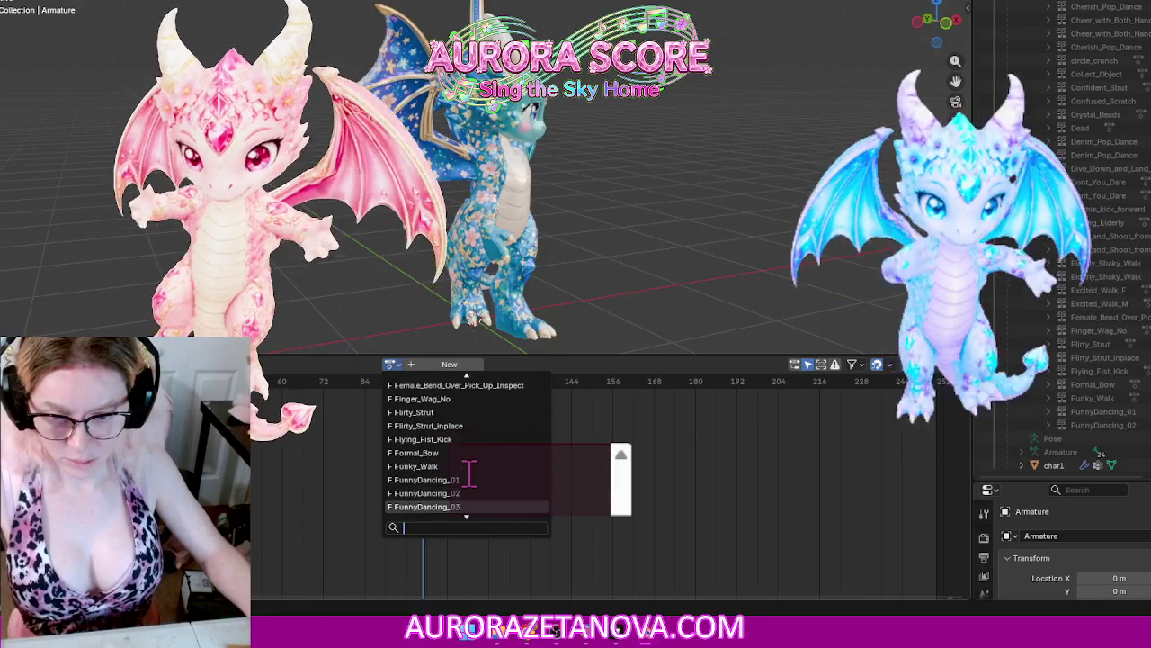
{"action": "left_click", "coordinate": [469, 506]}
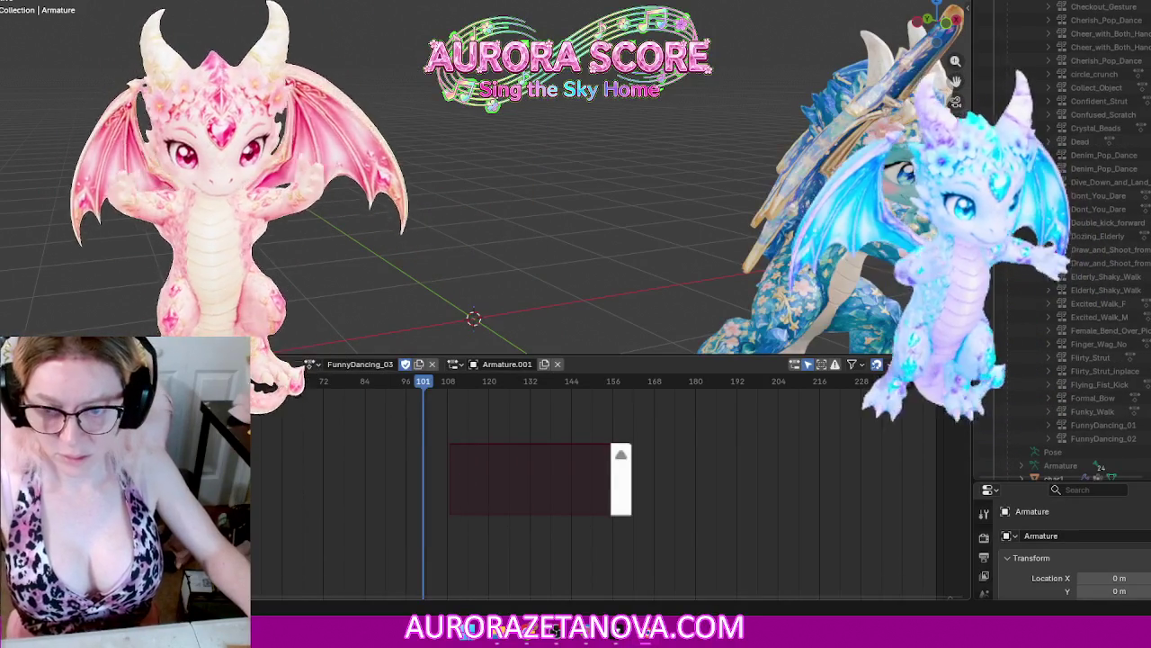
{"action": "left_click", "coordinate": [432, 363]}
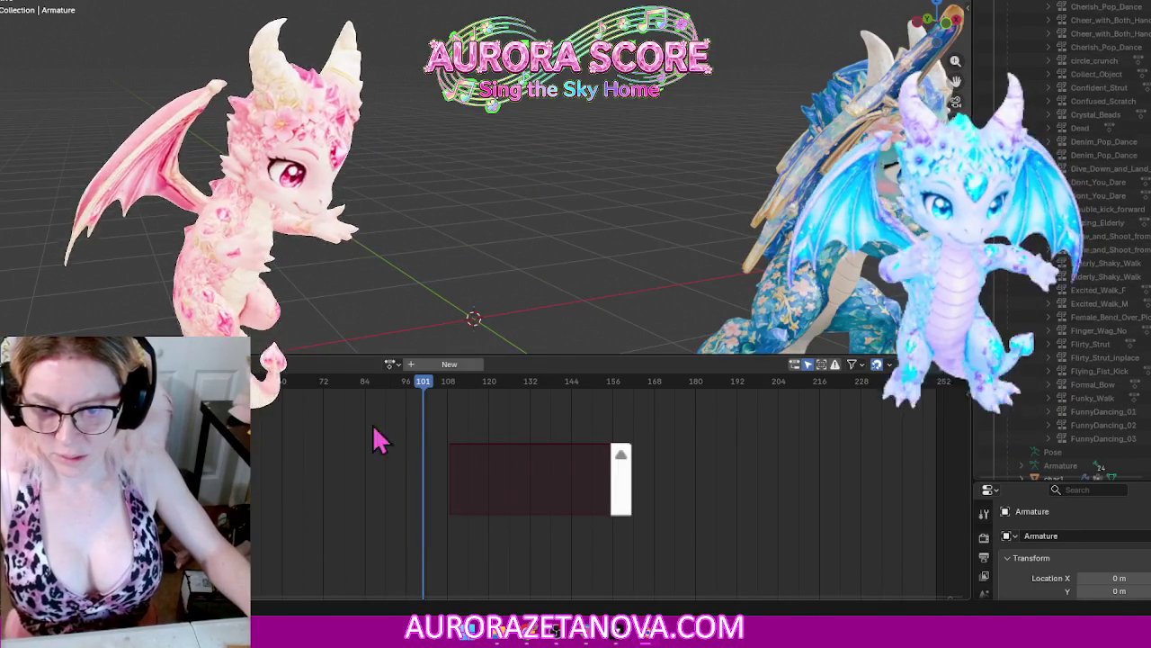
Step: Search 'gna' to assign Gangnam_Groove and push it down as an NLA track
{"action": "left_click", "coordinate": [393, 365]}
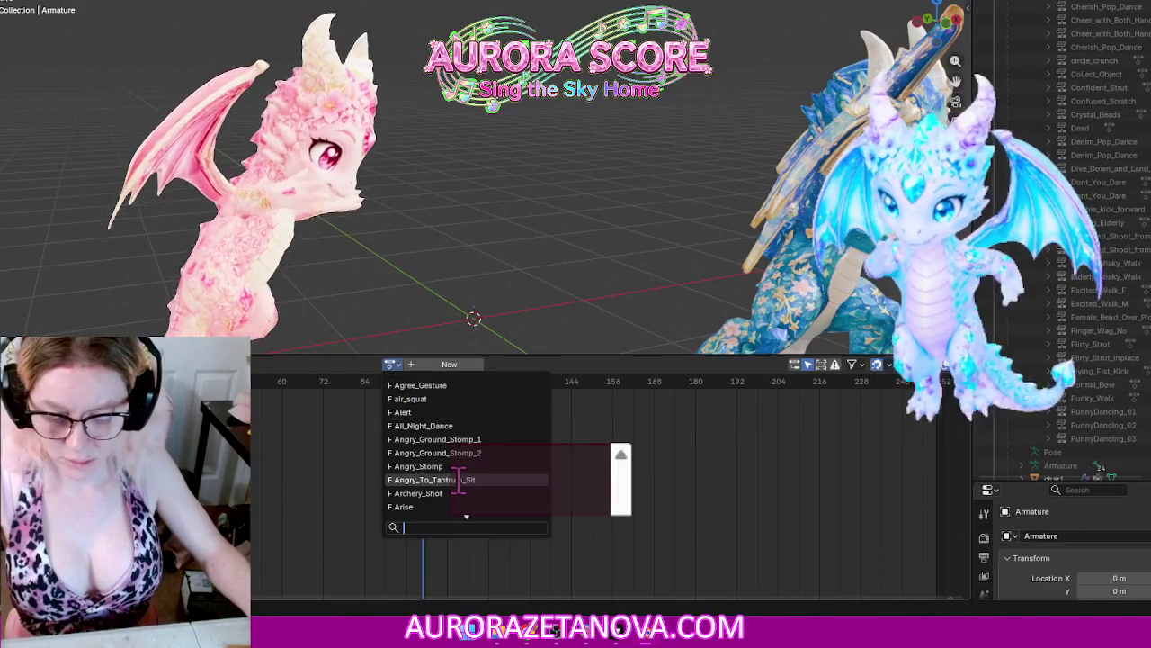
{"action": "type", "text": "gna"}
{"action": "key", "text": "Return"}
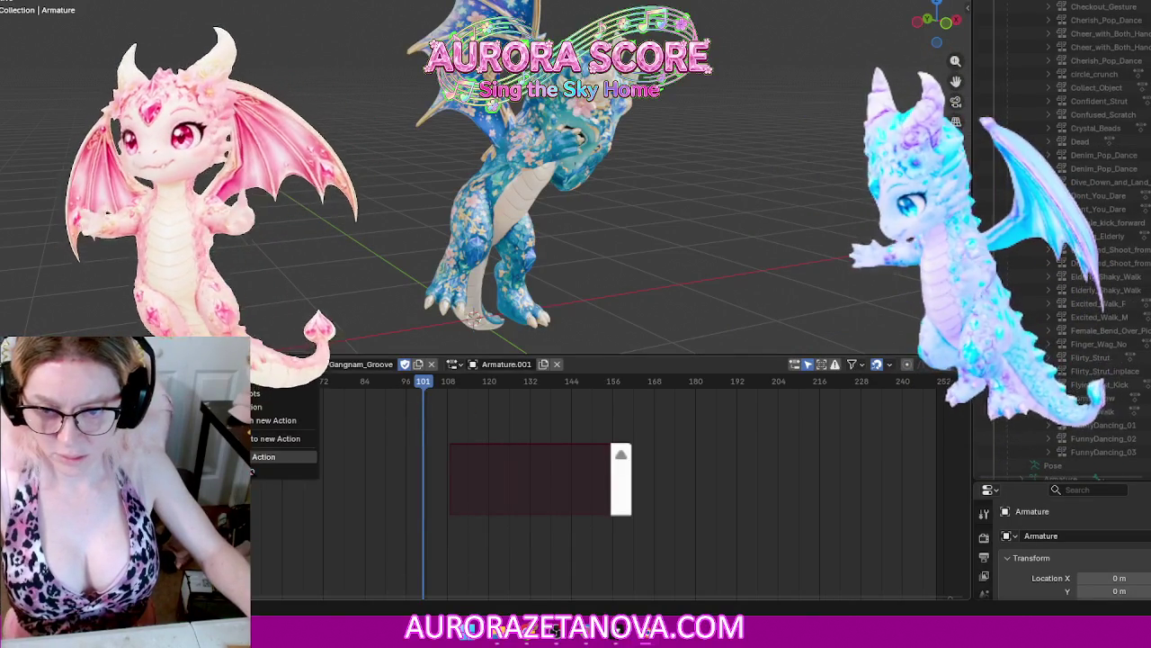
{"action": "left_click", "coordinate": [432, 364]}
Step: Assign Gentlemans_Bow and push it down, then search the action list for 'fo'
{"action": "left_click", "coordinate": [394, 363]}
{"action": "type", "text": "gan"}
{"action": "left_click", "coordinate": [457, 384]}
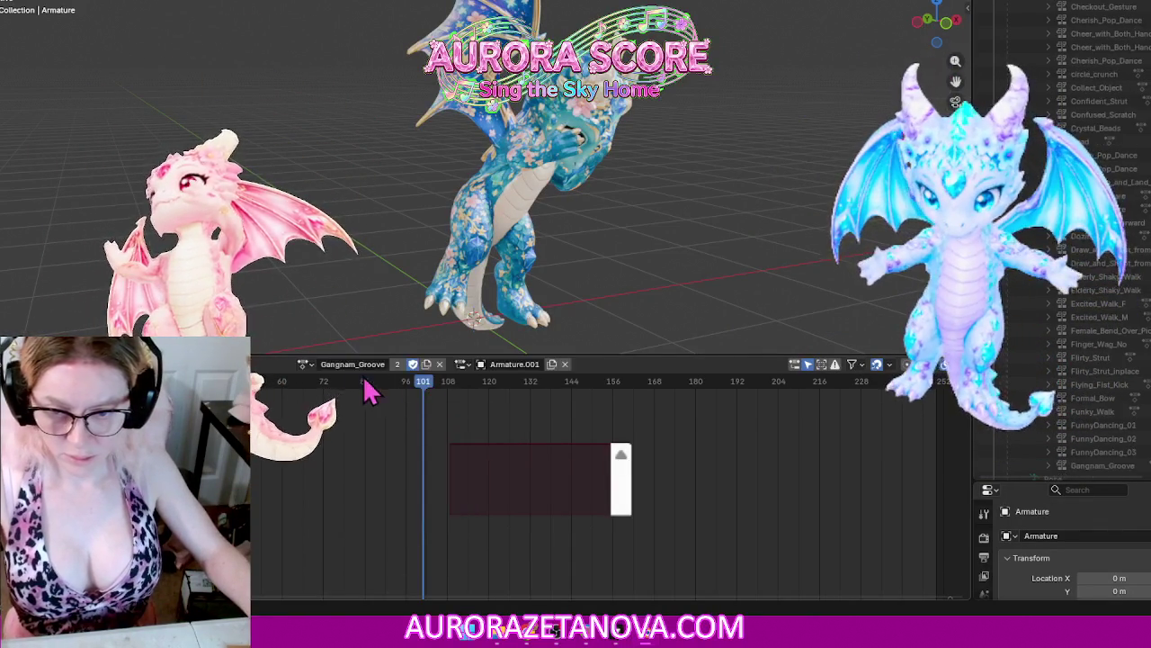
{"action": "left_click", "coordinate": [306, 365]}
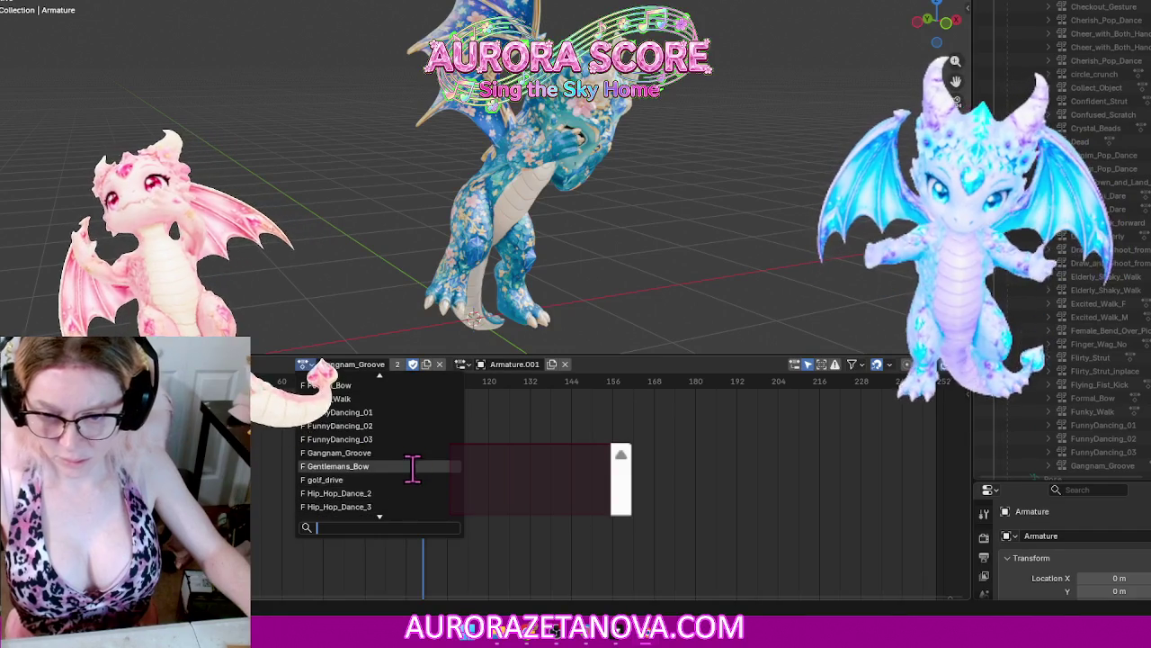
{"action": "left_click", "coordinate": [418, 481]}
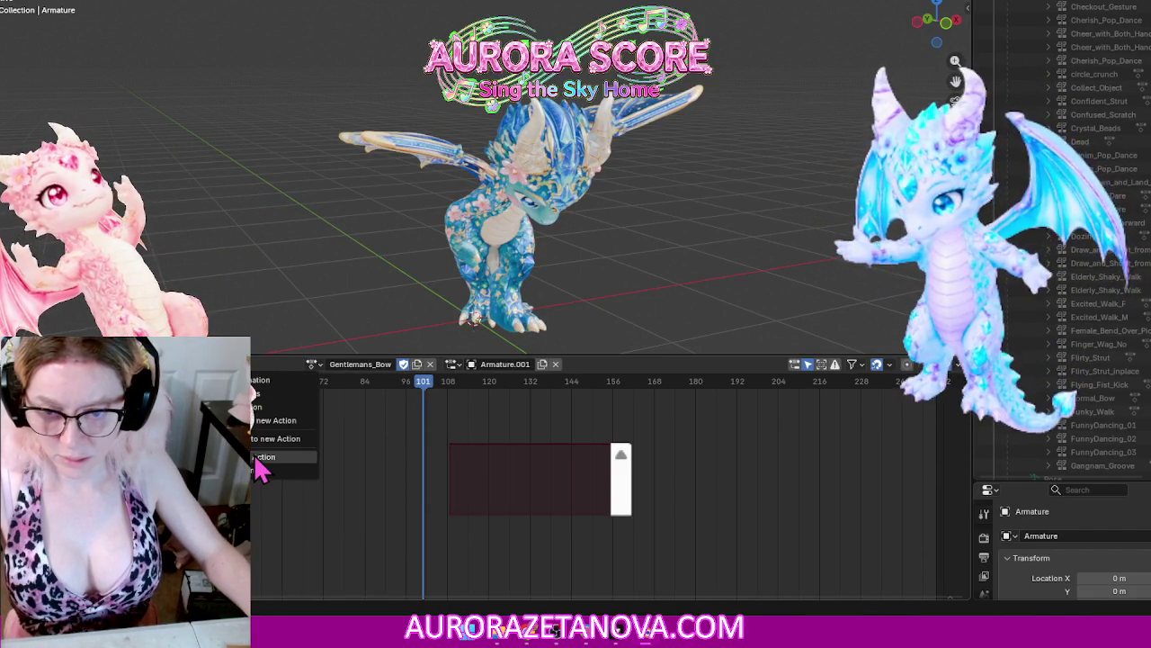
{"action": "left_click", "coordinate": [260, 459]}
{"action": "left_click", "coordinate": [389, 363]}
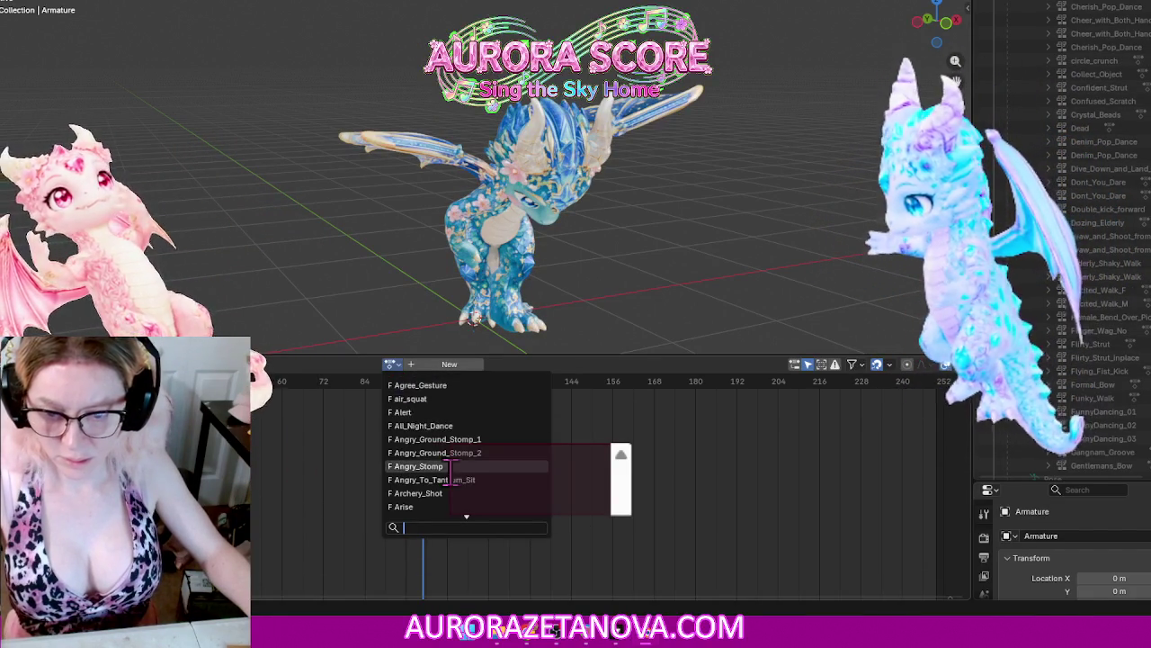
{"action": "type", "text": "fo"}
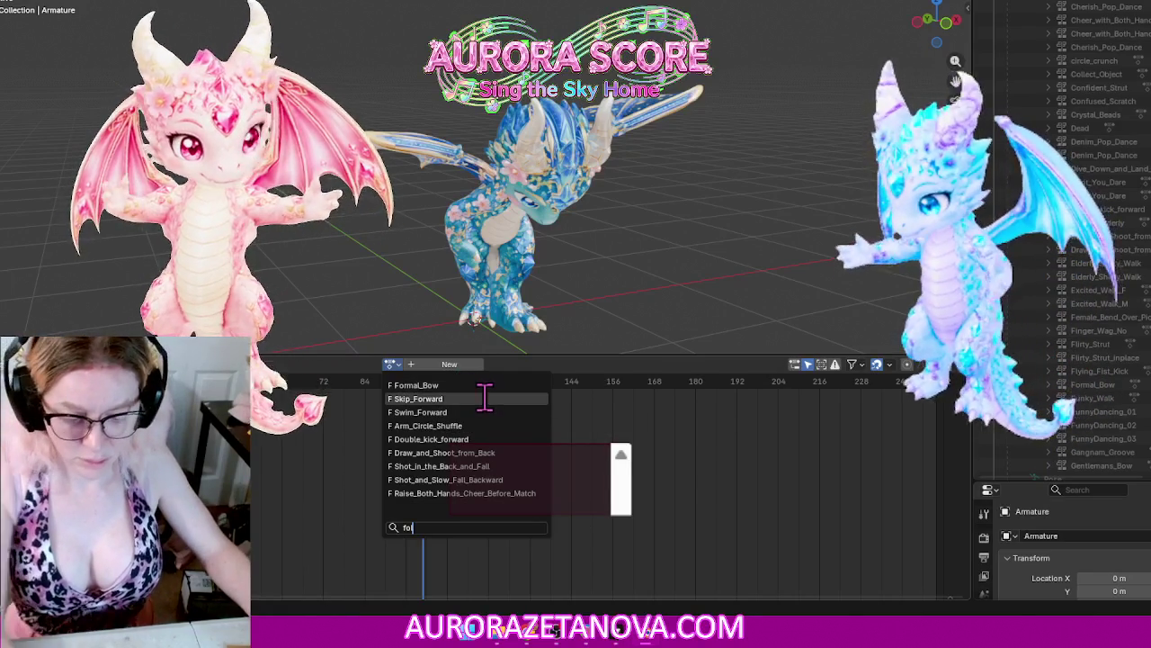
Step: Search 'go' to assign golf_drive and push it down as an NLA track
{"action": "key", "text": "BackSpace"}
{"action": "key", "text": "BackSpace"}
{"action": "type", "text": "g"}
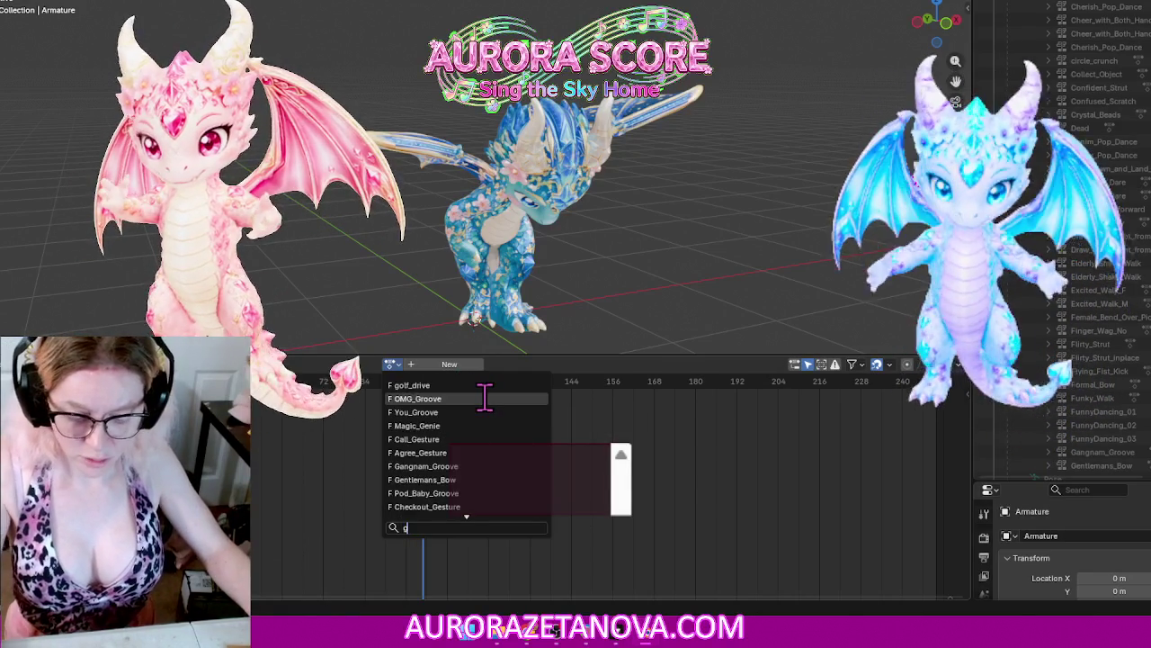
{"action": "type", "text": "o"}
{"action": "left_click", "coordinate": [480, 386]}
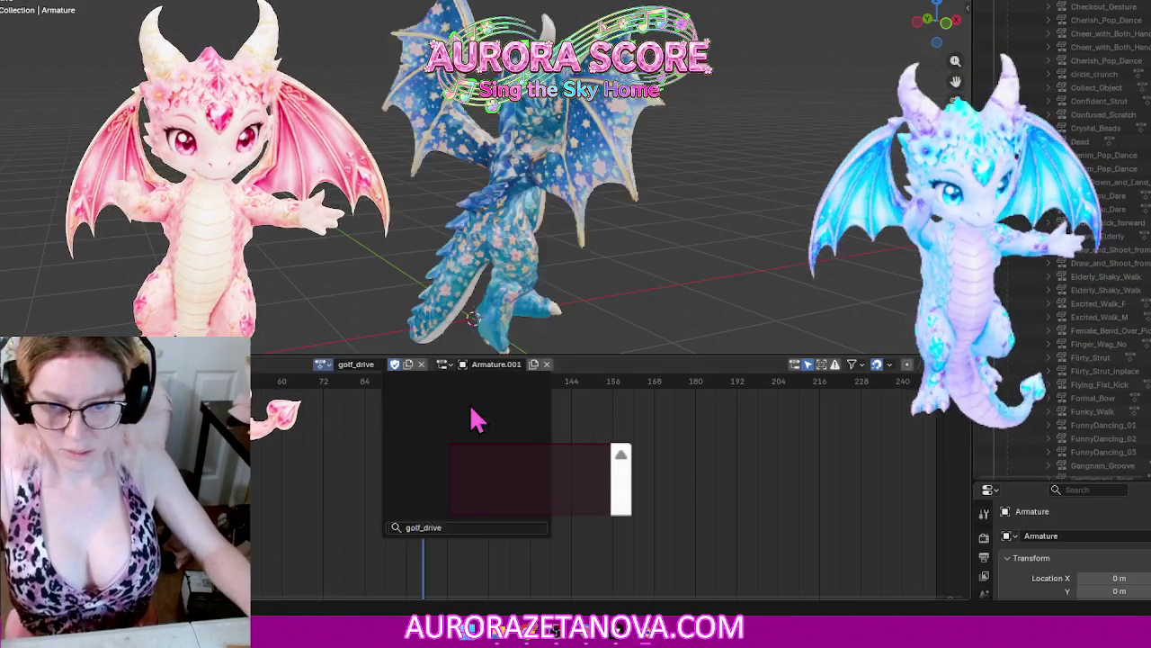
{"action": "left_click", "coordinate": [216, 363]}
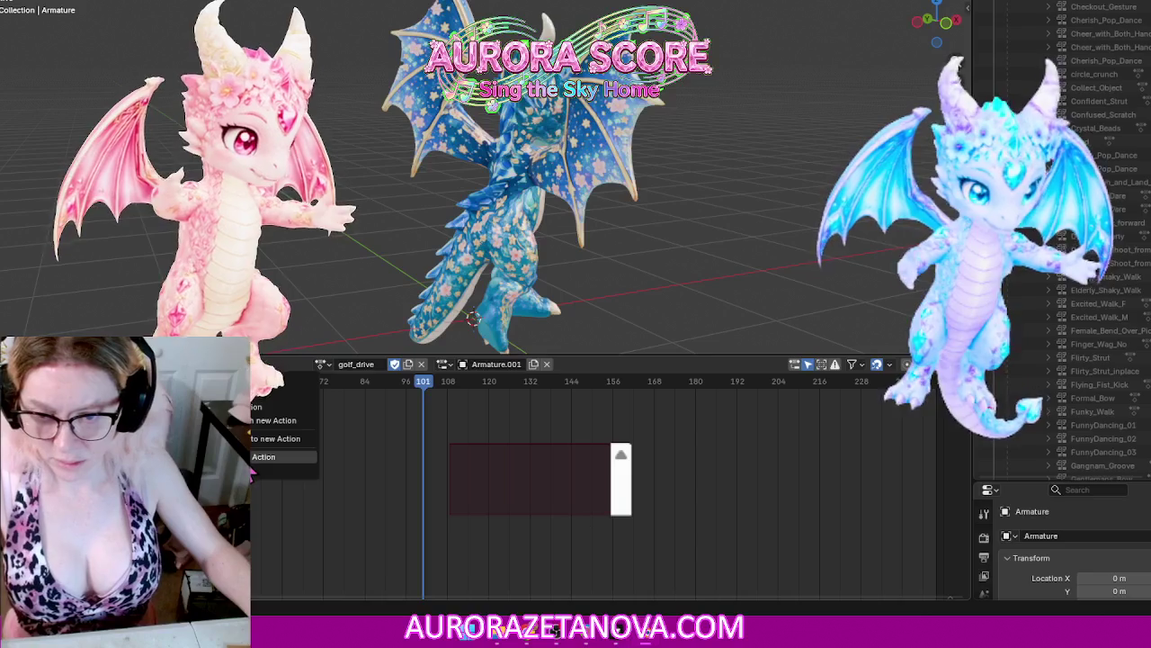
{"action": "left_click", "coordinate": [269, 456]}
Step: Reassign golf_drive, then assign Hip_Hop_Dance_2 and clear it from the armature
{"action": "left_click", "coordinate": [391, 364]}
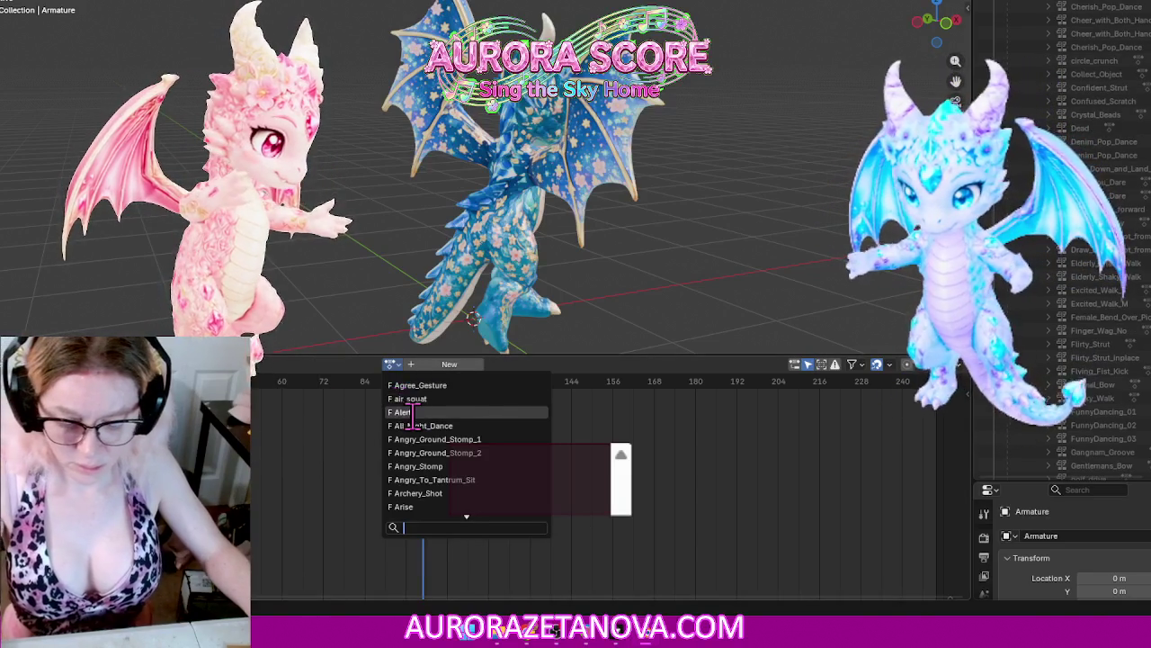
{"action": "type", "text": "gol"}
{"action": "left_click", "coordinate": [433, 385]}
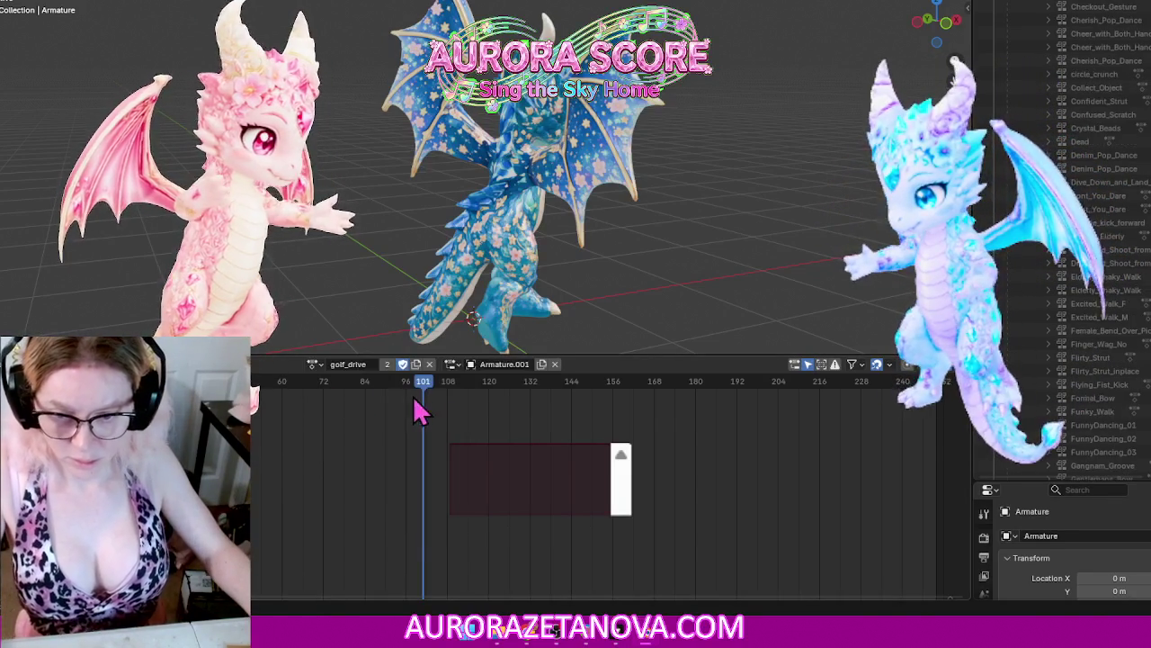
{"action": "left_click", "coordinate": [312, 365]}
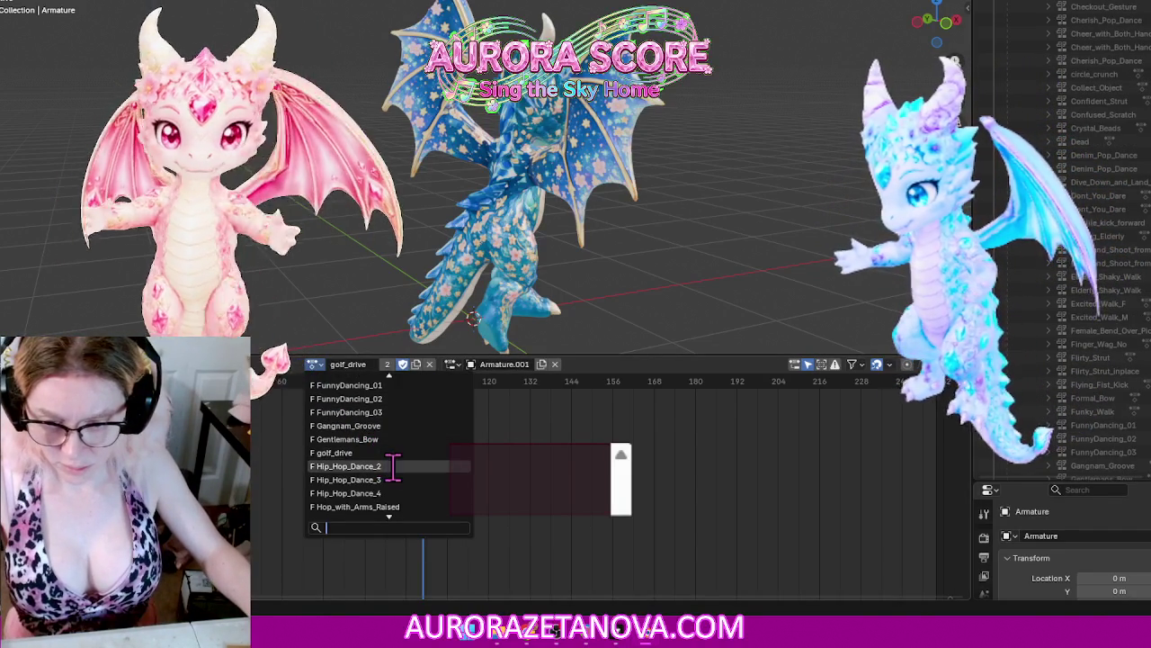
{"action": "left_click", "coordinate": [396, 480]}
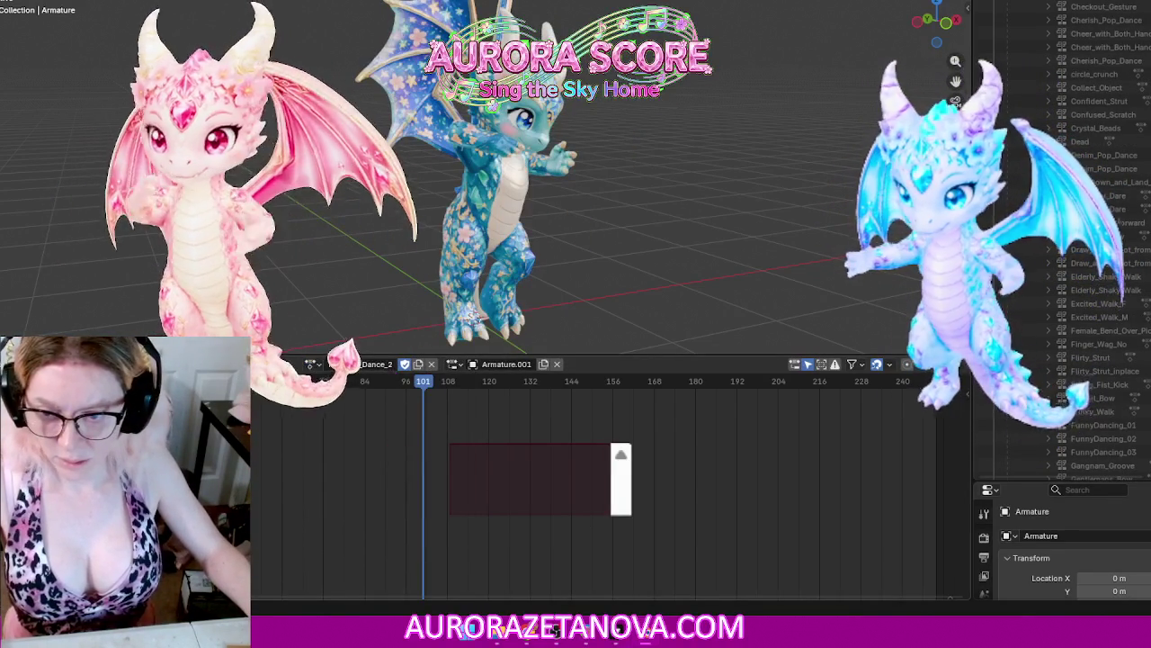
{"action": "left_click", "coordinate": [270, 365]}
{"action": "left_click", "coordinate": [264, 461]}
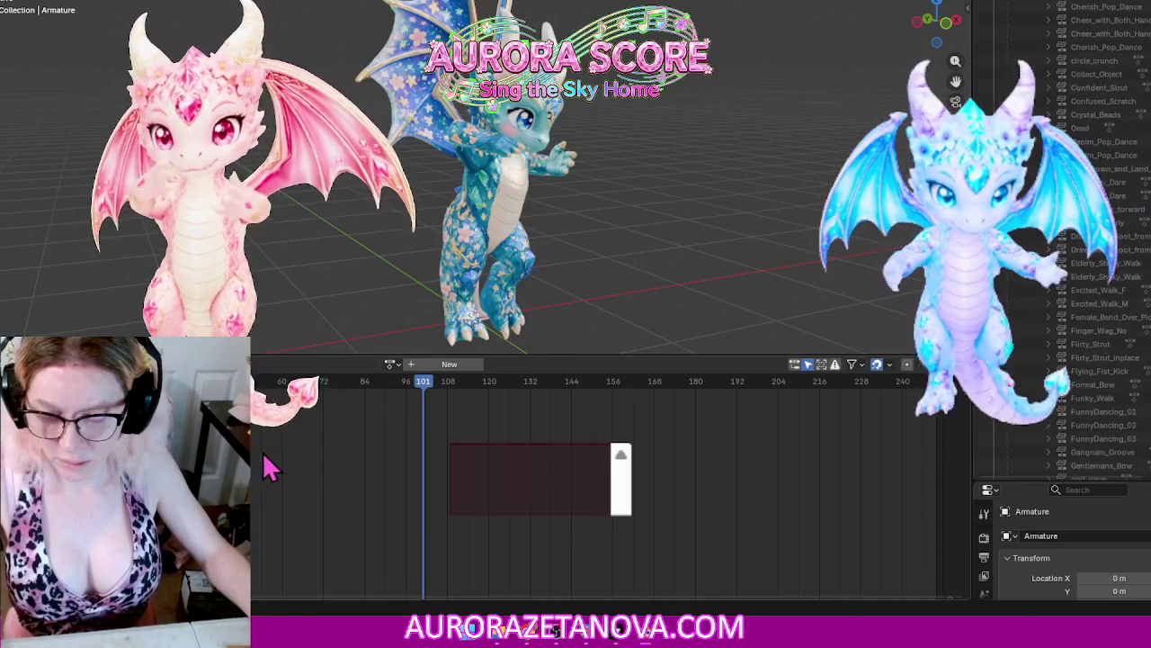
Step: Assign Hip_Hop_Dance_3 and then Hip_Hop_Dance_4, clearing each from the armature
{"action": "left_click", "coordinate": [391, 365]}
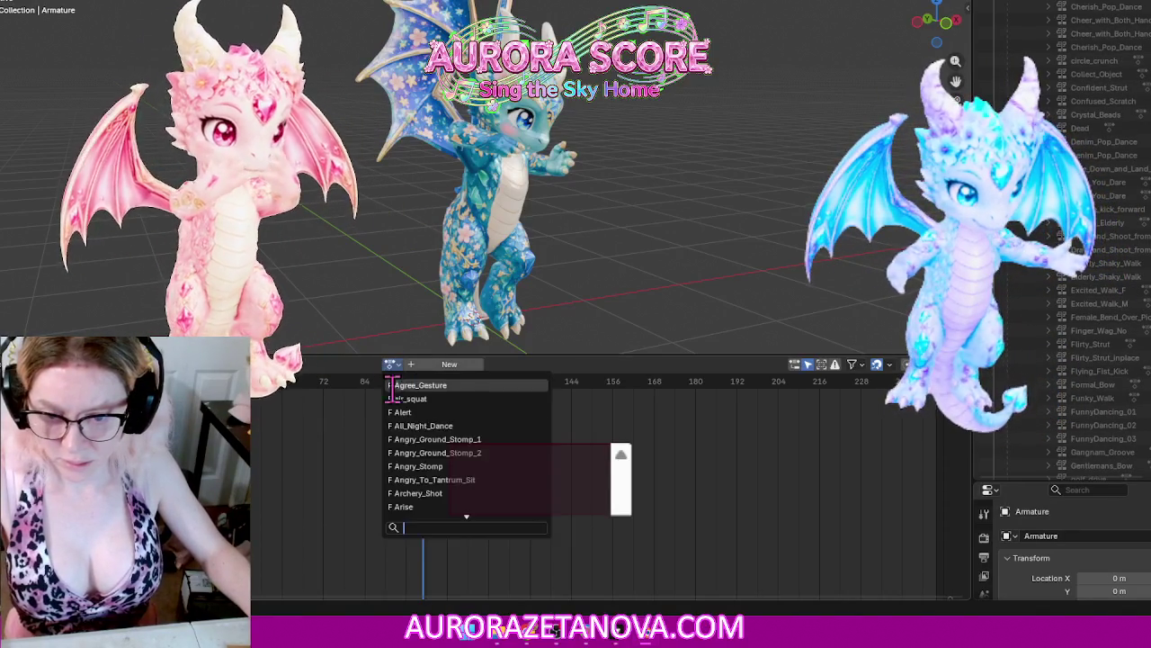
{"action": "type", "text": "Hip"}
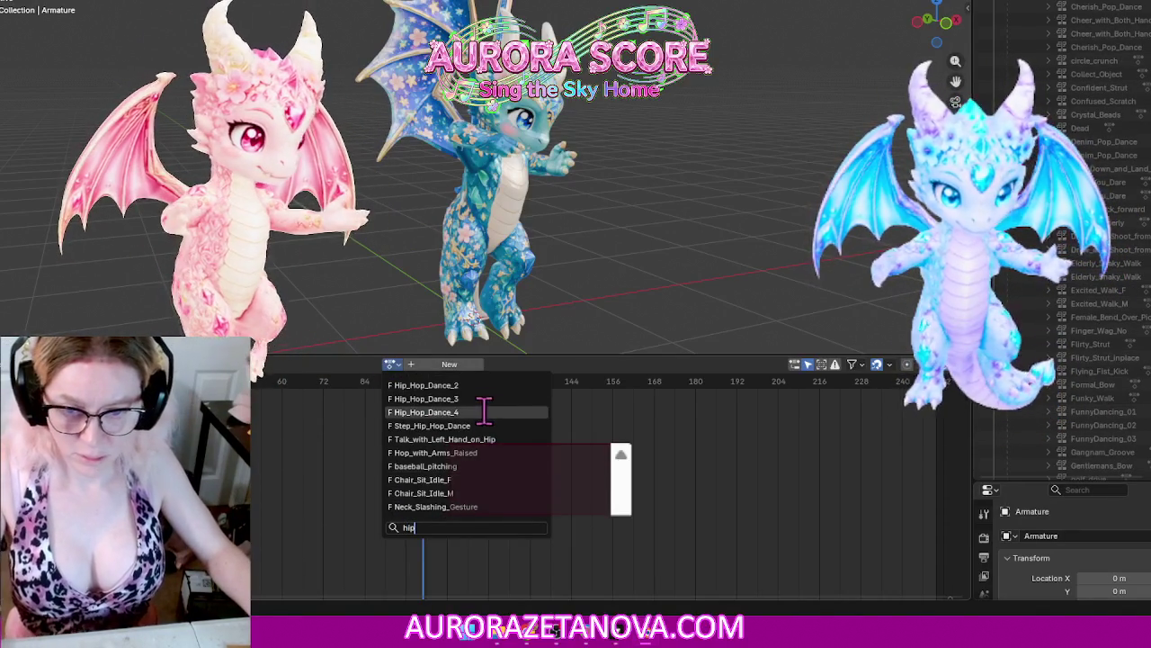
{"action": "left_click", "coordinate": [483, 398]}
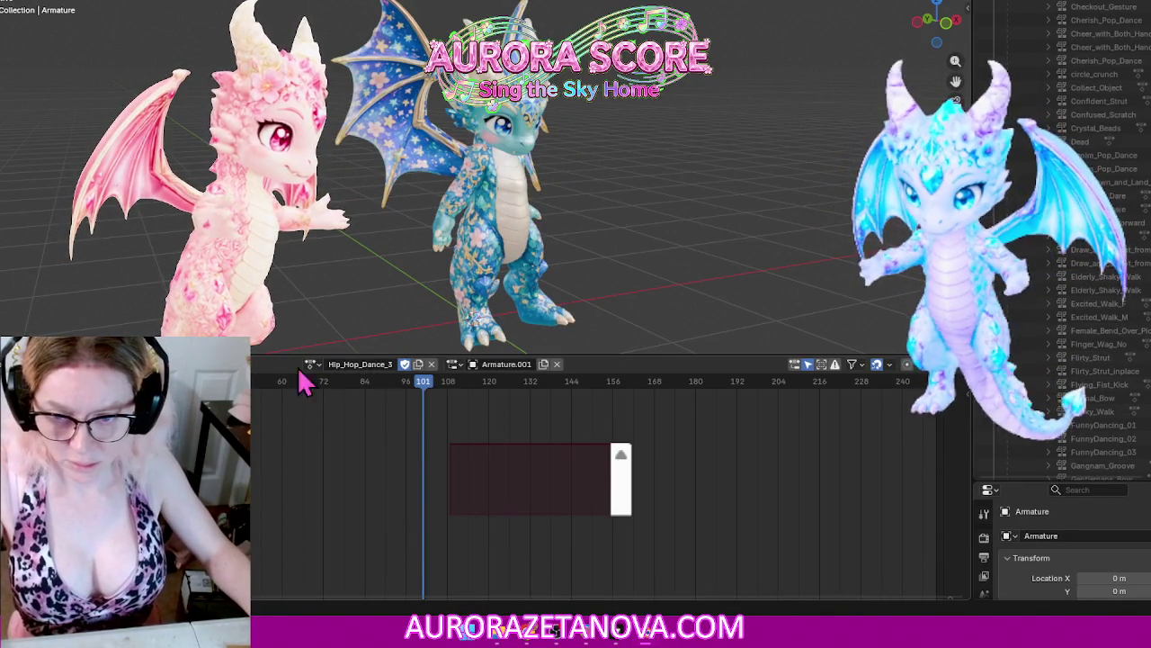
{"action": "right_click", "coordinate": [306, 382]}
{"action": "left_click", "coordinate": [258, 462]}
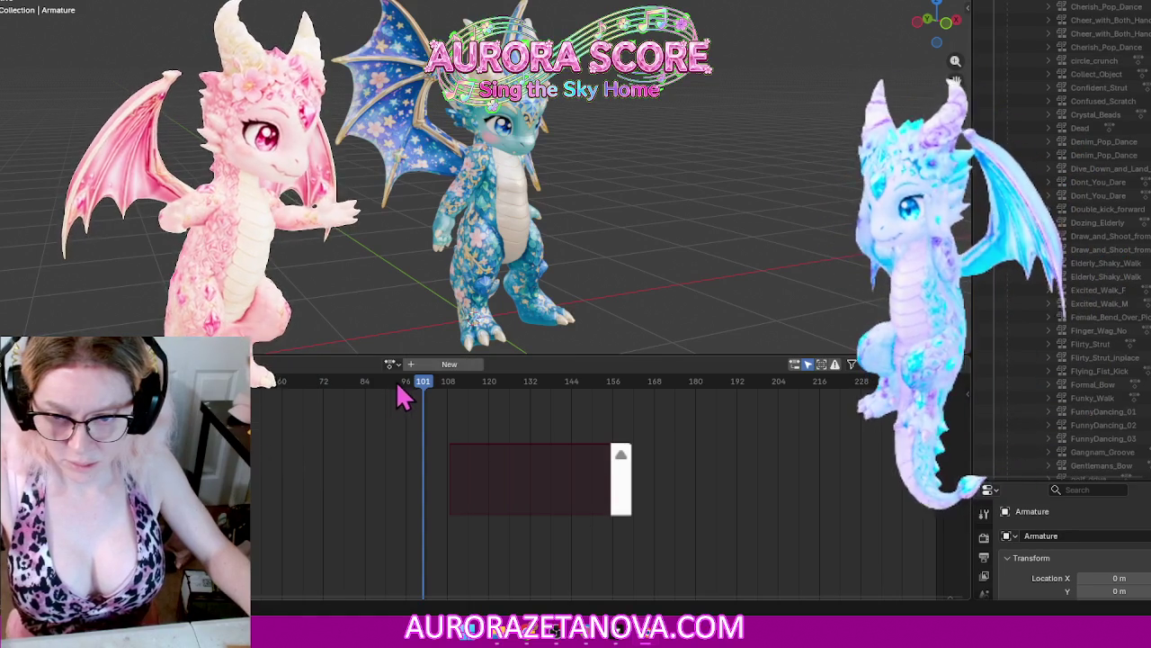
{"action": "left_click", "coordinate": [390, 364]}
{"action": "type", "text": "hip"}
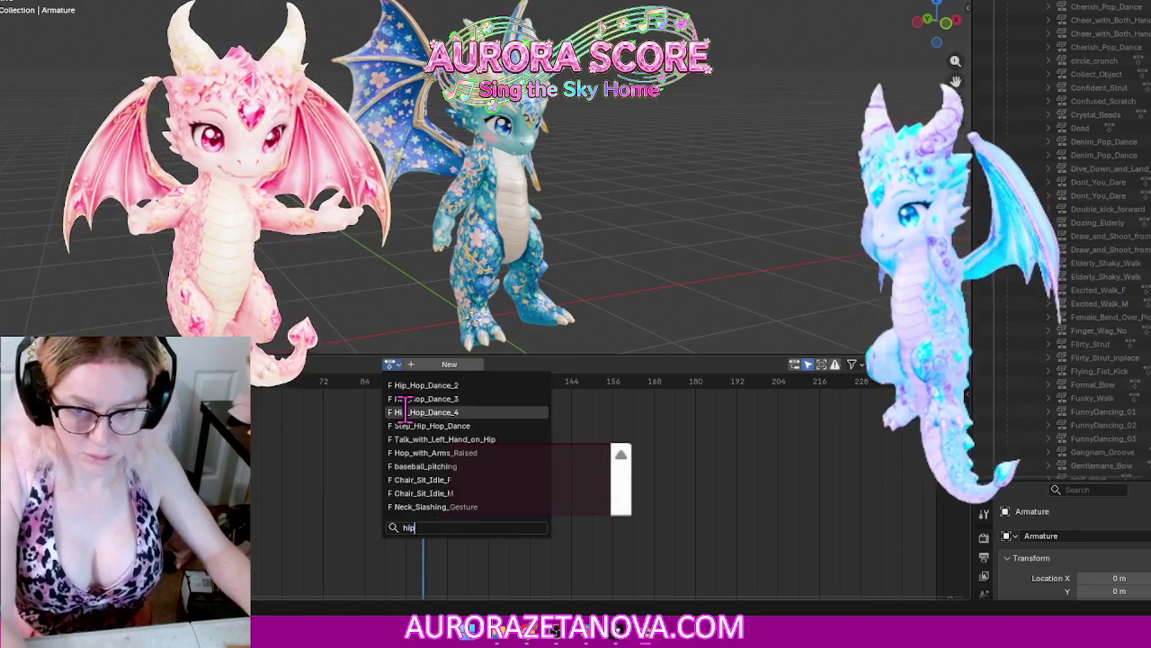
{"action": "left_click", "coordinate": [405, 412]}
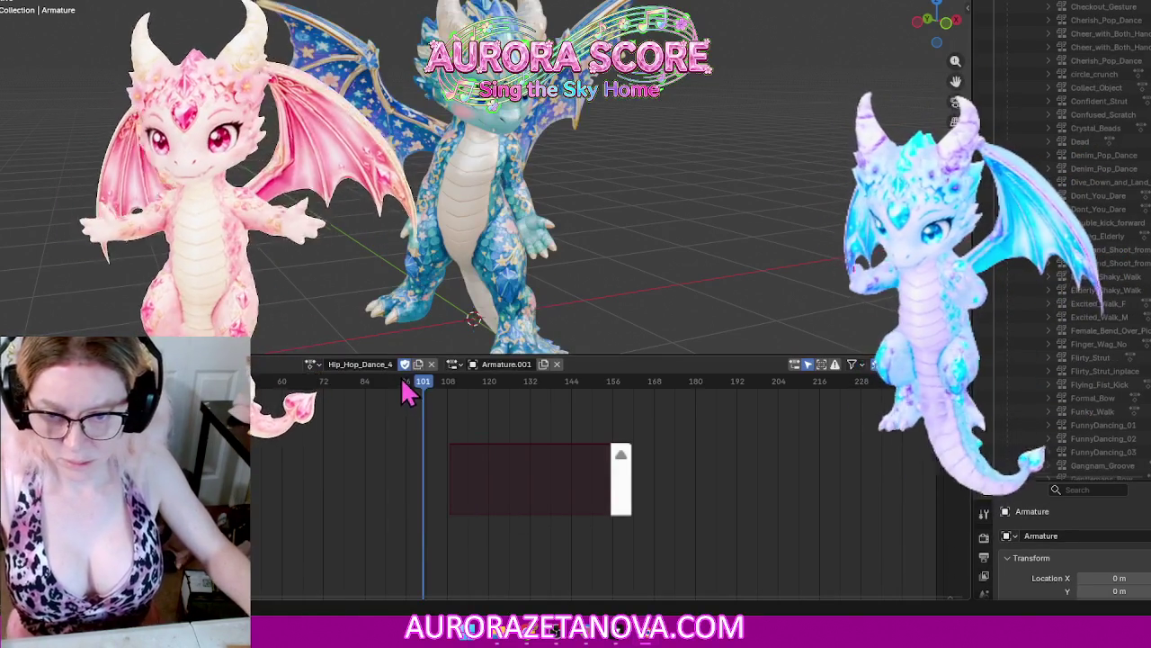
{"action": "right_click", "coordinate": [310, 383]}
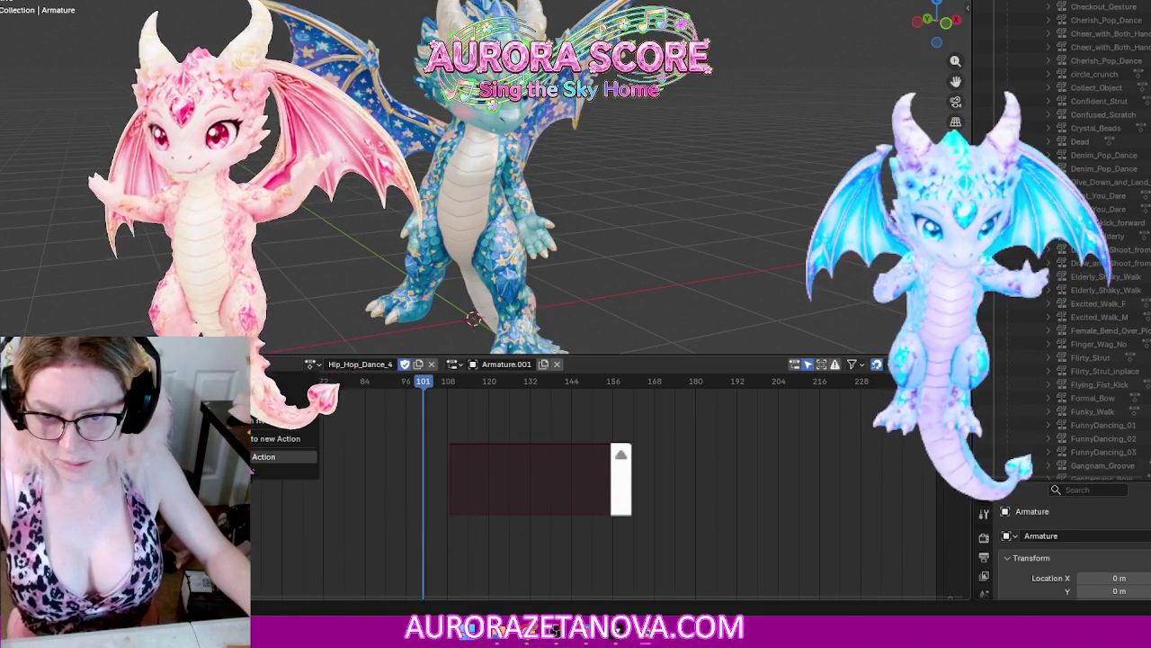
{"action": "left_click", "coordinate": [279, 456]}
Step: Assign and clear Step_Hip_Hop_Dance, then assign Hip_Hop_Dance_4 again
{"action": "left_click", "coordinate": [391, 365]}
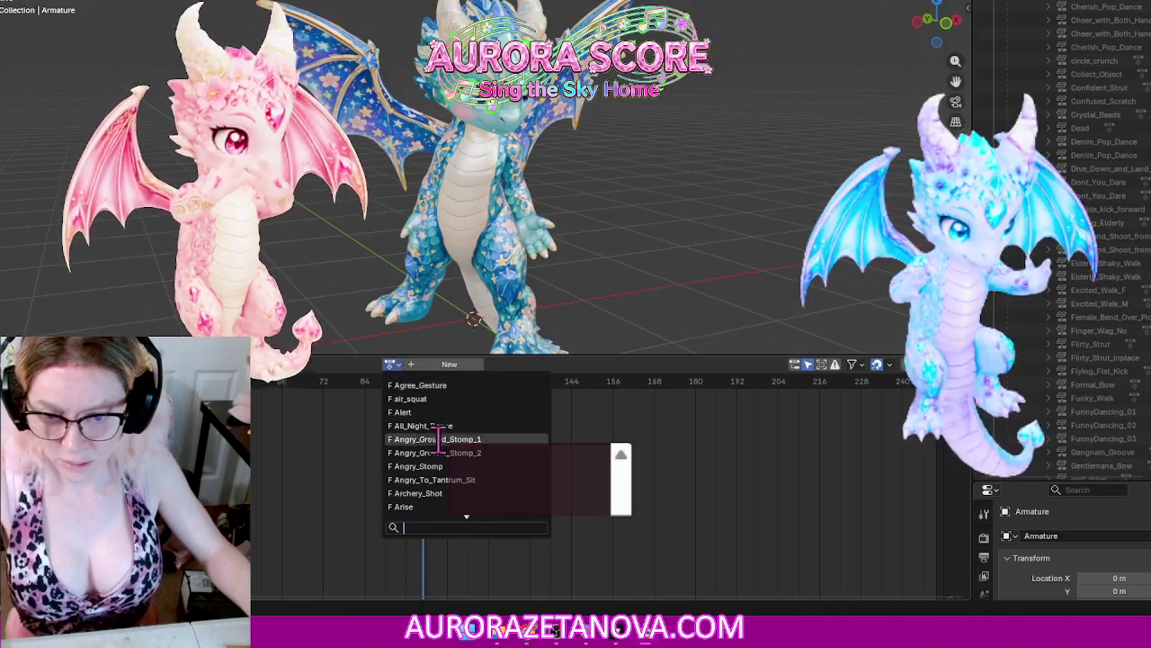
{"action": "type", "text": "hip"}
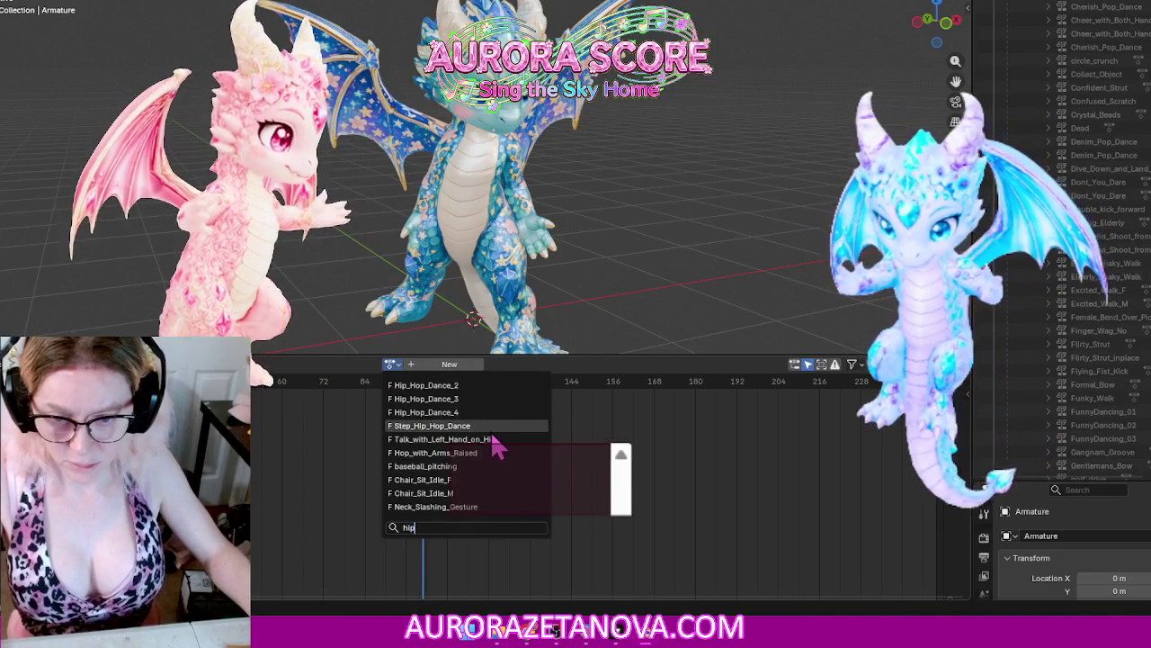
{"action": "left_click", "coordinate": [494, 425]}
{"action": "left_click", "coordinate": [194, 365]}
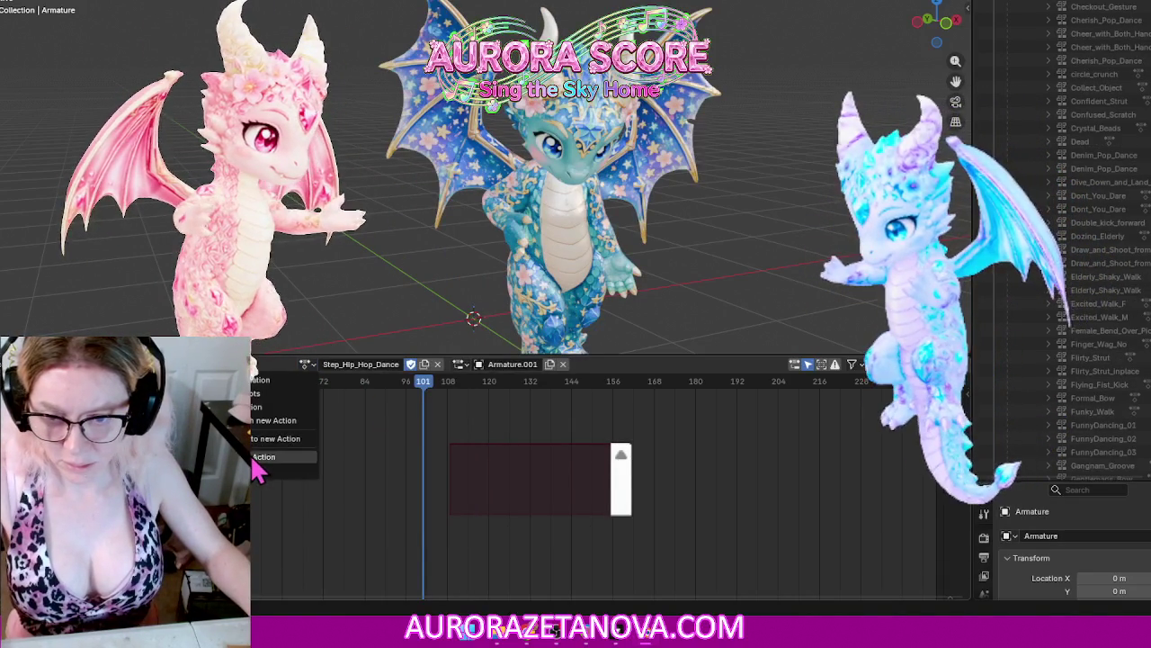
{"action": "left_click", "coordinate": [256, 459]}
{"action": "left_click", "coordinate": [391, 365]}
{"action": "type", "text": "h"}
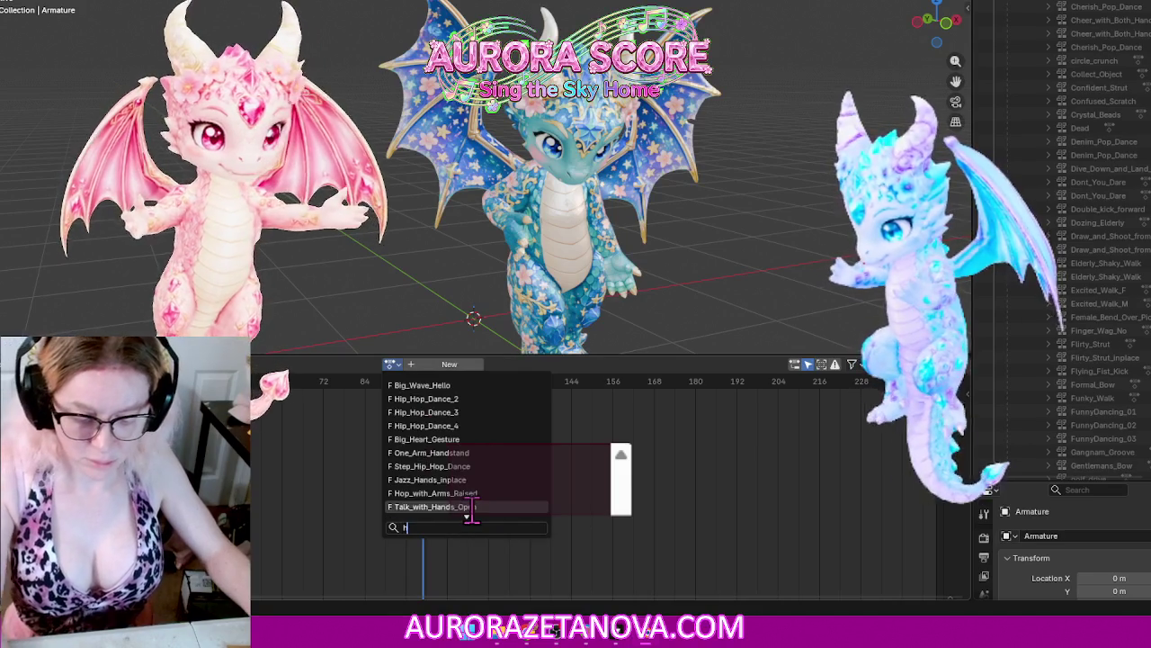
{"action": "type", "text": "ip"}
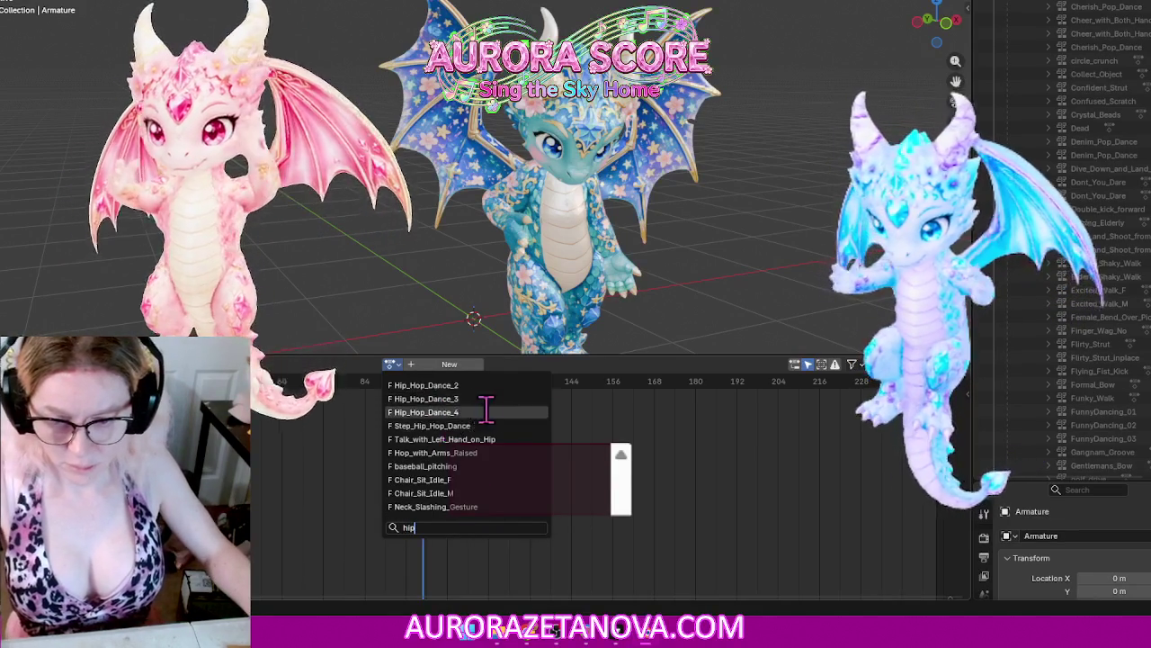
{"action": "left_click", "coordinate": [467, 414]}
Step: Switch the action to Hop_with_Arms_Raised, then clear it from the armature
{"action": "left_click", "coordinate": [304, 364]}
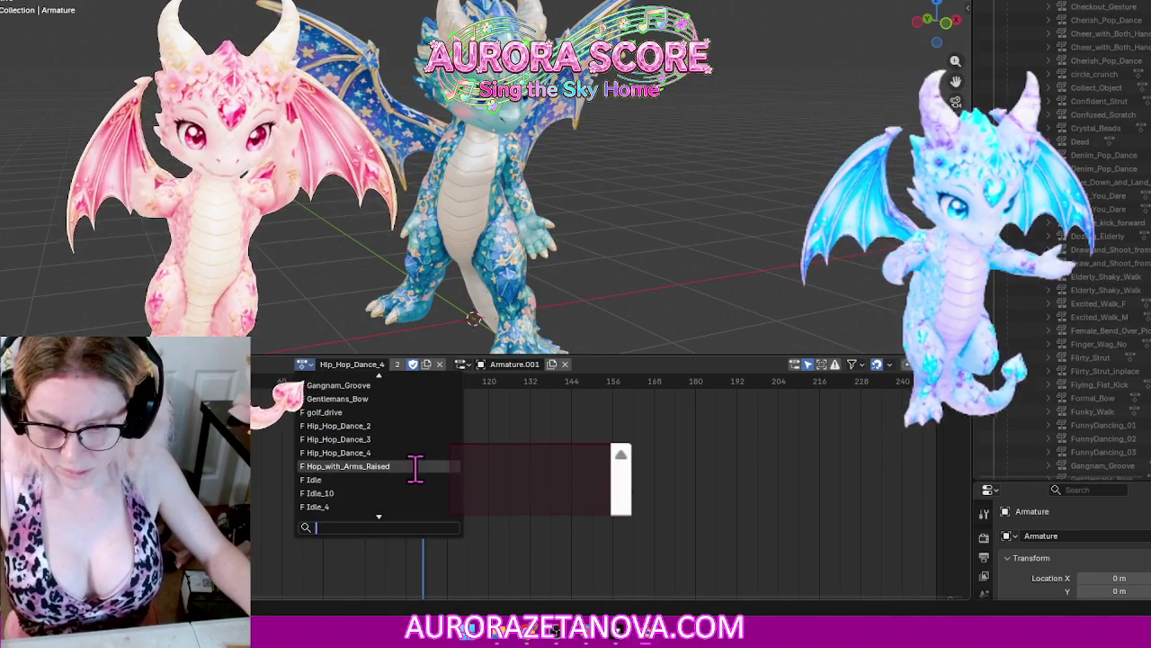
{"action": "left_click", "coordinate": [409, 467]}
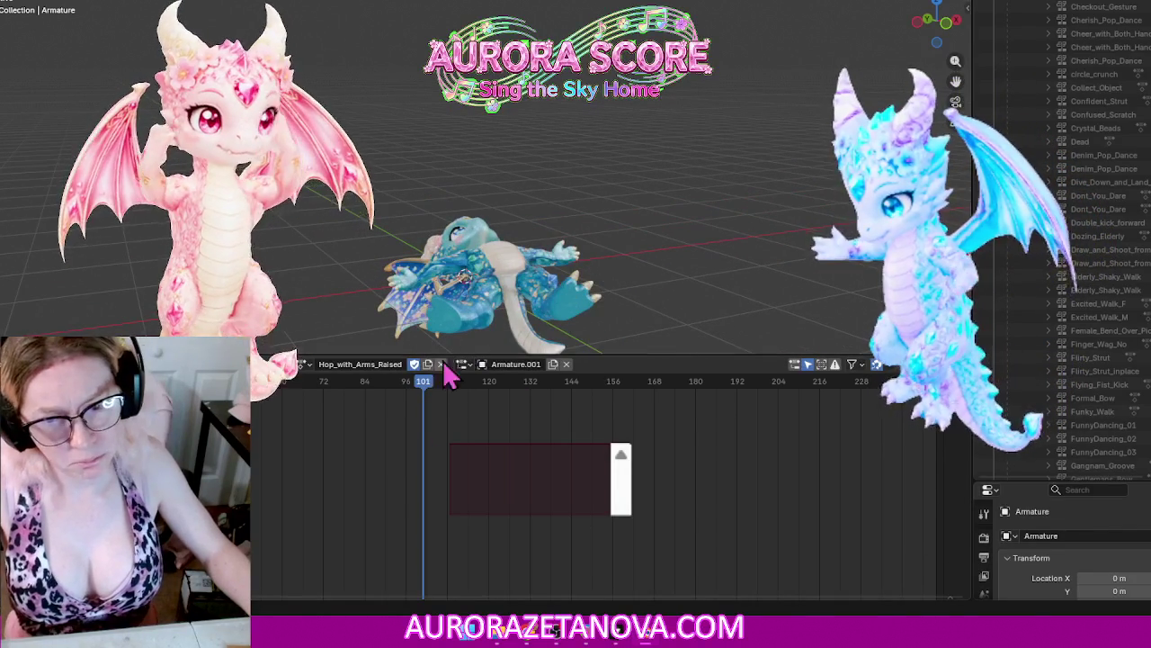
{"action": "left_click", "coordinate": [234, 364]}
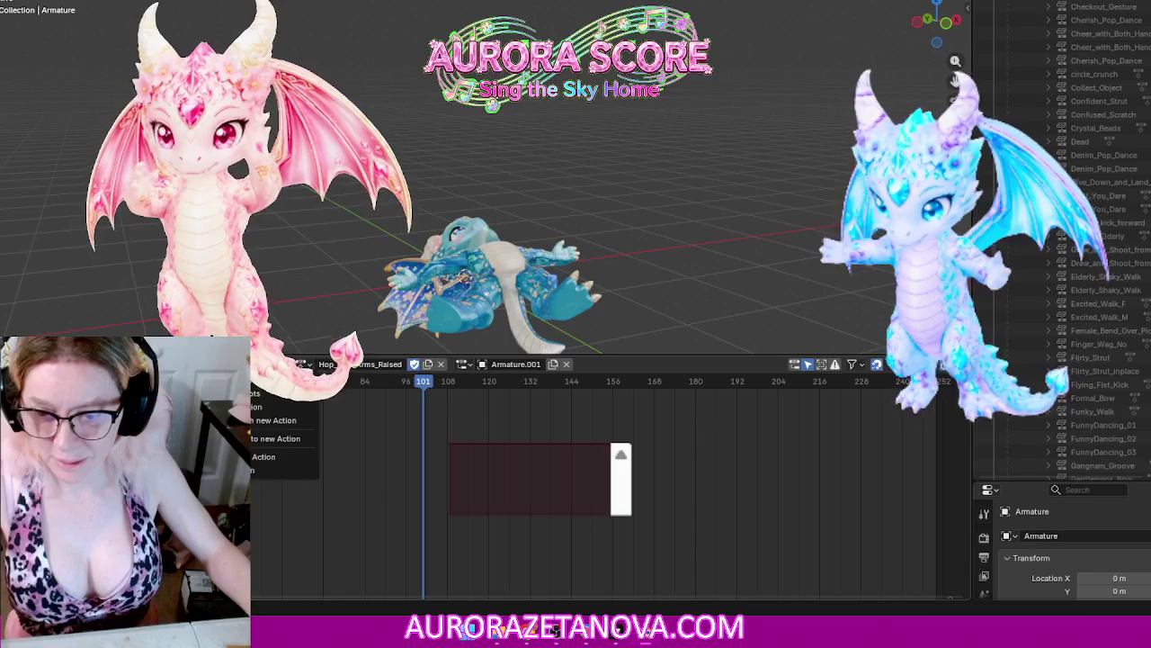
{"action": "left_click", "coordinate": [274, 459]}
Step: Assign the Idle action from the list, then clear it from the armature
{"action": "left_click", "coordinate": [392, 363]}
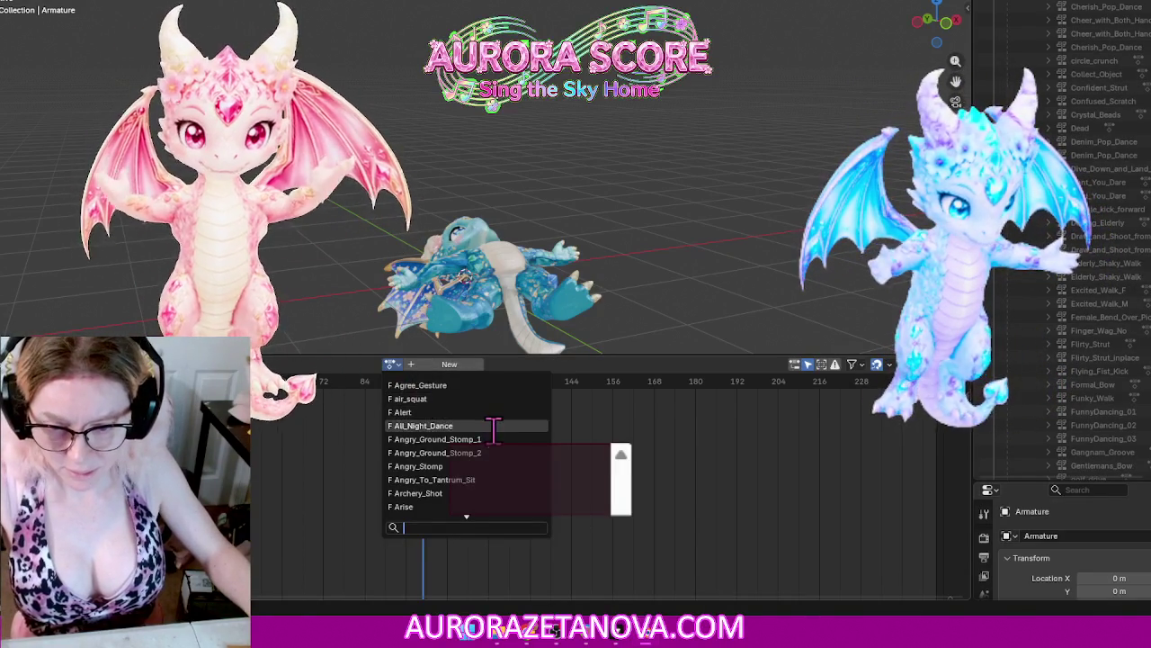
{"action": "scroll", "coordinate": [515, 435], "scroll_direction": "down", "scroll_amount": 5}
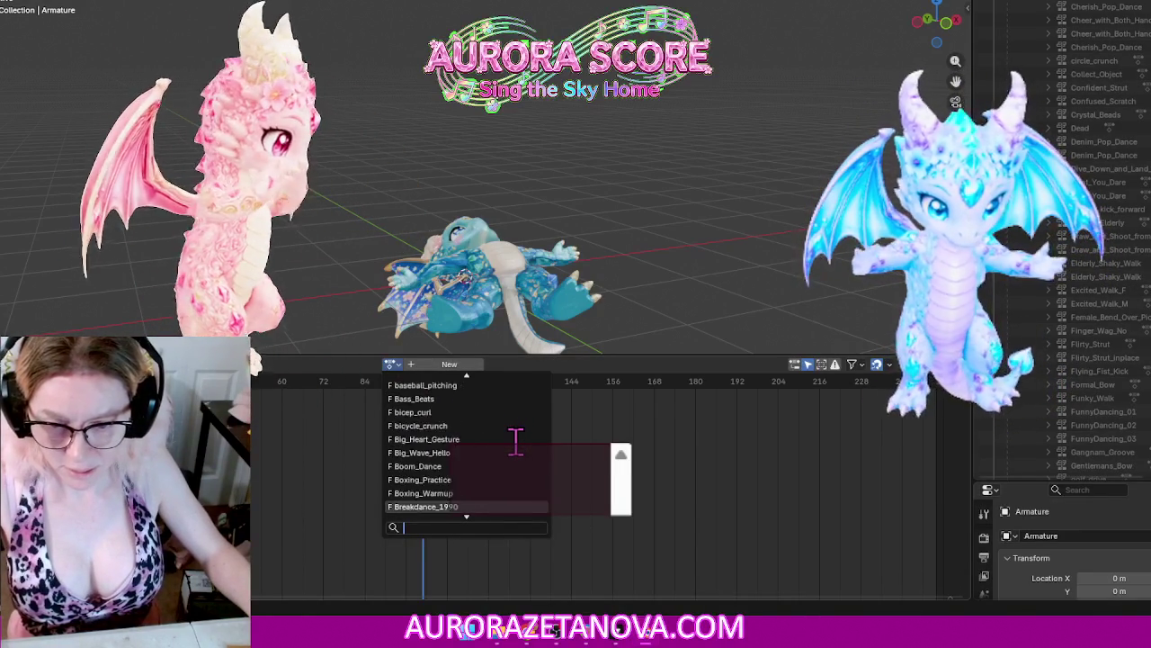
{"action": "scroll", "coordinate": [515, 439], "scroll_direction": "down", "scroll_amount": 3}
{"action": "scroll", "coordinate": [514, 441], "scroll_direction": "down", "scroll_amount": 3}
{"action": "scroll", "coordinate": [514, 450], "scroll_direction": "down", "scroll_amount": 3}
{"action": "scroll", "coordinate": [515, 455], "scroll_direction": "down", "scroll_amount": 3}
{"action": "scroll", "coordinate": [514, 459], "scroll_direction": "down", "scroll_amount": 3}
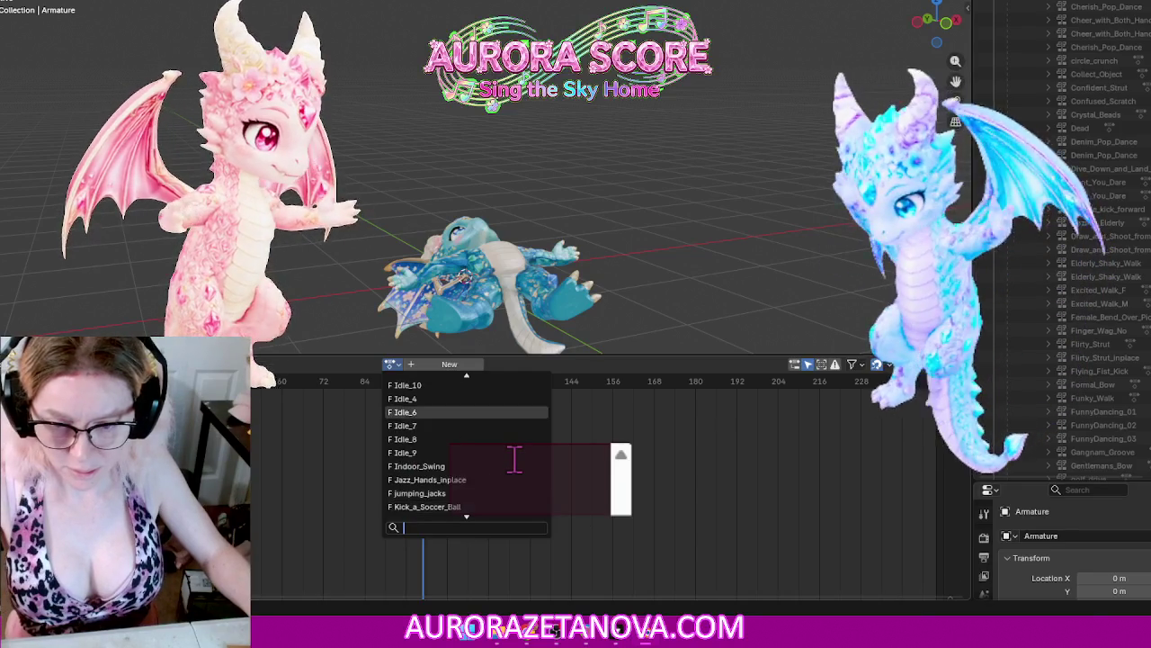
{"action": "scroll", "coordinate": [514, 458], "scroll_direction": "up", "scroll_amount": 2}
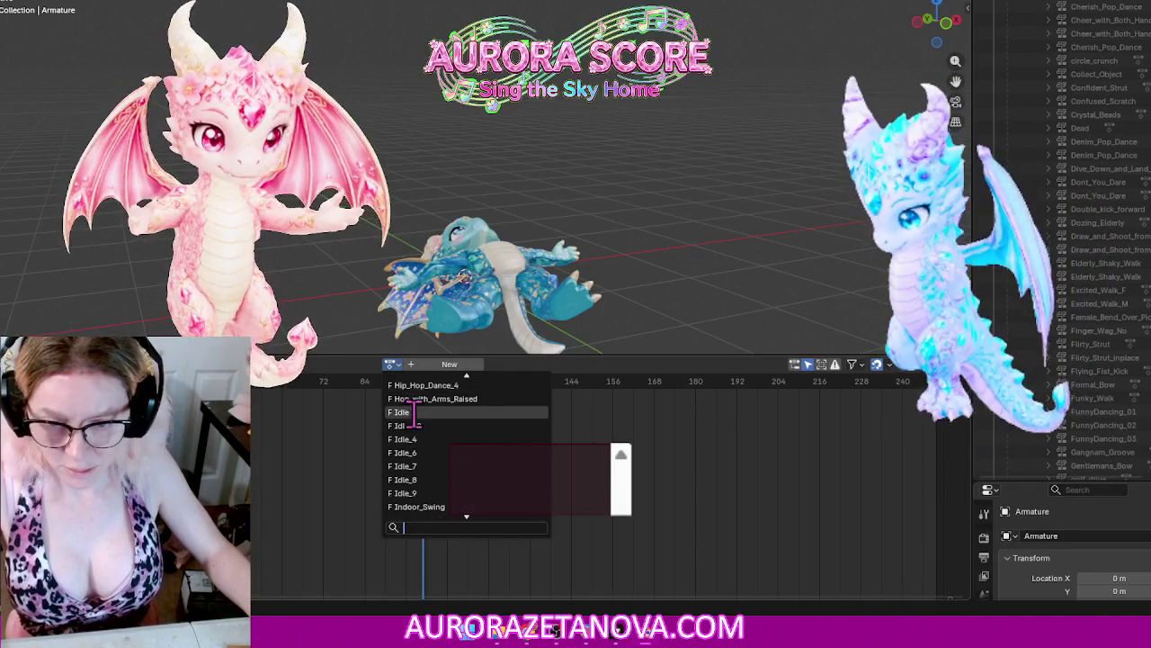
{"action": "left_click", "coordinate": [437, 414]}
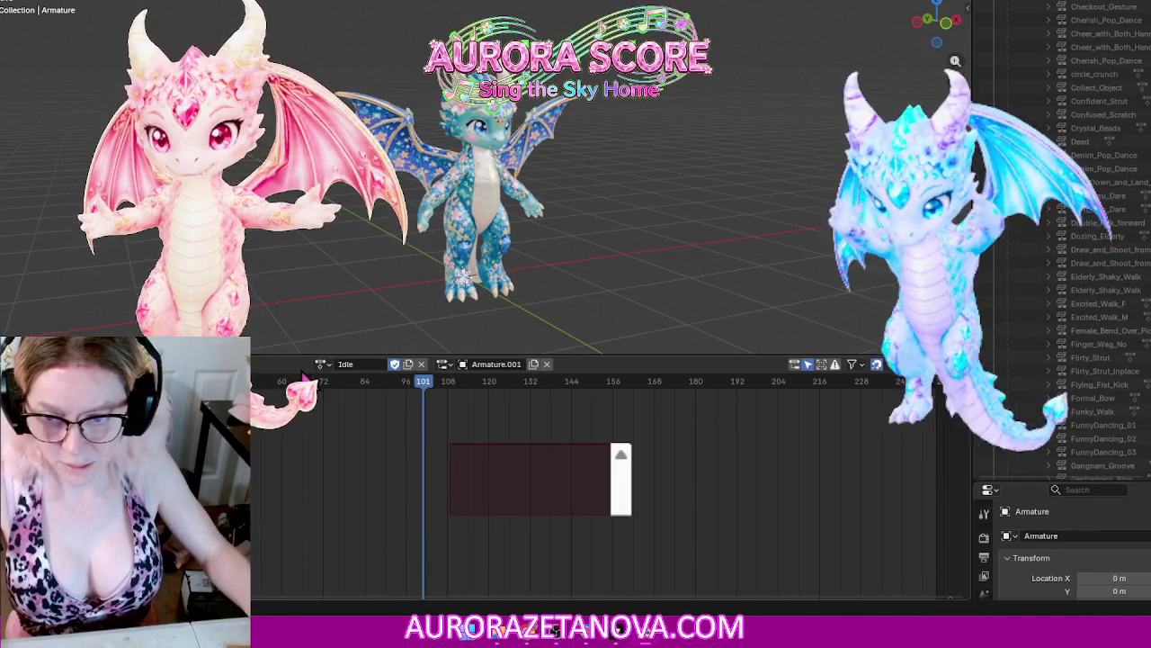
{"action": "left_click", "coordinate": [306, 365]}
{"action": "left_click", "coordinate": [261, 458]}
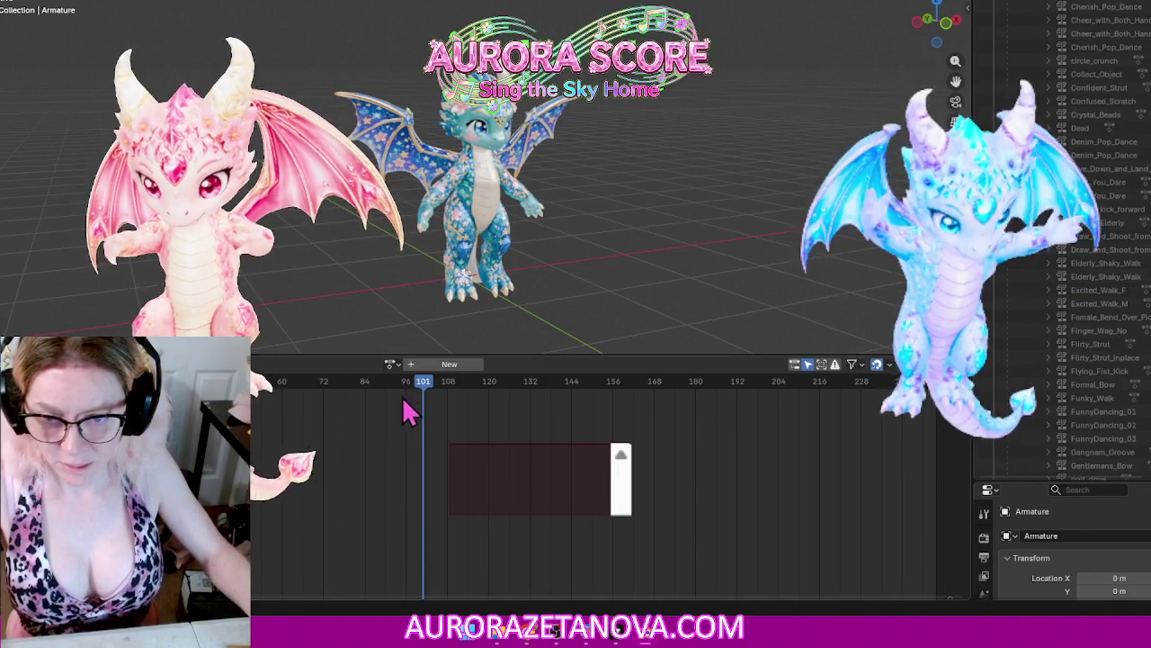
Step: Search 'id' to assign Idle_4, then enlarge the 3D view
{"action": "left_click_drag", "start_coordinate": [392, 355], "coordinate": [392, 359]}
{"action": "left_click", "coordinate": [391, 367]}
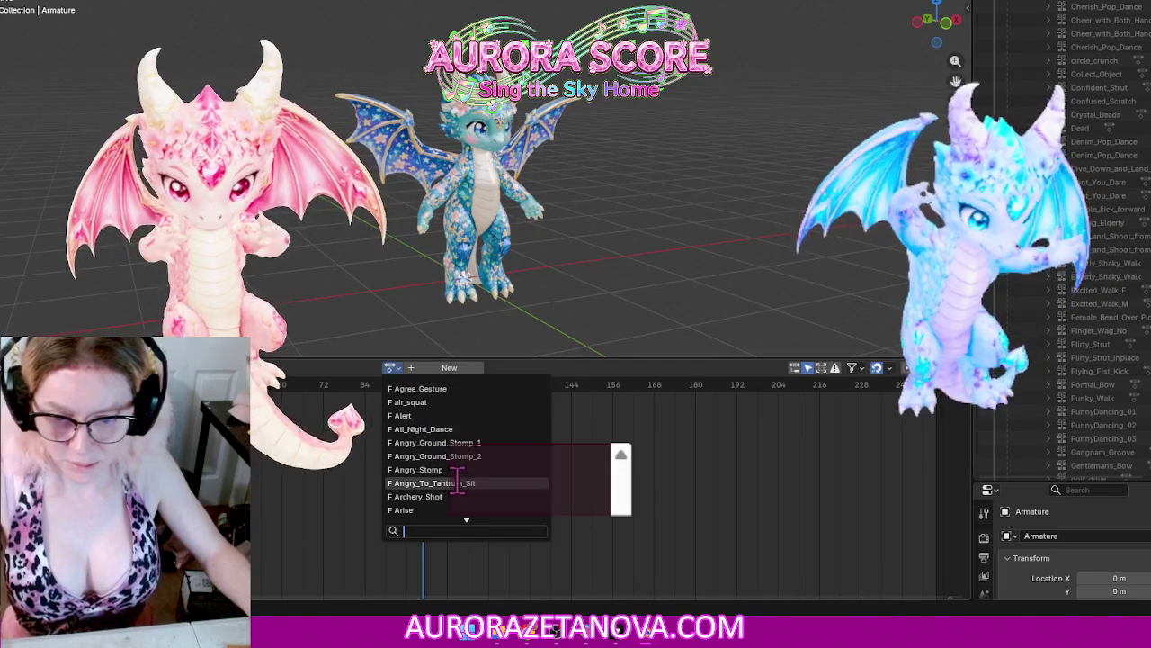
{"action": "type", "text": "id"}
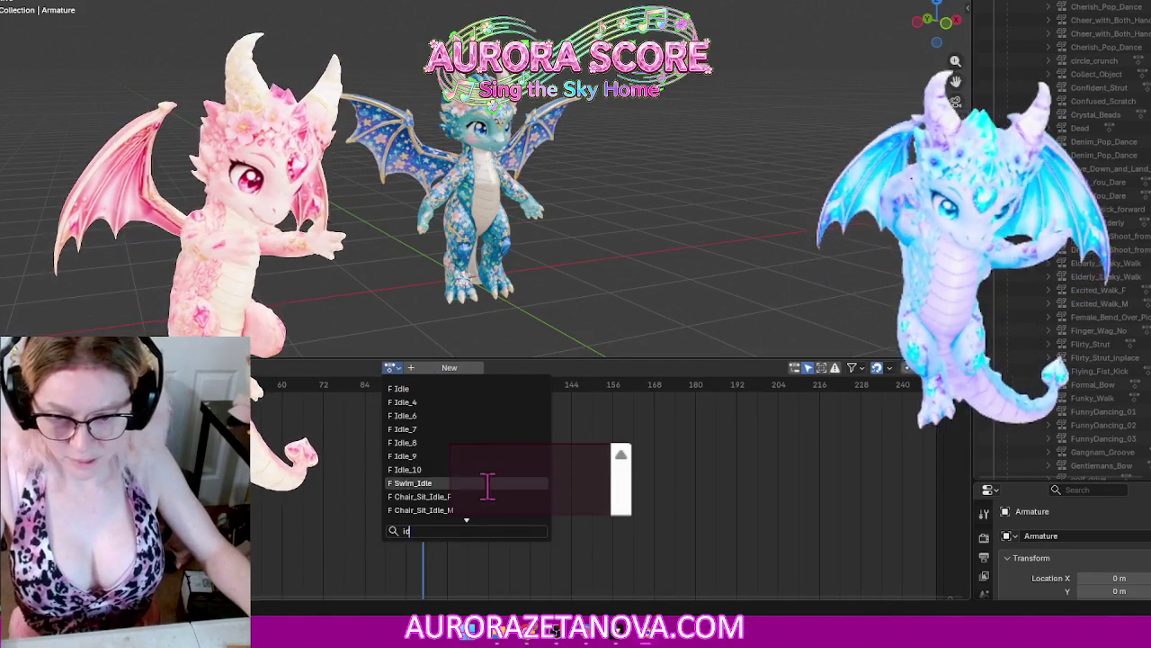
{"action": "left_click", "coordinate": [405, 402]}
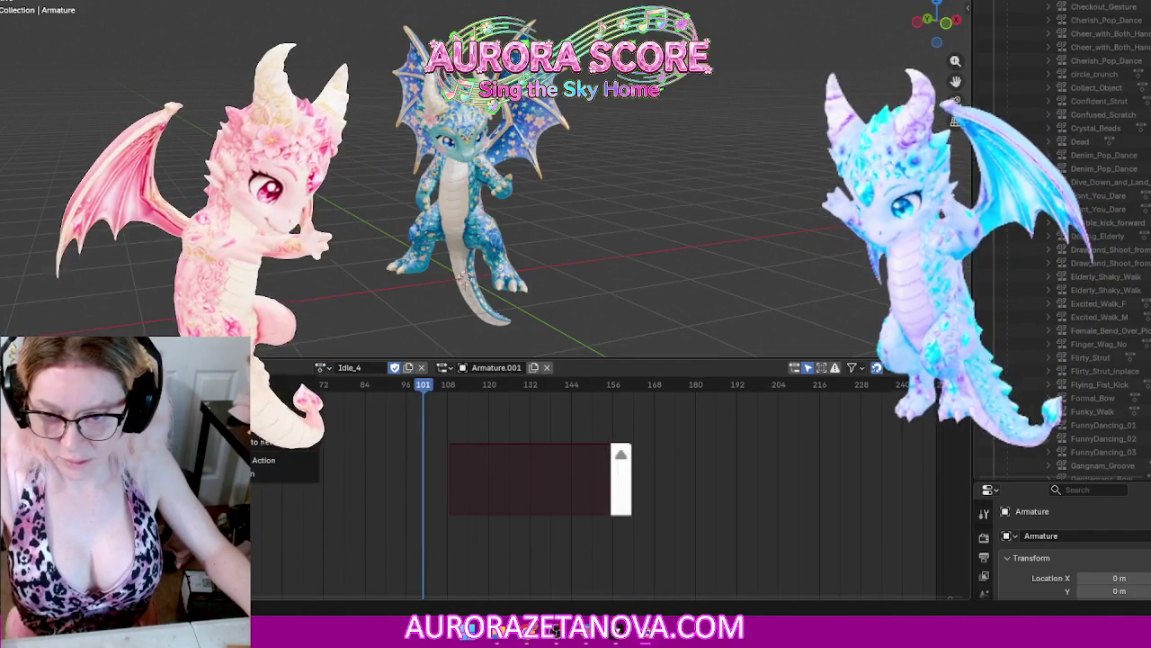
{"action": "left_click_drag", "start_coordinate": [286, 362], "coordinate": [301, 484]}
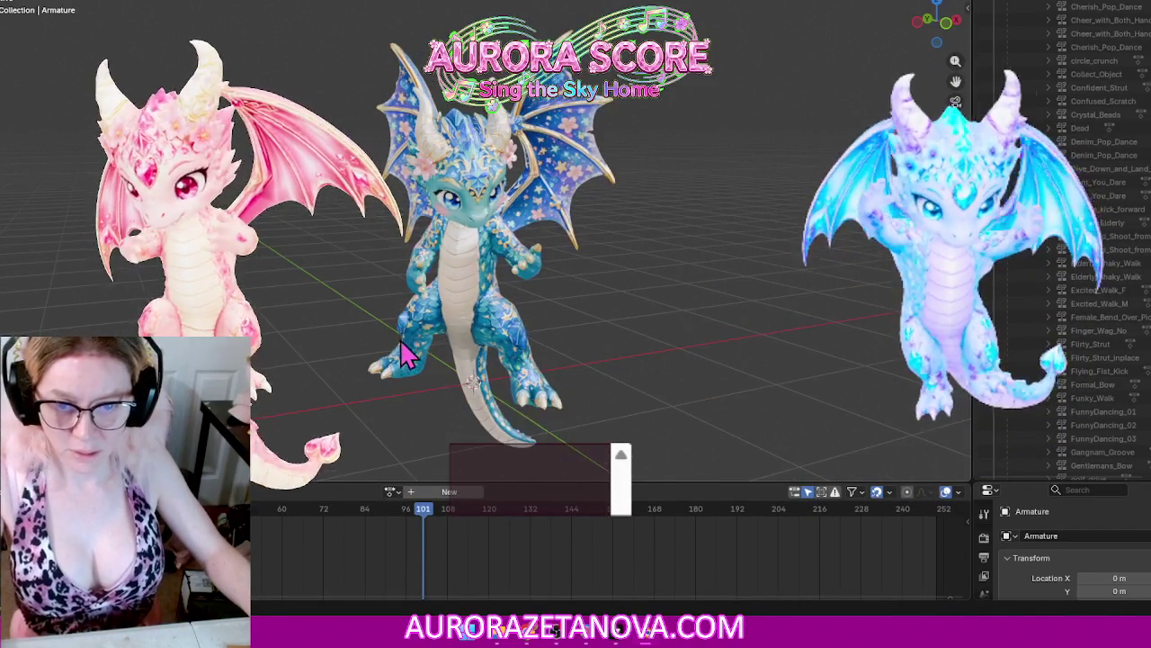
Step: Assign Idle_6 and then Idle_7 to the armature, unlinking each afterward
{"action": "left_click", "coordinate": [391, 492]}
{"action": "type", "text": "i"}
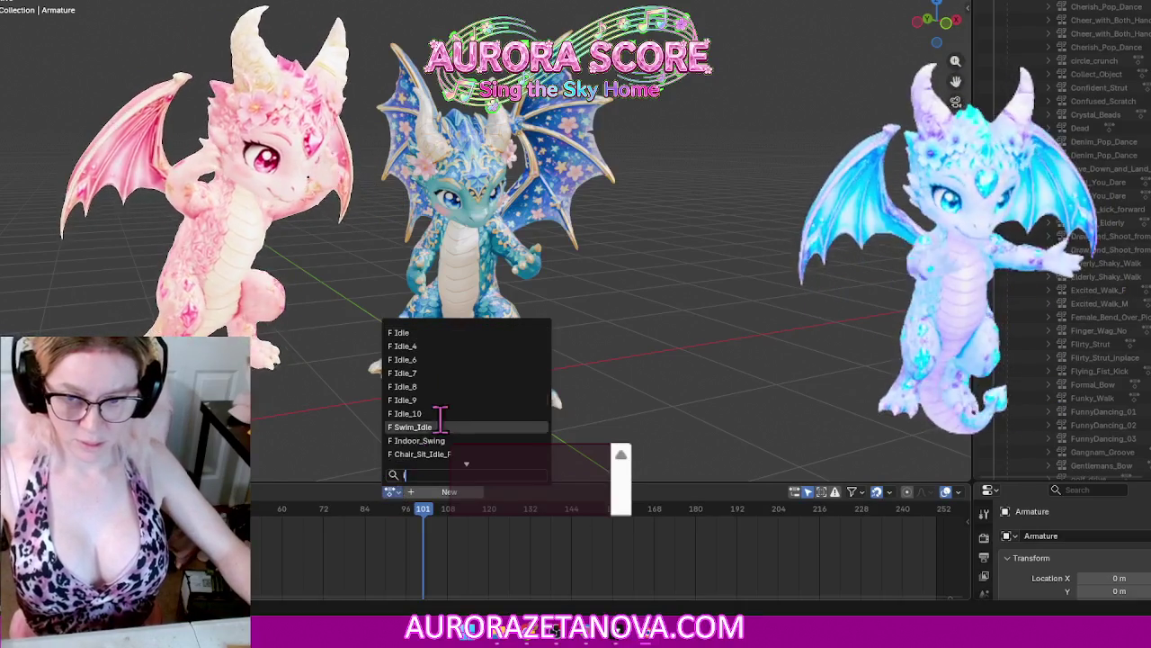
{"action": "left_click", "coordinate": [448, 360]}
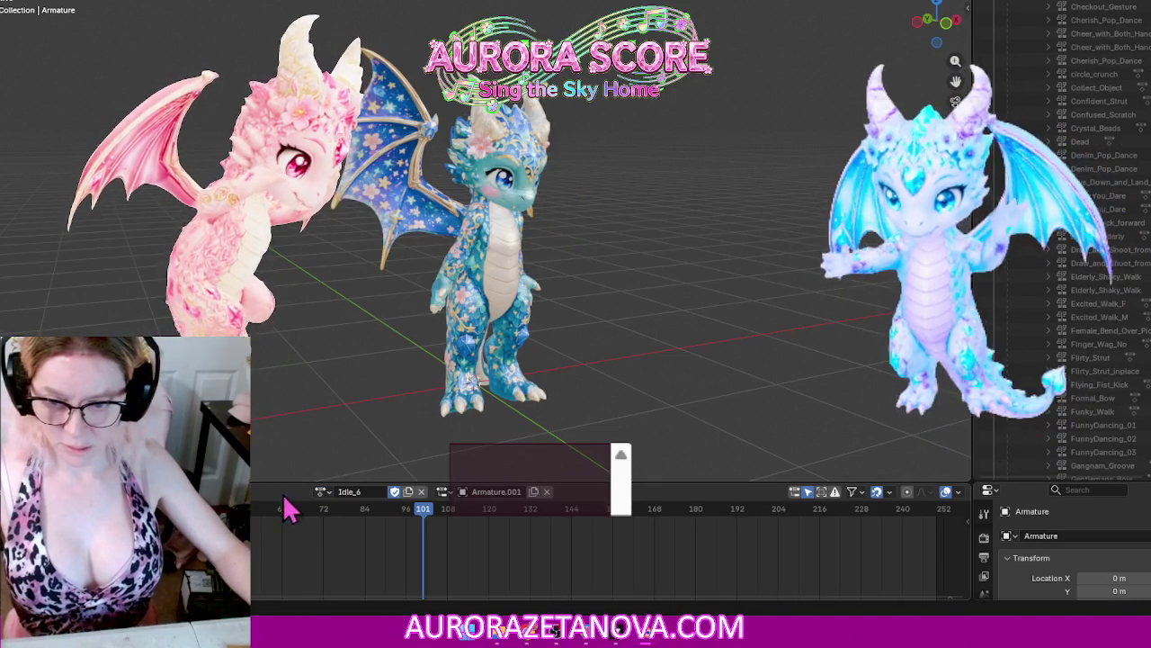
{"action": "left_click", "coordinate": [230, 491]}
{"action": "left_click", "coordinate": [259, 585]}
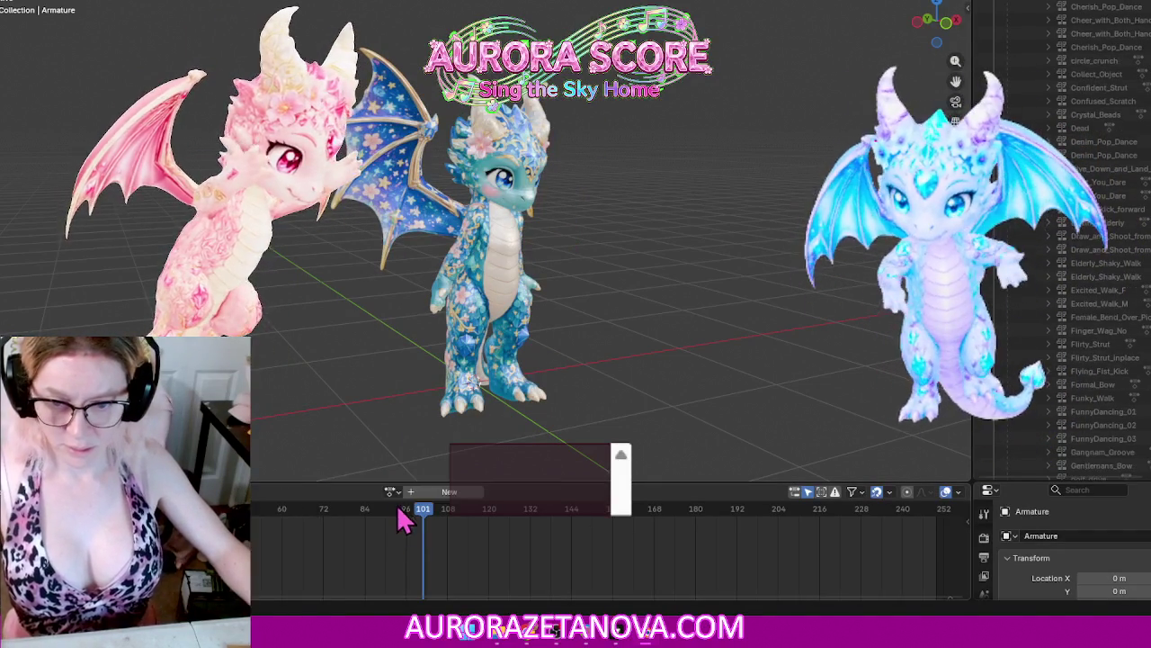
{"action": "left_click", "coordinate": [391, 491]}
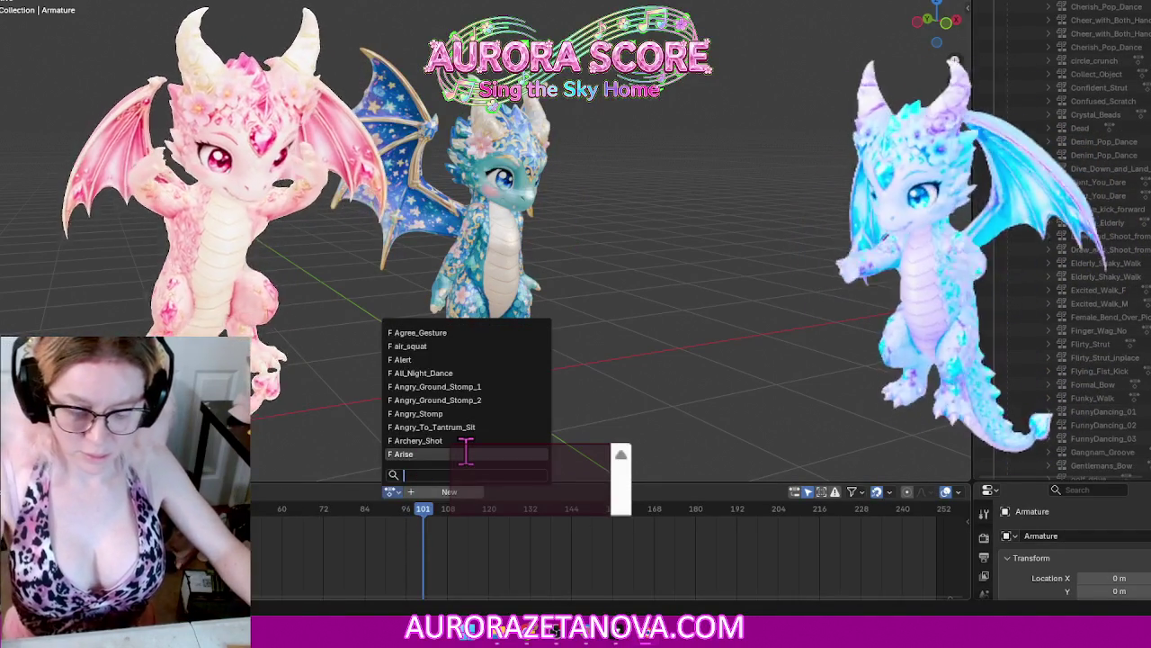
{"action": "type", "text": "idle"}
{"action": "left_click", "coordinate": [468, 385]}
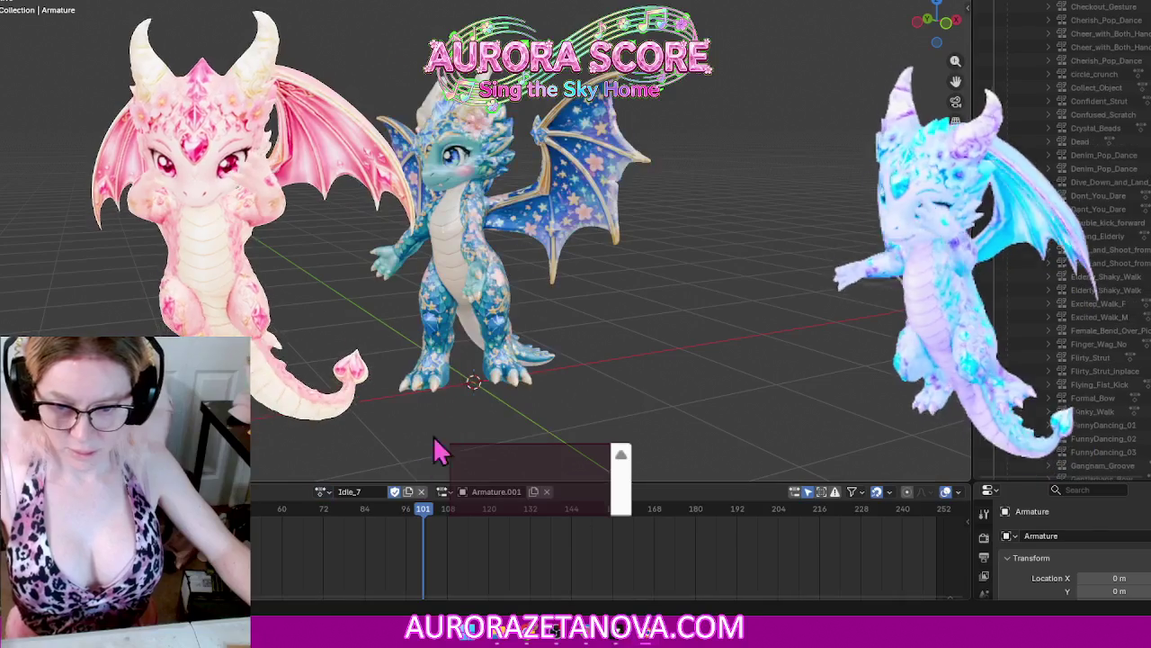
{"action": "left_click", "coordinate": [229, 491]}
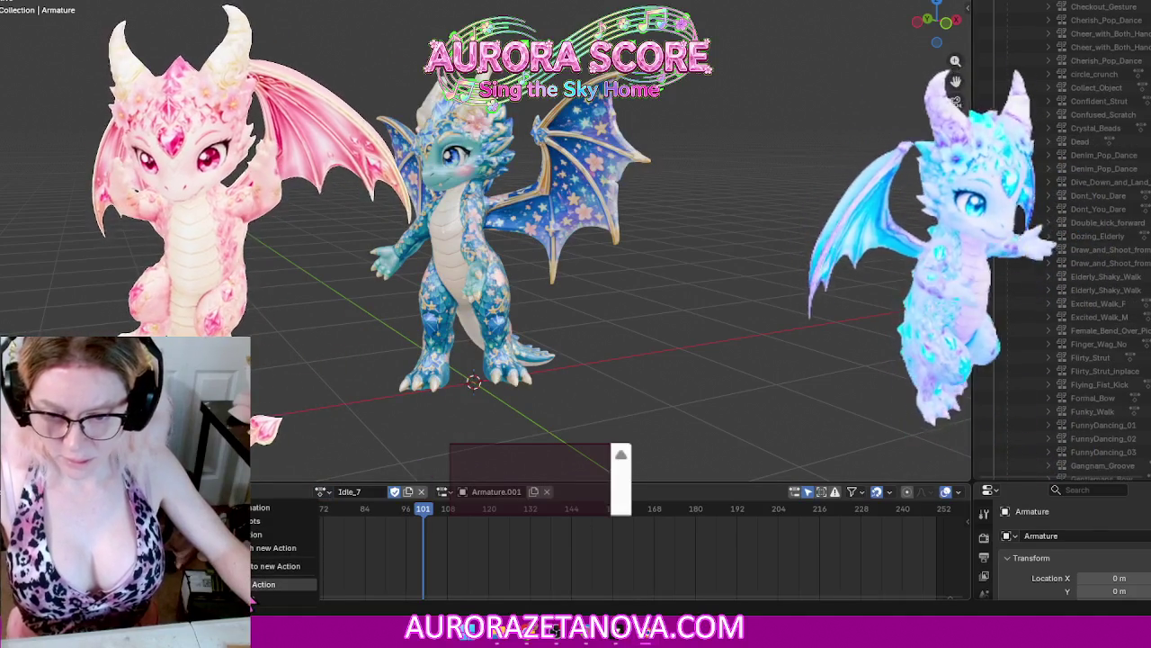
{"action": "left_click", "coordinate": [270, 583]}
Step: Search 'idle' to assign Idle_8 and then Idle_9, unlinking each afterward
{"action": "left_click", "coordinate": [392, 492]}
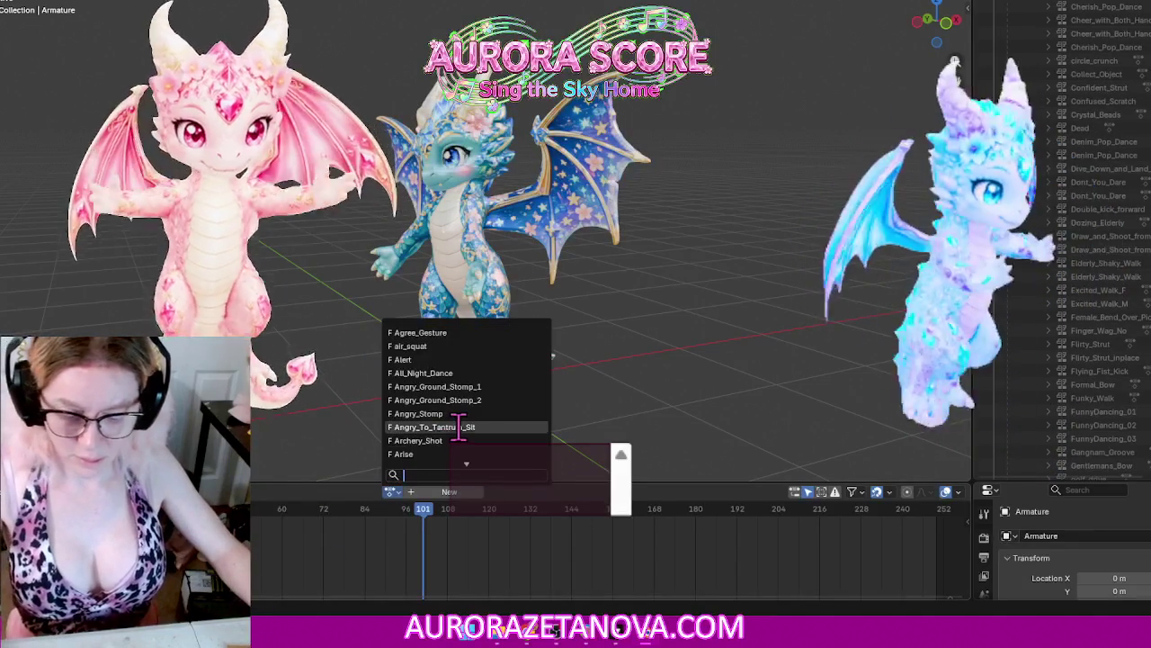
{"action": "type", "text": "idle"}
{"action": "left_click", "coordinate": [449, 393]}
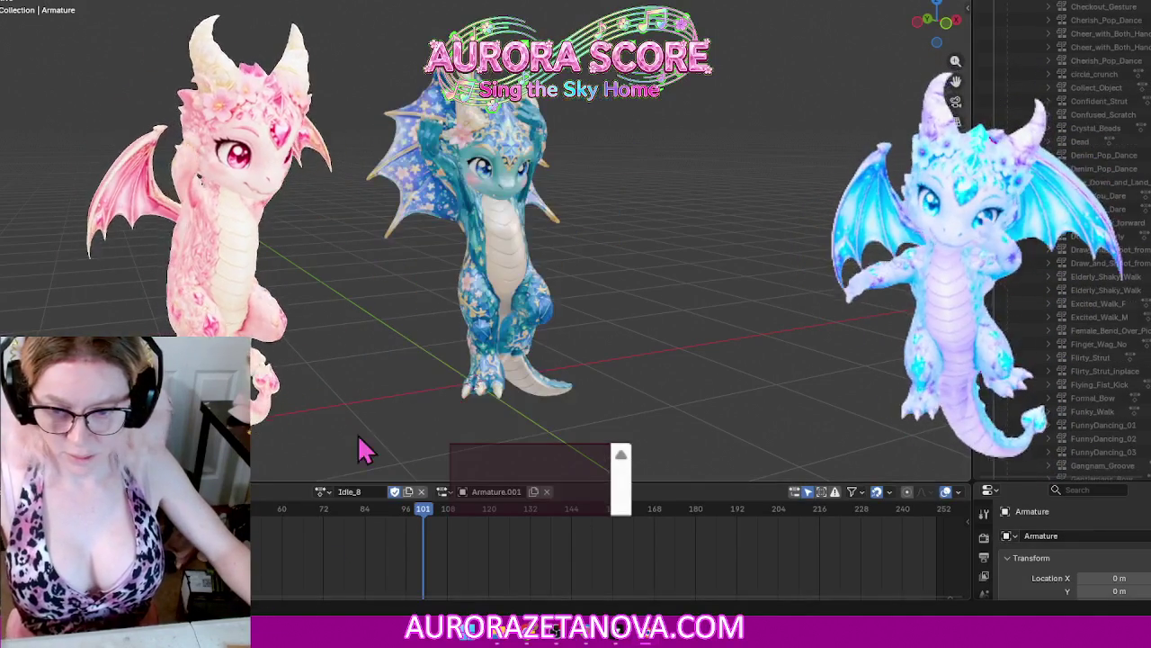
{"action": "left_click", "coordinate": [229, 491]}
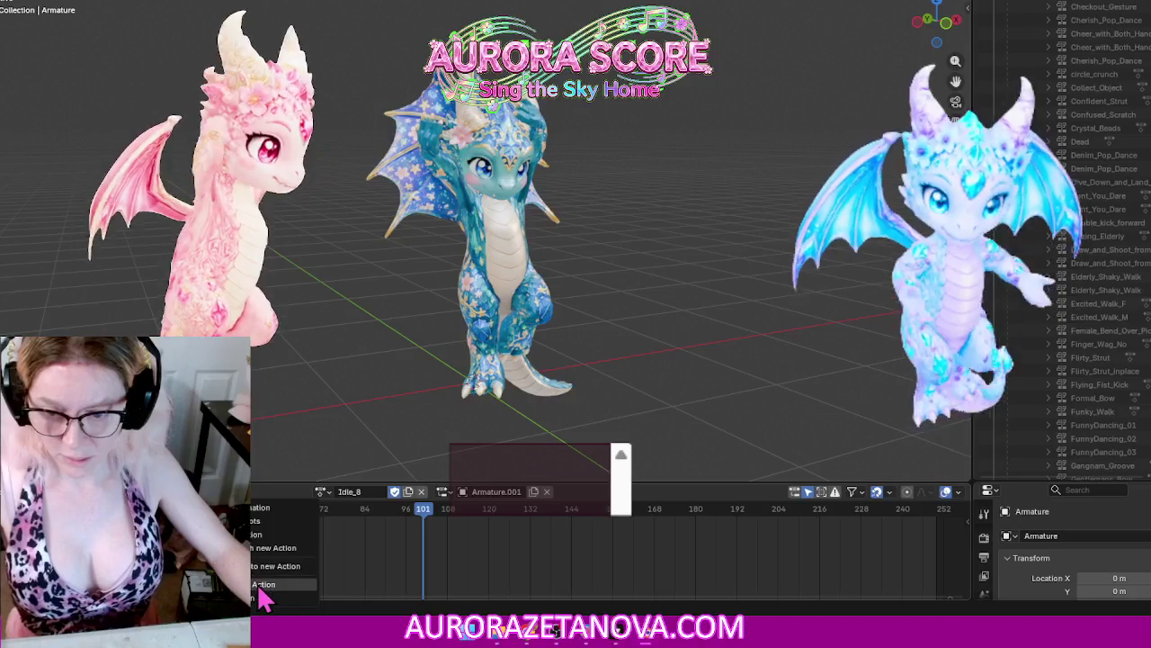
{"action": "left_click", "coordinate": [259, 586]}
{"action": "left_click", "coordinate": [393, 492]}
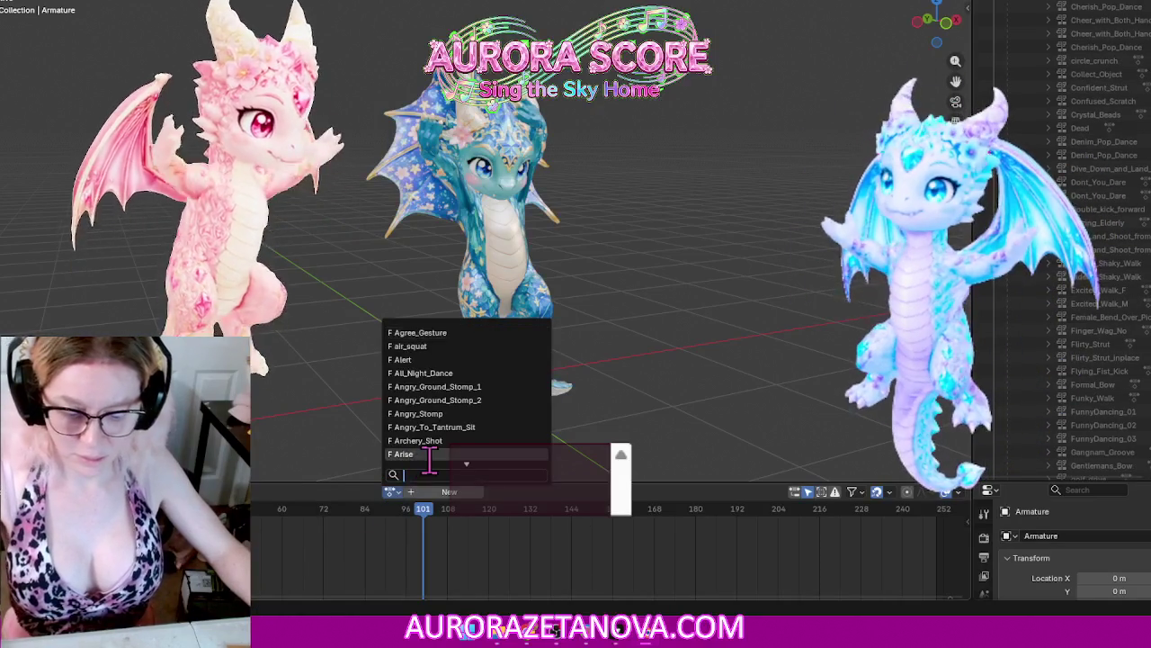
{"action": "type", "text": "idle"}
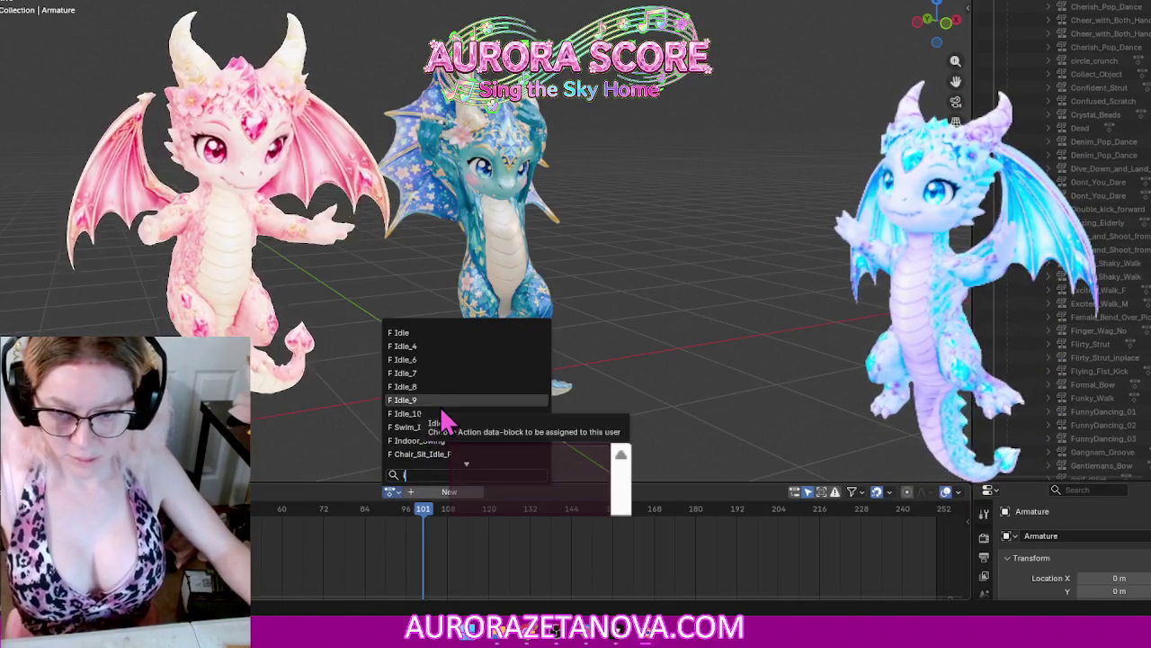
{"action": "left_click", "coordinate": [439, 401]}
{"action": "left_click", "coordinate": [270, 491]}
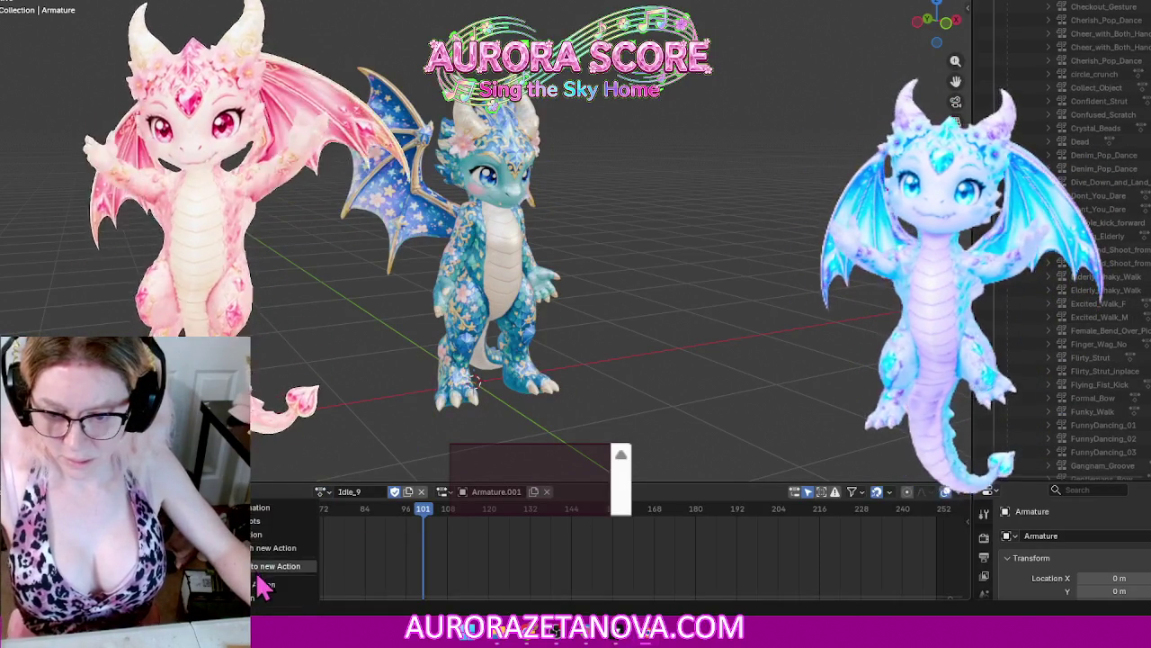
{"action": "left_click", "coordinate": [262, 586]}
Step: Search the action list and assign Idle_10 as the active action
{"action": "left_click", "coordinate": [393, 491]}
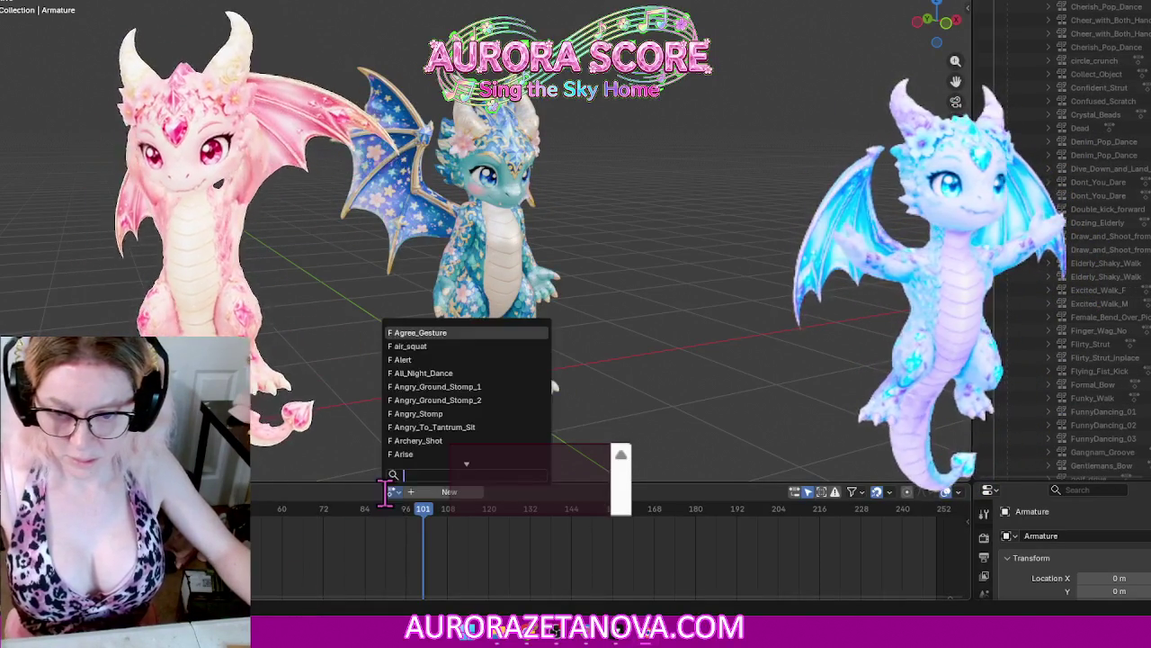
{"action": "type", "text": "i"}
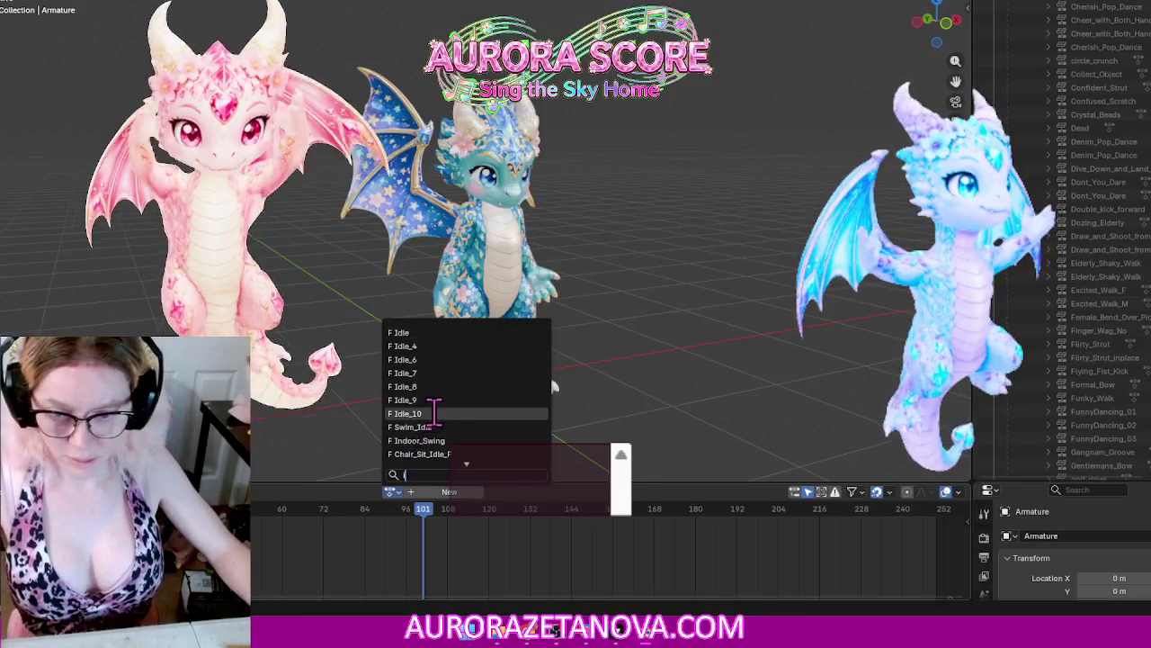
{"action": "left_click", "coordinate": [435, 413]}
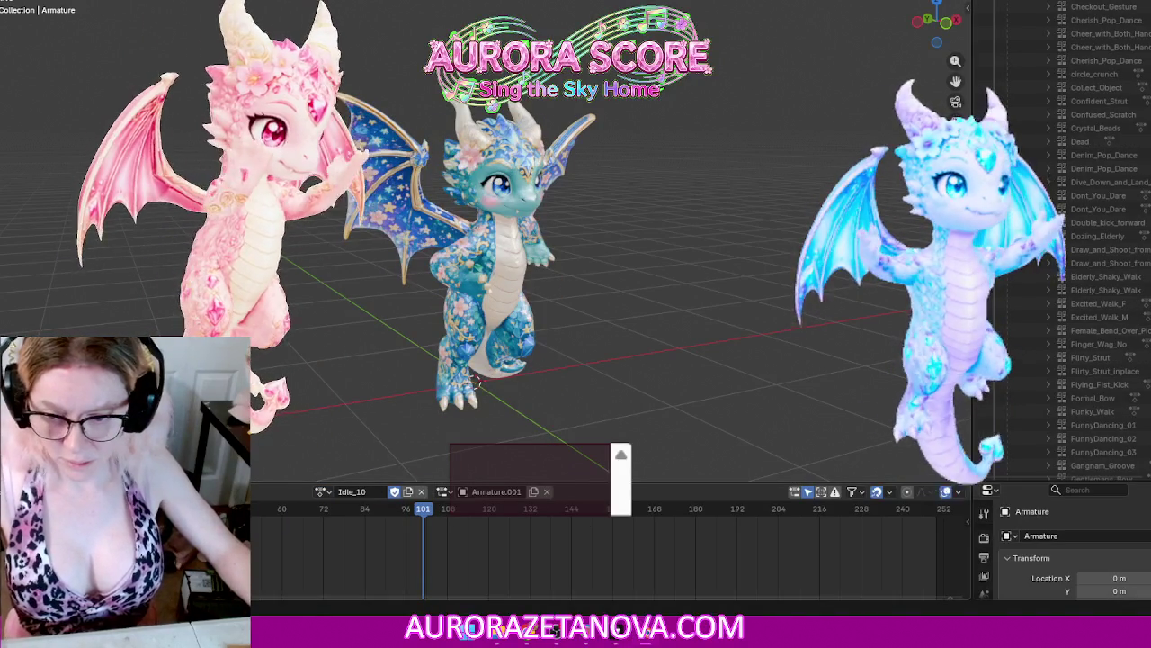
Step: Unlink Idle_10 from the armature, then reassign it from the idle-filtered action list
{"action": "left_click", "coordinate": [243, 491]}
{"action": "left_click", "coordinate": [261, 585]}
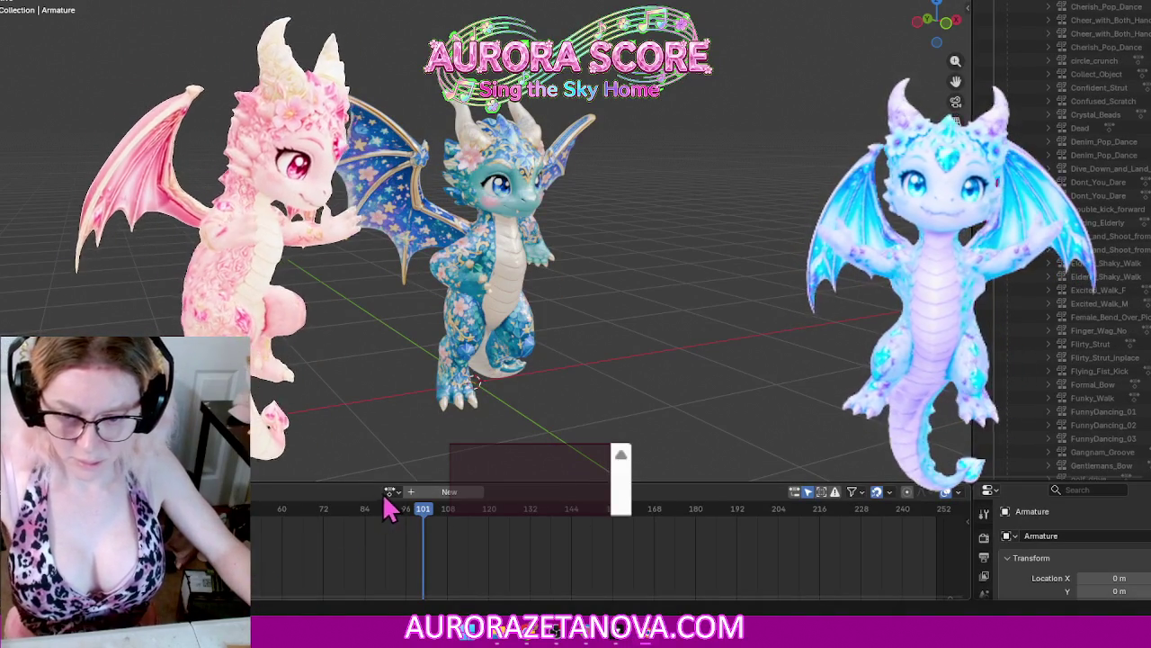
{"action": "left_click", "coordinate": [391, 492]}
{"action": "type", "text": "idle"}
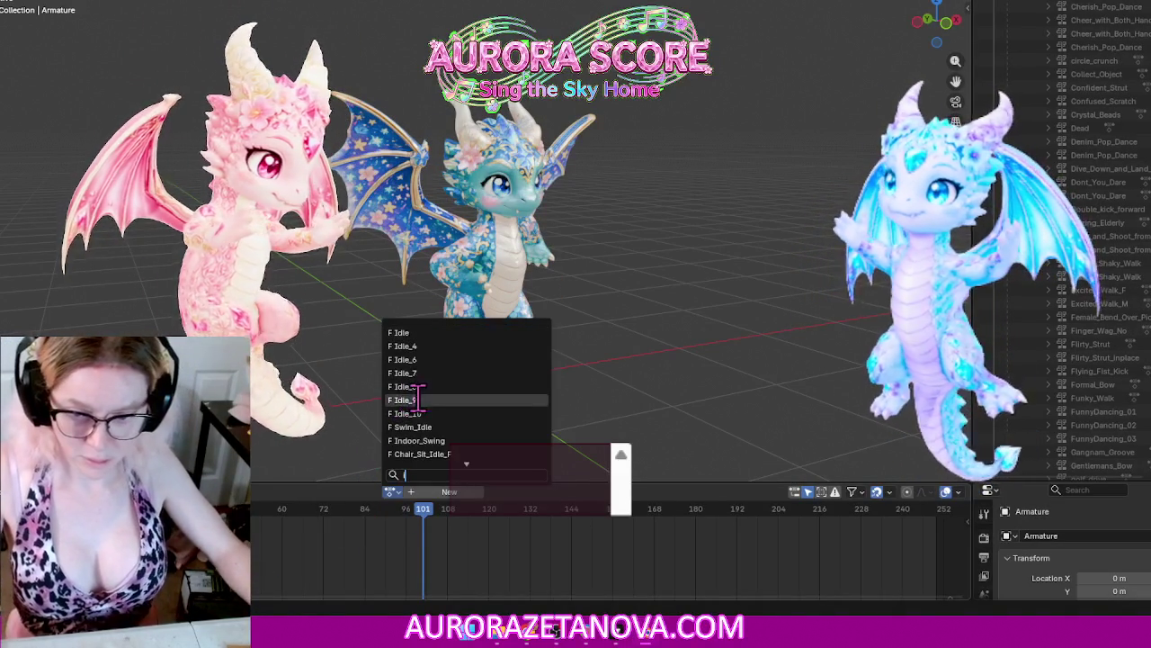
{"action": "left_click", "coordinate": [434, 427]}
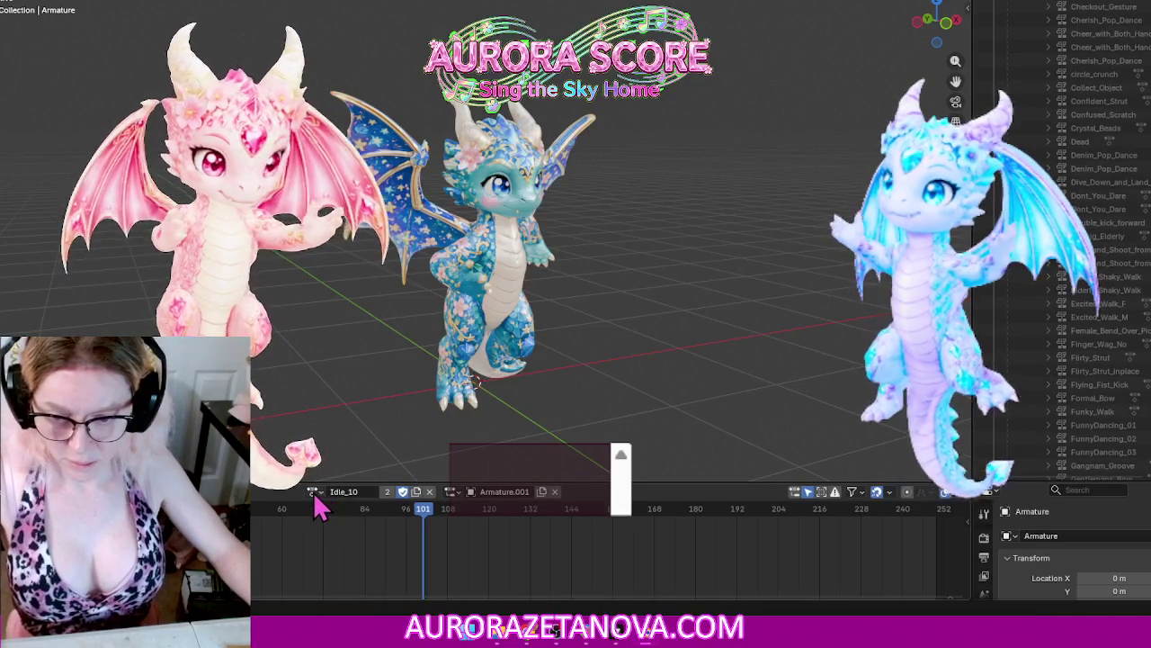
Step: Switch the armature to Indoor_Swing, unlink it, then reassign Indoor_Swing
{"action": "left_click", "coordinate": [313, 493]}
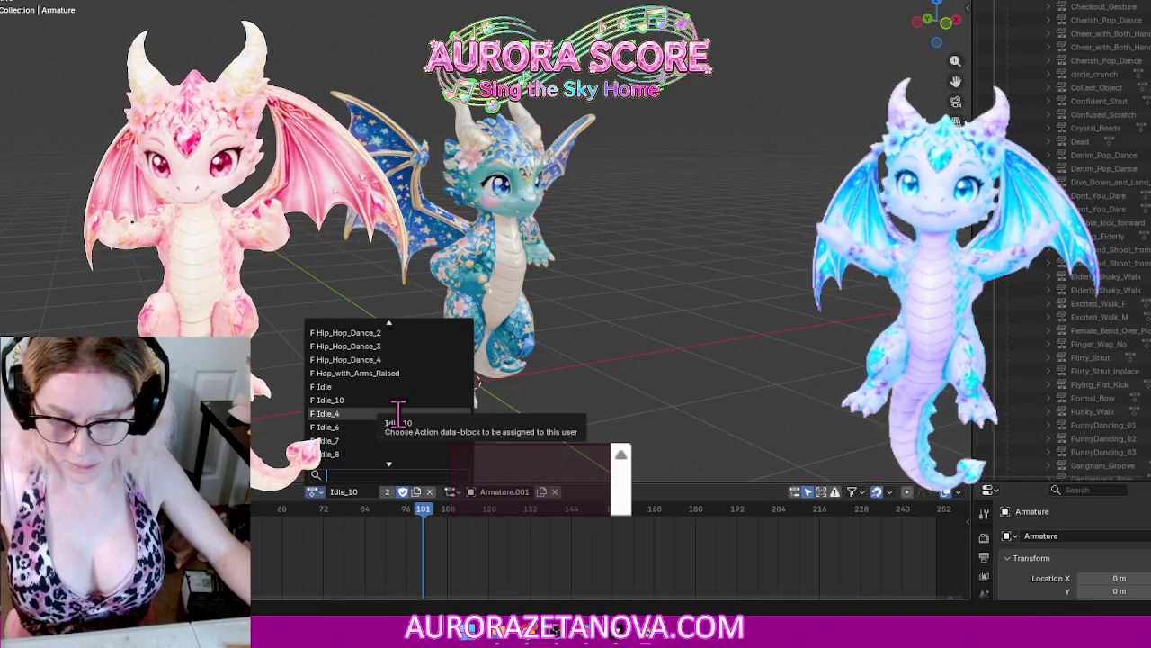
{"action": "scroll", "coordinate": [403, 420], "scroll_direction": "down", "scroll_amount": 3}
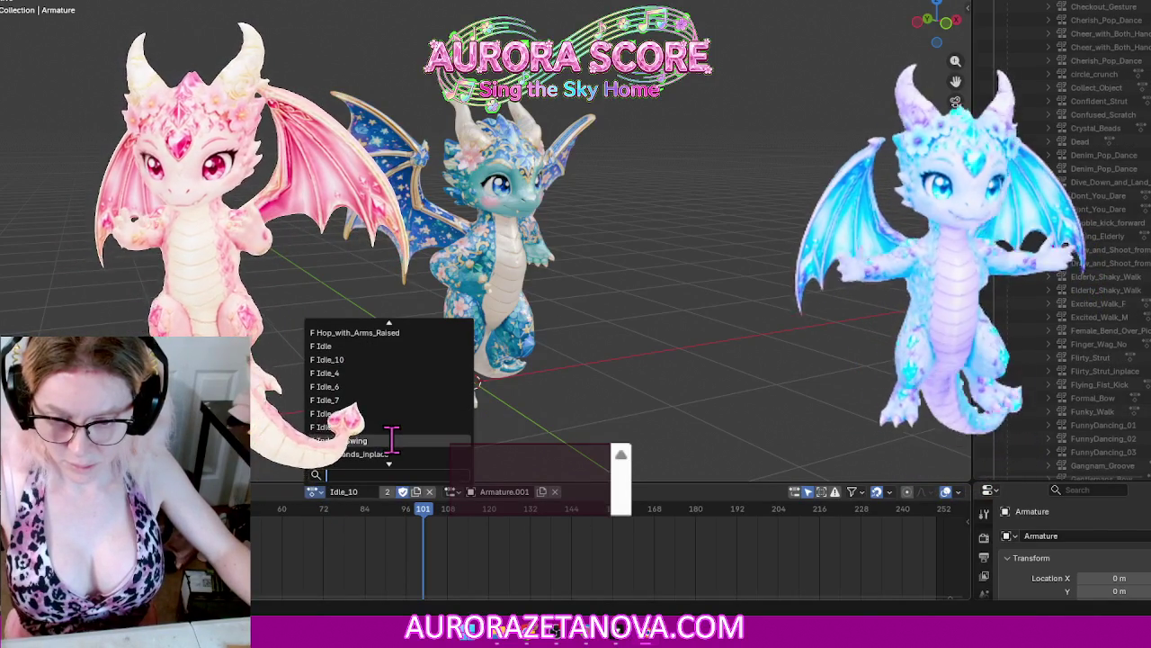
{"action": "left_click", "coordinate": [393, 444]}
{"action": "left_click", "coordinate": [424, 491]}
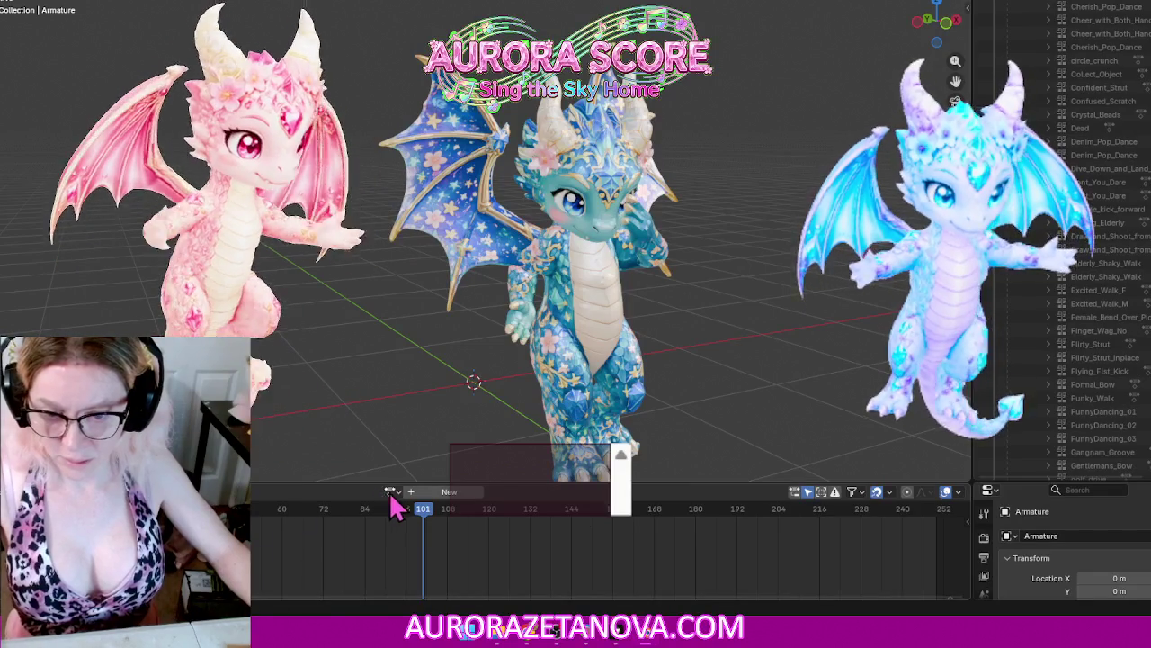
{"action": "left_click", "coordinate": [389, 492]}
{"action": "type", "text": "in"}
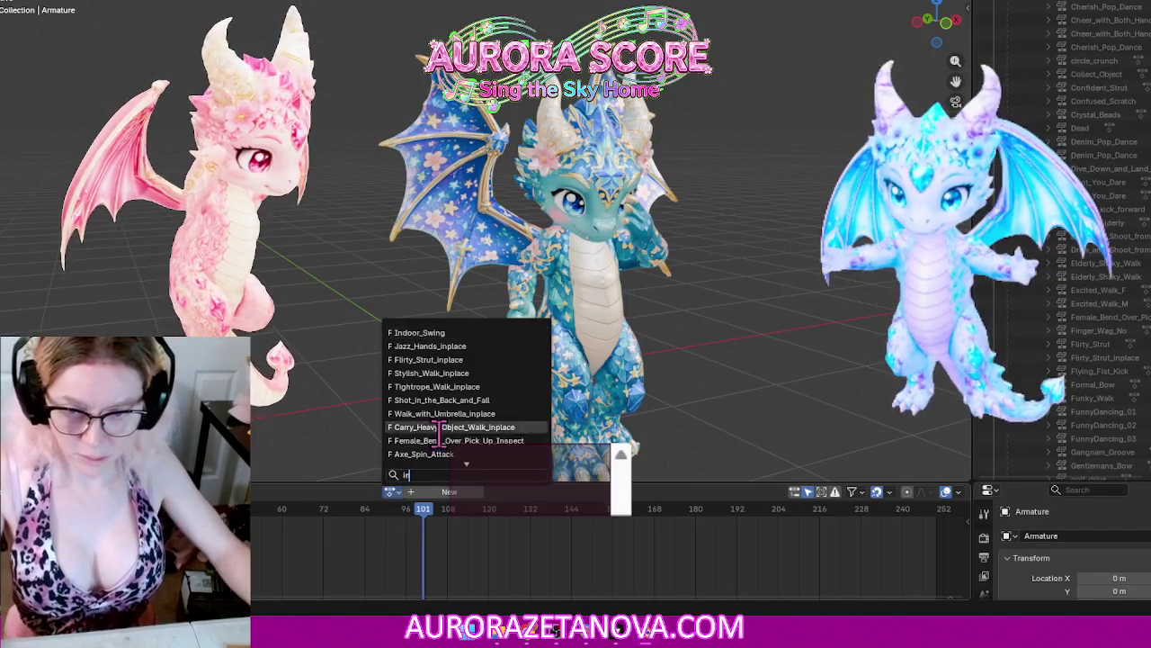
{"action": "left_click", "coordinate": [448, 338]}
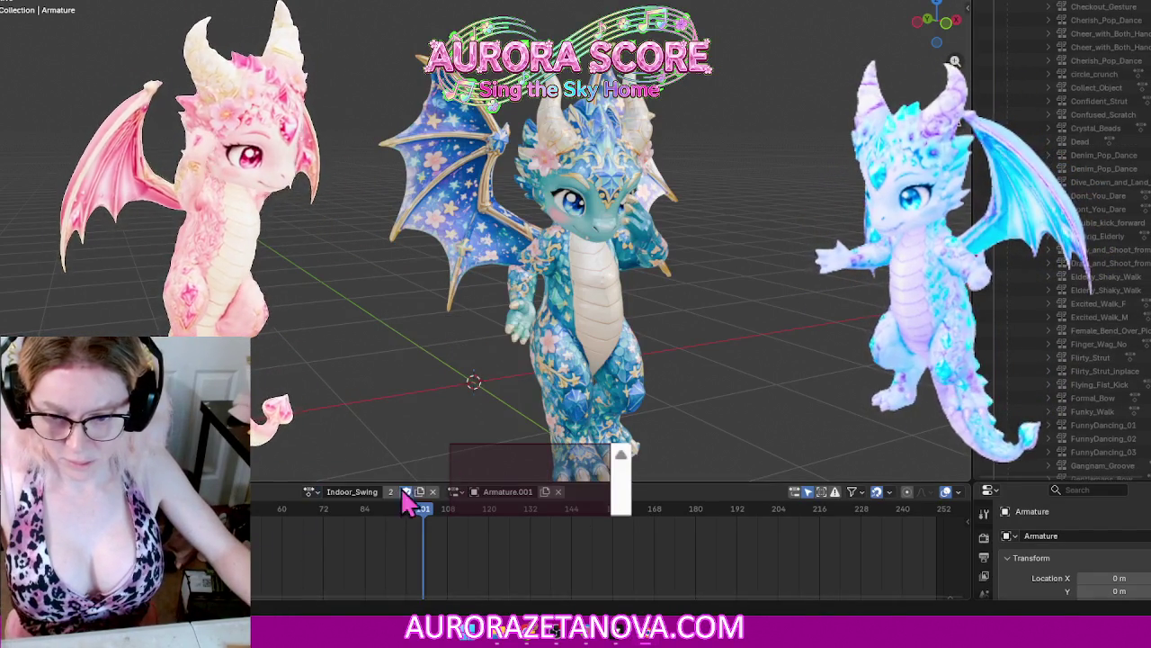
Step: Switch to Jazz_Hands_inplace, unlink it, and assign jumping_jacks instead
{"action": "left_click", "coordinate": [311, 494]}
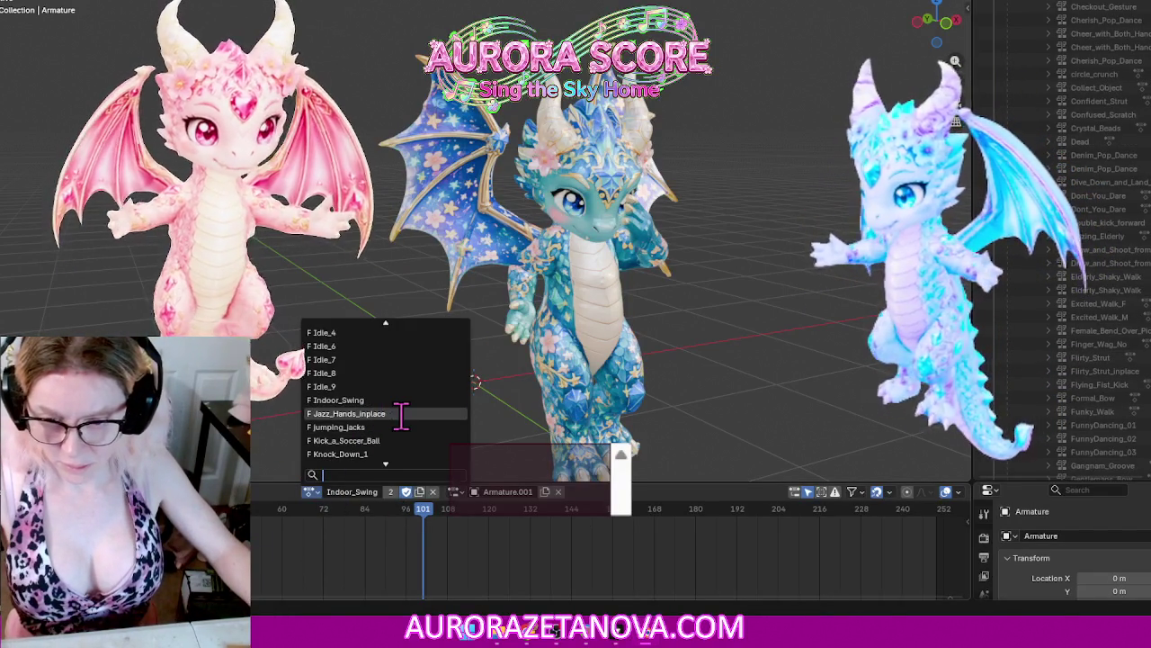
{"action": "left_click", "coordinate": [401, 414]}
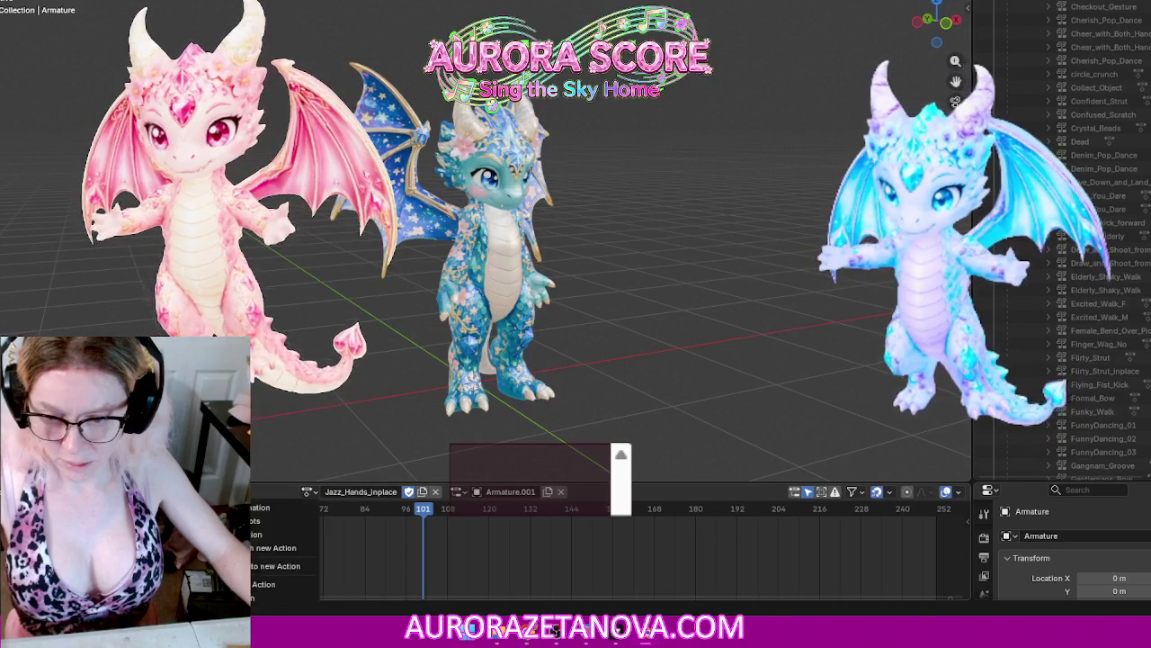
{"action": "left_click", "coordinate": [266, 589]}
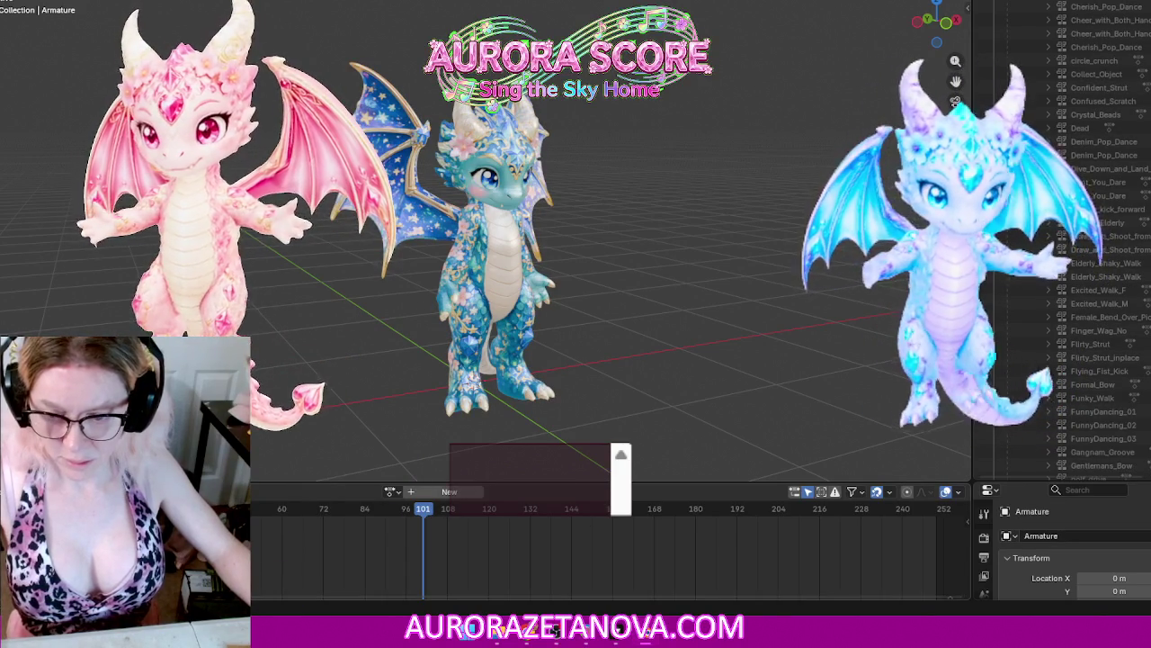
{"action": "left_click", "coordinate": [392, 493]}
{"action": "type", "text": "jum"}
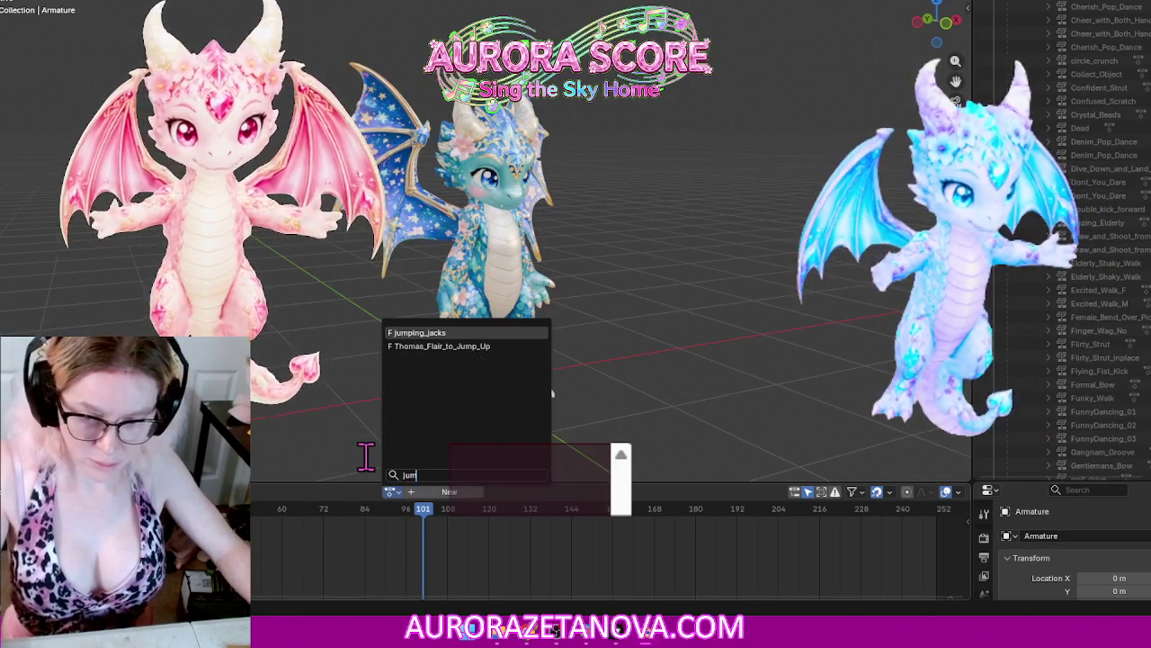
{"action": "left_click", "coordinate": [444, 332]}
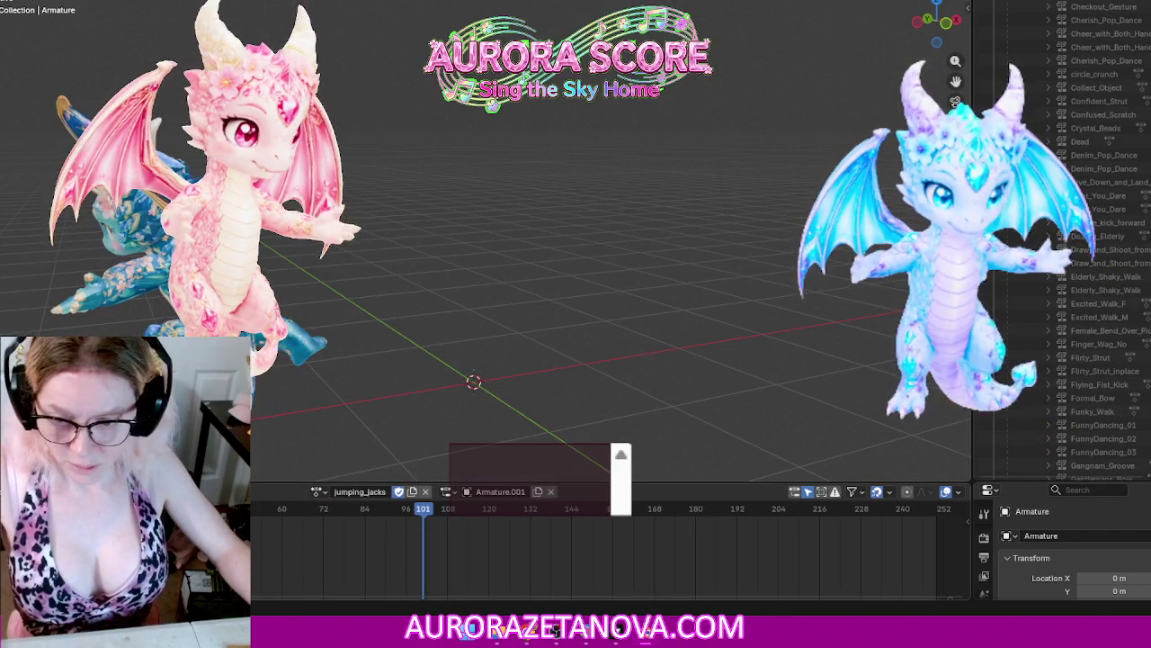
Step: Unlink jumping_jacks and reassign it from the 'jump'-filtered list
{"action": "left_click", "coordinate": [234, 491]}
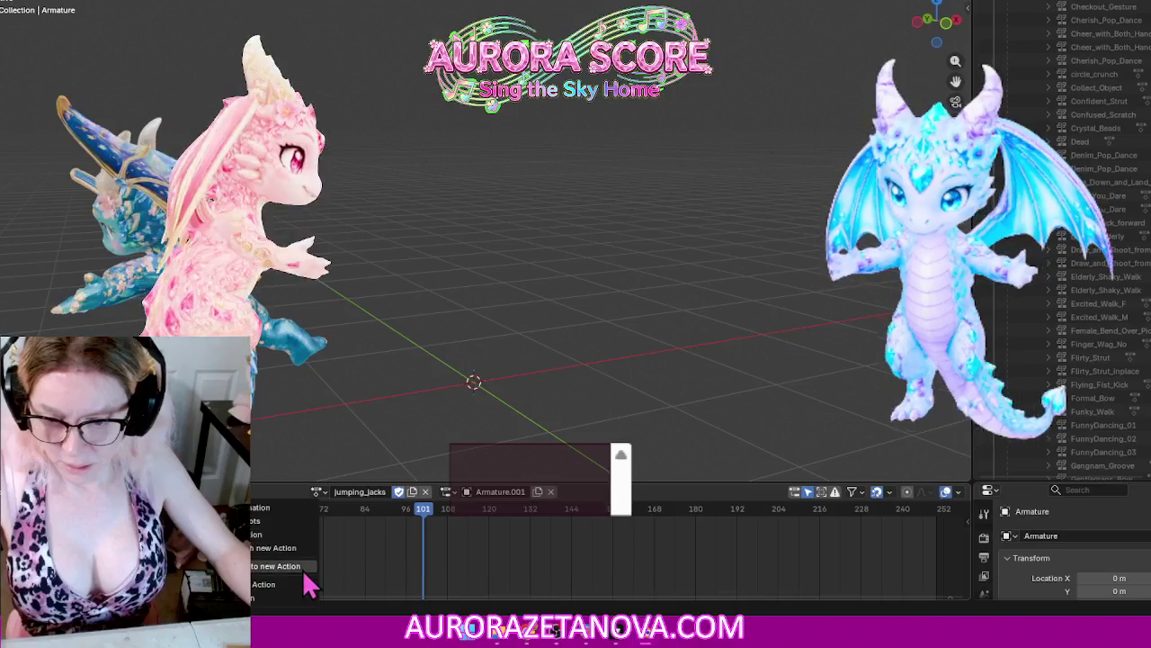
{"action": "left_click", "coordinate": [293, 583]}
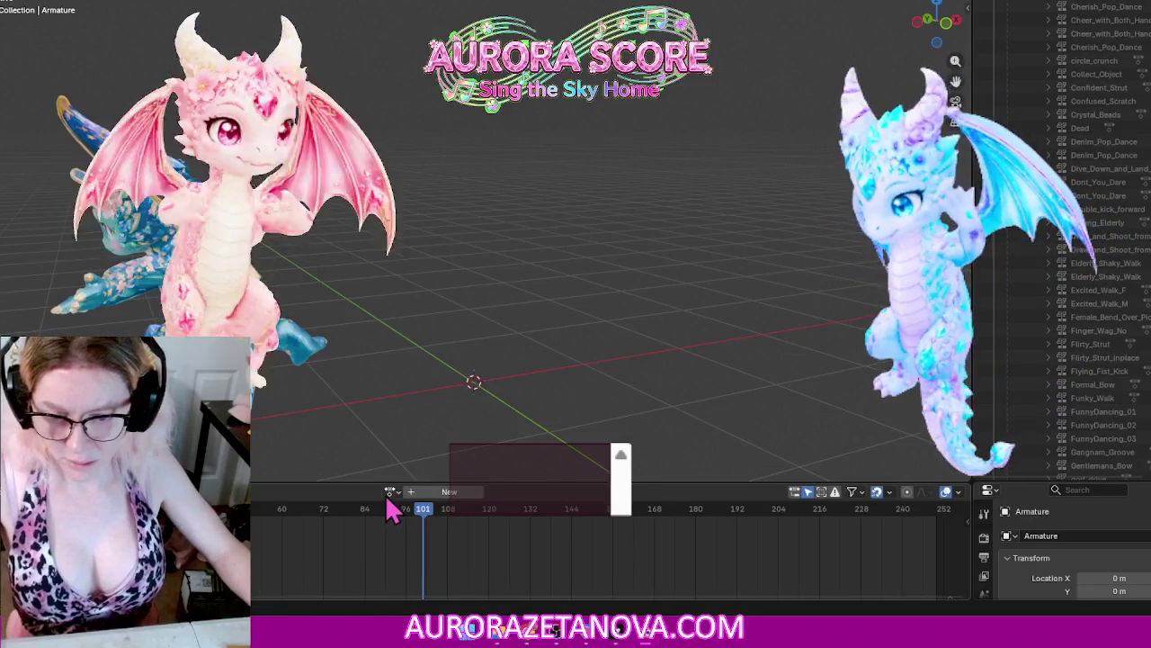
{"action": "left_click", "coordinate": [390, 491]}
{"action": "type", "text": "jump"}
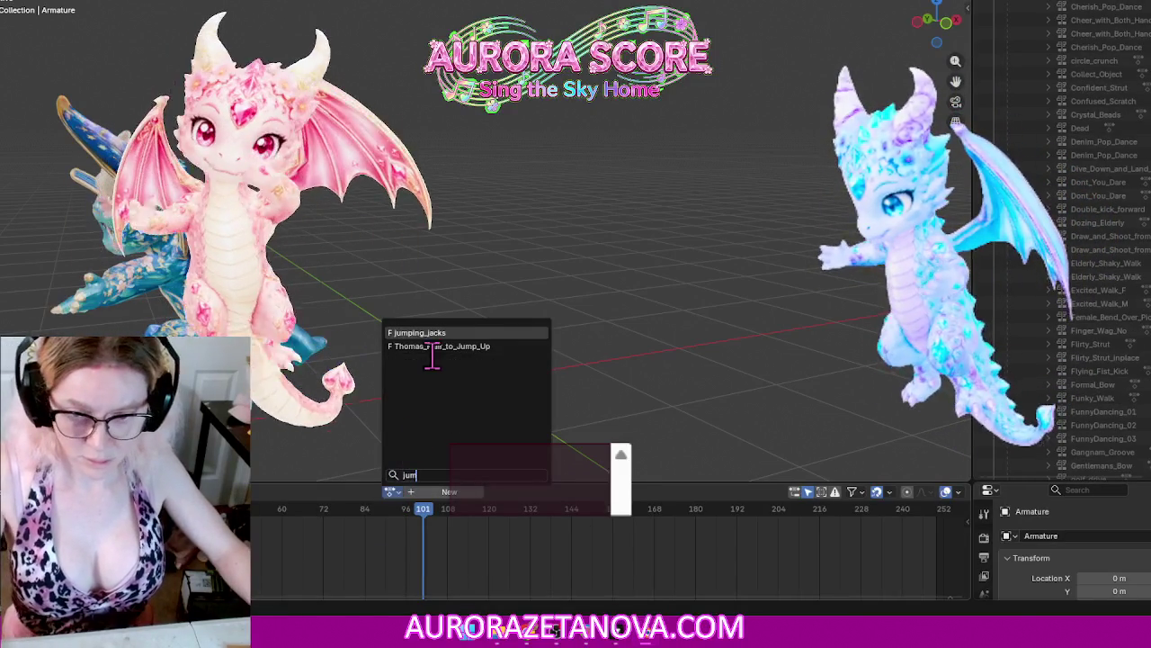
{"action": "key", "text": "Return"}
Step: Switch to Kick_a_Soccer_Ball, unlink it, and assign Knock_Down_1
{"action": "left_click", "coordinate": [310, 492]}
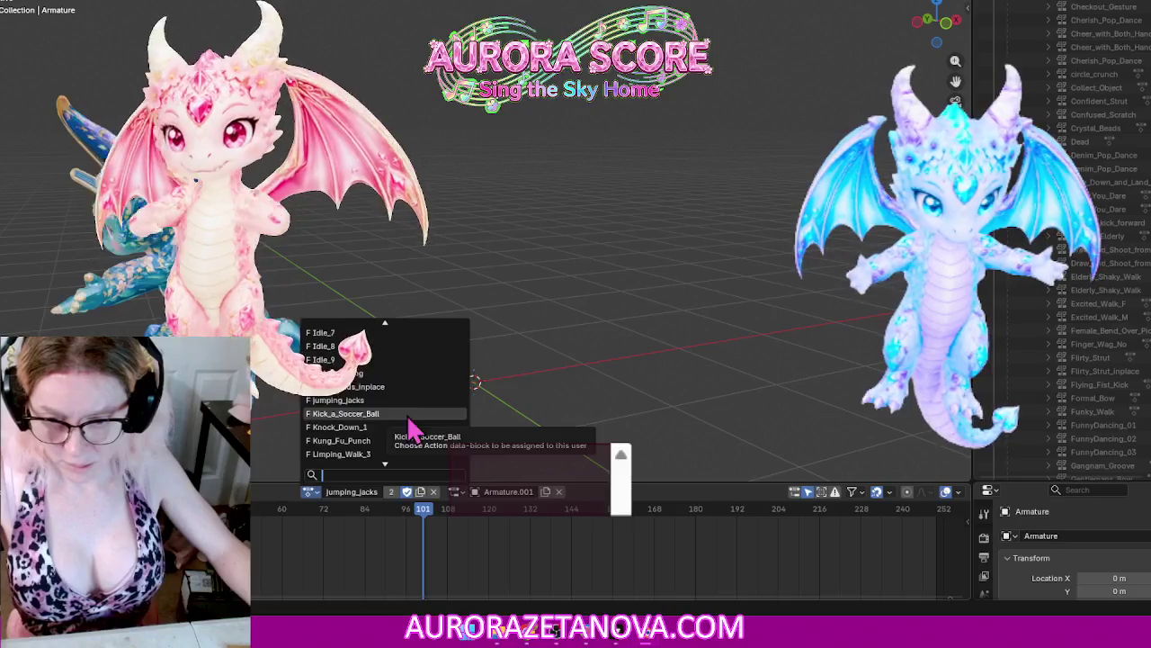
{"action": "left_click", "coordinate": [406, 413]}
{"action": "left_click", "coordinate": [261, 491]}
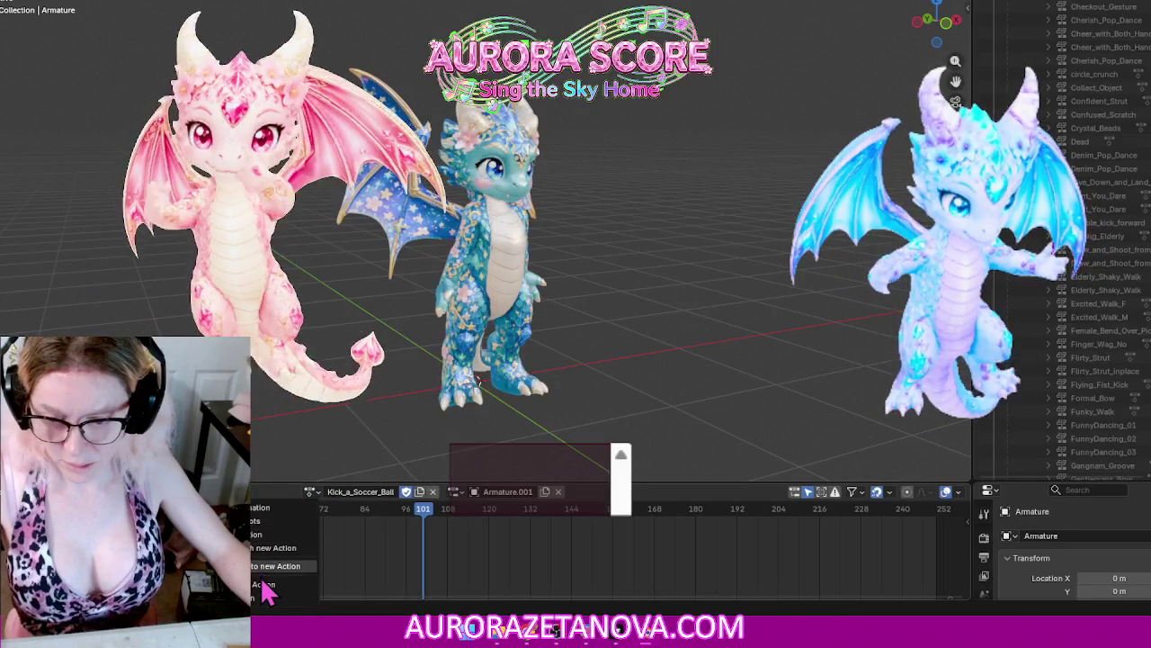
{"action": "left_click", "coordinate": [264, 596]}
{"action": "left_click", "coordinate": [390, 492]}
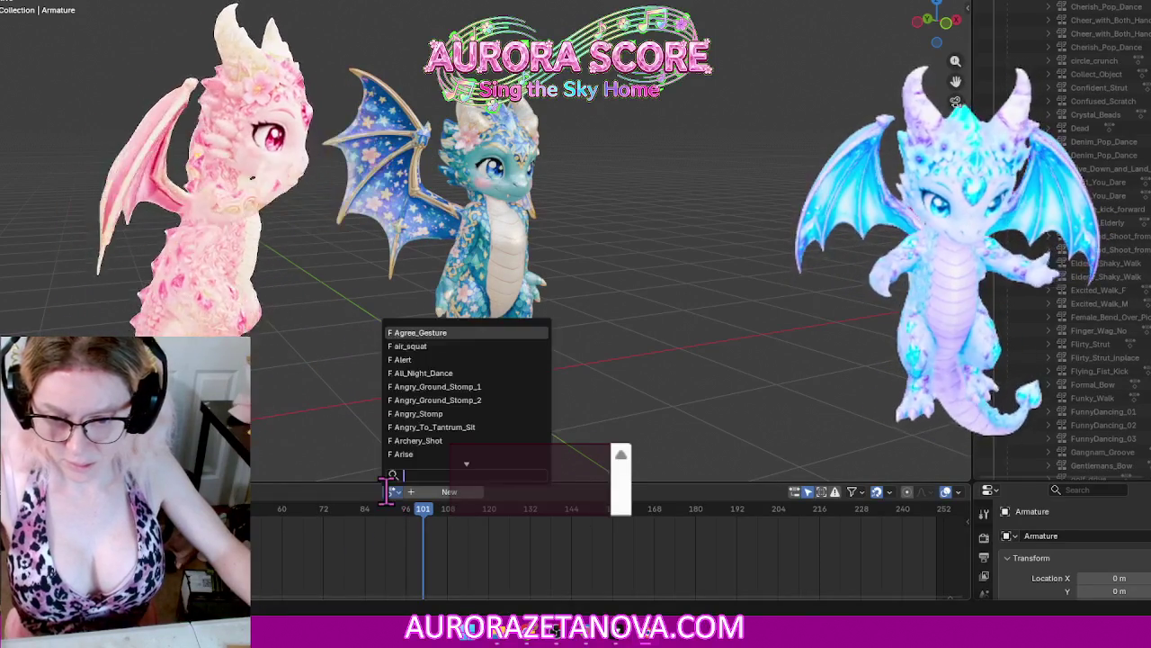
{"action": "type", "text": "kn"}
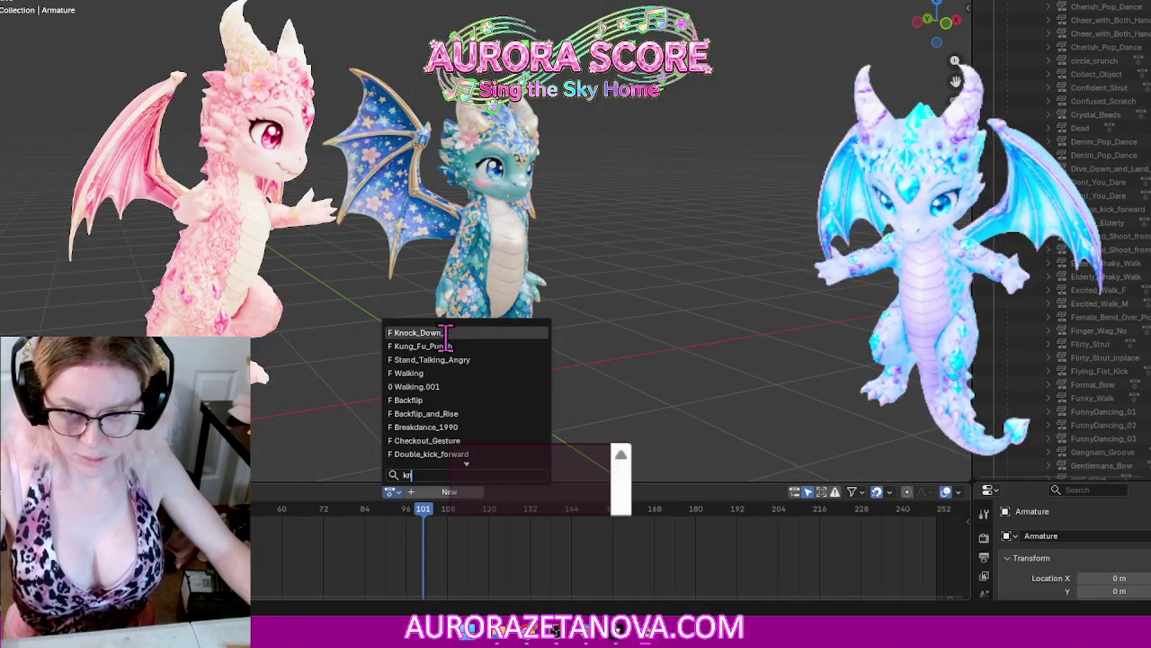
{"action": "left_click", "coordinate": [445, 332]}
Step: Push Knock_Down_1 down as an NLA track, then reassign Knock_Down_1
{"action": "left_click", "coordinate": [270, 491]}
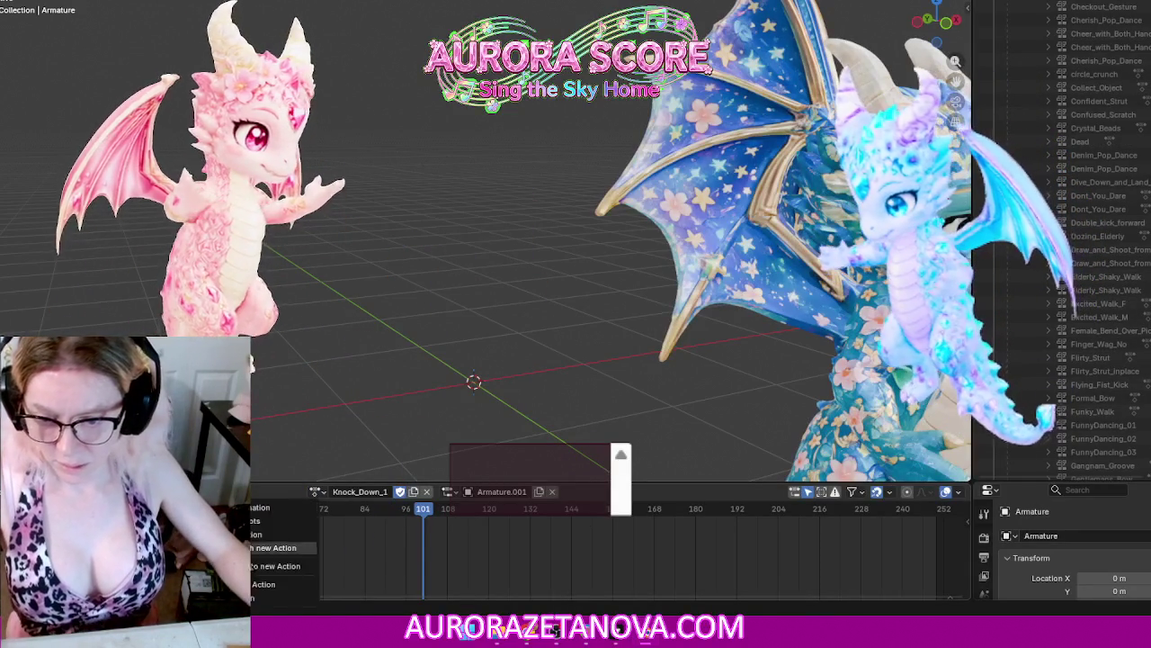
{"action": "left_click", "coordinate": [256, 593]}
{"action": "left_click", "coordinate": [390, 492]}
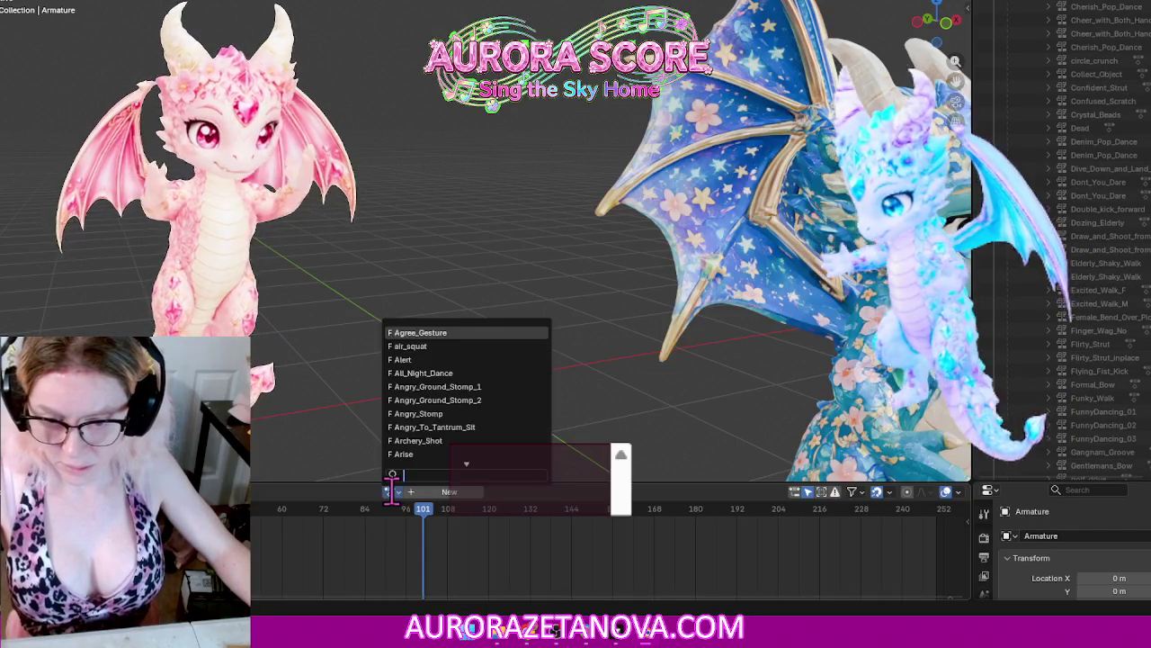
{"action": "type", "text": "kn"}
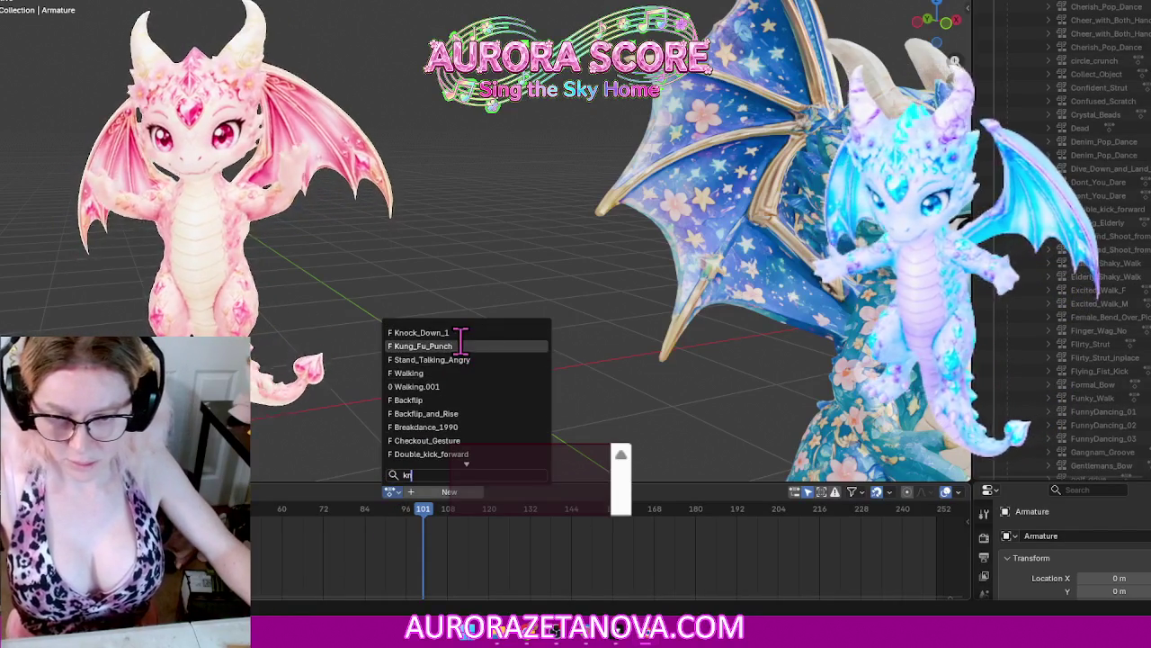
{"action": "key", "text": "Return"}
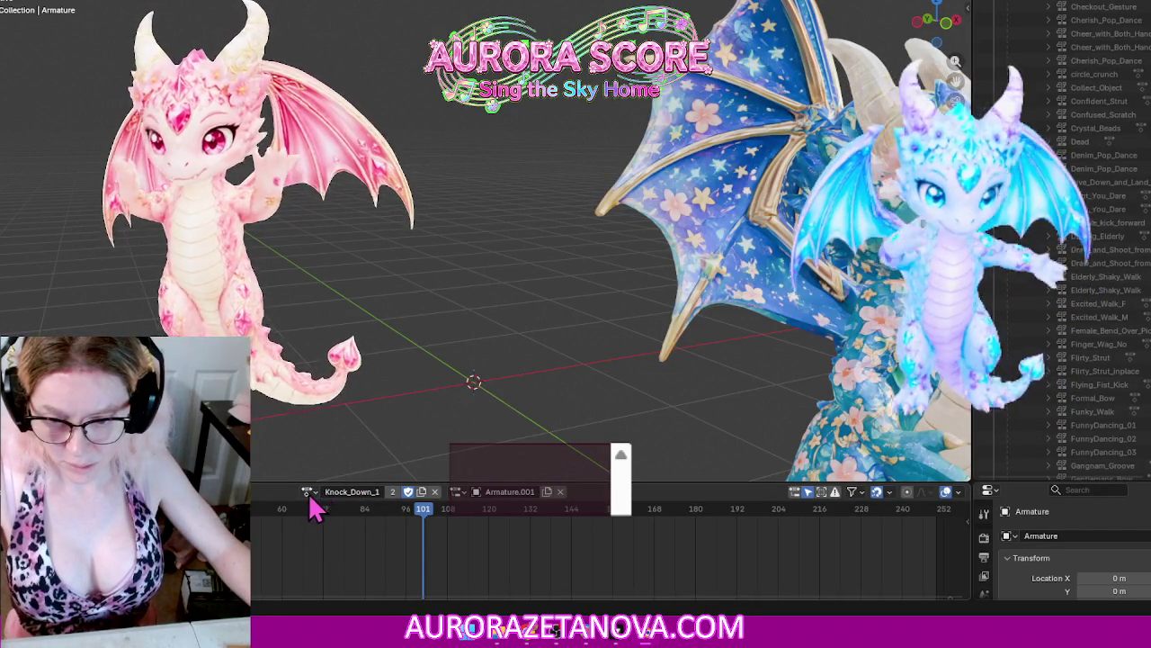
Step: Assign Kung_Fu_Punch and push it down as an NLA track, then assign Limping_Walk_3
{"action": "left_click", "coordinate": [307, 491]}
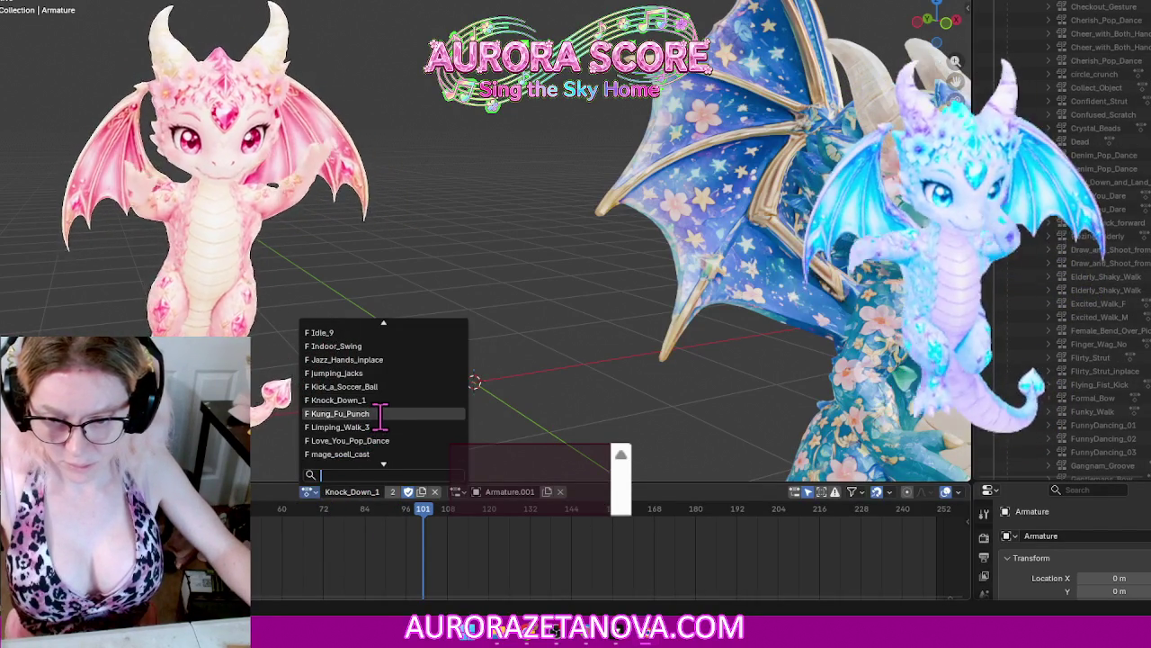
{"action": "left_click", "coordinate": [381, 414]}
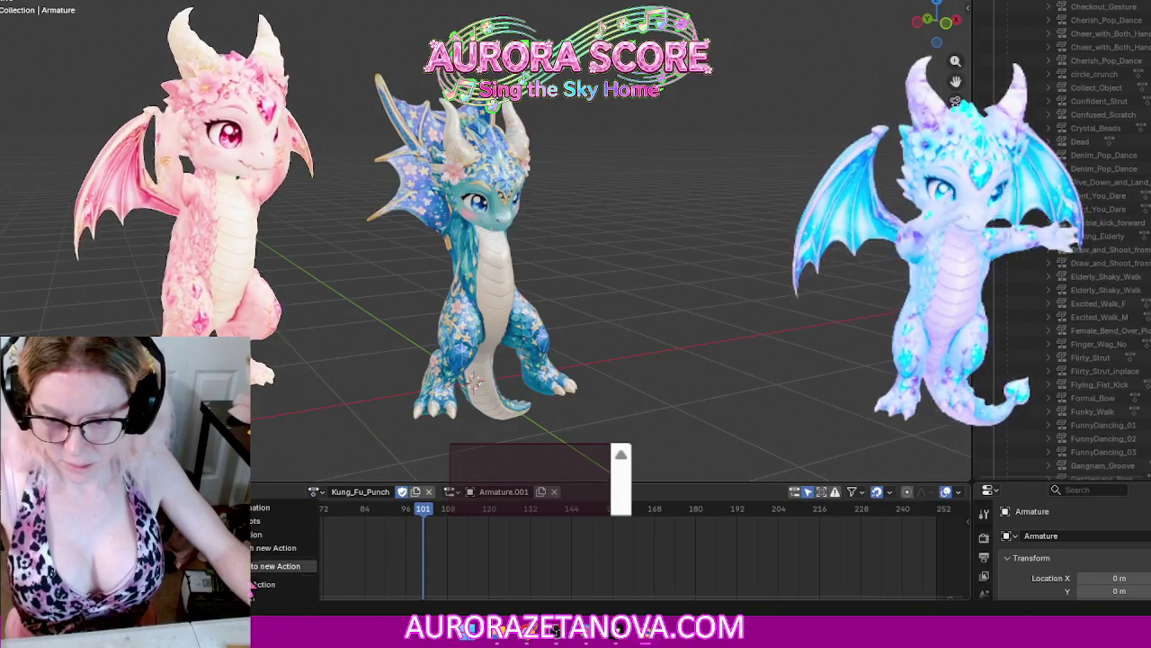
{"action": "left_click", "coordinate": [261, 585]}
{"action": "left_click", "coordinate": [393, 492]}
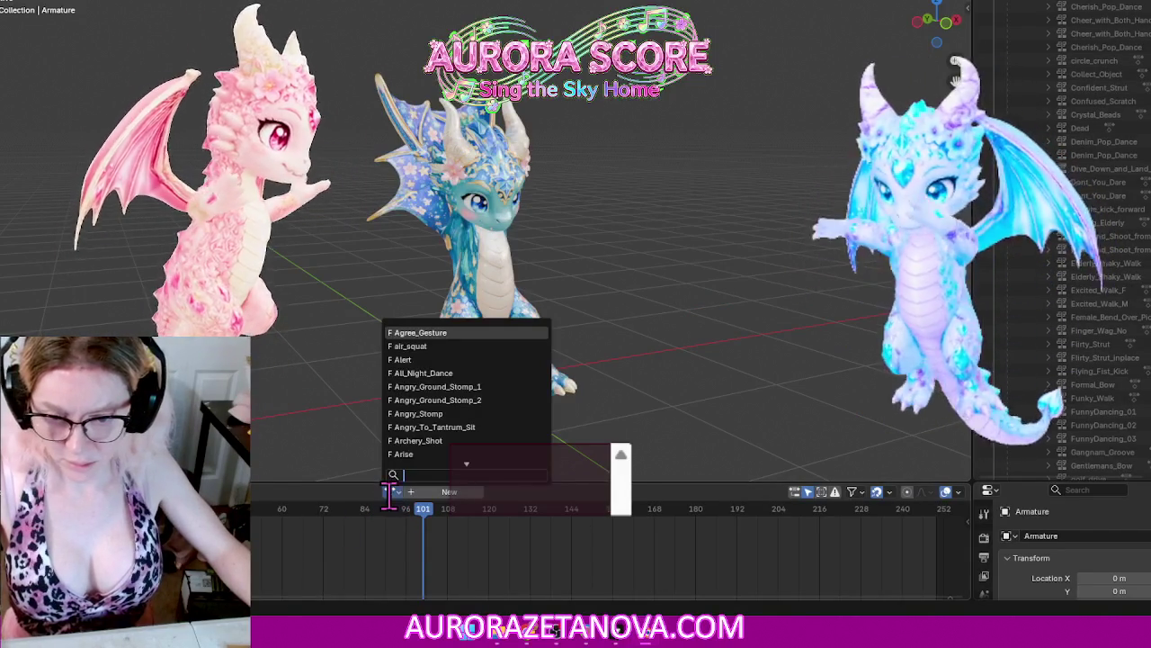
{"action": "type", "text": "lim"}
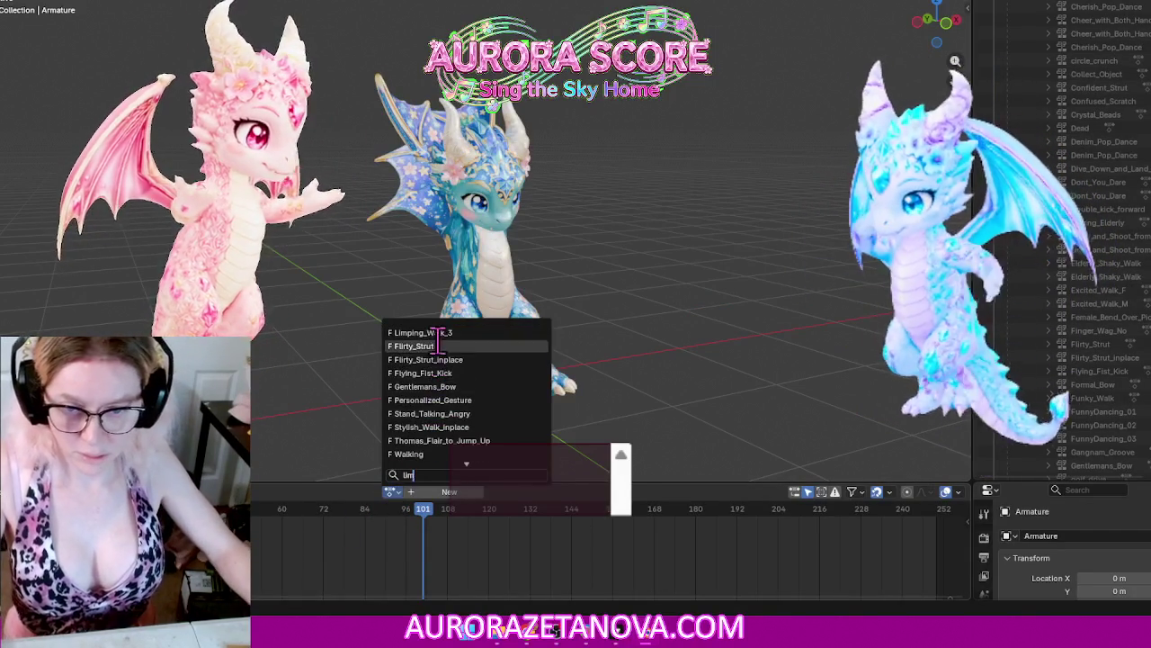
{"action": "key", "text": "Return"}
Step: Push Limping_Walk_3 down as an NLA track and reassign it
{"action": "left_click", "coordinate": [243, 491]}
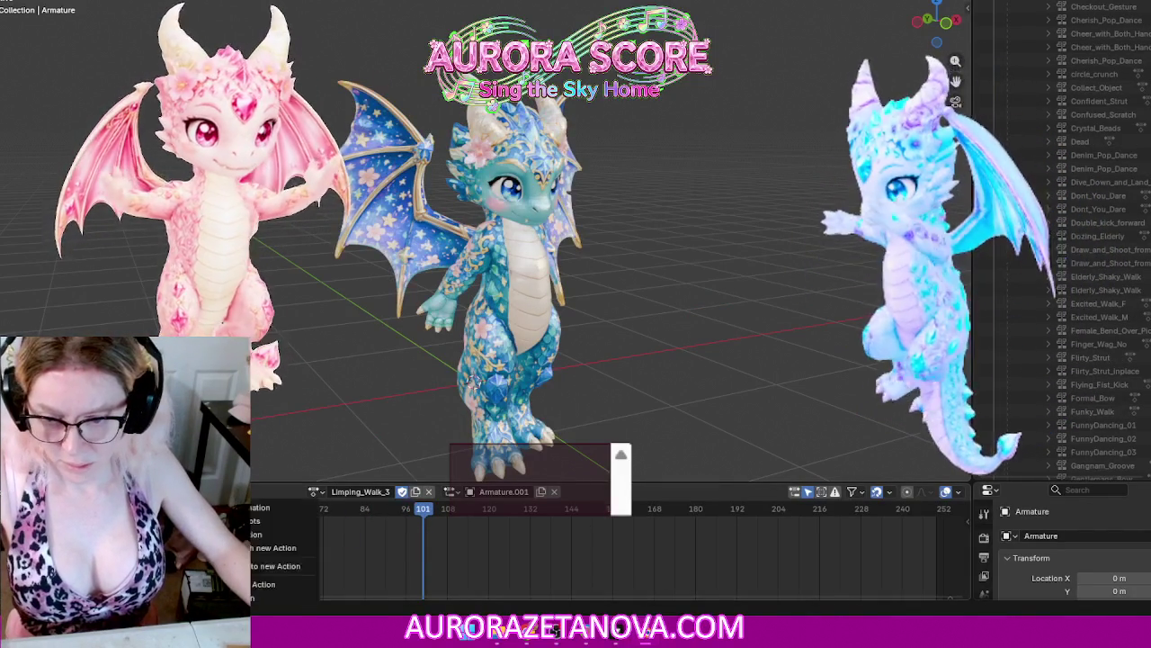
{"action": "left_click", "coordinate": [264, 586]}
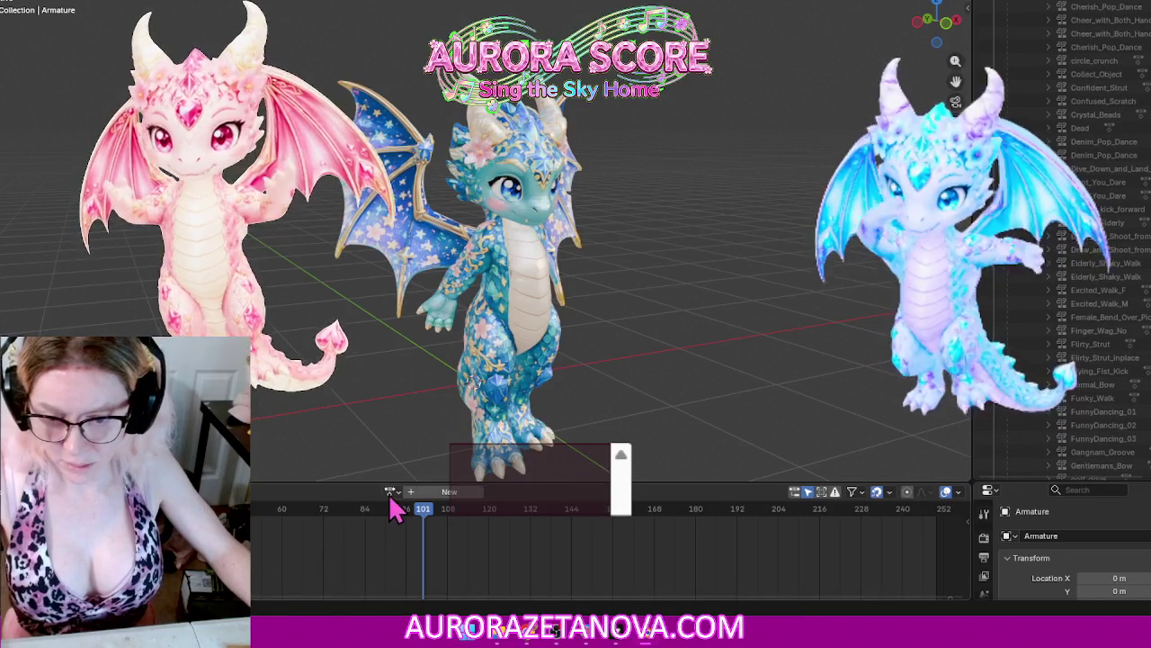
{"action": "left_click", "coordinate": [390, 491]}
{"action": "type", "text": "l"}
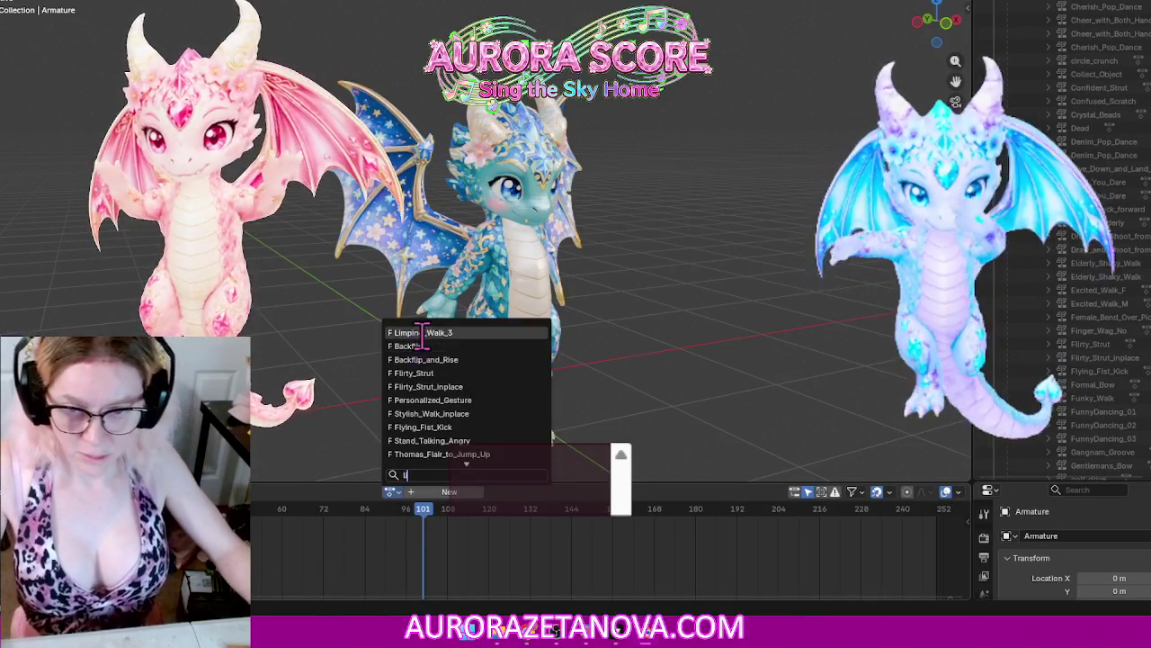
{"action": "left_click", "coordinate": [423, 333]}
Step: Assign Love_You_Pop_Dance and push it down as an NLA track
{"action": "left_click", "coordinate": [307, 492]}
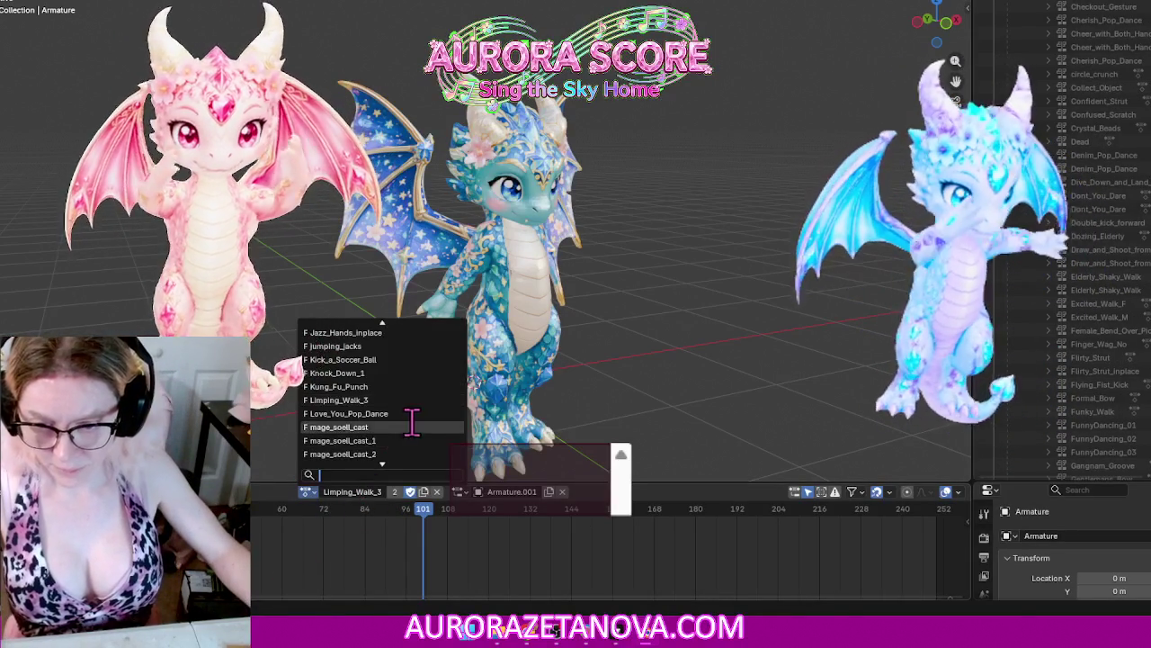
{"action": "left_click", "coordinate": [360, 412]}
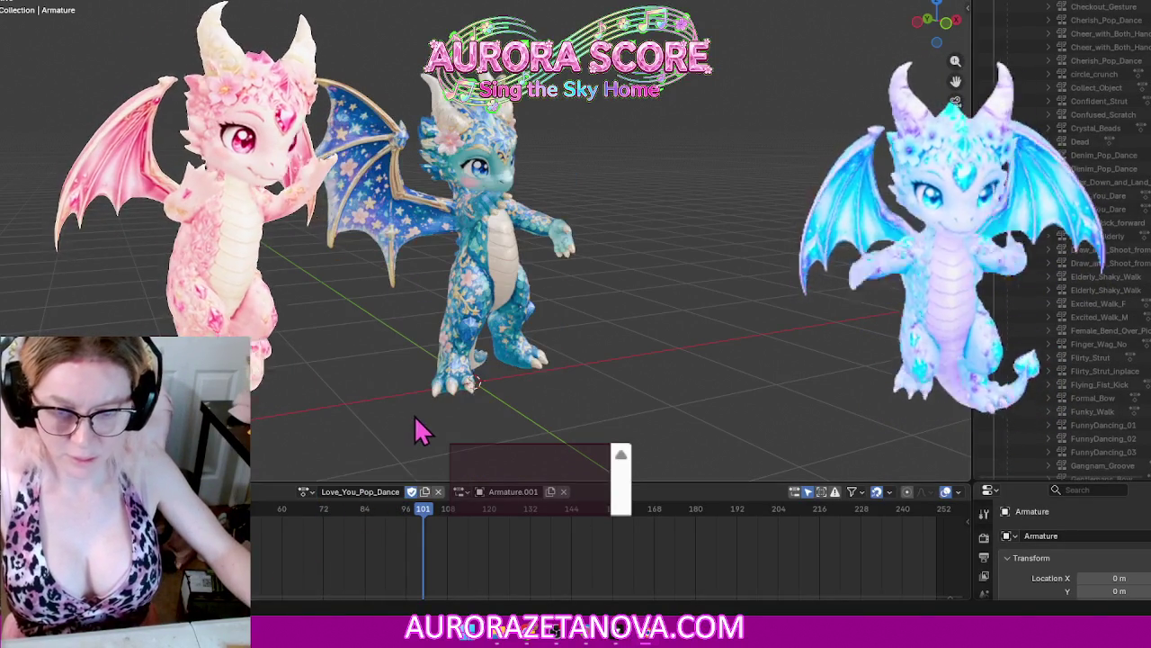
{"action": "left_click", "coordinate": [270, 491]}
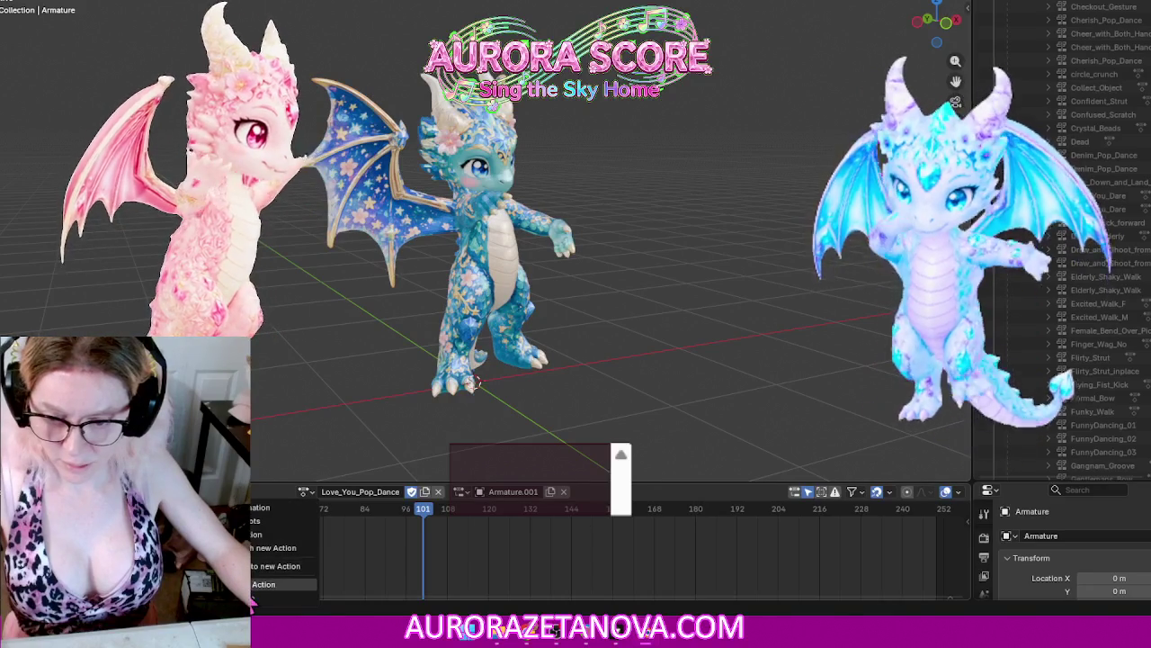
{"action": "left_click", "coordinate": [270, 584]}
{"action": "left_click", "coordinate": [390, 492]}
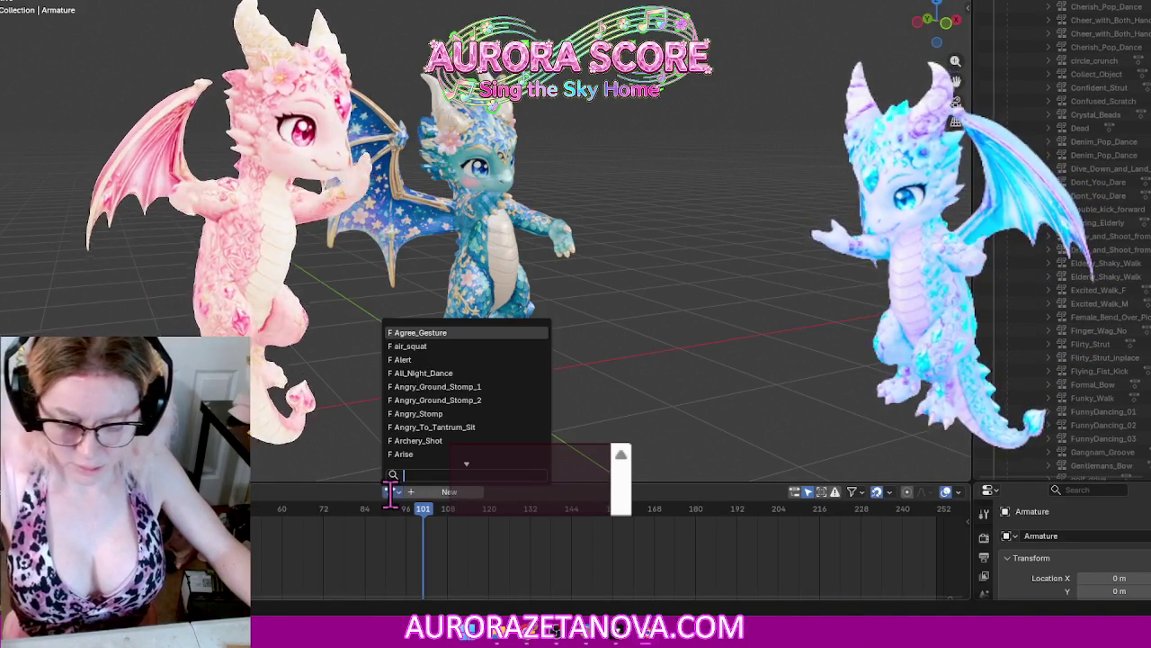
Step: Assign and push down mage_soell_cast and mage_soell_cast_1 as NLA tracks
{"action": "type", "text": "mage"}
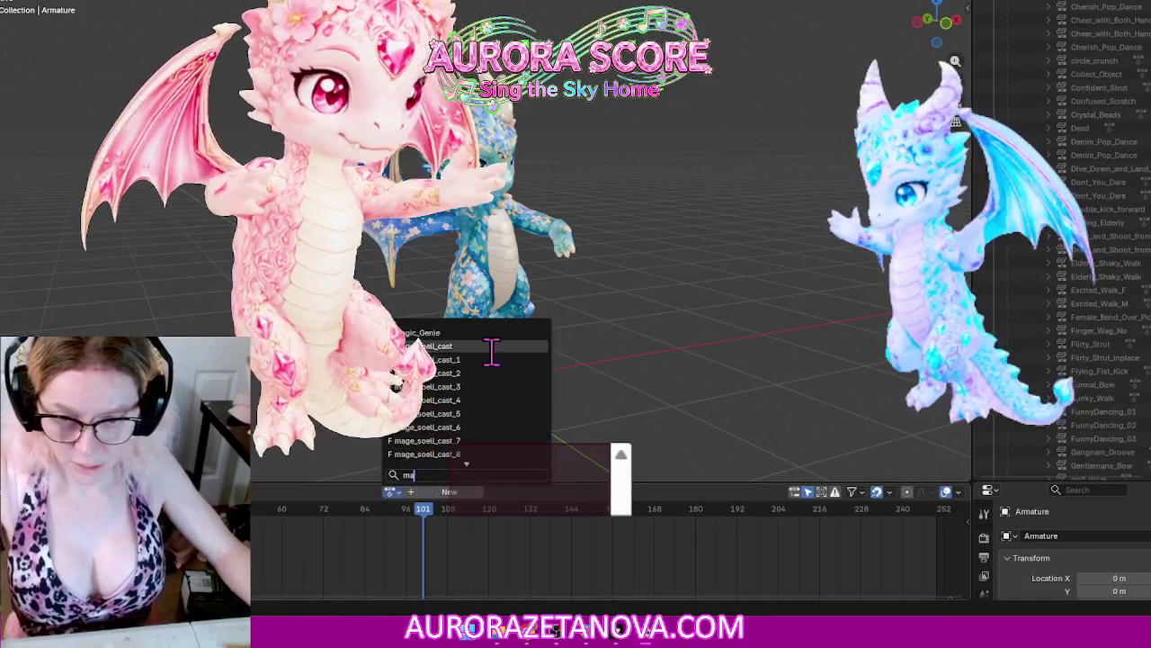
{"action": "left_click", "coordinate": [518, 345]}
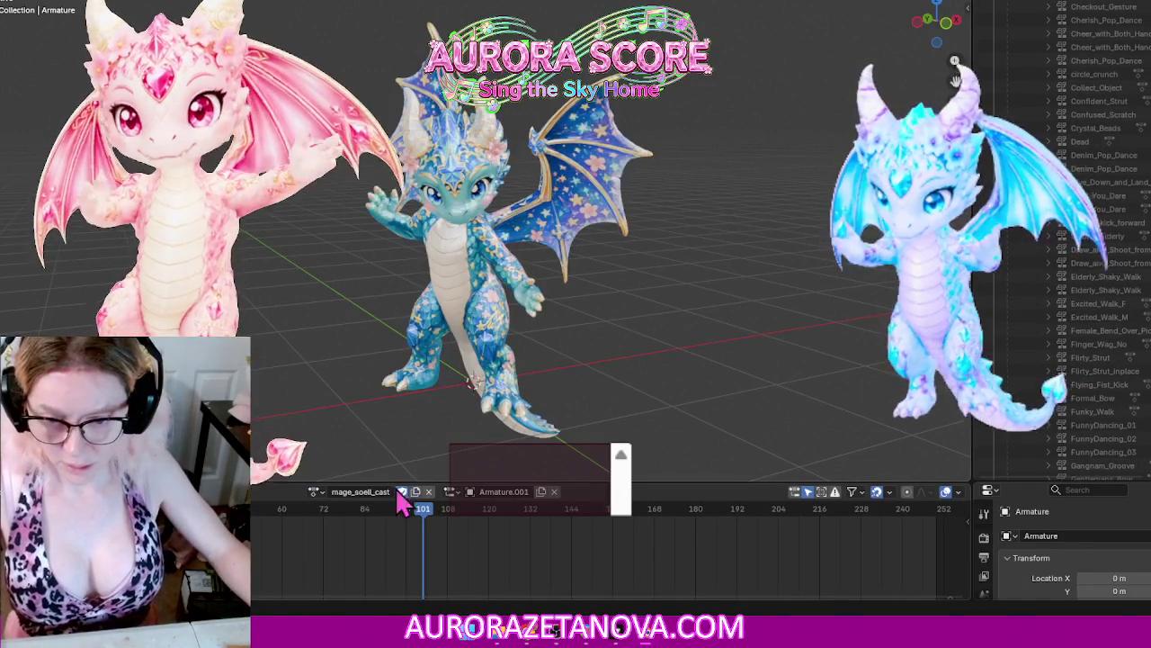
{"action": "left_click", "coordinate": [229, 492]}
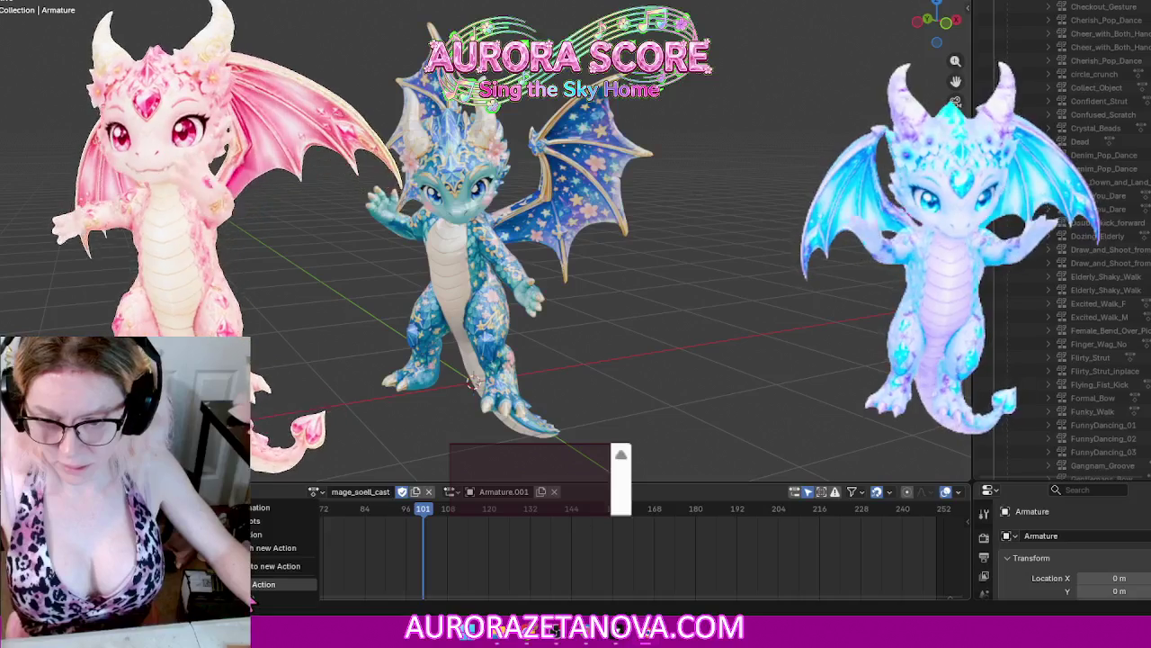
{"action": "left_click", "coordinate": [269, 584]}
{"action": "left_click", "coordinate": [390, 492]}
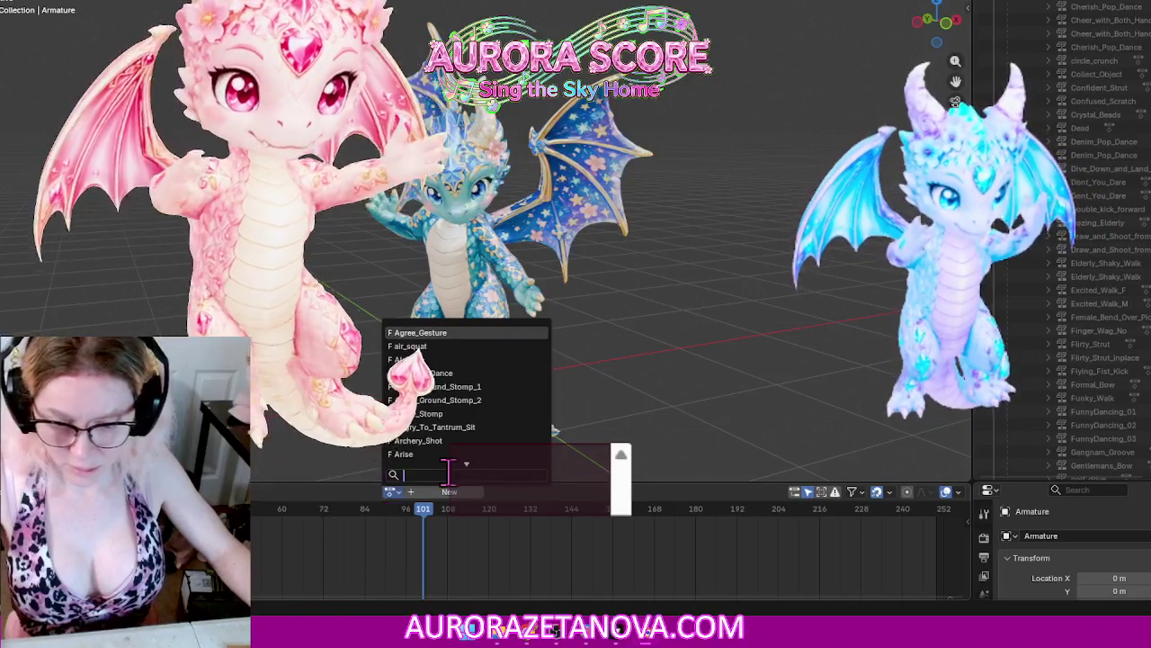
{"action": "type", "text": "mage"}
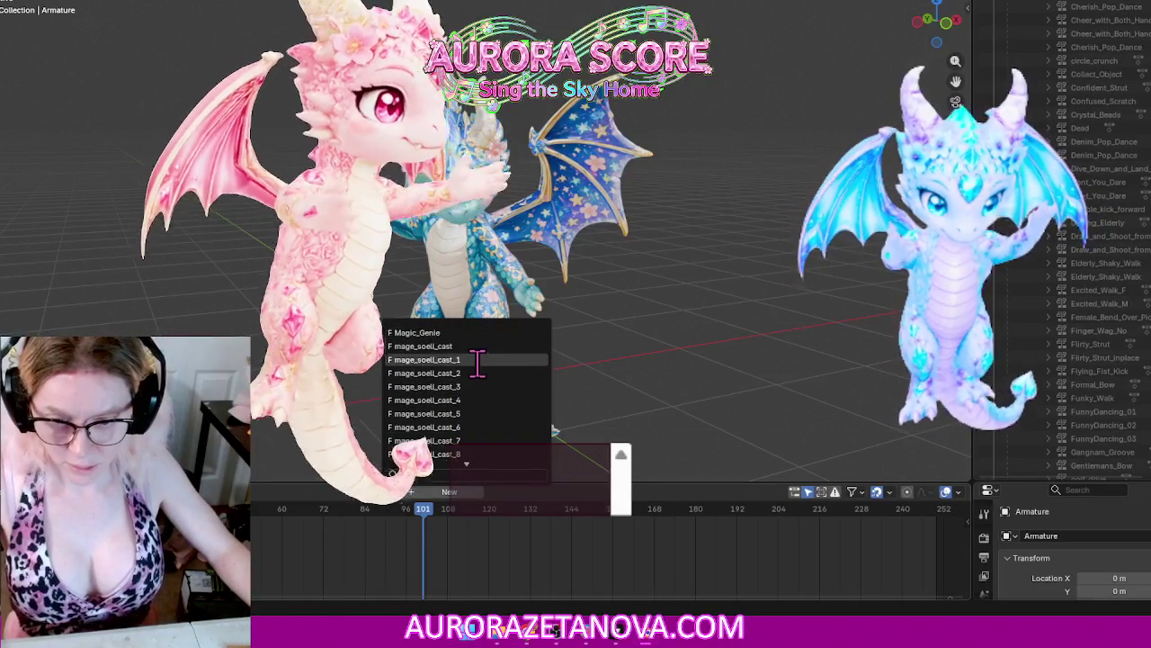
{"action": "left_click", "coordinate": [478, 361]}
{"action": "left_click", "coordinate": [229, 492]}
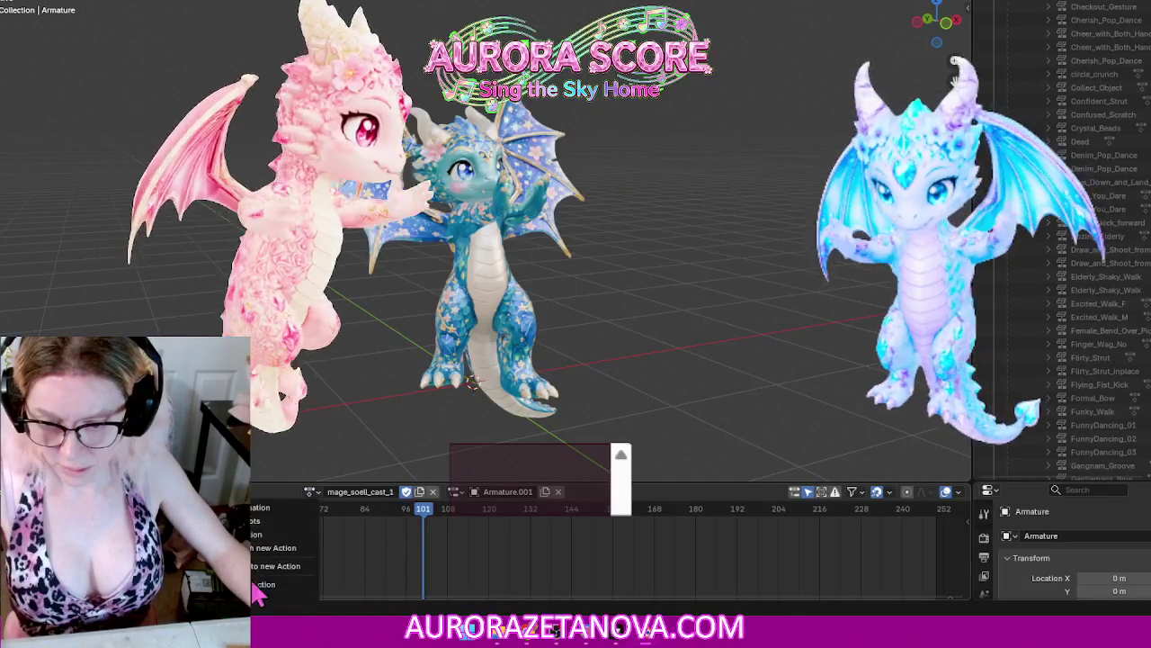
{"action": "left_click", "coordinate": [255, 584]}
Step: Assign and push down mage_soell_cast_2 and mage_soell_cast_3 as NLA tracks
{"action": "left_click", "coordinate": [390, 492]}
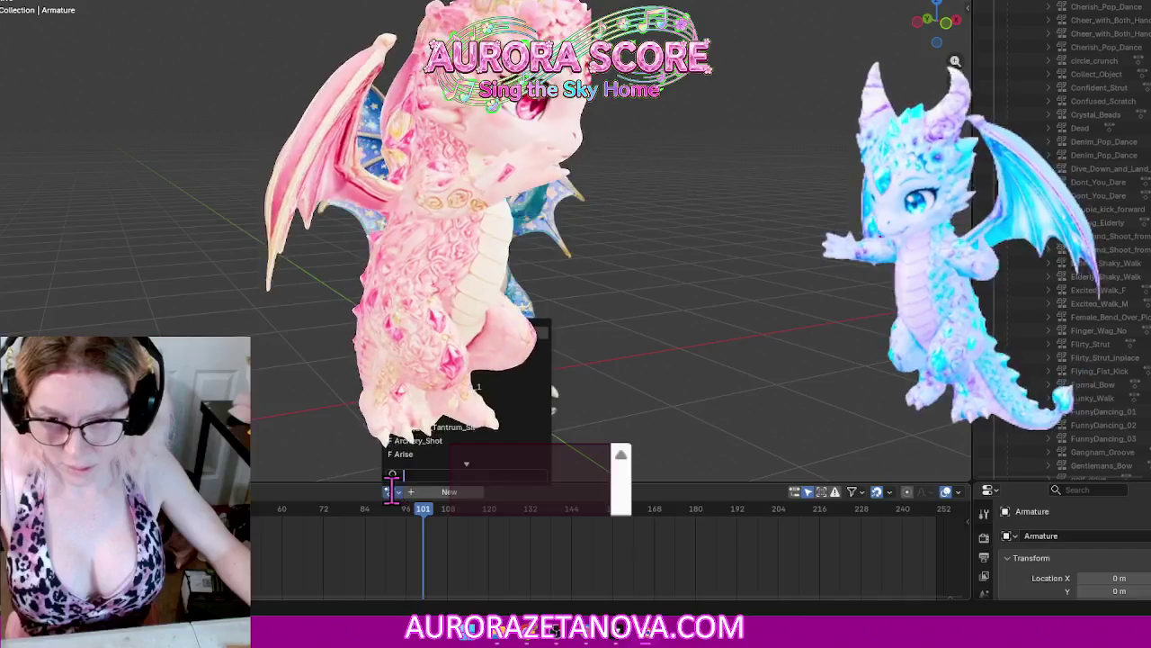
{"action": "type", "text": "ma"}
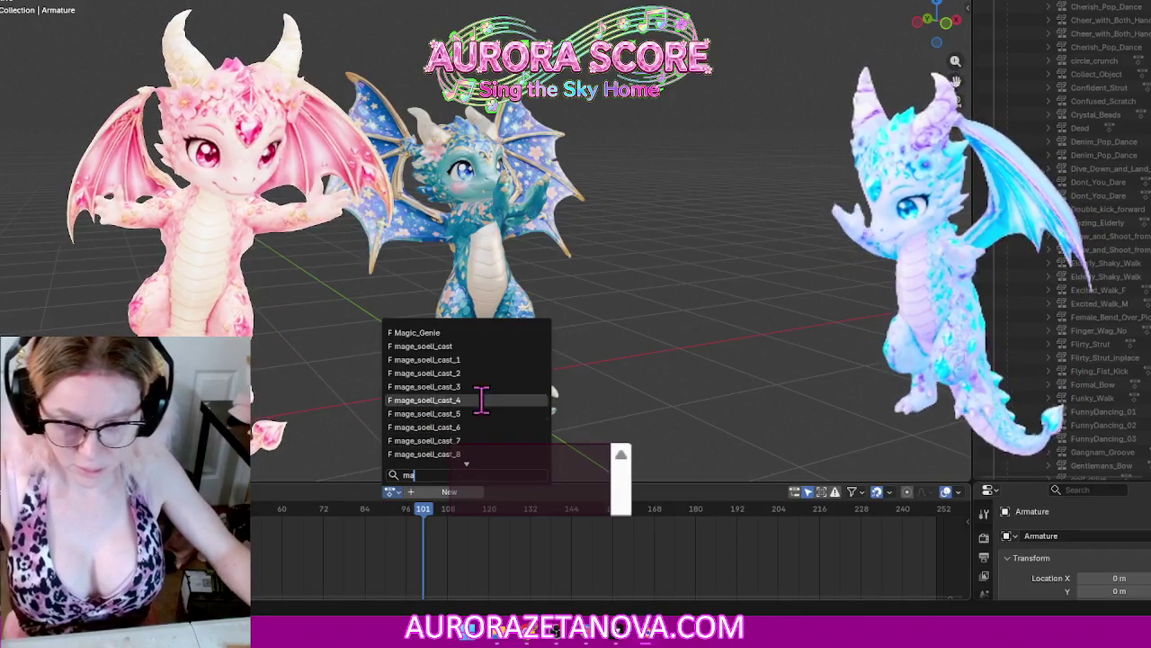
{"action": "left_click", "coordinate": [481, 373]}
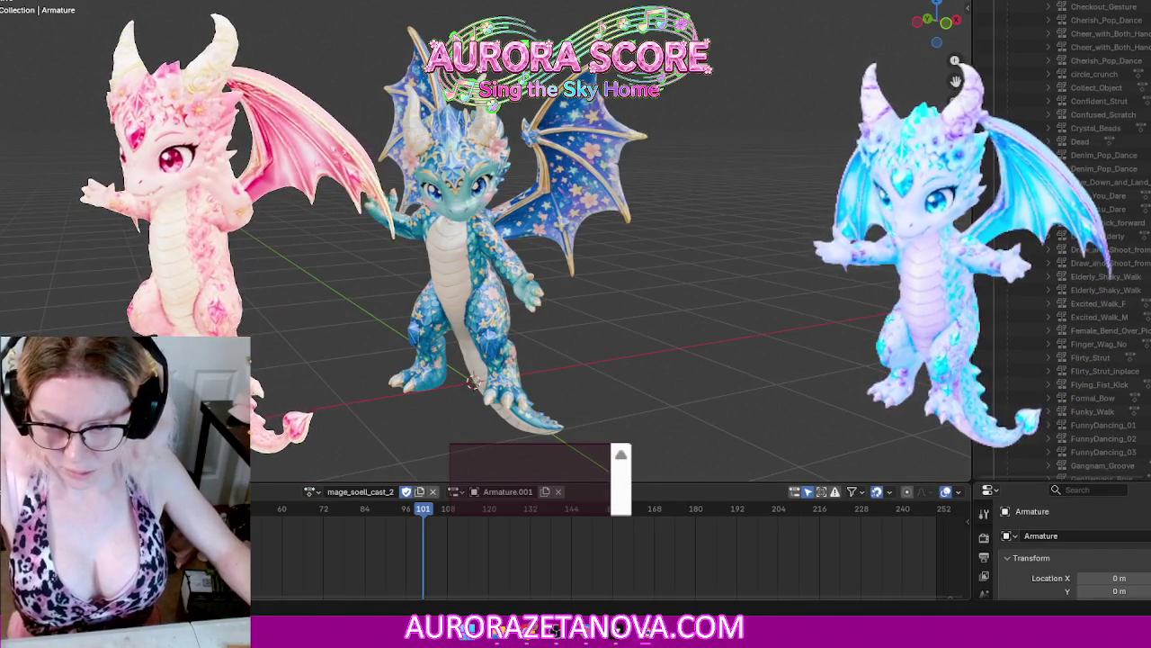
{"action": "left_click", "coordinate": [234, 491]}
{"action": "left_click", "coordinate": [267, 585]}
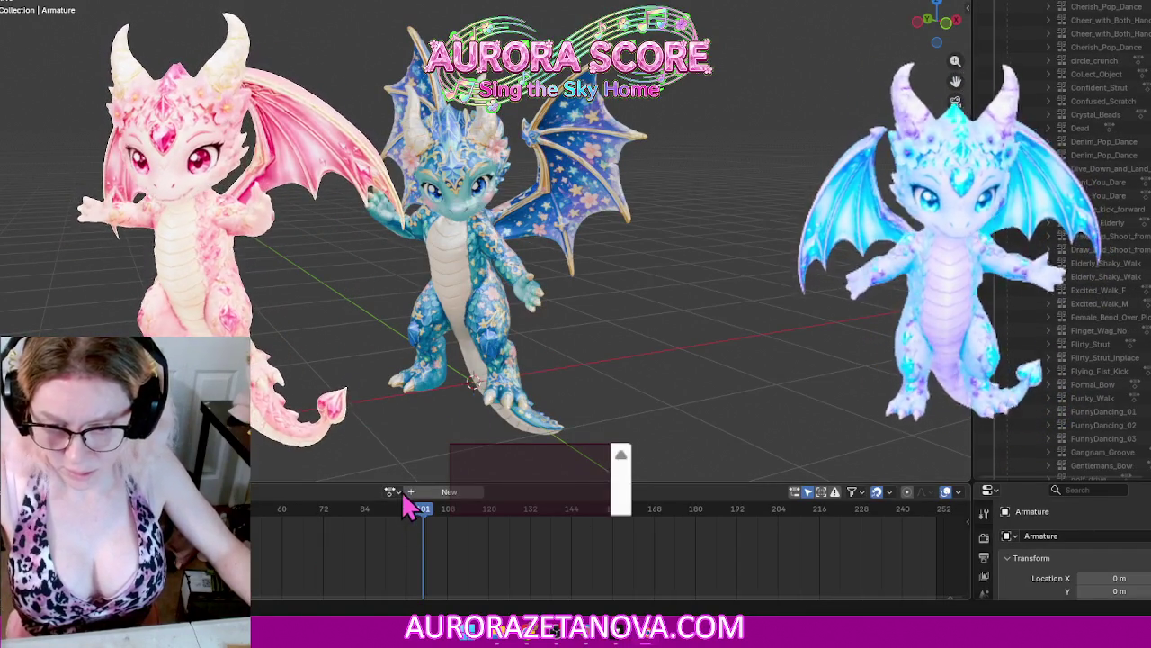
{"action": "left_click", "coordinate": [392, 491]}
{"action": "type", "text": "ma"}
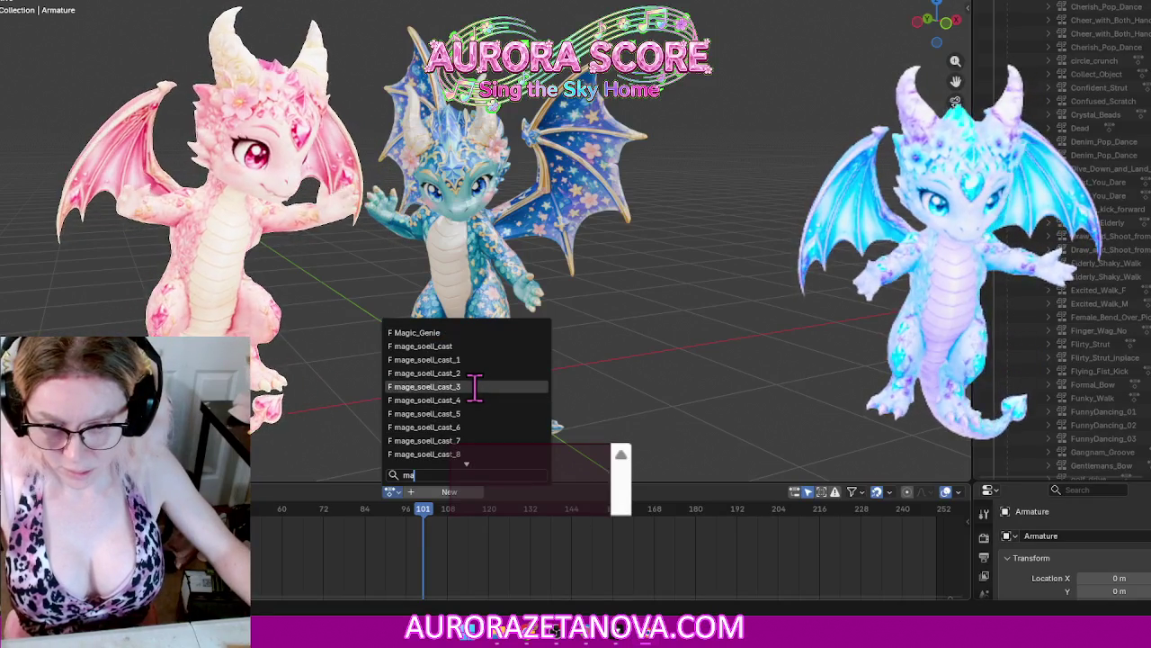
{"action": "left_click", "coordinate": [475, 387]}
{"action": "left_click", "coordinate": [234, 491]}
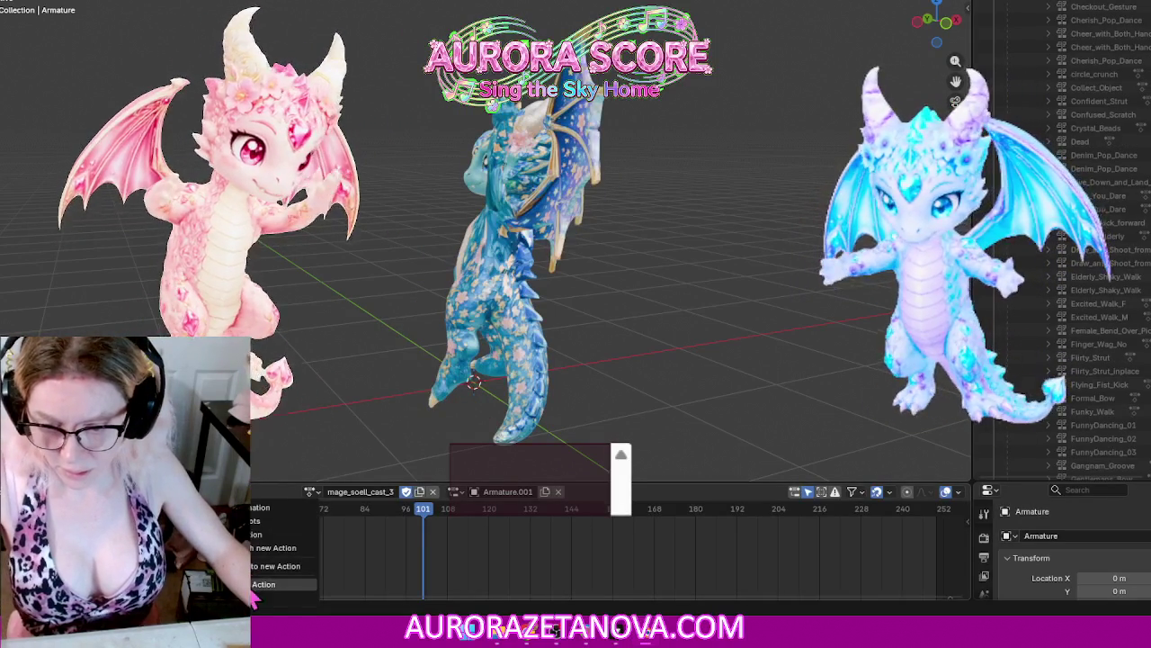
{"action": "left_click", "coordinate": [261, 584]}
Step: Assign and push down mage_soell_cast_4 and mage_soell_cast_5 as NLA tracks
{"action": "left_click", "coordinate": [394, 491]}
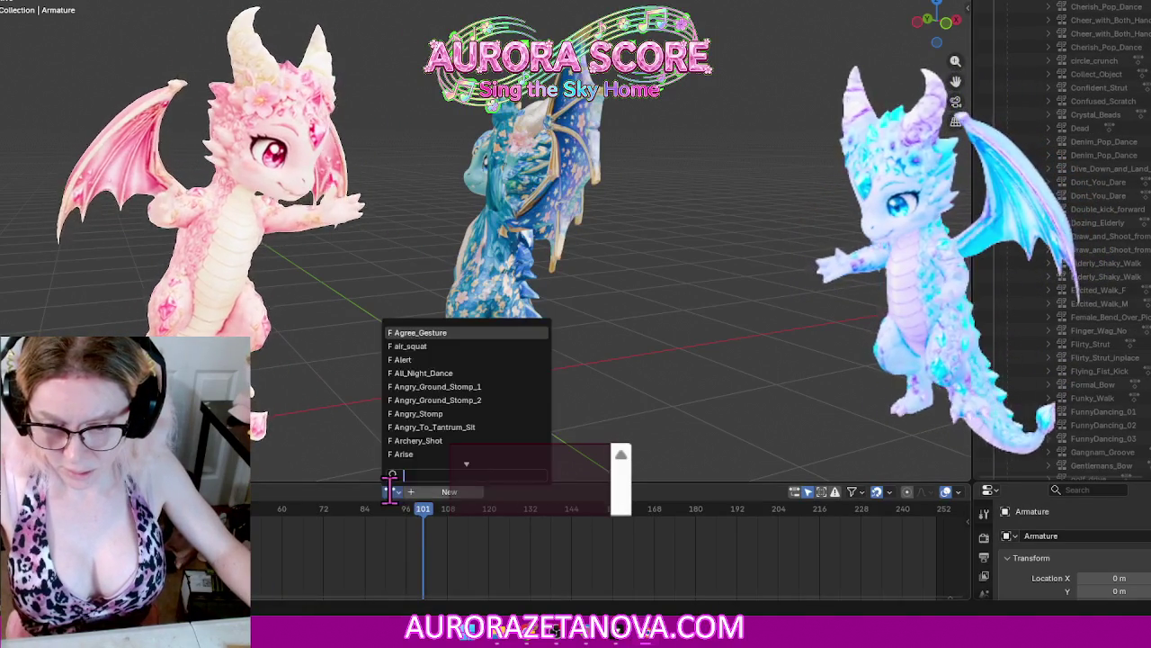
{"action": "type", "text": "ma"}
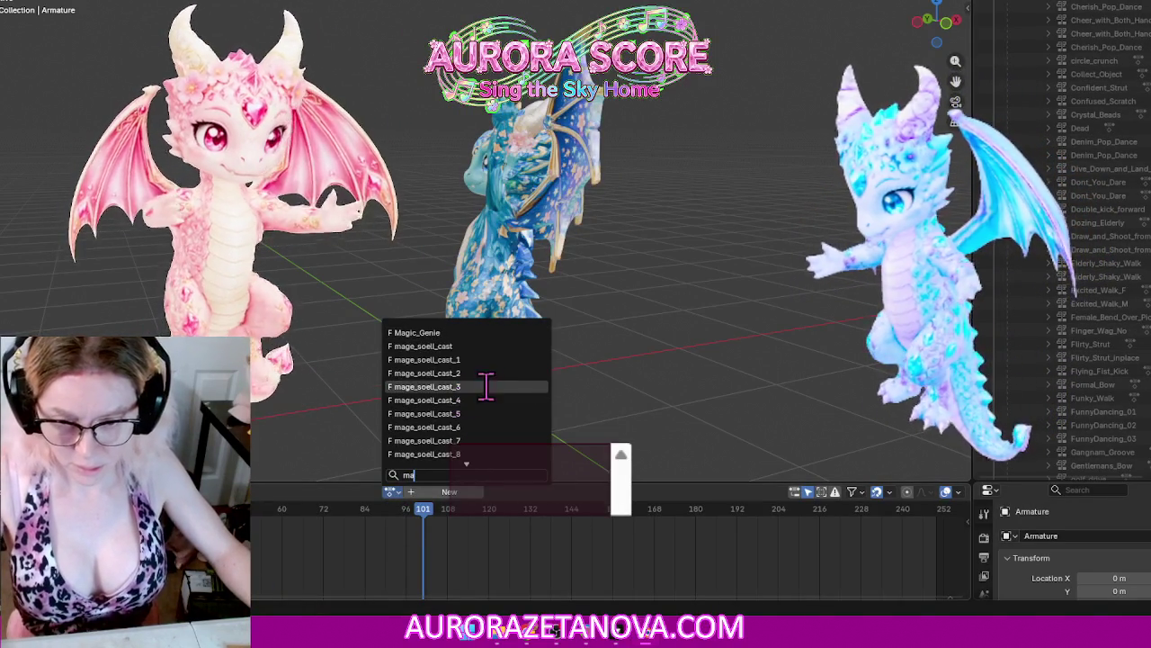
{"action": "left_click", "coordinate": [478, 399]}
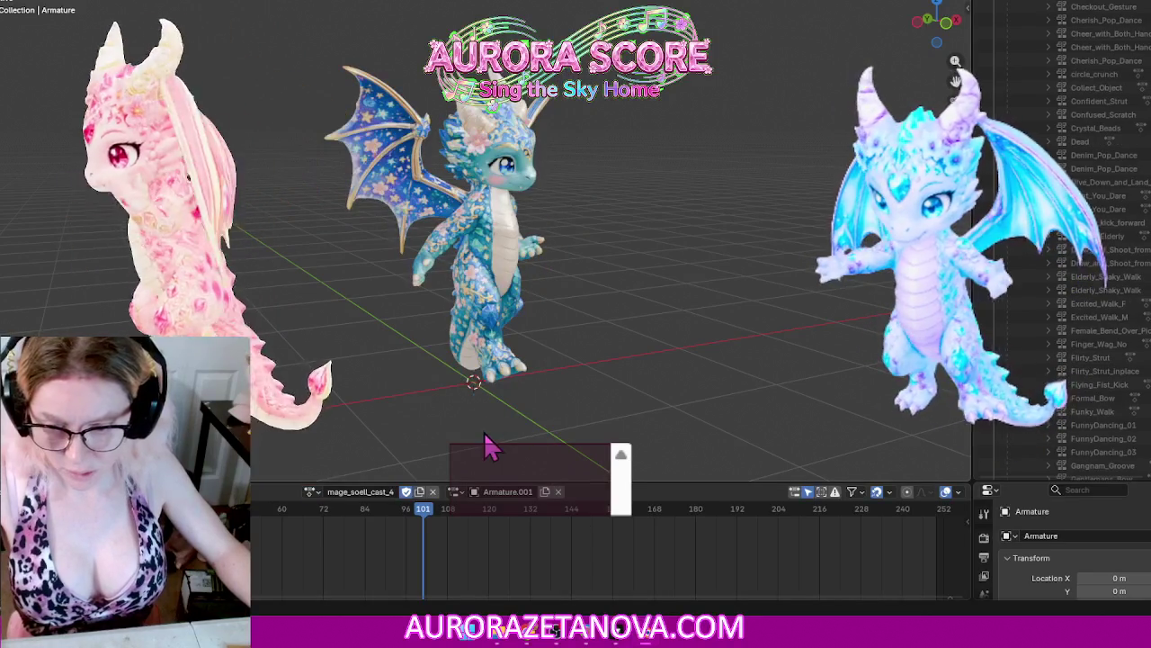
{"action": "left_click", "coordinate": [235, 491]}
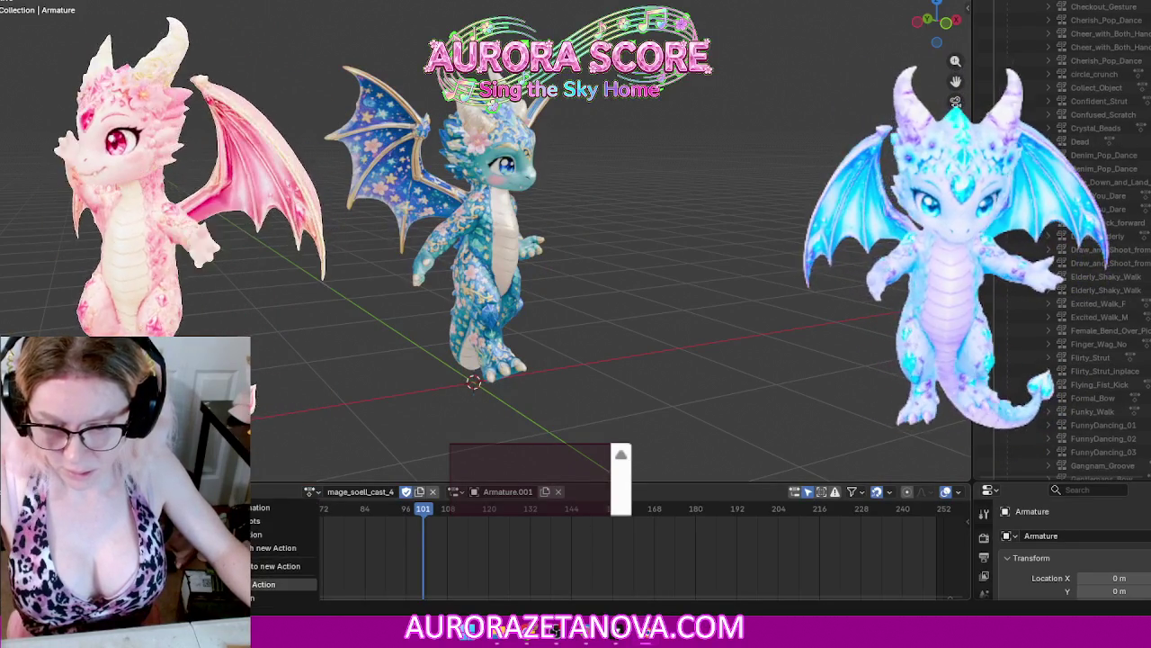
{"action": "left_click", "coordinate": [270, 584]}
{"action": "left_click", "coordinate": [391, 491]}
{"action": "type", "text": "m"}
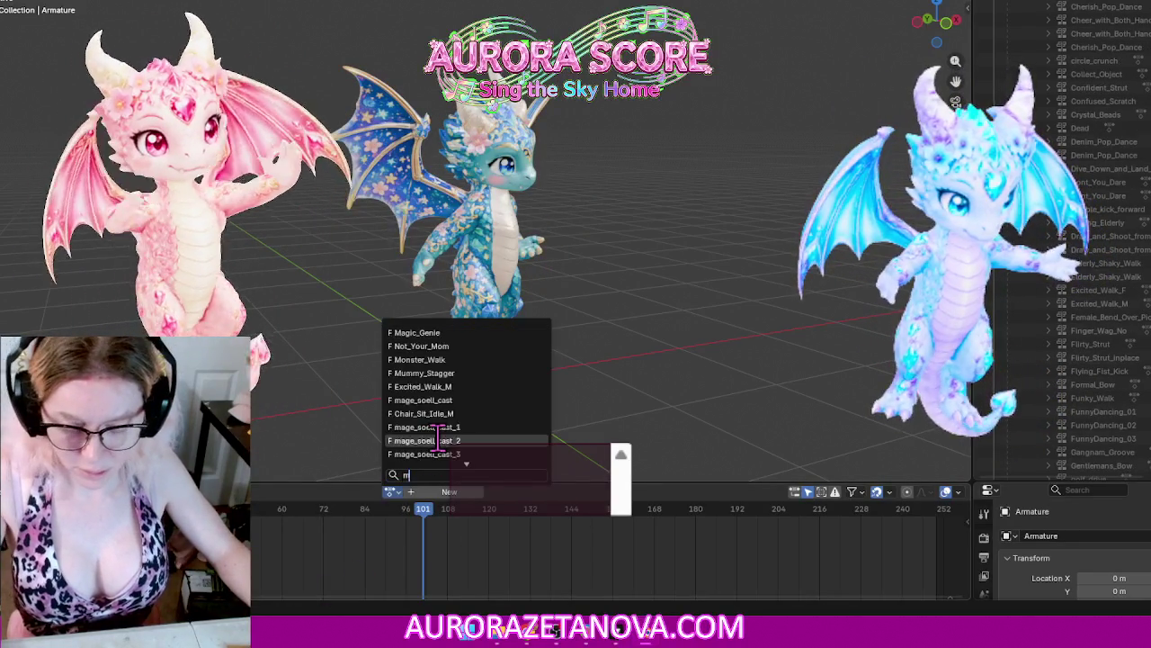
{"action": "type", "text": "age"}
{"action": "left_click", "coordinate": [467, 440]}
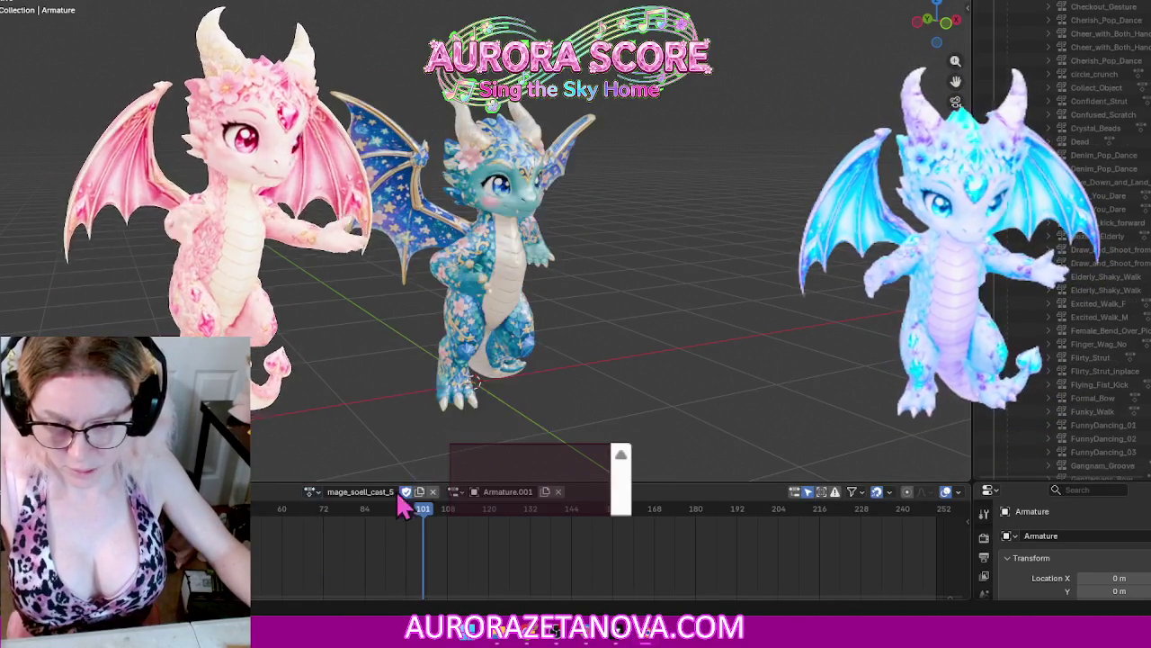
{"action": "left_click", "coordinate": [236, 491]}
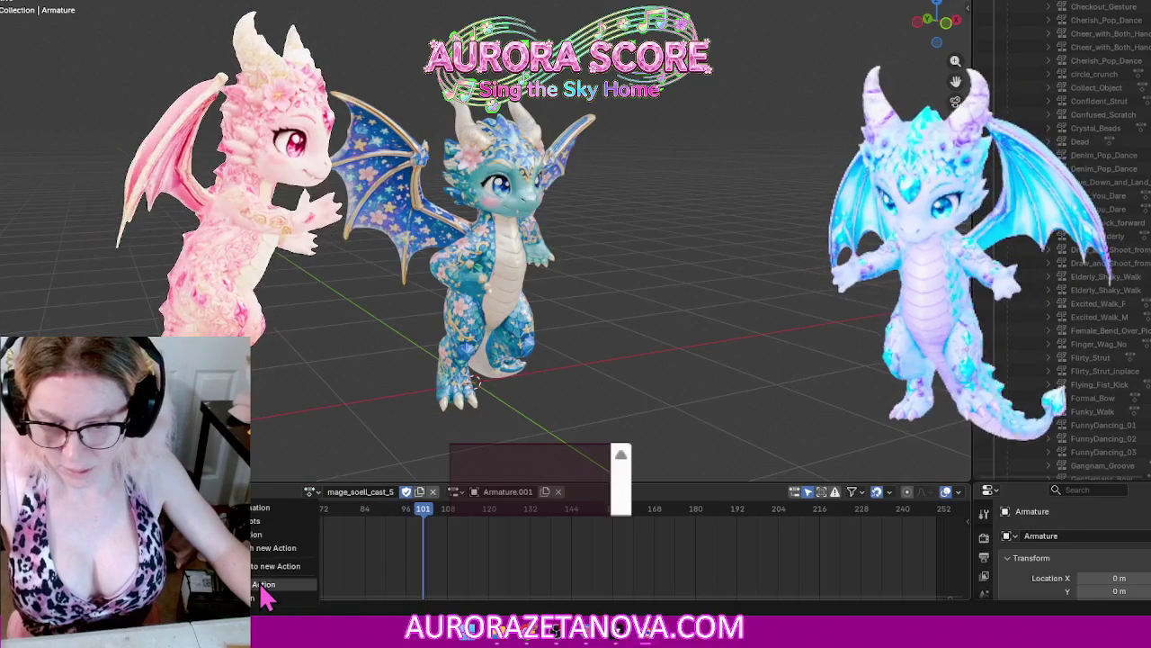
{"action": "left_click", "coordinate": [263, 589]}
Step: Assign and push down mage_soell_cast_6 and mage_soell_cast_7 as NLA tracks
{"action": "left_click", "coordinate": [392, 491]}
{"action": "type", "text": "ma"}
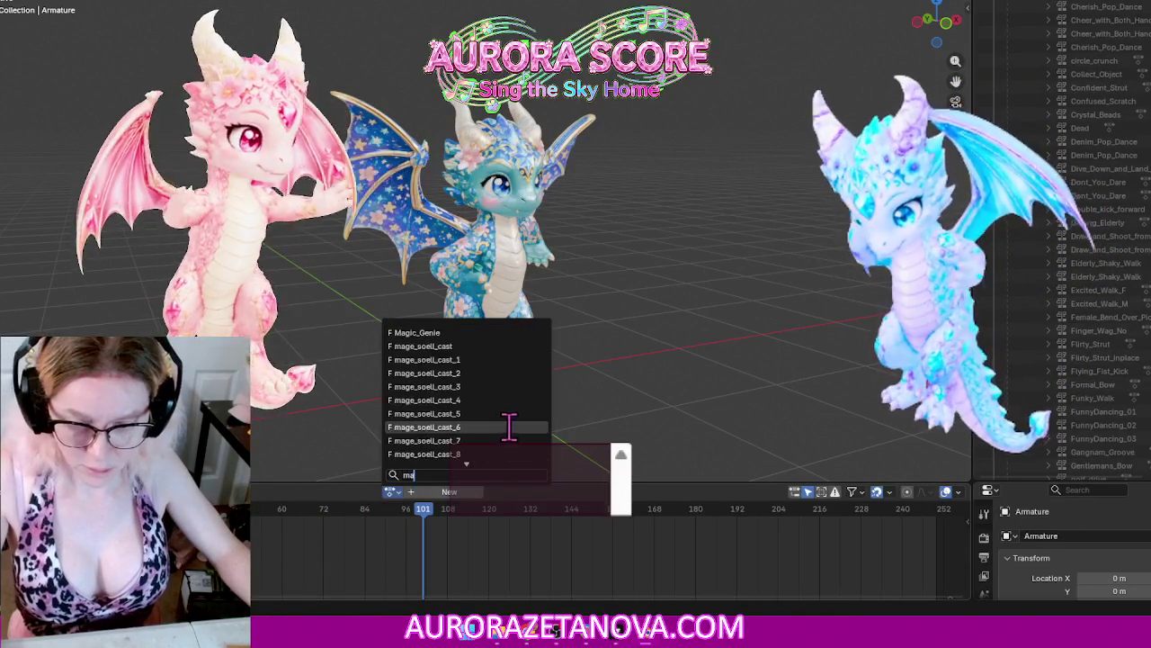
{"action": "left_click", "coordinate": [509, 427]}
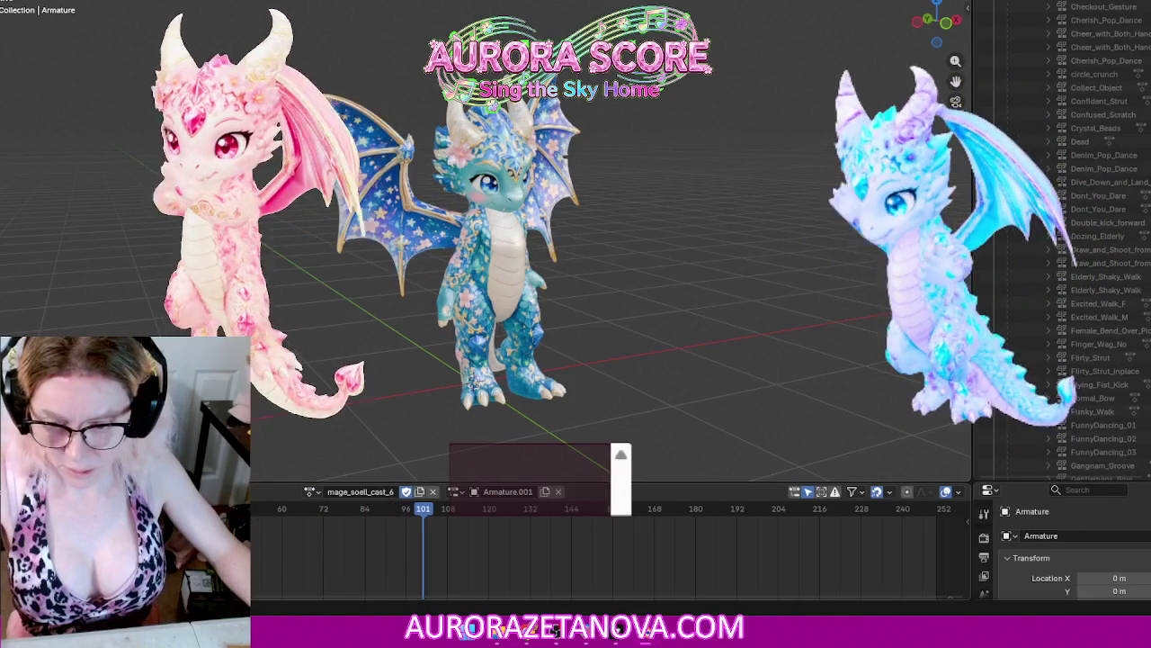
{"action": "left_click", "coordinate": [432, 491]}
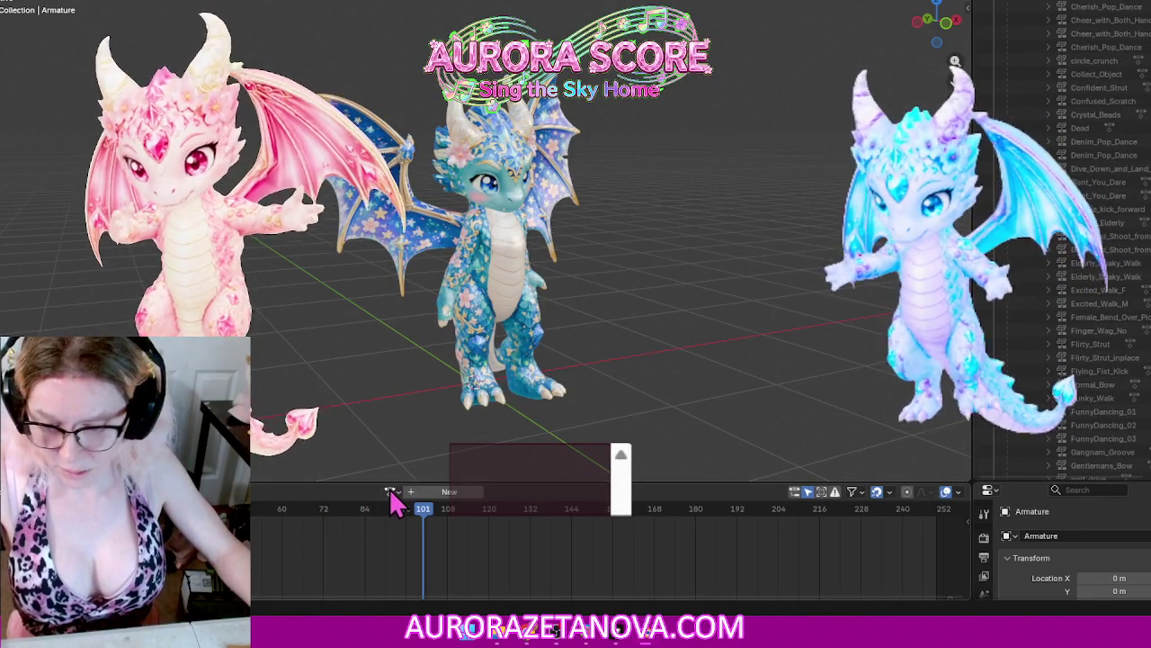
{"action": "left_click", "coordinate": [391, 492]}
{"action": "type", "text": "ma"}
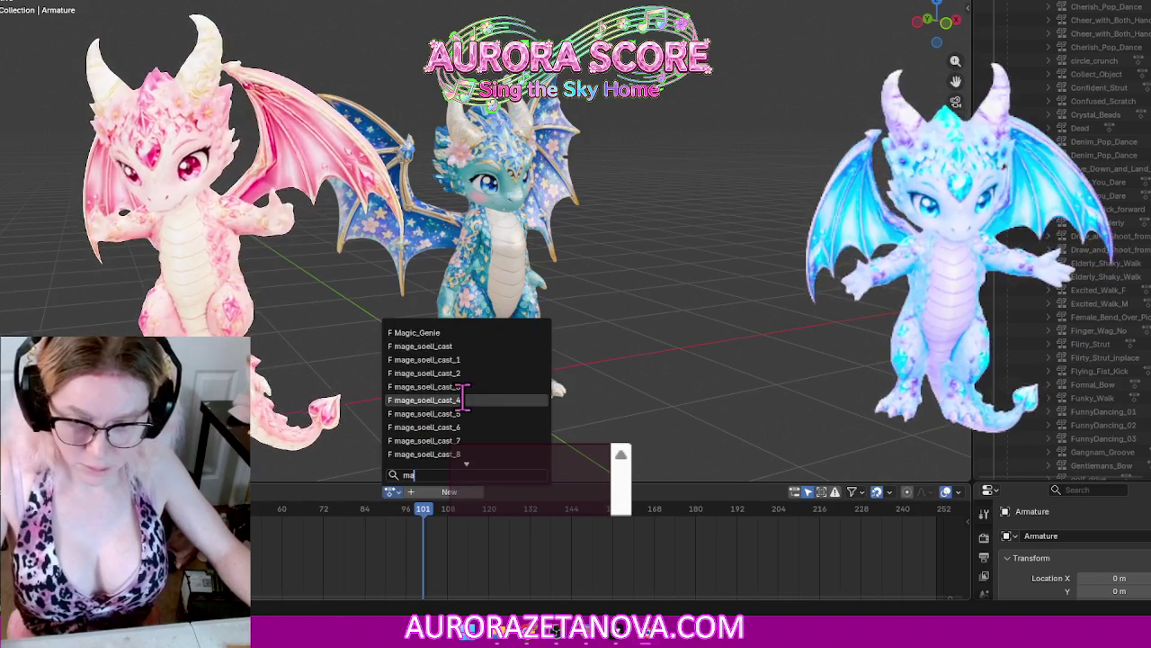
{"action": "left_click", "coordinate": [486, 441]}
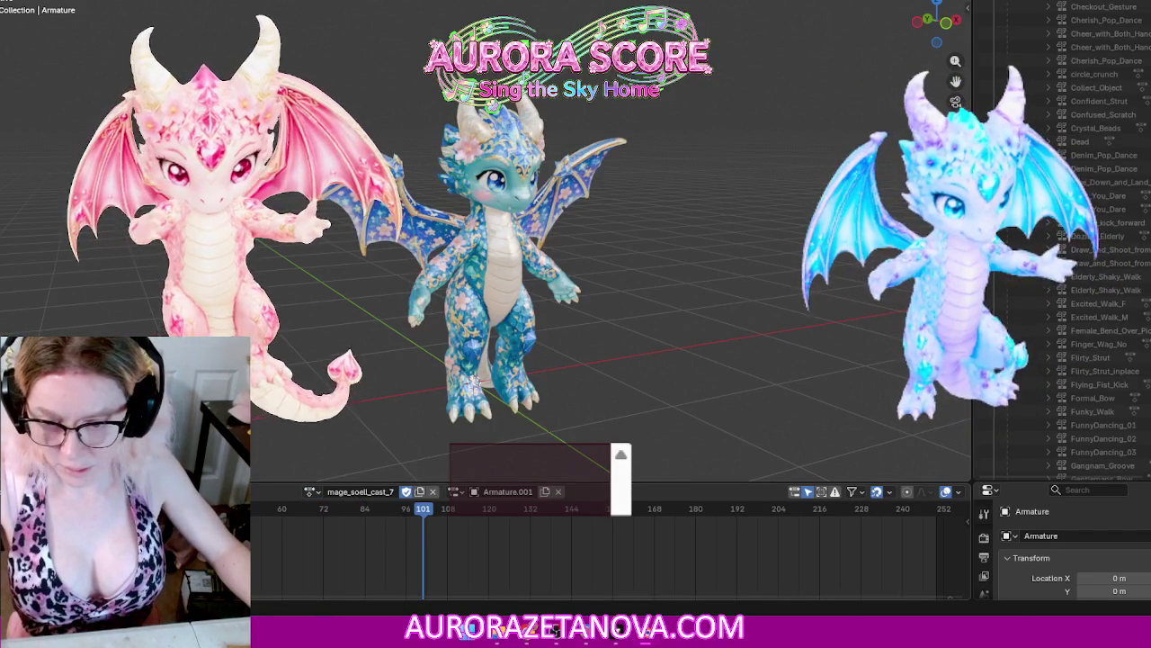
{"action": "left_click", "coordinate": [261, 583]}
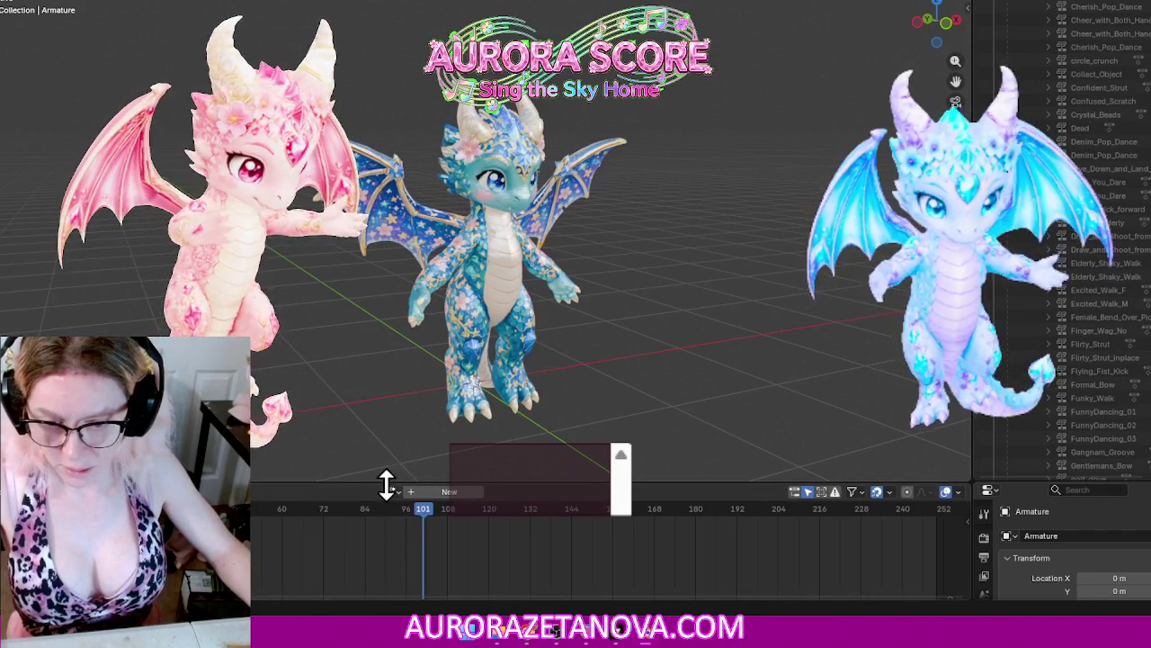
Step: Push mage_soell_cast_8 down as an NLA track, then assign Male_Bend_Over_Pick_Up
{"action": "left_click", "coordinate": [391, 492]}
{"action": "type", "text": "ma"}
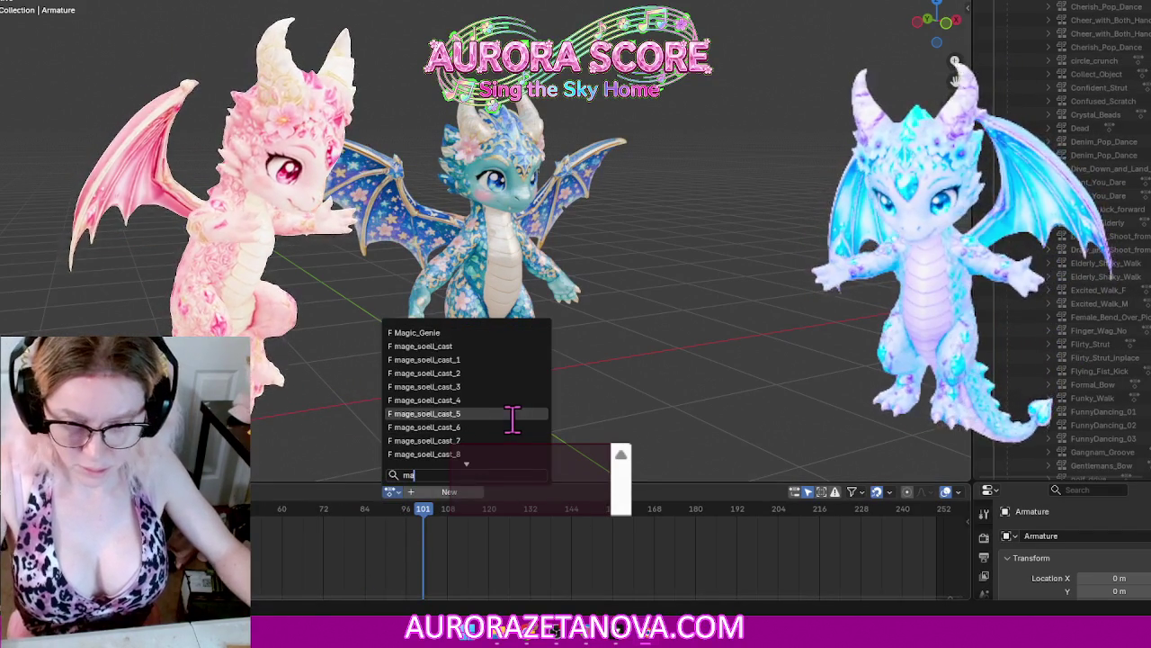
{"action": "left_click", "coordinate": [490, 452]}
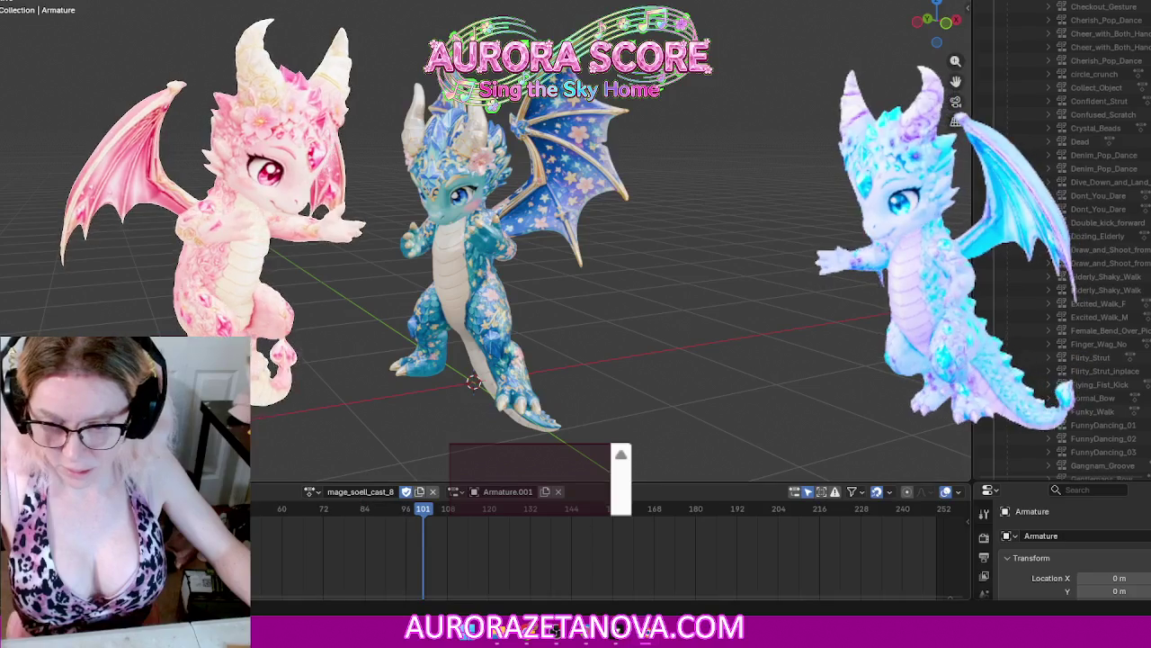
{"action": "left_click", "coordinate": [270, 584]}
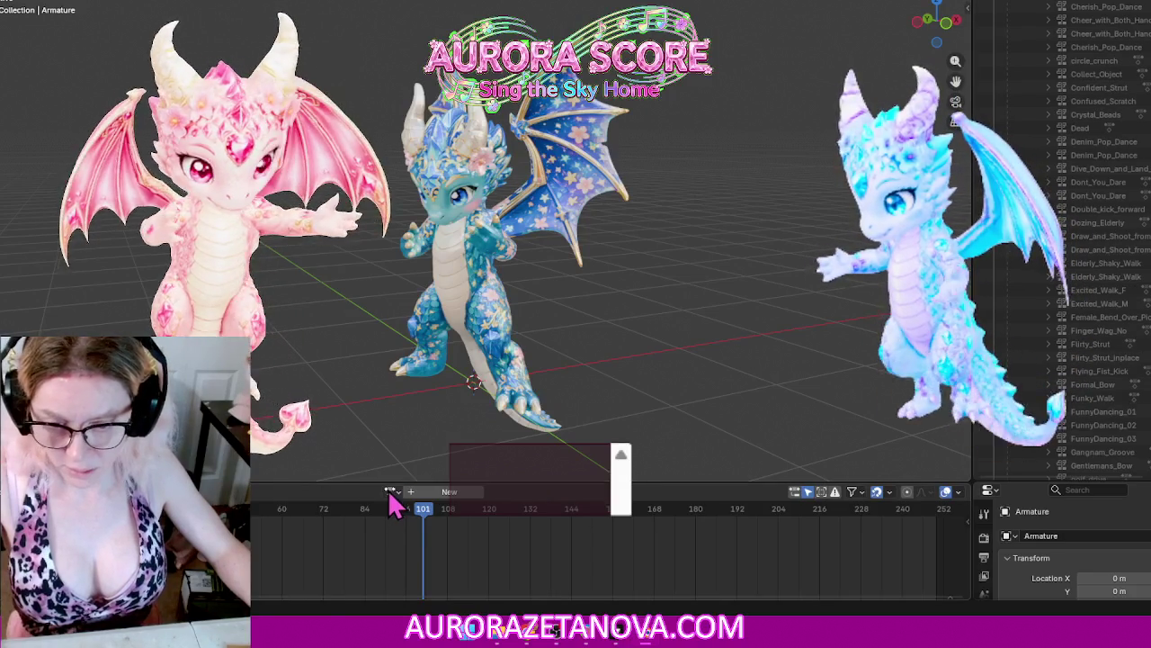
{"action": "left_click", "coordinate": [390, 493]}
{"action": "type", "text": "ma"}
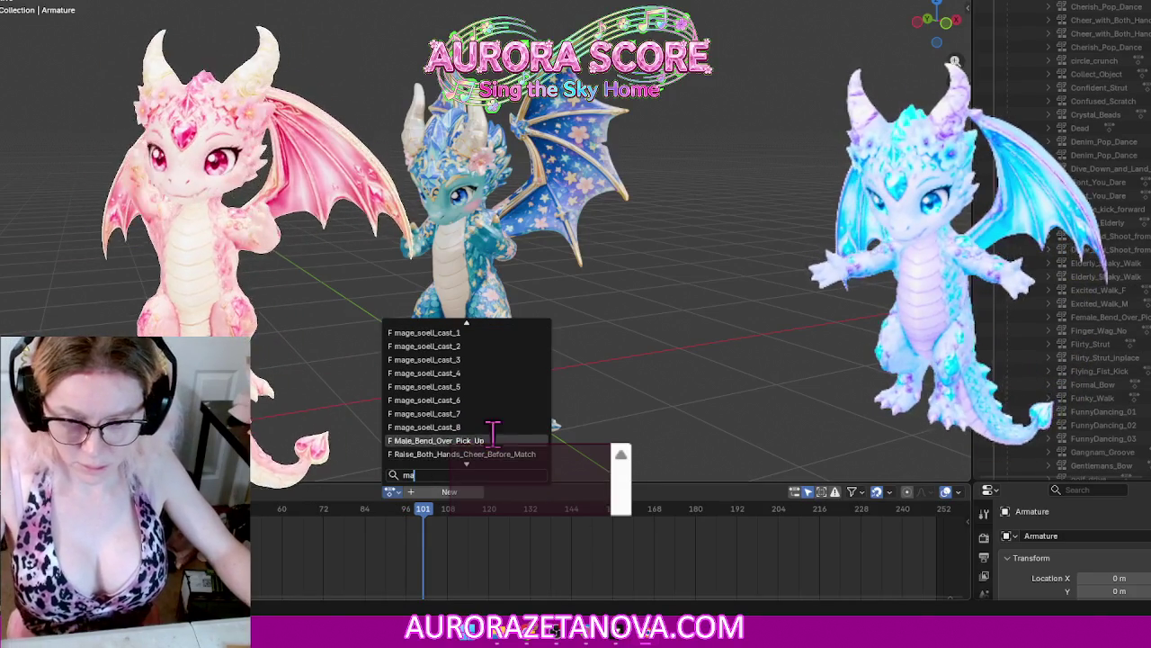
{"action": "left_click", "coordinate": [499, 440]}
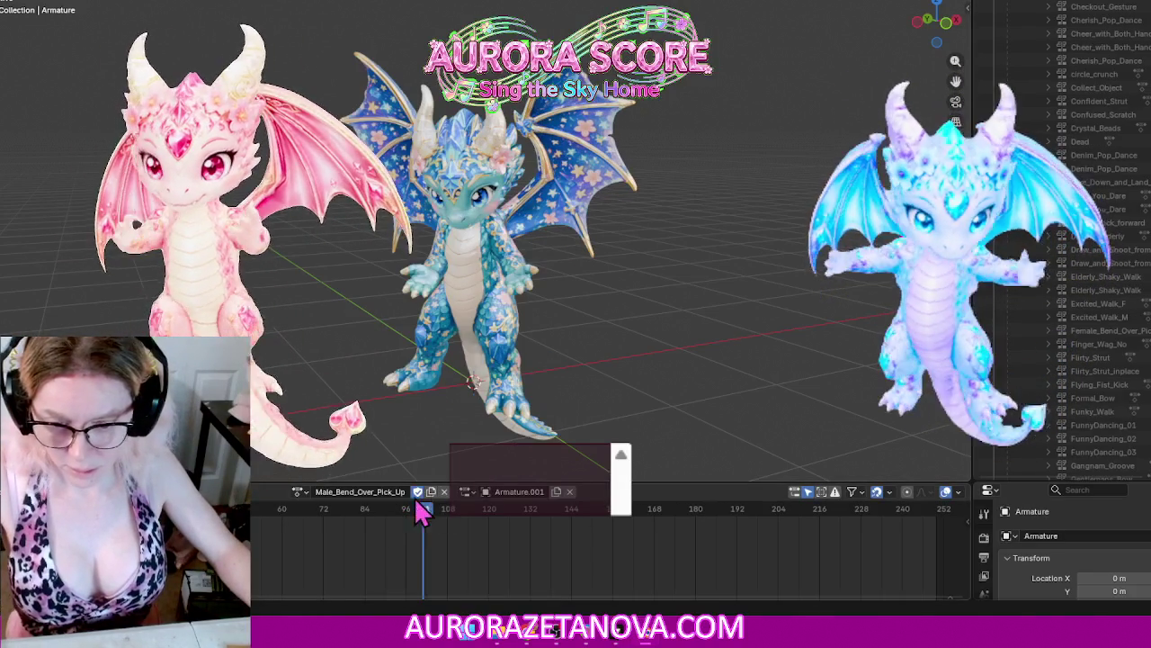
Step: Switch to Magic_Genie, push it down into the NLA stack, then reassign it
{"action": "left_click", "coordinate": [299, 492]}
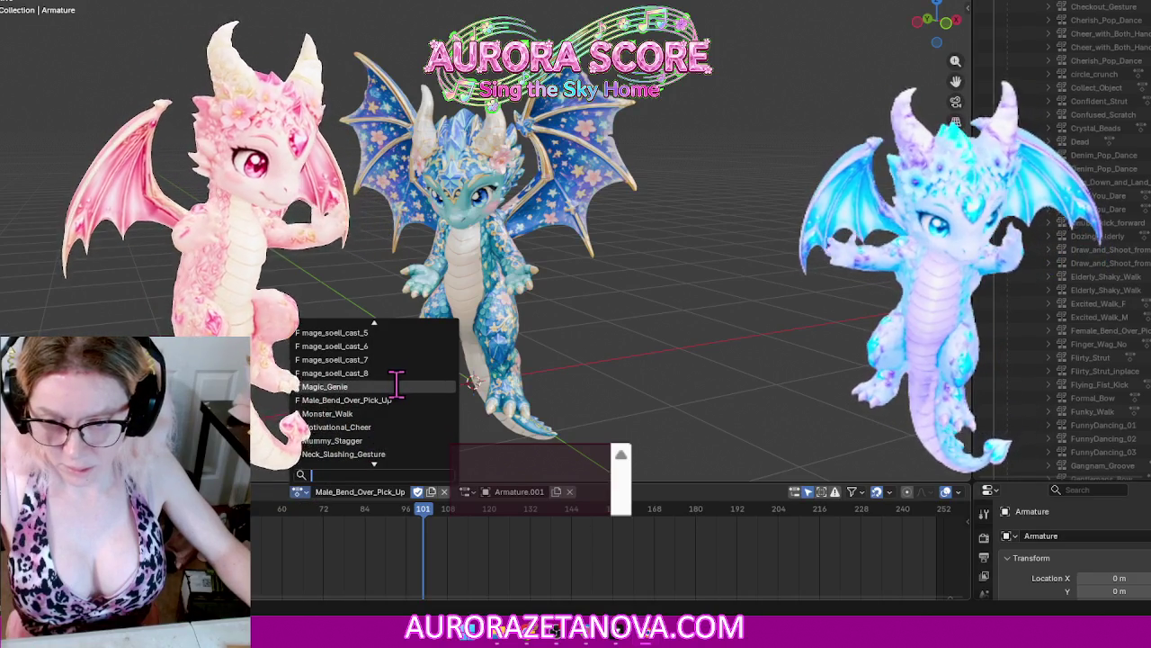
{"action": "left_click", "coordinate": [399, 388]}
{"action": "left_click", "coordinate": [279, 491]}
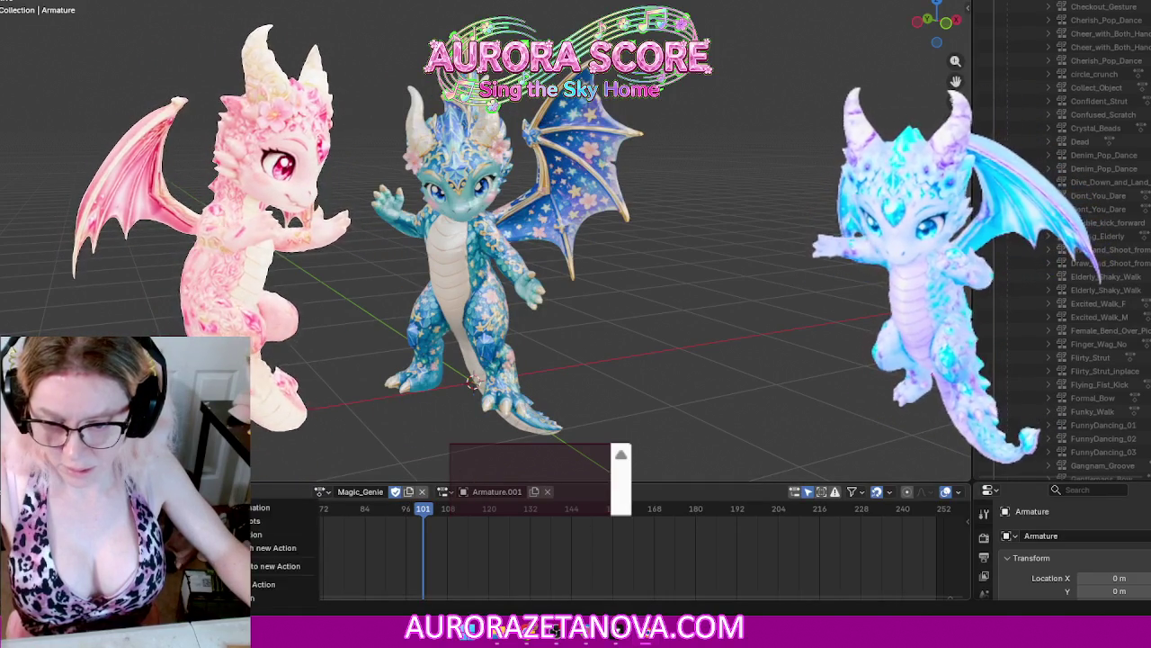
{"action": "left_click", "coordinate": [261, 585]}
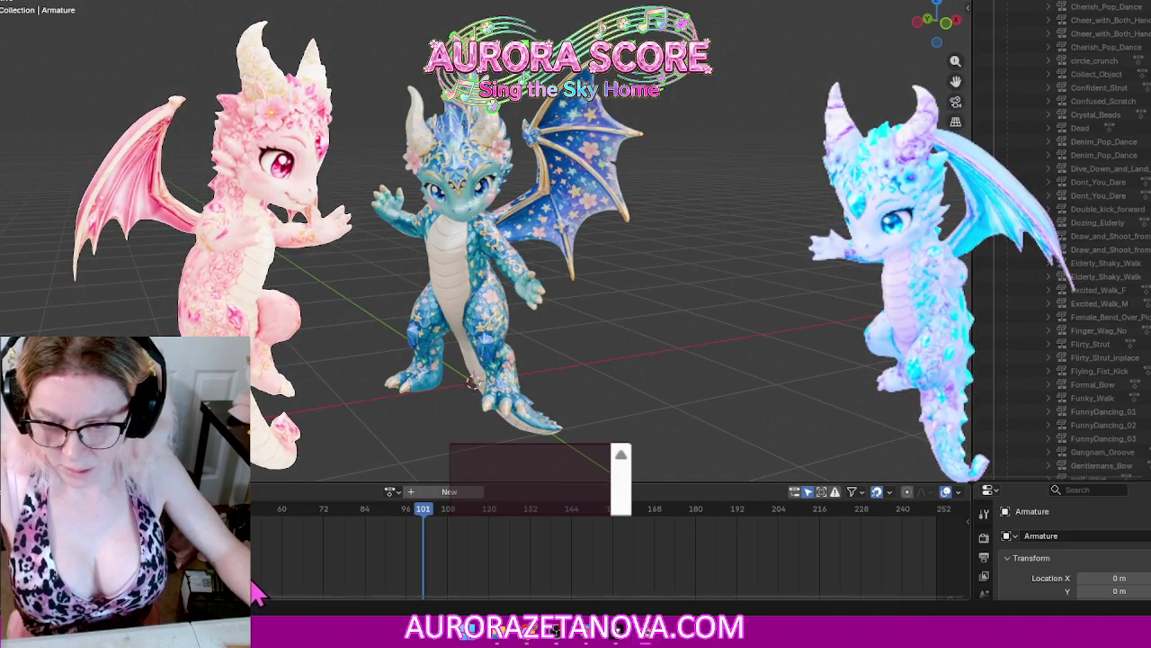
{"action": "left_click", "coordinate": [391, 493]}
{"action": "type", "text": "ma"}
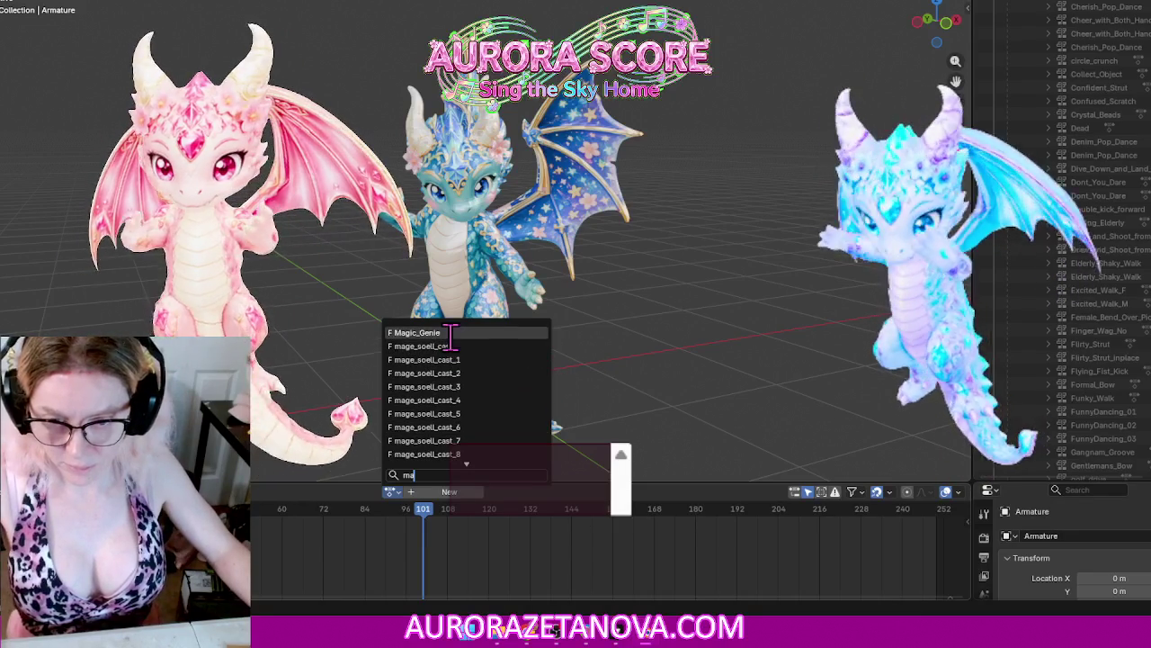
{"action": "left_click", "coordinate": [418, 332]}
Step: Push Male_Bend_Over_Pick_Up down into the NLA stack and assign Monster_Walk
{"action": "left_click", "coordinate": [312, 492]}
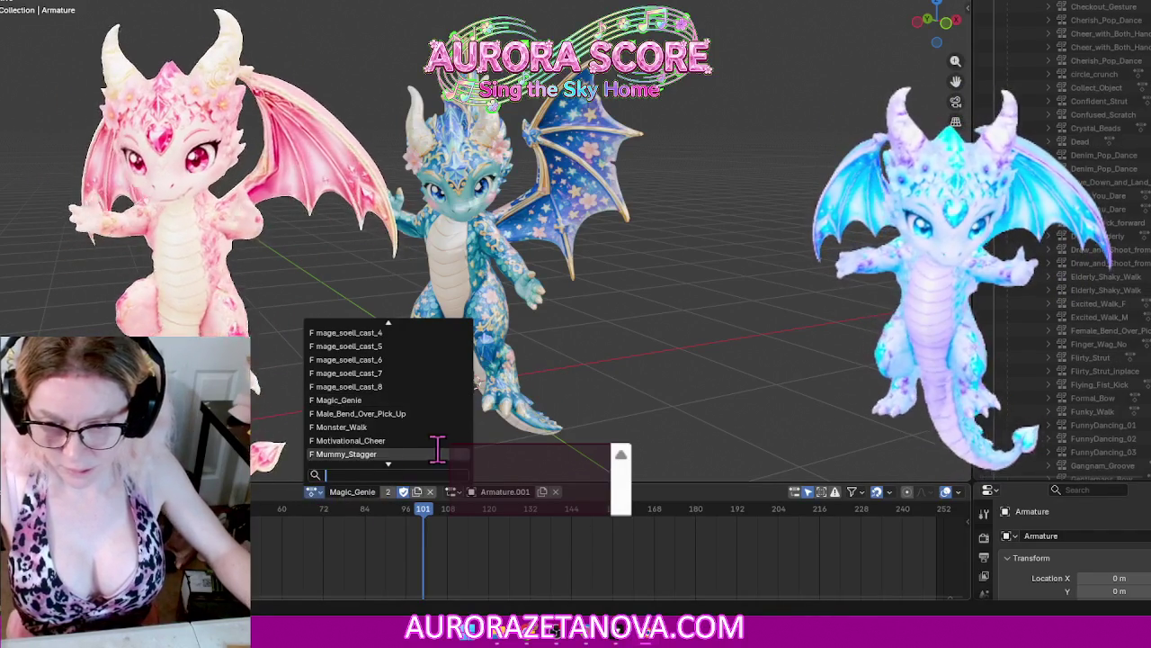
{"action": "left_click", "coordinate": [430, 413]}
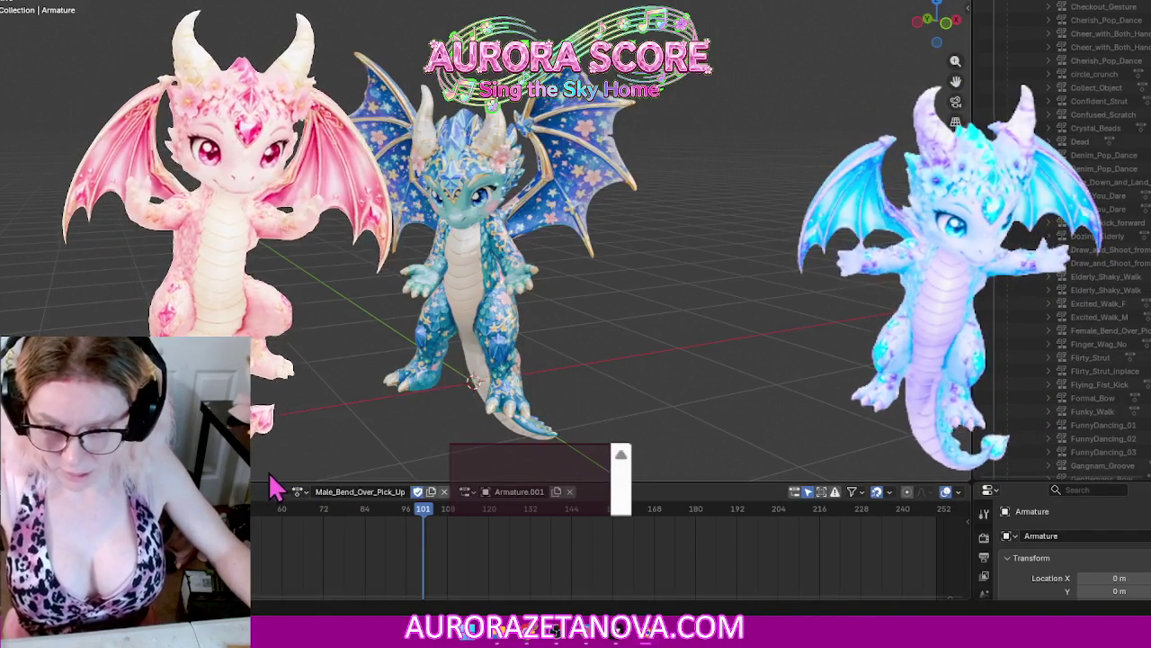
{"action": "left_click", "coordinate": [229, 491]}
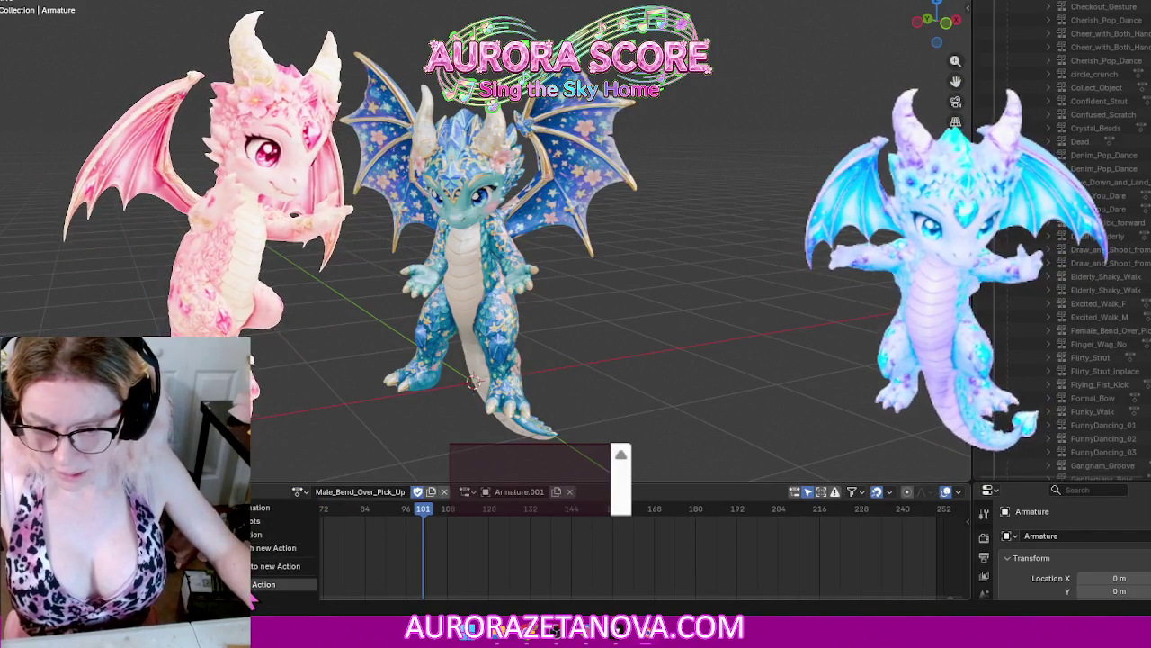
{"action": "left_click", "coordinate": [269, 584]}
{"action": "left_click", "coordinate": [396, 491]}
{"action": "type", "text": "mo"}
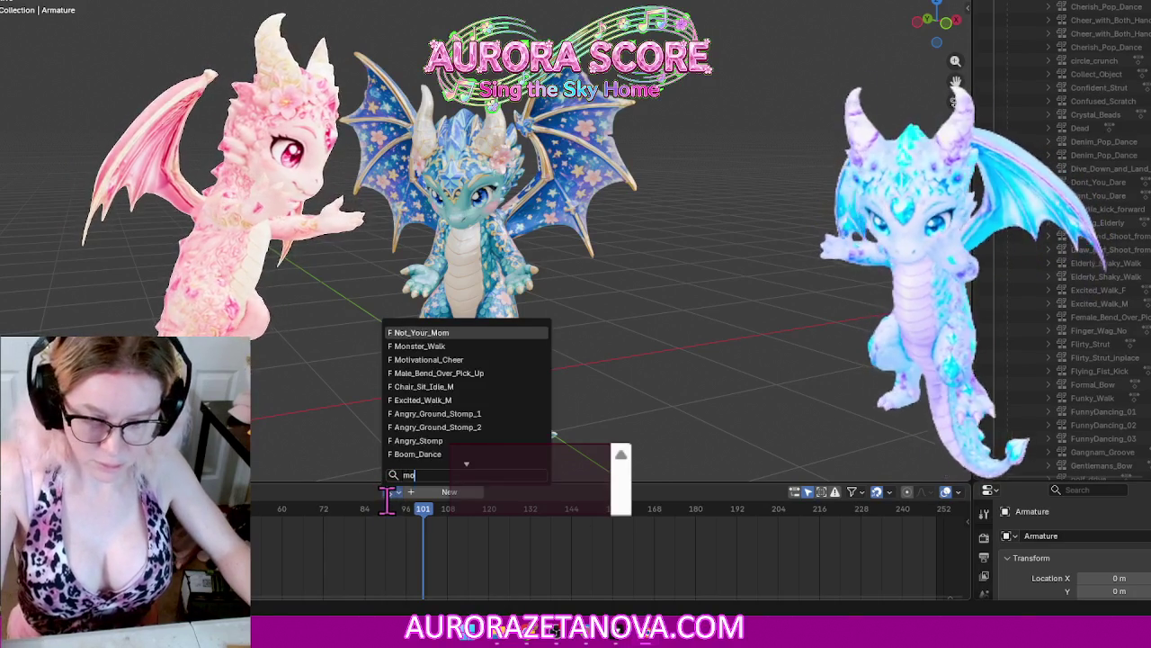
{"action": "left_click", "coordinate": [472, 346]}
Step: Push Monster_Walk down into the NLA stack, then reassign Monster_Walk
{"action": "right_click", "coordinate": [253, 514]}
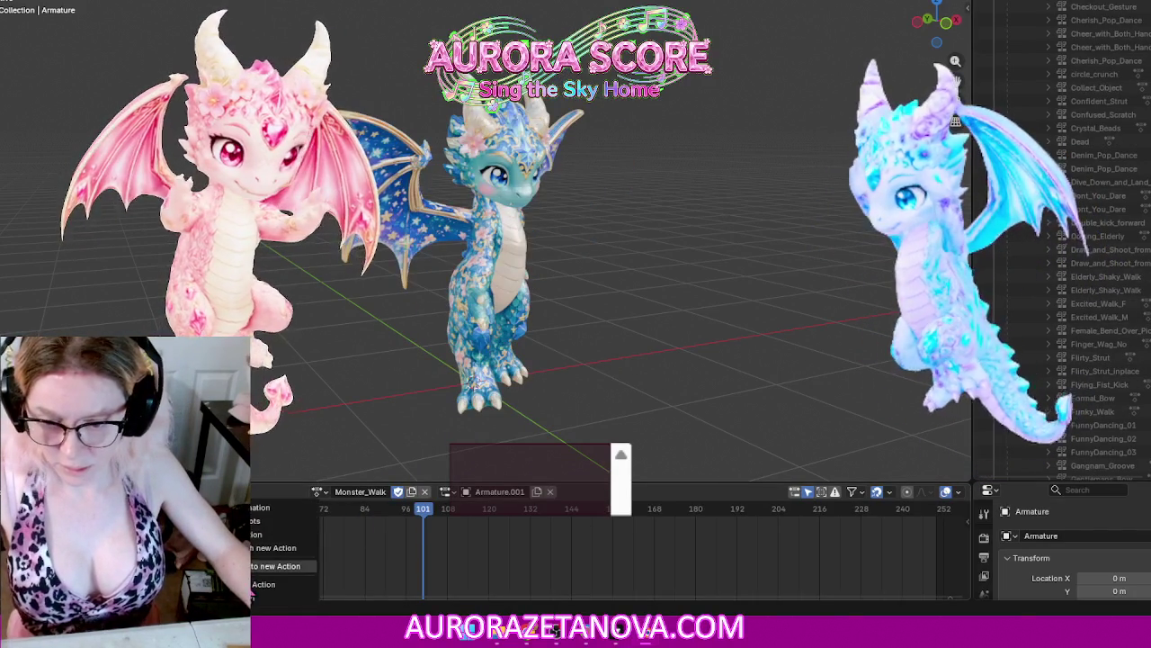
{"action": "left_click", "coordinate": [279, 583]}
{"action": "left_click", "coordinate": [394, 491]}
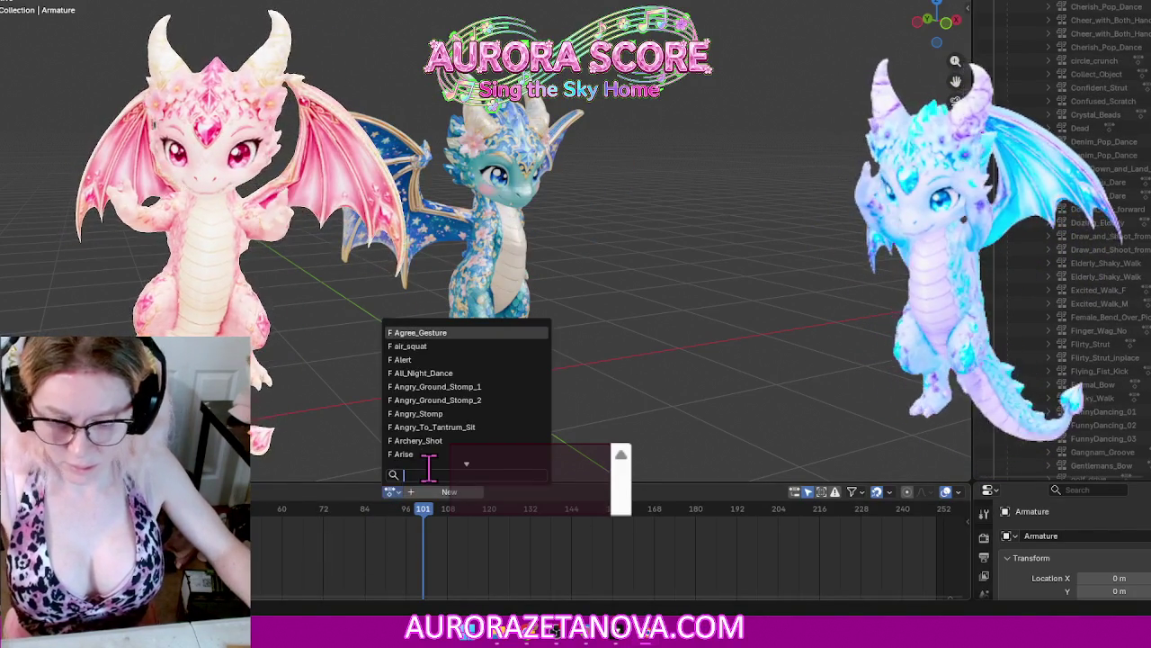
{"action": "type", "text": "mo"}
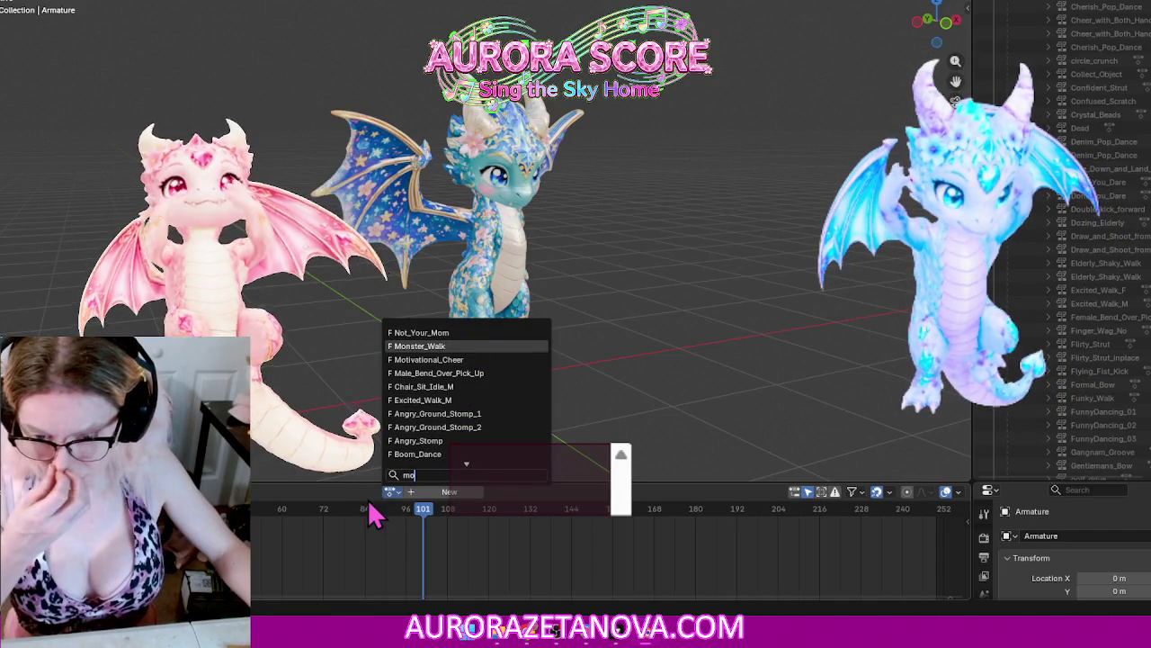
{"action": "key", "text": "Return"}
Step: Assign Motivational_Cheer, push it down into the NLA stack, then reassign it
{"action": "left_click", "coordinate": [310, 491]}
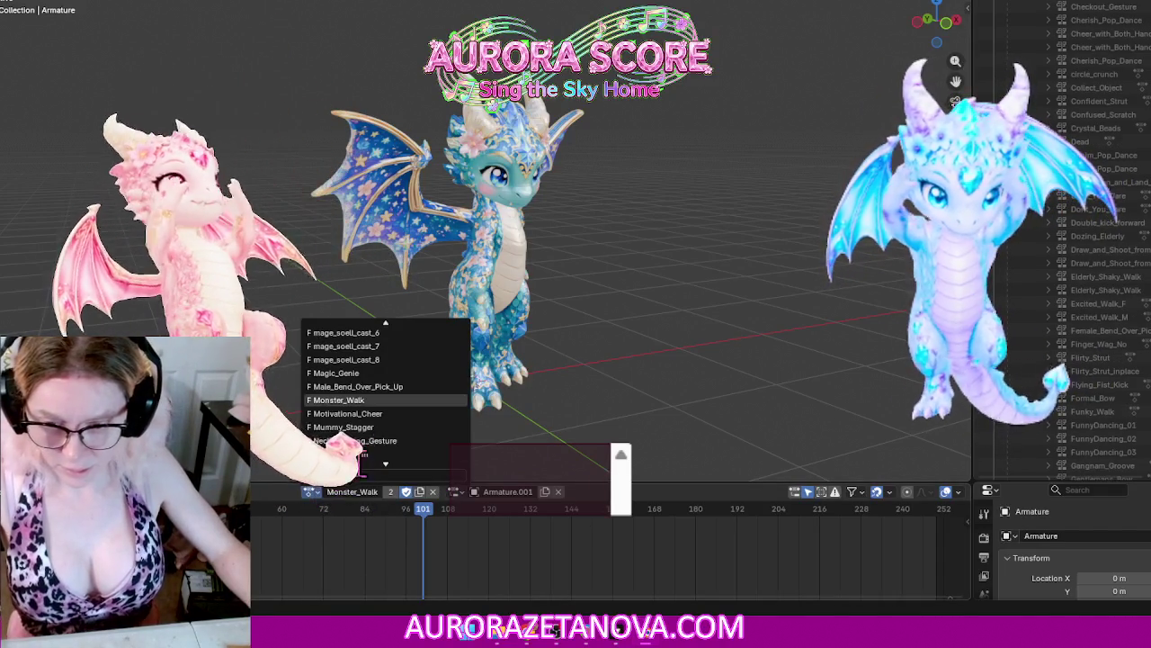
{"action": "left_click", "coordinate": [414, 416]}
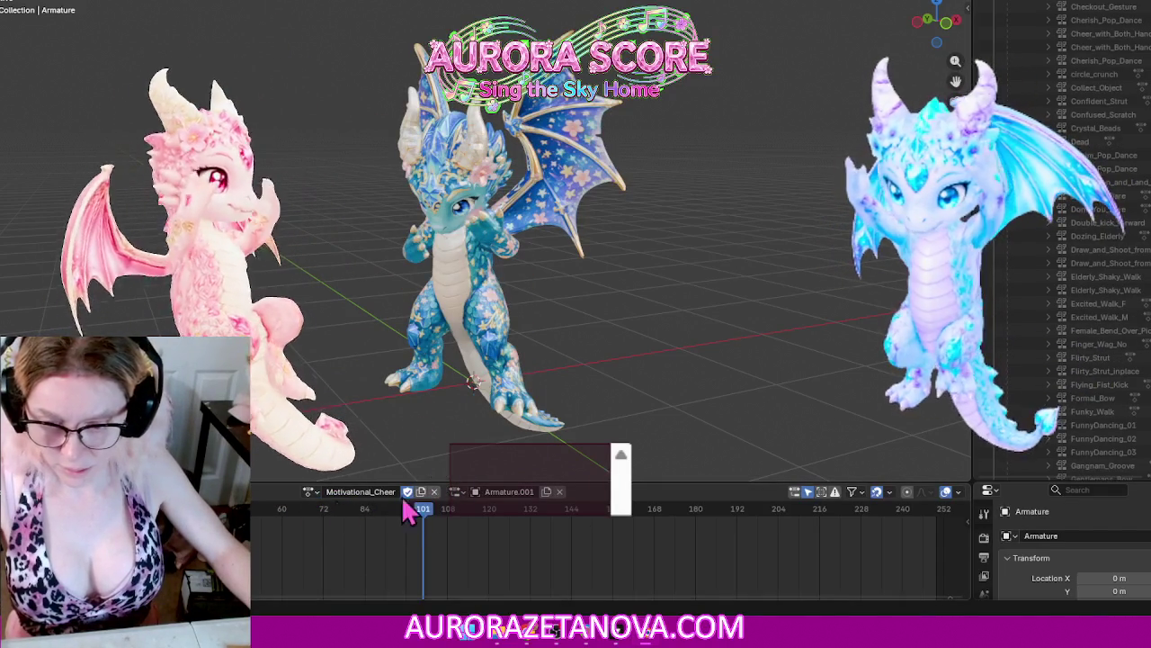
{"action": "left_click", "coordinate": [238, 491]}
{"action": "left_click", "coordinate": [256, 584]}
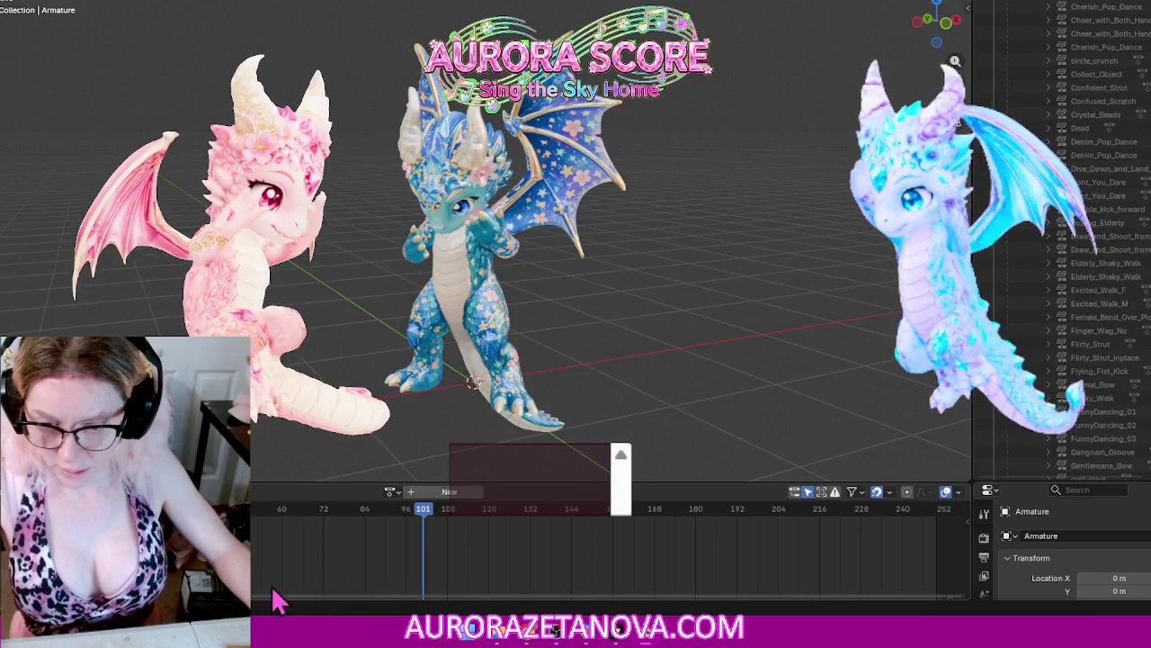
{"action": "left_click", "coordinate": [390, 491]}
{"action": "type", "text": "mo"}
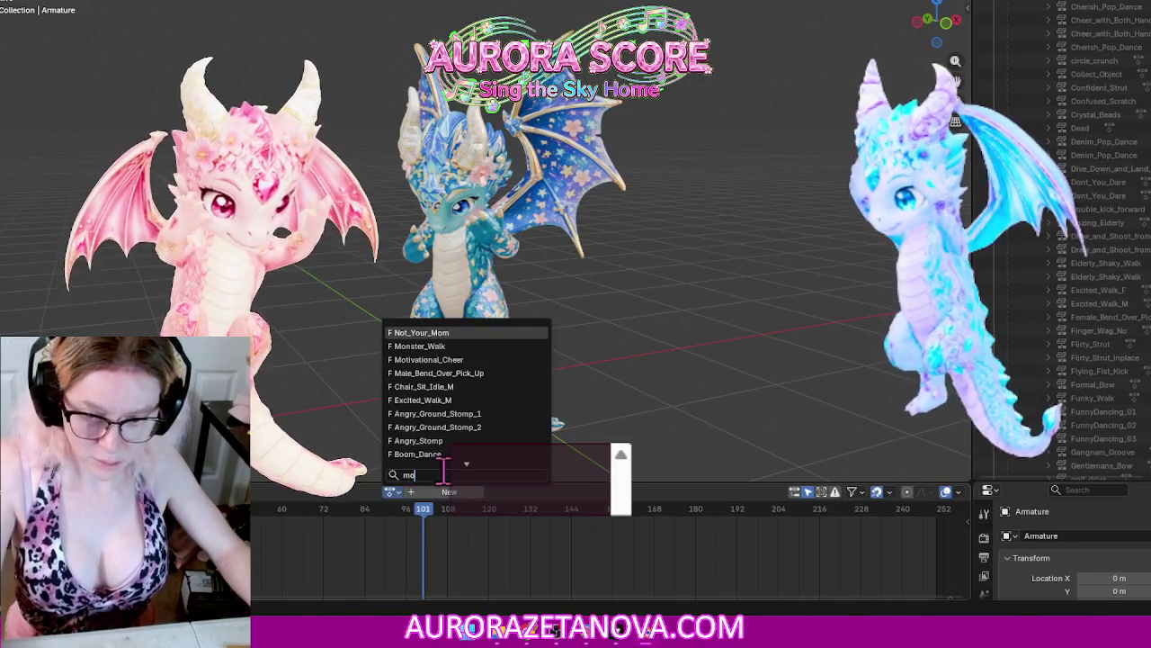
{"action": "left_click", "coordinate": [476, 358]}
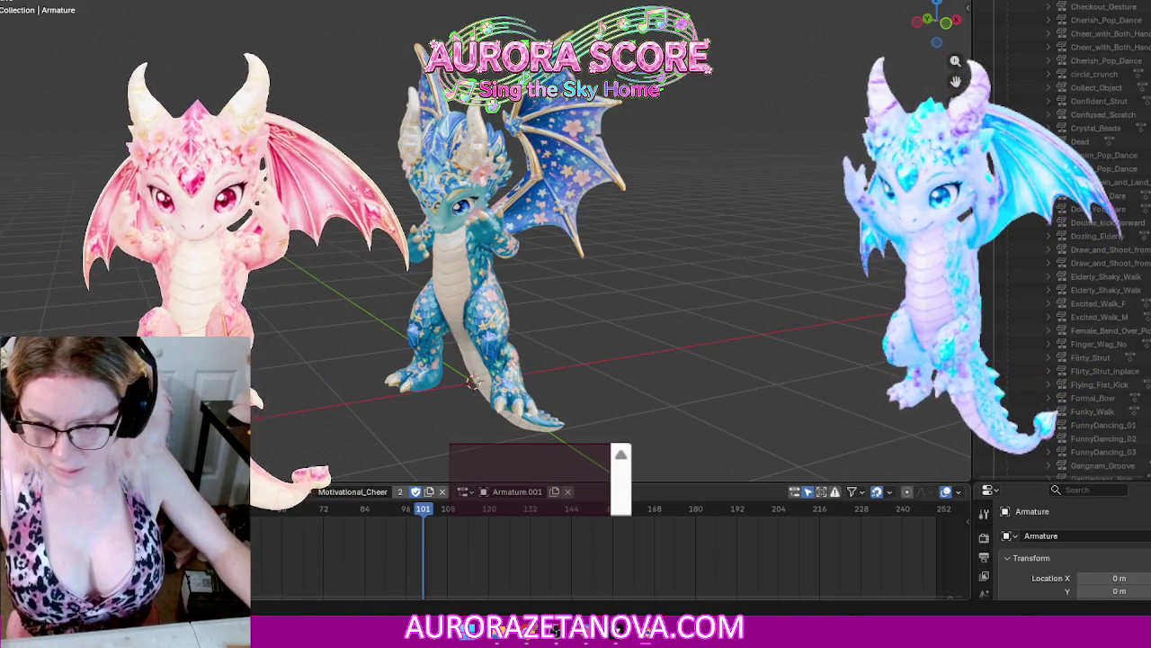
Step: Make Mummy_Stagger the armature's active action
{"action": "left_click", "coordinate": [239, 491]}
{"action": "left_click", "coordinate": [301, 491]}
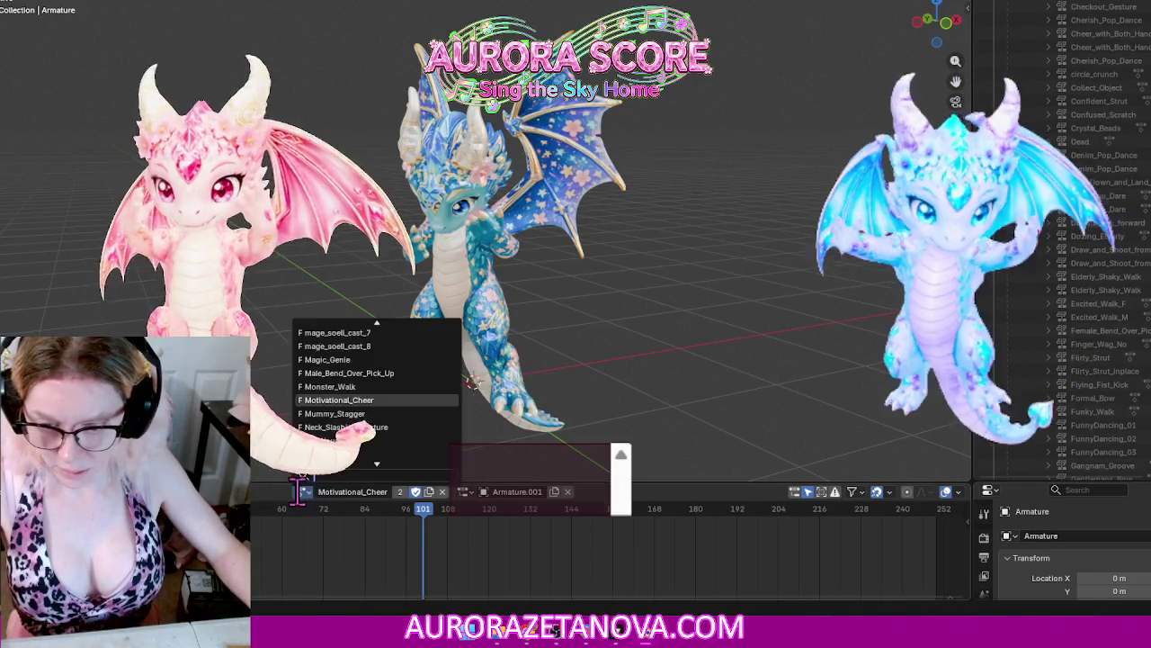
{"action": "left_click", "coordinate": [386, 413]}
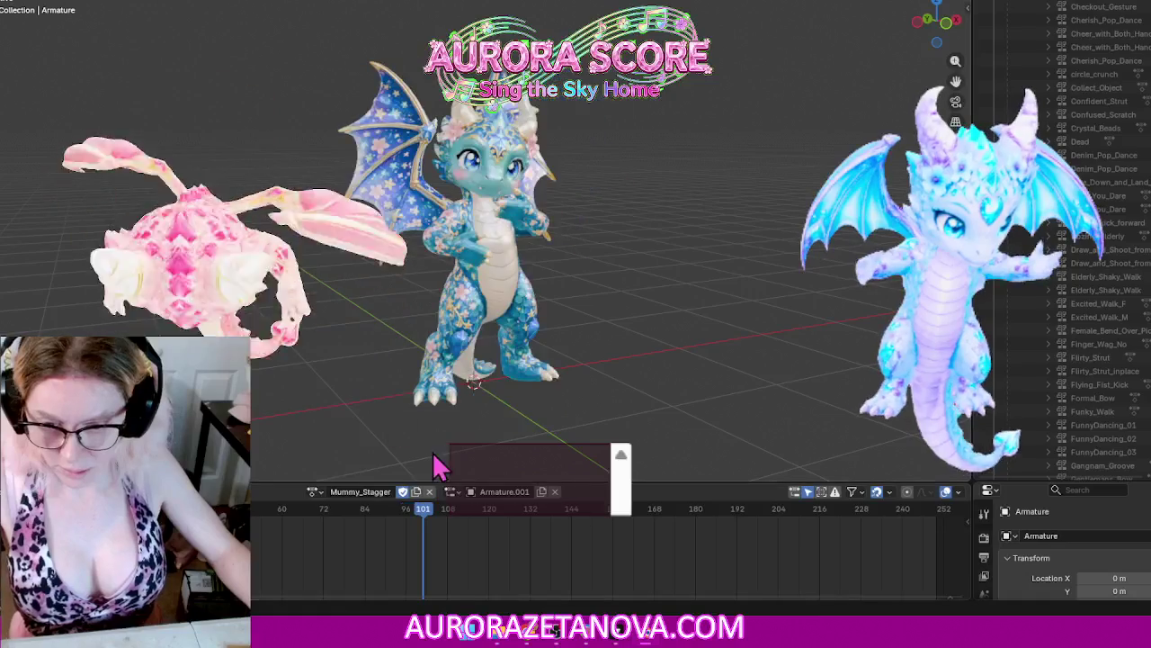
Step: Unlink Mummy_Stagger, reassign it, then switch the armature to Neck_Slashing_Gesture
{"action": "left_click", "coordinate": [238, 491]}
{"action": "left_click", "coordinate": [274, 586]}
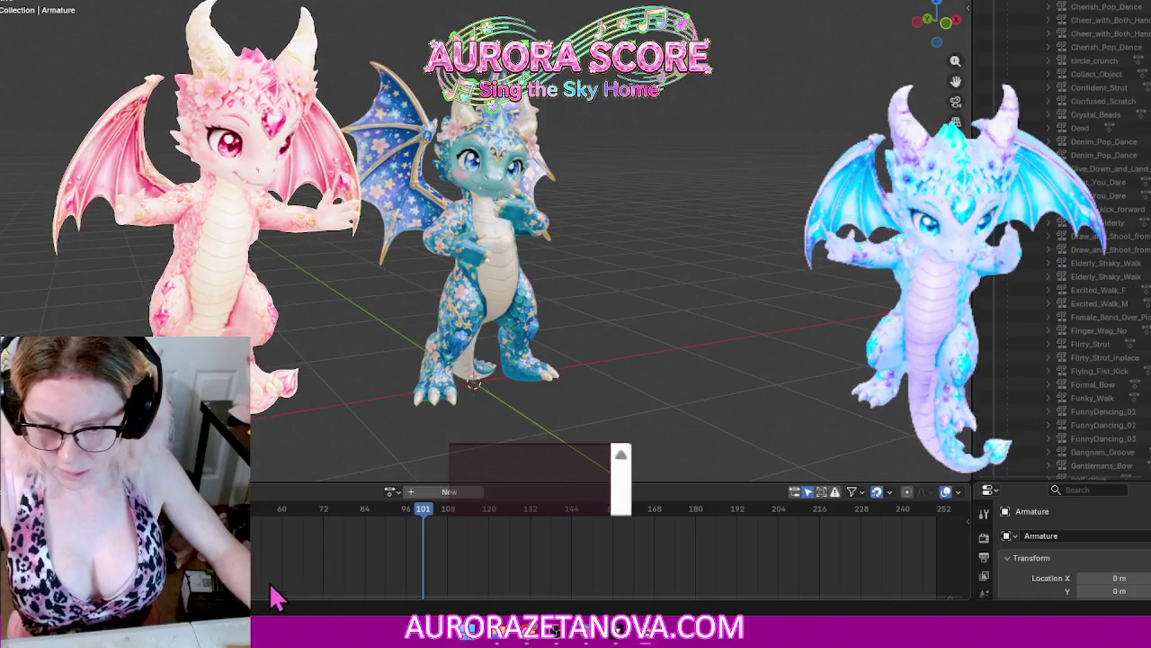
{"action": "left_click", "coordinate": [390, 492]}
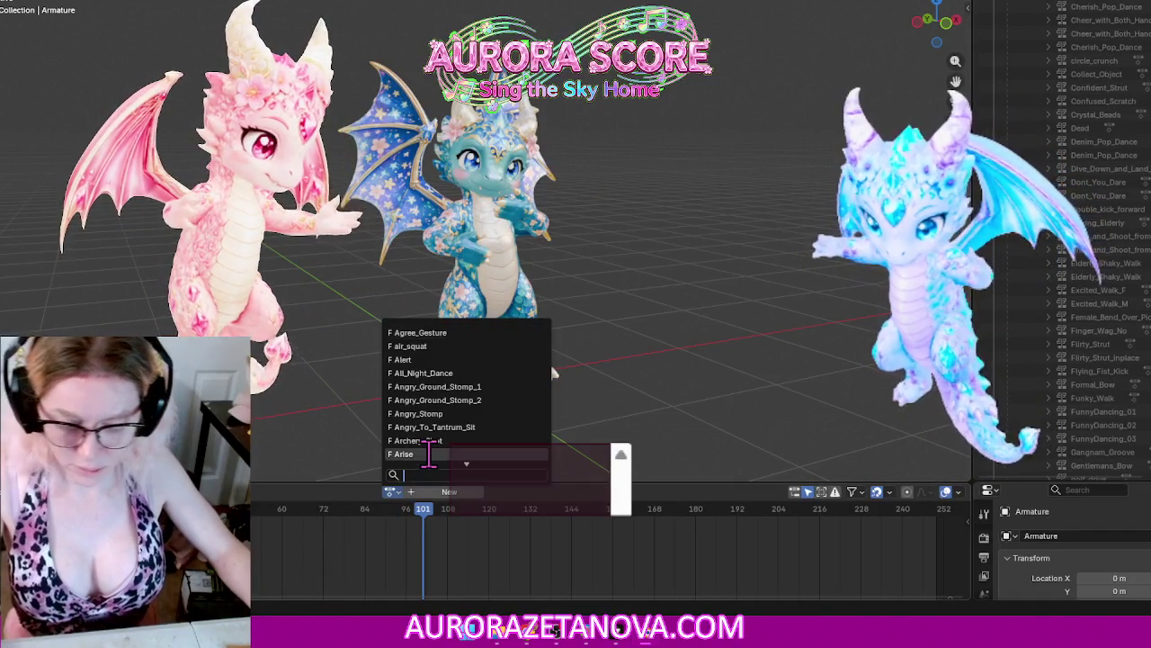
{"action": "type", "text": "mum"}
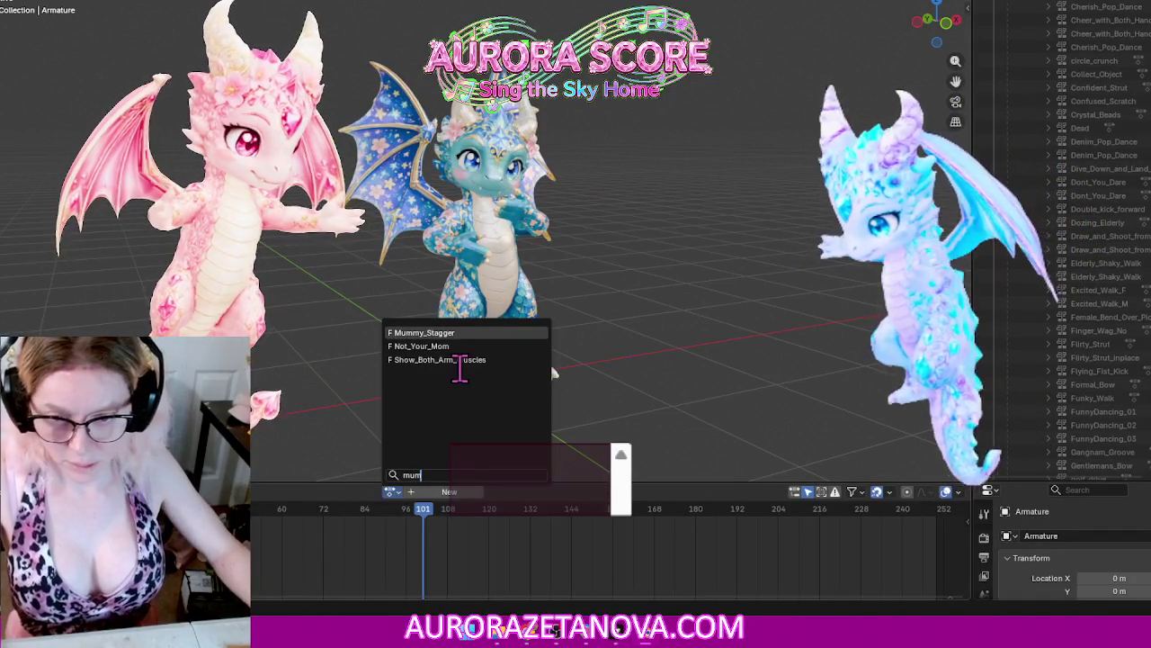
{"action": "left_click", "coordinate": [451, 333]}
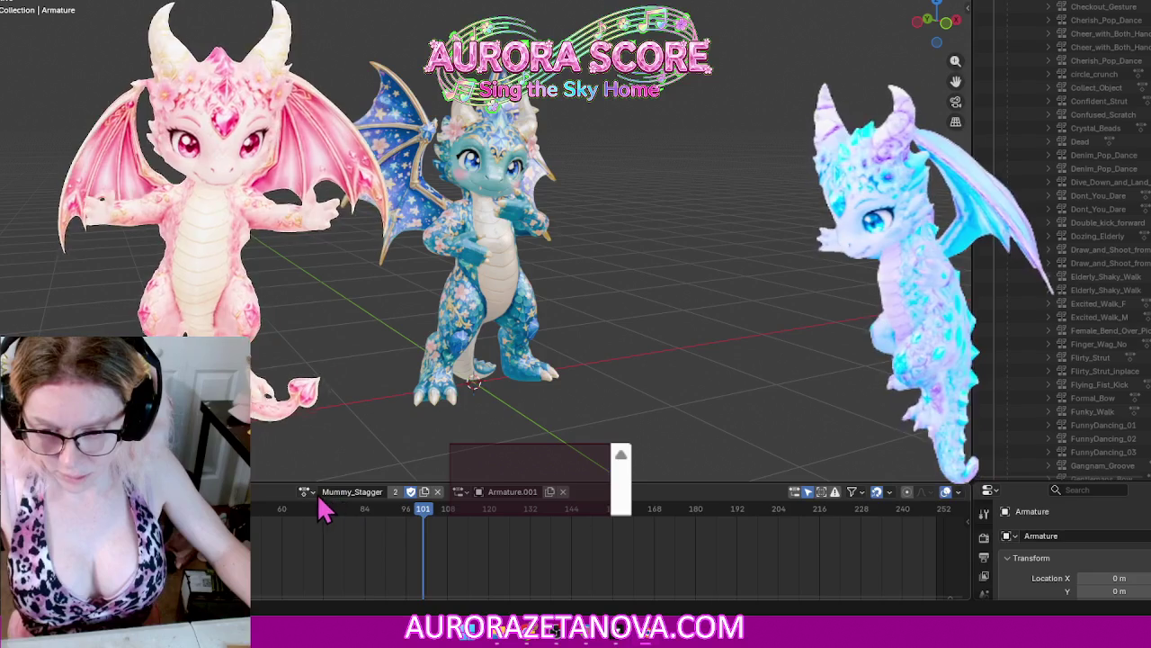
{"action": "left_click", "coordinate": [307, 492]}
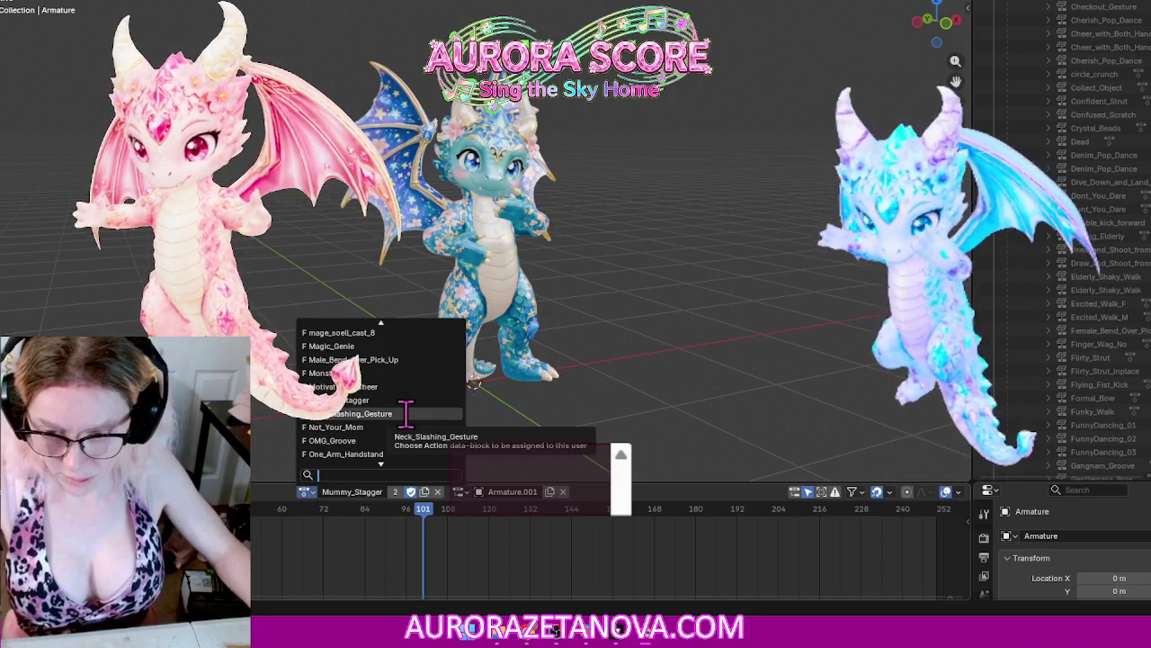
{"action": "left_click", "coordinate": [405, 413]}
Step: Unlink Neck_Slashing_Gesture and assign Not_Your_Mom by searching 'no'
{"action": "left_click", "coordinate": [225, 491]}
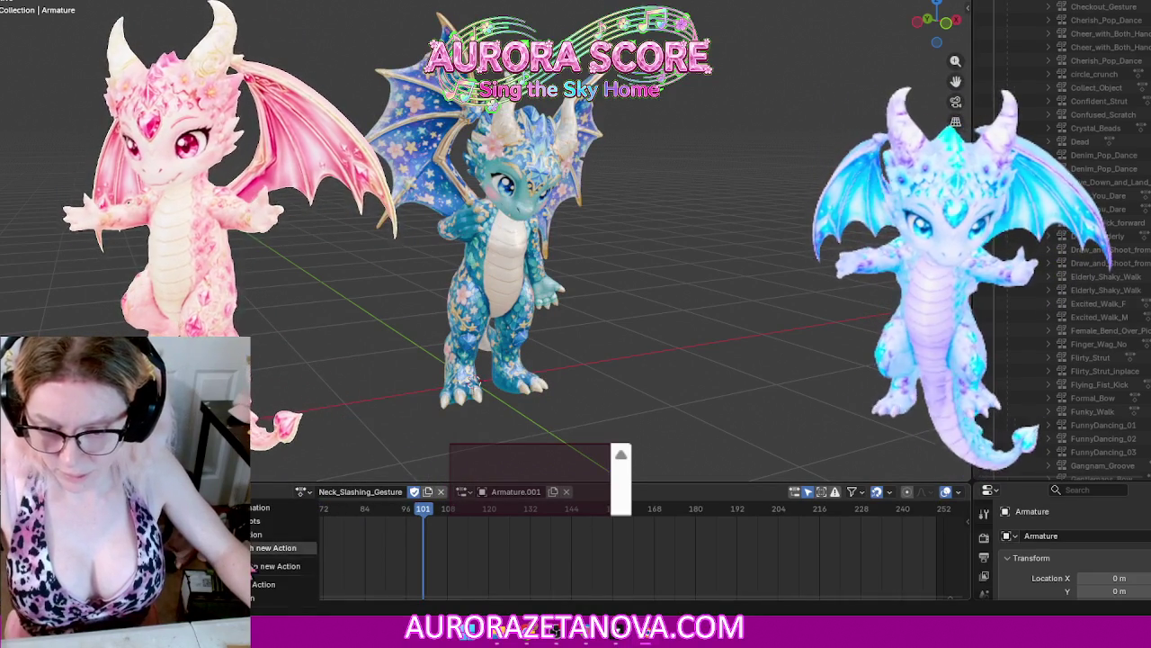
{"action": "left_click", "coordinate": [263, 585]}
{"action": "left_click", "coordinate": [390, 492]}
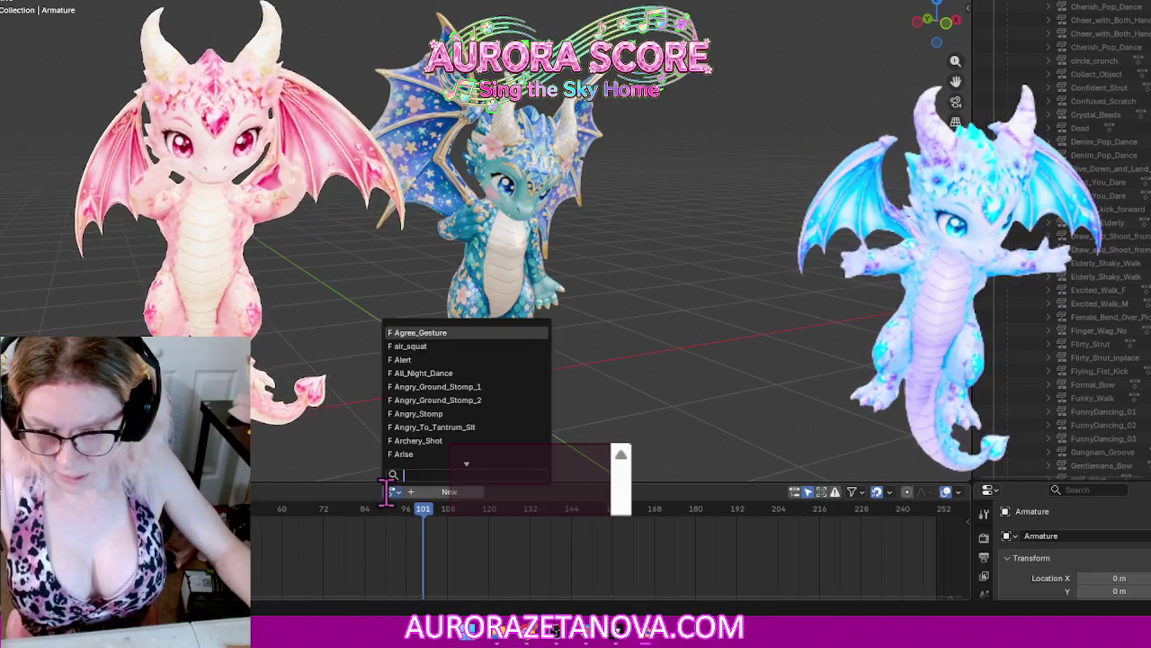
{"action": "type", "text": "no"}
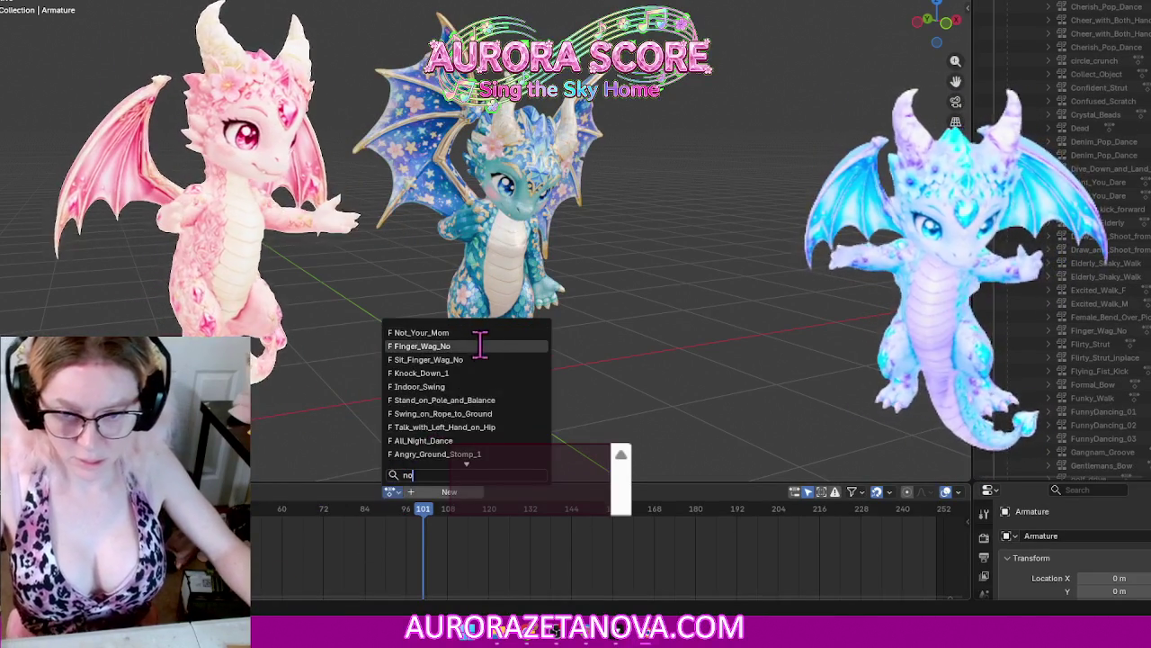
{"action": "left_click", "coordinate": [470, 333]}
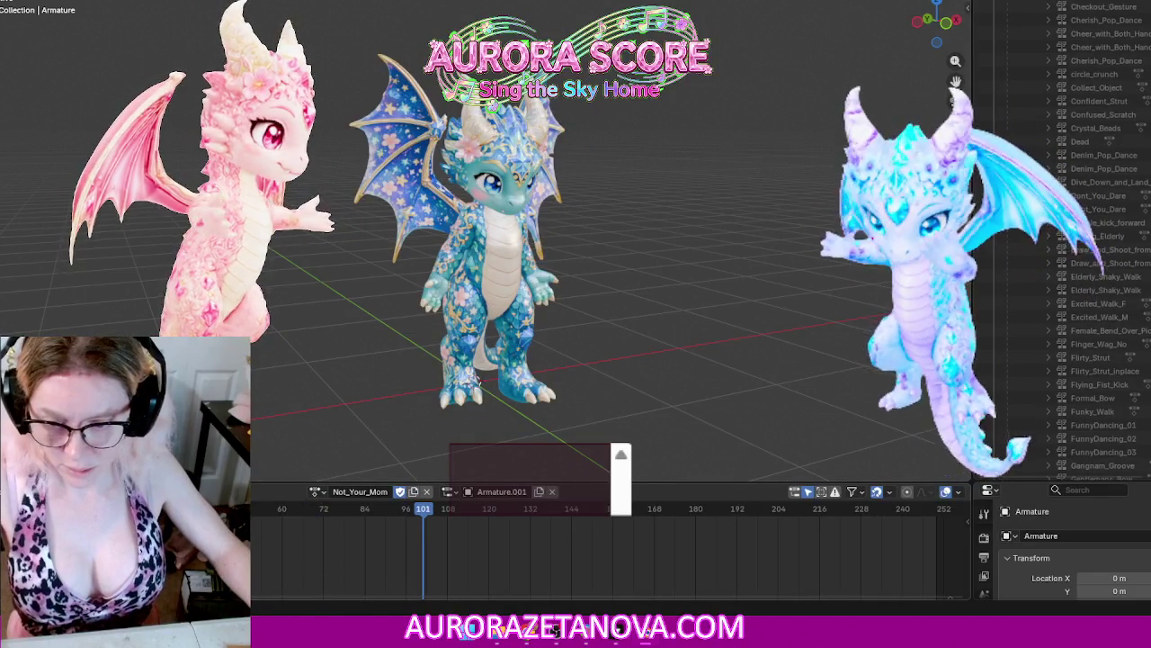
Step: Unlink Not_Your_Mom, reassign it, then switch the armature to OMG_Groove
{"action": "left_click", "coordinate": [229, 491]}
{"action": "left_click", "coordinate": [257, 586]}
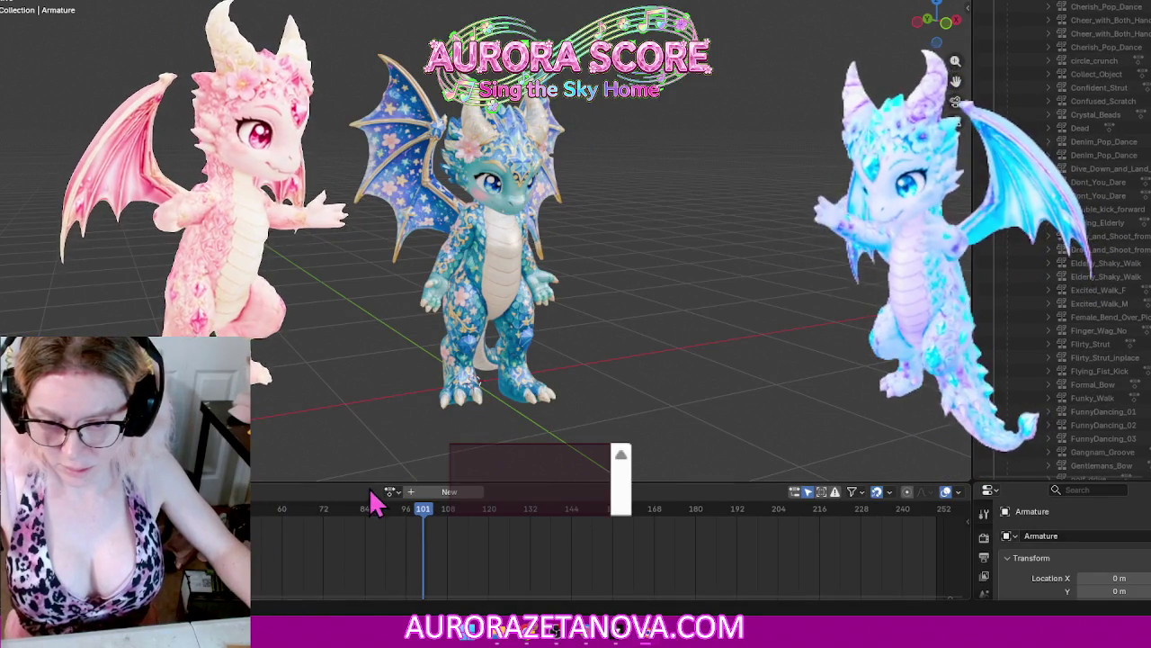
{"action": "left_click", "coordinate": [389, 491]}
{"action": "type", "text": "no"}
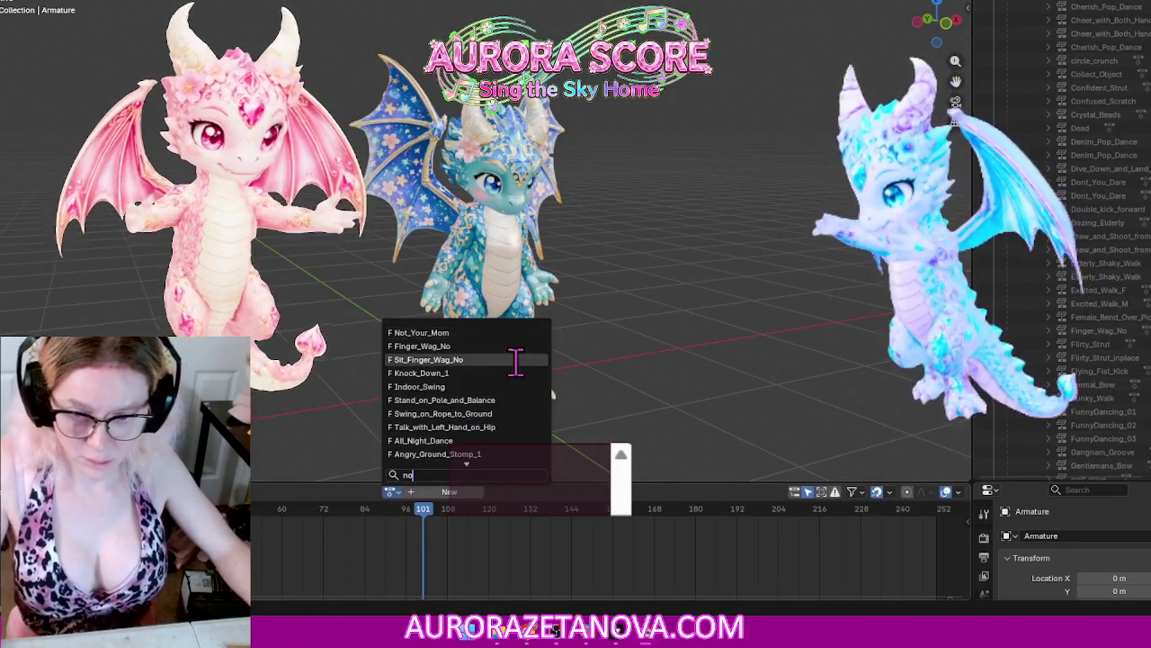
{"action": "left_click", "coordinate": [410, 332]}
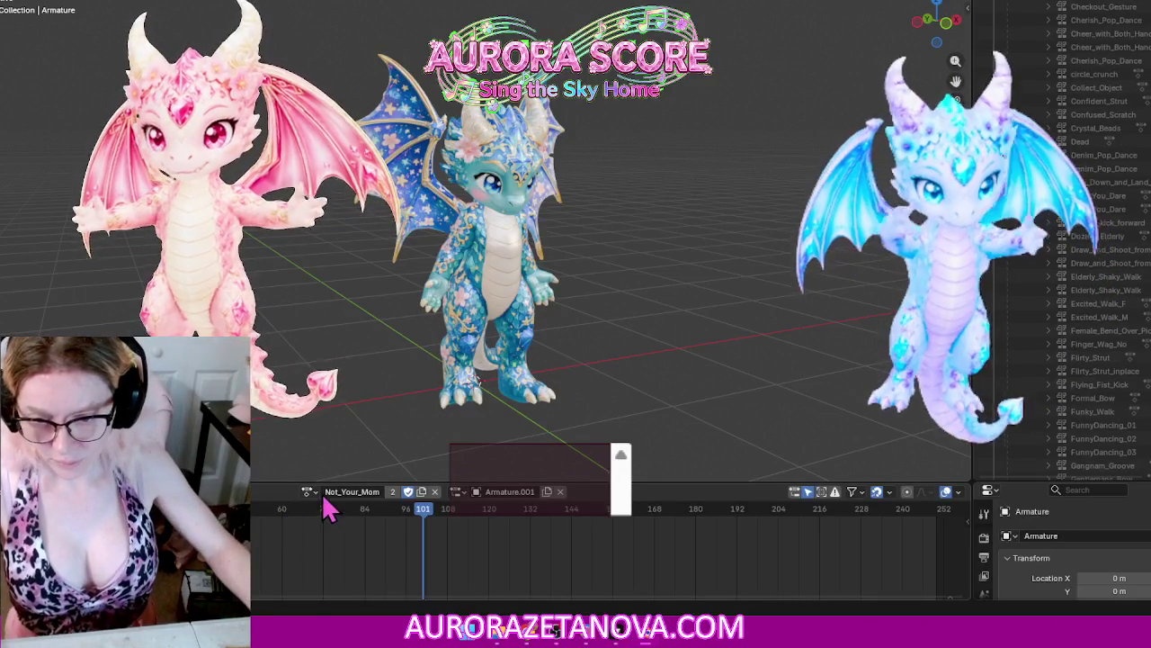
{"action": "left_click", "coordinate": [307, 491]}
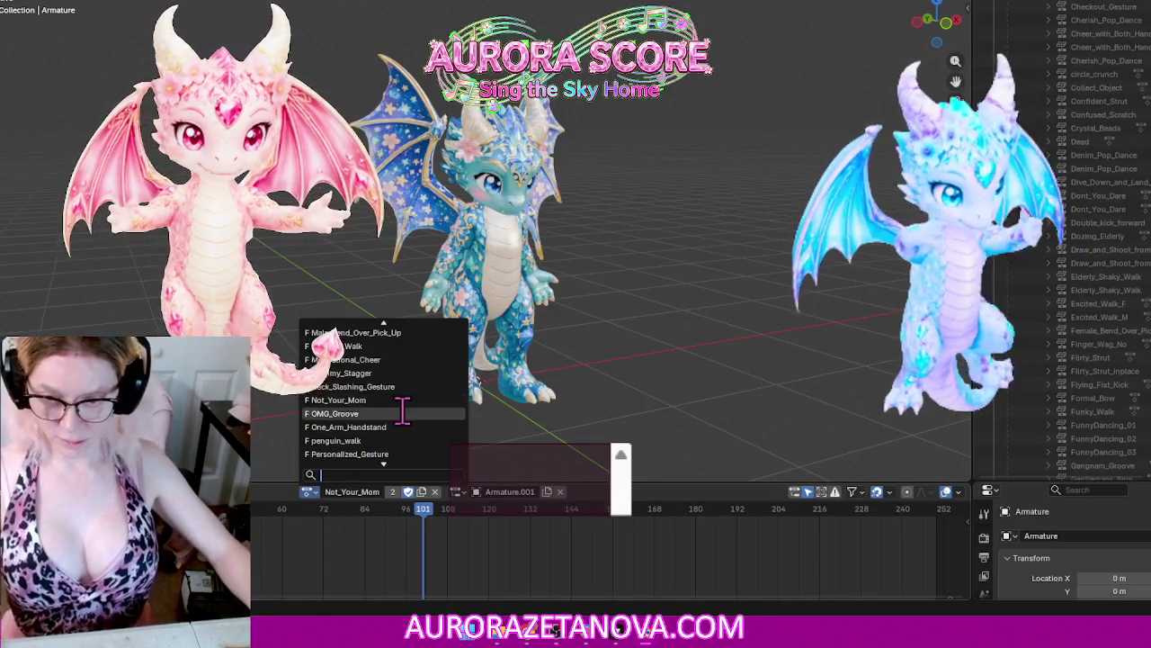
{"action": "left_click", "coordinate": [409, 426]}
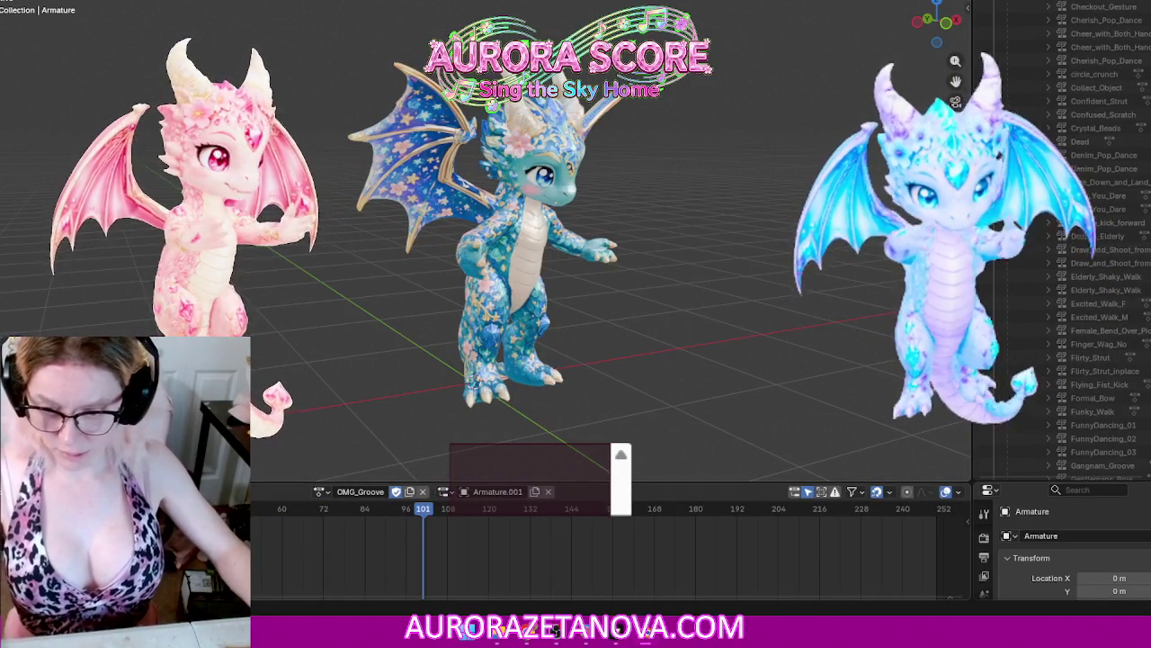
Step: Unlink OMG_Groove and assign One_Arm_Handstand by searching 'on'
{"action": "left_click", "coordinate": [207, 491]}
{"action": "left_click", "coordinate": [257, 584]}
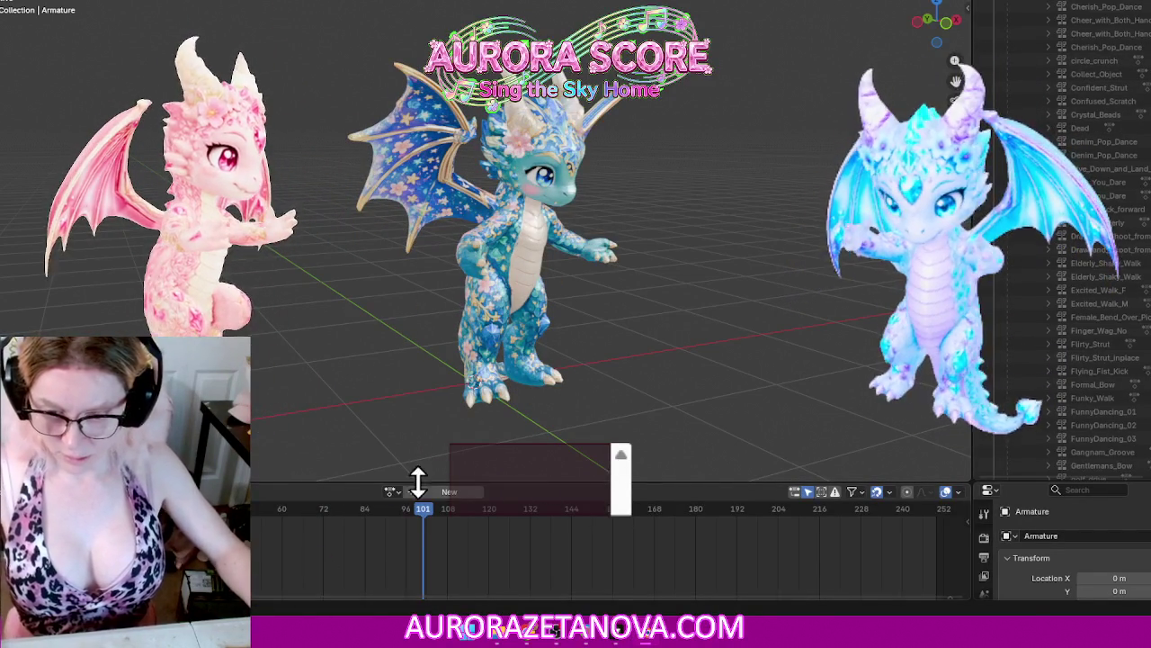
{"action": "left_click", "coordinate": [391, 492]}
{"action": "type", "text": "o"}
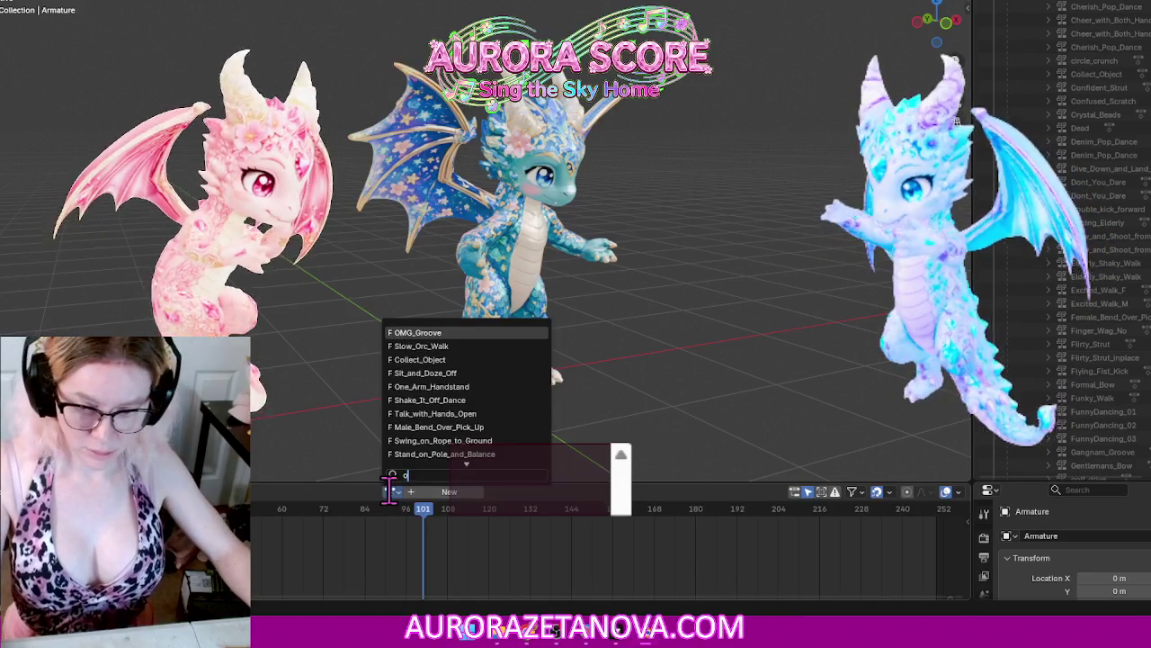
{"action": "type", "text": "n"}
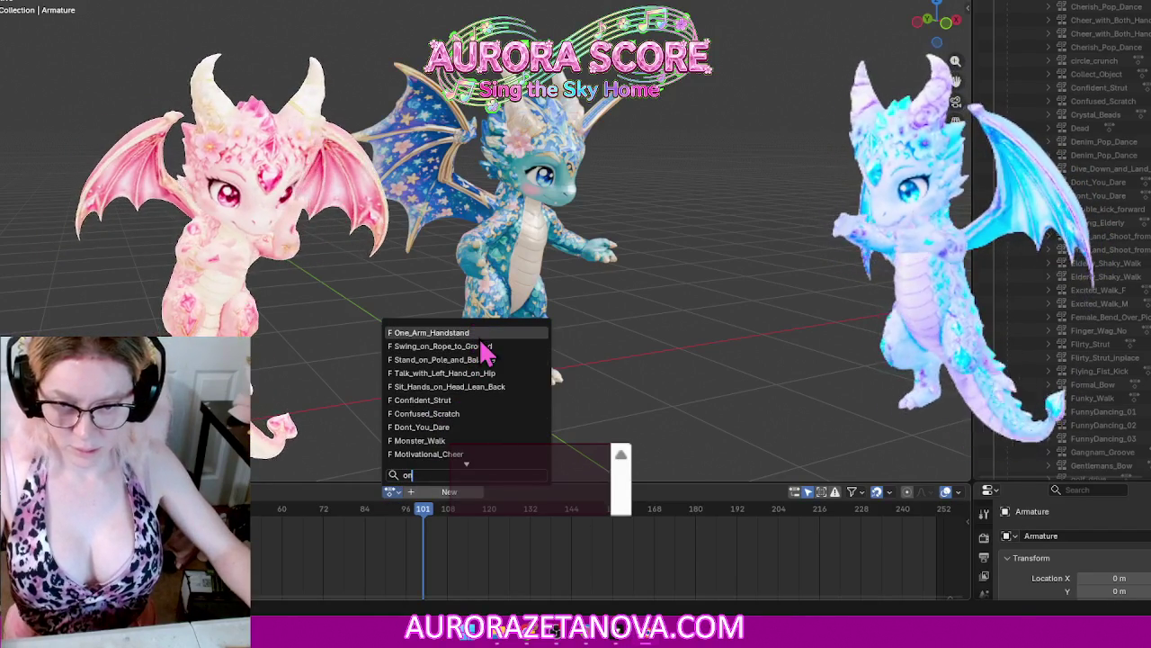
{"action": "left_click", "coordinate": [476, 333]}
Step: Unlink One_Arm_Handstand, reassign it, then switch the armature to penguin_walk
{"action": "left_click", "coordinate": [216, 491]}
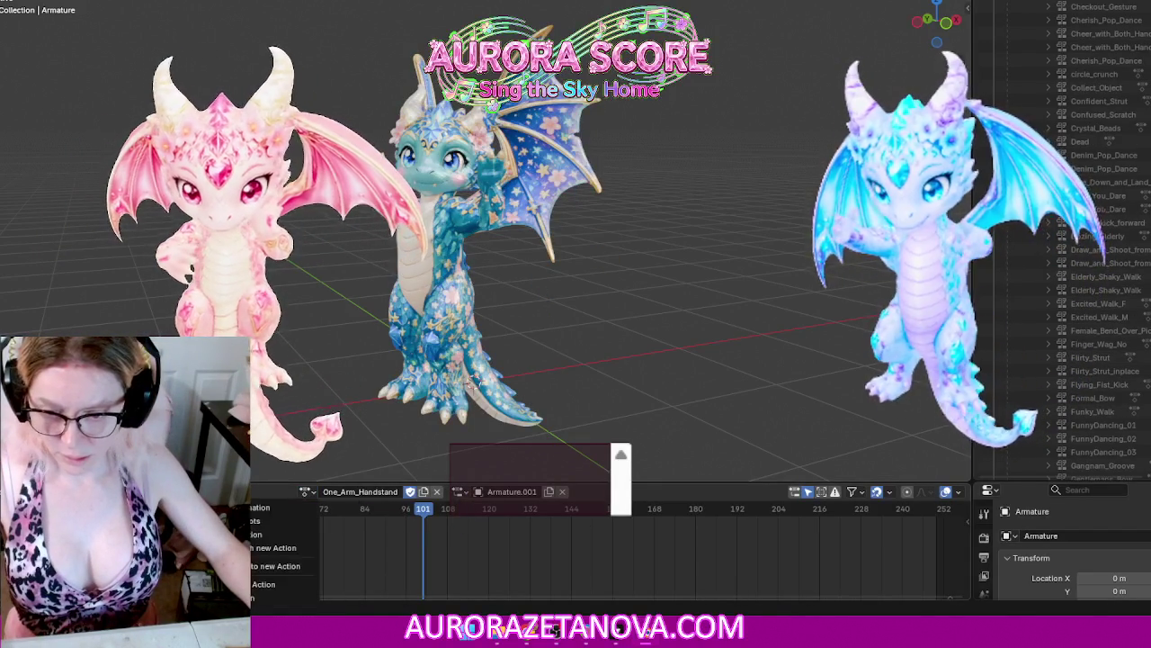
{"action": "left_click", "coordinate": [270, 584]}
{"action": "left_click", "coordinate": [392, 491]}
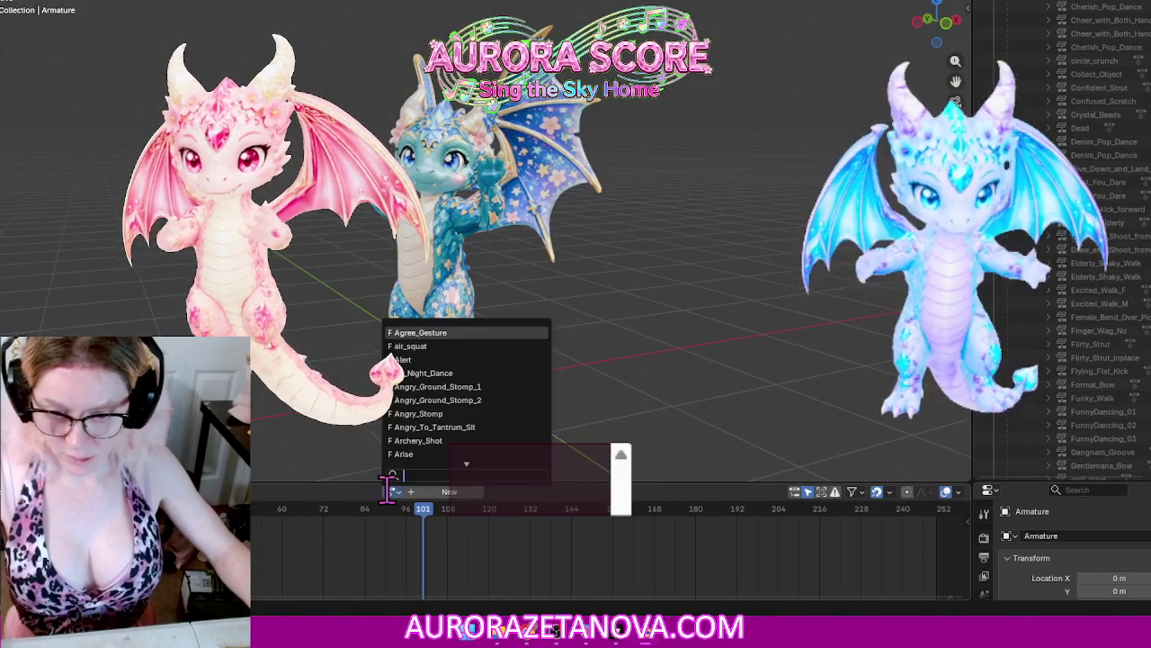
{"action": "type", "text": "hand"}
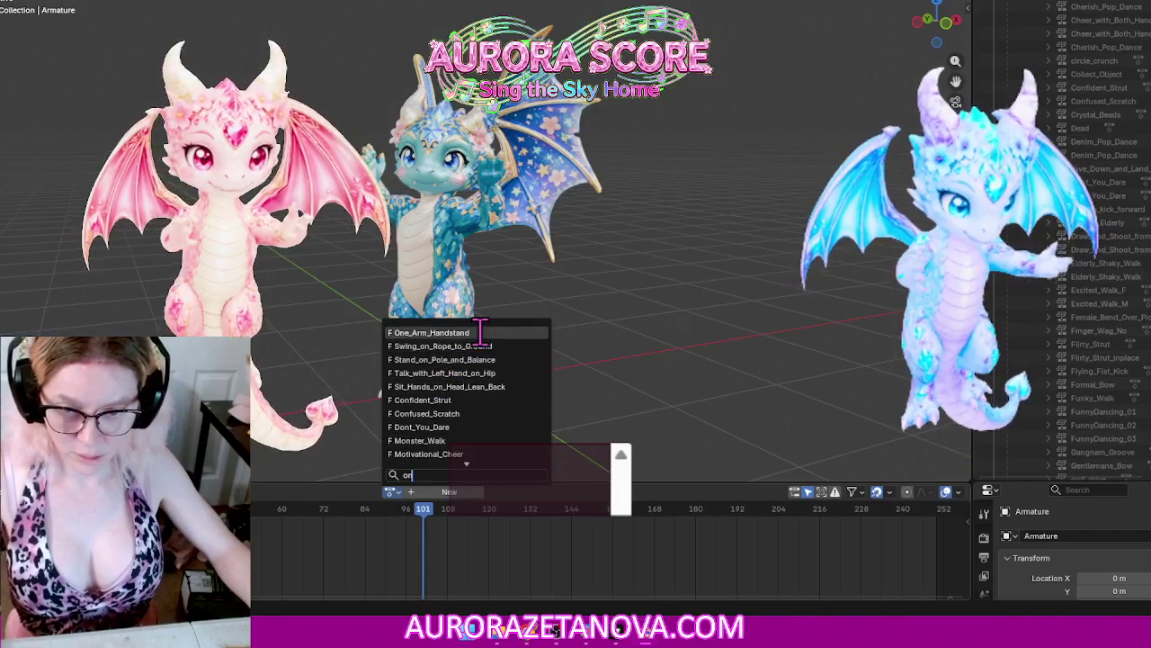
{"action": "left_click", "coordinate": [476, 332]}
{"action": "left_click", "coordinate": [300, 492]}
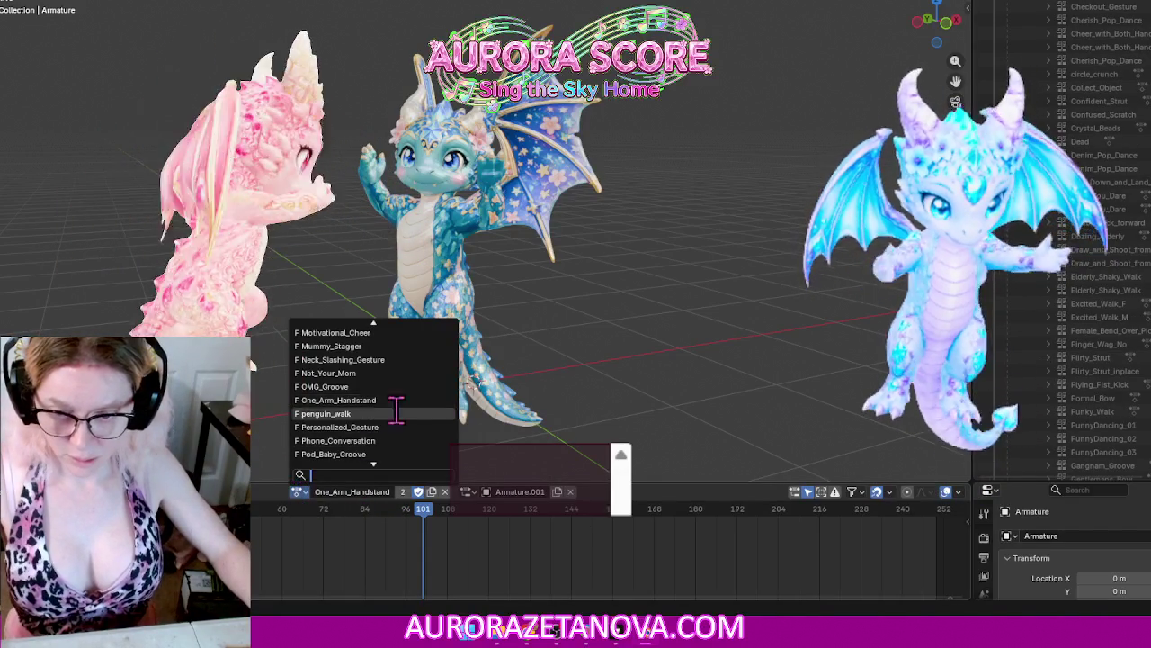
{"action": "left_click", "coordinate": [396, 413]}
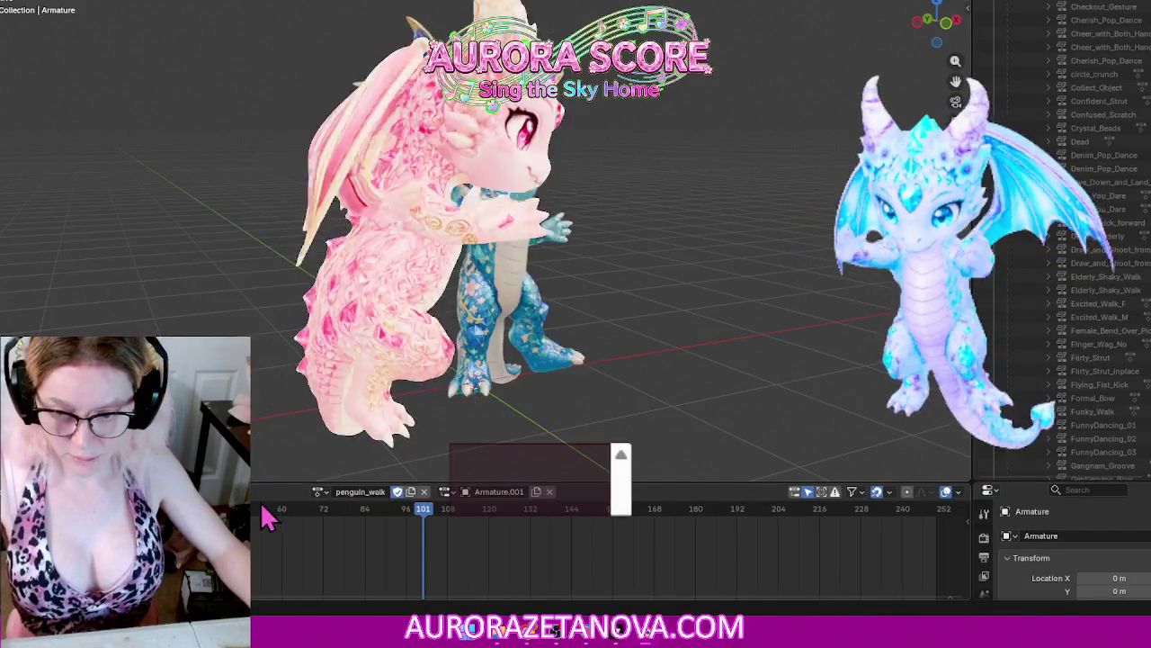
Step: Unlink penguin_walk, reassign it, then switch the armature to Personalized_Gesture
{"action": "right_click", "coordinate": [268, 517]}
{"action": "left_click", "coordinate": [270, 598]}
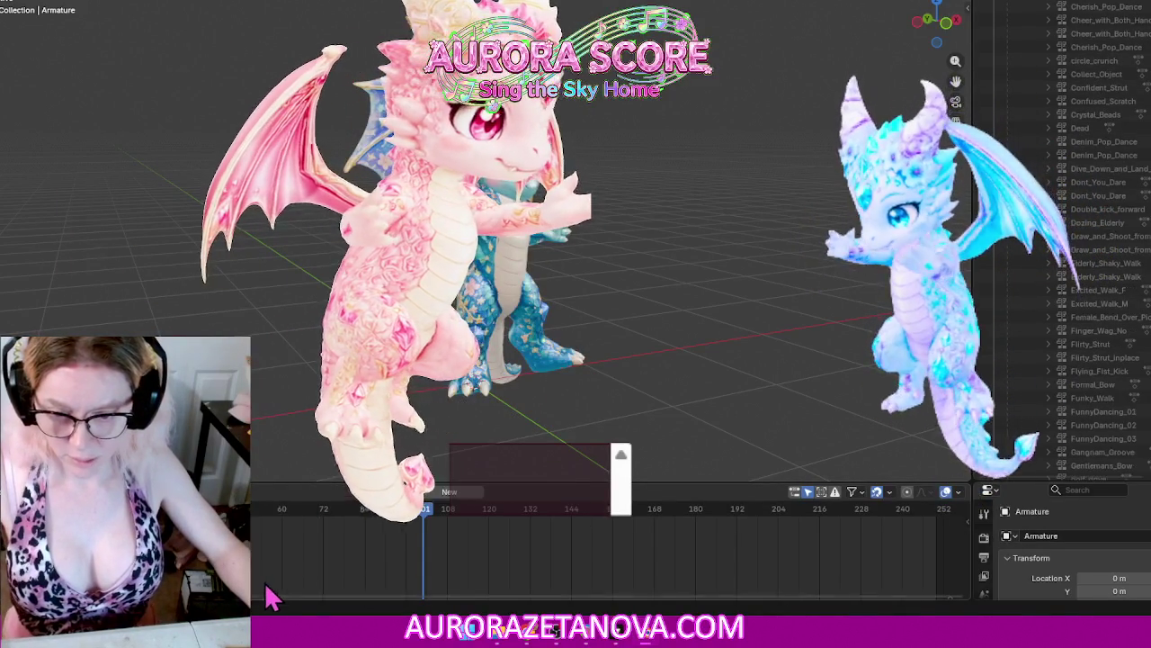
{"action": "left_click", "coordinate": [397, 491]}
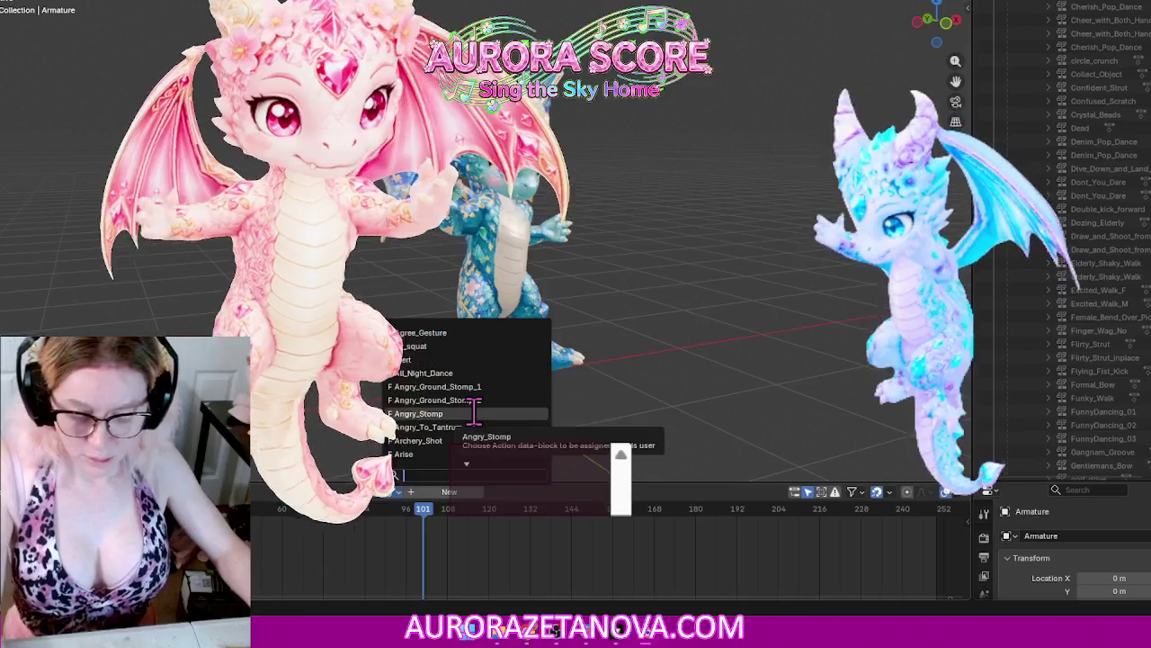
{"action": "type", "text": "pe"}
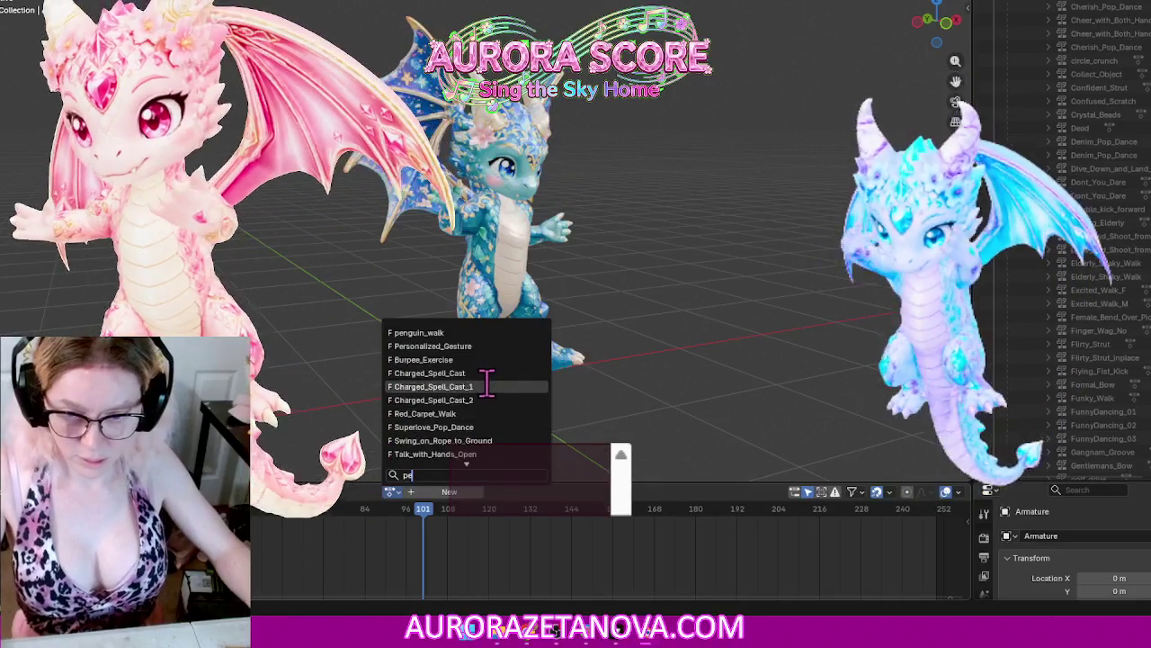
{"action": "left_click", "coordinate": [454, 333]}
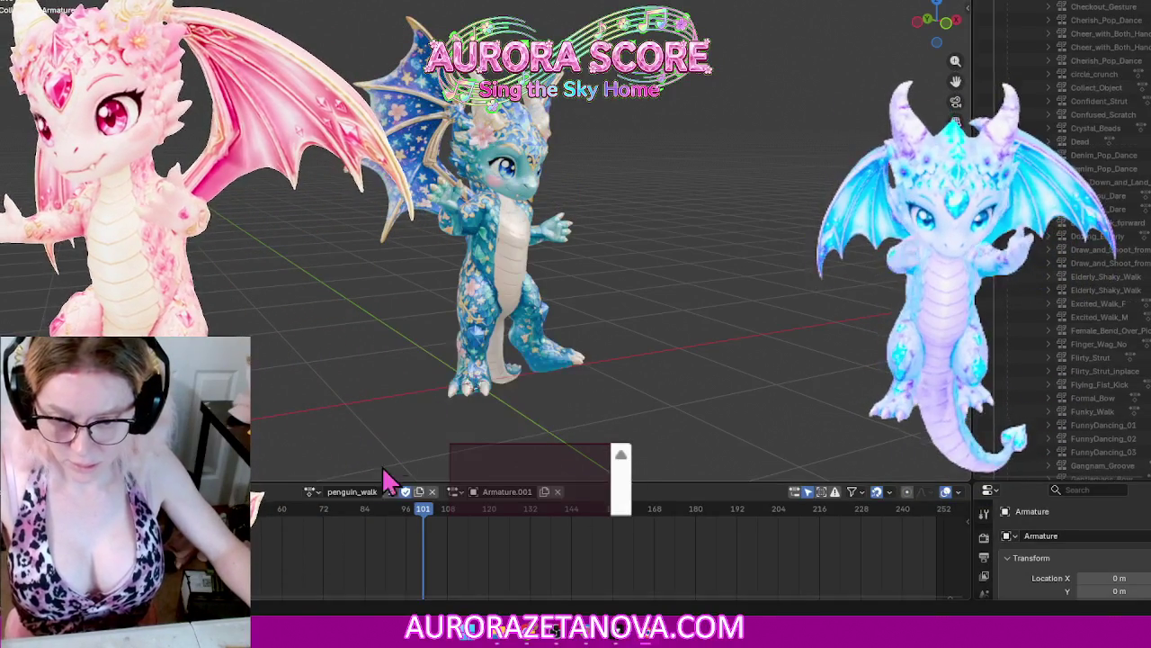
{"action": "left_click", "coordinate": [310, 491]}
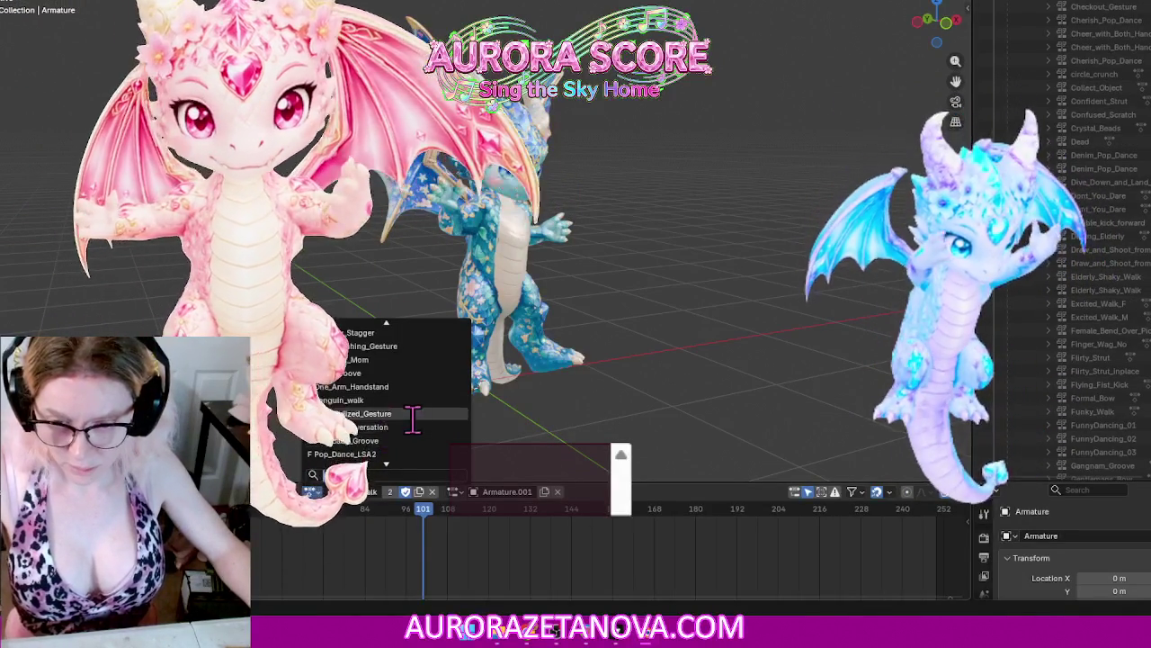
{"action": "left_click", "coordinate": [412, 414]}
Step: Unlink Personalized_Gesture and assign Phone_Conversation by searching 'pho'
{"action": "left_click", "coordinate": [238, 491]}
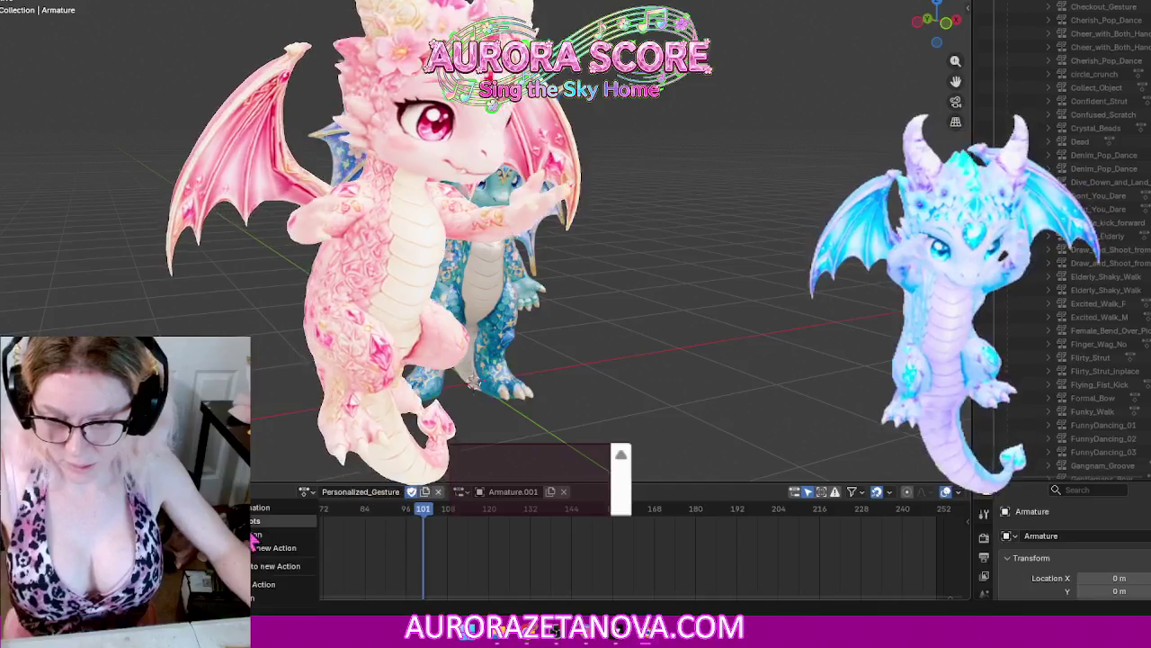
{"action": "left_click", "coordinate": [262, 597]}
{"action": "left_click", "coordinate": [389, 491]}
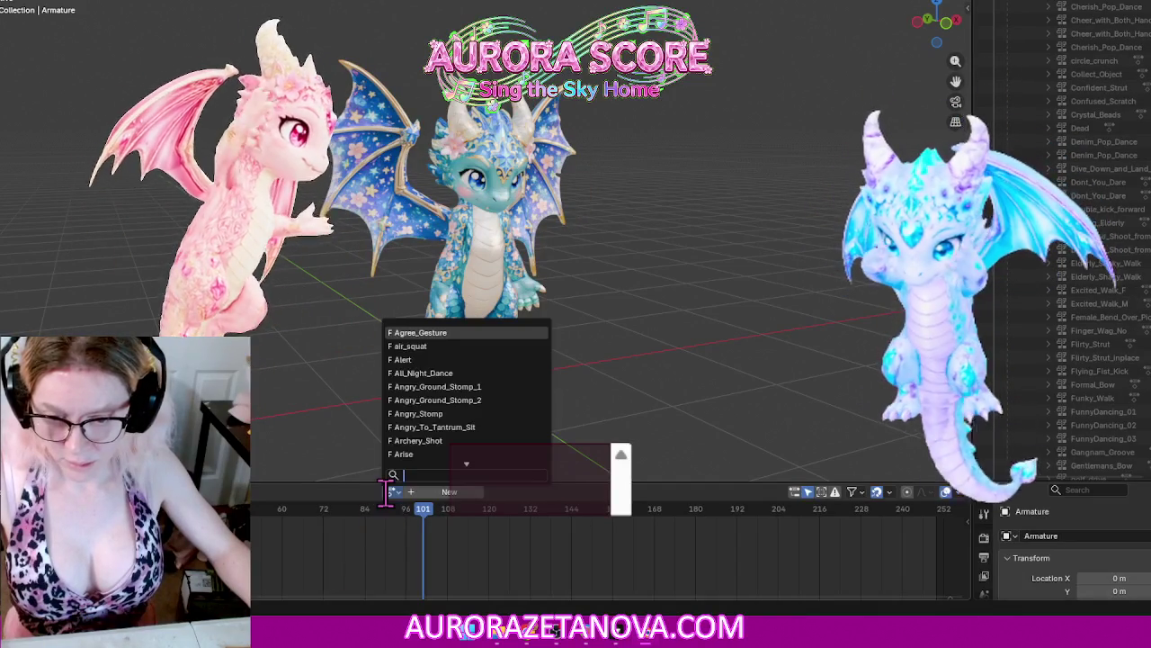
{"action": "type", "text": "pho"}
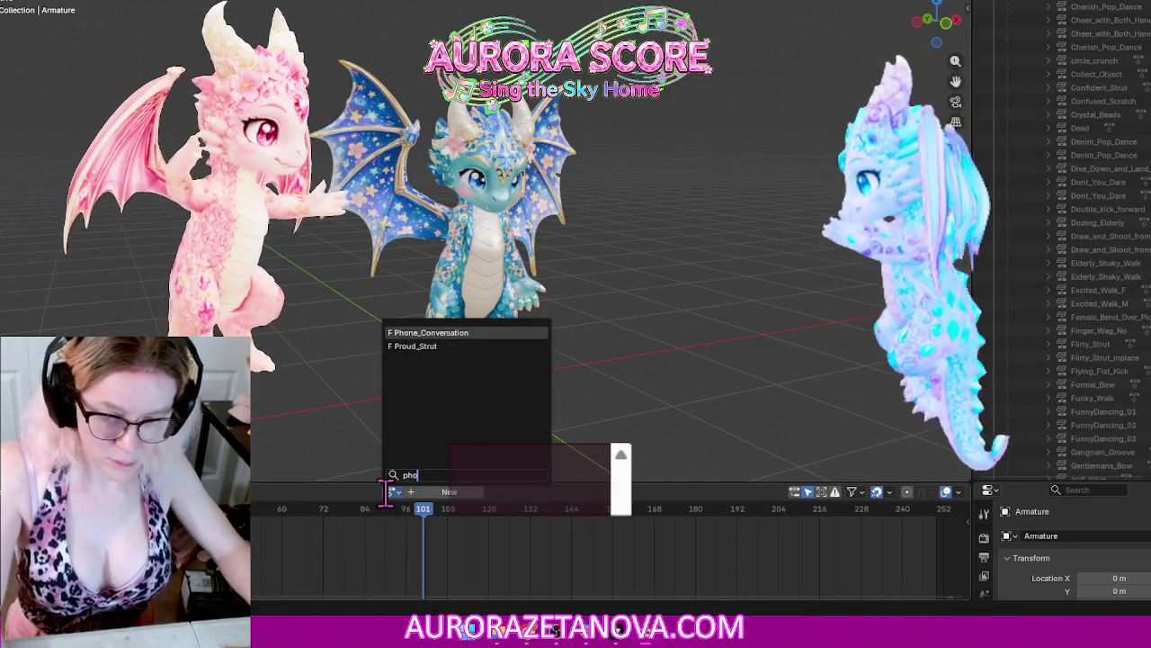
{"action": "left_click", "coordinate": [457, 333]}
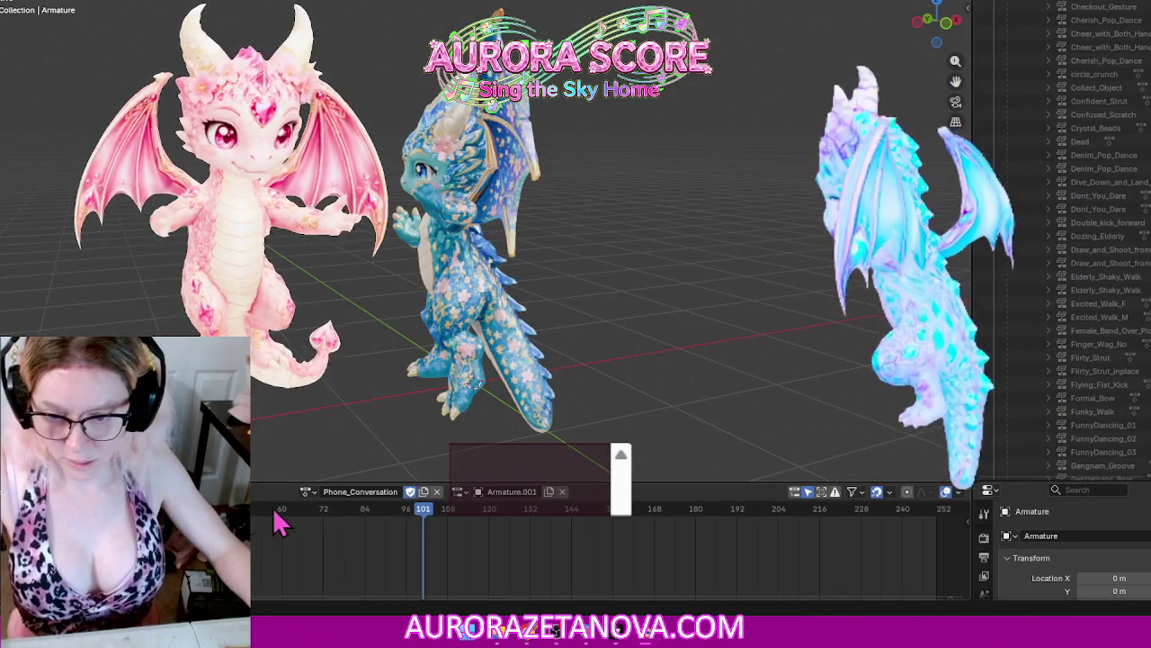
Step: Unlink Phone_Conversation, reassign it, then switch the armature to Pod_Baby_Groove
{"action": "left_click", "coordinate": [261, 491]}
{"action": "left_click", "coordinate": [257, 586]}
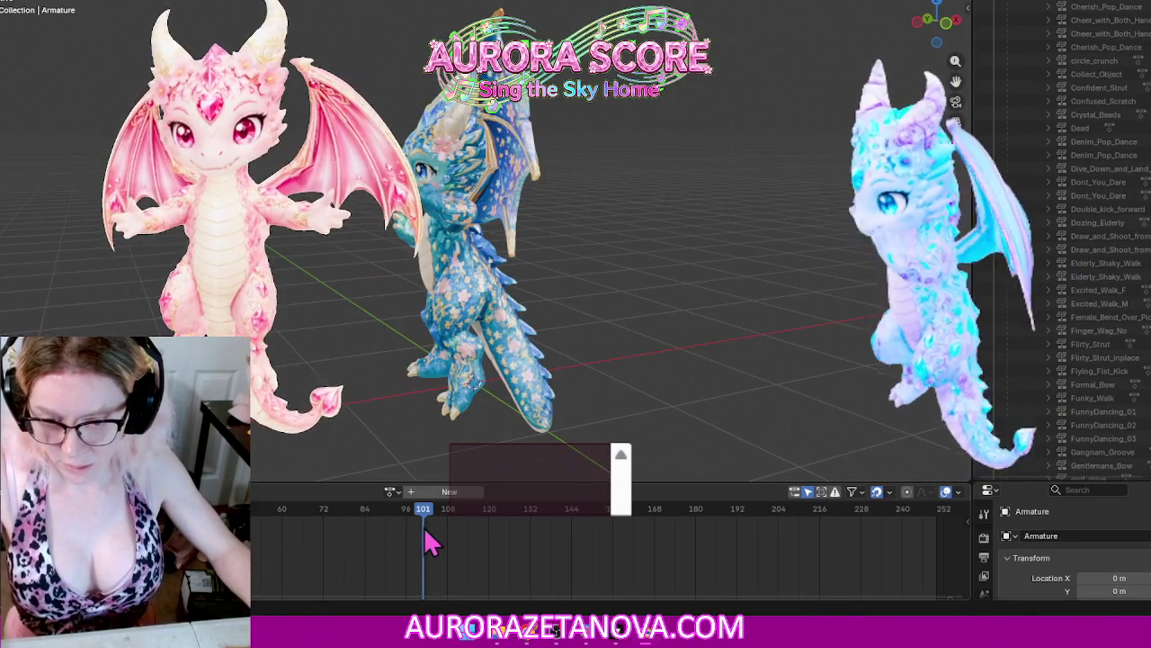
{"action": "left_click", "coordinate": [392, 491]}
{"action": "type", "text": "p"}
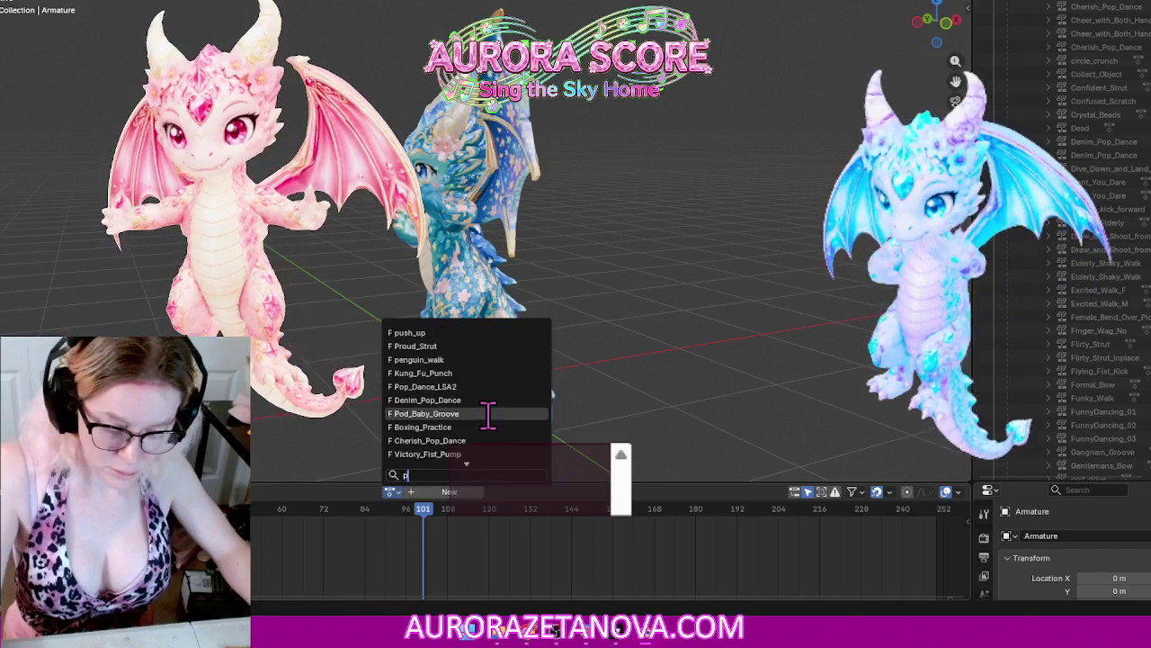
{"action": "type", "text": "h"}
{"action": "left_click", "coordinate": [480, 333]}
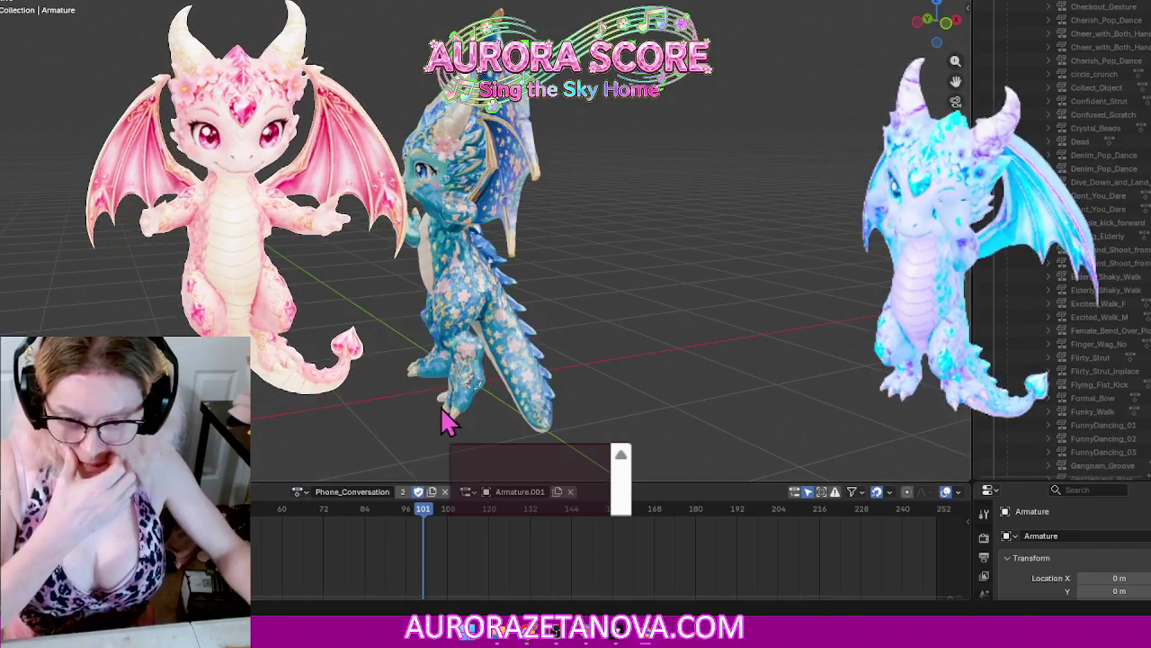
{"action": "left_click", "coordinate": [299, 491]}
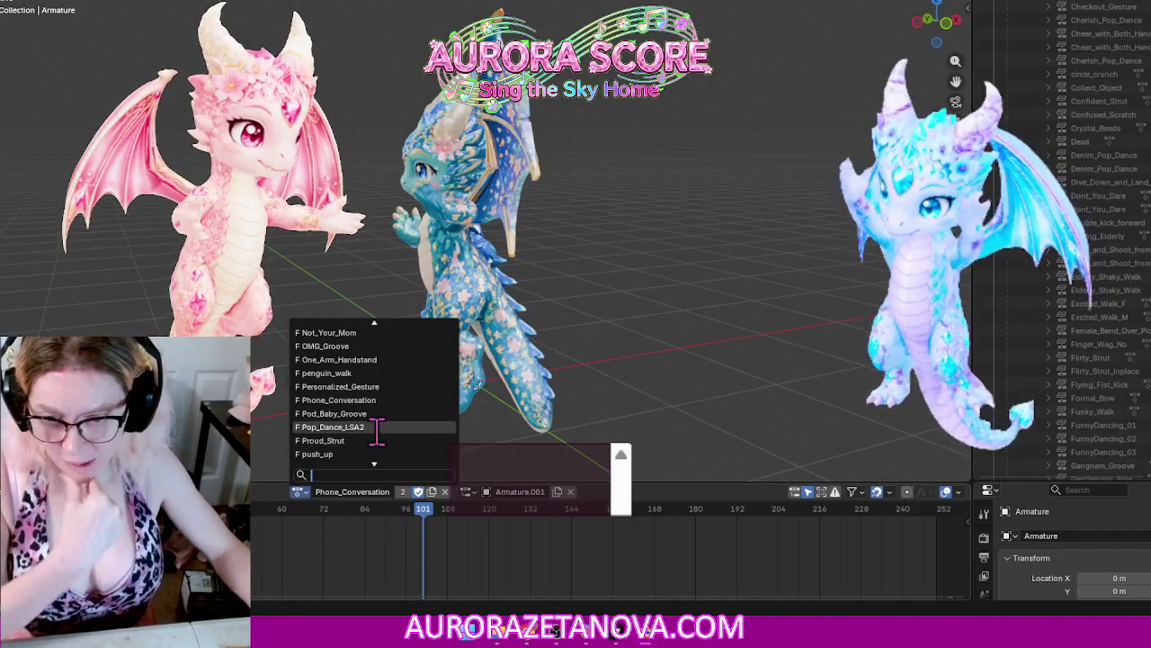
{"action": "left_click", "coordinate": [382, 431]}
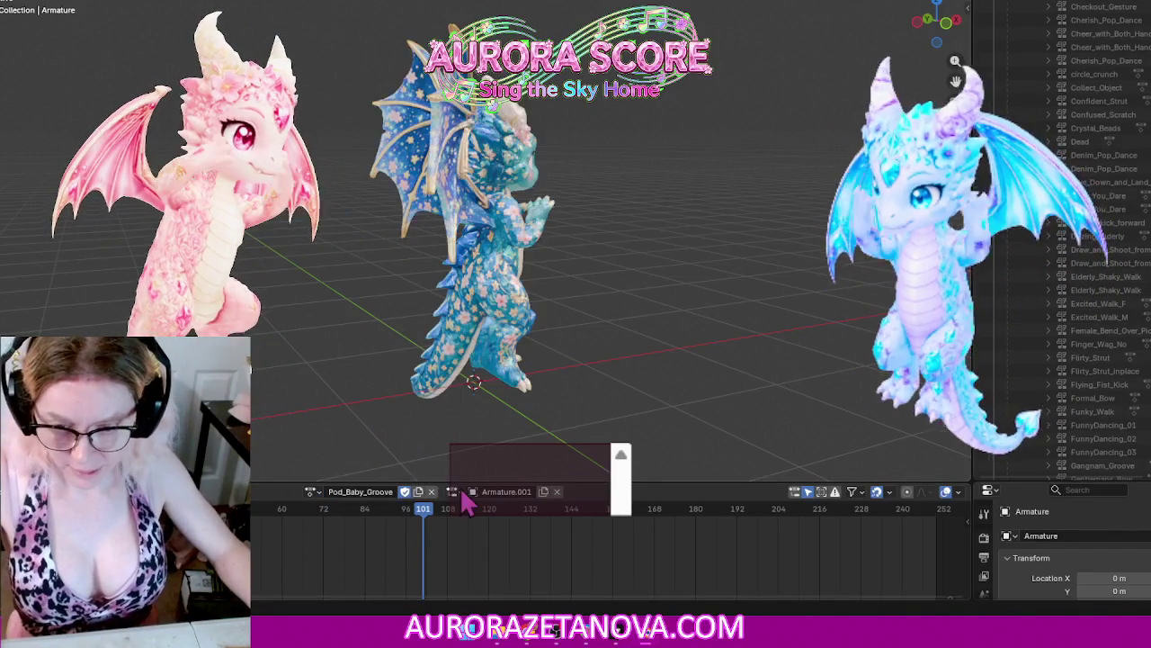
Step: Unlink Pod_Baby_Groove, leaving the armature with no active action
{"action": "left_click", "coordinate": [235, 491]}
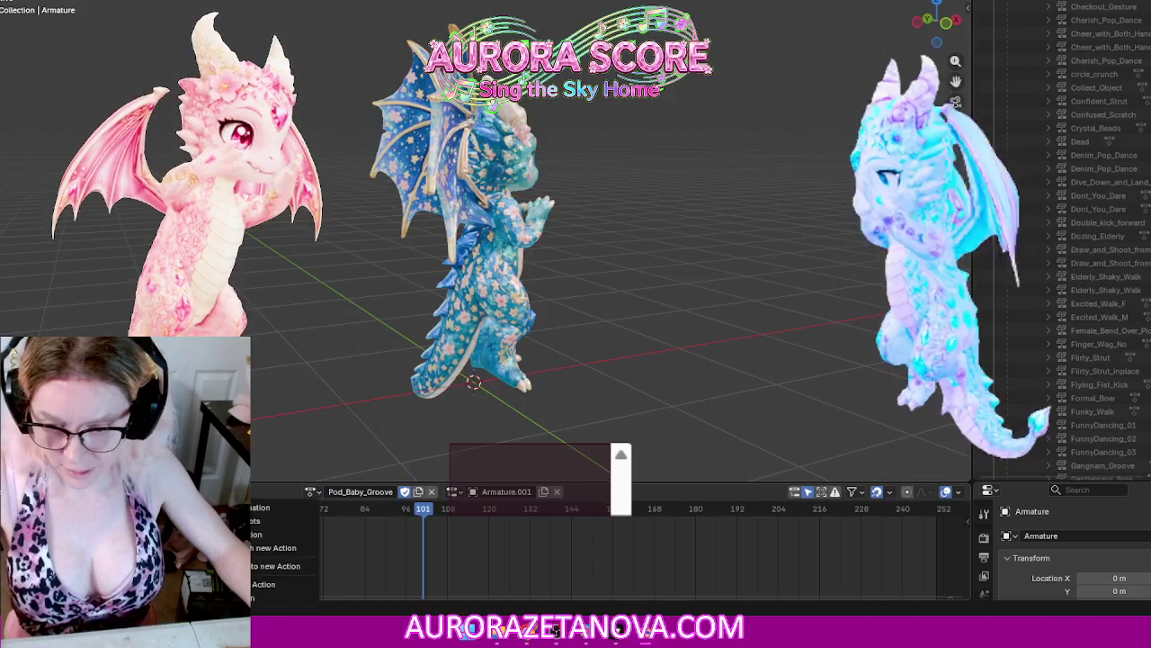
{"action": "left_click", "coordinate": [256, 587]}
{"action": "left_click", "coordinate": [391, 491]}
Step: Assign Pop_Dance_LSA2 by searching 'pop', then unlink it
{"action": "type", "text": "pop"}
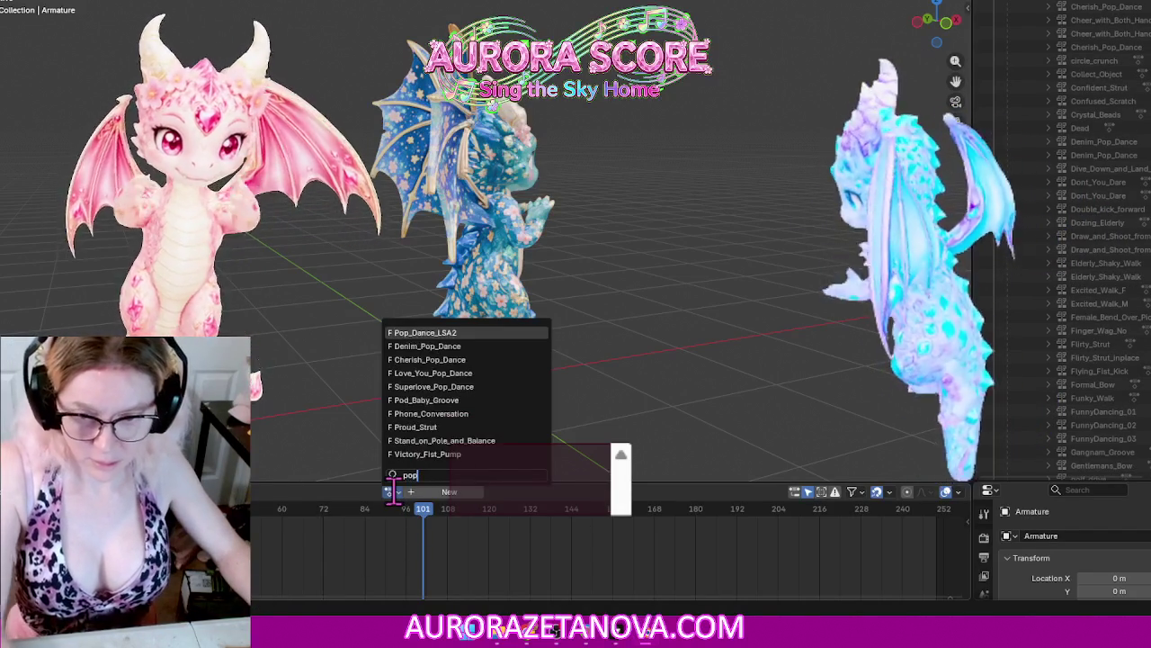
{"action": "left_click", "coordinate": [422, 333]}
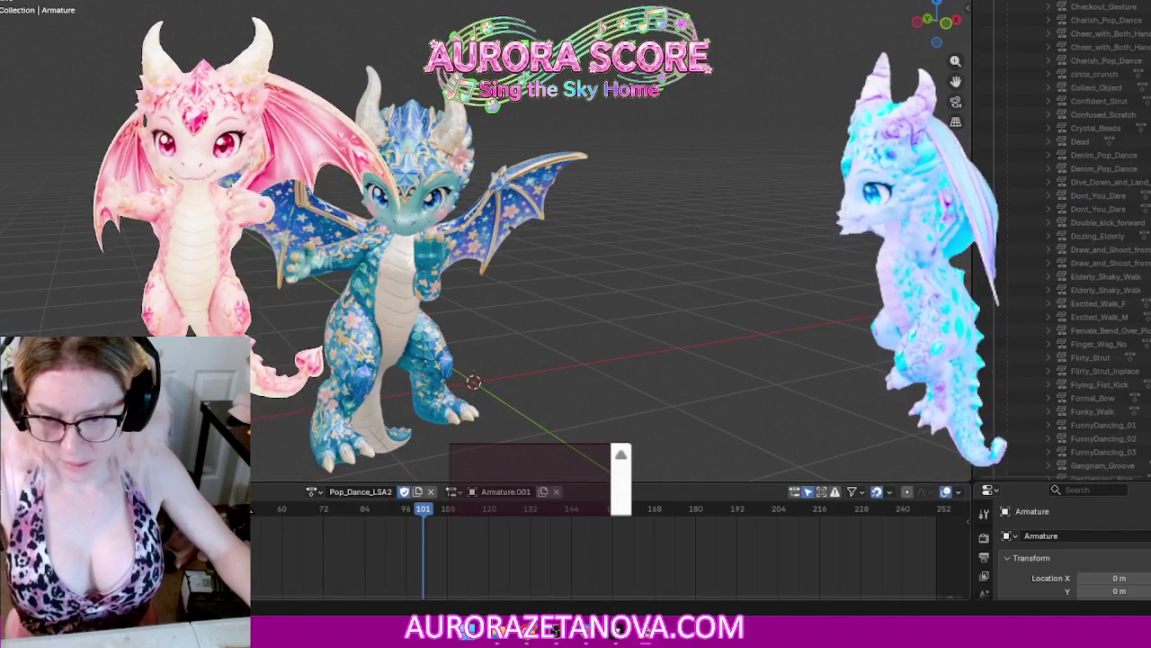
{"action": "left_click", "coordinate": [235, 491]}
{"action": "left_click", "coordinate": [257, 584]}
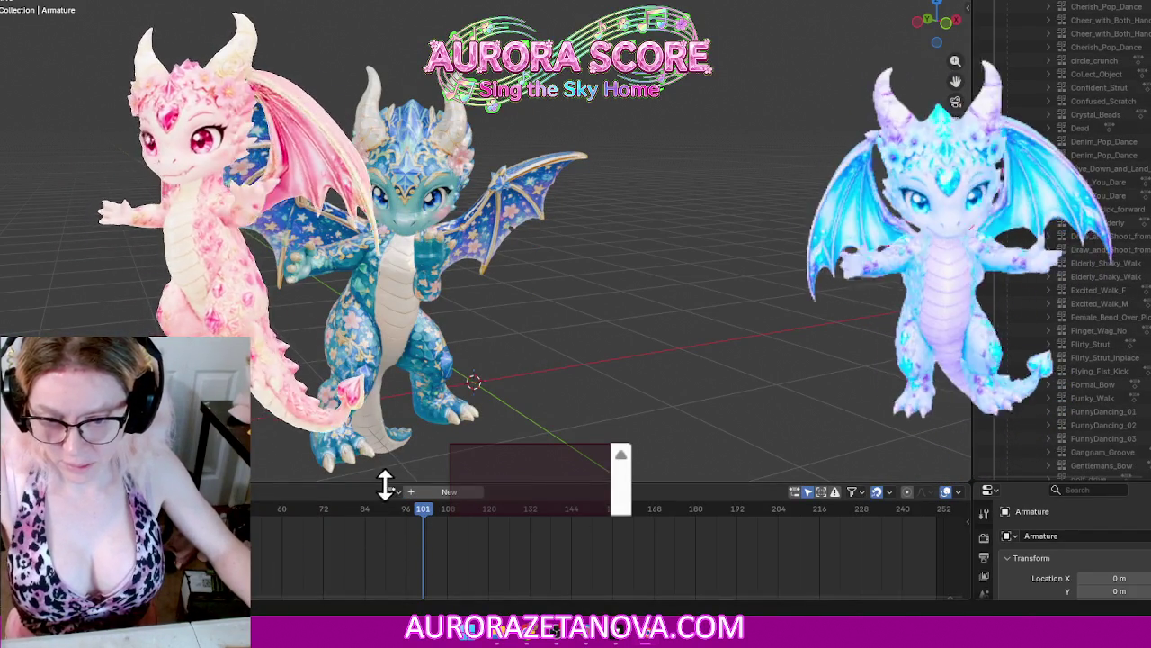
Step: Reassign Pop_Dance_LSA2, then switch the armature to Proud_Strut
{"action": "left_click", "coordinate": [389, 491]}
{"action": "type", "text": "pop"}
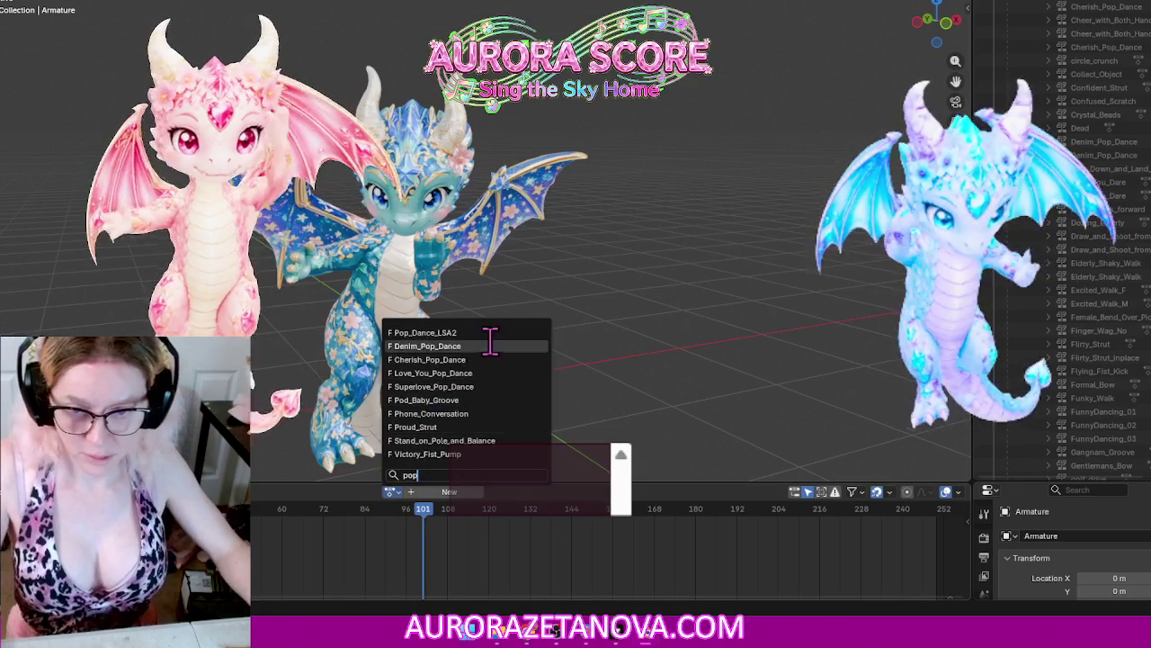
{"action": "left_click", "coordinate": [481, 333]}
{"action": "left_click", "coordinate": [306, 493]}
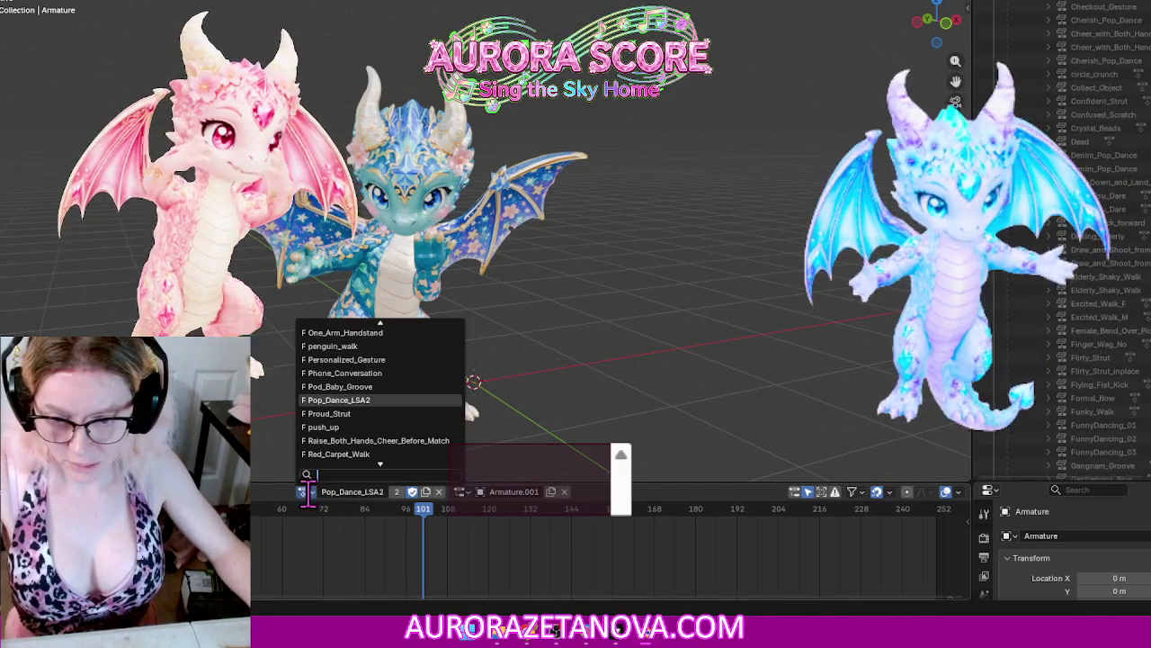
{"action": "left_click", "coordinate": [414, 409]}
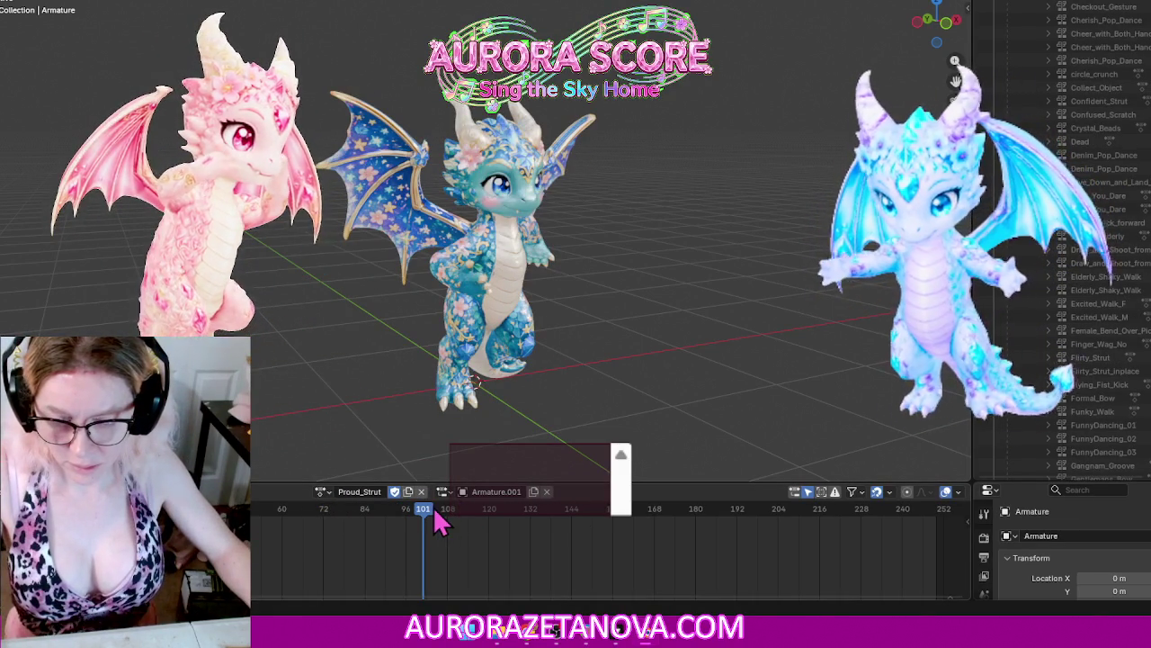
Step: Unlink Proud_Strut, reassign it, then switch the armature to push_up
{"action": "left_click", "coordinate": [235, 491]}
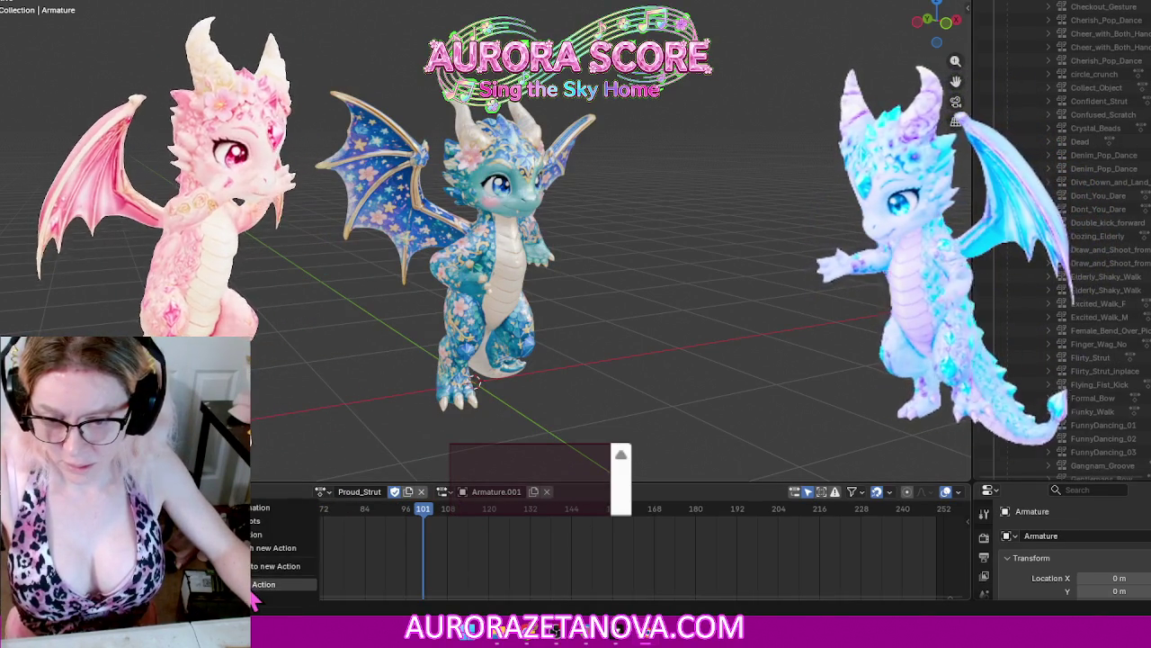
{"action": "left_click", "coordinate": [257, 586]}
{"action": "left_click", "coordinate": [394, 492]}
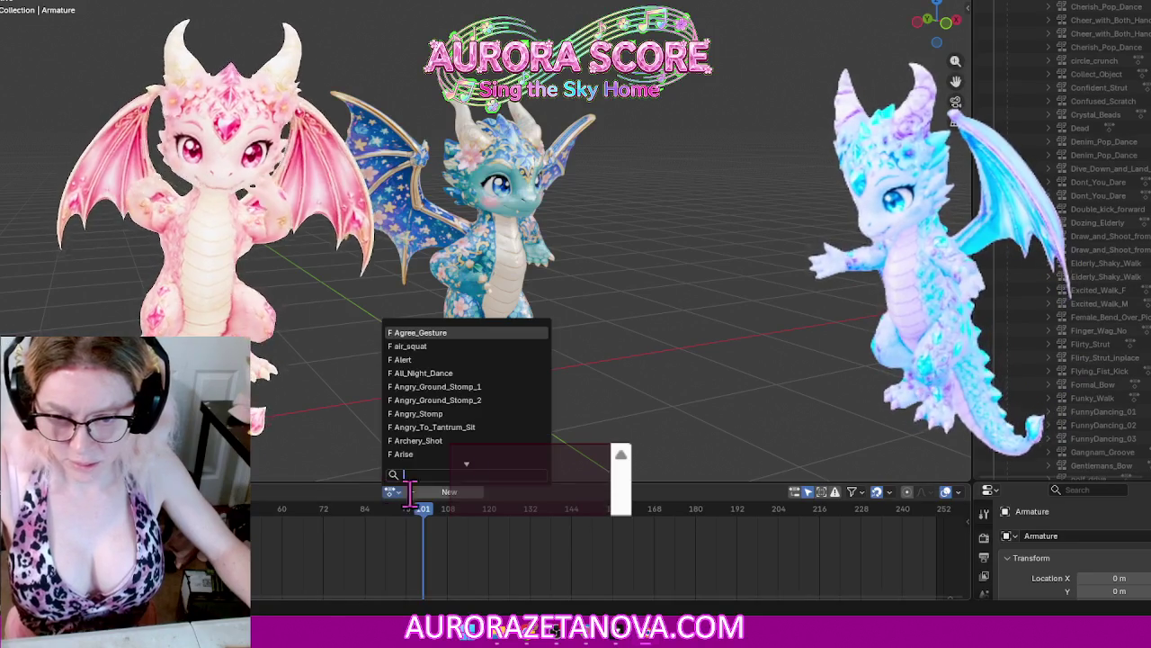
{"action": "type", "text": "pro"}
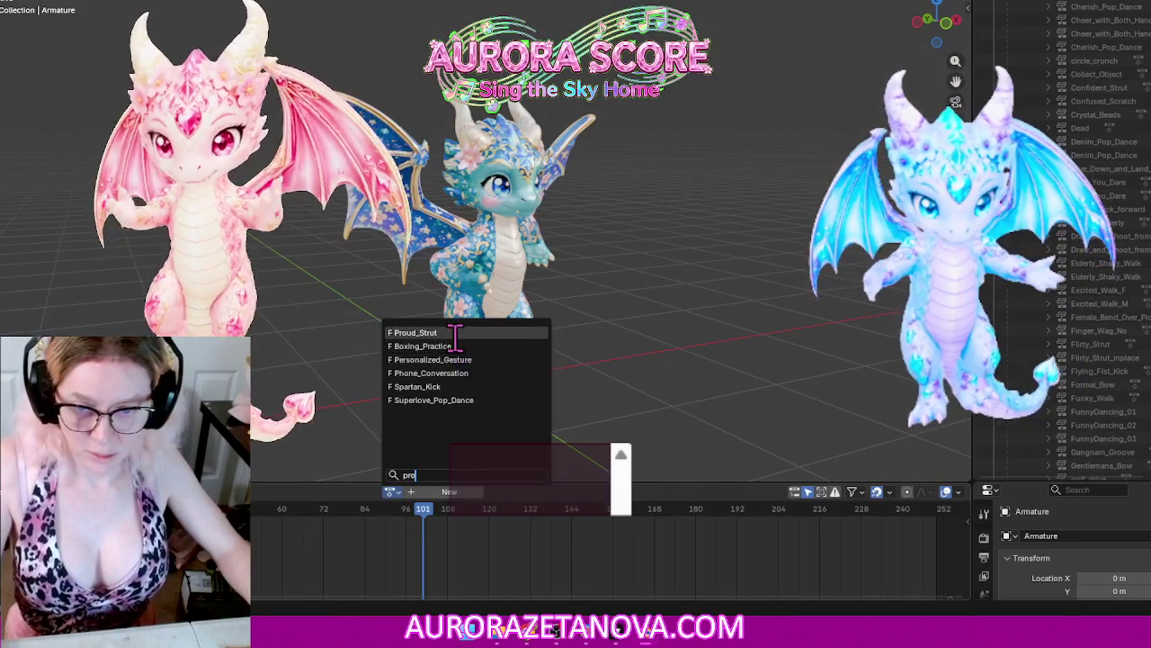
{"action": "left_click", "coordinate": [455, 336]}
{"action": "left_click", "coordinate": [312, 492]}
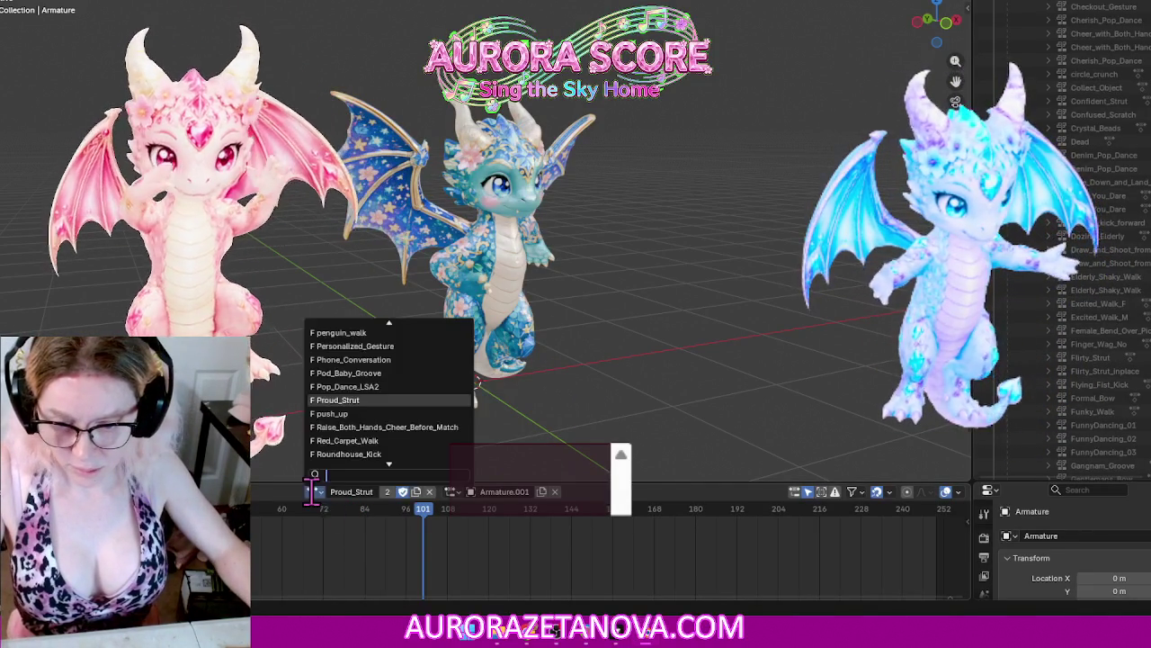
{"action": "left_click", "coordinate": [422, 413]}
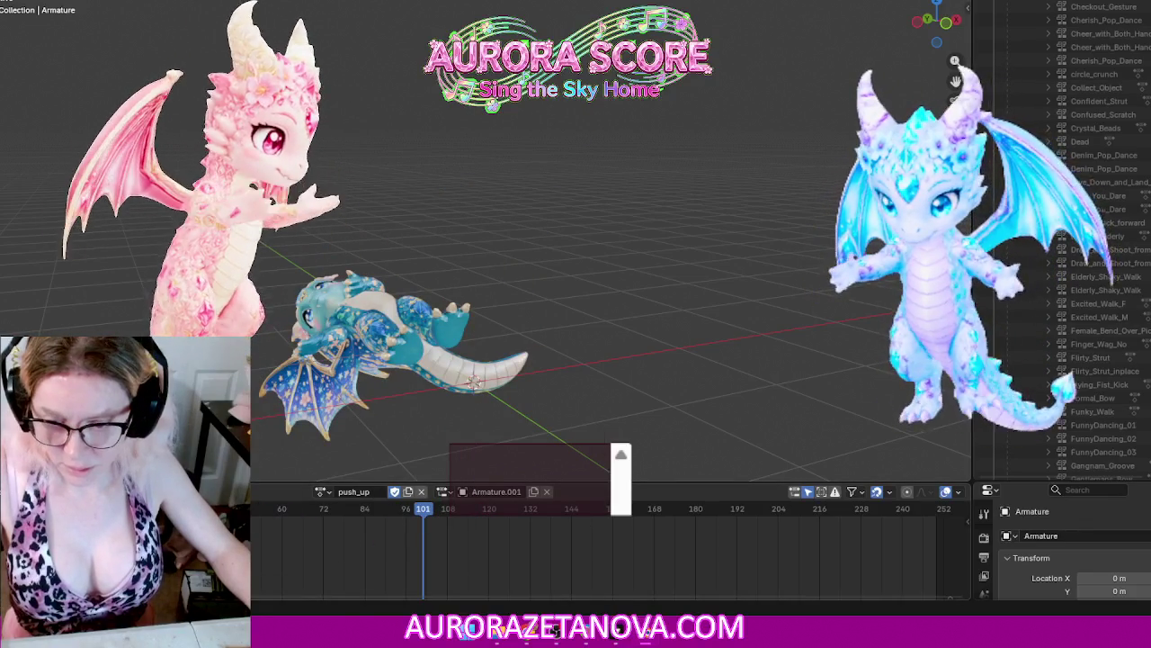
Step: Unlink push_up and search the action list for 'rai'
{"action": "left_click", "coordinate": [225, 491]}
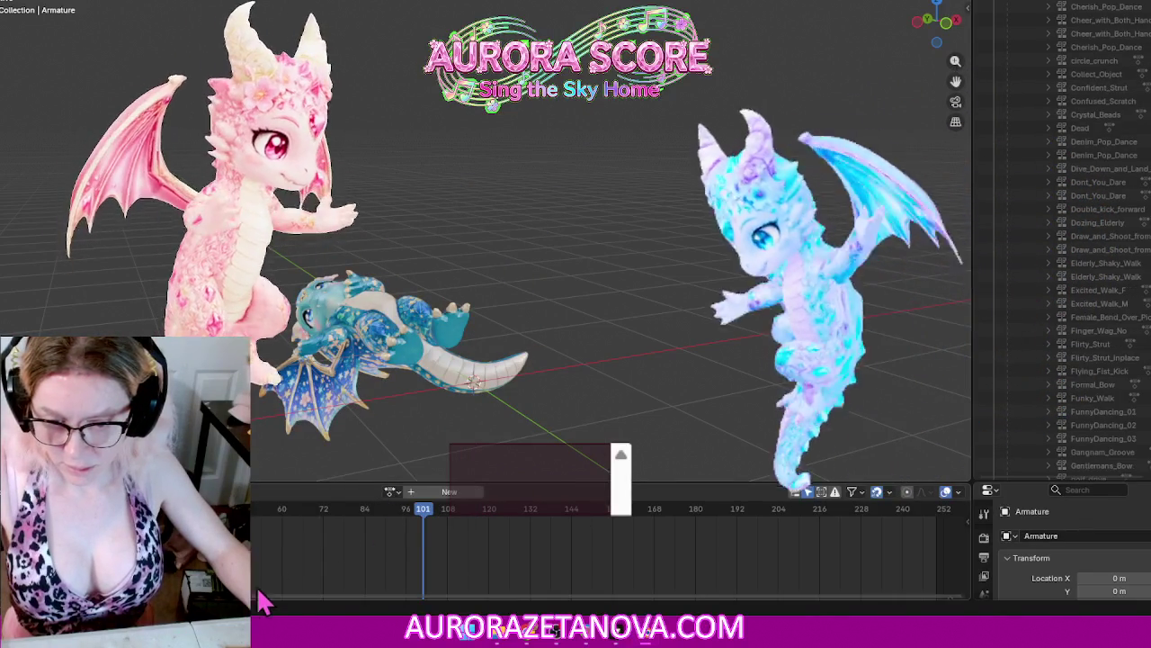
{"action": "left_click", "coordinate": [261, 587]}
{"action": "left_click", "coordinate": [393, 491]}
{"action": "type", "text": "ra"}
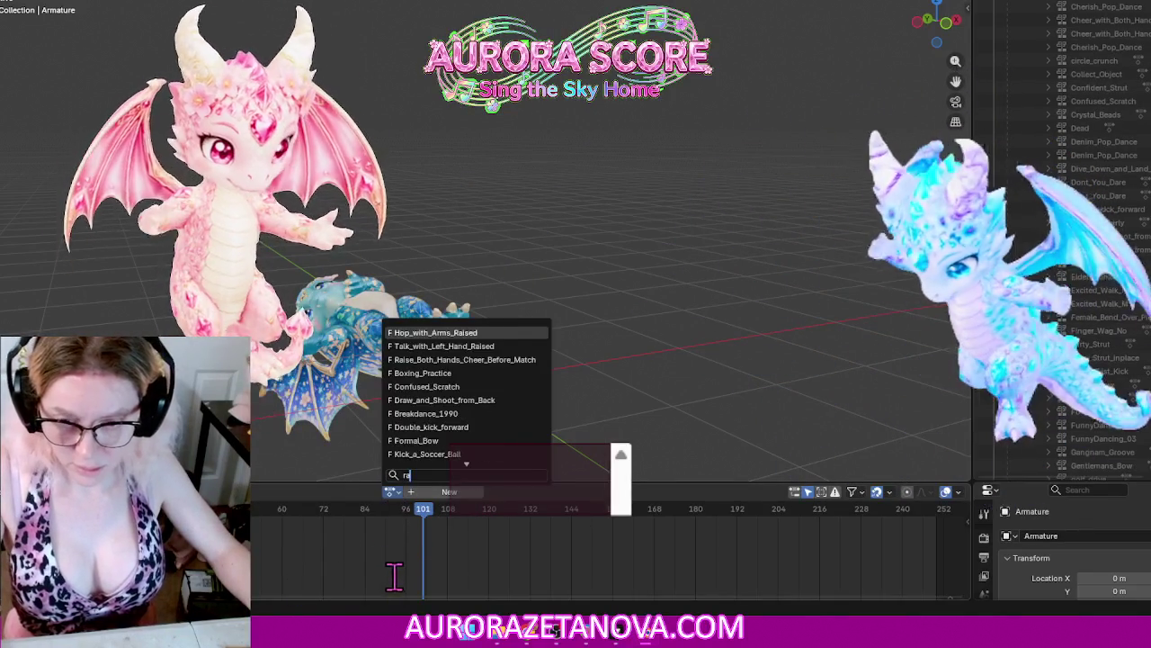
{"action": "type", "text": "i"}
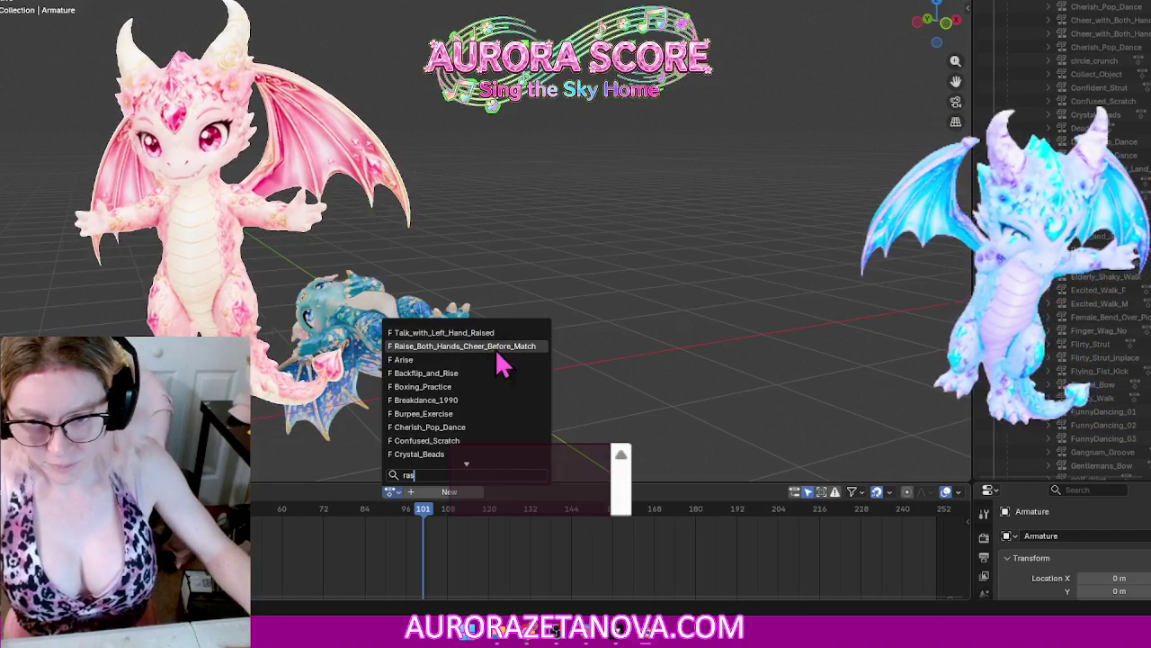
Step: Assign and unlink Raise_Both_Hands_Cheer_Before_Match, reassign it, then switch to Red_Carpet_Walk
{"action": "left_click", "coordinate": [498, 349]}
{"action": "left_click", "coordinate": [225, 492]}
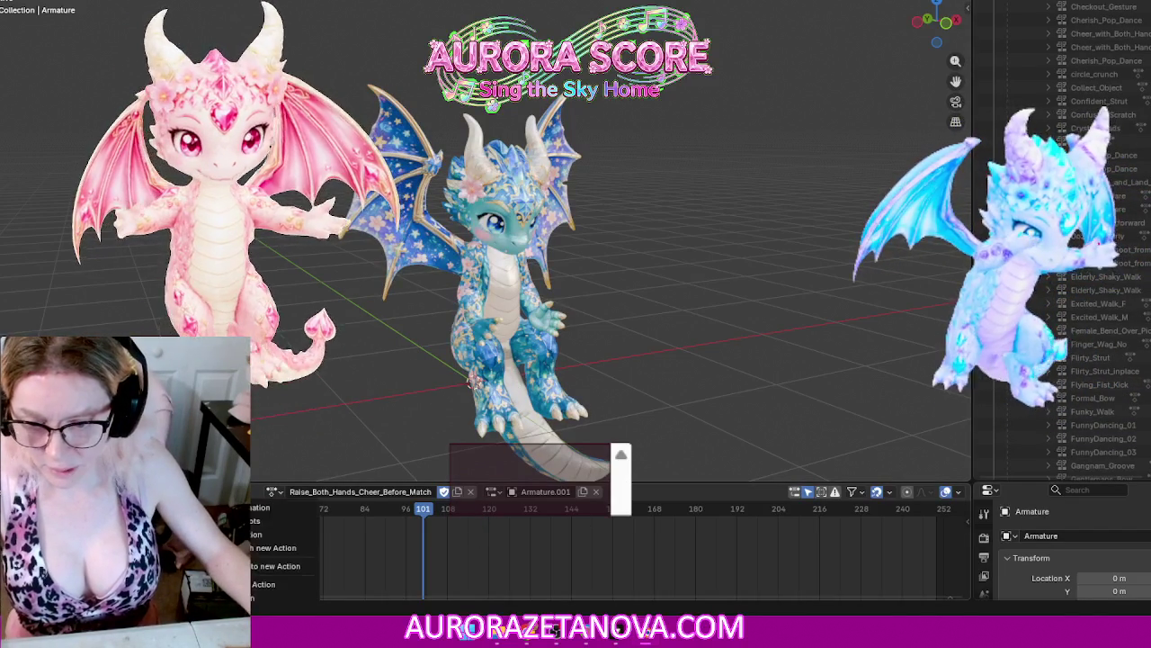
{"action": "left_click", "coordinate": [270, 584]}
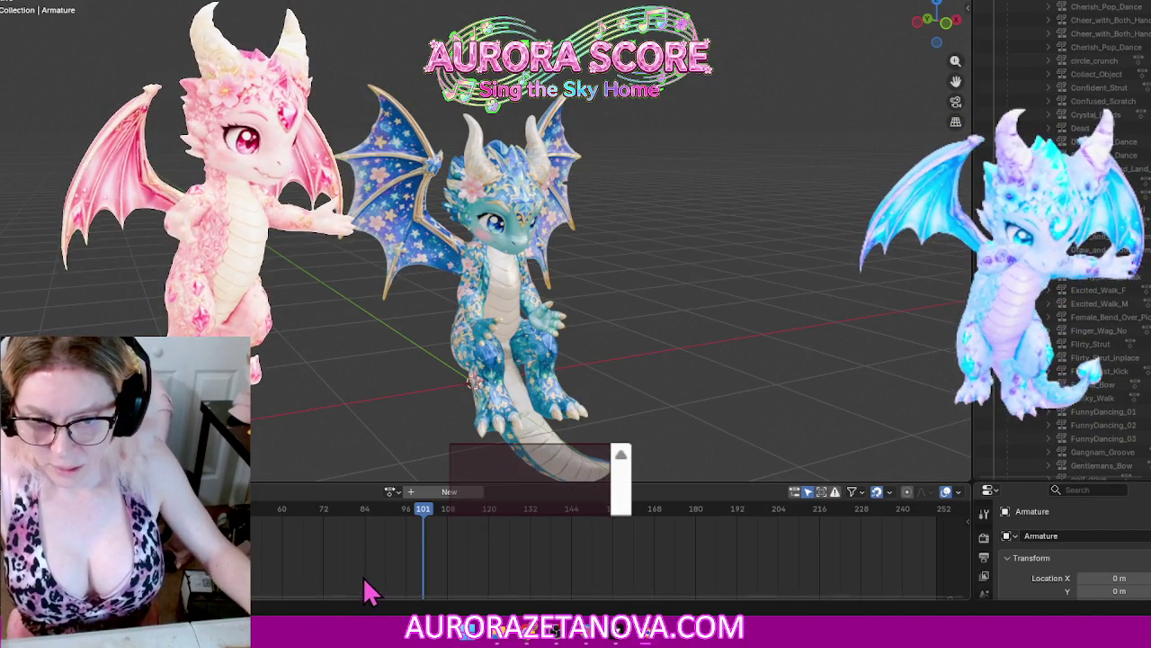
{"action": "left_click", "coordinate": [391, 493]}
{"action": "type", "text": "ra"}
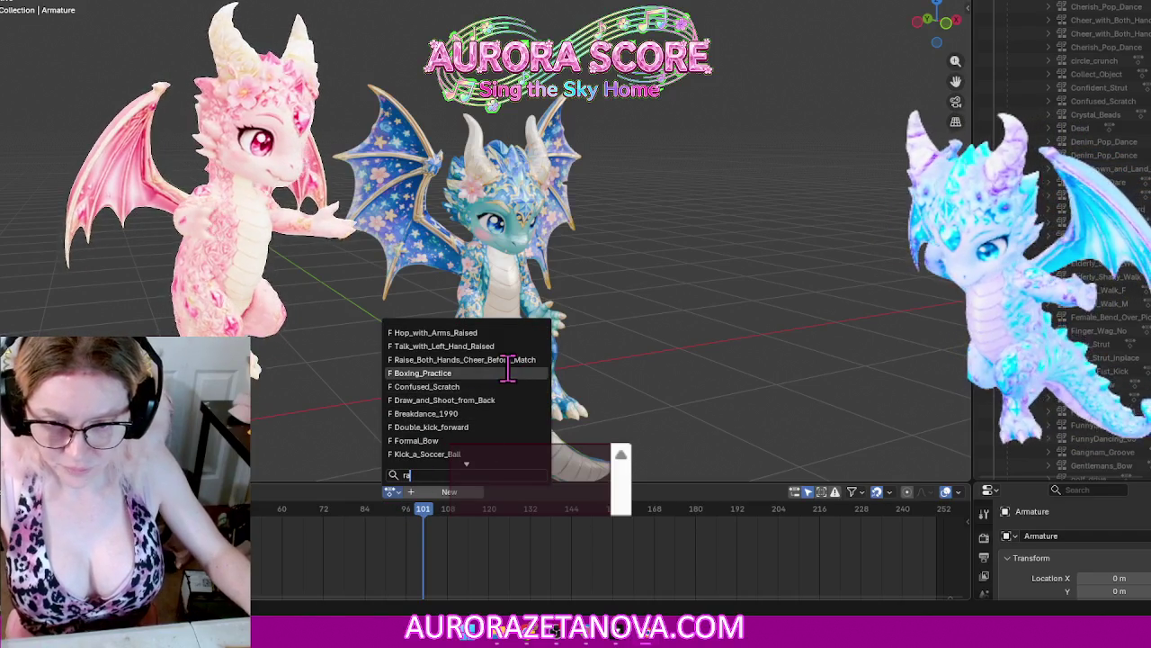
{"action": "left_click", "coordinate": [509, 360]}
{"action": "left_click", "coordinate": [265, 492]}
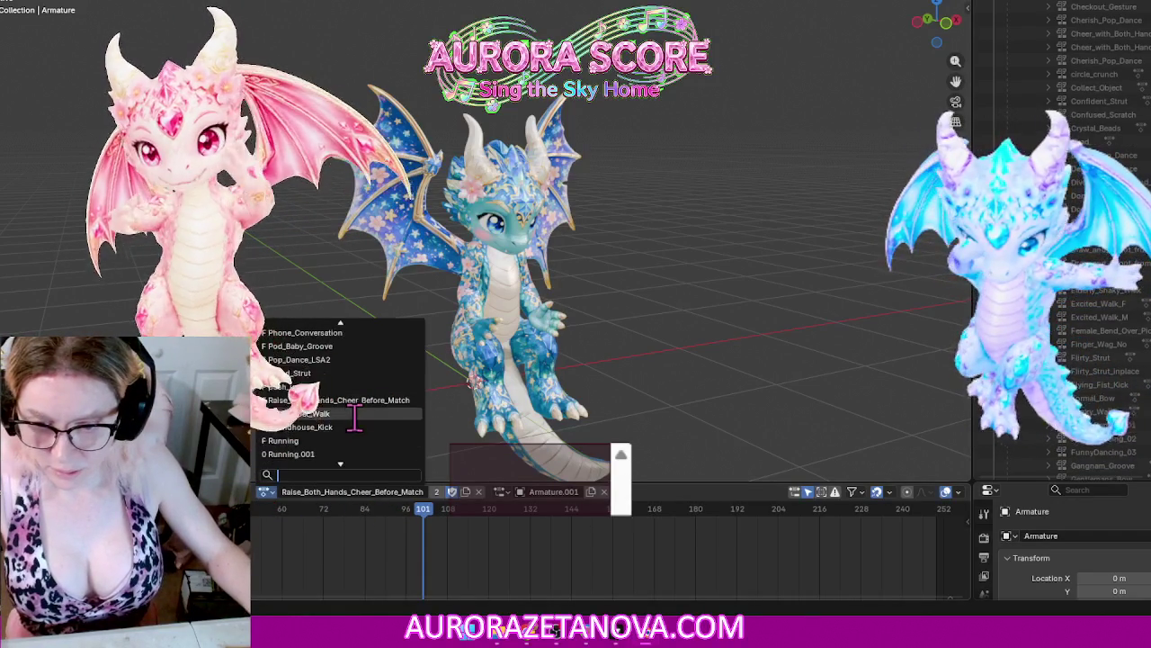
{"action": "left_click", "coordinate": [297, 413]}
Step: Unlink Red_Carpet_Walk, reassign it via 'red', then switch to Roundhouse_Kick
{"action": "left_click", "coordinate": [235, 492]}
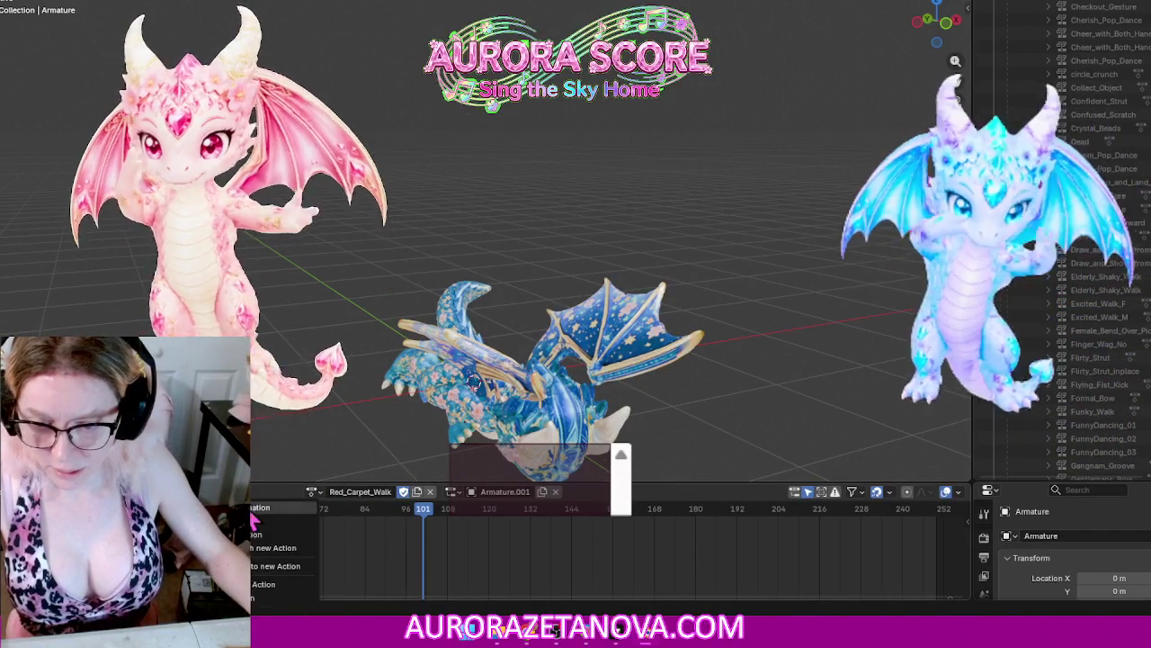
{"action": "left_click", "coordinate": [288, 583]}
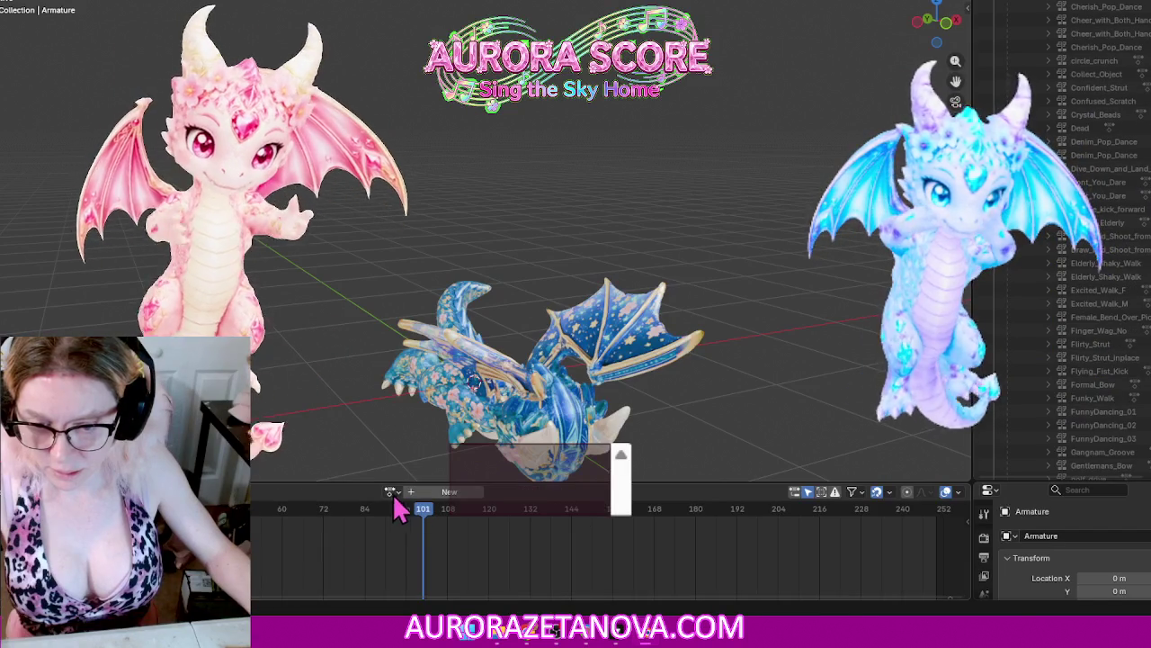
{"action": "left_click", "coordinate": [391, 491]}
{"action": "scroll", "coordinate": [504, 396], "scroll_direction": "down", "scroll_amount": 3}
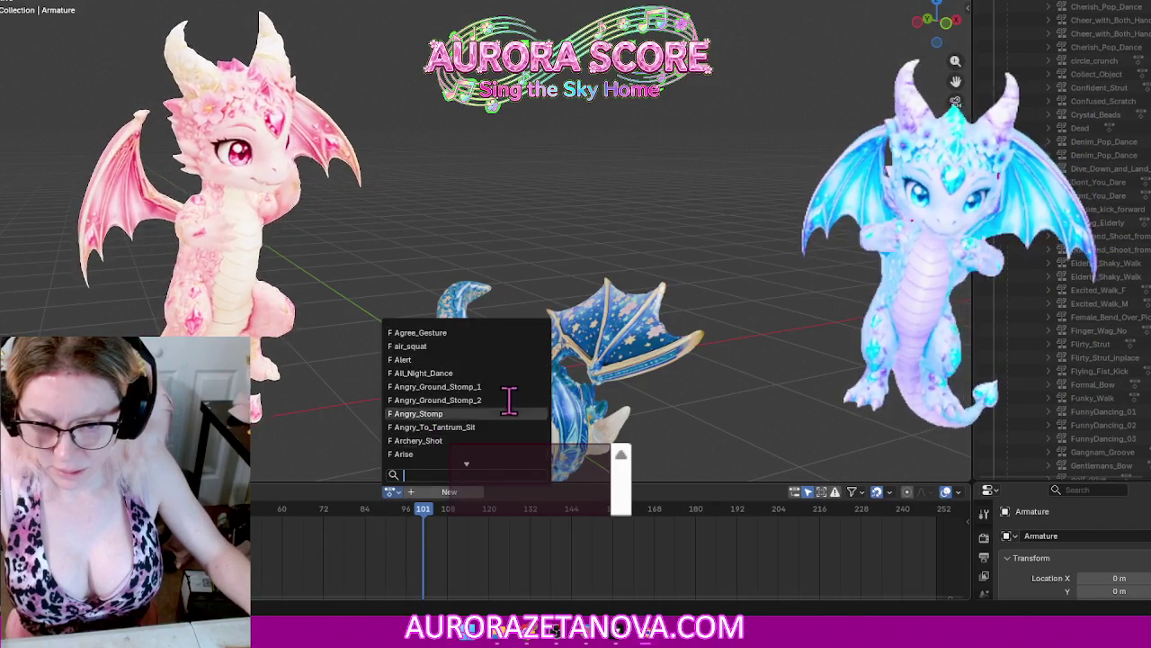
{"action": "scroll", "coordinate": [511, 403], "scroll_direction": "down", "scroll_amount": 10}
{"action": "scroll", "coordinate": [512, 406], "scroll_direction": "down", "scroll_amount": 2}
{"action": "type", "text": "red"}
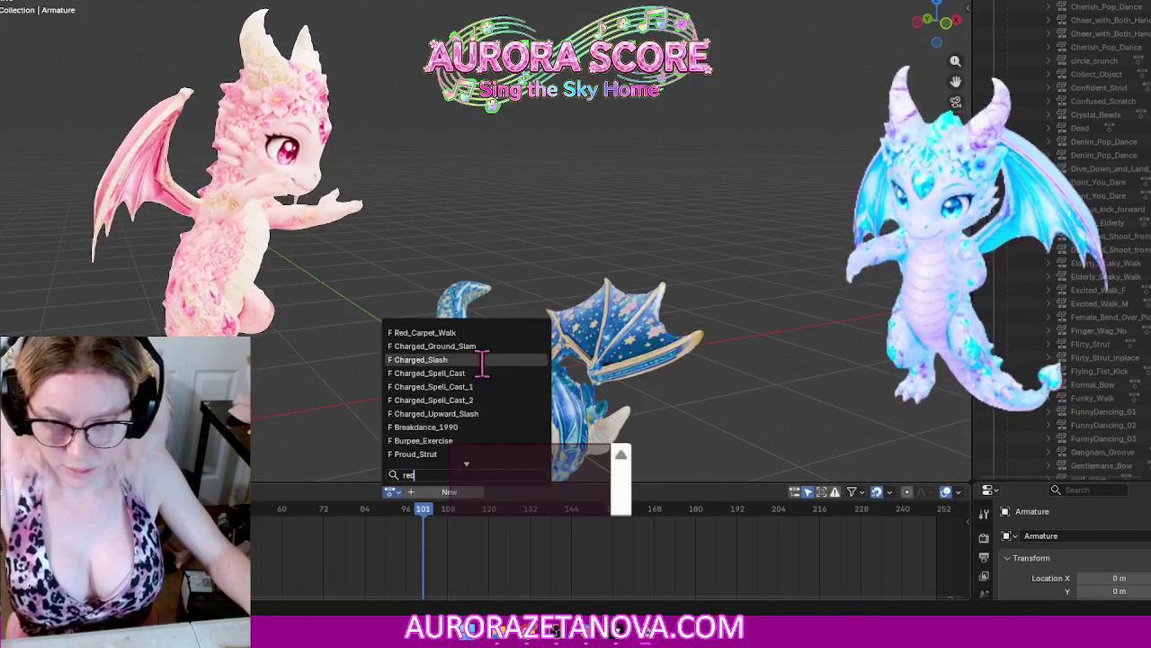
{"action": "left_click", "coordinate": [447, 331]}
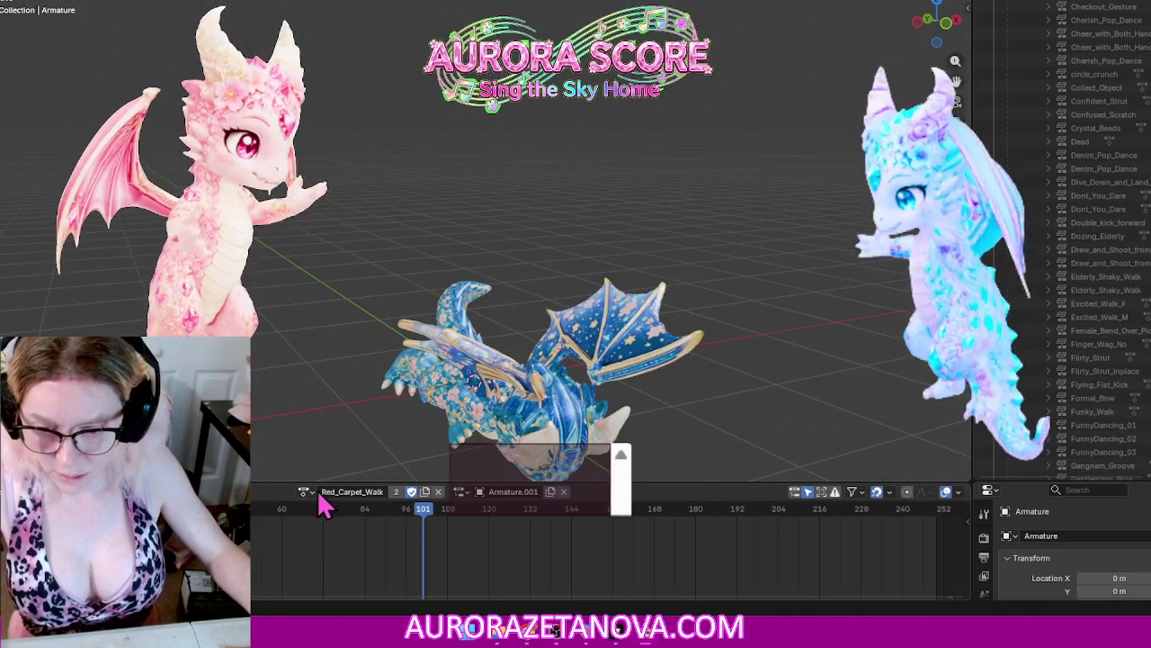
{"action": "left_click", "coordinate": [305, 491]}
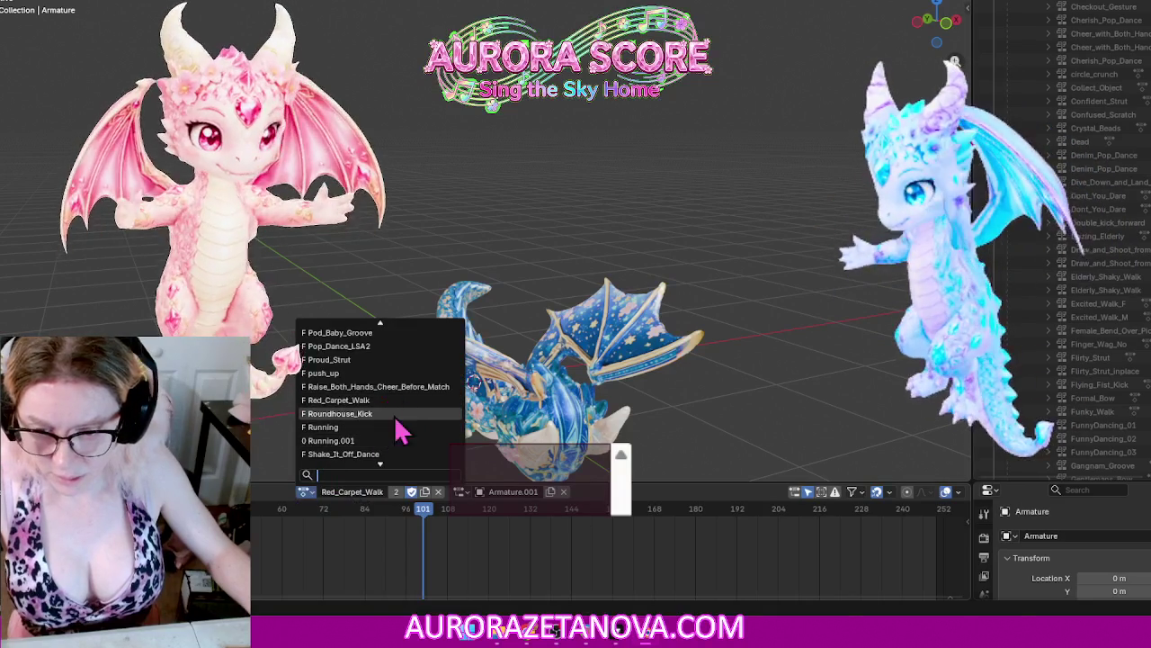
{"action": "left_click", "coordinate": [401, 432]}
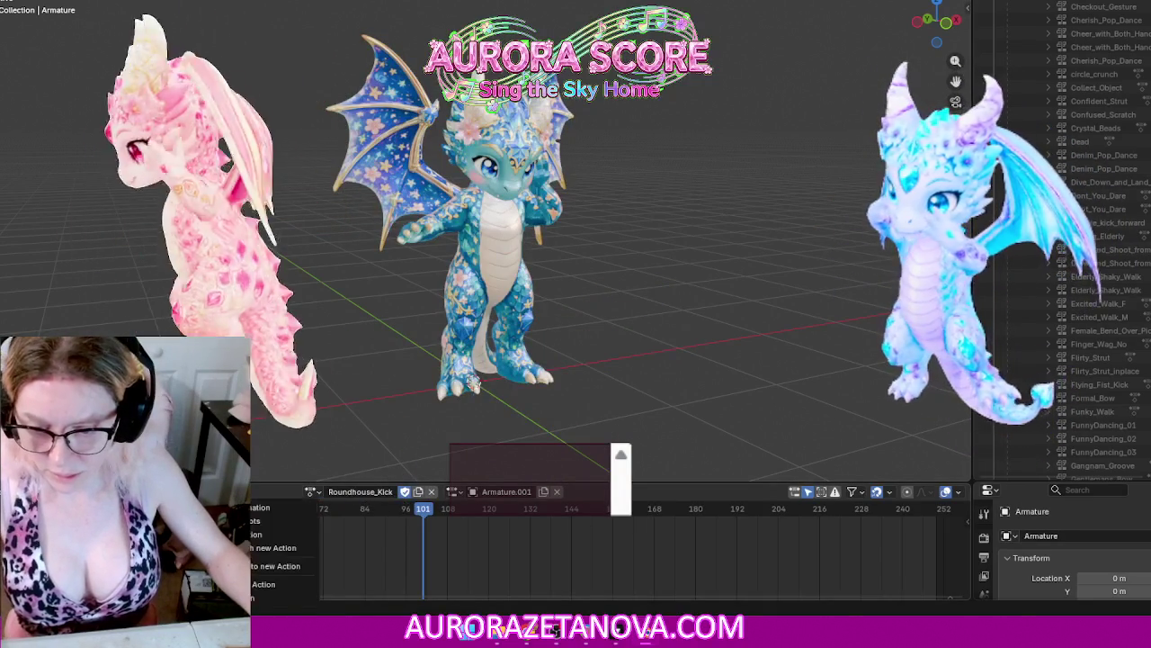
Step: Unlink Roundhouse_Kick, reassign it, then switch the armature to Shake_It_Off_Dance
{"action": "left_click", "coordinate": [431, 491]}
{"action": "left_click", "coordinate": [391, 491]}
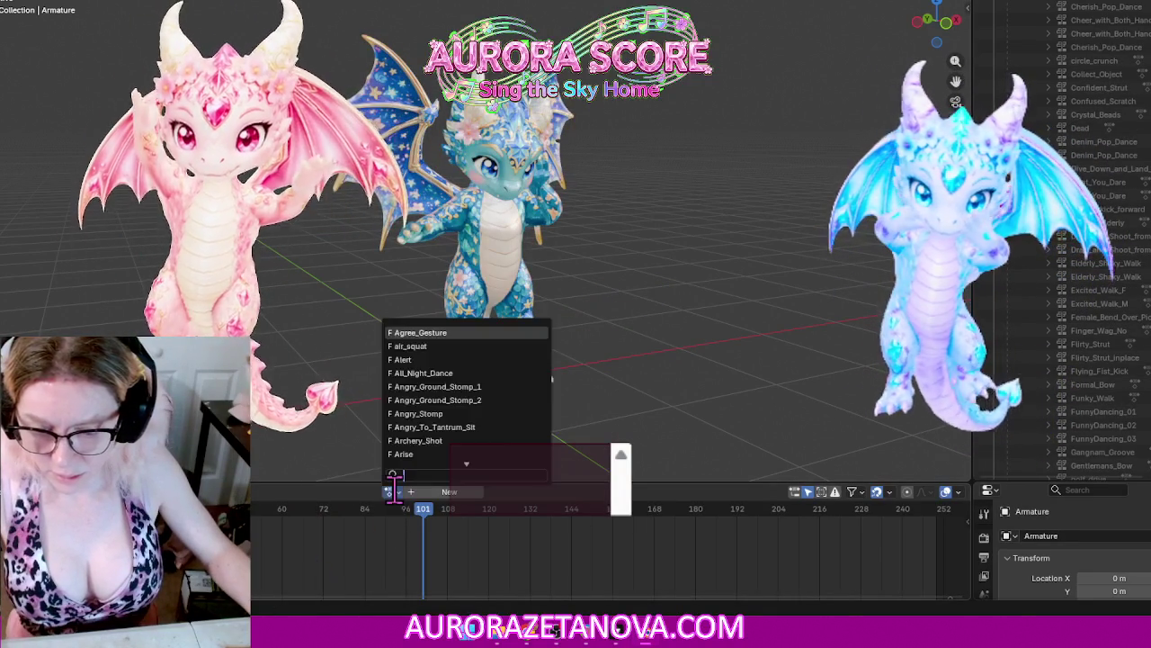
{"action": "type", "text": "ro"}
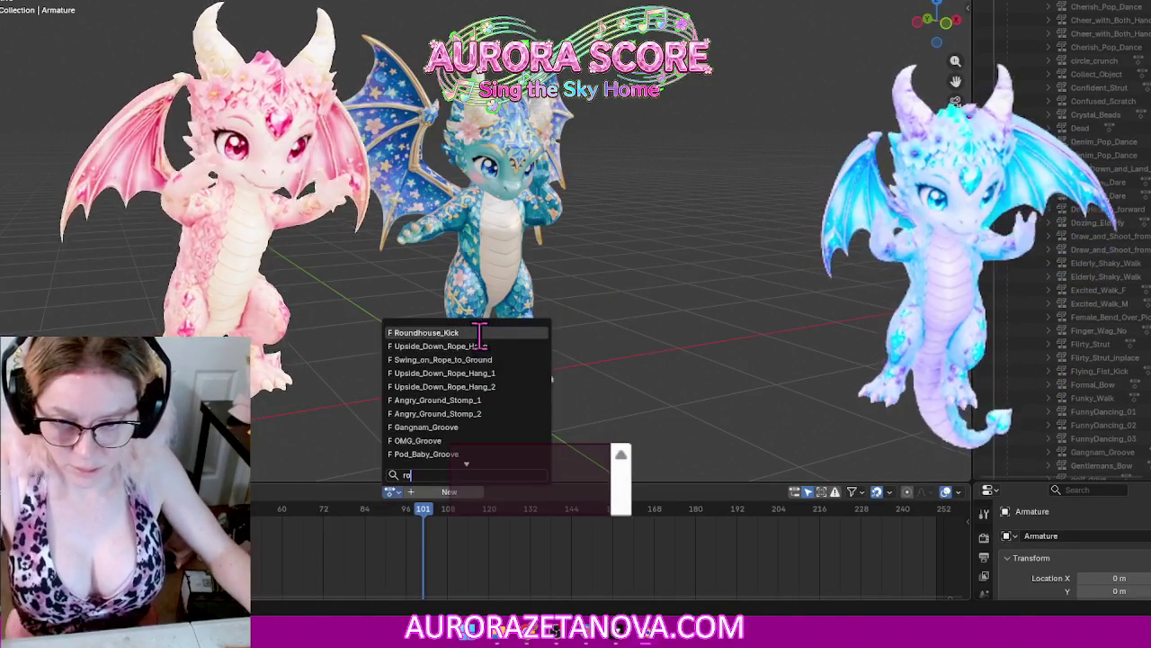
{"action": "left_click", "coordinate": [427, 331]}
{"action": "left_click", "coordinate": [303, 492]}
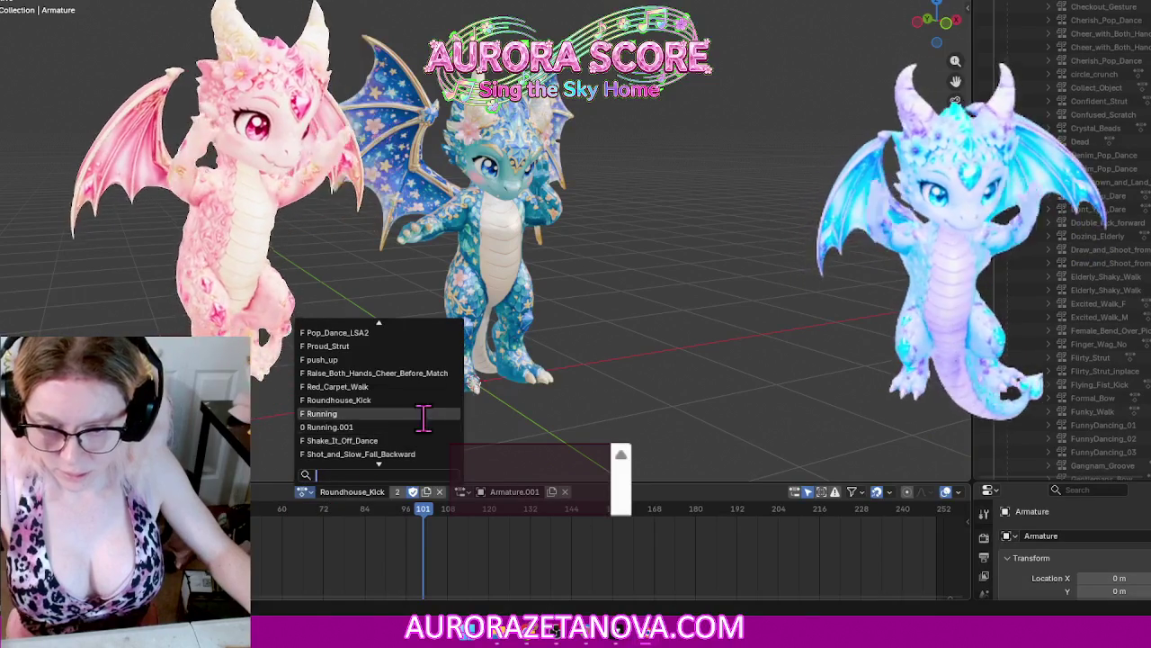
{"action": "left_click", "coordinate": [419, 443]}
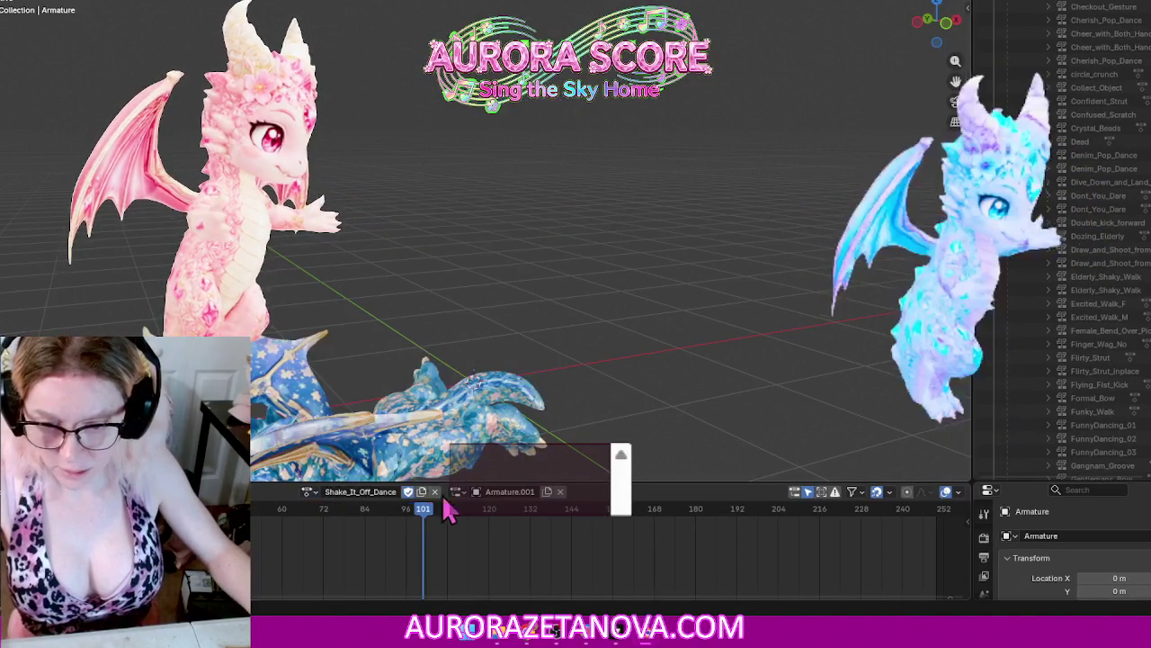
Step: Unlink Shake_It_Off_Dance, reassign it, then switch to Shot_and_Slow_Fall_Backward
{"action": "left_click", "coordinate": [236, 491]}
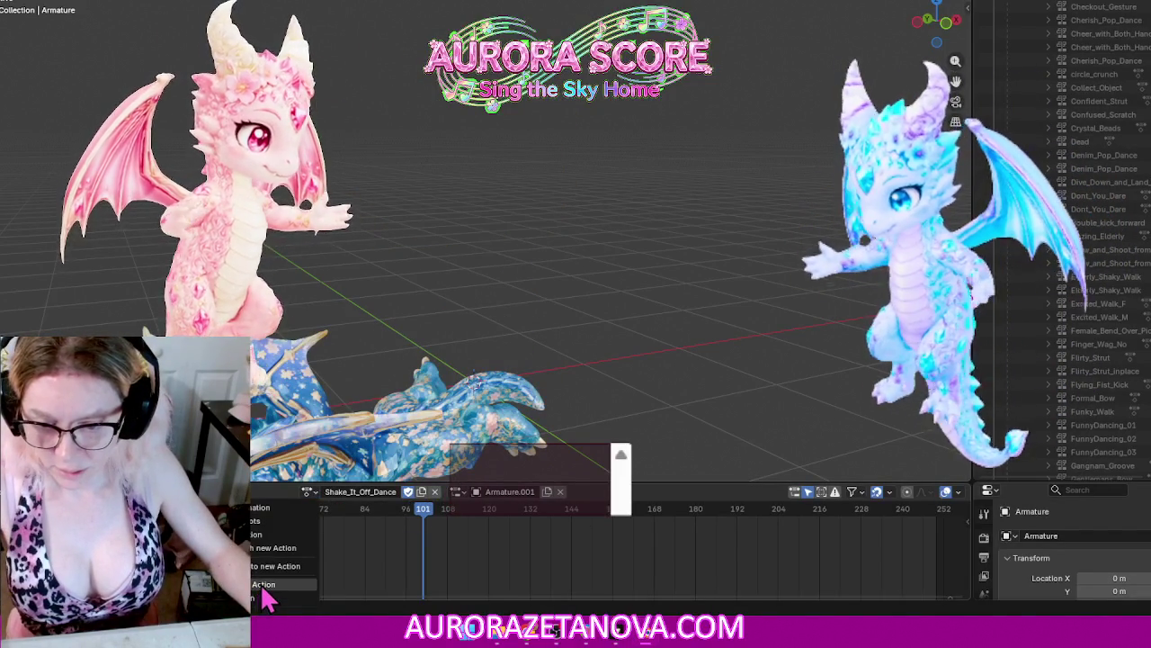
{"action": "left_click", "coordinate": [265, 589]}
{"action": "left_click", "coordinate": [390, 492]}
{"action": "type", "text": "sha"}
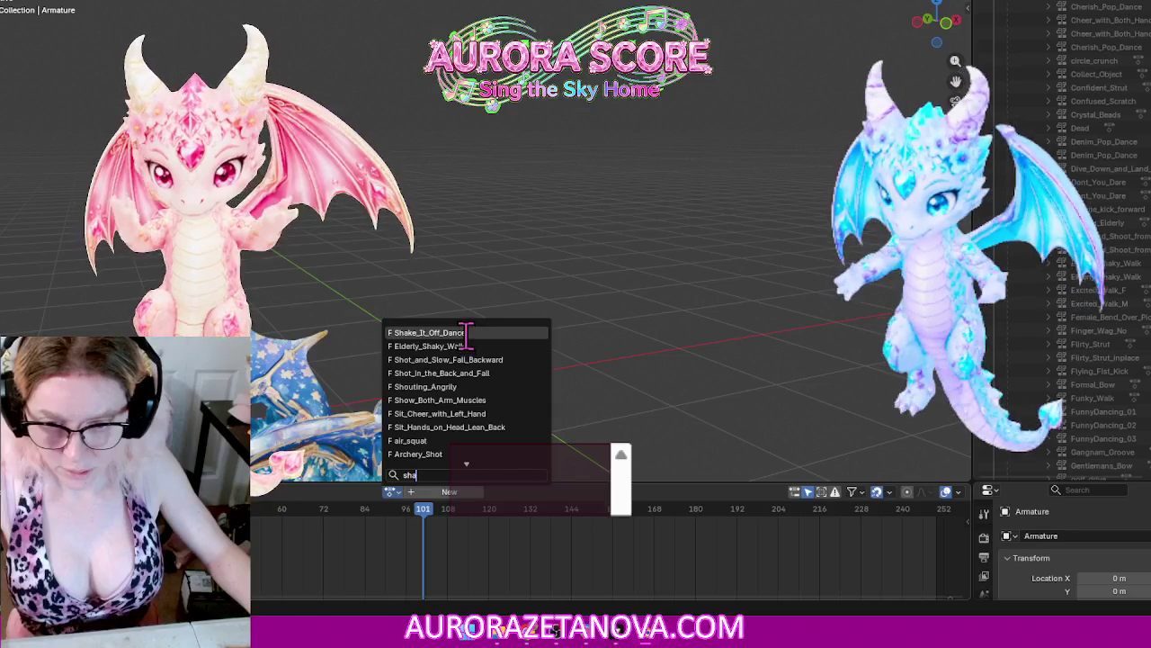
{"action": "left_click", "coordinate": [427, 332]}
{"action": "left_click", "coordinate": [301, 492]}
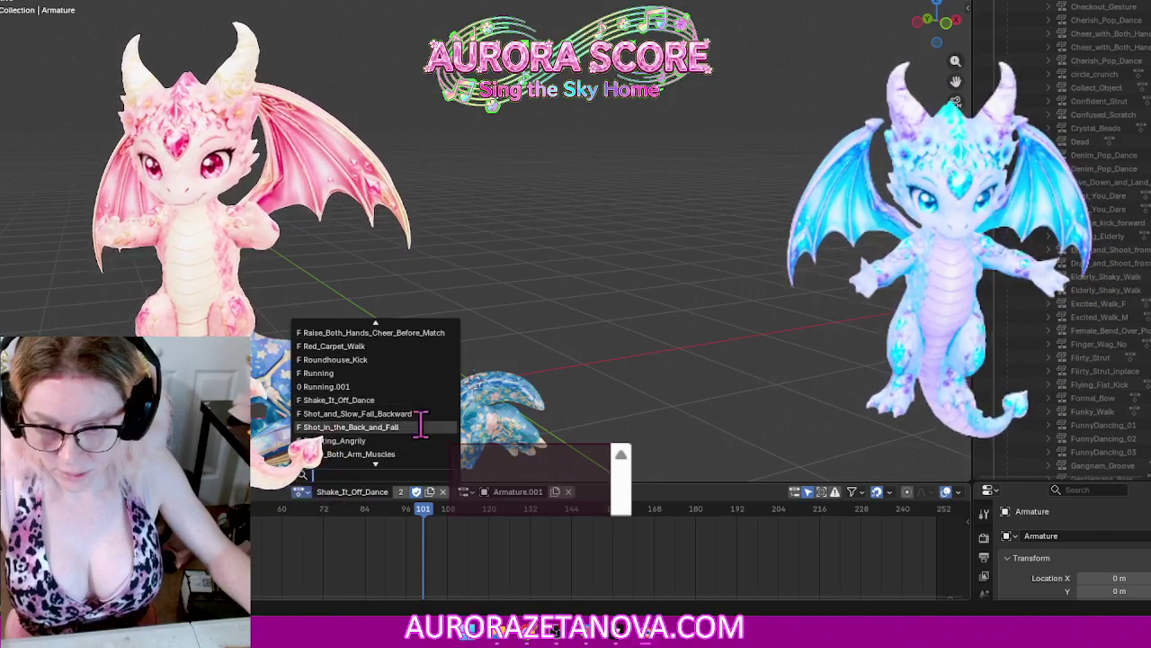
{"action": "left_click", "coordinate": [429, 414]}
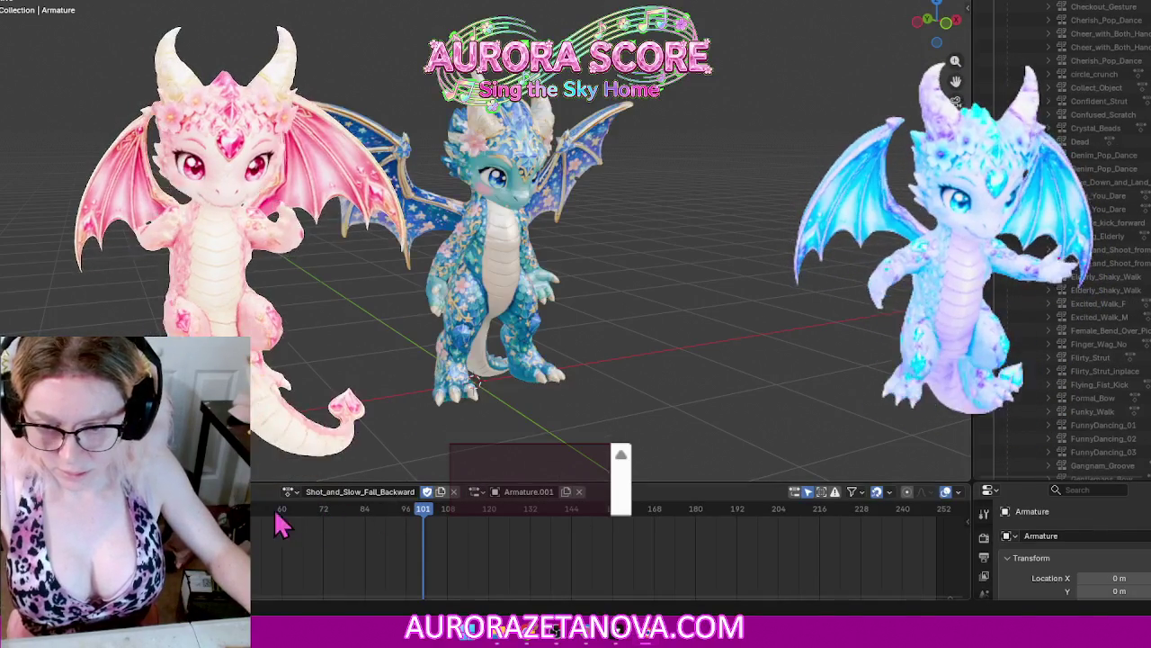
Step: Unlink Shot_and_Slow_Fall_Backward, reassign it via 'ho', and unlink it again
{"action": "left_click", "coordinate": [255, 586]}
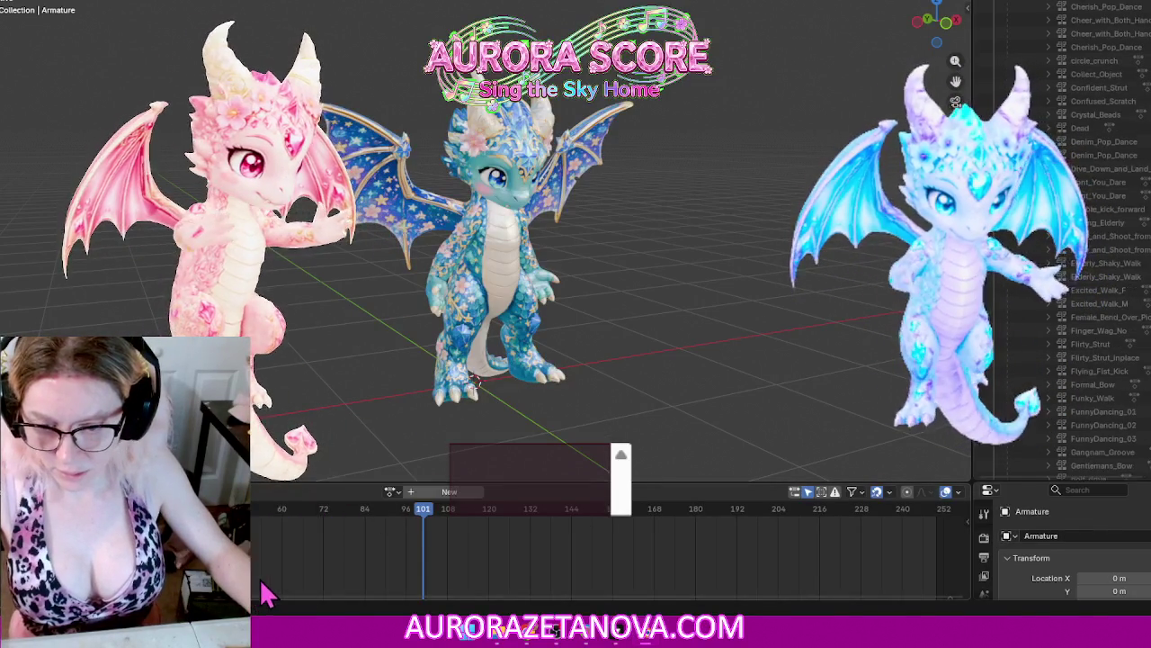
{"action": "left_click", "coordinate": [393, 491]}
{"action": "type", "text": "h"}
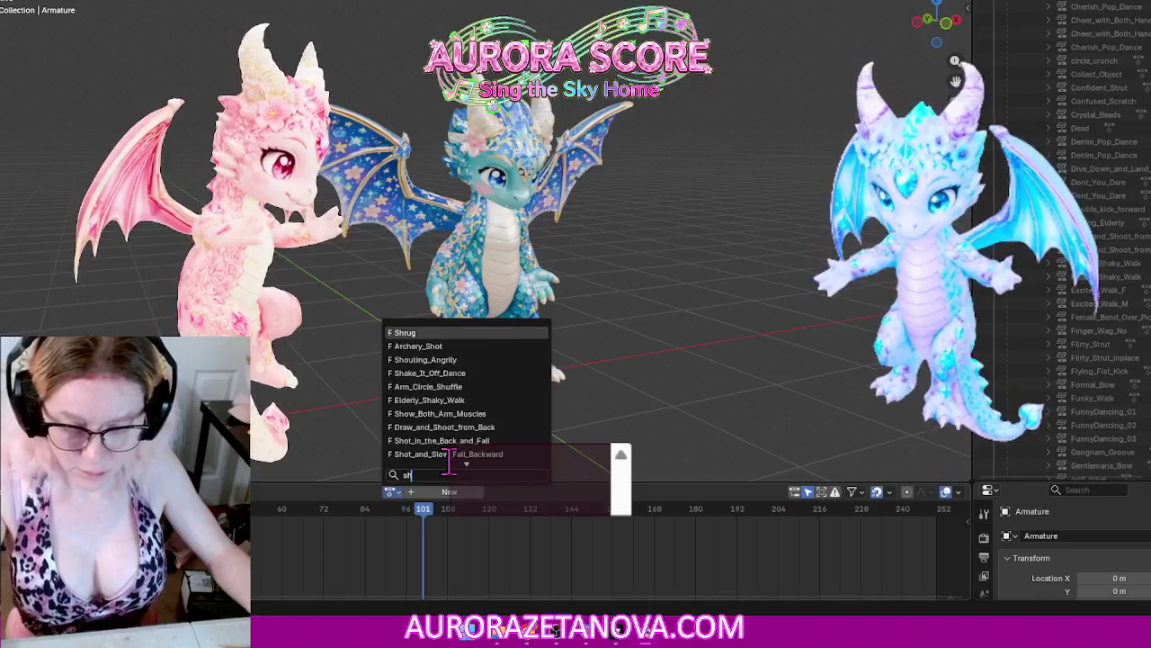
{"action": "type", "text": "o"}
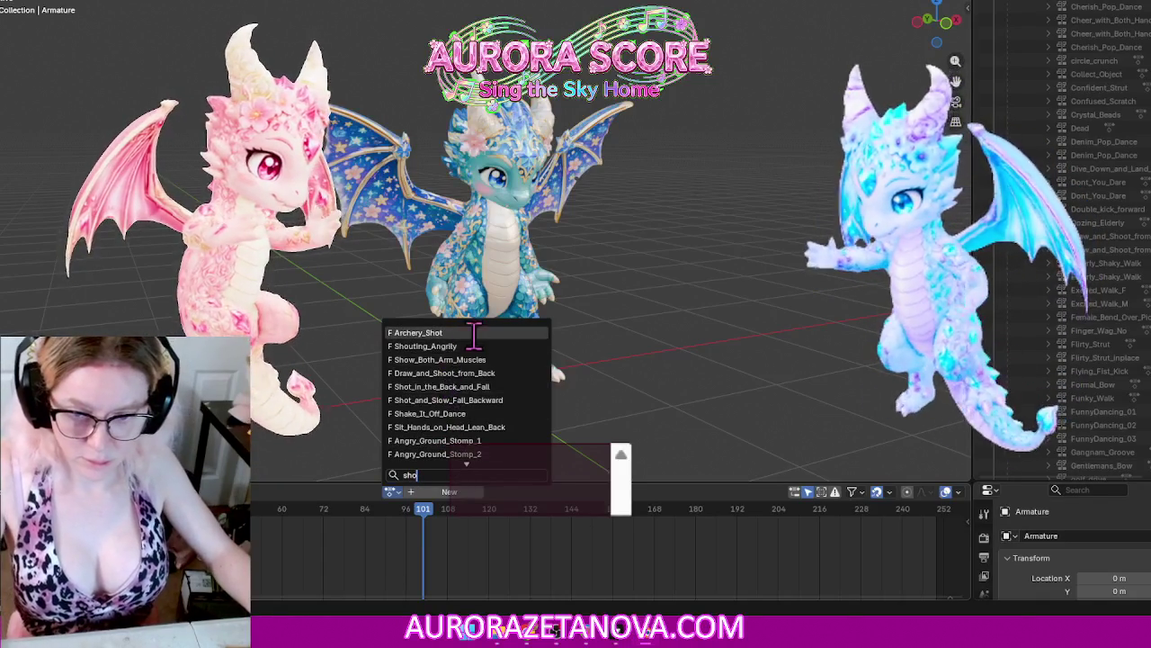
{"action": "left_click", "coordinate": [490, 399]}
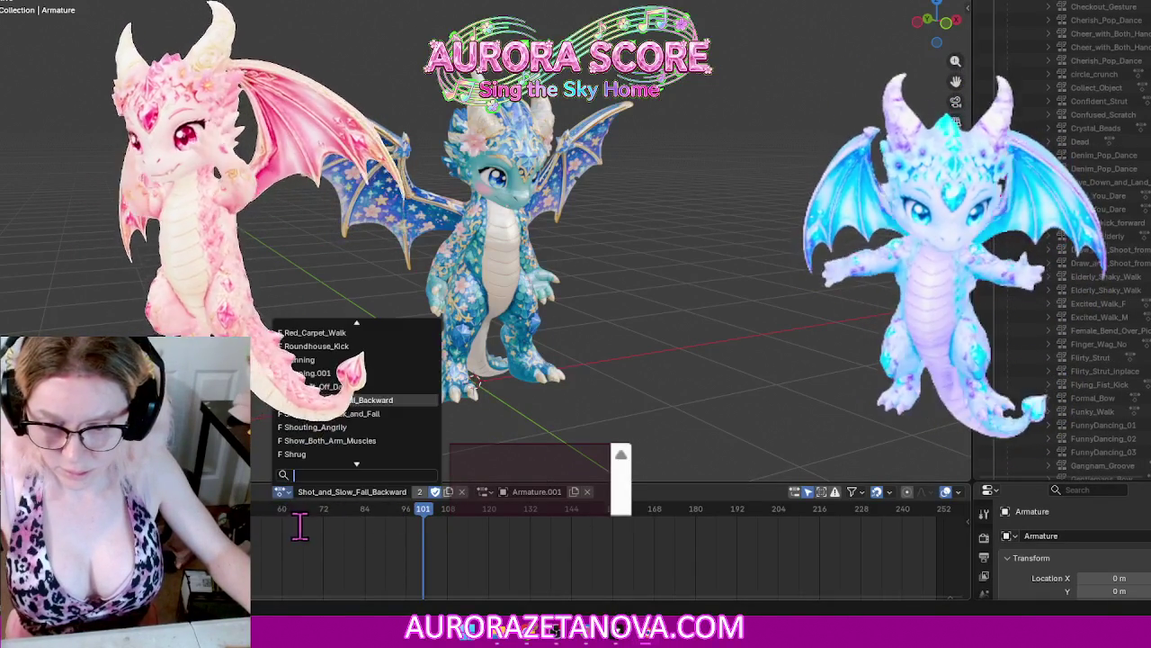
{"action": "right_click", "coordinate": [298, 566]}
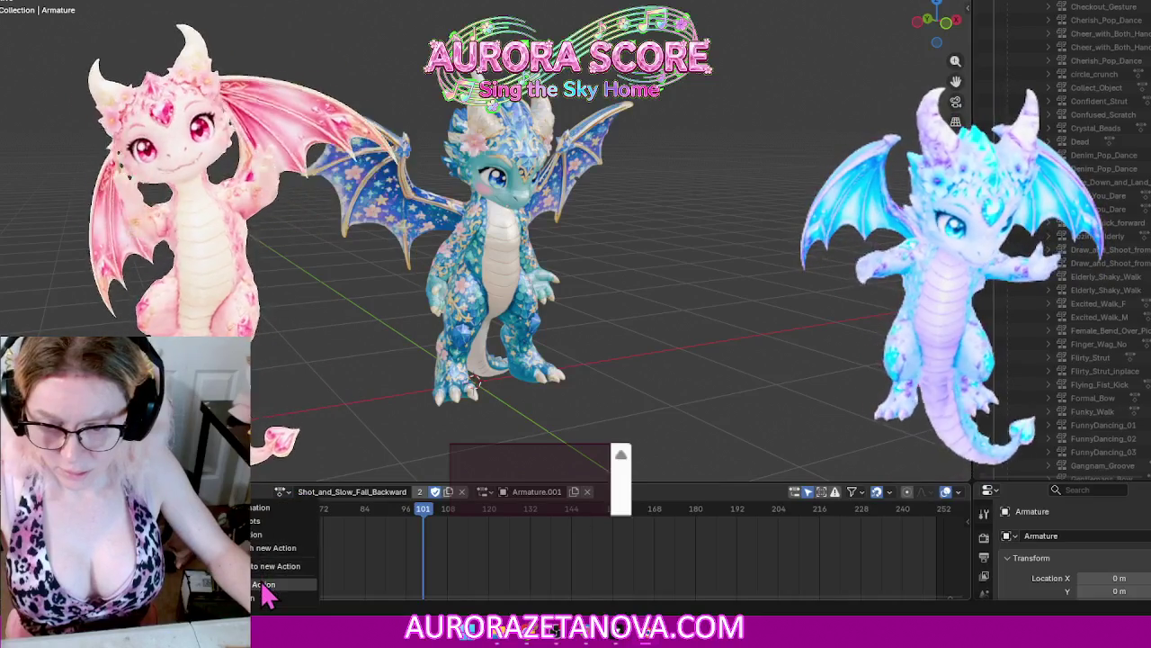
{"action": "left_click", "coordinate": [265, 595]}
Step: Assign Shot_in_the_Back_and_Fall, then Shouting_Angrily, and unlink Shouting_Angrily
{"action": "left_click", "coordinate": [390, 491]}
{"action": "scroll", "coordinate": [467, 405], "scroll_direction": "down", "scroll_amount": 5}
{"action": "left_click", "coordinate": [360, 399]}
{"action": "left_click", "coordinate": [297, 491]}
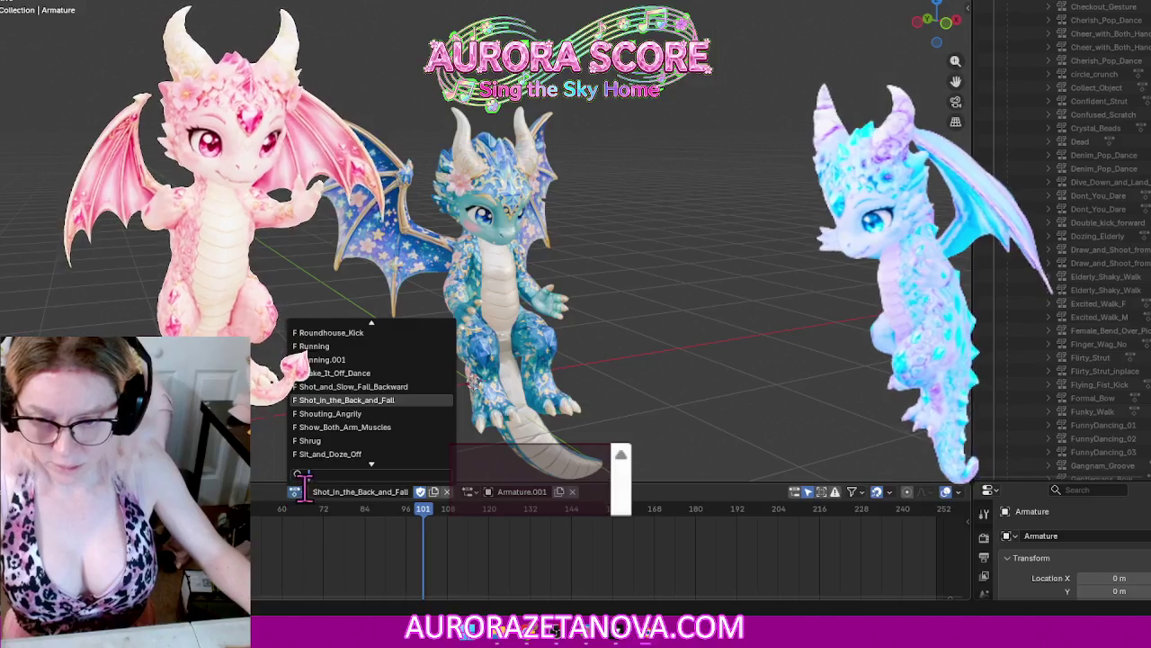
{"action": "left_click", "coordinate": [380, 417]}
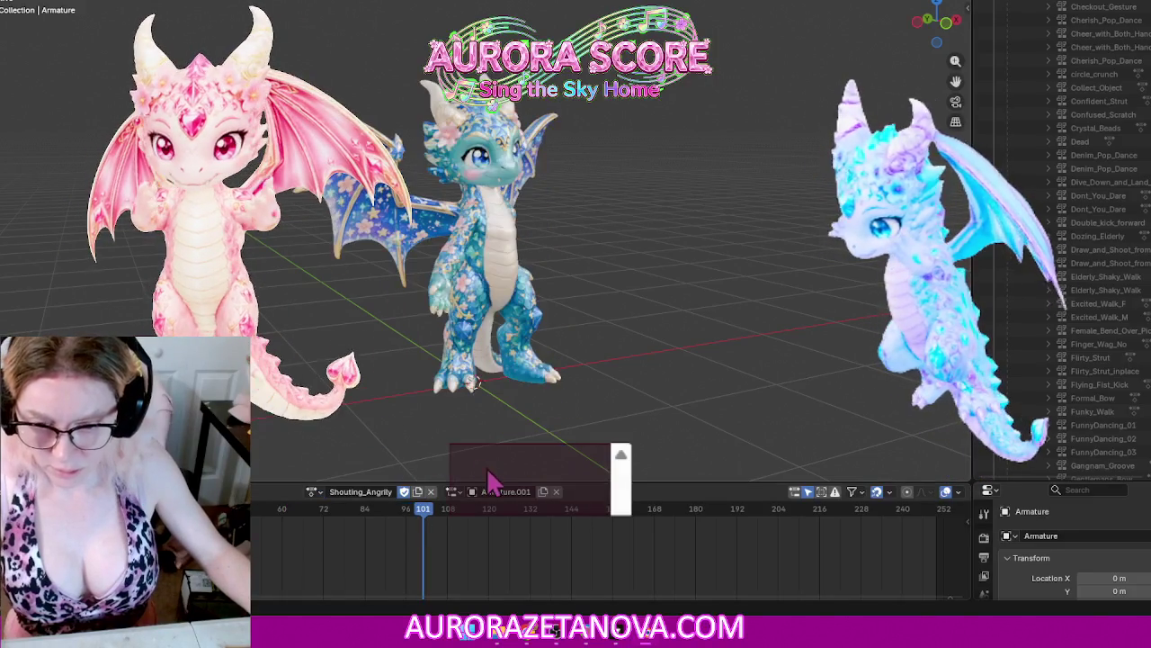
{"action": "right_click", "coordinate": [243, 584]}
{"action": "left_click", "coordinate": [264, 590]}
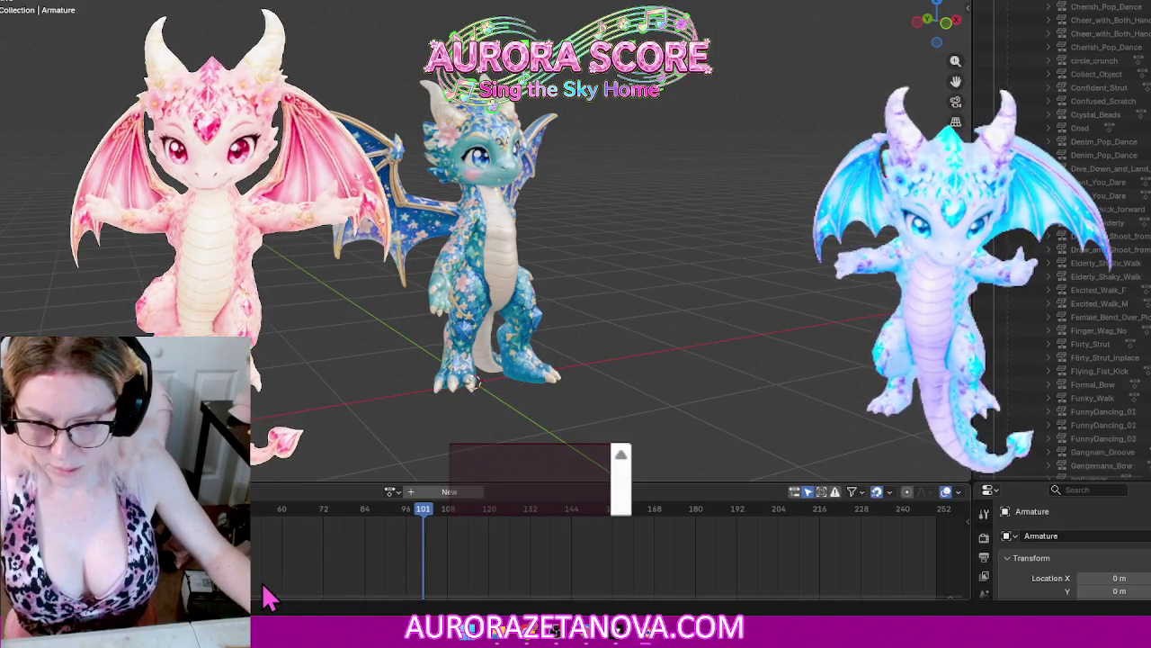
Step: Reassign Shouting_Angrily via 'shou', then switch to Show_Both_Arm_Muscles
{"action": "left_click", "coordinate": [389, 491]}
{"action": "type", "text": "s"}
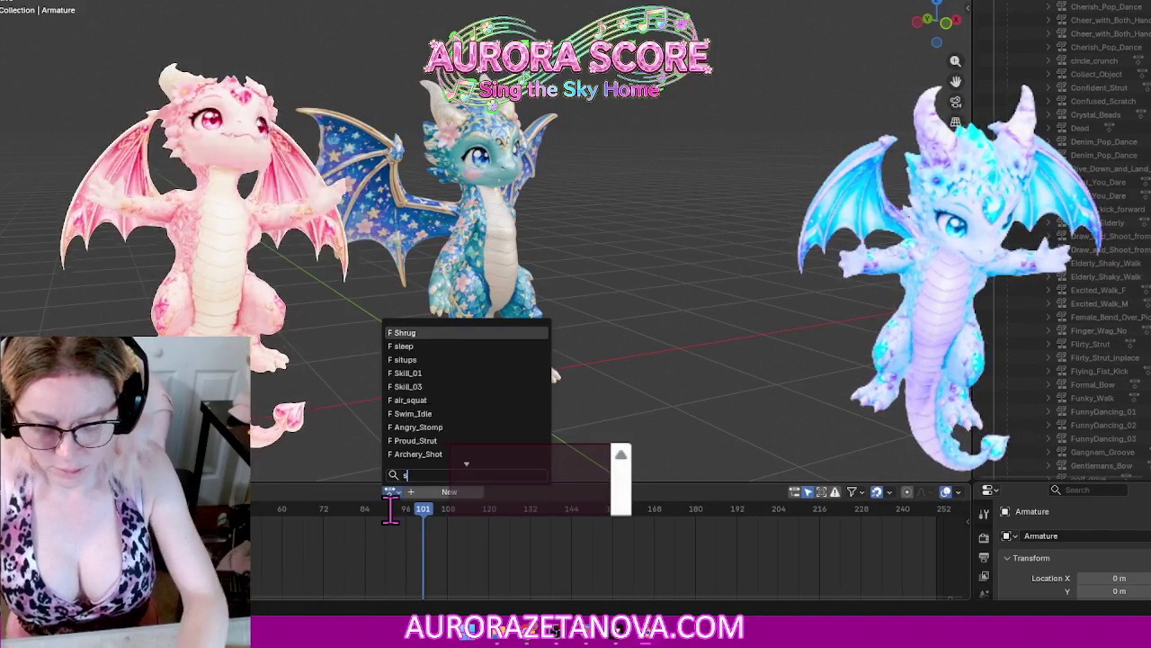
{"action": "type", "text": "hou"}
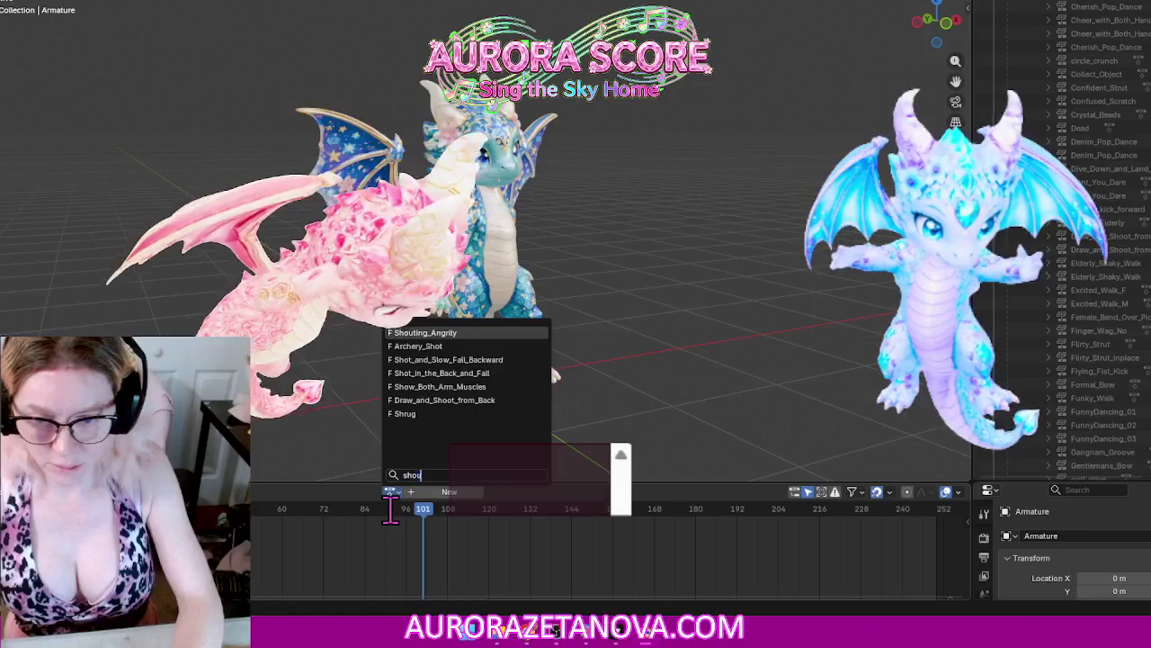
{"action": "left_click", "coordinate": [434, 332]}
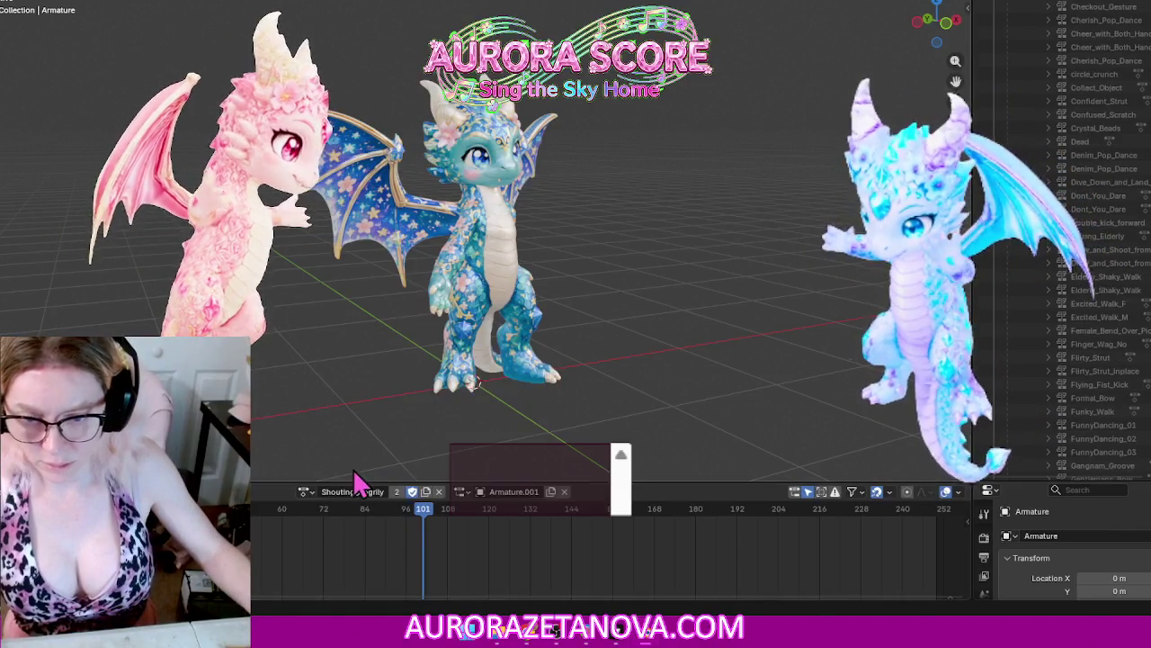
{"action": "left_click", "coordinate": [305, 492]}
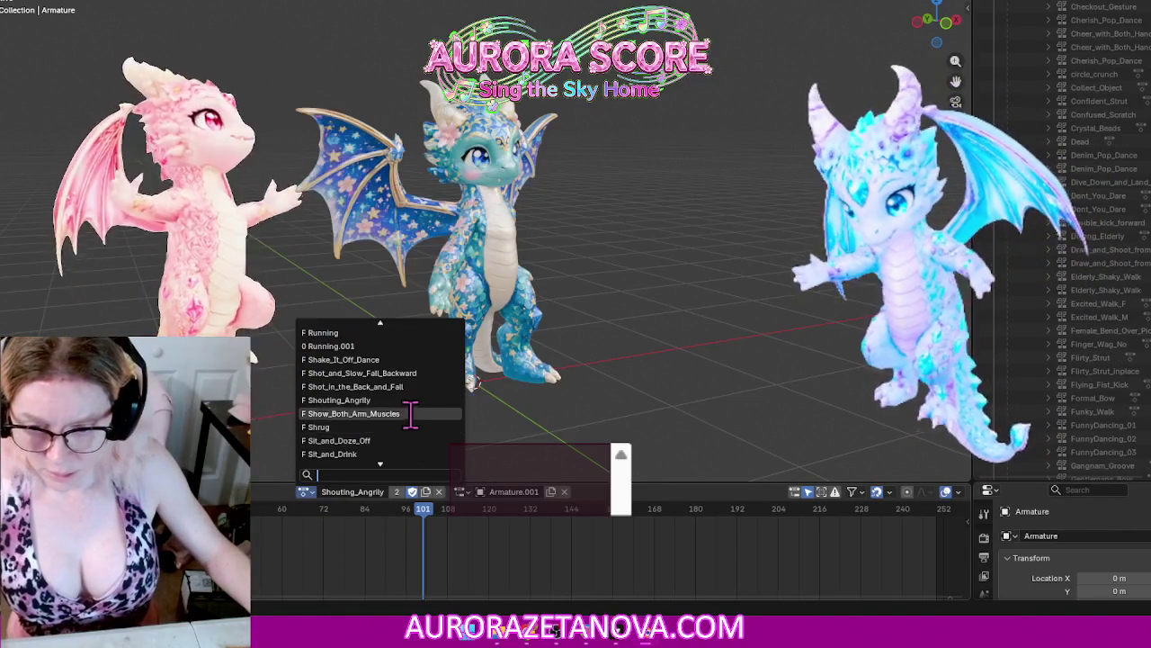
{"action": "left_click", "coordinate": [409, 414]}
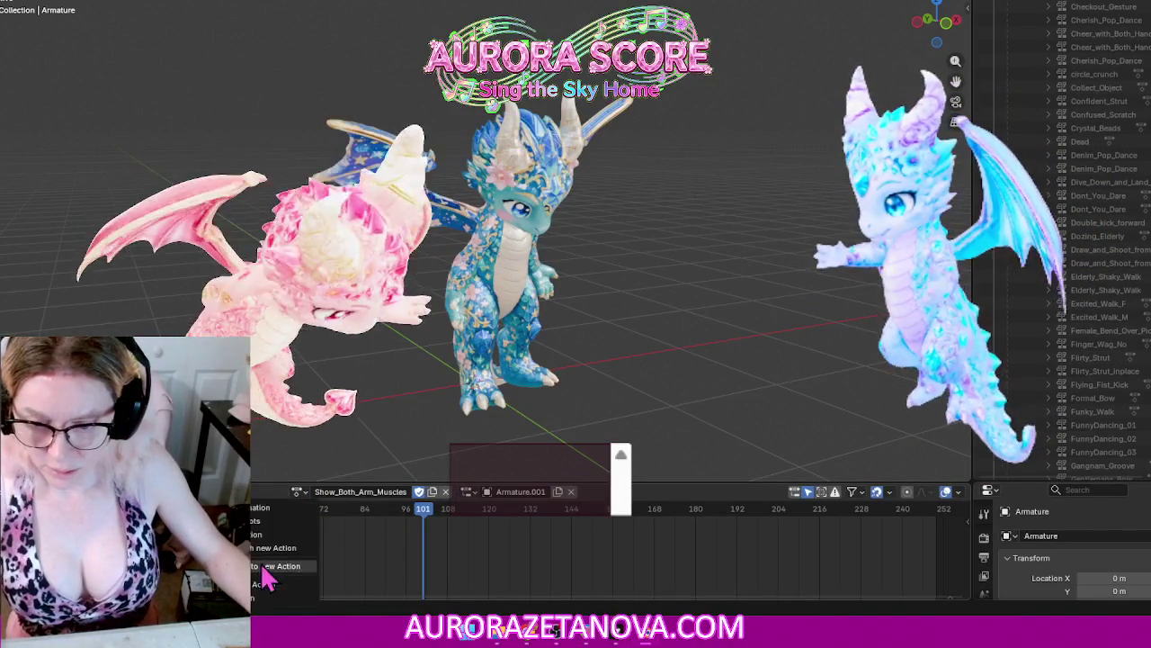
Step: Unlink Show_Both_Arm_Muscles, assign Shrug, then clear Shrug from the armature
{"action": "left_click", "coordinate": [263, 586]}
{"action": "left_click", "coordinate": [390, 492]}
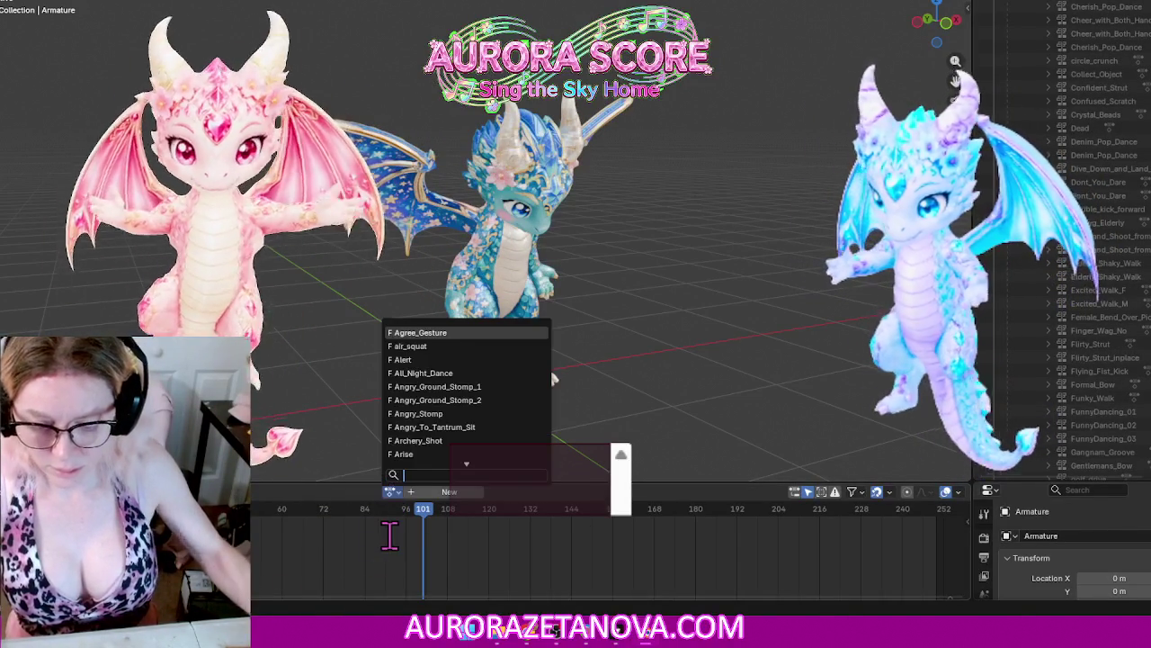
{"action": "type", "text": "shrug"}
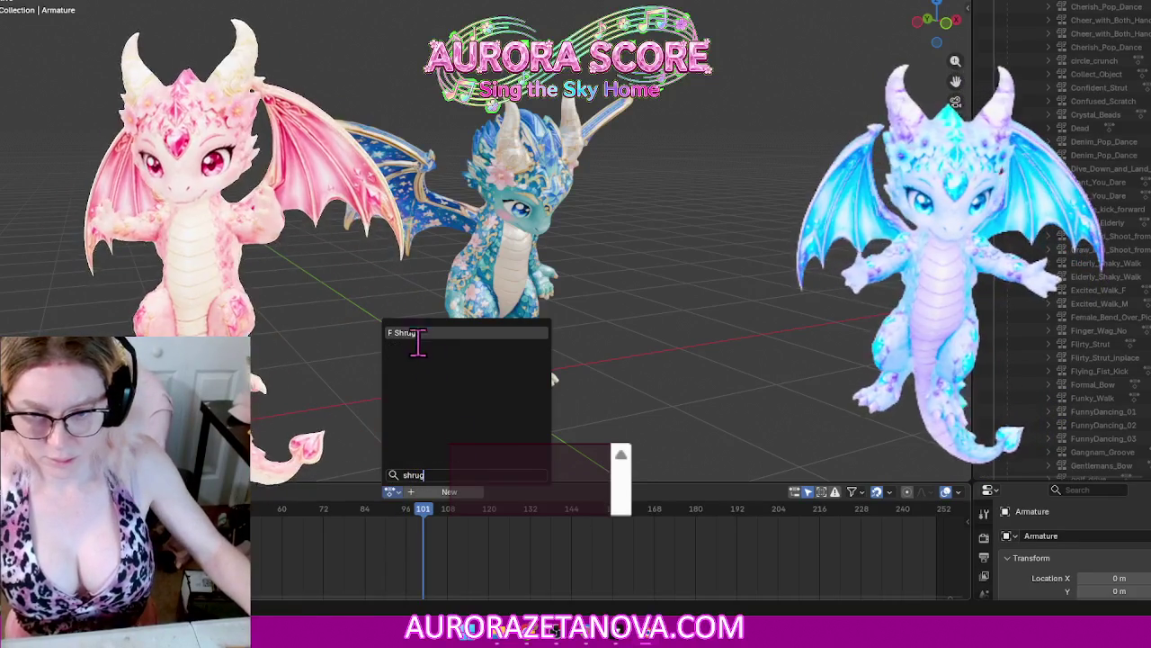
{"action": "left_click", "coordinate": [420, 348]}
{"action": "left_click", "coordinate": [225, 491]}
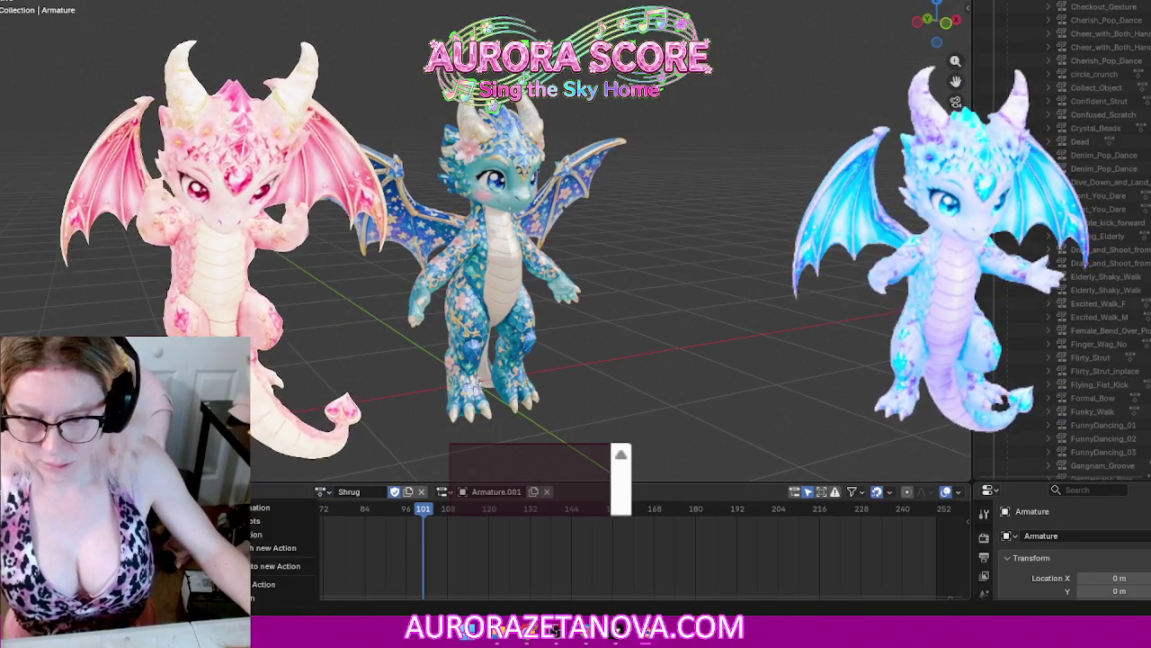
{"action": "left_click", "coordinate": [261, 598]}
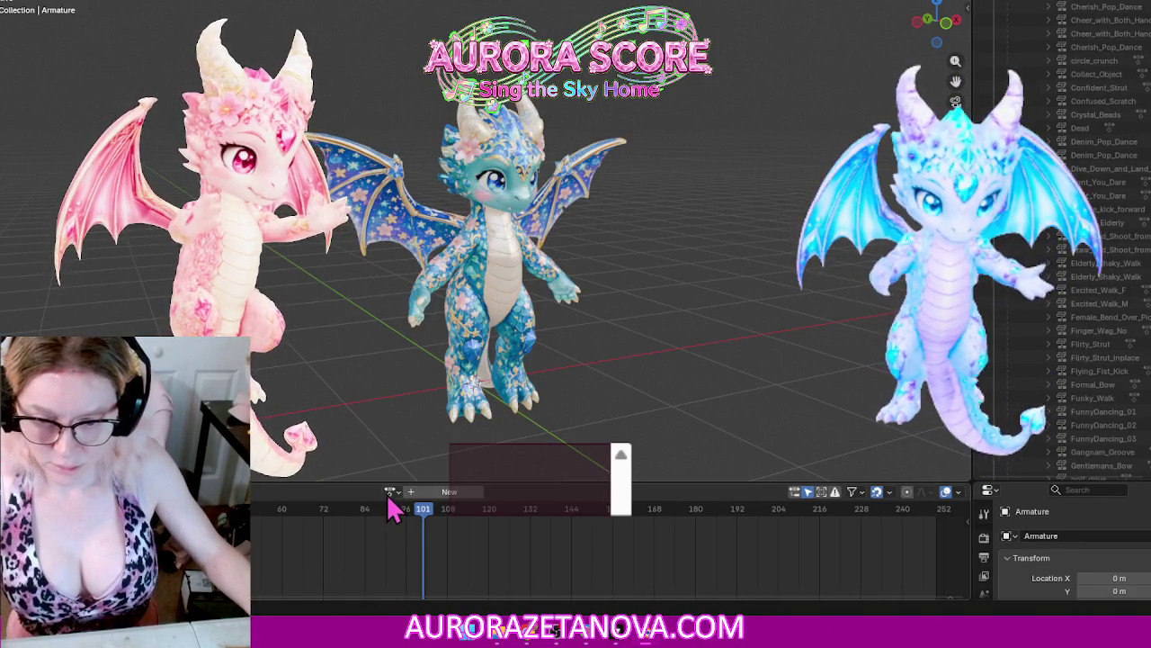
Step: Reassign Shrug via 'shr', then switch the armature to Sit_and_Doze_Off
{"action": "left_click", "coordinate": [393, 492]}
{"action": "type", "text": "shr"}
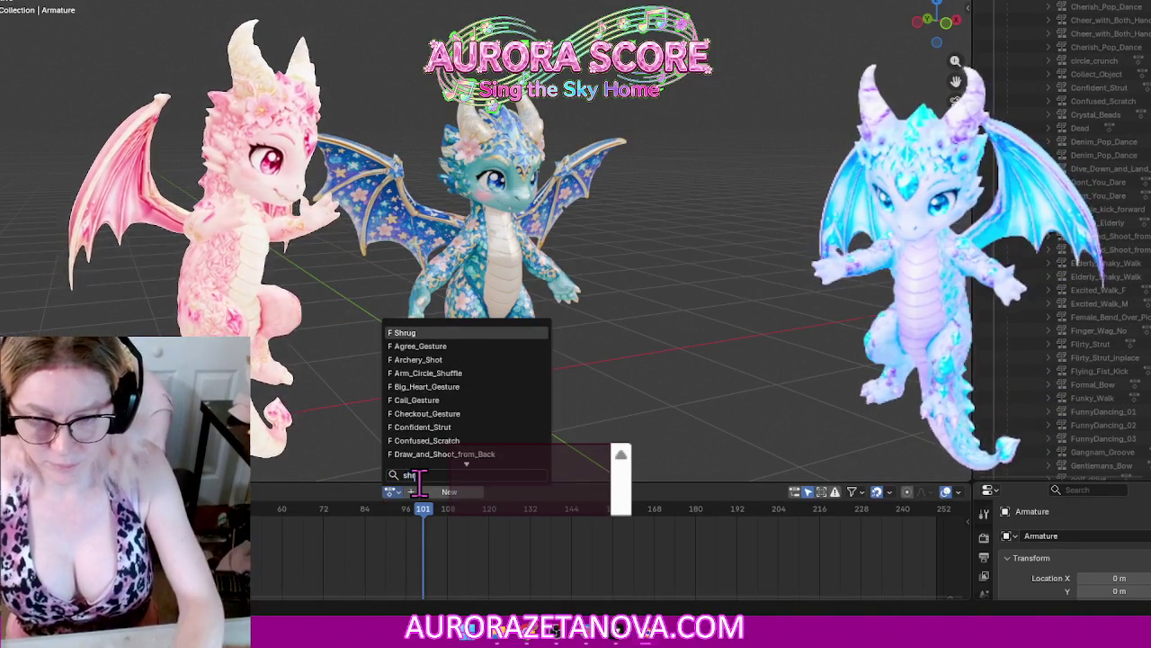
{"action": "left_click", "coordinate": [462, 332]}
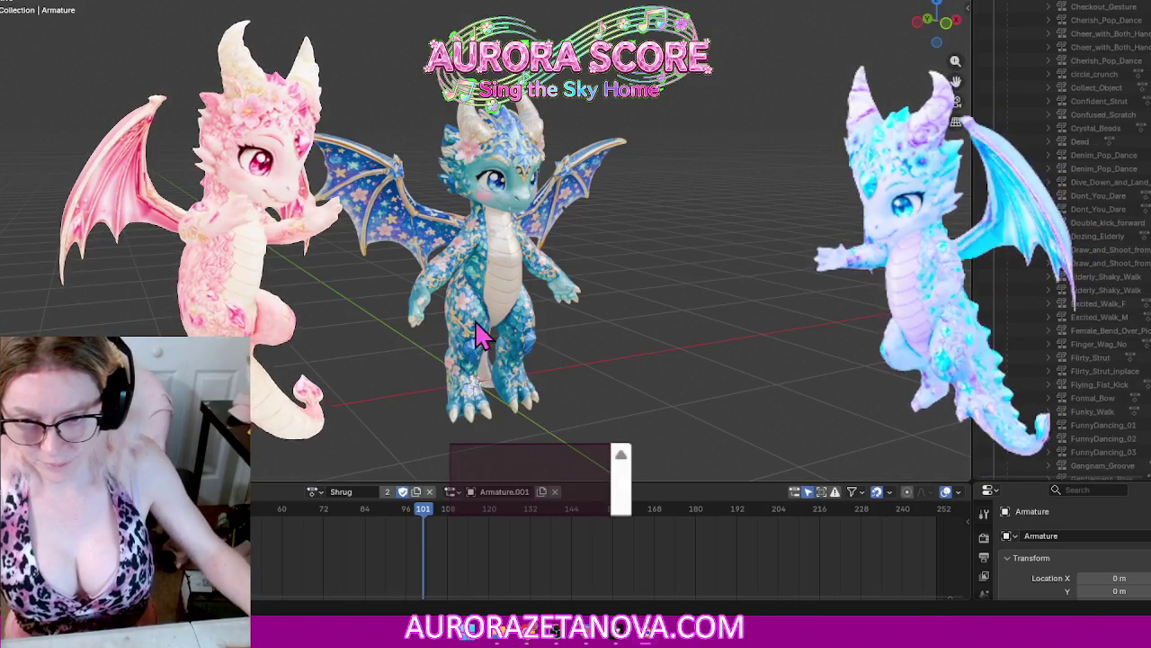
{"action": "left_click", "coordinate": [314, 494]}
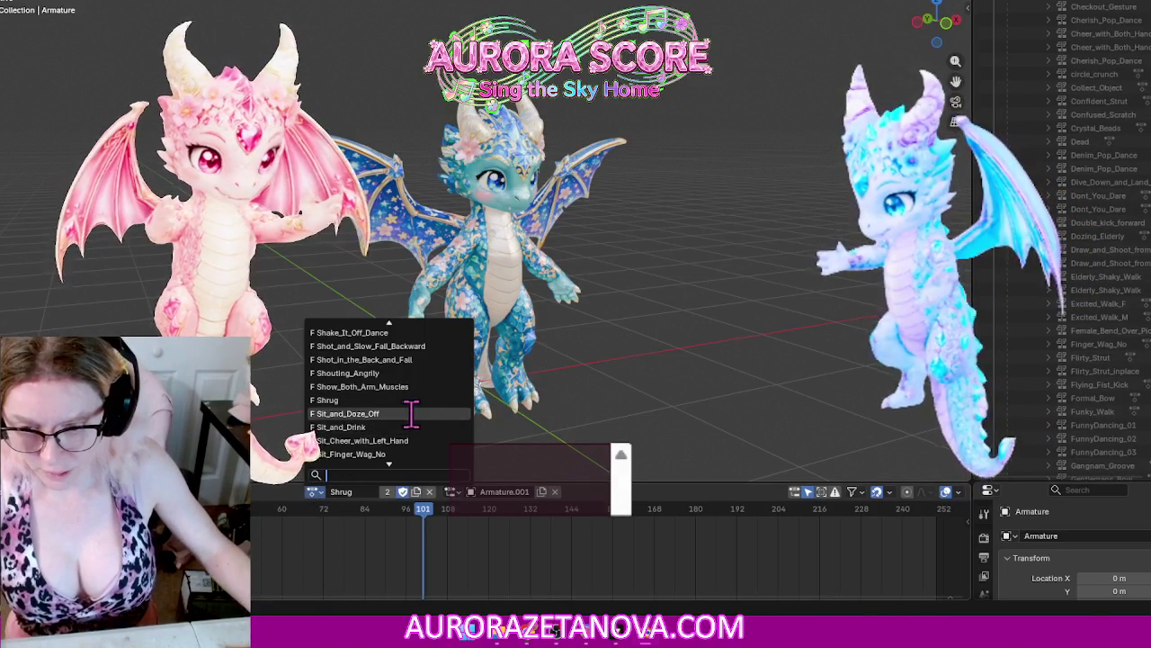
{"action": "left_click", "coordinate": [412, 415]}
{"action": "left_click", "coordinate": [225, 491]}
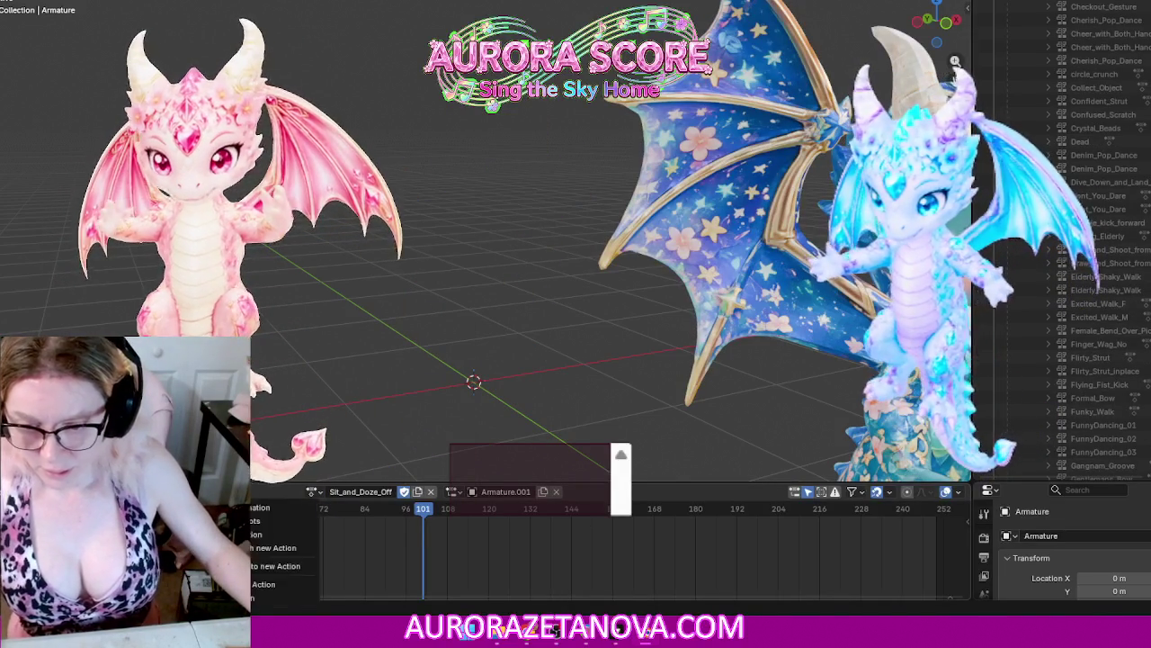
Step: Unlink Sit_and_Doze_Off, then reassign it by searching 'sit' in the action list
{"action": "left_click", "coordinate": [259, 585]}
{"action": "left_click", "coordinate": [389, 491]}
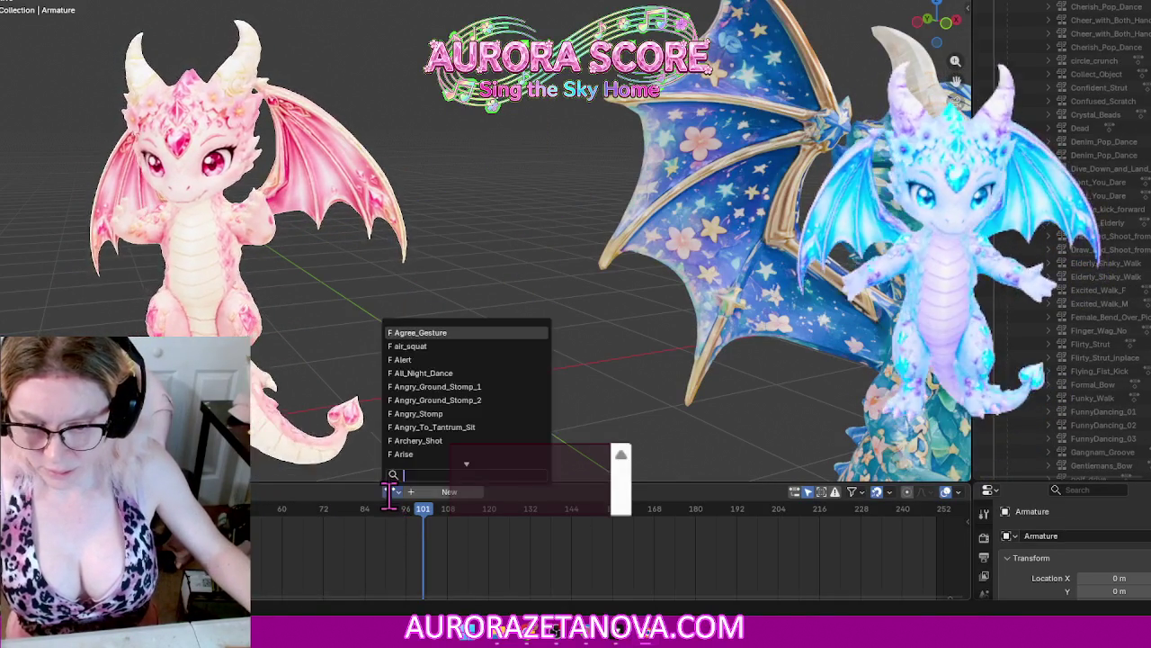
{"action": "type", "text": "sit"}
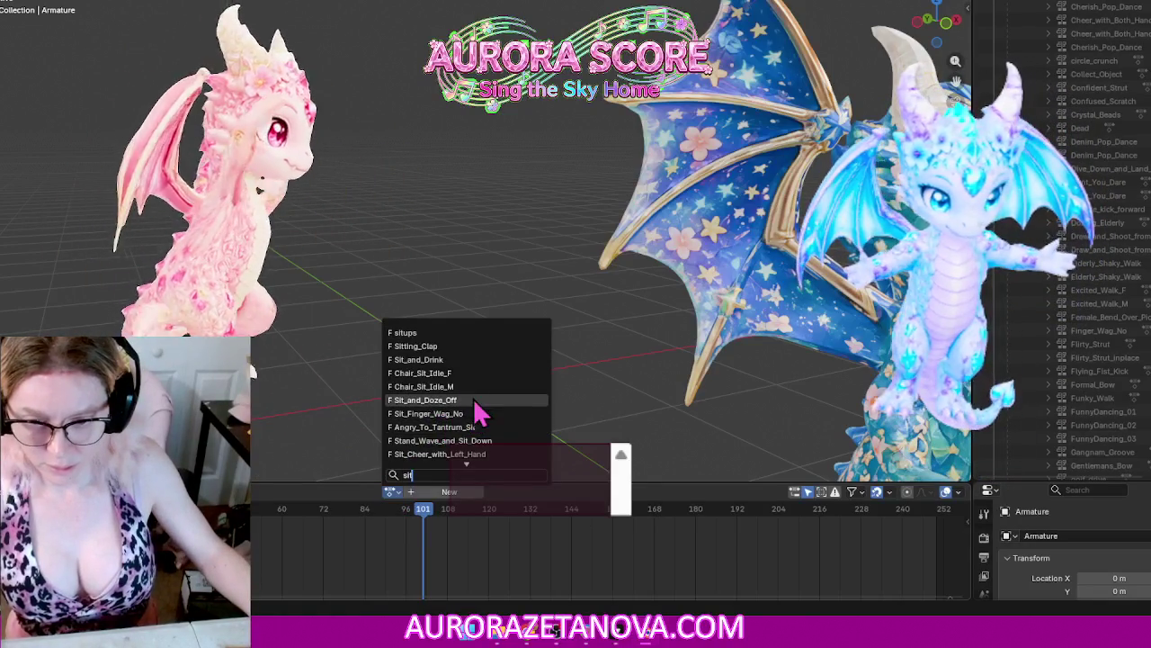
{"action": "left_click", "coordinate": [475, 400]}
Step: Switch to Sit_and_Drink, unlink it, and reassign it via the 'sit a' search
{"action": "left_click", "coordinate": [306, 492]}
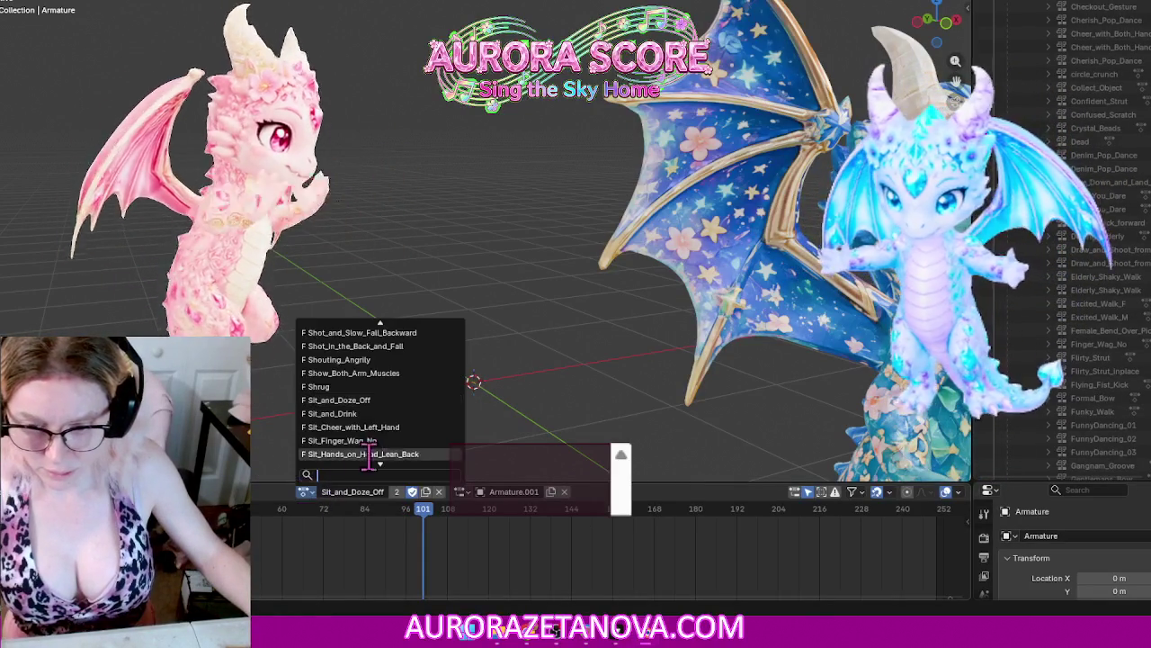
{"action": "left_click", "coordinate": [393, 415]}
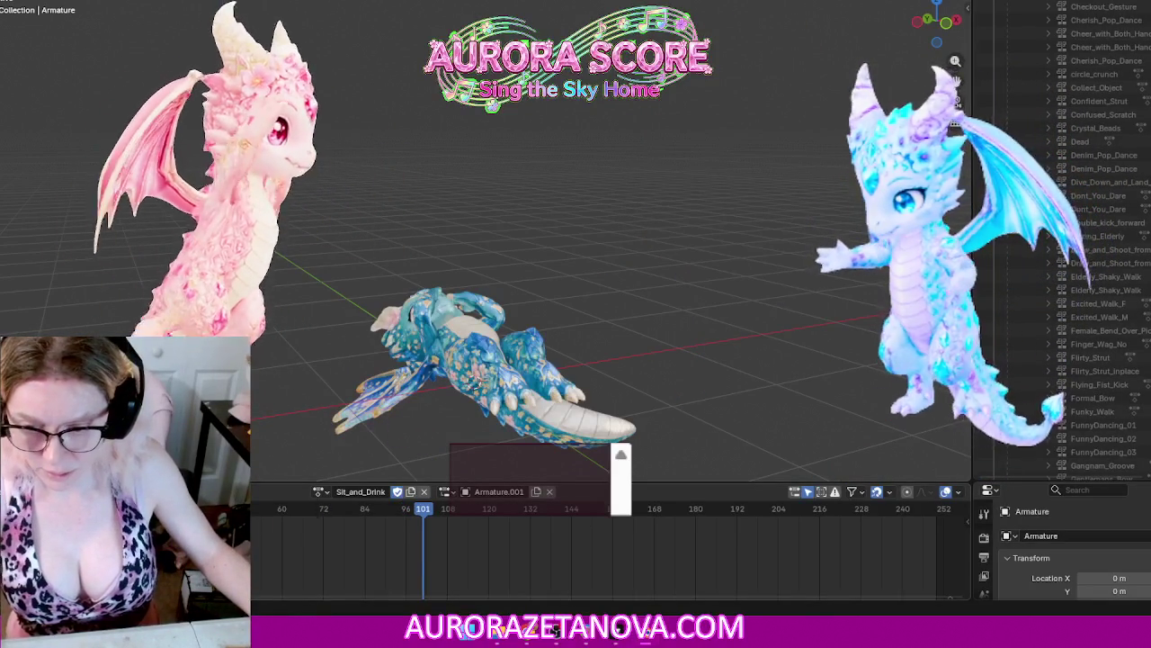
{"action": "left_click", "coordinate": [229, 491]}
{"action": "left_click", "coordinate": [253, 592]}
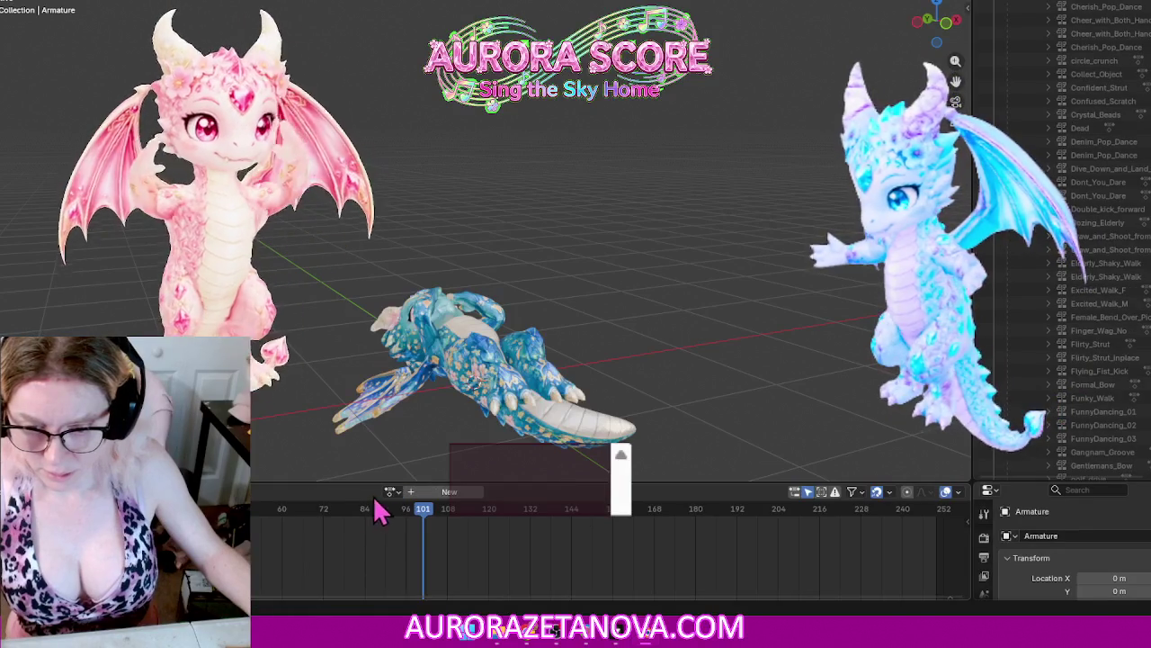
{"action": "left_click", "coordinate": [390, 491]}
{"action": "type", "text": "sit"}
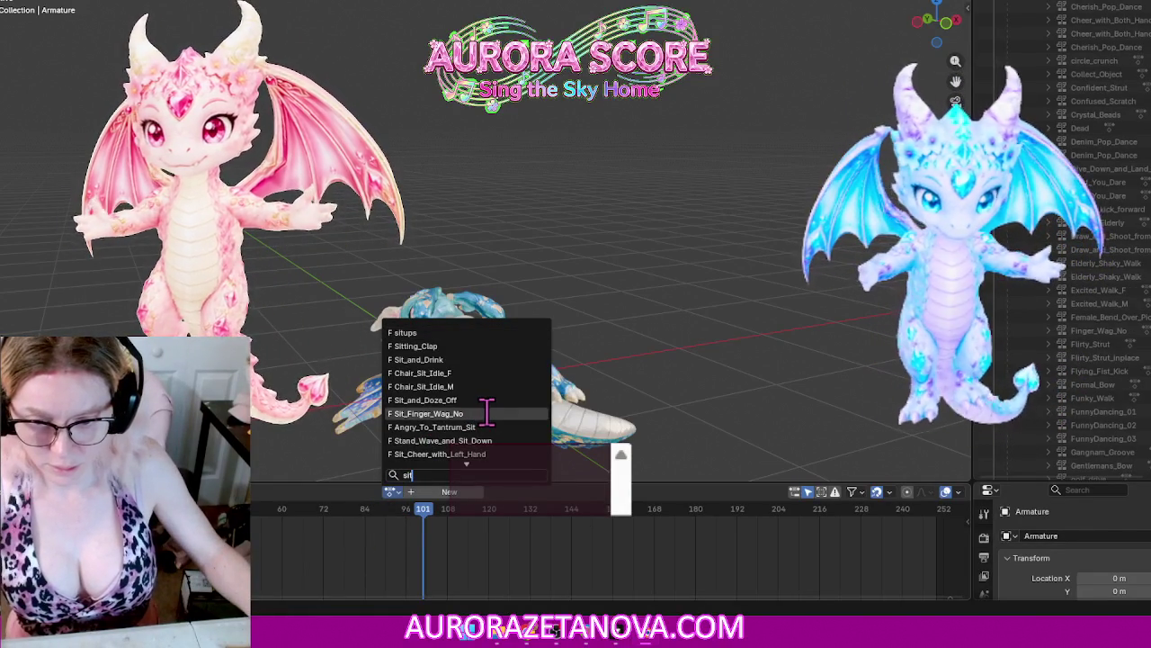
{"action": "type", "text": " a"}
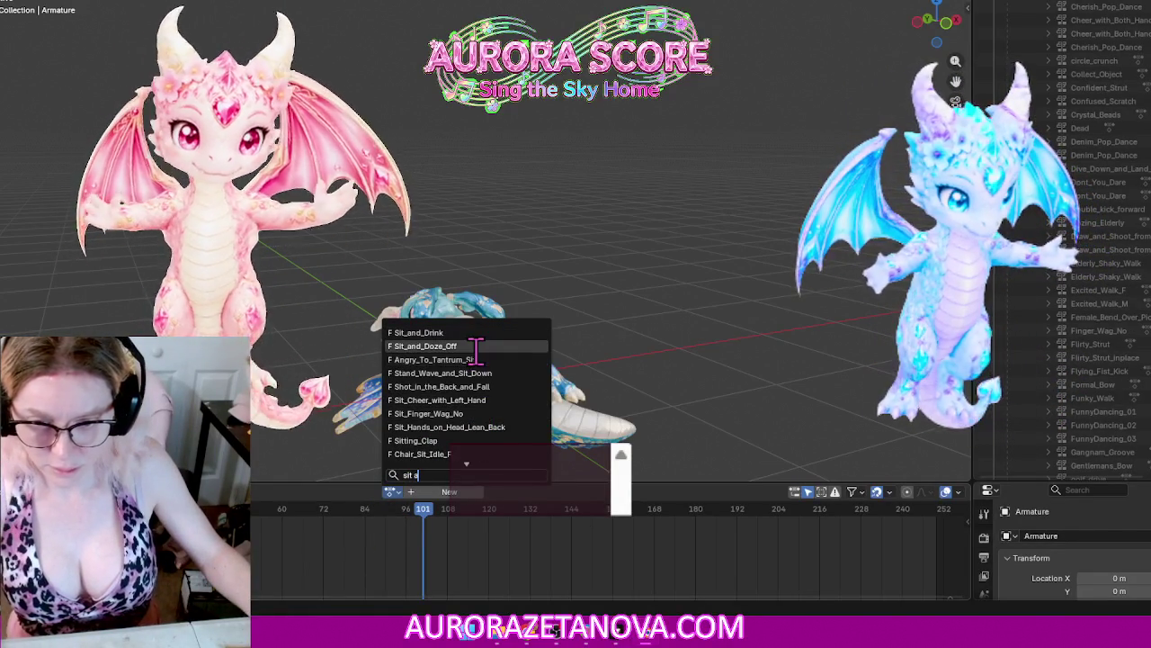
{"action": "key", "text": "Return"}
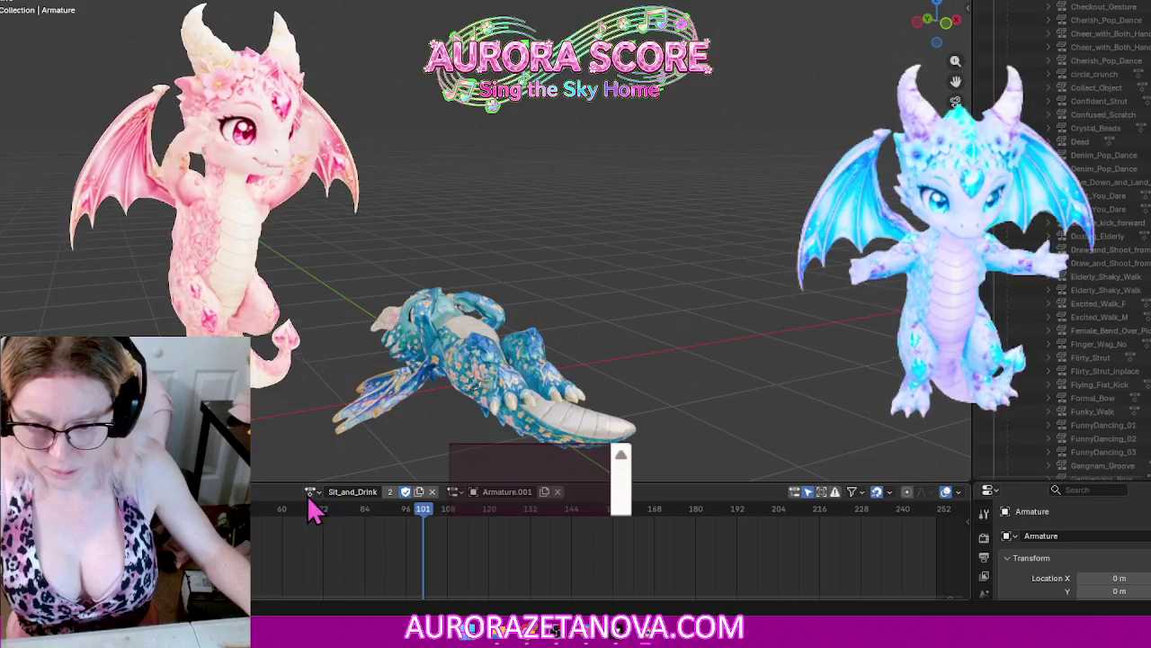
Step: Switch to Sit_Cheer_with_Left_Hand, then twice unlink it and reassign it via 'sit ch'
{"action": "left_click", "coordinate": [310, 492]}
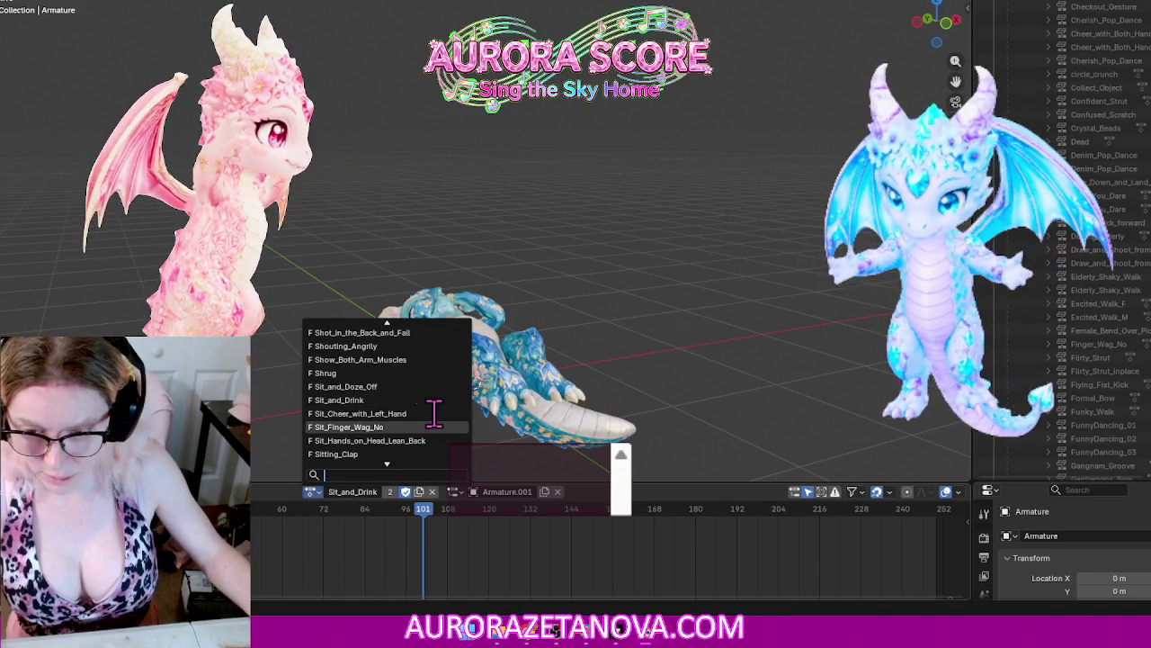
{"action": "left_click", "coordinate": [365, 415]}
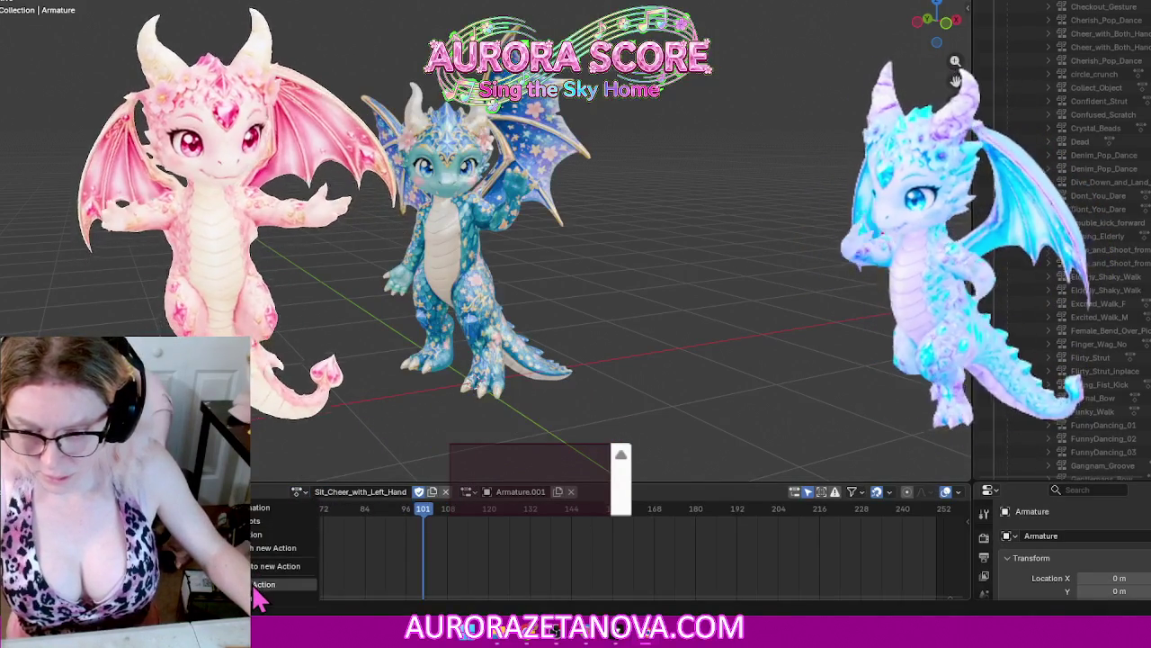
{"action": "left_click", "coordinate": [265, 586]}
{"action": "left_click", "coordinate": [391, 493]}
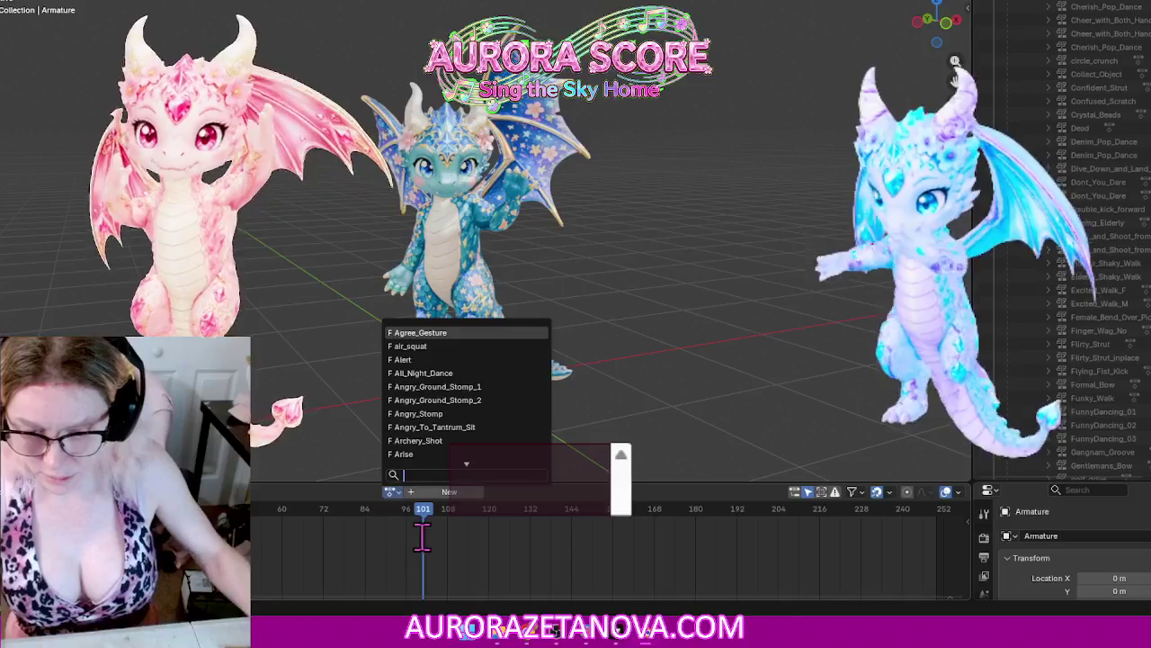
{"action": "type", "text": "sit ch"}
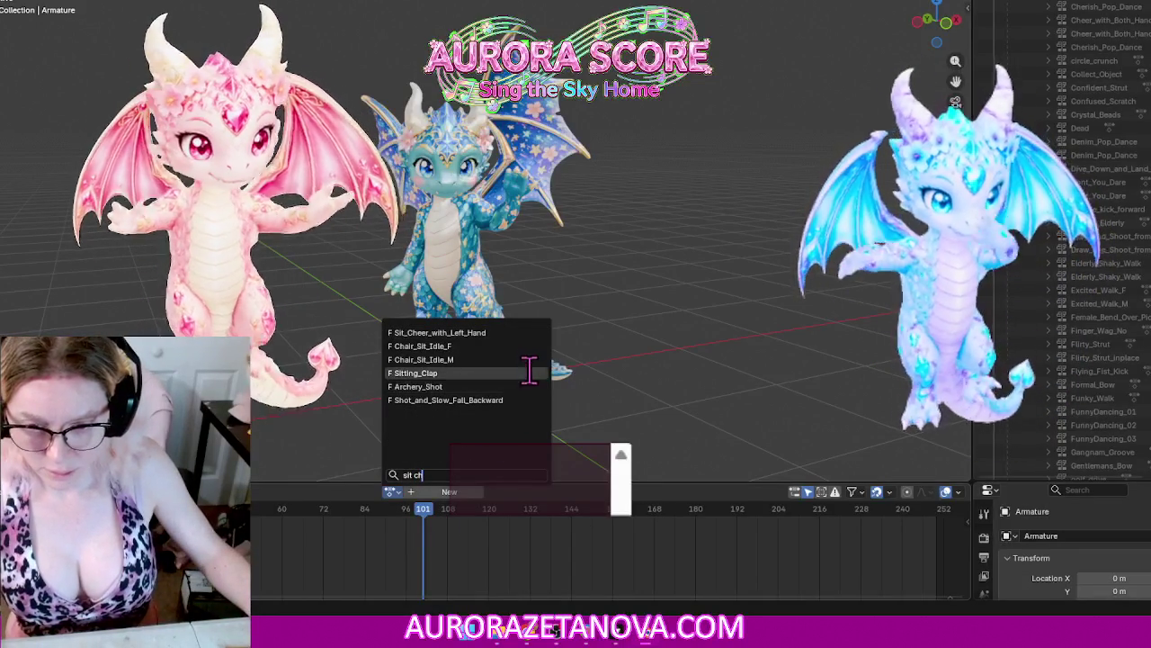
{"action": "left_click", "coordinate": [507, 332]}
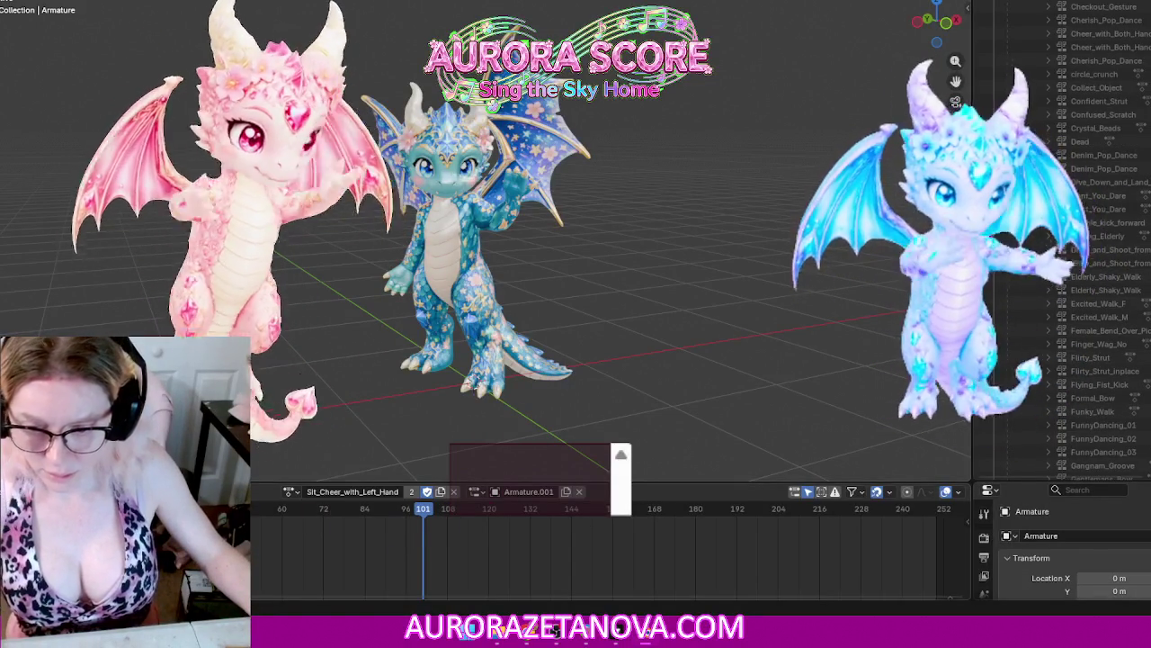
{"action": "left_click", "coordinate": [290, 492]}
{"action": "key", "text": "Escape"}
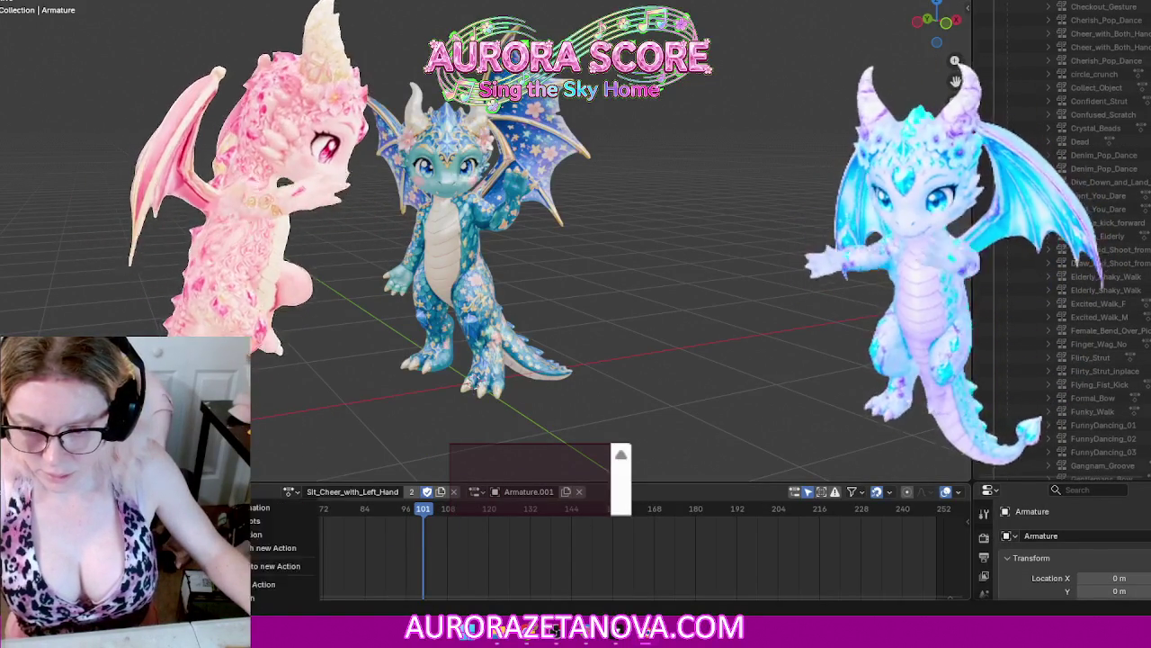
{"action": "left_click", "coordinate": [270, 594]}
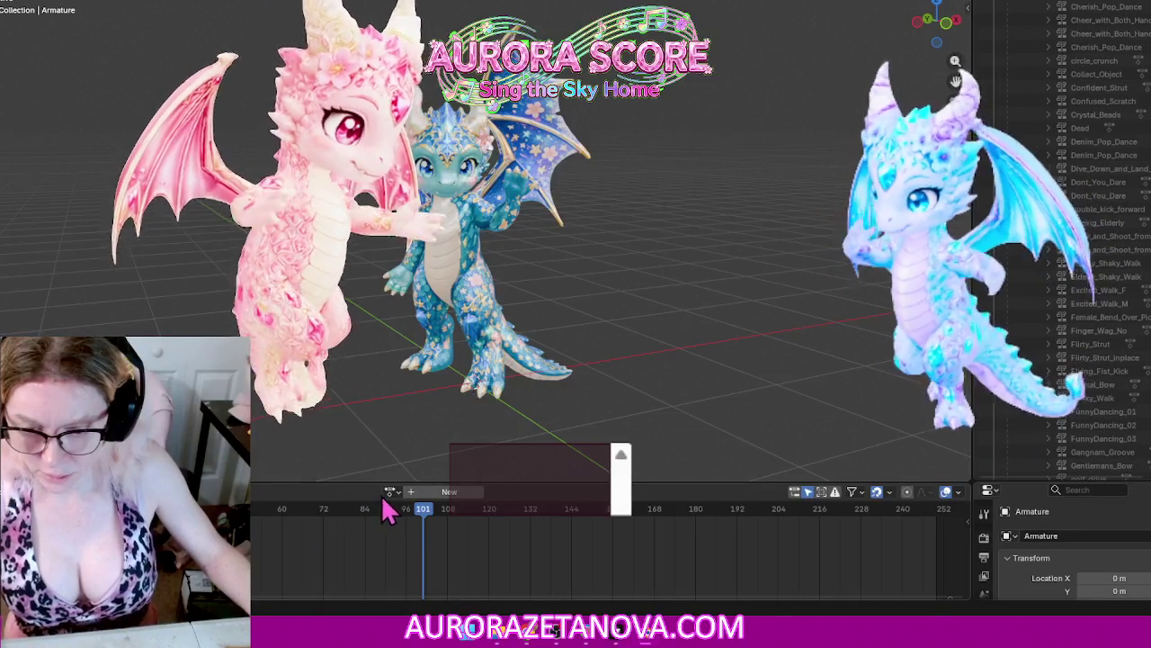
{"action": "left_click", "coordinate": [387, 493]}
{"action": "type", "text": "sit ch"}
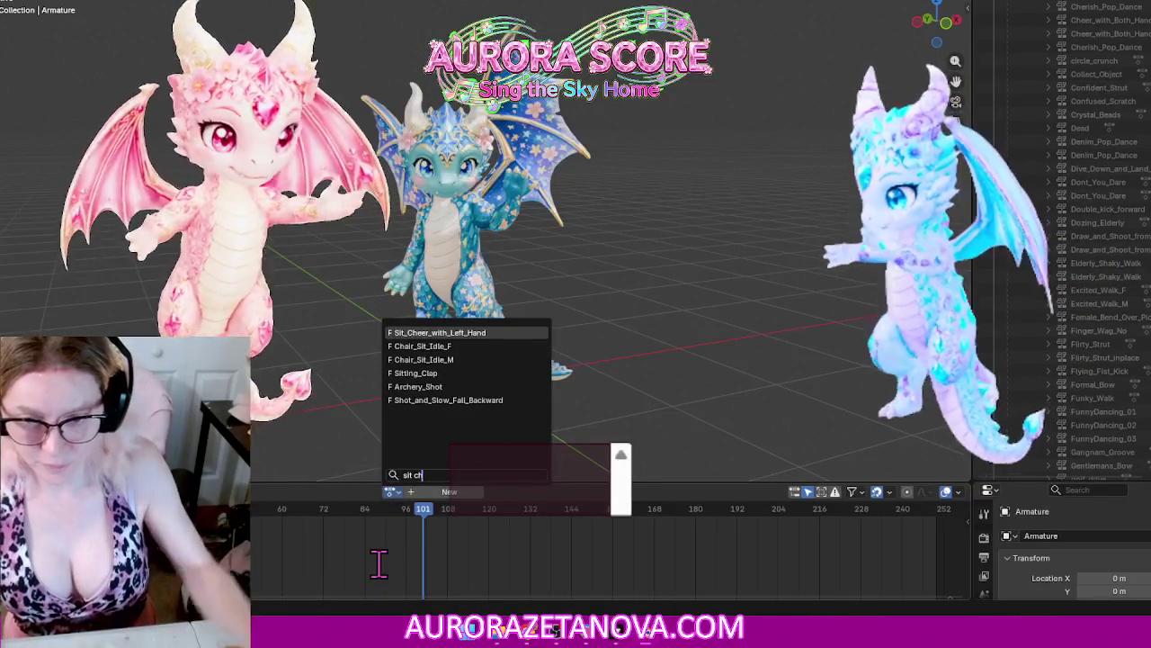
{"action": "left_click", "coordinate": [437, 332]}
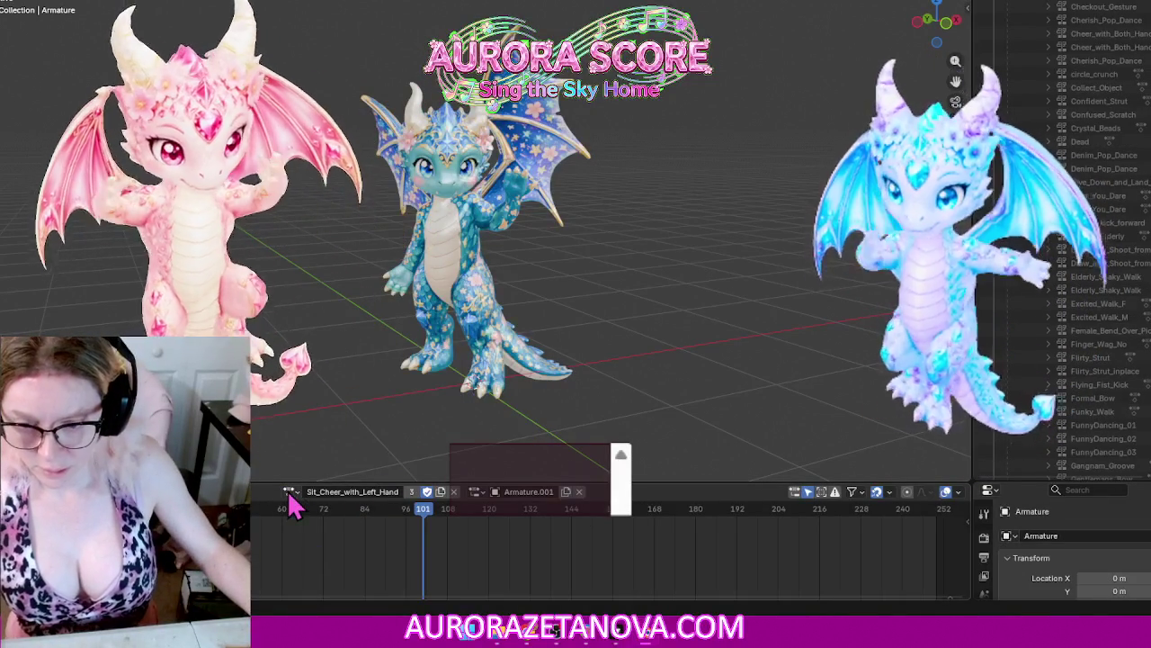
Step: Switch to Sit_Finger_Wag_No, unlink it, and assign Sit_Hands_on_Head_Lean_Back via 'sit ha'
{"action": "left_click", "coordinate": [289, 492]}
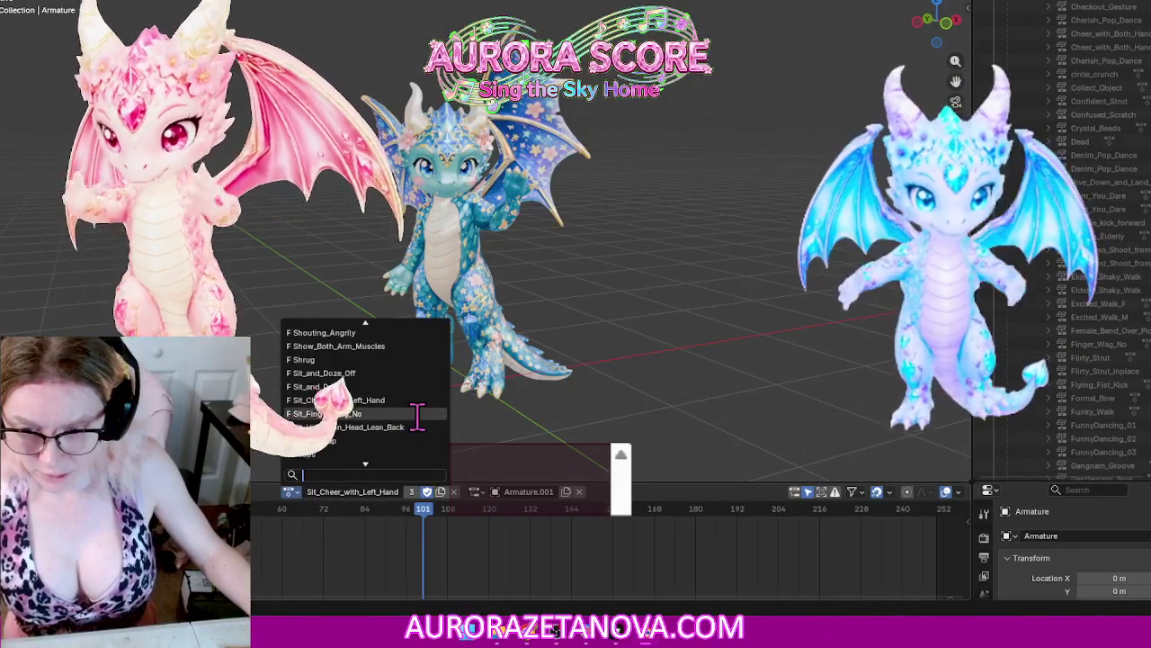
{"action": "left_click", "coordinate": [419, 421]}
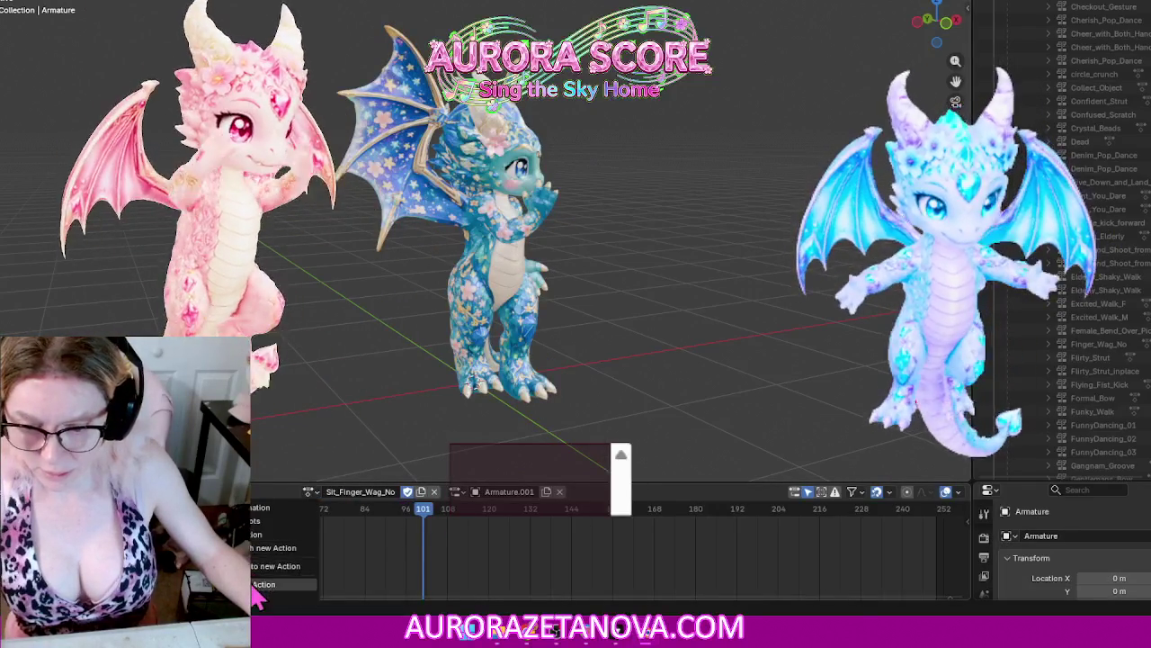
{"action": "left_click", "coordinate": [257, 585]}
{"action": "left_click", "coordinate": [390, 492]}
{"action": "type", "text": "s"}
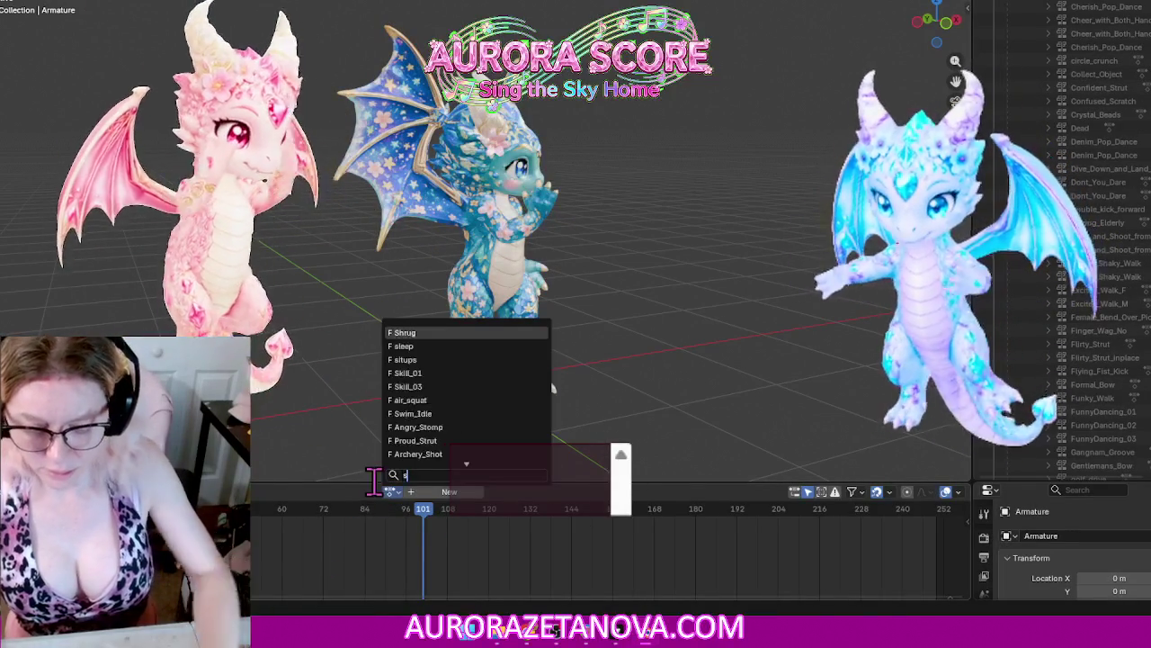
{"action": "type", "text": "it ha"}
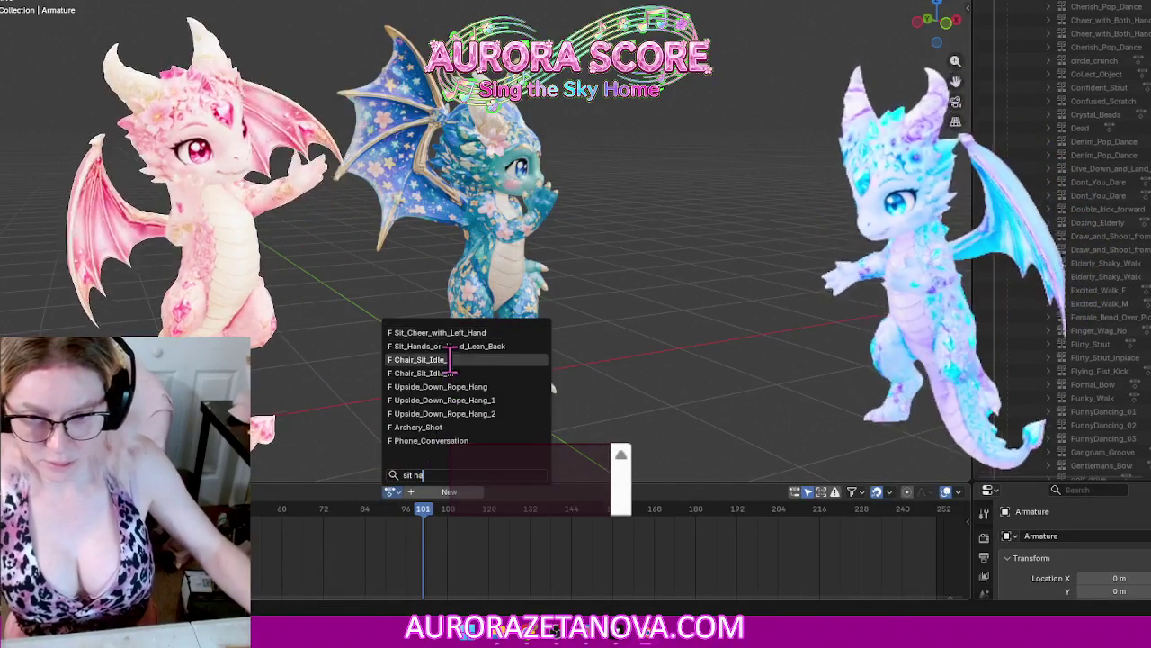
{"action": "left_click", "coordinate": [455, 346]}
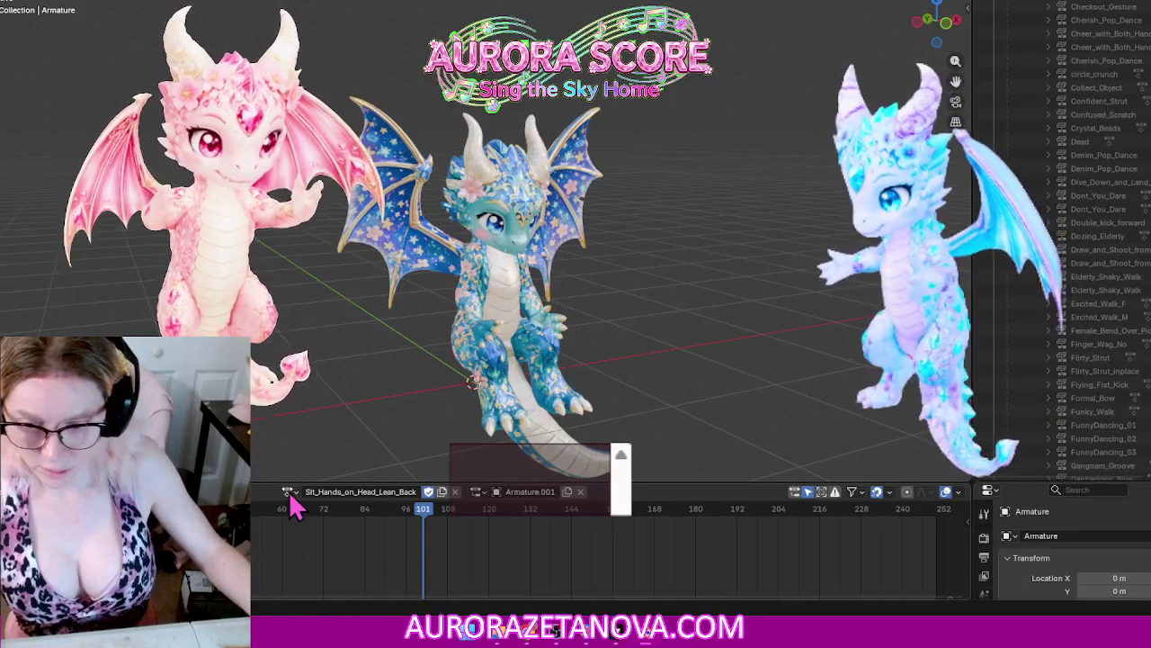
Step: Unlink Sit_Hands_on_Head_Lean_Back and reassign it via the 'sit h' search
{"action": "left_click", "coordinate": [243, 491]}
{"action": "left_click", "coordinate": [268, 586]}
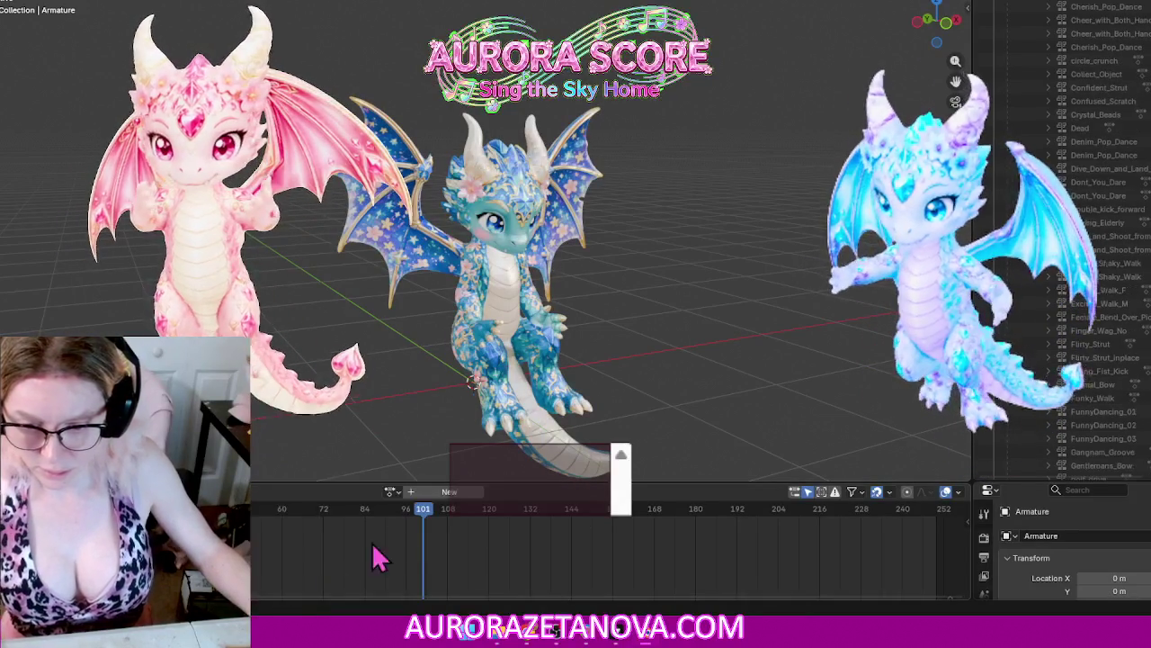
{"action": "left_click", "coordinate": [391, 491]}
{"action": "type", "text": "sit"}
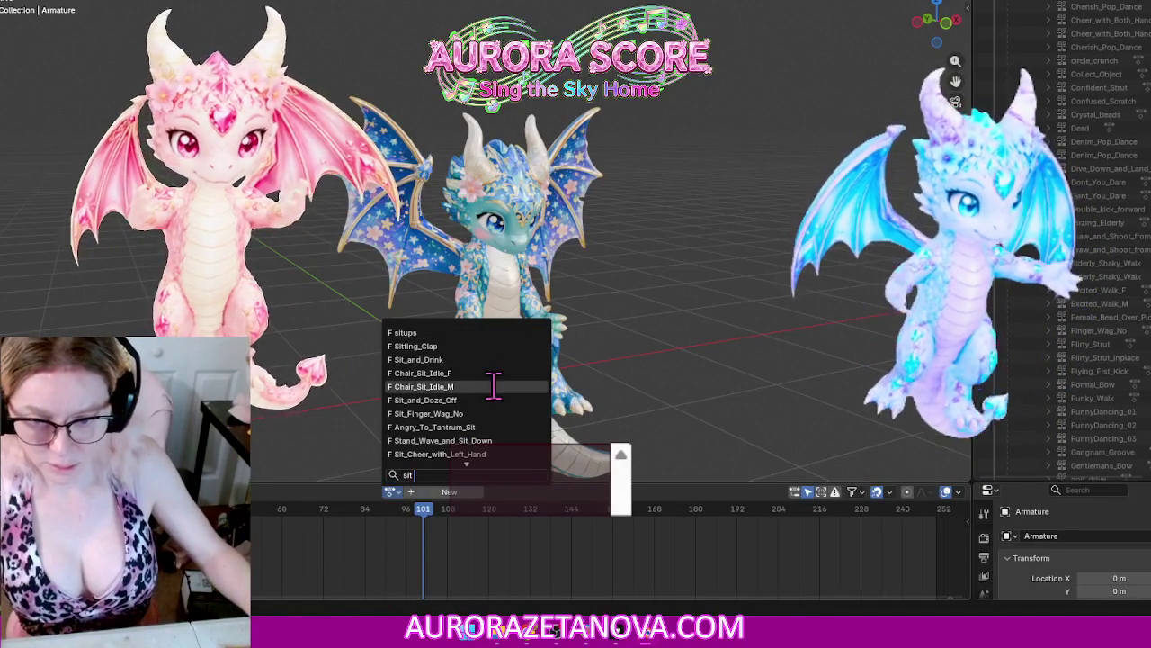
{"action": "type", "text": " h"}
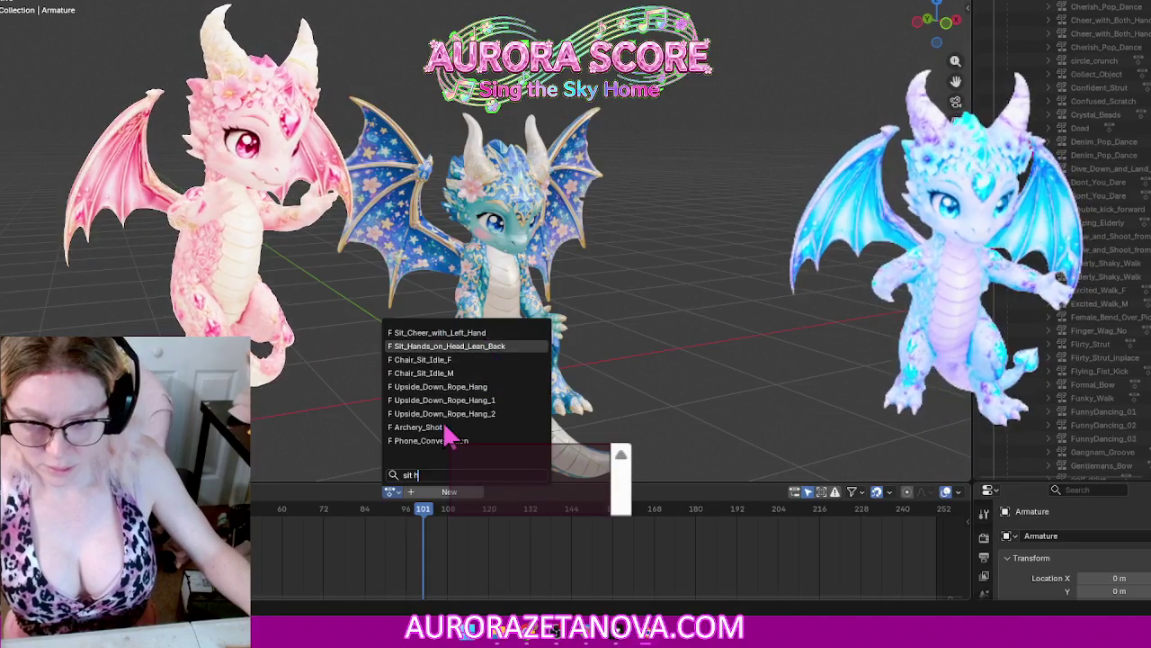
{"action": "key", "text": "Return"}
Step: Push Sitting_Clap down to an NLA track, reassign it via 'sitt', then make situps active
{"action": "left_click", "coordinate": [283, 491]}
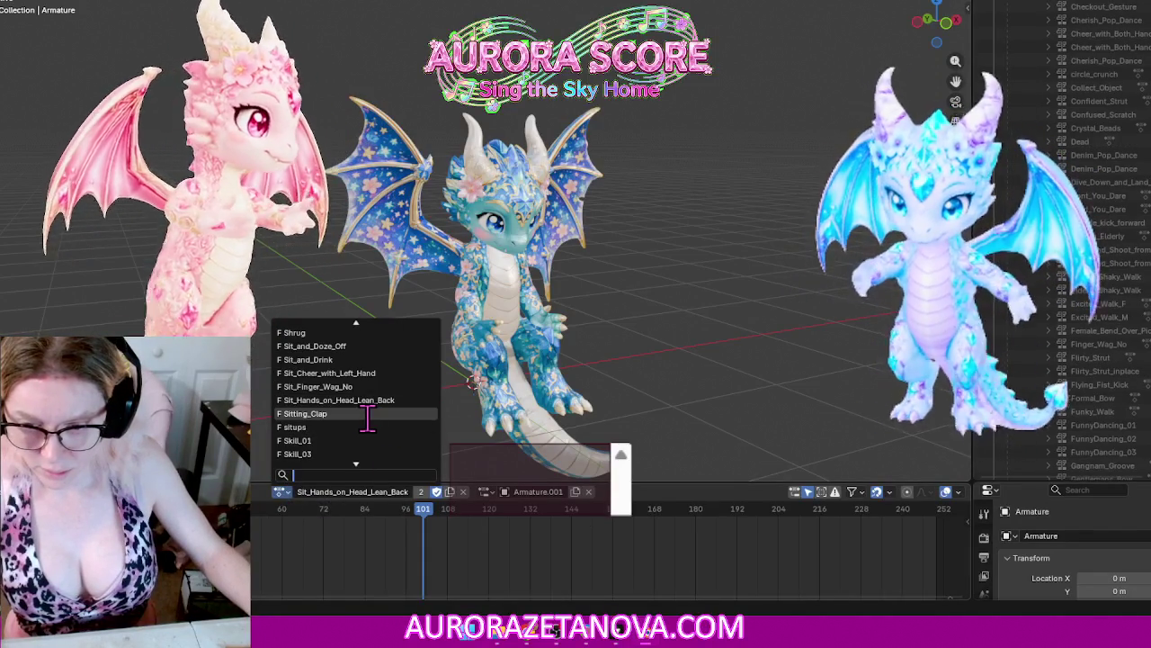
{"action": "left_click", "coordinate": [368, 414]}
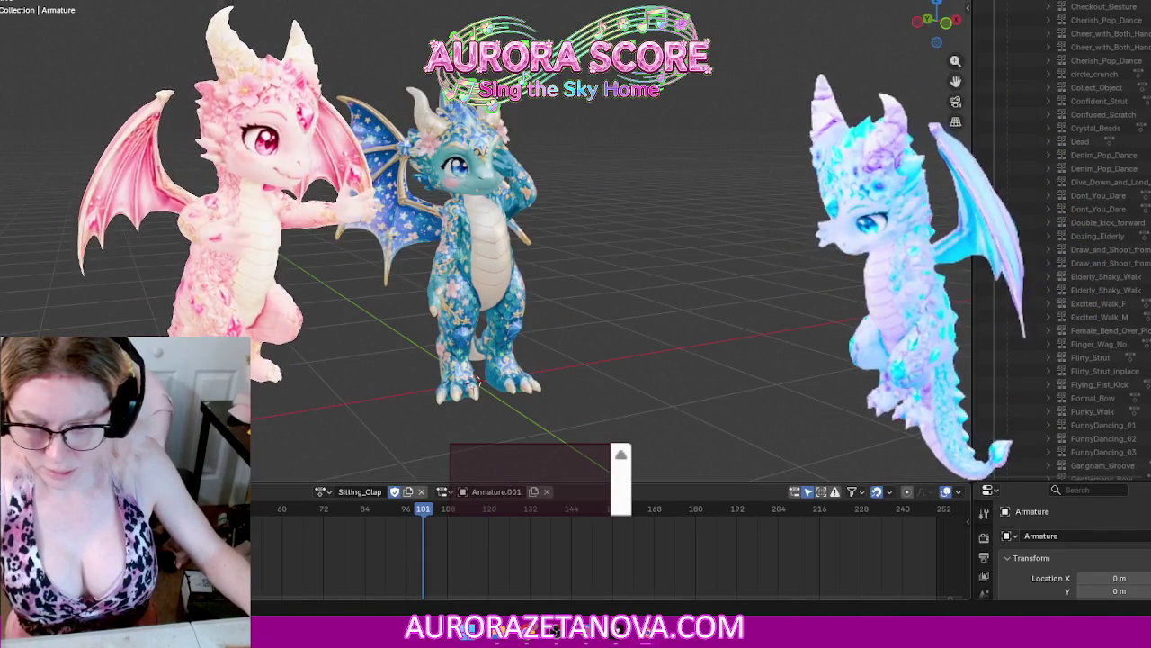
{"action": "left_click", "coordinate": [225, 491]}
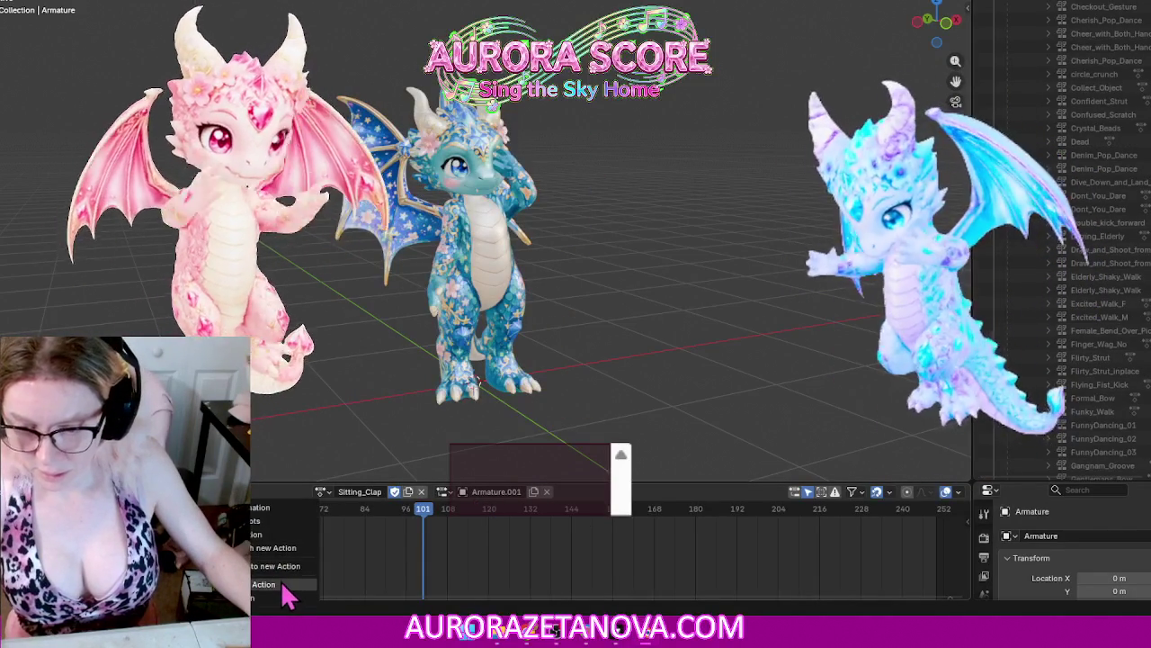
{"action": "left_click", "coordinate": [280, 585]}
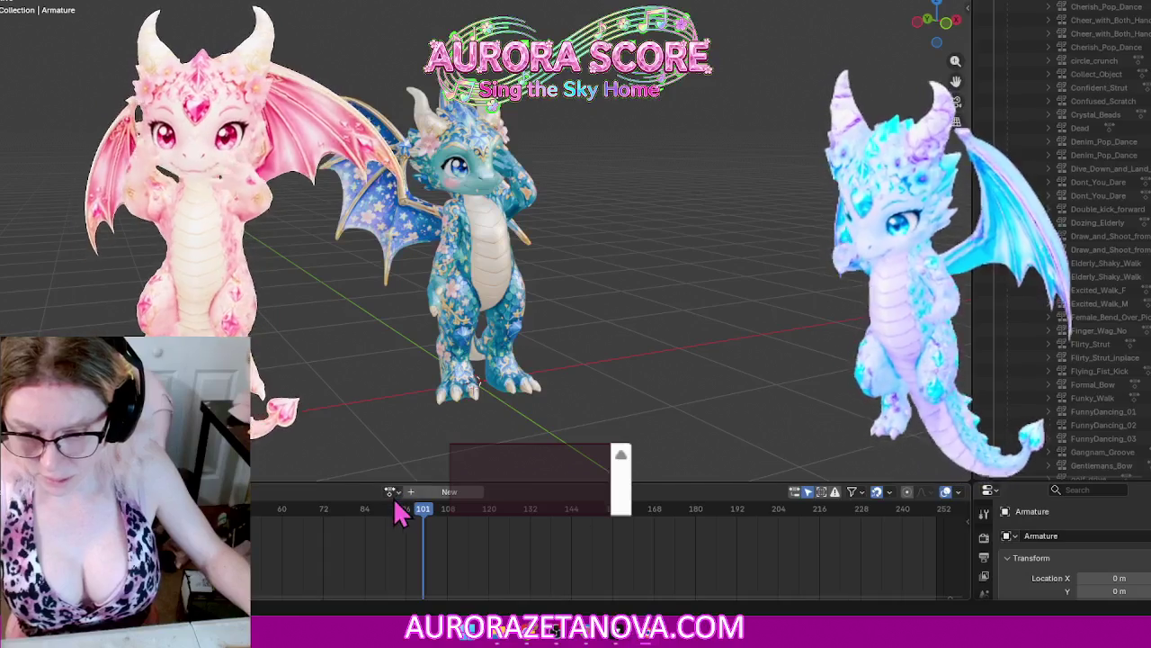
{"action": "left_click", "coordinate": [391, 491]}
{"action": "type", "text": "sitt"}
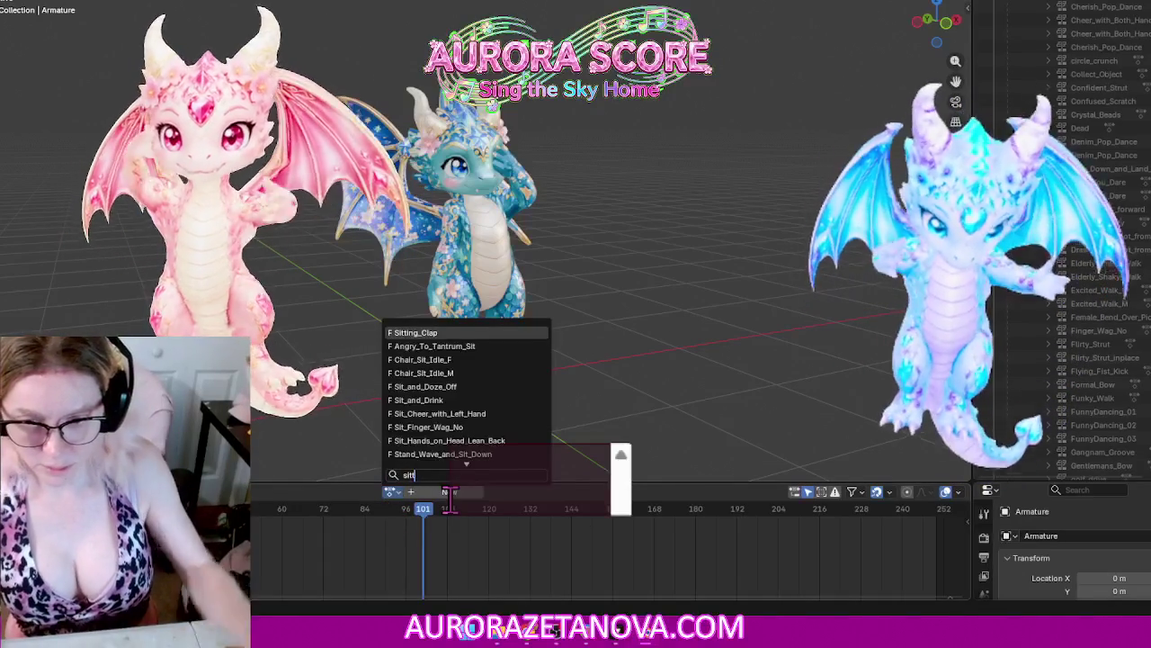
{"action": "left_click", "coordinate": [414, 332]}
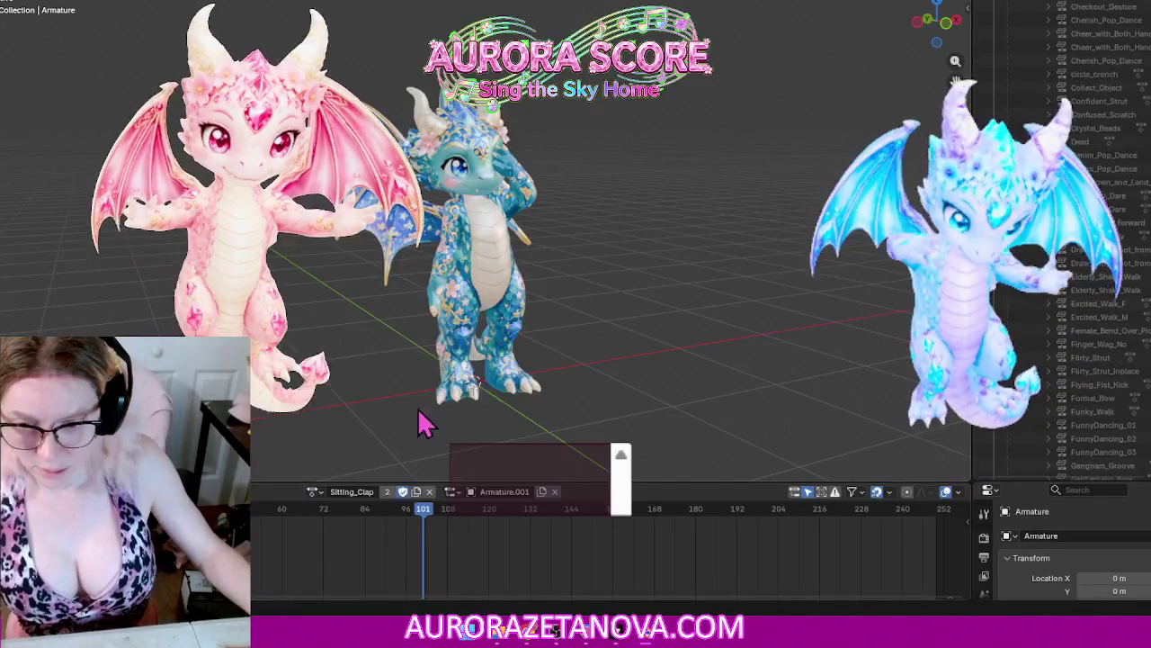
{"action": "left_click", "coordinate": [312, 491]}
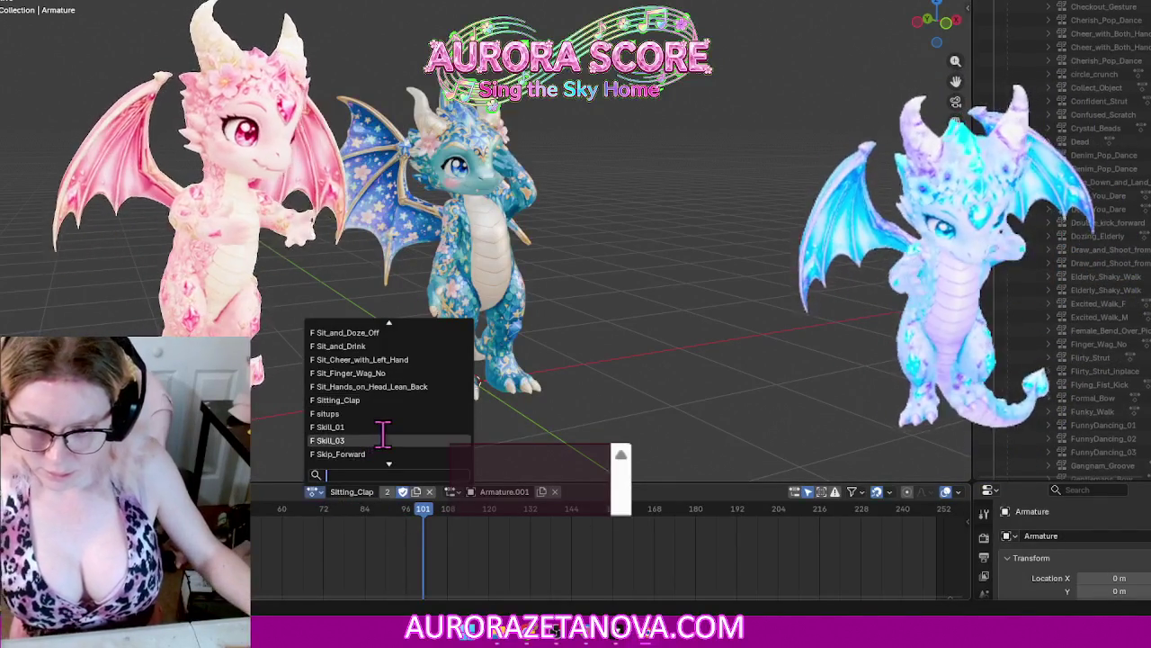
{"action": "left_click", "coordinate": [378, 413]}
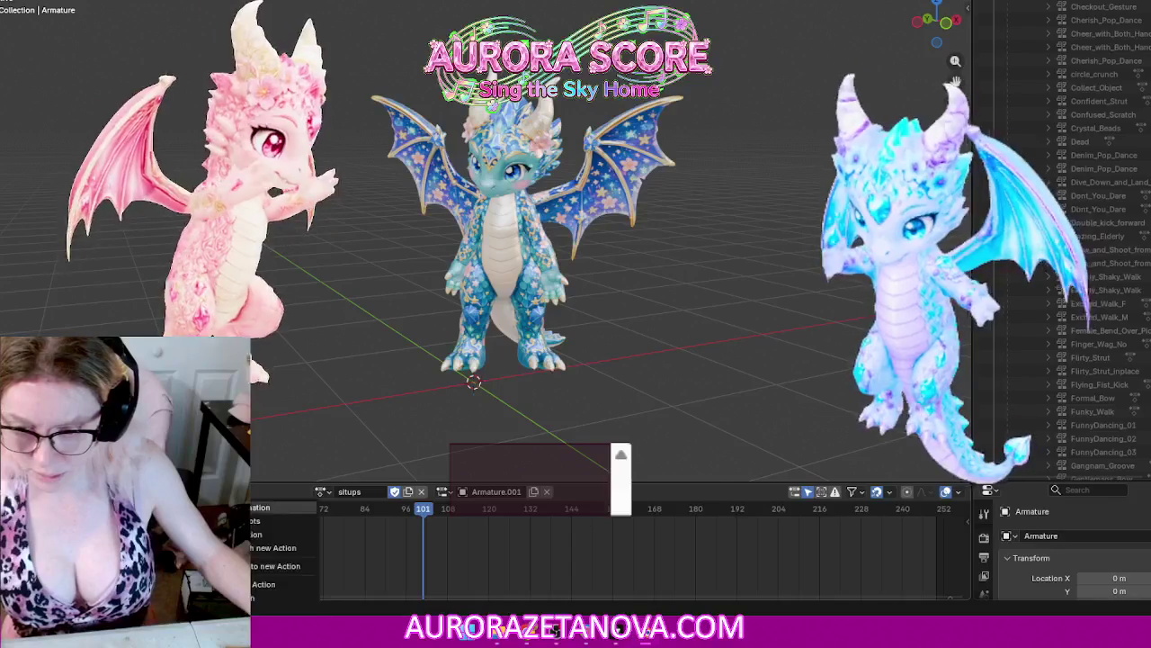
Step: Push situps down into an NLA track and reassign it via the 'situ' search
{"action": "left_click", "coordinate": [279, 584]}
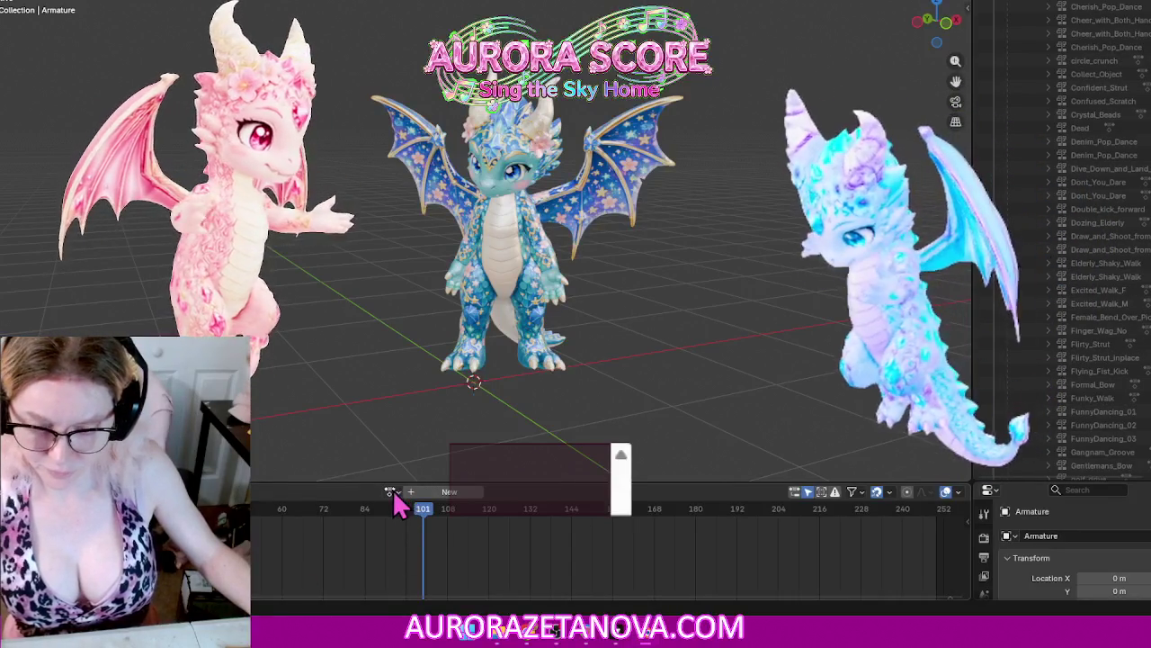
{"action": "left_click", "coordinate": [391, 491]}
{"action": "type", "text": "sit"}
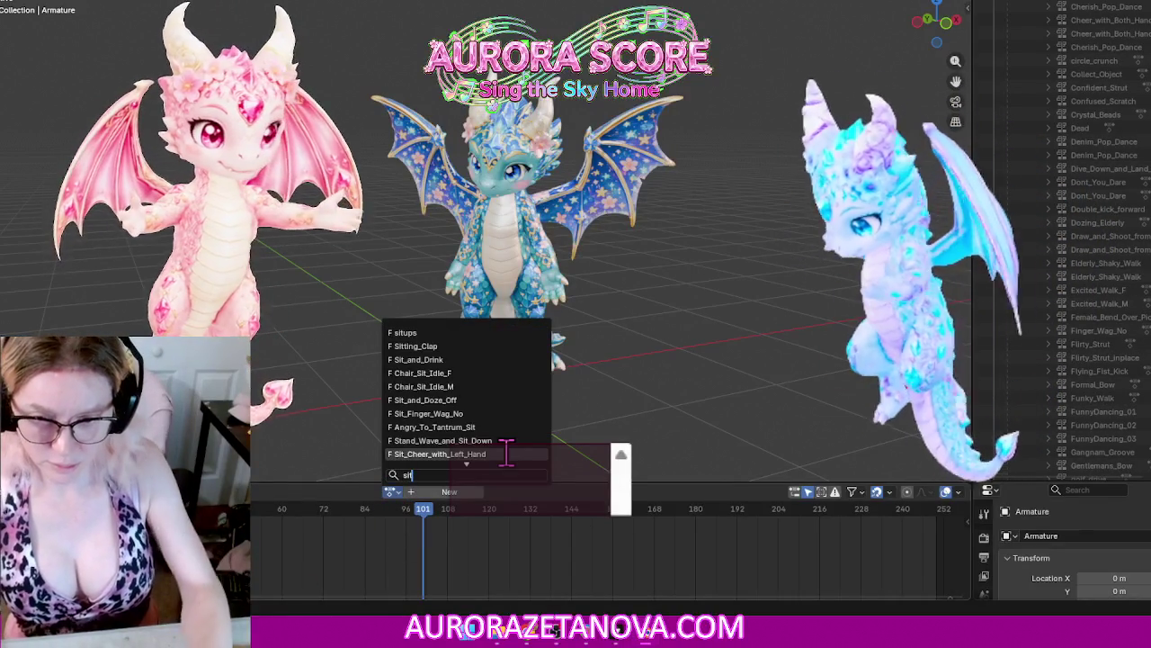
{"action": "type", "text": "u"}
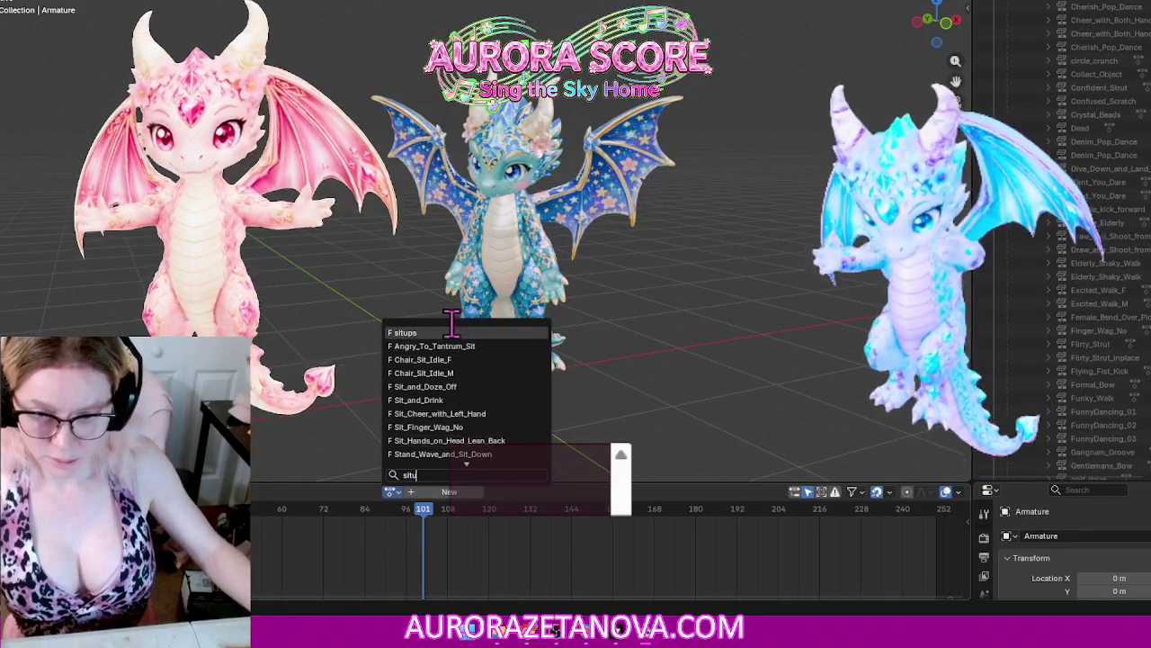
{"action": "left_click", "coordinate": [441, 332]}
Step: Assign Skill_01 to the armature and push it down into an NLA track
{"action": "left_click", "coordinate": [314, 492]}
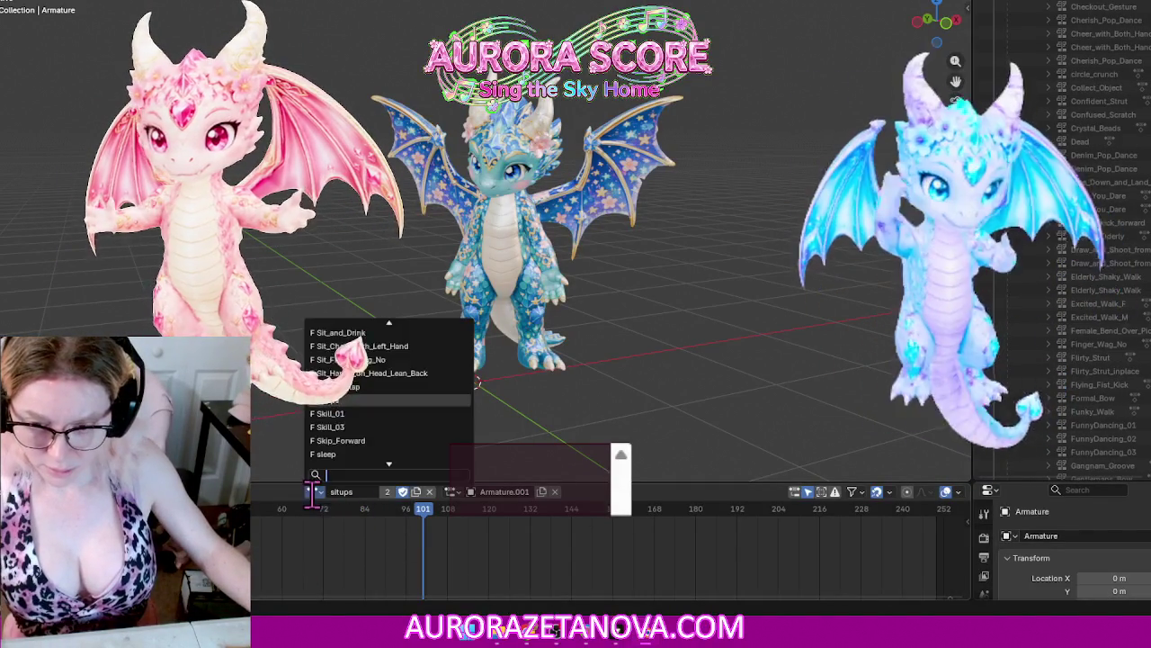
{"action": "left_click", "coordinate": [387, 411]}
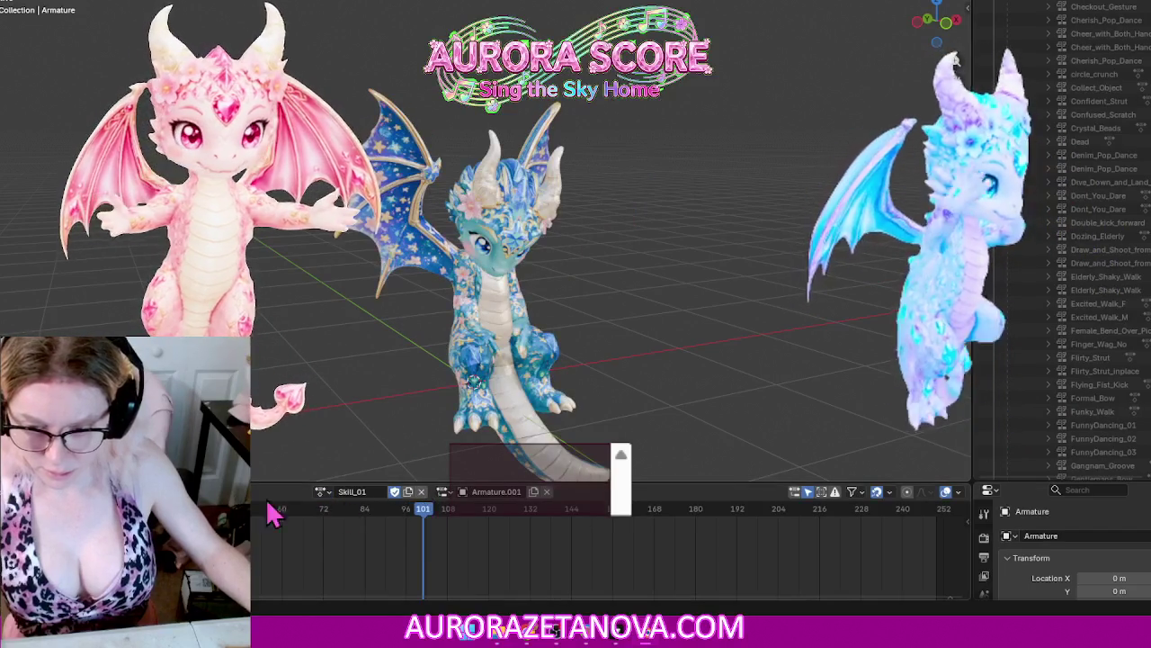
{"action": "left_click", "coordinate": [270, 503]}
{"action": "left_click", "coordinate": [264, 592]}
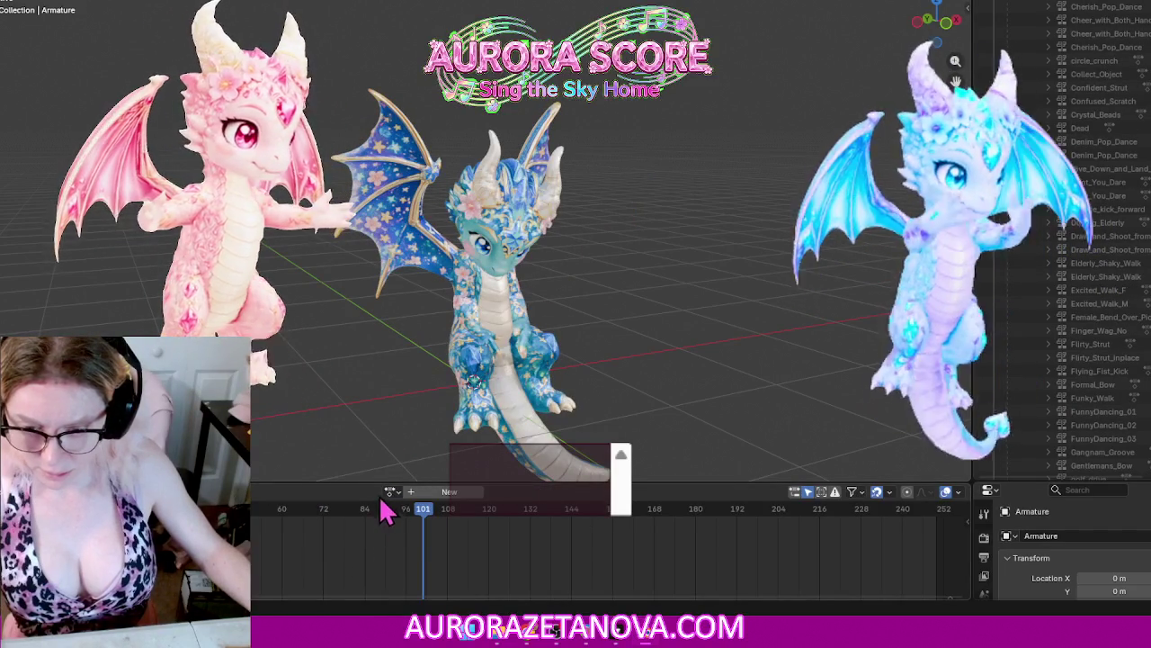
Step: Assign Skill_03, push it down into an NLA track, then reassign Skill_03
{"action": "left_click", "coordinate": [389, 491]}
{"action": "type", "text": "ski"}
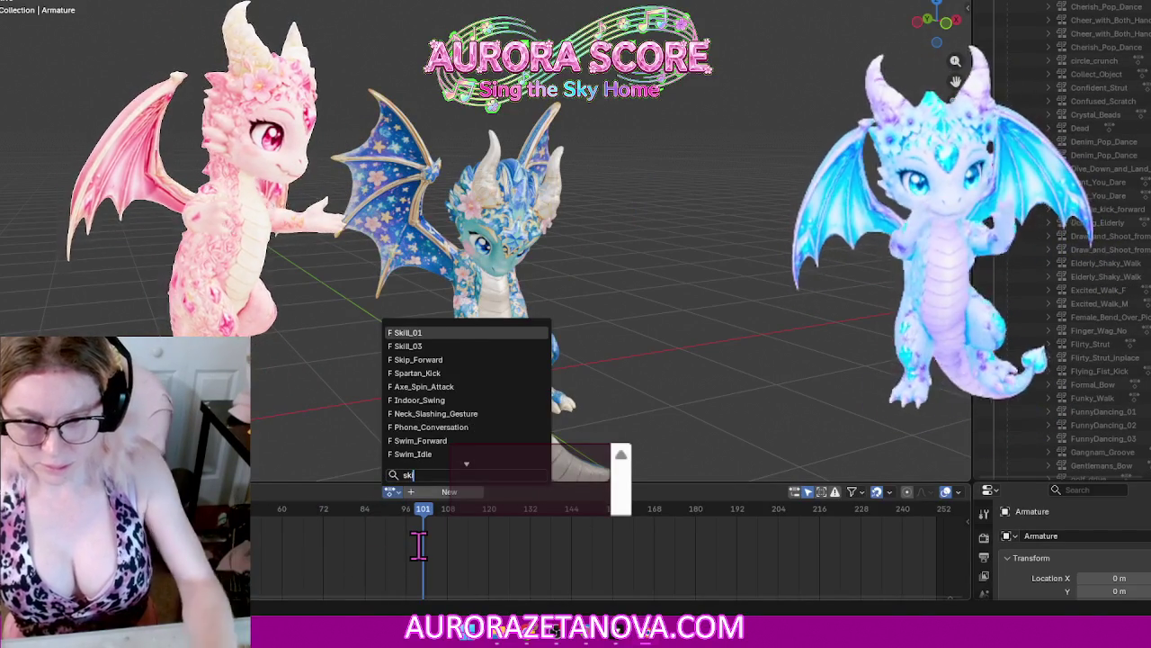
{"action": "left_click", "coordinate": [423, 346]}
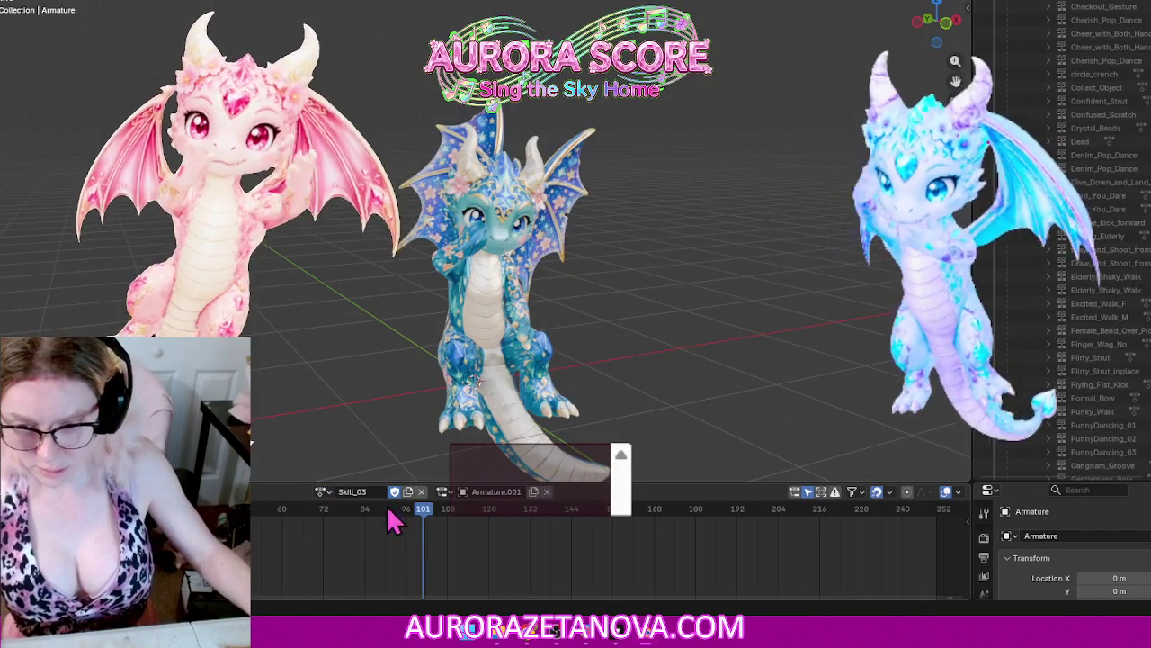
{"action": "left_click", "coordinate": [261, 493]}
{"action": "left_click", "coordinate": [263, 583]}
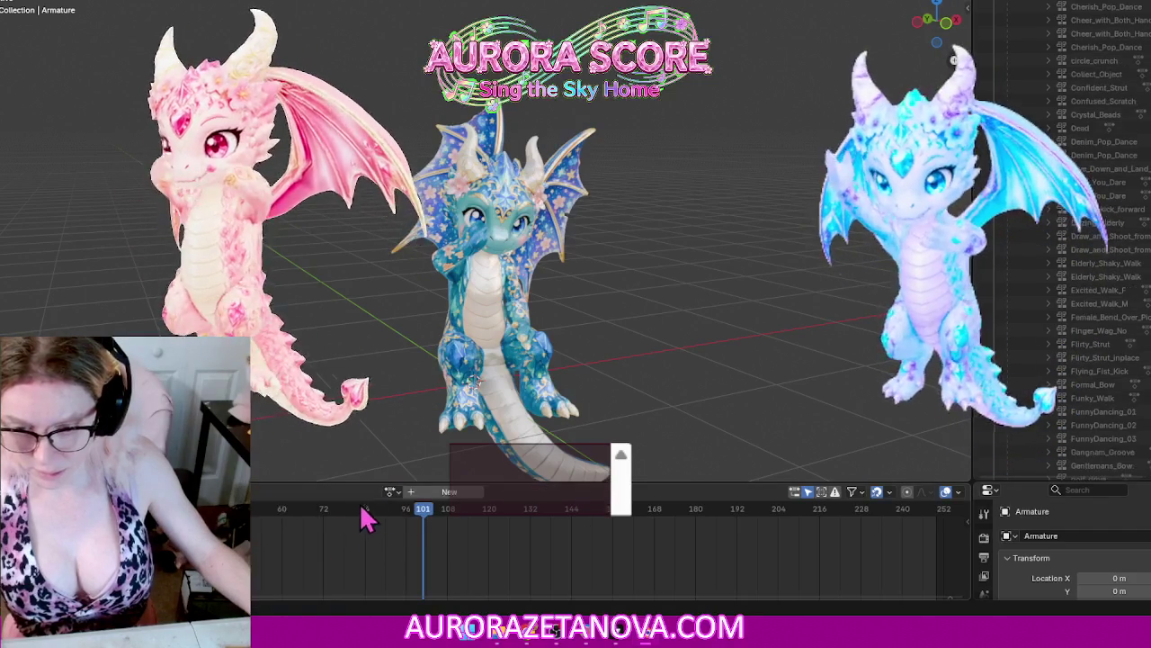
{"action": "left_click", "coordinate": [394, 489]}
{"action": "type", "text": "sk"}
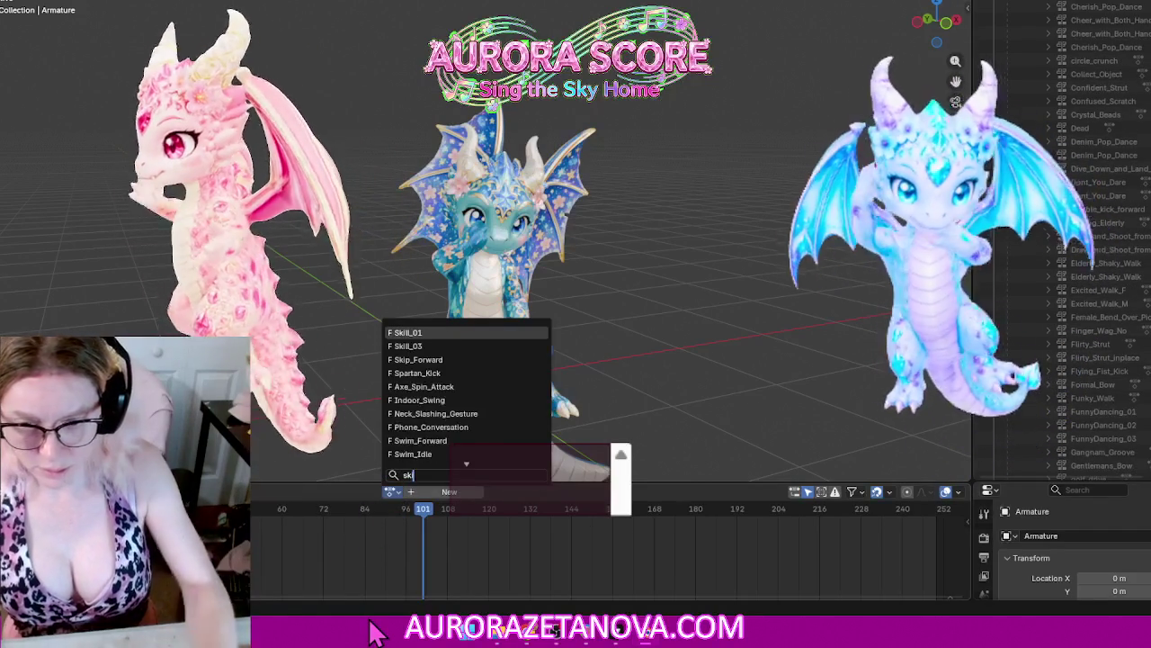
{"action": "left_click", "coordinate": [407, 347]}
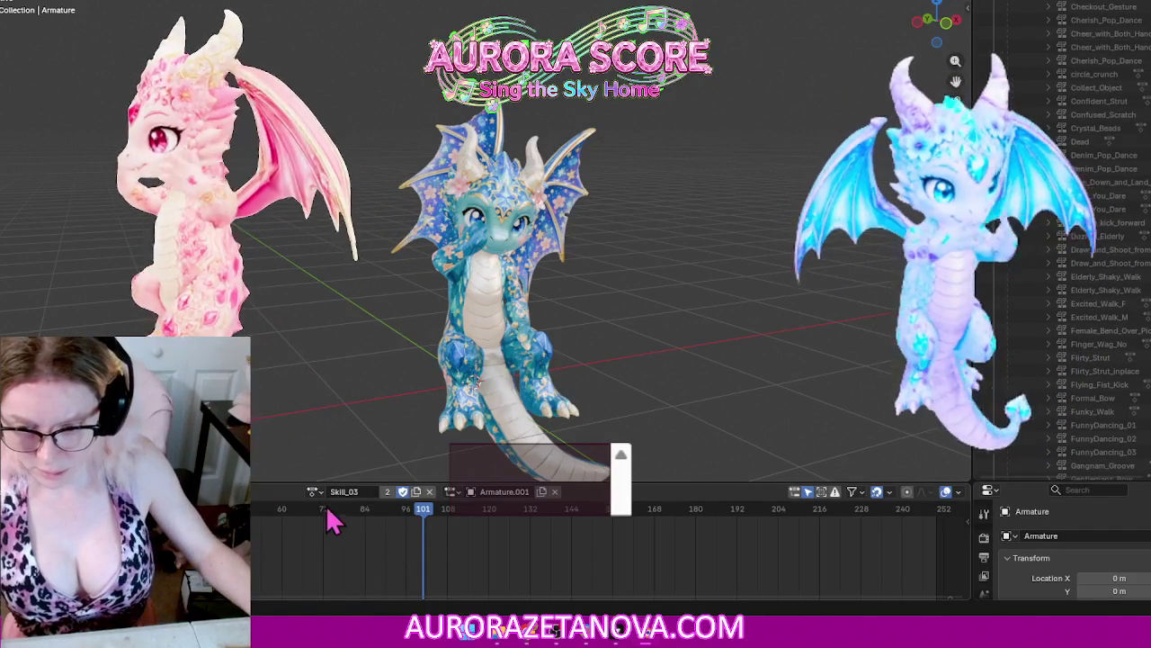
Step: Assign Skip_Forward and push it down into an NLA track
{"action": "left_click", "coordinate": [314, 491]}
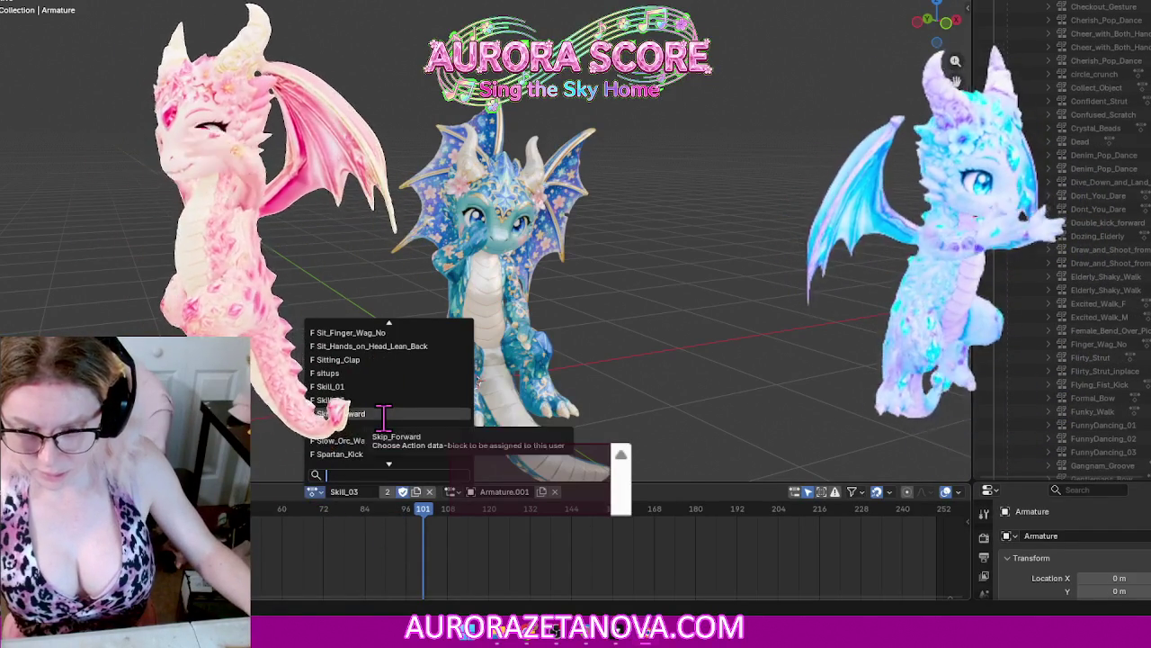
{"action": "left_click", "coordinate": [384, 424]}
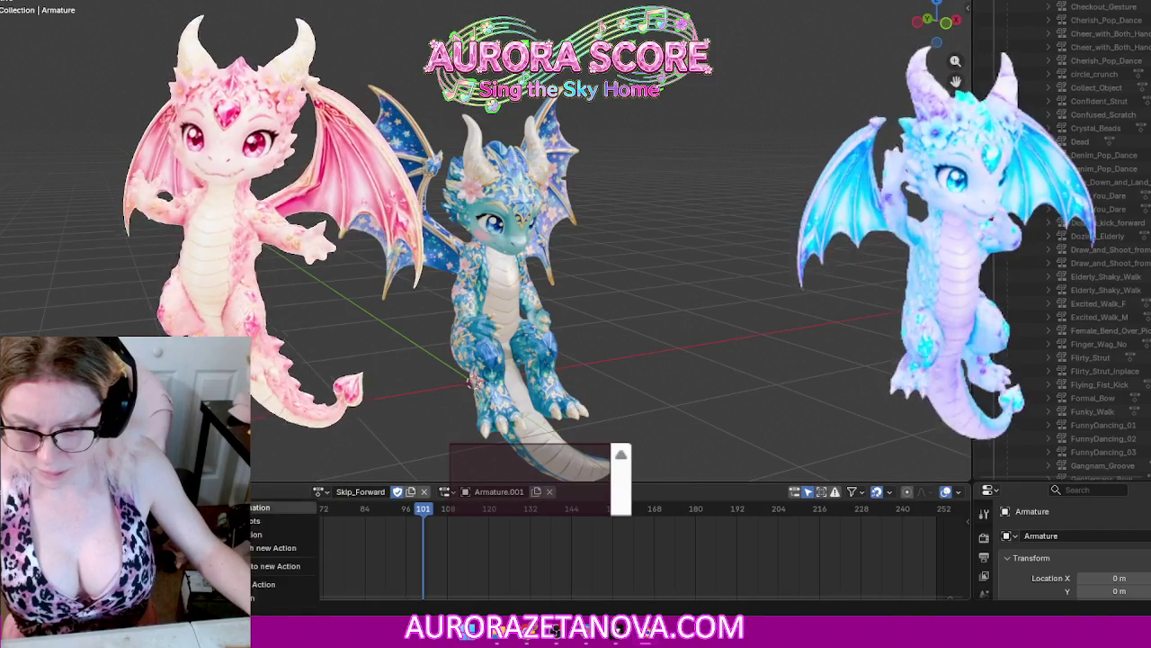
{"action": "left_click", "coordinate": [424, 491]}
Step: Assign the sleep action via a 'sleep' search and push it down into an NLA track
{"action": "left_click", "coordinate": [390, 491]}
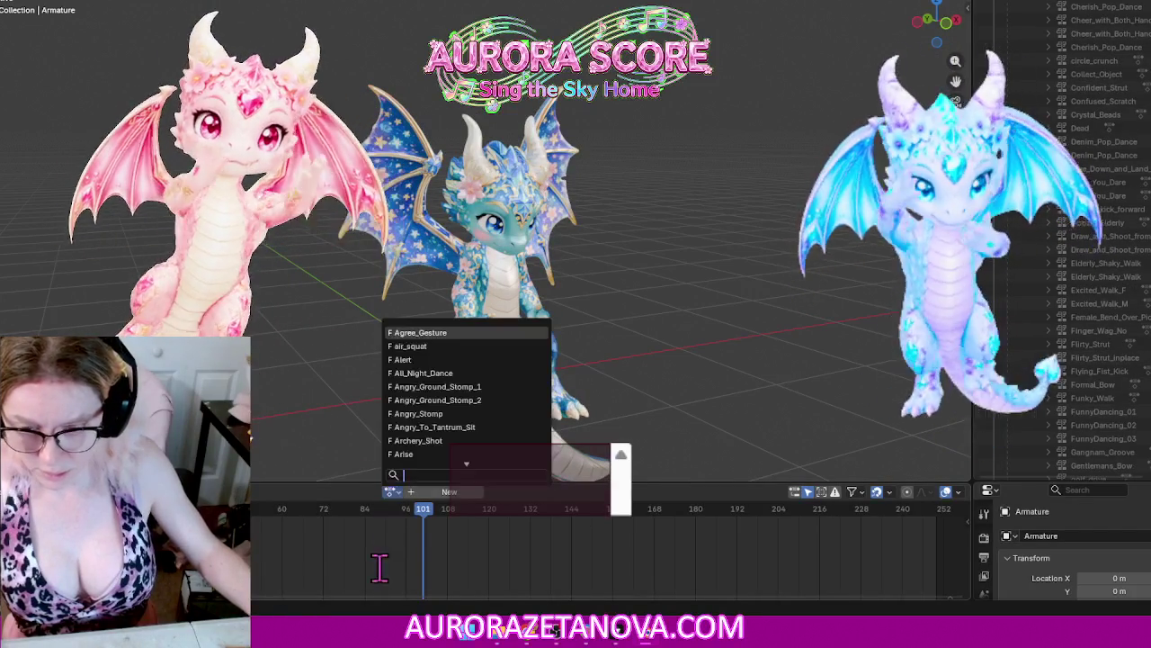
{"action": "type", "text": "sleep"}
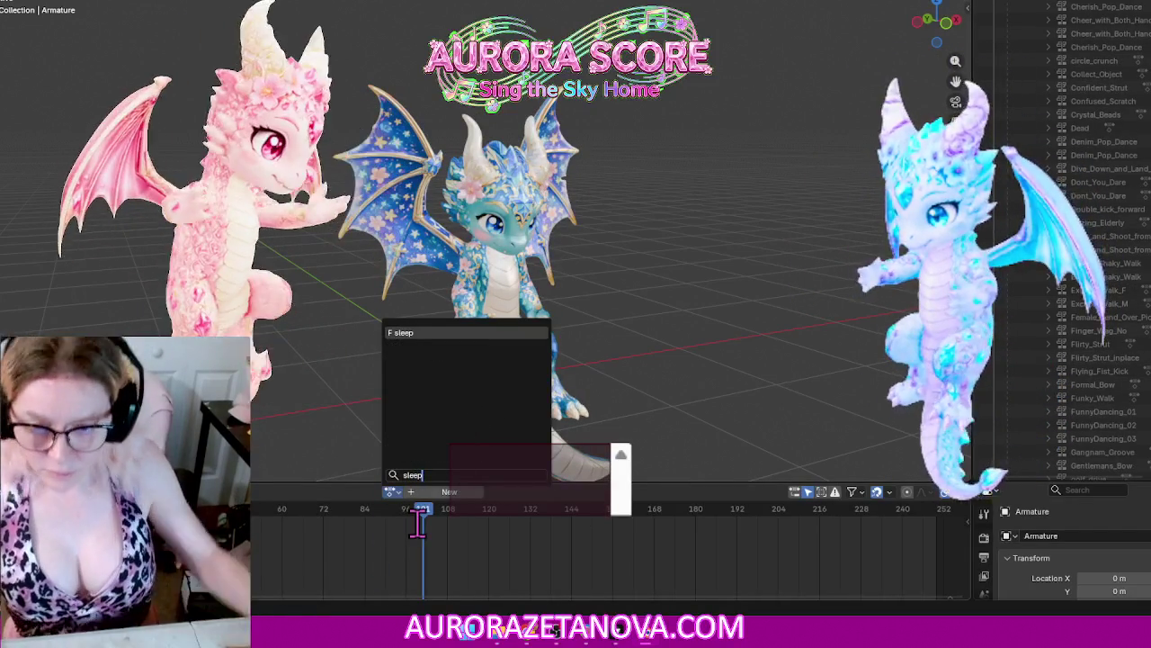
{"action": "left_click", "coordinate": [423, 339]}
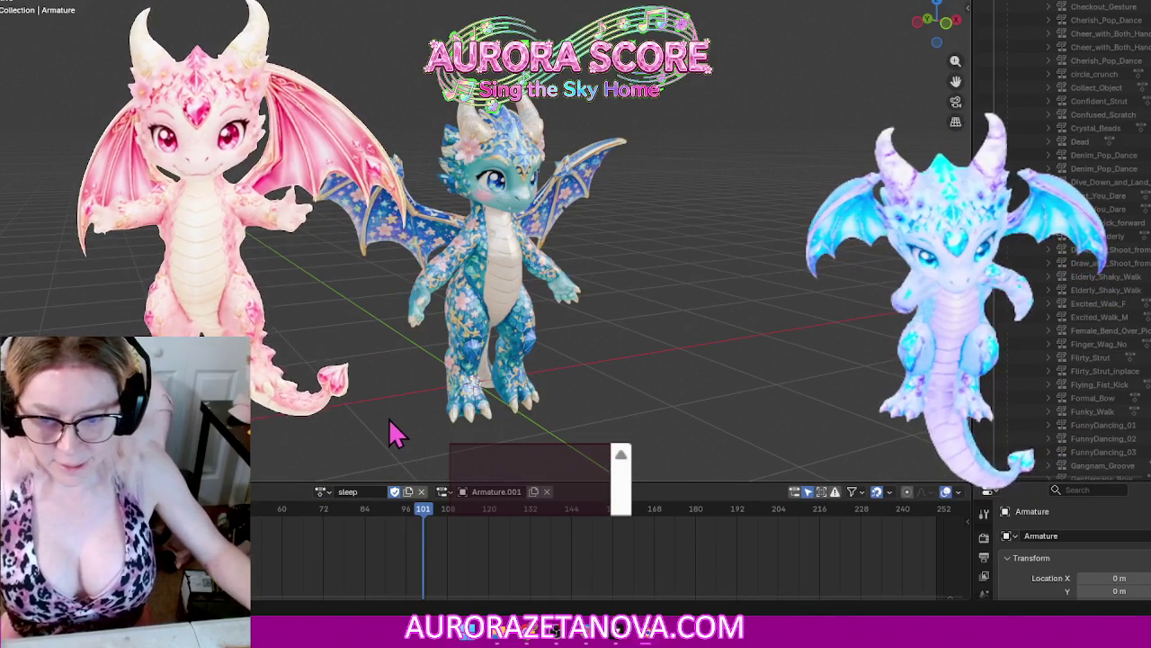
{"action": "left_click", "coordinate": [234, 491]}
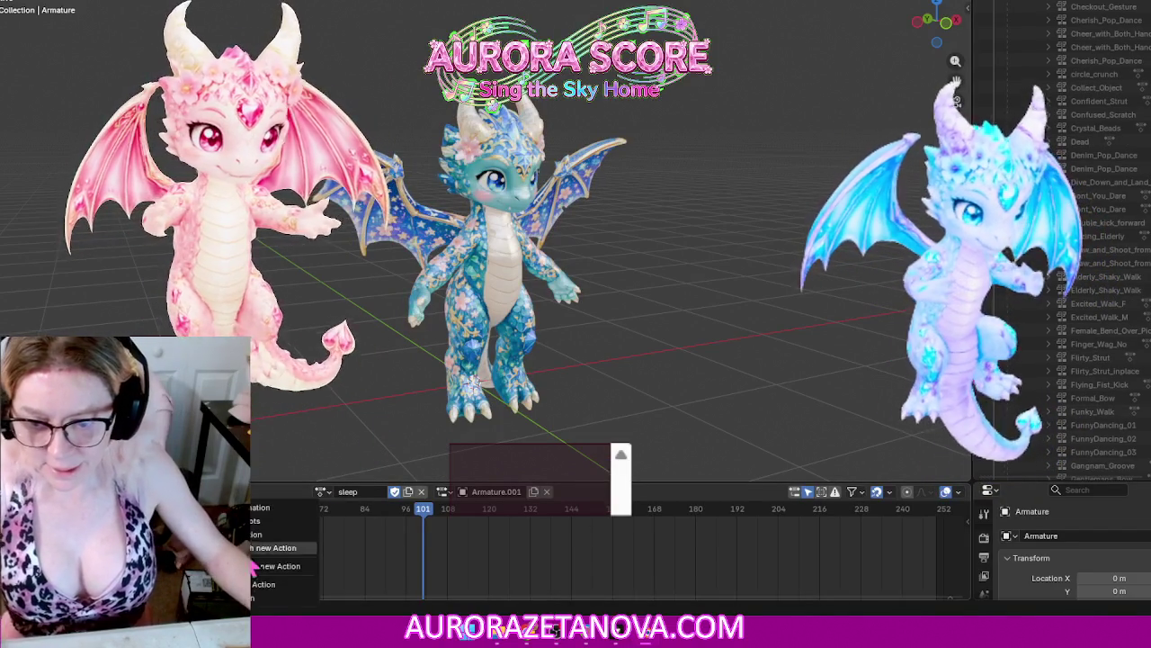
{"action": "left_click", "coordinate": [260, 595]}
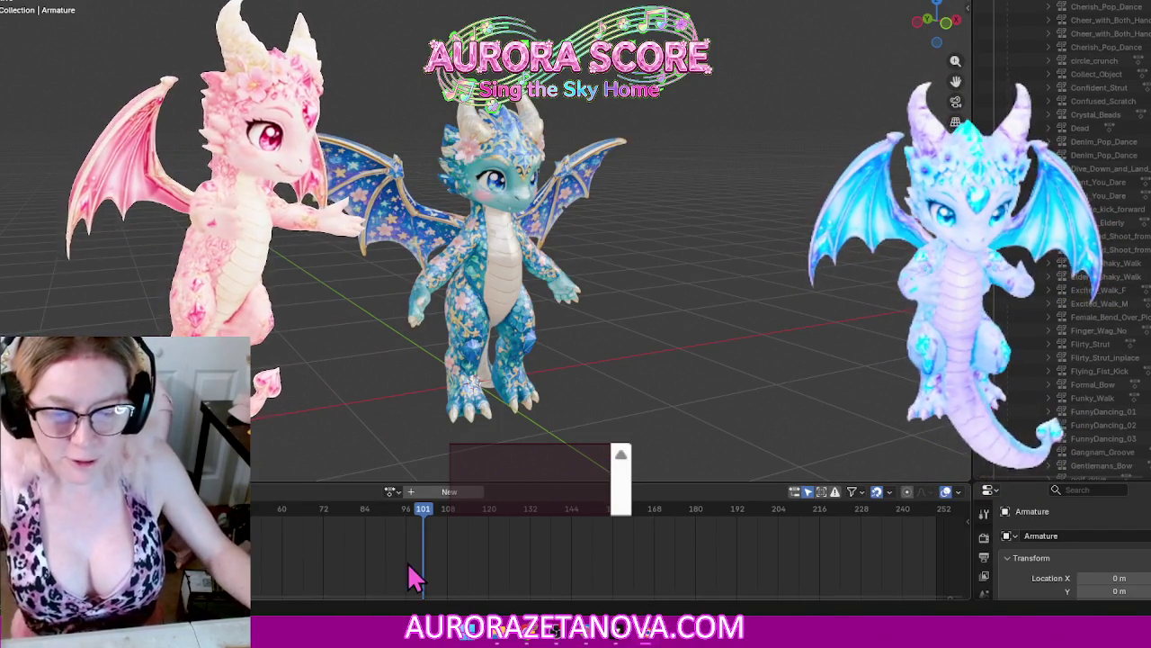
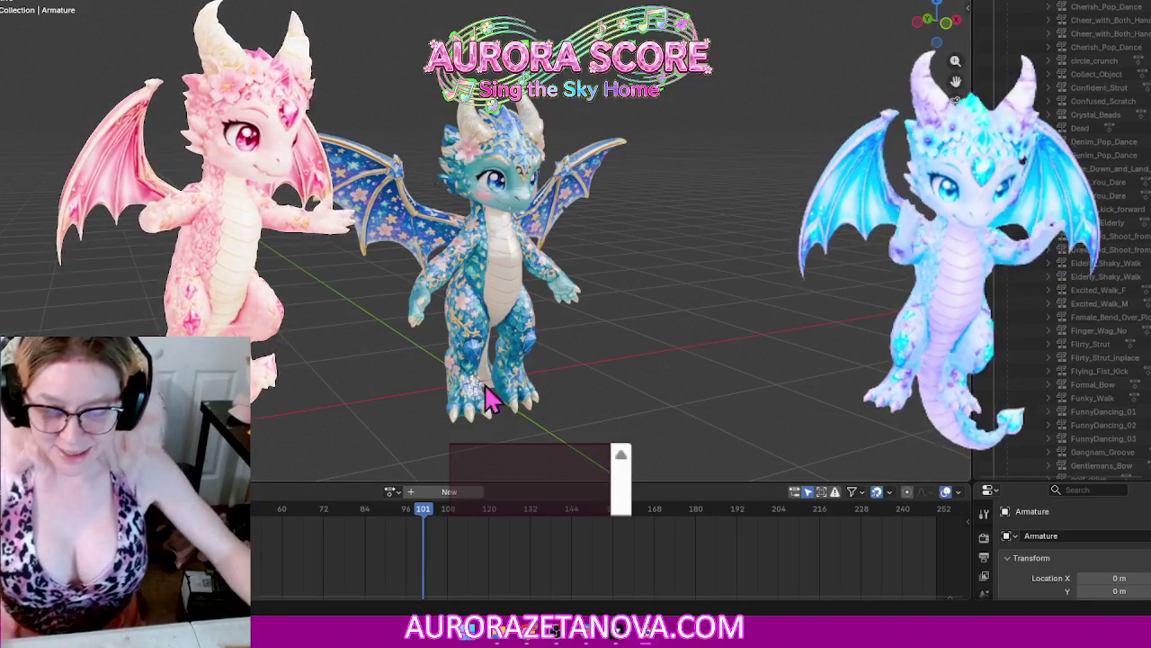
Step: Search the action list for 'slee' and assign the sleep action to the dragon armature
{"action": "scroll", "coordinate": [1036, 269], "scroll_direction": "down", "scroll_amount": 5}
{"action": "scroll", "coordinate": [1036, 270], "scroll_direction": "down", "scroll_amount": 5}
{"action": "scroll", "coordinate": [1036, 270], "scroll_direction": "down", "scroll_amount": 5}
{"action": "scroll", "coordinate": [1036, 270], "scroll_direction": "down", "scroll_amount": 5}
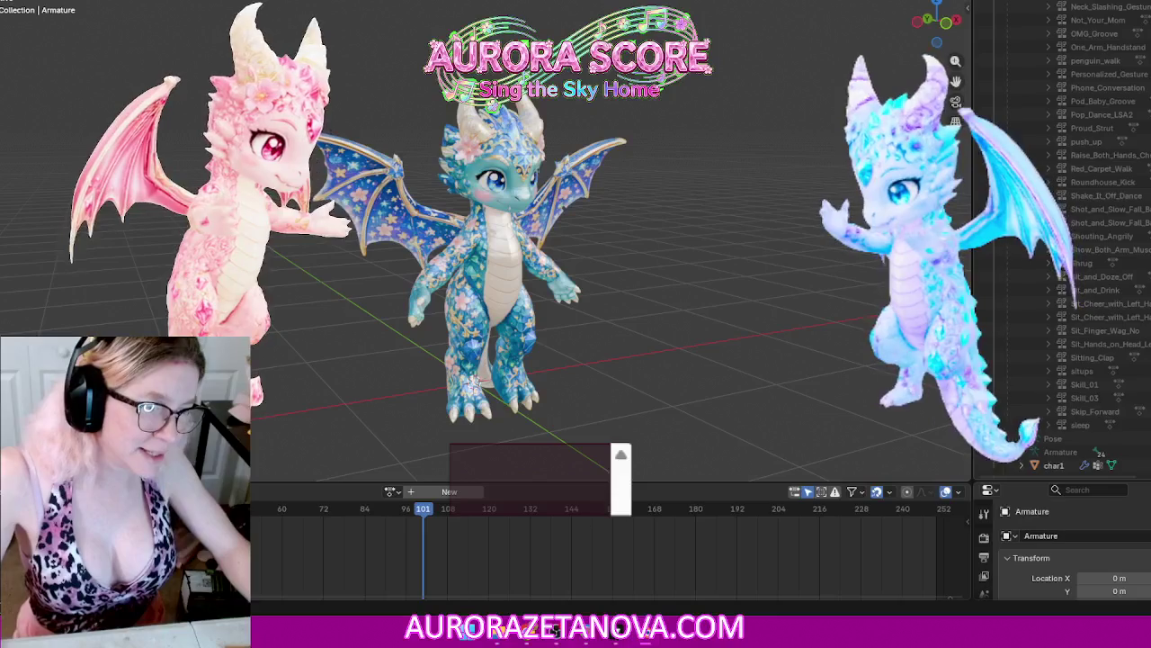
{"action": "scroll", "coordinate": [1125, 360], "scroll_direction": "down", "scroll_amount": 3}
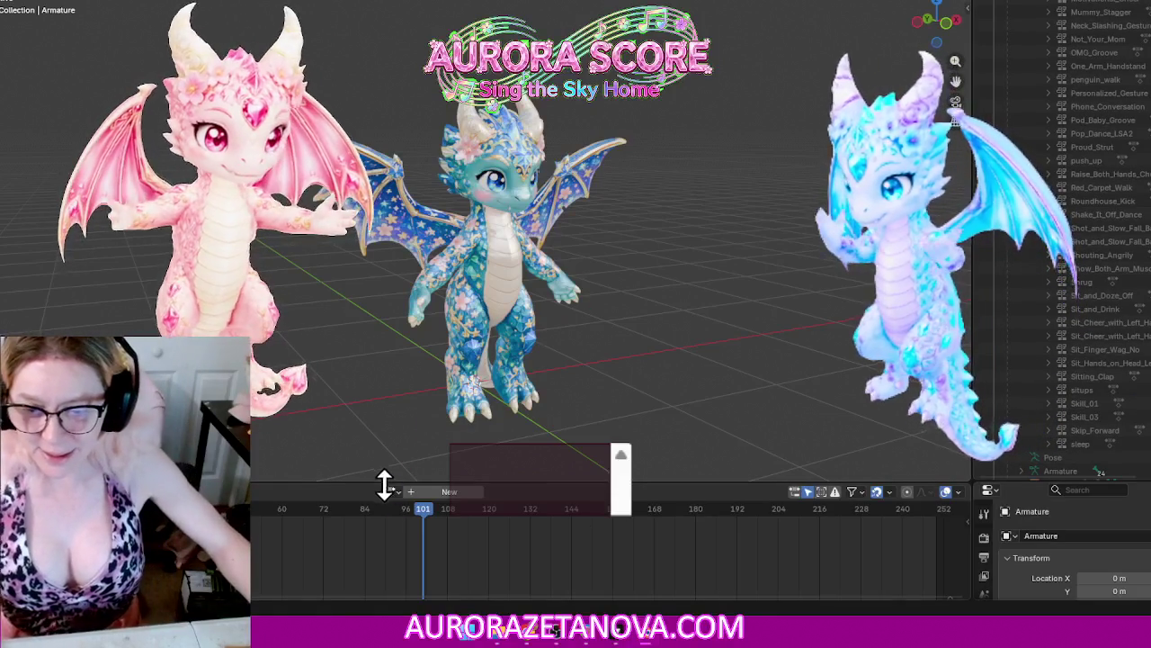
{"action": "left_click", "coordinate": [390, 491]}
{"action": "type", "text": "sle"}
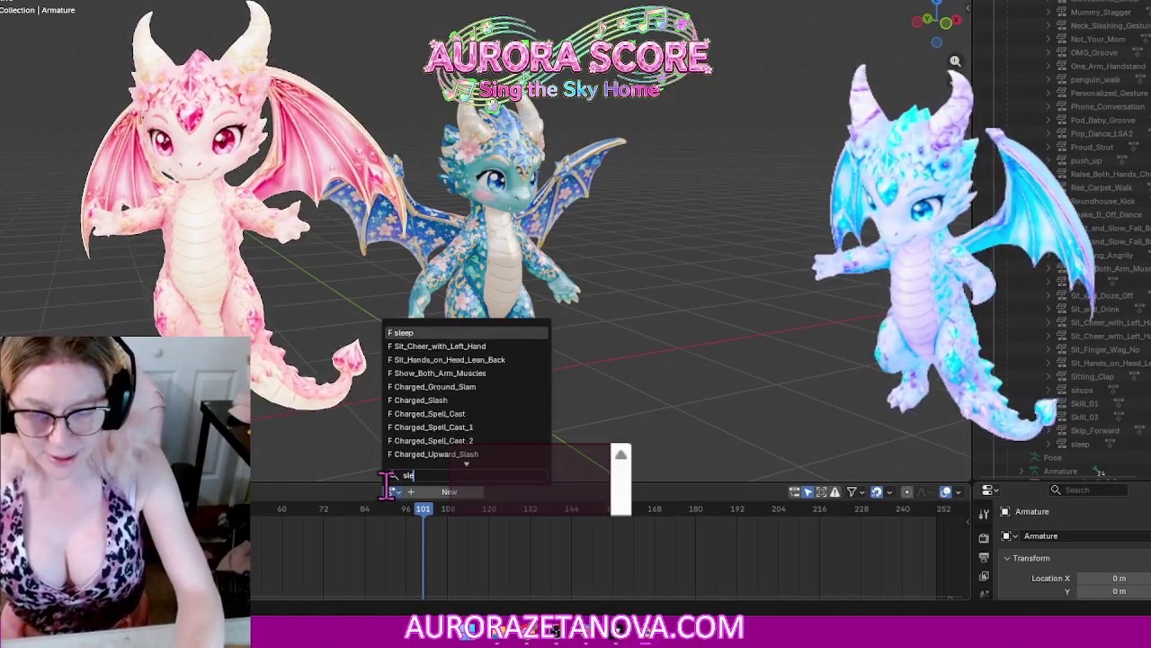
{"action": "type", "text": "e"}
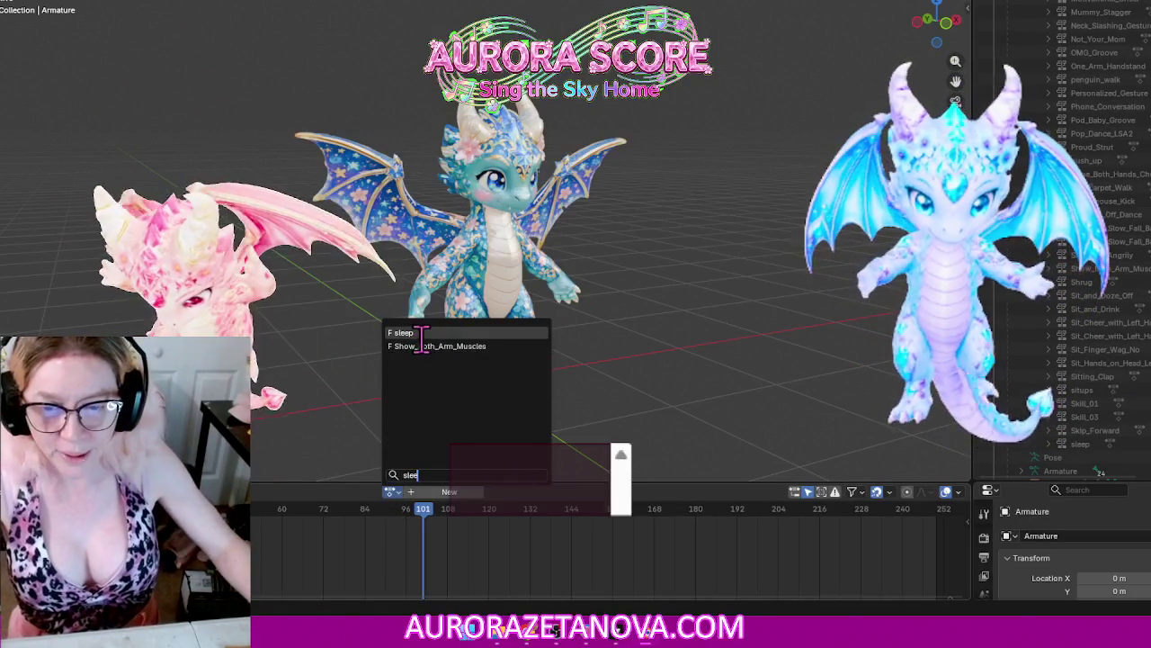
{"action": "left_click", "coordinate": [423, 332]}
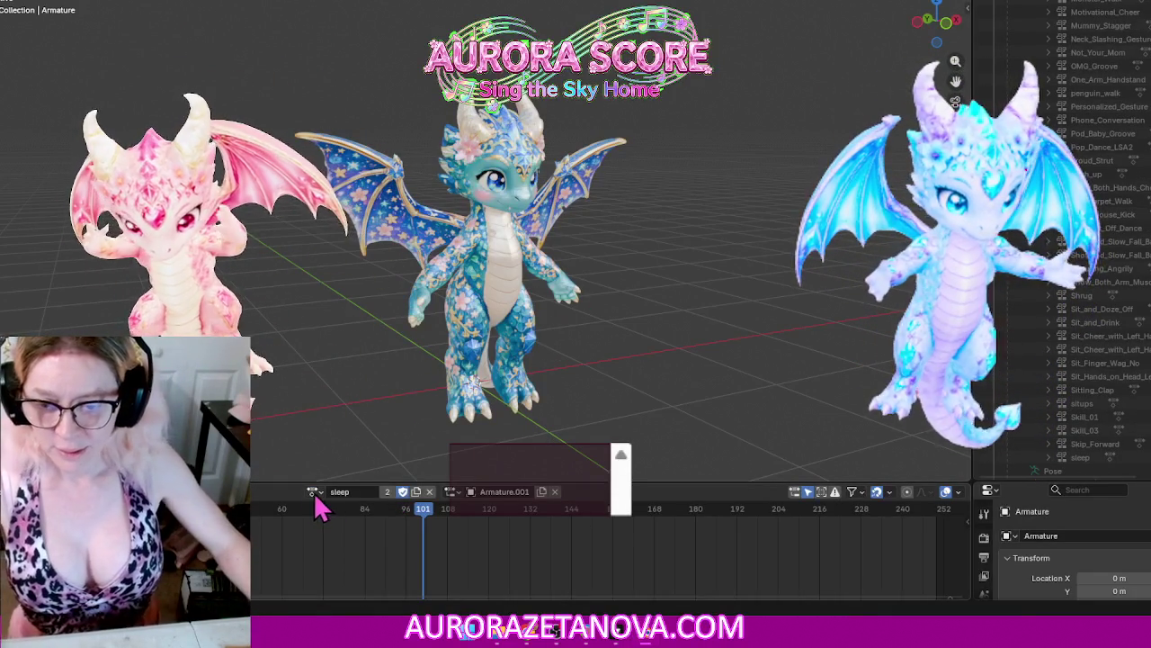
Step: Assign Slow_Orc_Walk, then unlink it so it stays stashed
{"action": "left_click", "coordinate": [315, 493]}
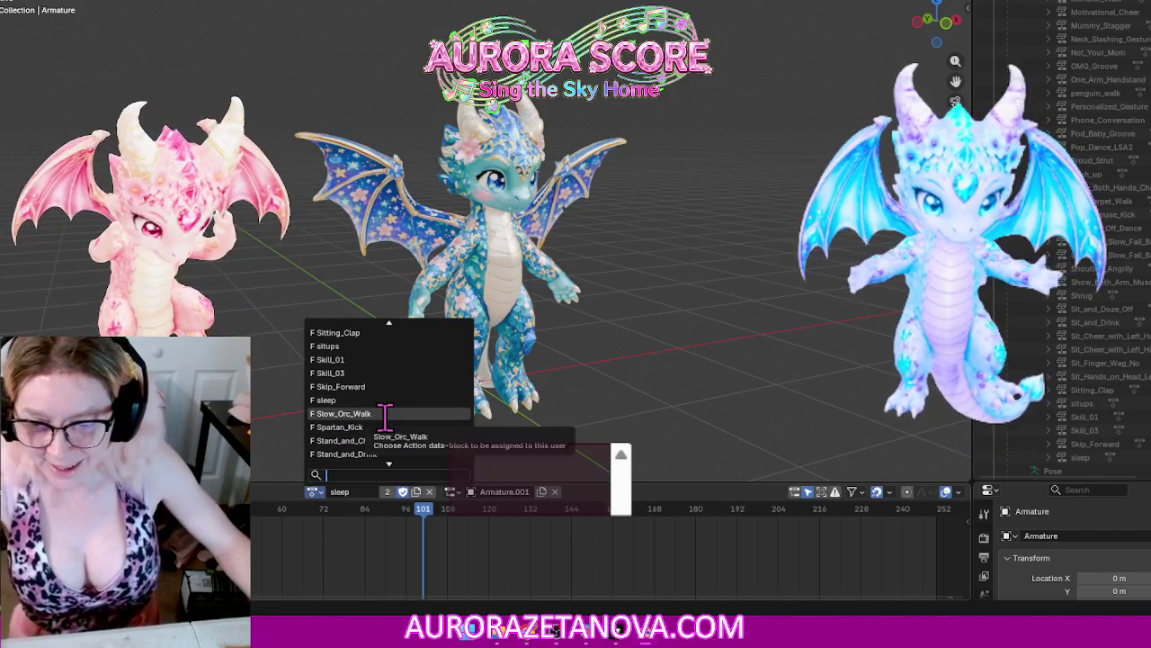
{"action": "left_click", "coordinate": [385, 414]}
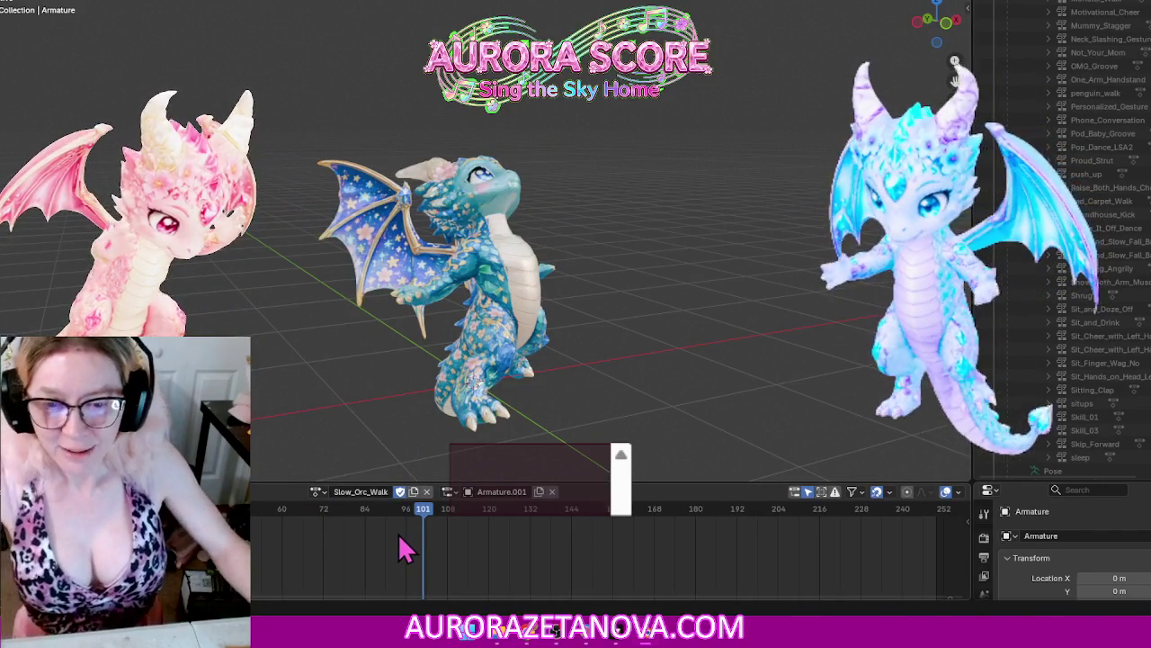
{"action": "left_click", "coordinate": [296, 492]}
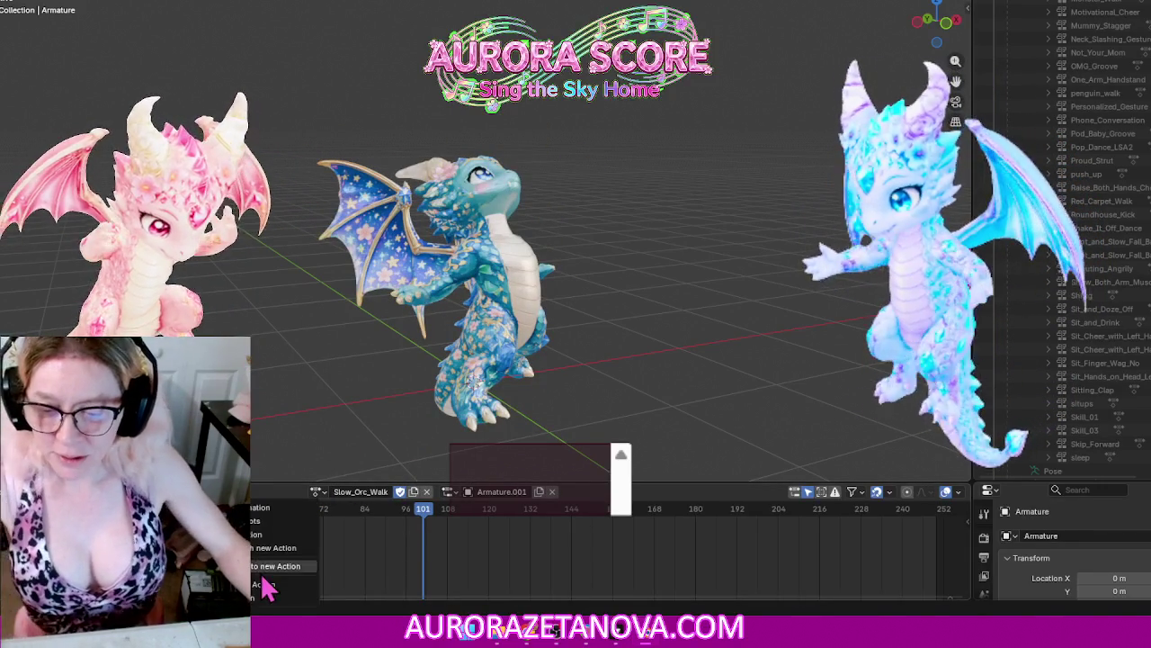
{"action": "left_click", "coordinate": [264, 585]}
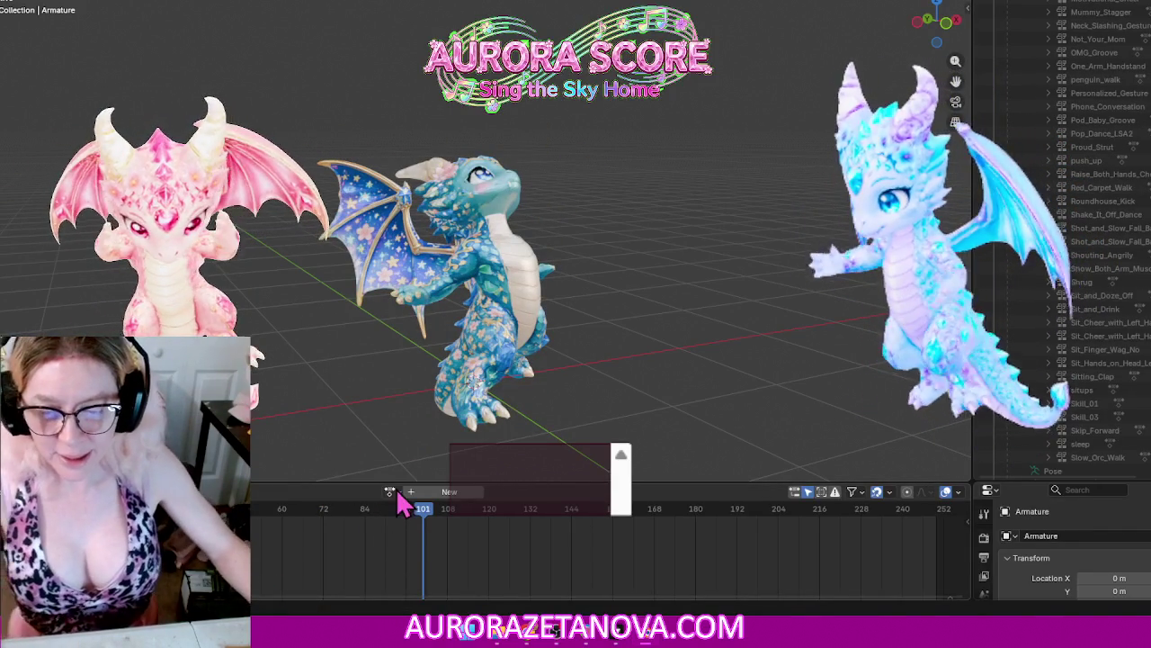
Step: Assign Spartan_Kick through a 'spart' search, then unlink it to stash it
{"action": "left_click", "coordinate": [390, 491]}
{"action": "type", "text": "spart"}
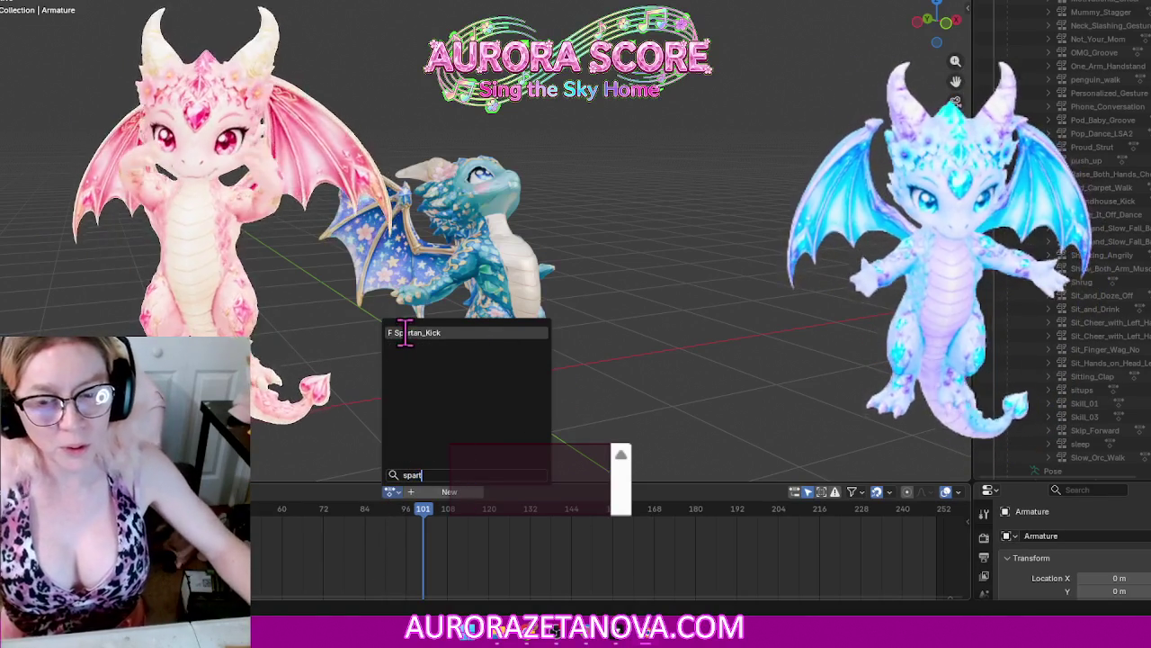
{"action": "left_click", "coordinate": [407, 333]}
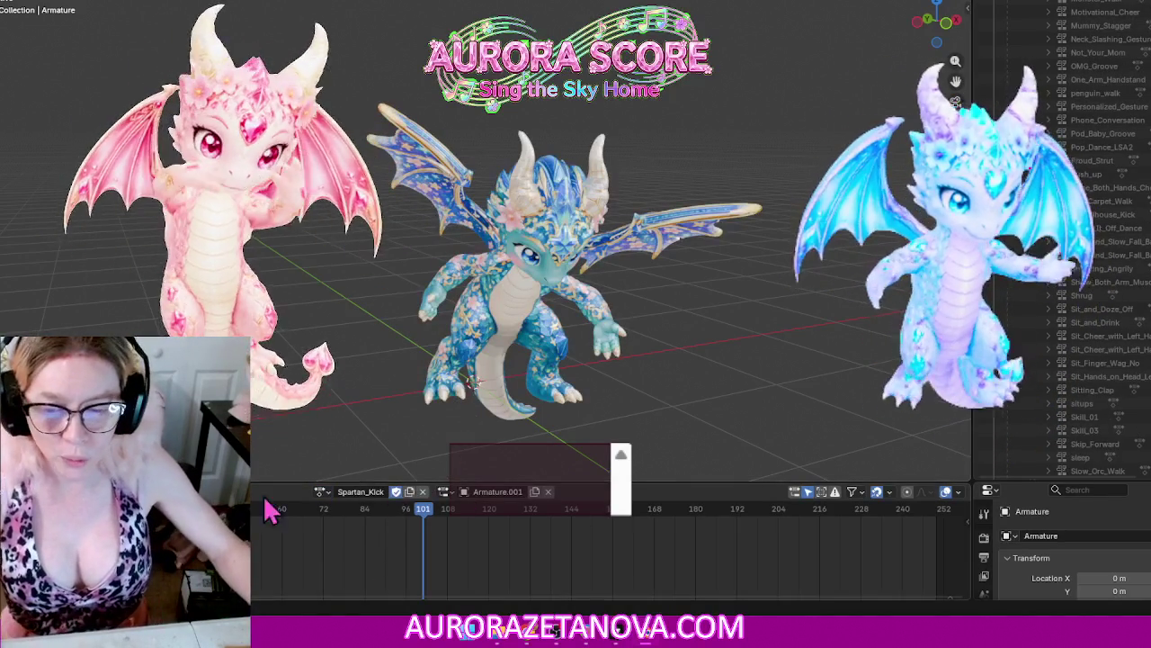
{"action": "left_click", "coordinate": [236, 491]}
{"action": "left_click", "coordinate": [254, 586]}
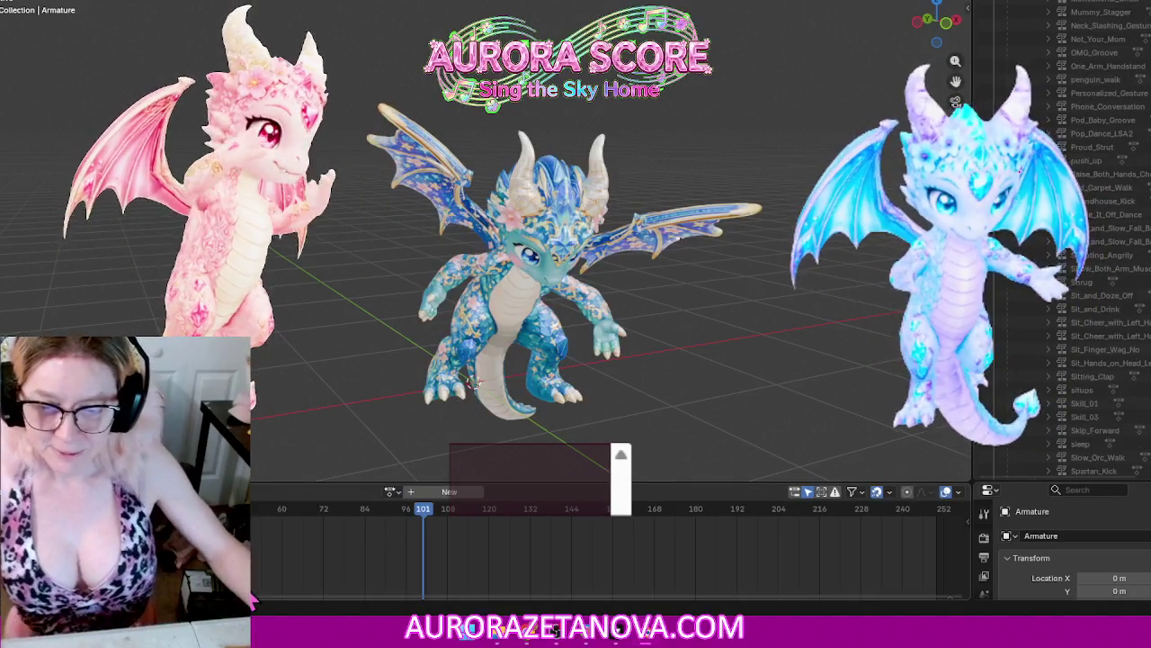
{"action": "left_click", "coordinate": [391, 493]}
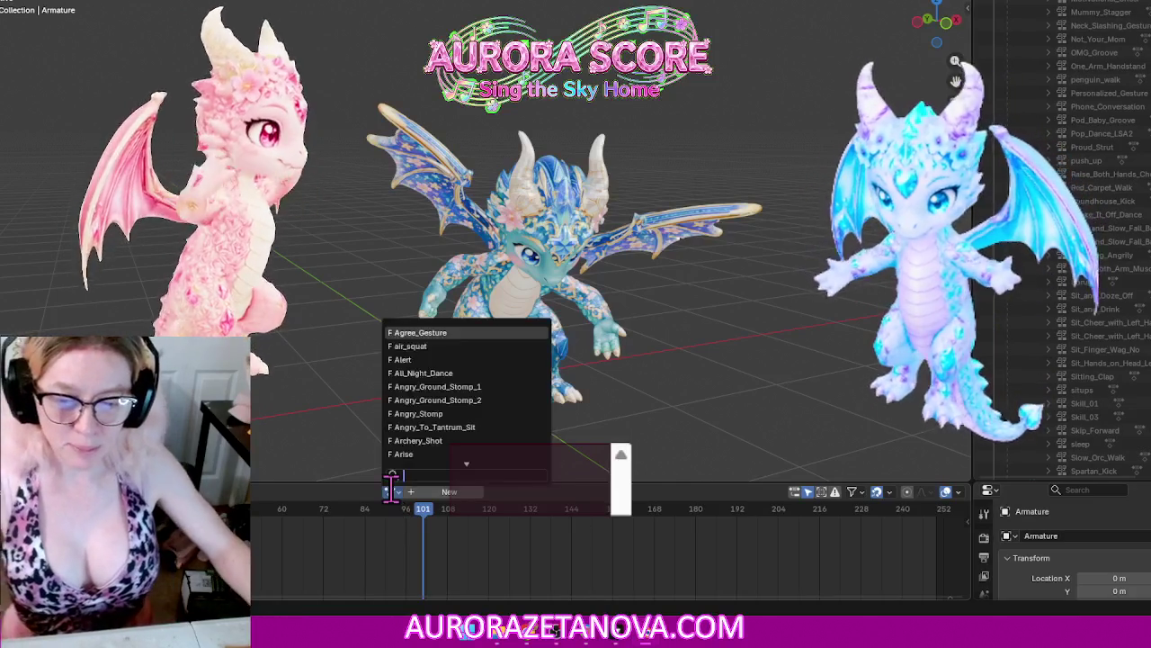
Step: Reassign Spartan_Kick, then switch to Stand_and_Chat and unlink it to stash it
{"action": "type", "text": "sp"}
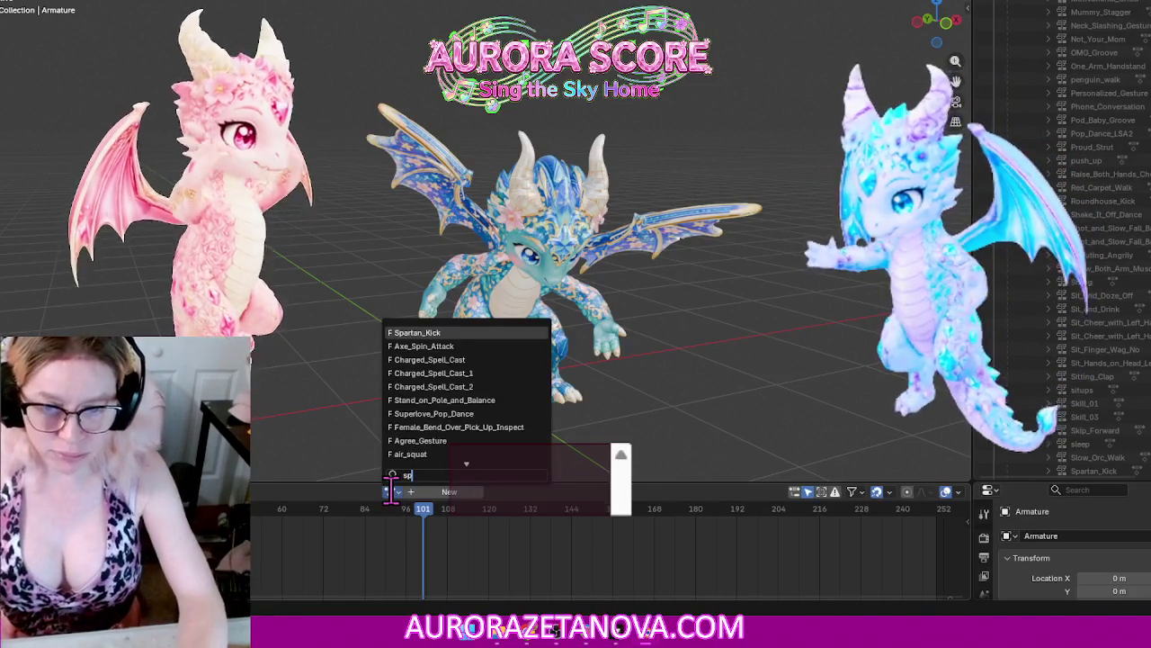
{"action": "left_click", "coordinate": [459, 337]}
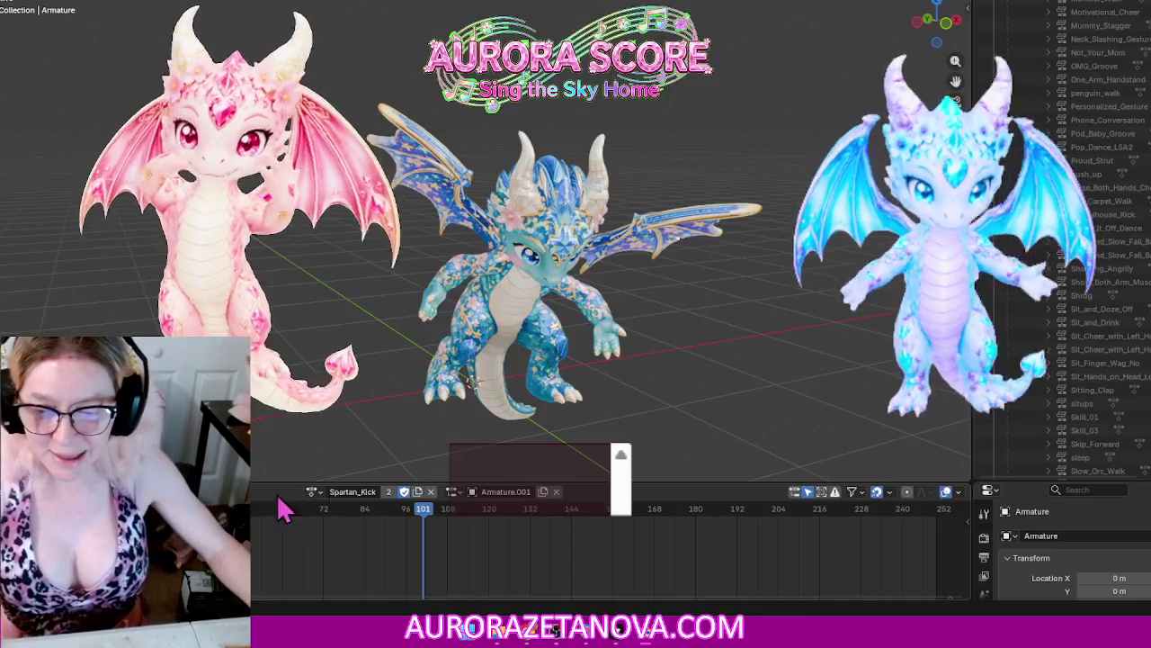
{"action": "left_click", "coordinate": [315, 492]}
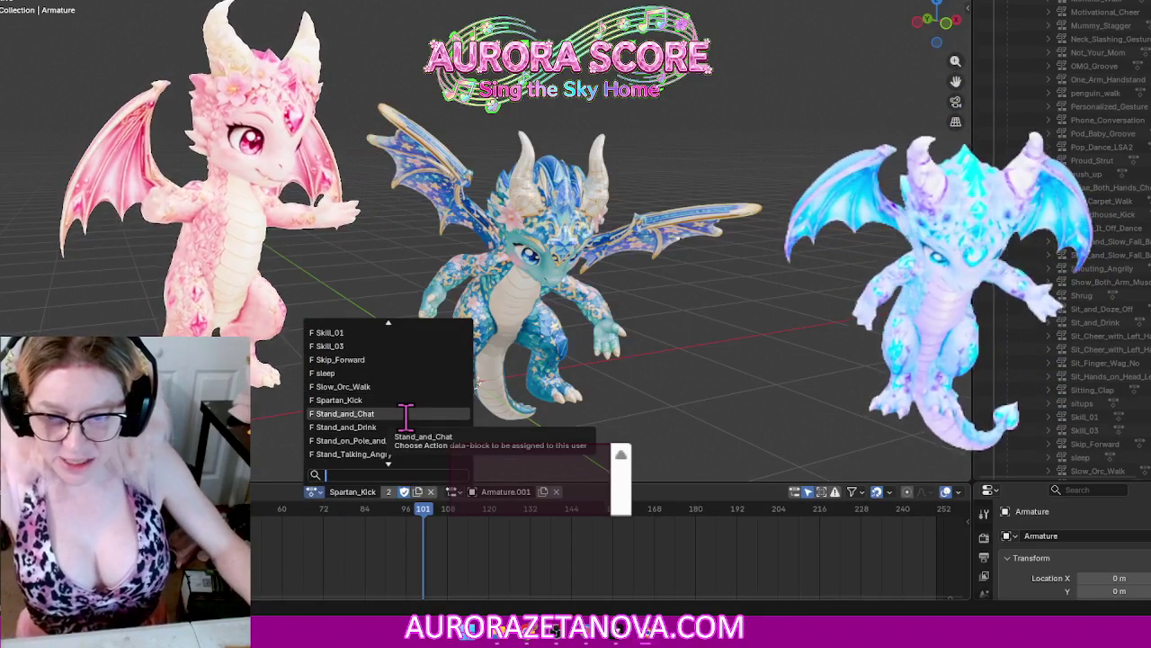
{"action": "left_click", "coordinate": [406, 413]}
{"action": "left_click", "coordinate": [270, 495]}
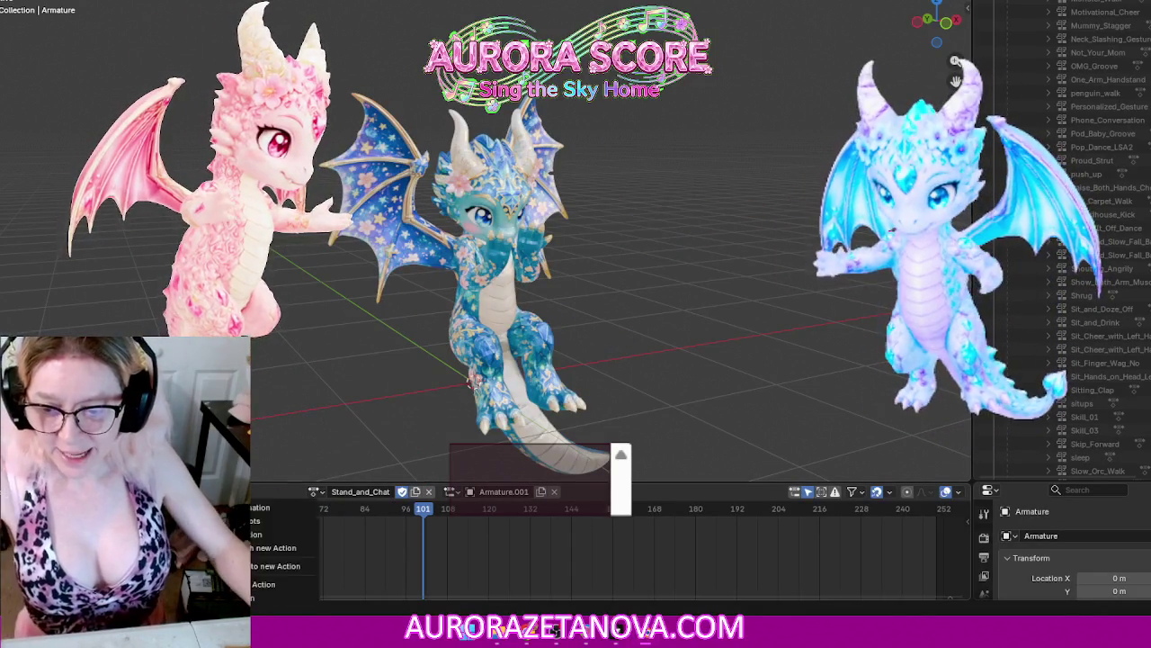
{"action": "left_click", "coordinate": [274, 589]}
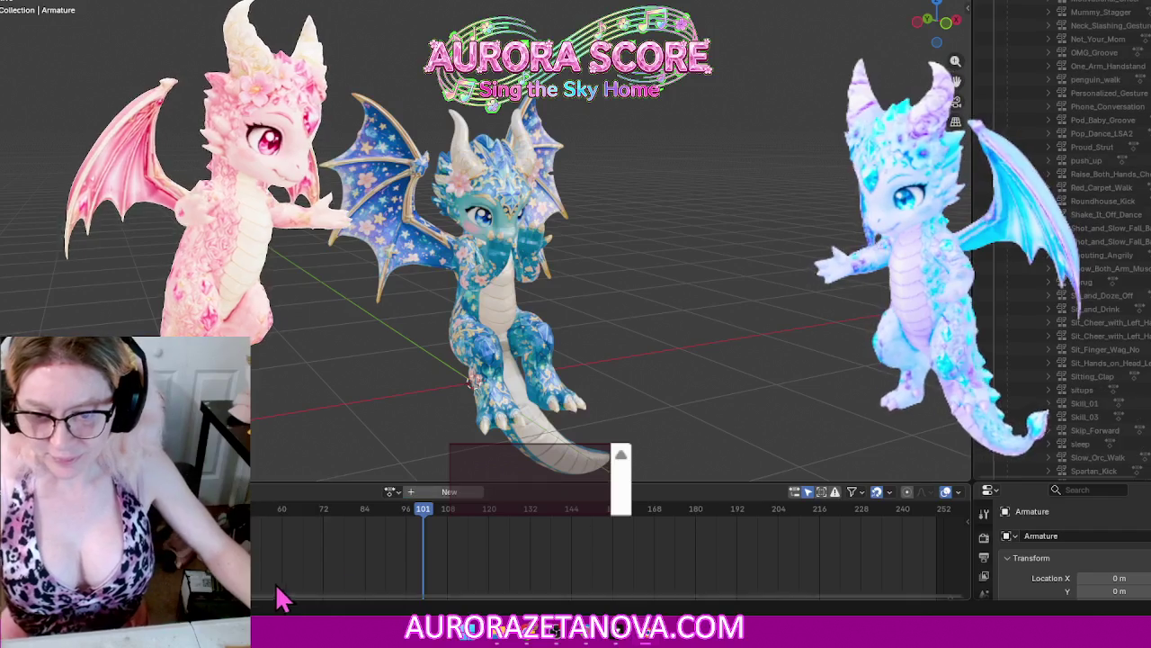
Step: Assign Stand_and_Drink through a 'ta' search, then unlink it to stash it
{"action": "left_click", "coordinate": [391, 492]}
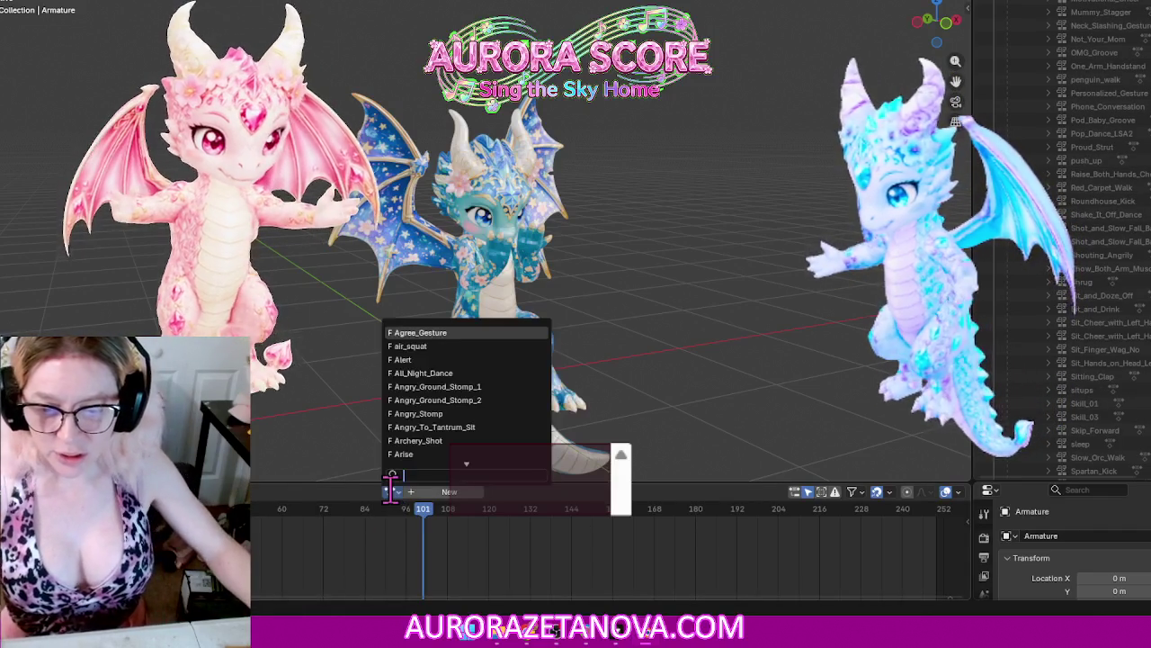
{"action": "type", "text": "sta"}
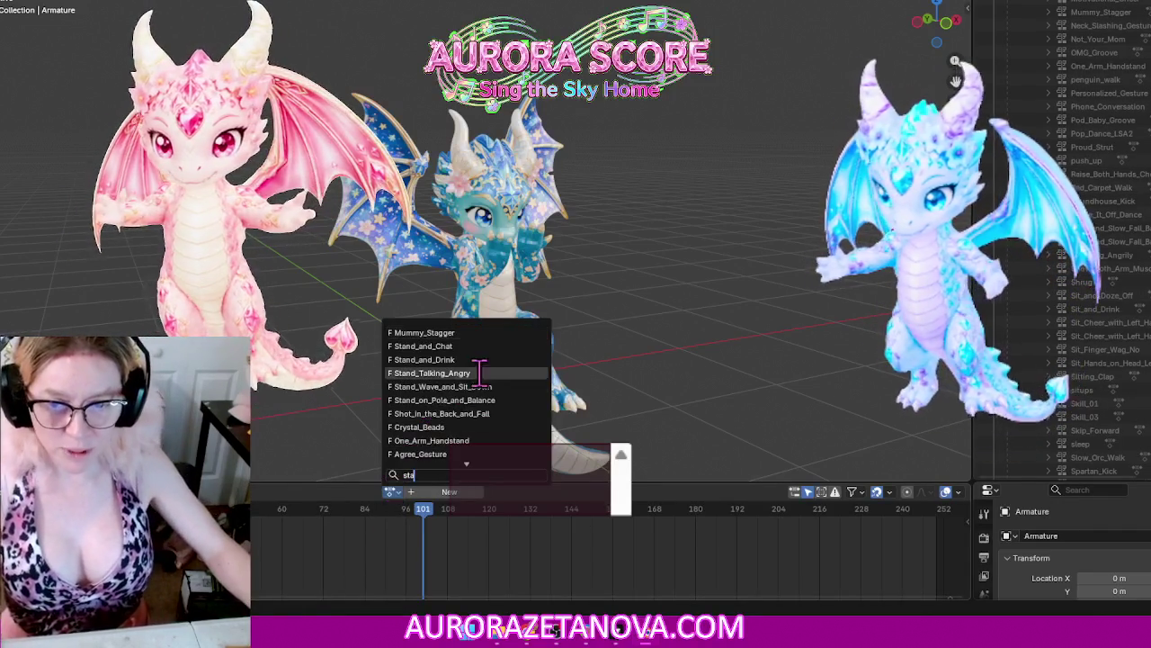
{"action": "left_click", "coordinate": [486, 359]}
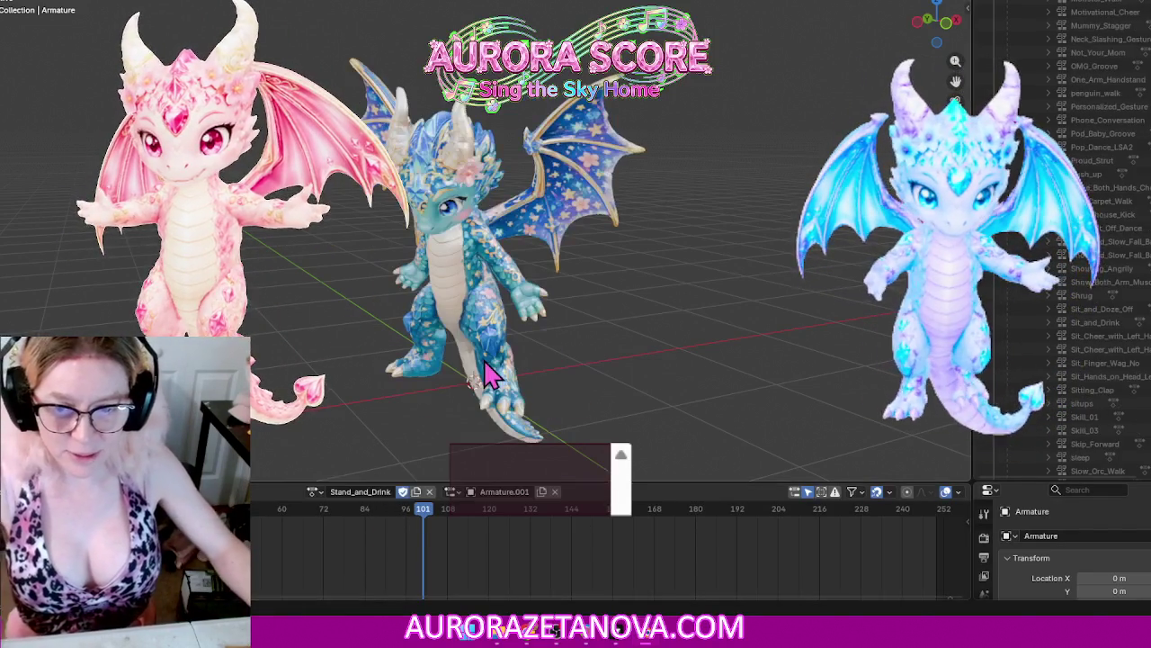
{"action": "left_click", "coordinate": [238, 491]}
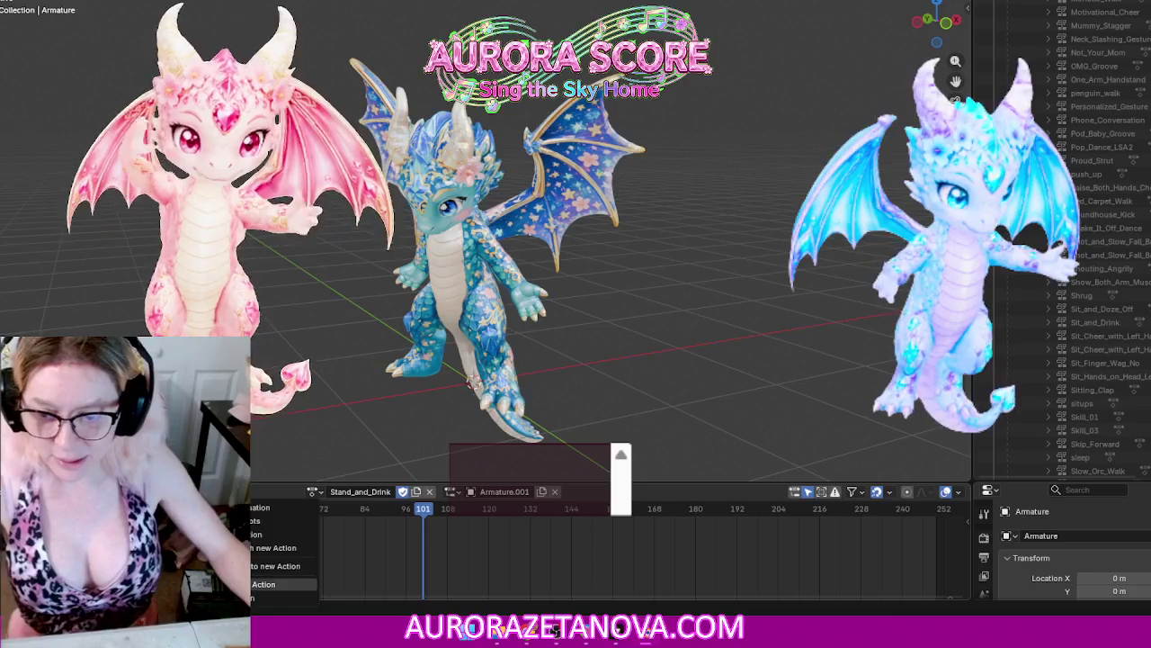
{"action": "left_click", "coordinate": [269, 583]}
Step: Reassign Stand_and_Drink, then switch to Stand_on_Pole_and_Balance and unlink it
{"action": "left_click", "coordinate": [390, 491]}
{"action": "type", "text": "s"}
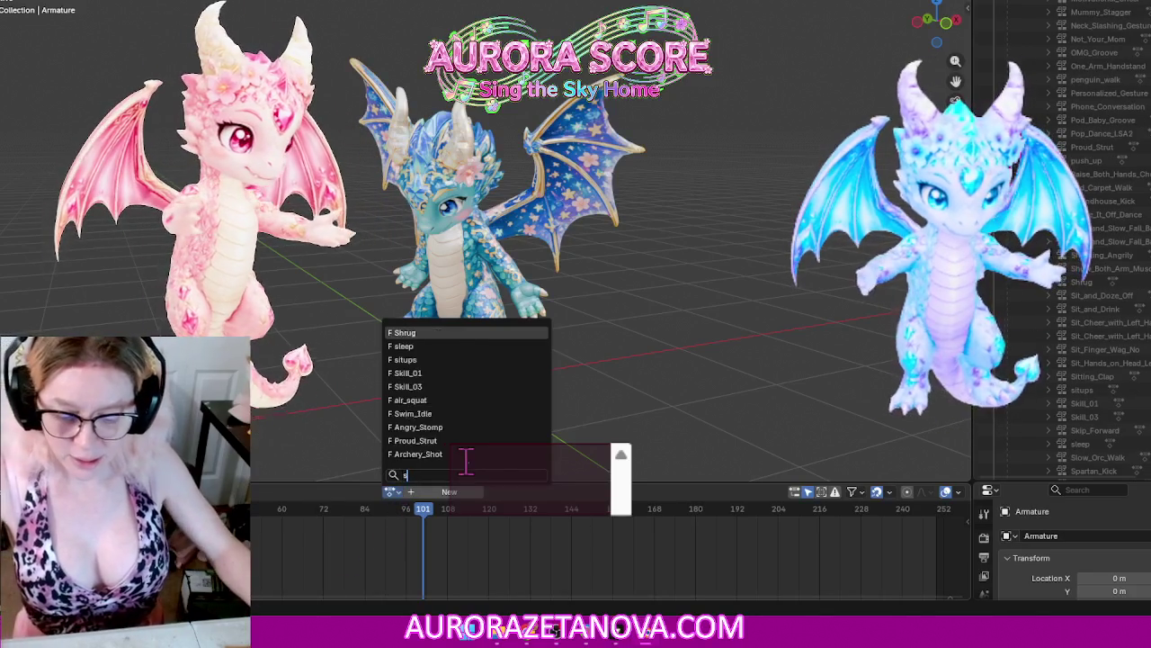
{"action": "type", "text": "ta"}
{"action": "left_click", "coordinate": [485, 359]}
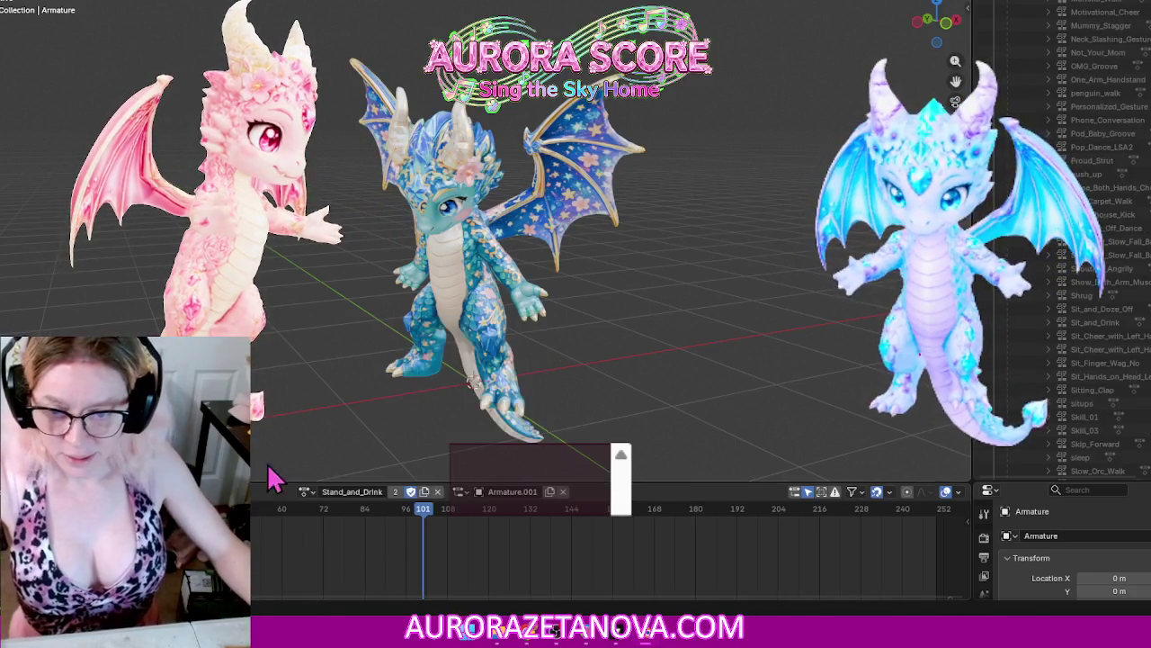
{"action": "left_click", "coordinate": [306, 492]}
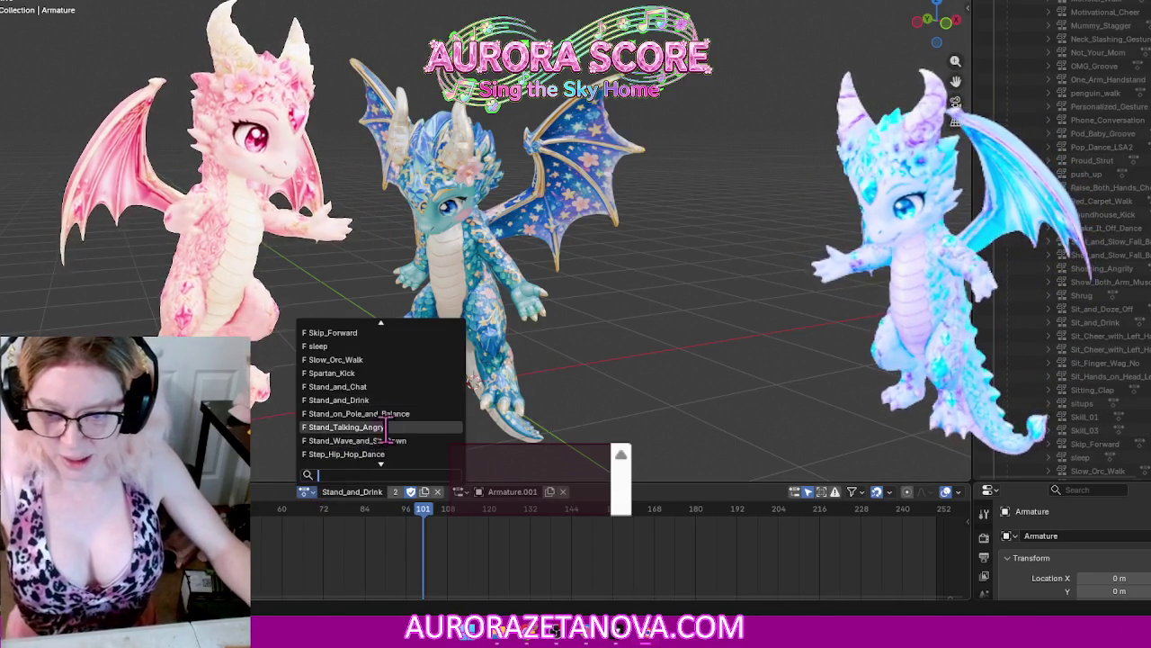
{"action": "left_click", "coordinate": [411, 413]}
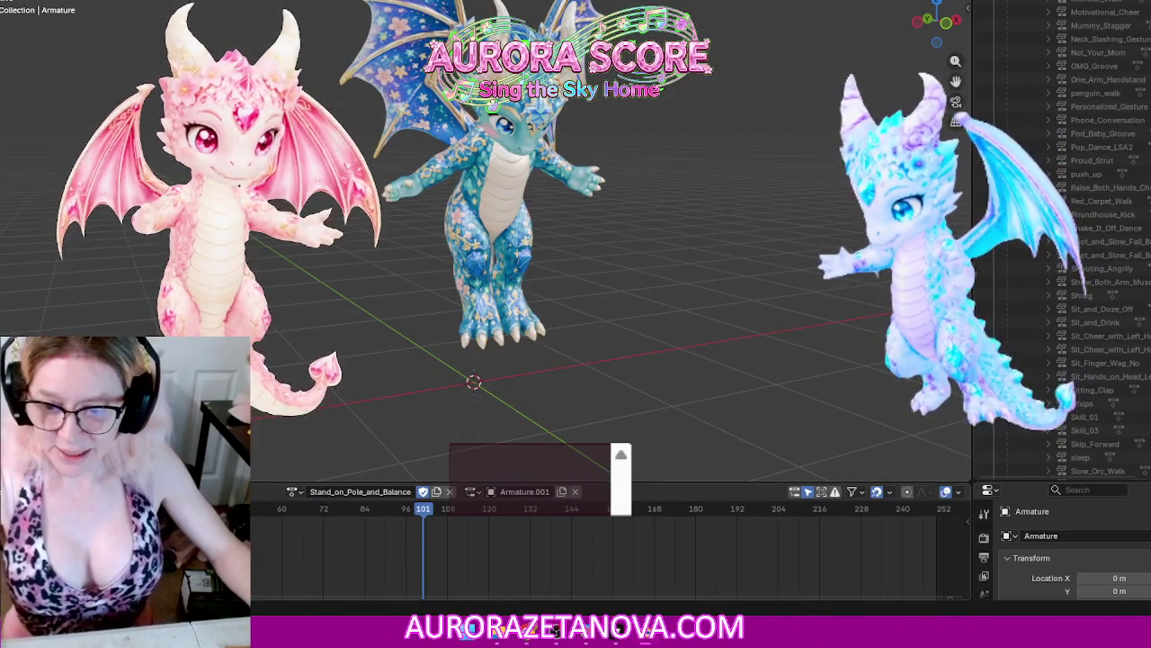
{"action": "left_click", "coordinate": [212, 491]}
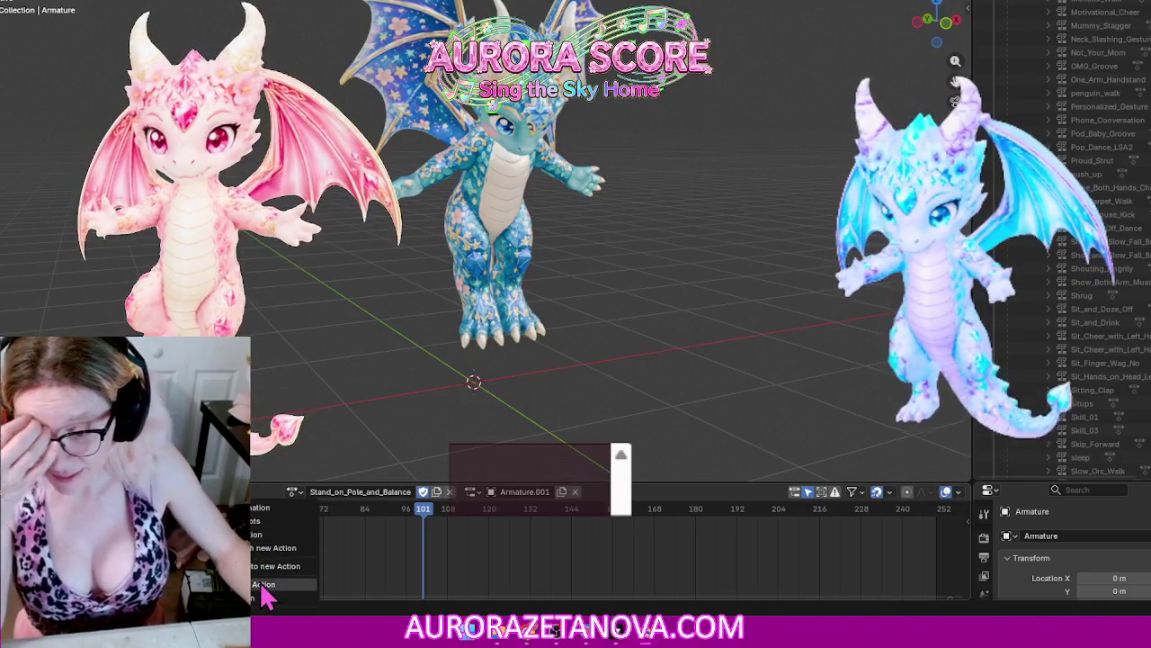
{"action": "left_click", "coordinate": [263, 587]}
{"action": "left_click", "coordinate": [392, 491]}
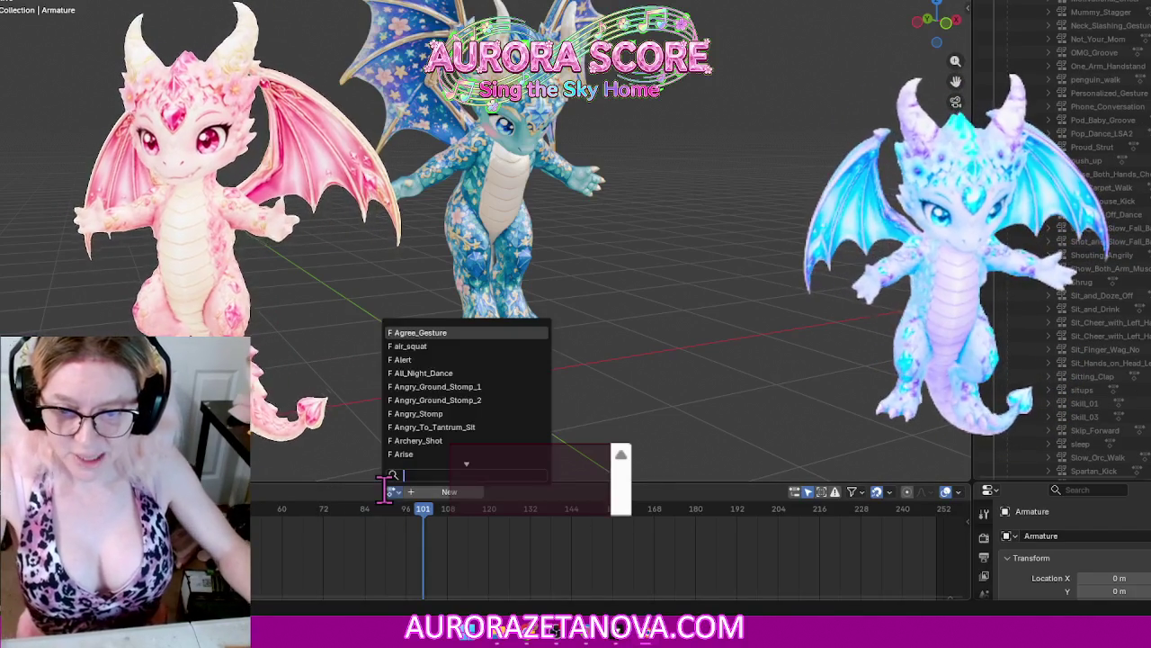
Step: Reassign Stand_on_Pole_and_Balance, then assign Stand_Talking_Angry and stash it
{"action": "type", "text": "st"}
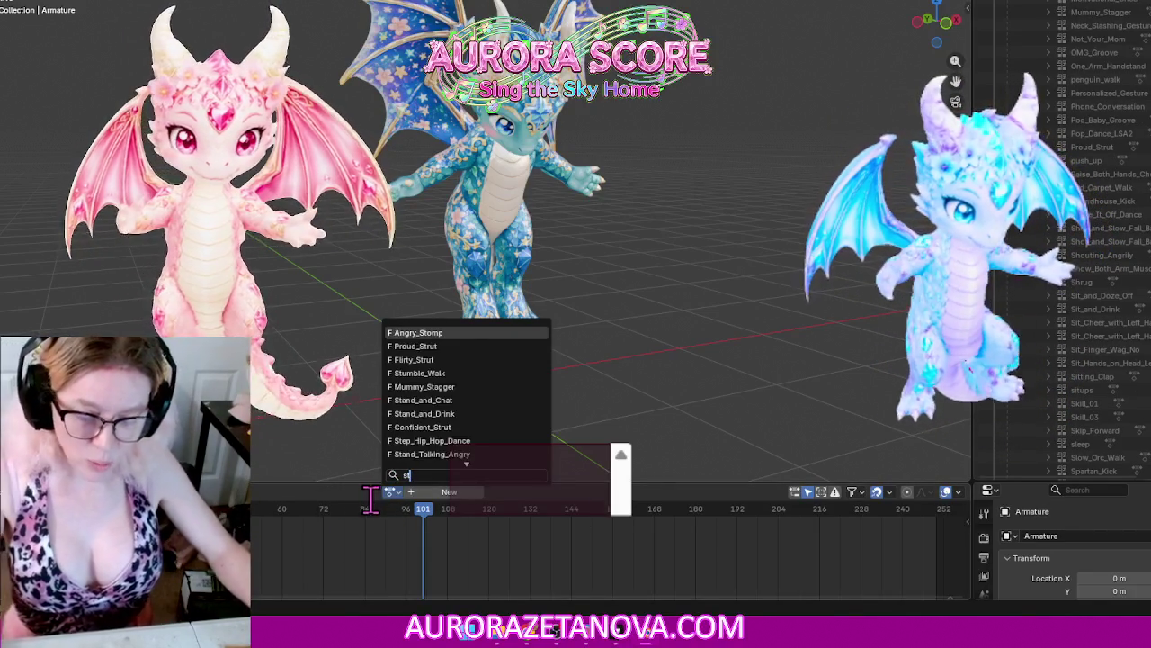
{"action": "type", "text": "a"}
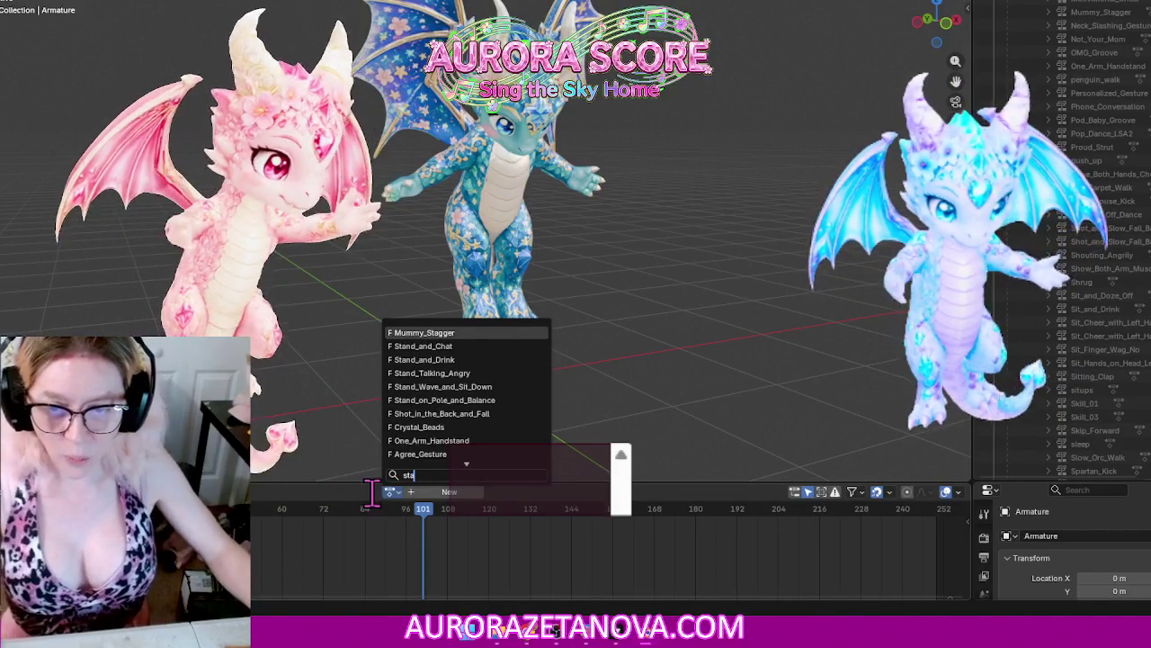
{"action": "left_click", "coordinate": [498, 403]}
{"action": "left_click", "coordinate": [286, 492]}
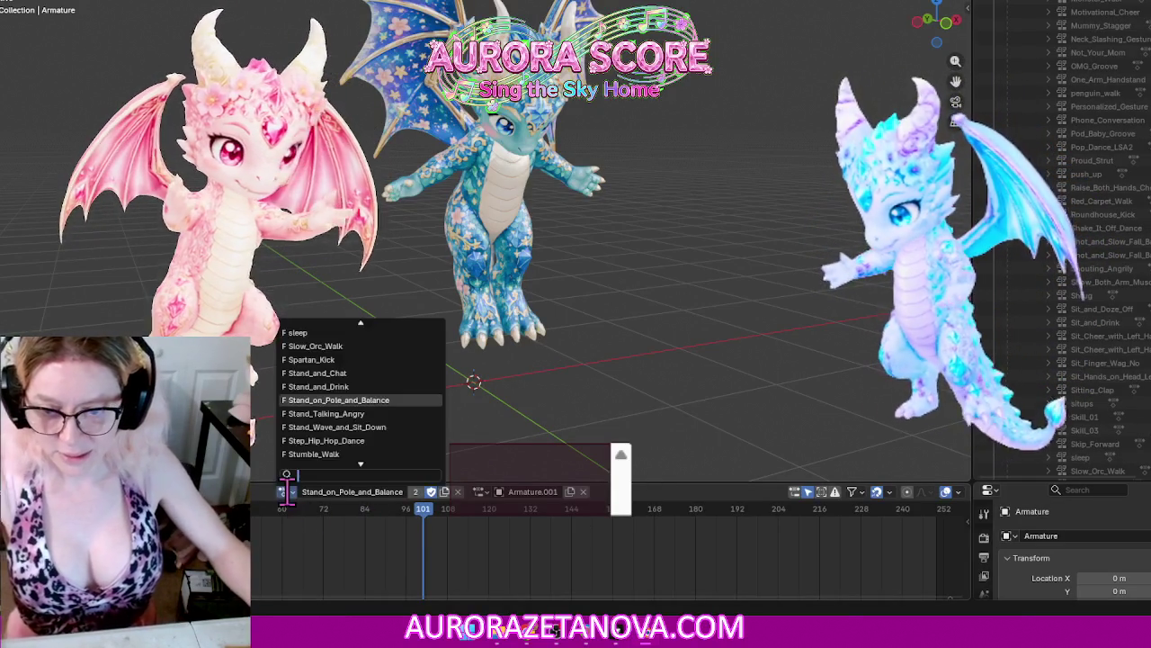
{"action": "left_click", "coordinate": [419, 414]}
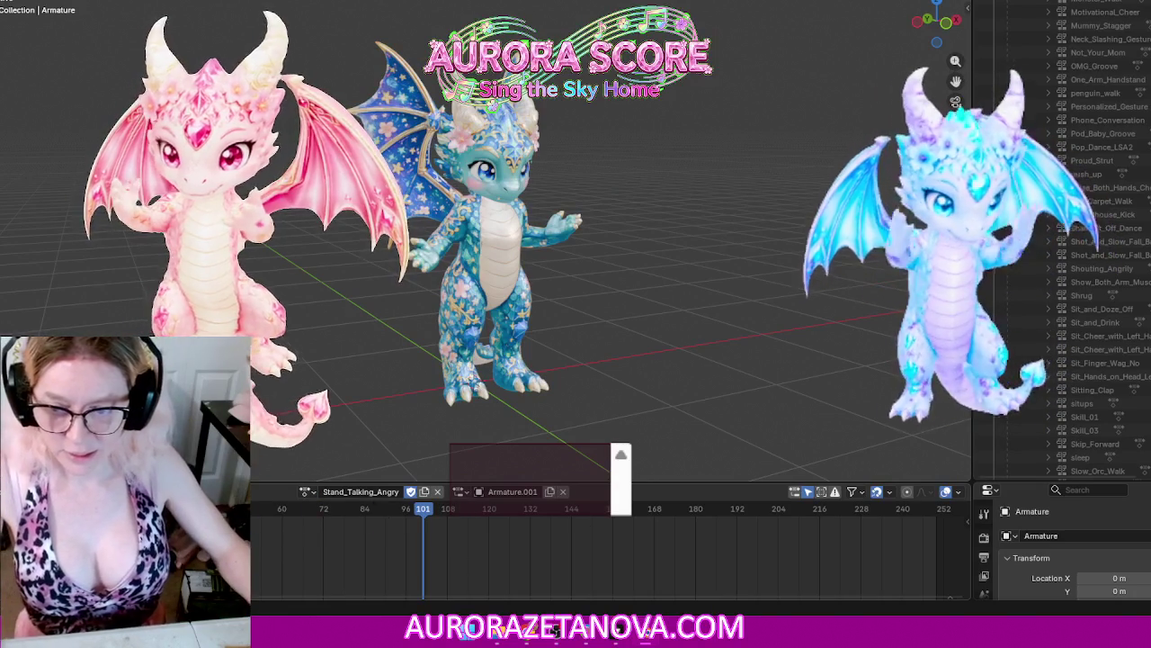
{"action": "left_click", "coordinate": [239, 491]}
{"action": "left_click", "coordinate": [261, 585]}
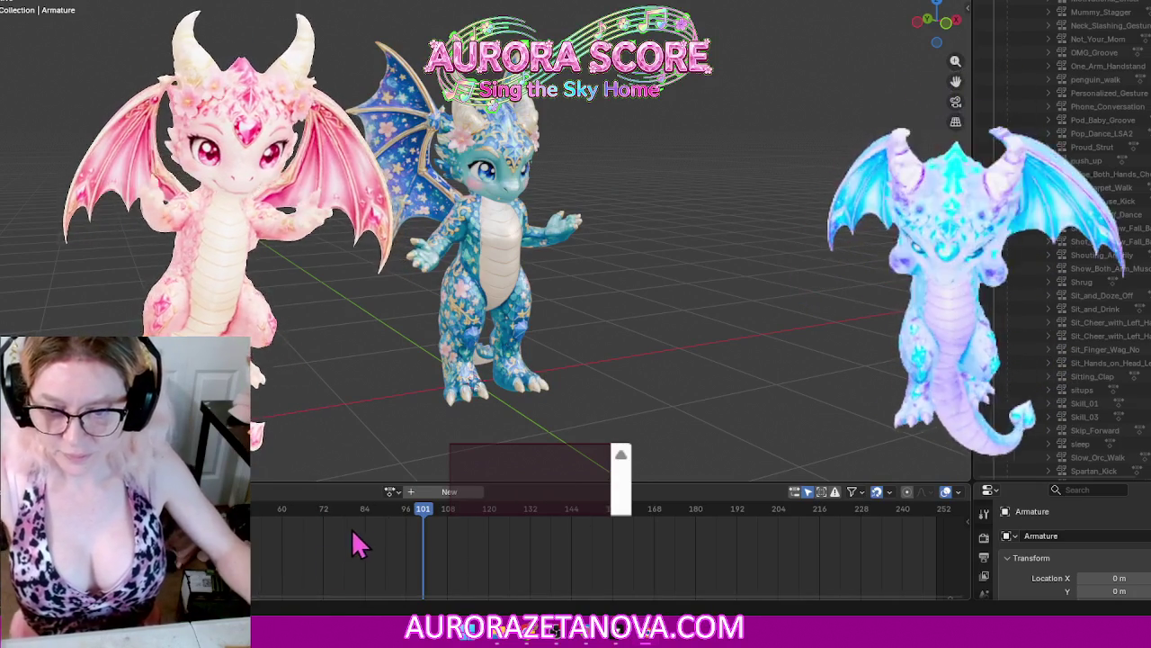
Step: Assign Stand_Wave_and_Sit_Down through a 'sta' search and stash it
{"action": "left_click", "coordinate": [398, 493]}
{"action": "type", "text": "s"}
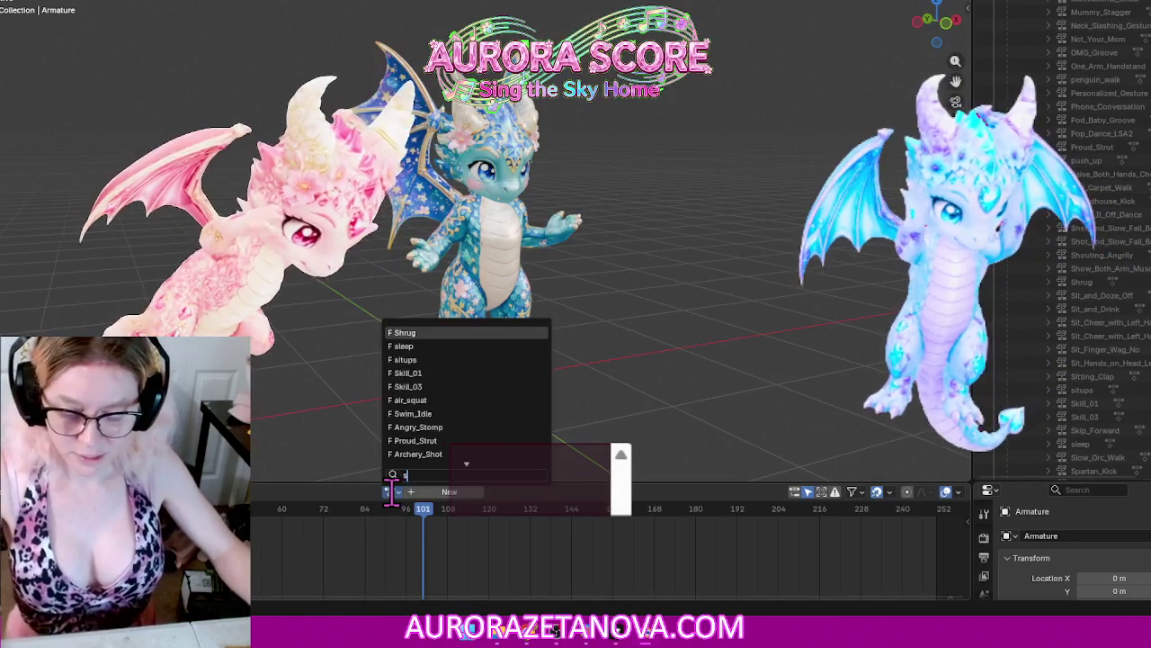
{"action": "type", "text": "ta"}
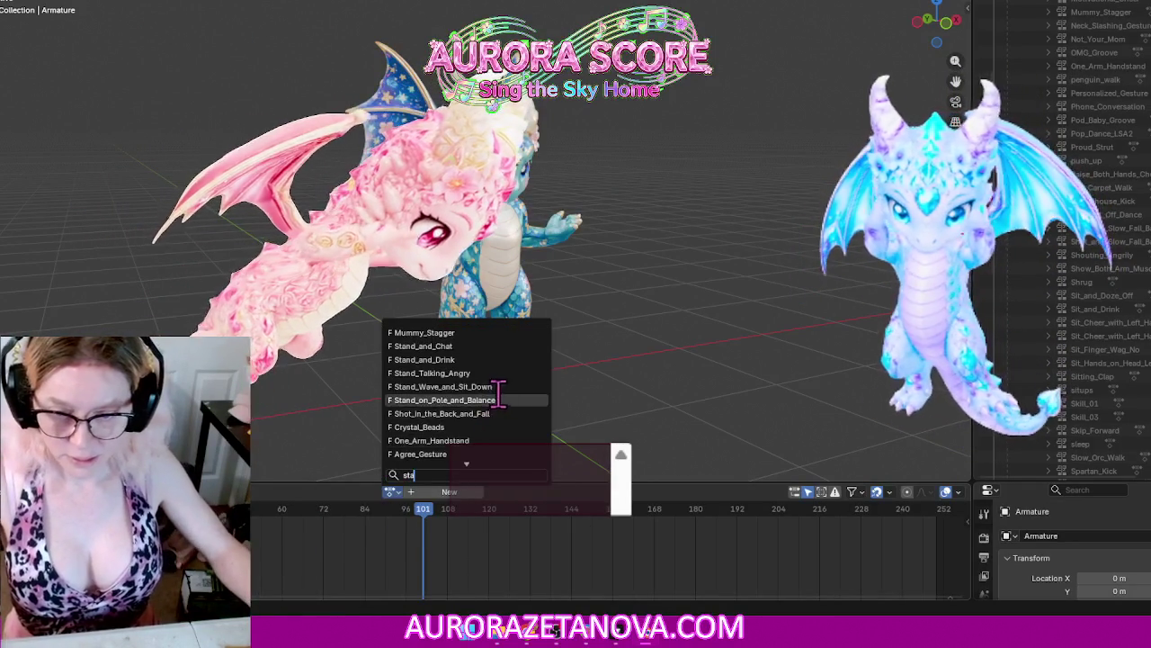
{"action": "left_click", "coordinate": [500, 386]}
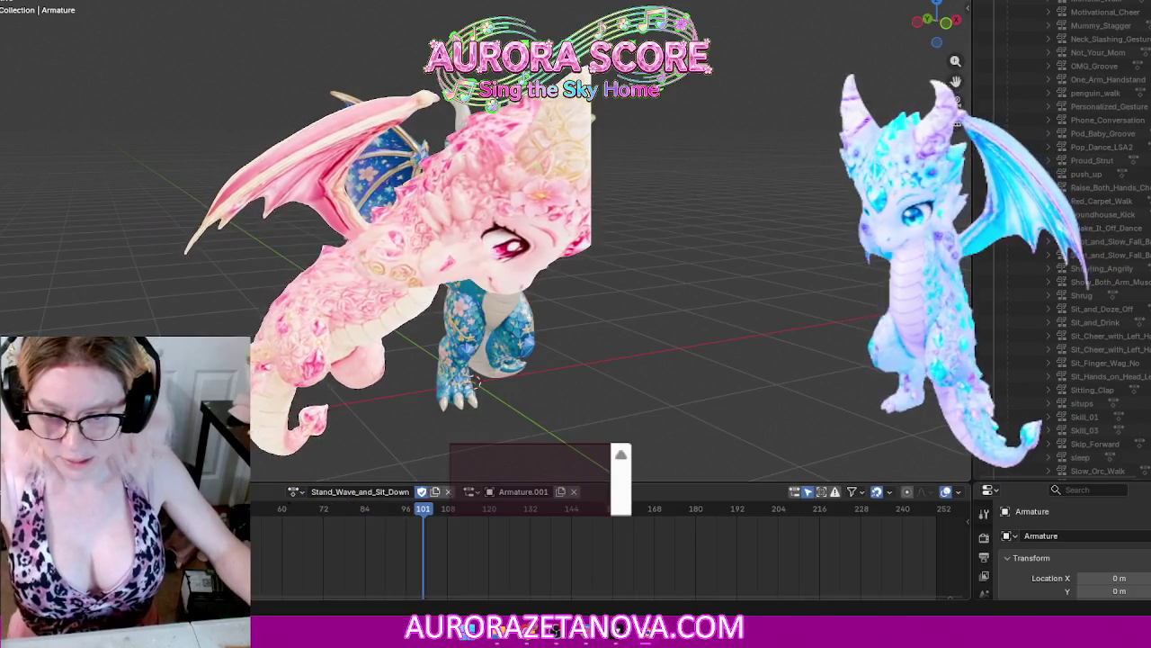
{"action": "left_click", "coordinate": [270, 583]}
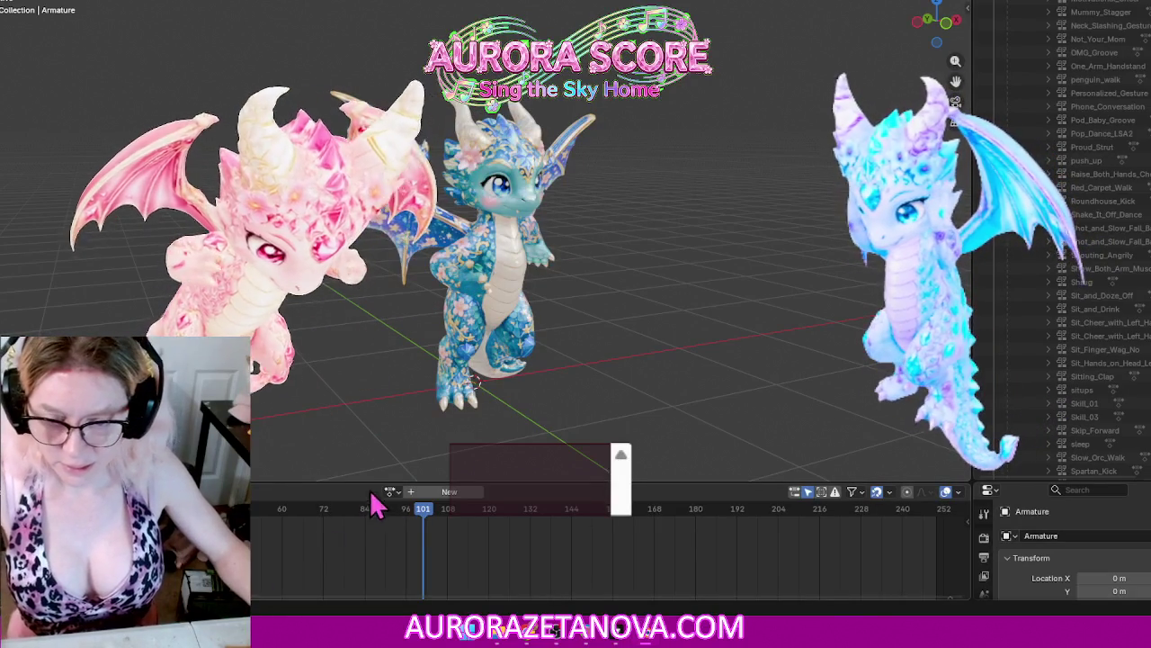
Step: Reassign Stand_Wave_and_Sit_Down, then assign Step_Hip_Hop_Dance and stash it
{"action": "left_click", "coordinate": [390, 491]}
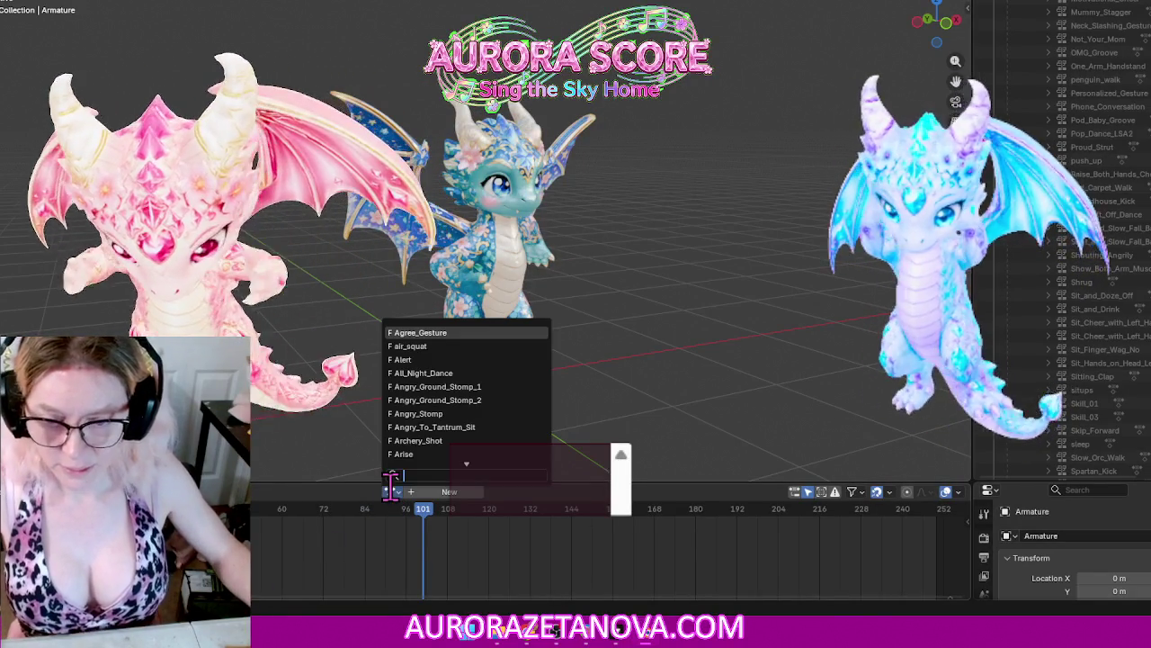
{"action": "type", "text": "st"}
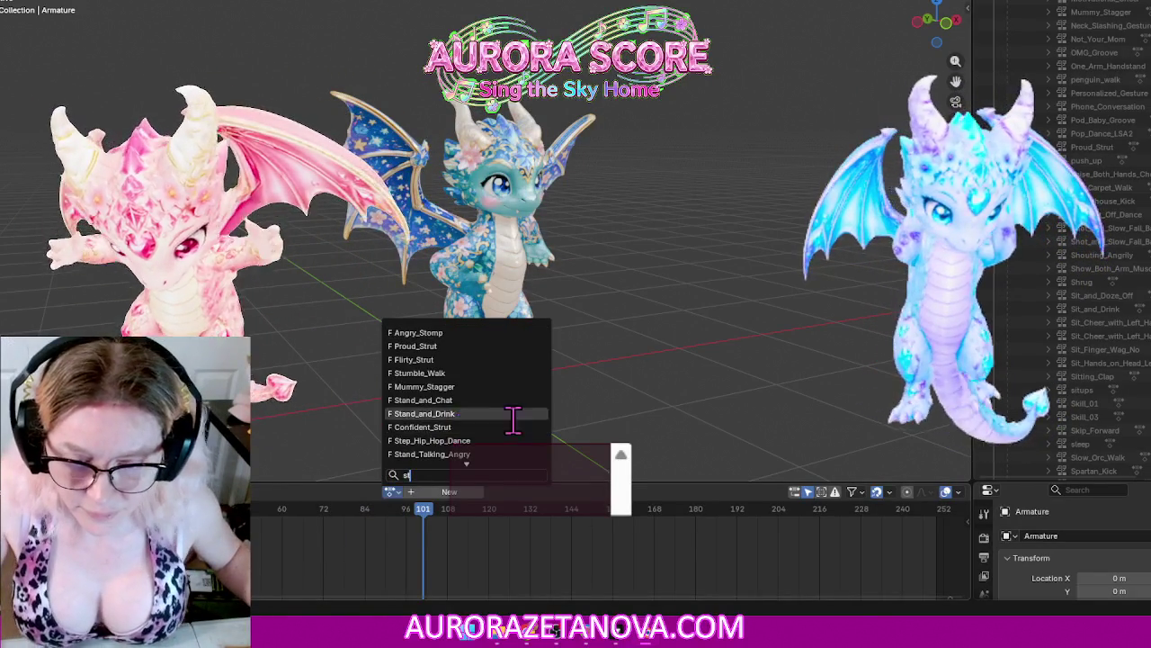
{"action": "type", "text": "a"}
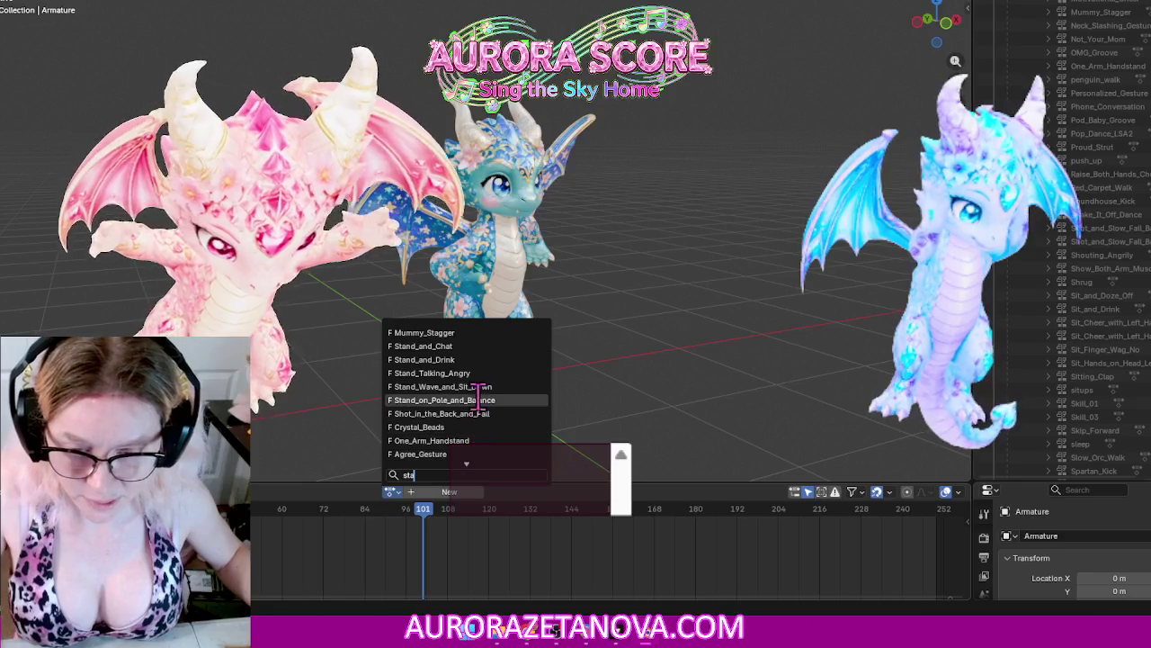
{"action": "left_click", "coordinate": [485, 386]}
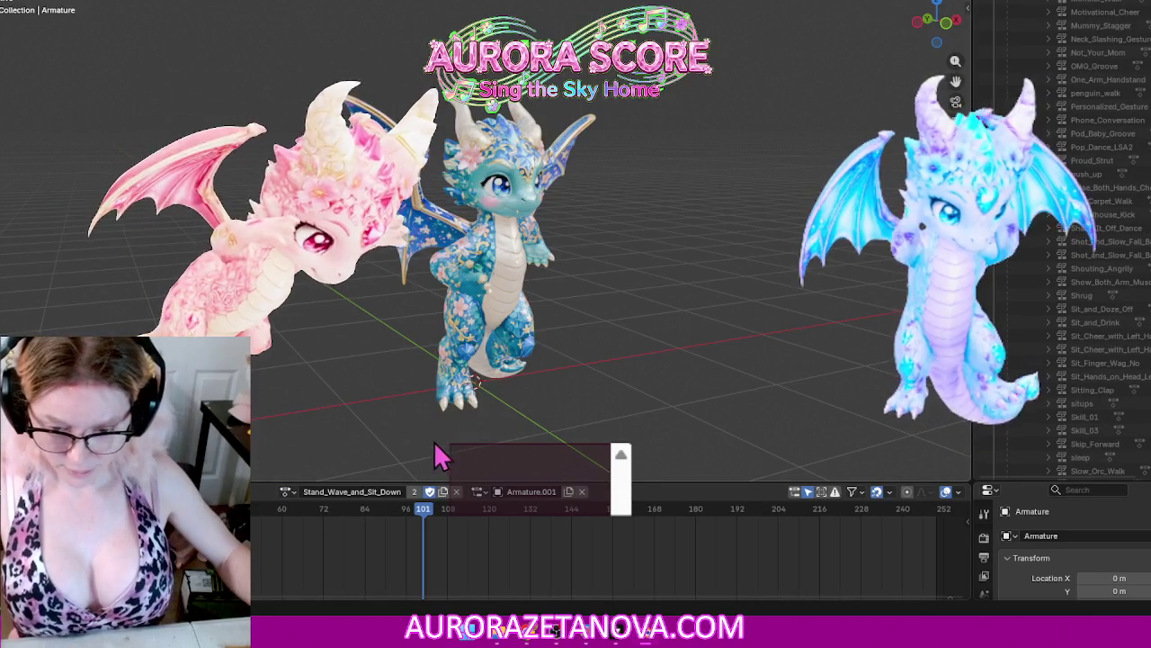
{"action": "left_click", "coordinate": [287, 492]}
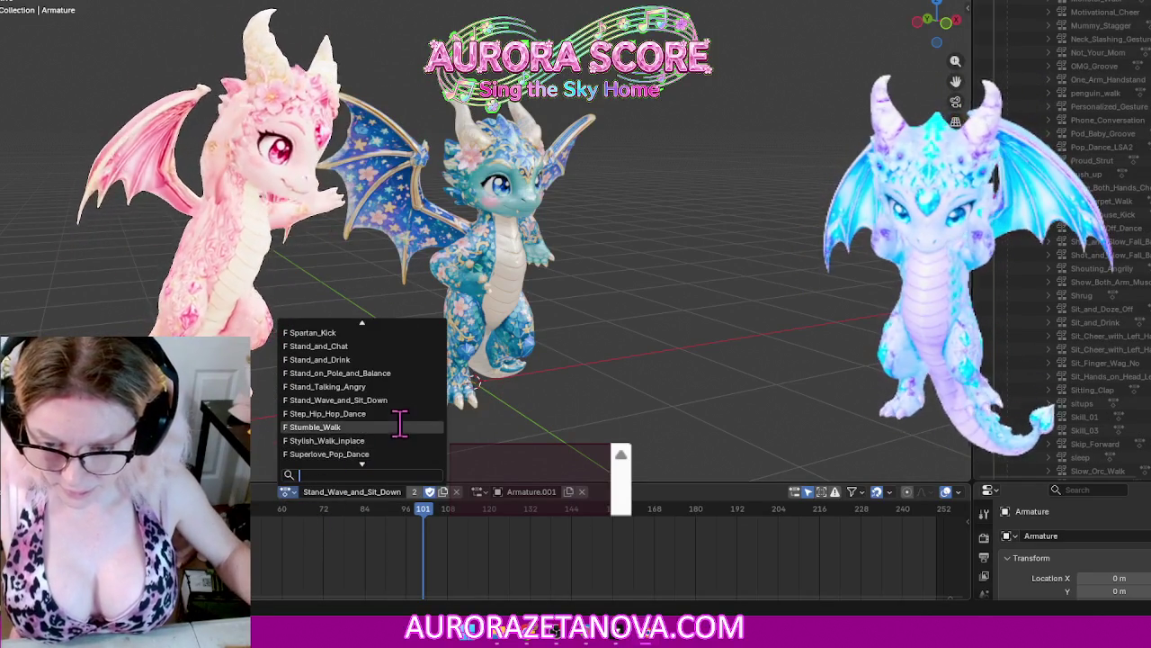
{"action": "left_click", "coordinate": [404, 416]}
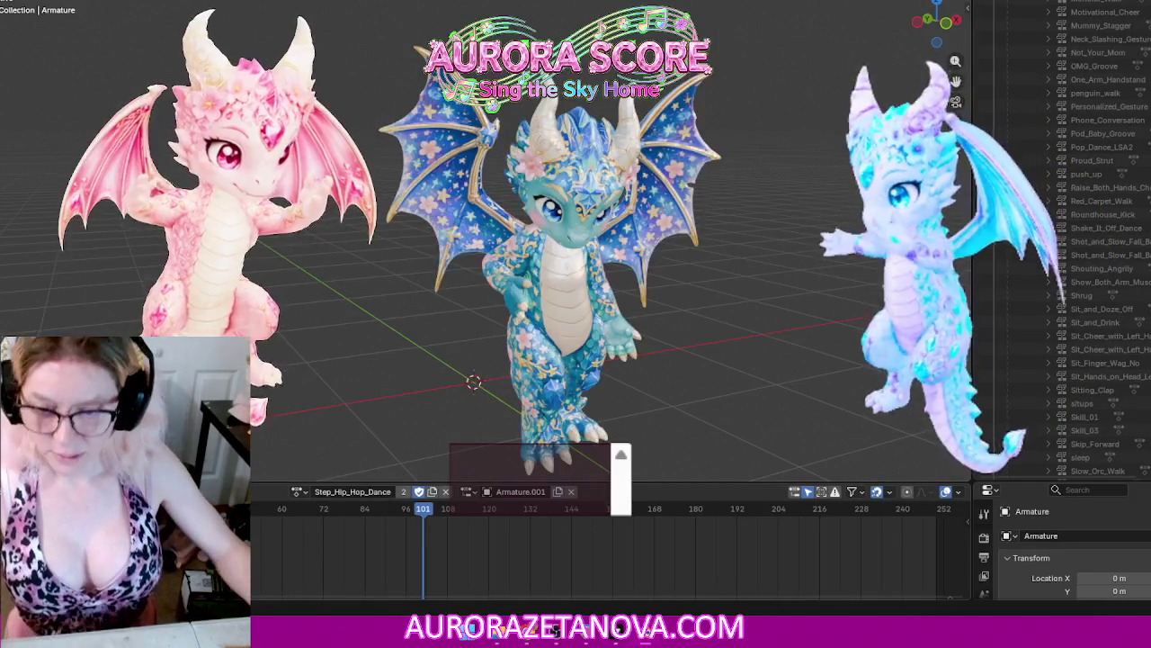
{"action": "left_click", "coordinate": [270, 583]}
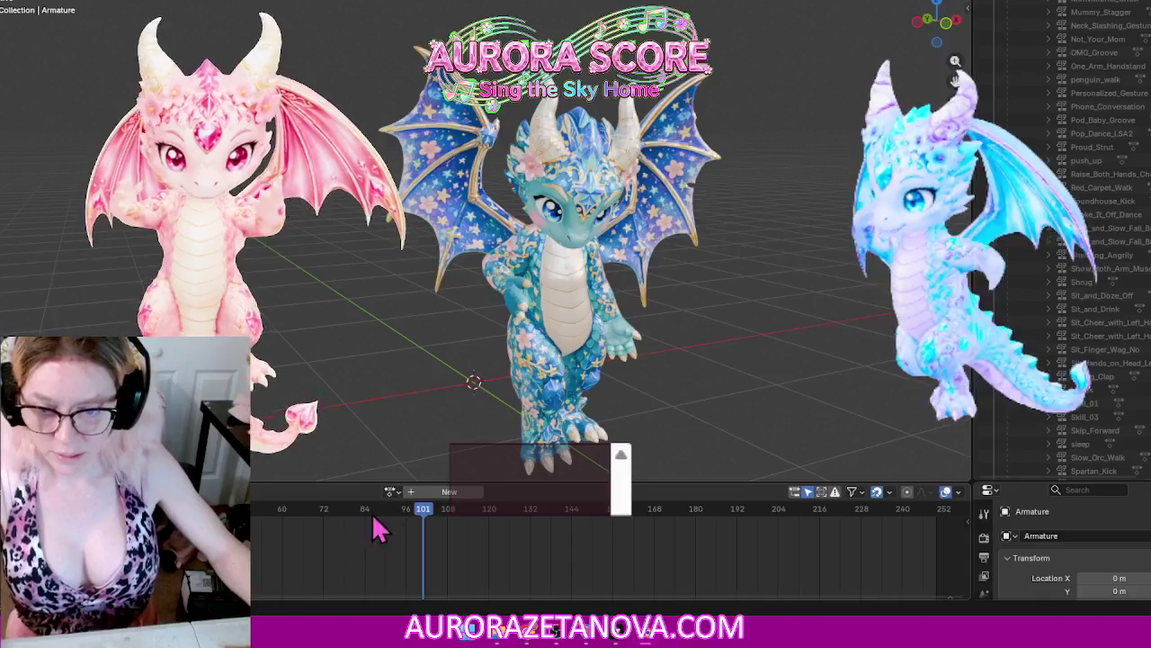
Step: Assign and stash Stumble_Walk, then reselect it through a 'stu' search
{"action": "left_click", "coordinate": [393, 492]}
{"action": "type", "text": "st"}
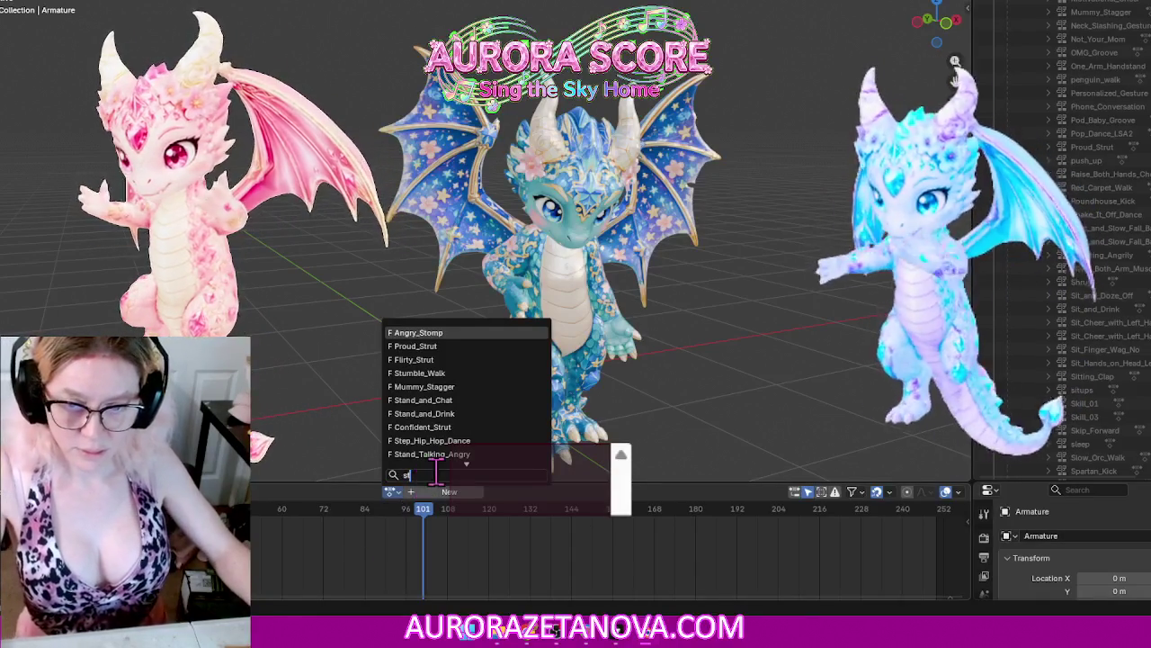
{"action": "left_click", "coordinate": [468, 385]}
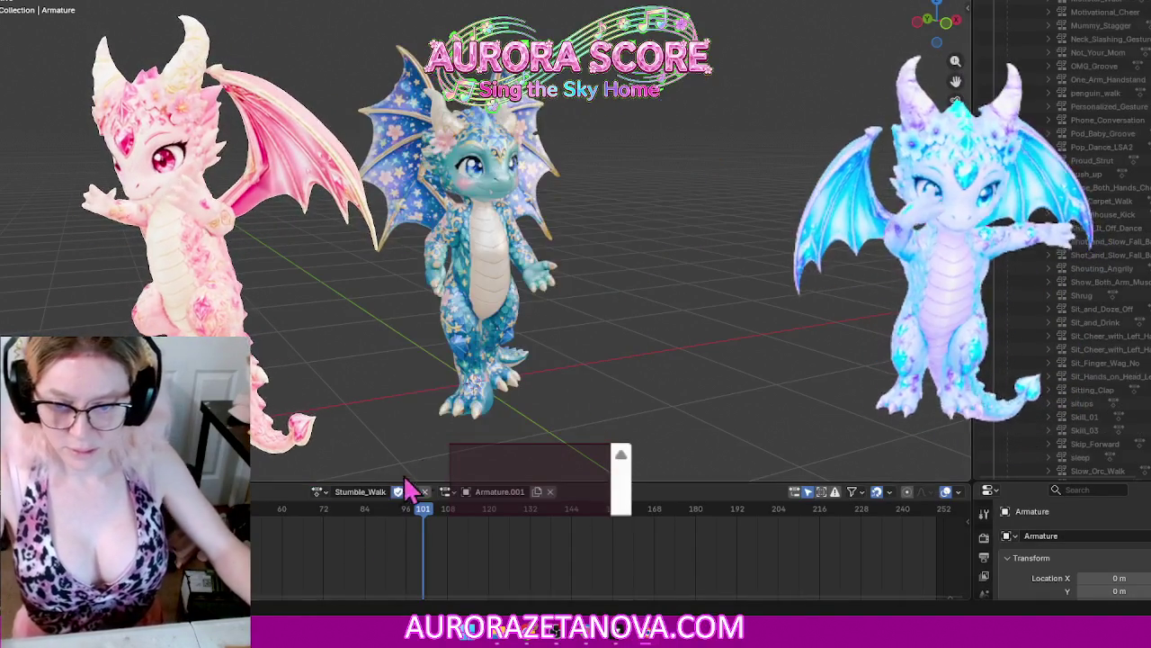
{"action": "left_click", "coordinate": [425, 491]}
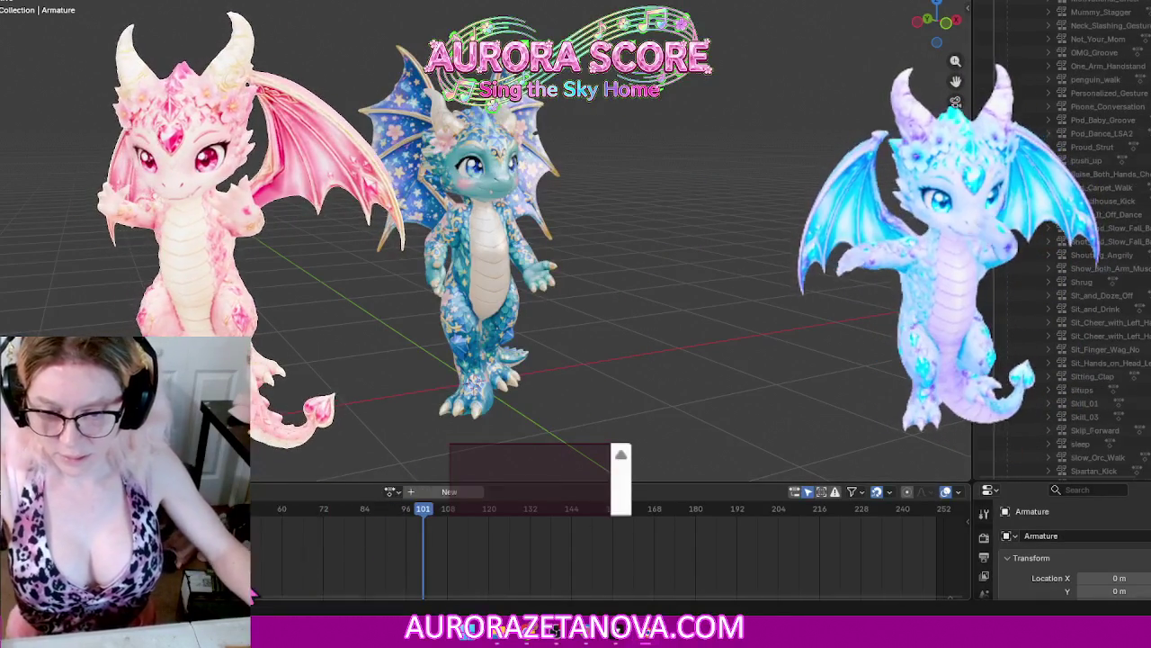
{"action": "left_click", "coordinate": [392, 490]}
{"action": "type", "text": "s"}
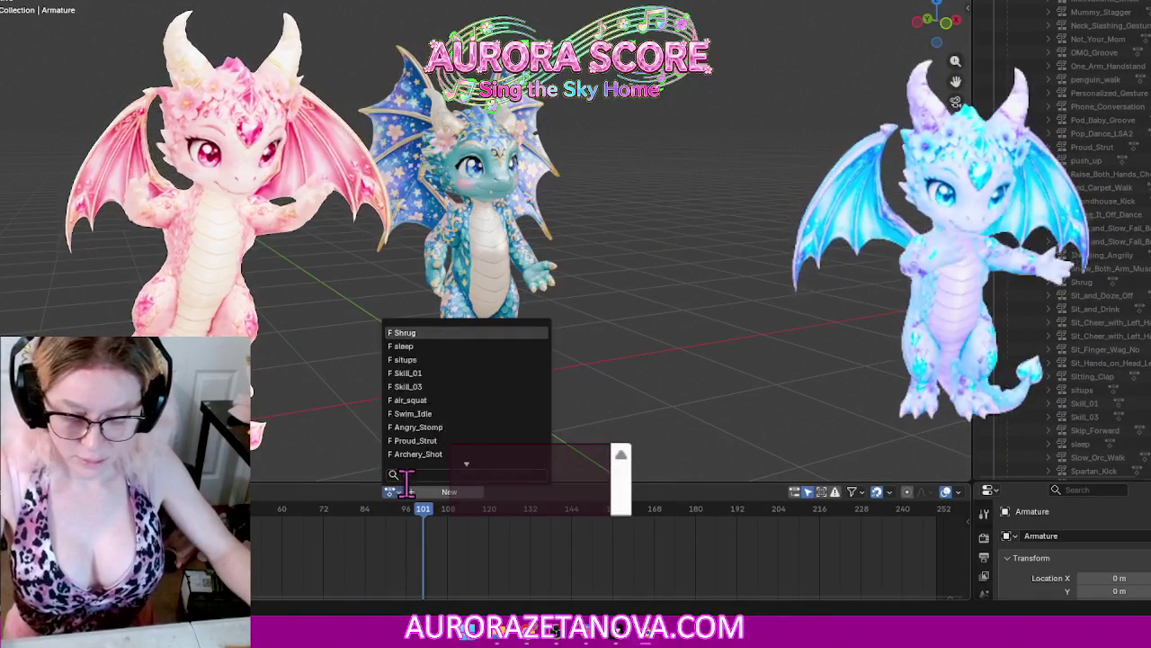
{"action": "type", "text": "tu"}
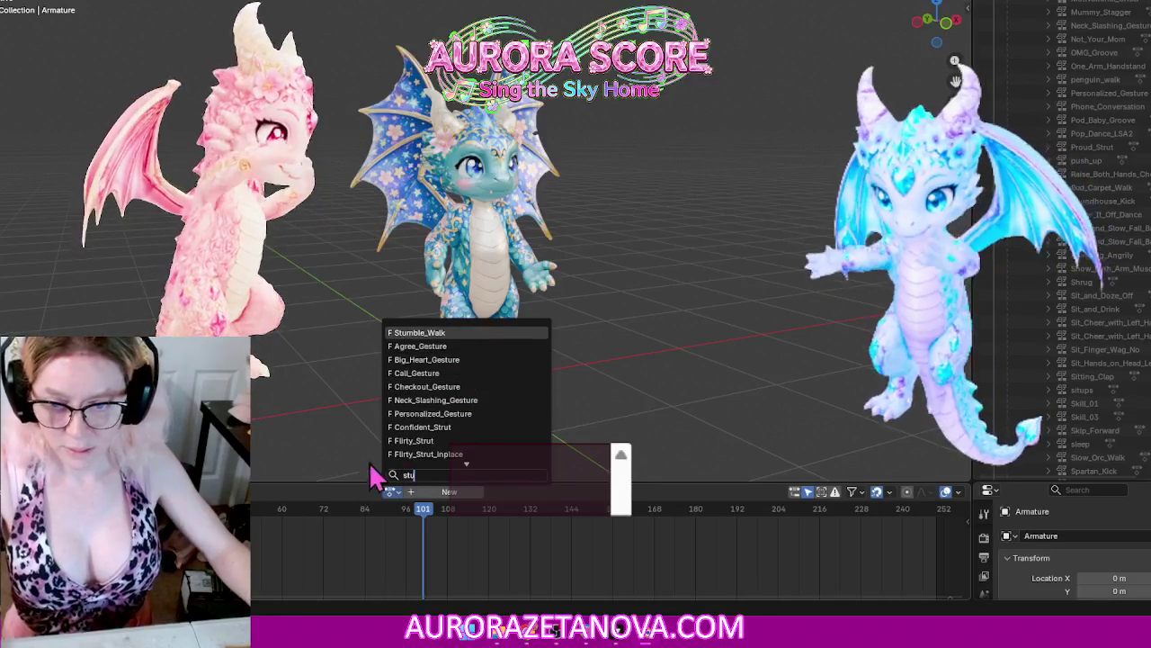
{"action": "key", "text": "Return"}
Step: Assign Stylish_Walk_inplace and stash it, clearing the action slot
{"action": "left_click", "coordinate": [309, 492]}
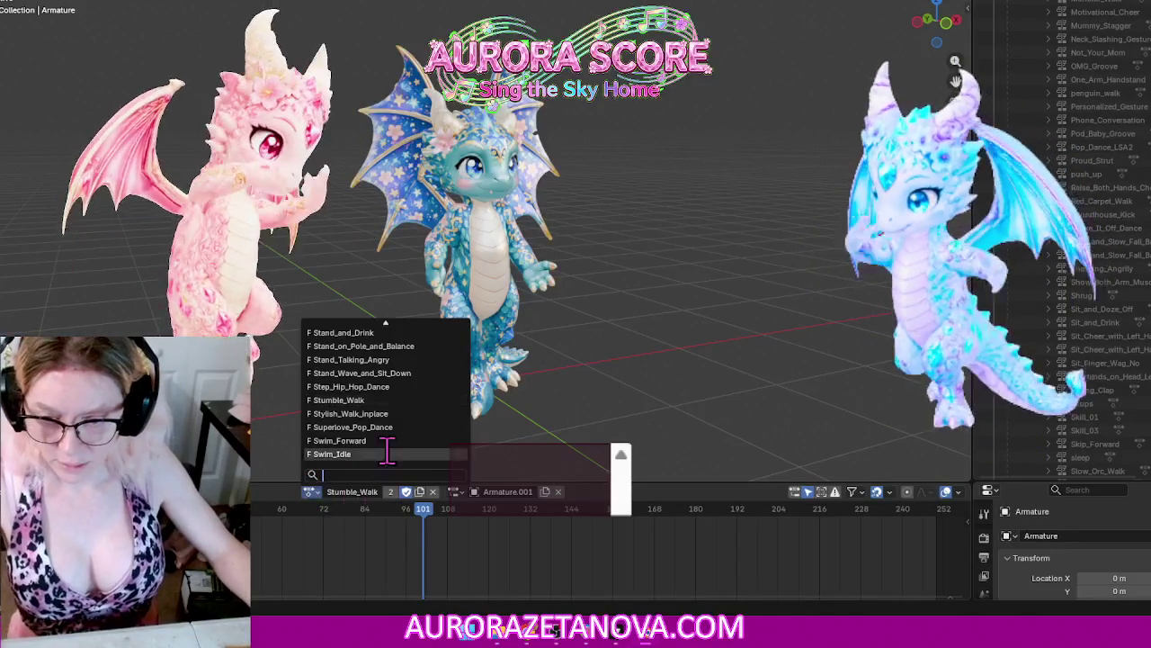
{"action": "left_click", "coordinate": [407, 414]}
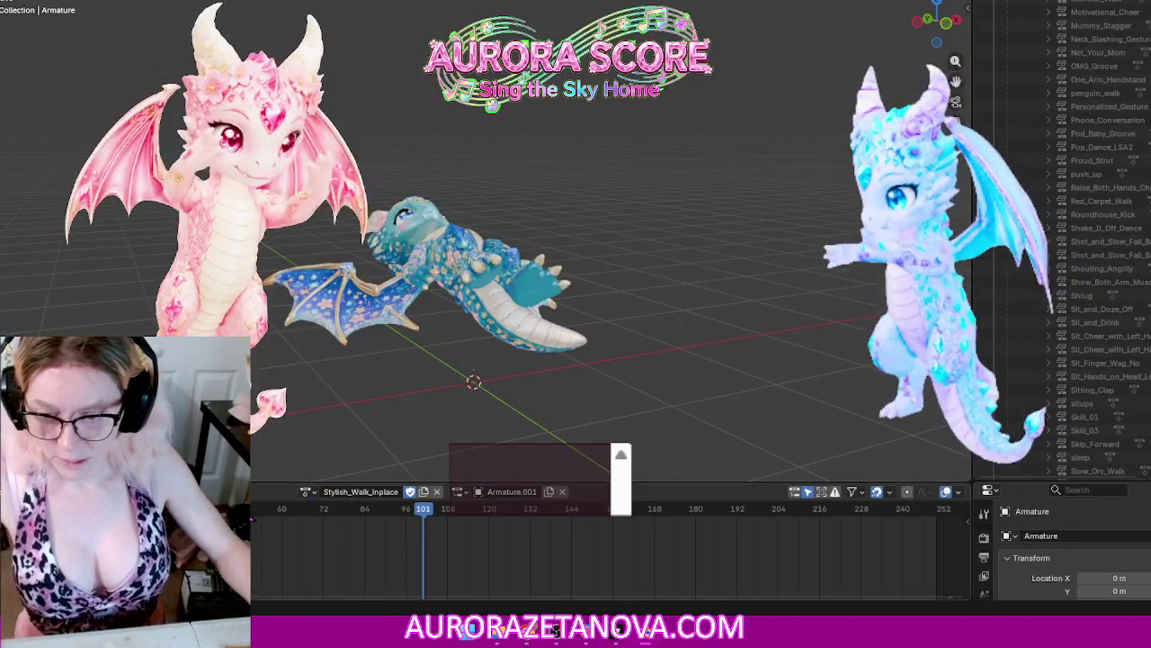
{"action": "left_click", "coordinate": [236, 492]}
{"action": "left_click", "coordinate": [270, 583]}
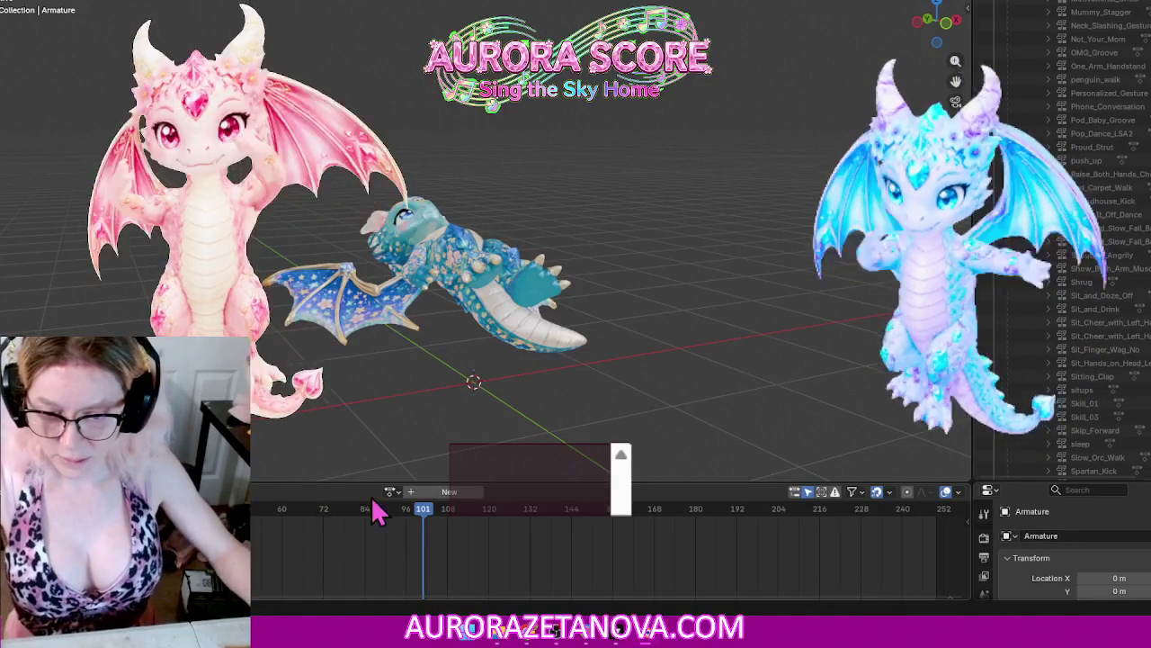
Step: Assign Superlove_Pop_Dance through a 'su' search and stash it
{"action": "left_click", "coordinate": [393, 492]}
{"action": "type", "text": "su"}
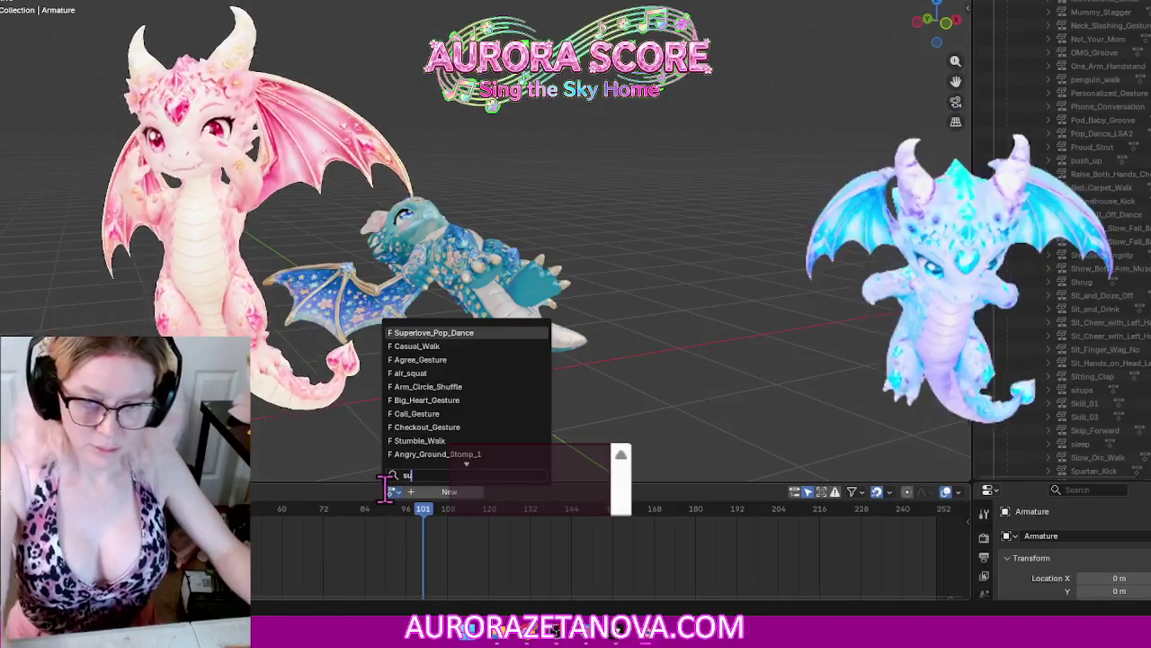
{"action": "left_click", "coordinate": [457, 332]}
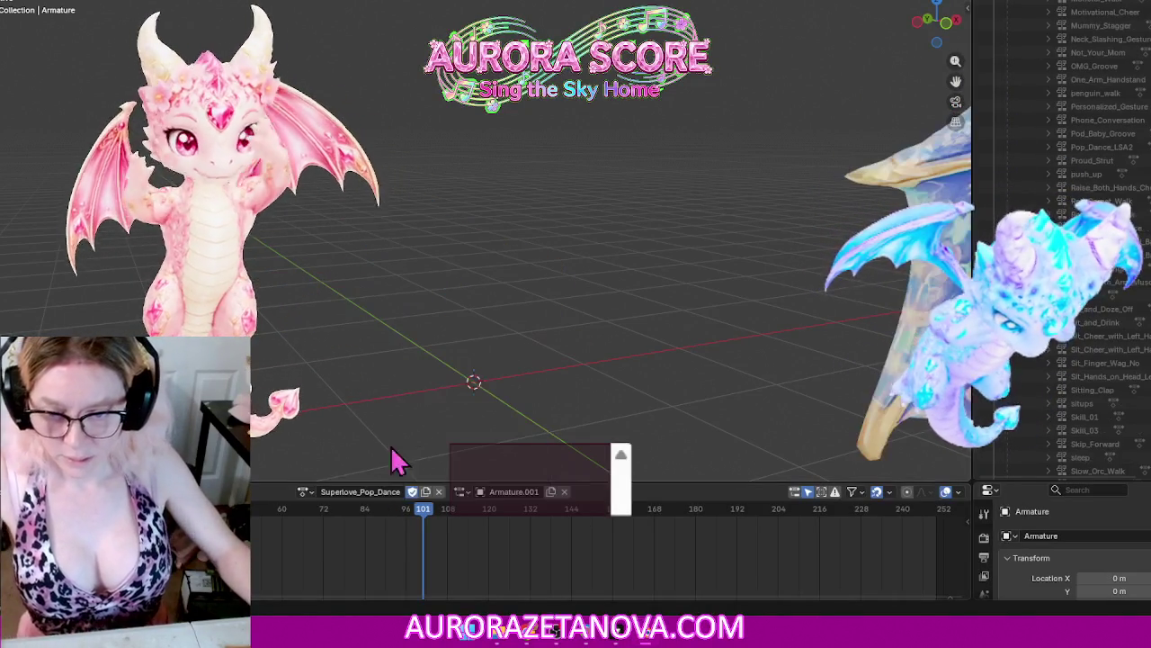
{"action": "left_click", "coordinate": [225, 491]}
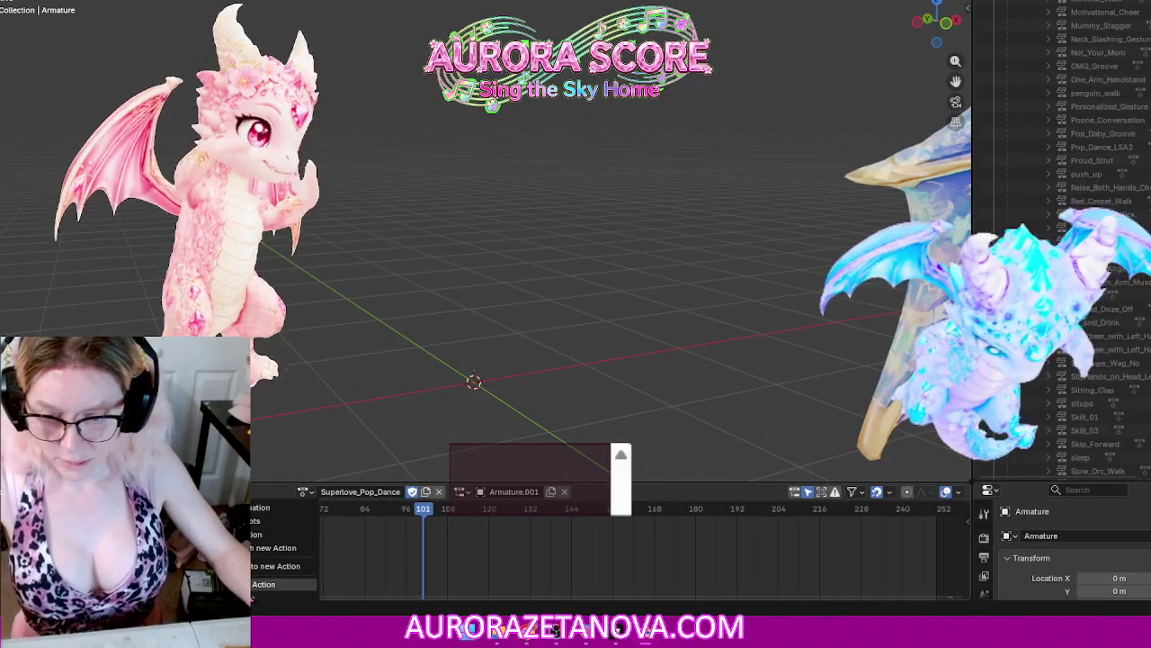
{"action": "left_click", "coordinate": [261, 584]}
Step: Reassign Superlove_Pop_Dance, then make Swim_Forward the active action
{"action": "left_click", "coordinate": [393, 491]}
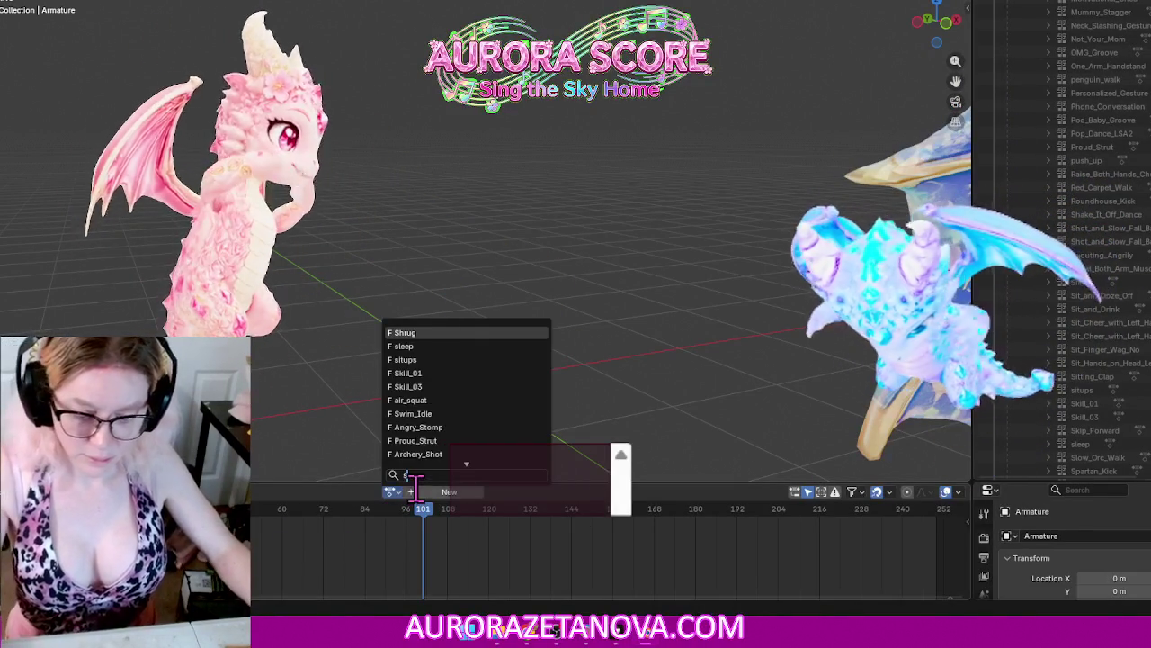
{"action": "type", "text": "up"}
{"action": "left_click", "coordinate": [471, 333]}
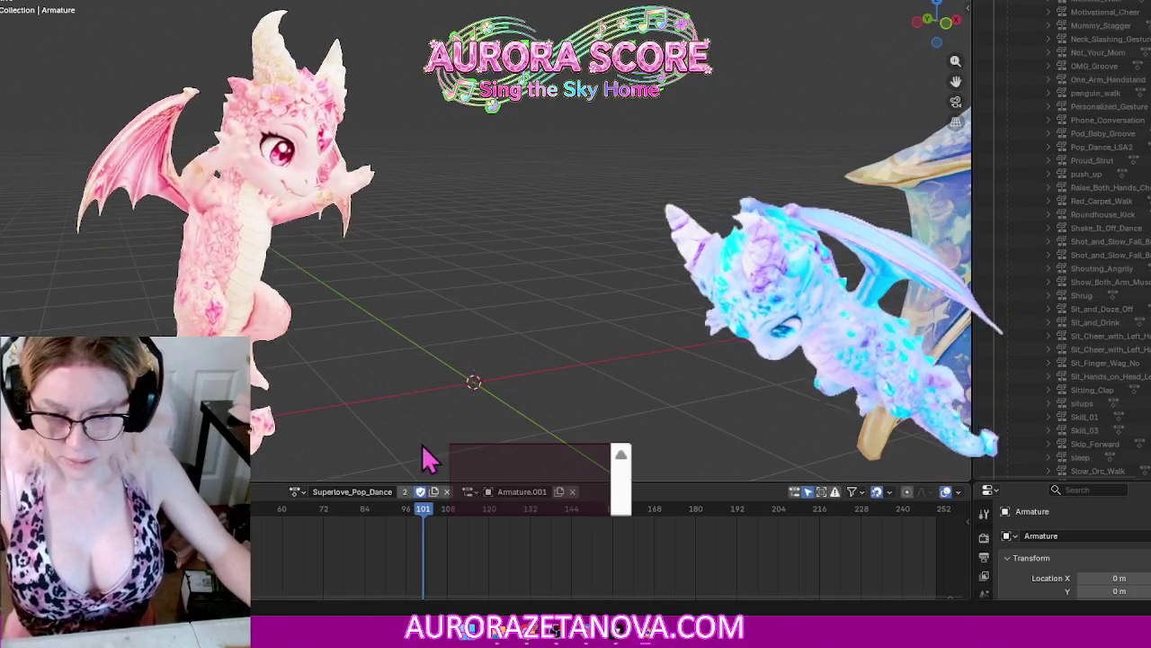
{"action": "left_click", "coordinate": [297, 491]}
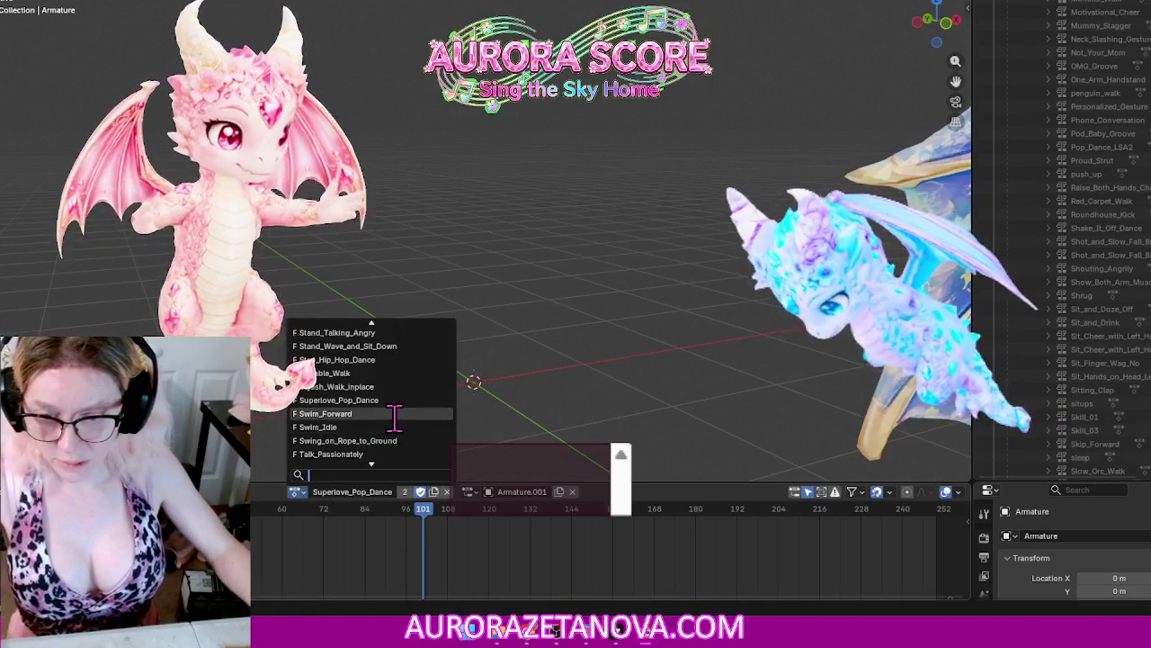
{"action": "left_click", "coordinate": [396, 414]}
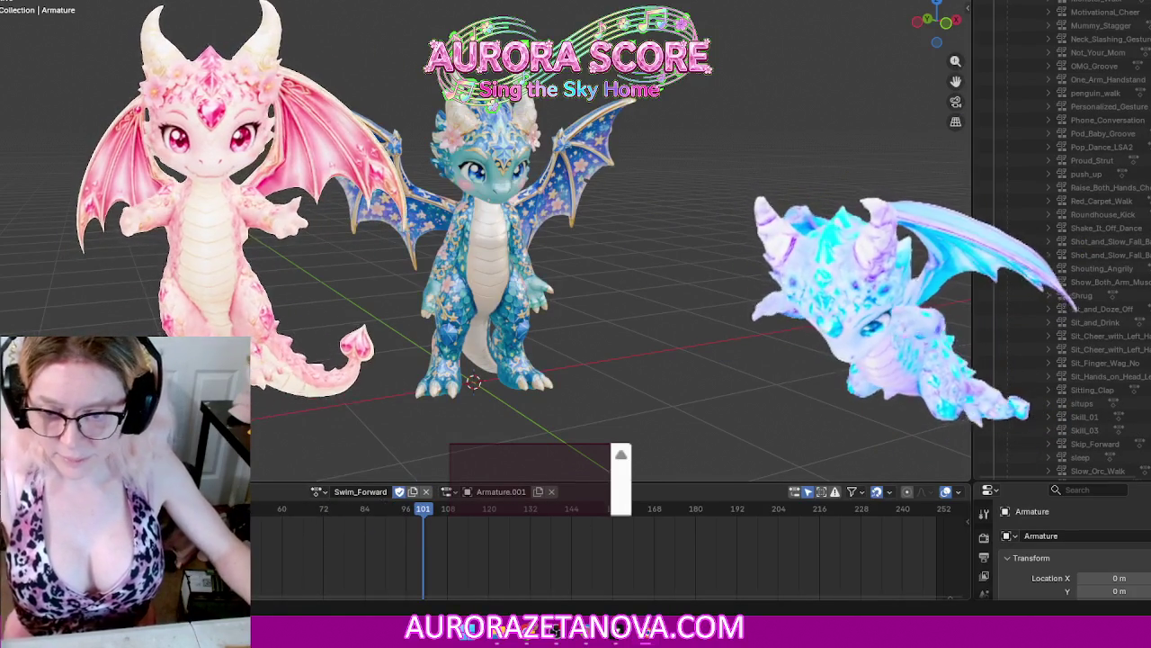
Step: Stash Swim_Forward, then assign Swim_Idle and unlink it
{"action": "left_click", "coordinate": [243, 491]}
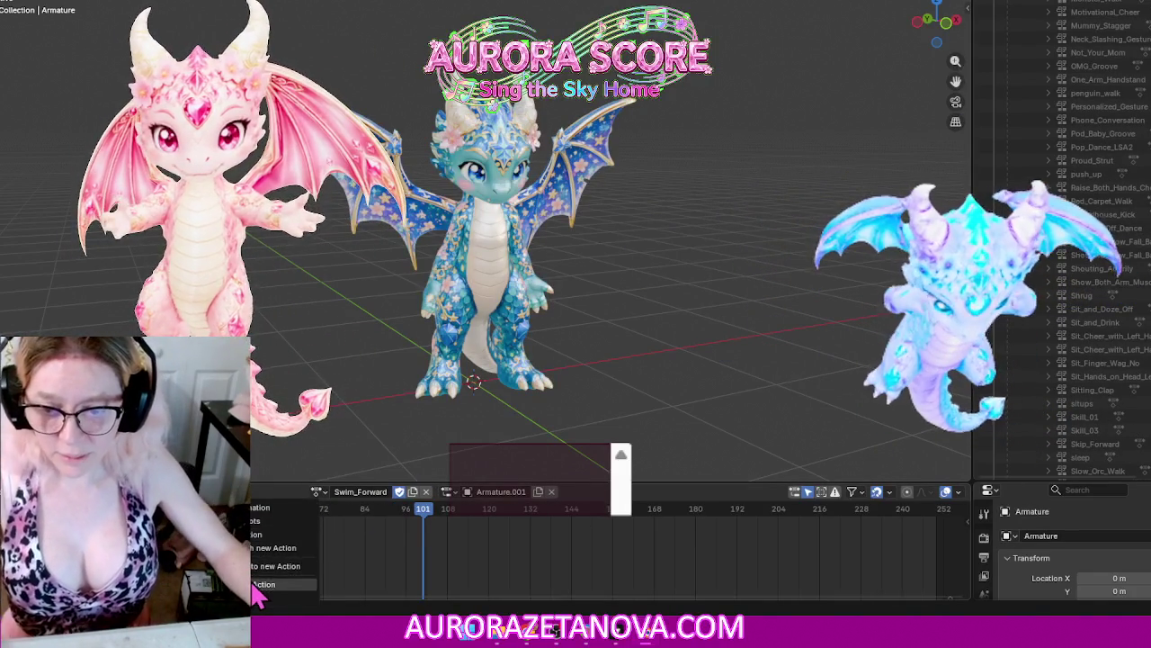
{"action": "left_click", "coordinate": [255, 585]}
{"action": "left_click", "coordinate": [390, 491]}
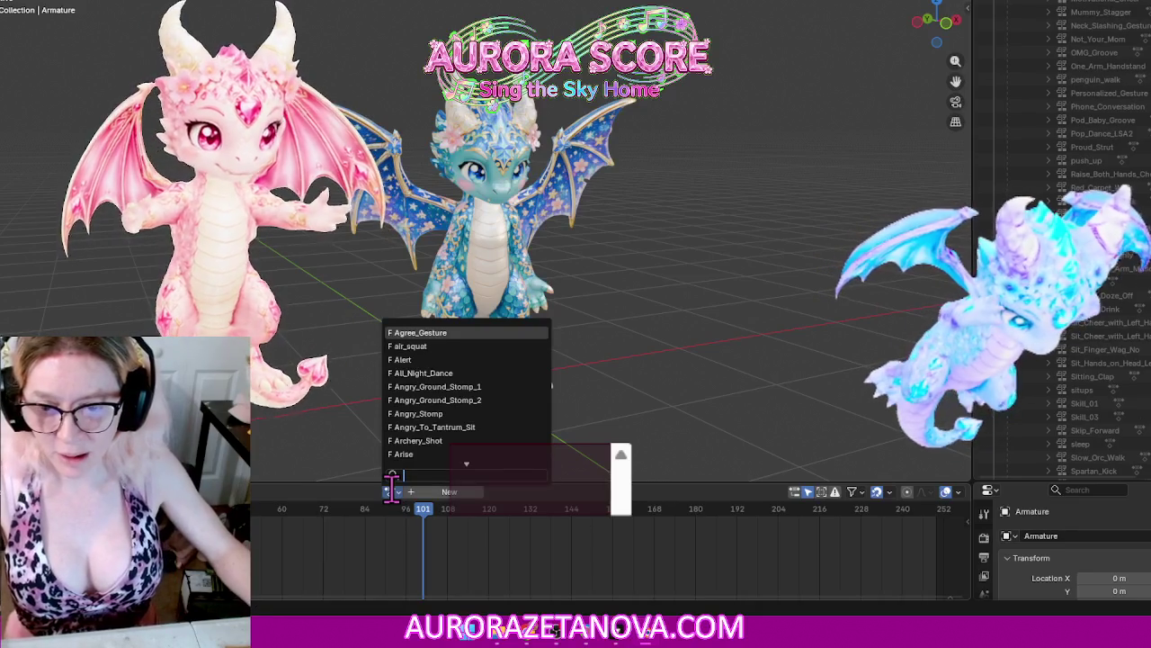
{"action": "type", "text": "sw"}
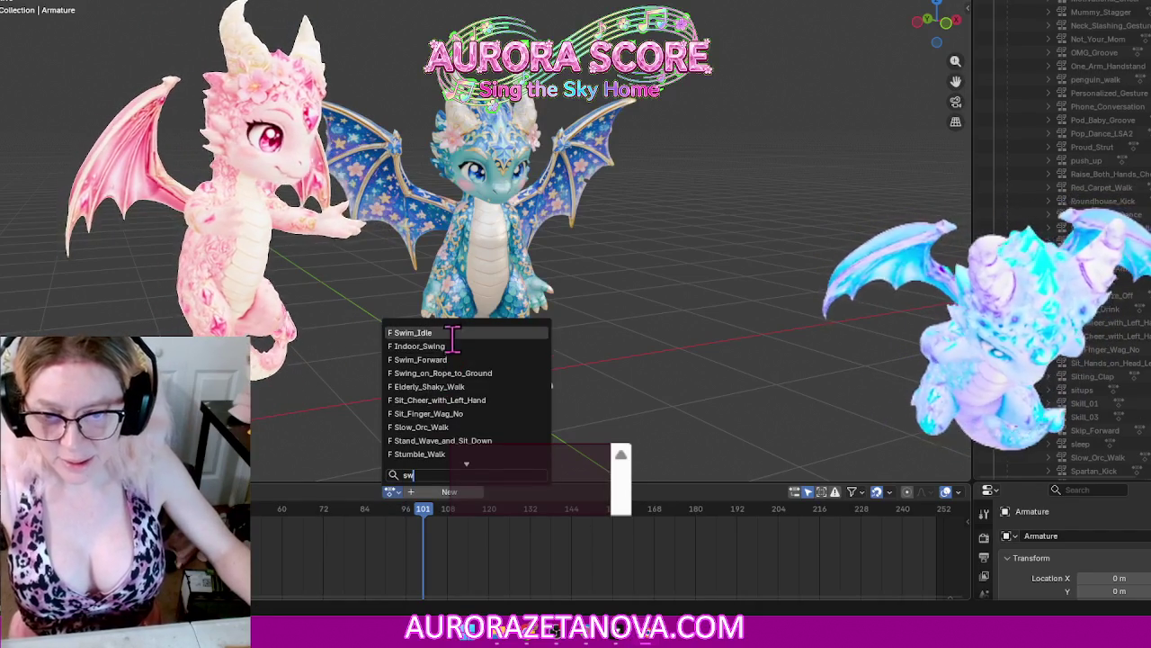
{"action": "left_click", "coordinate": [457, 332]}
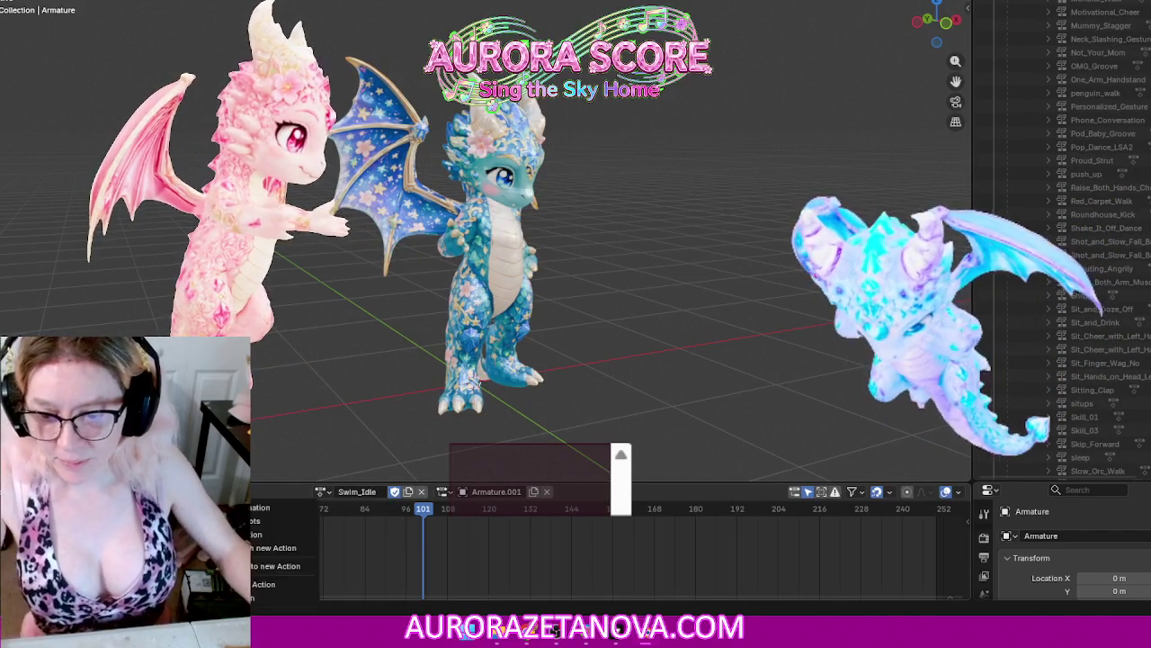
{"action": "left_click", "coordinate": [421, 491]}
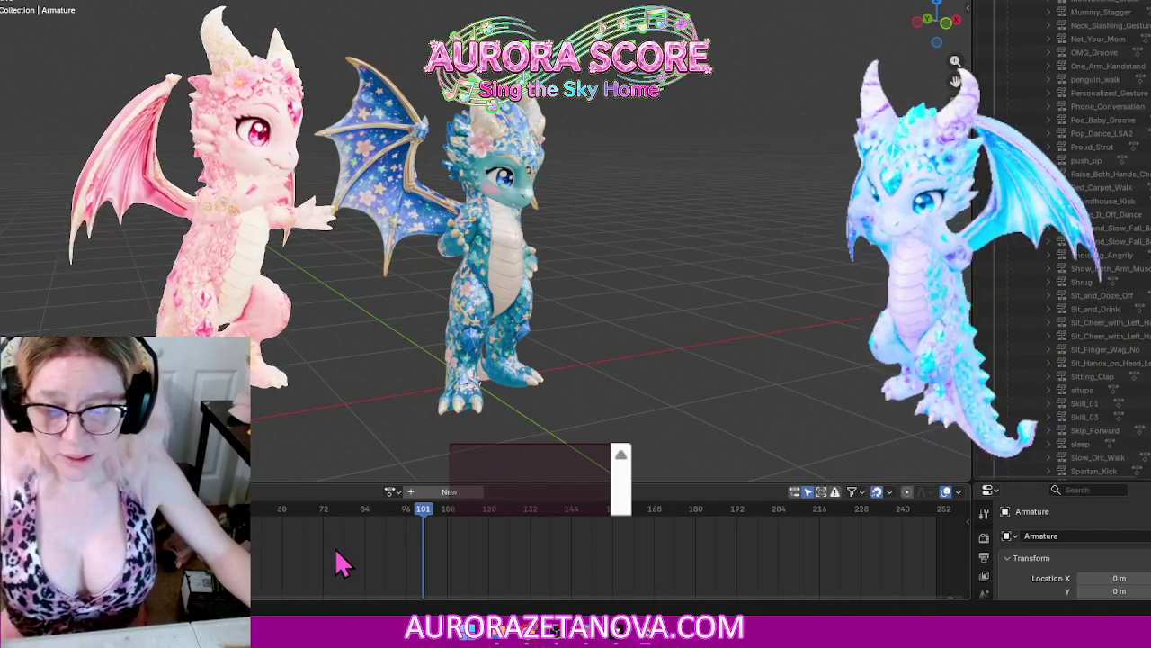
Step: Reassign Swim_Idle, then assign Swing_on_Rope_to_Ground and stash it
{"action": "left_click", "coordinate": [390, 491]}
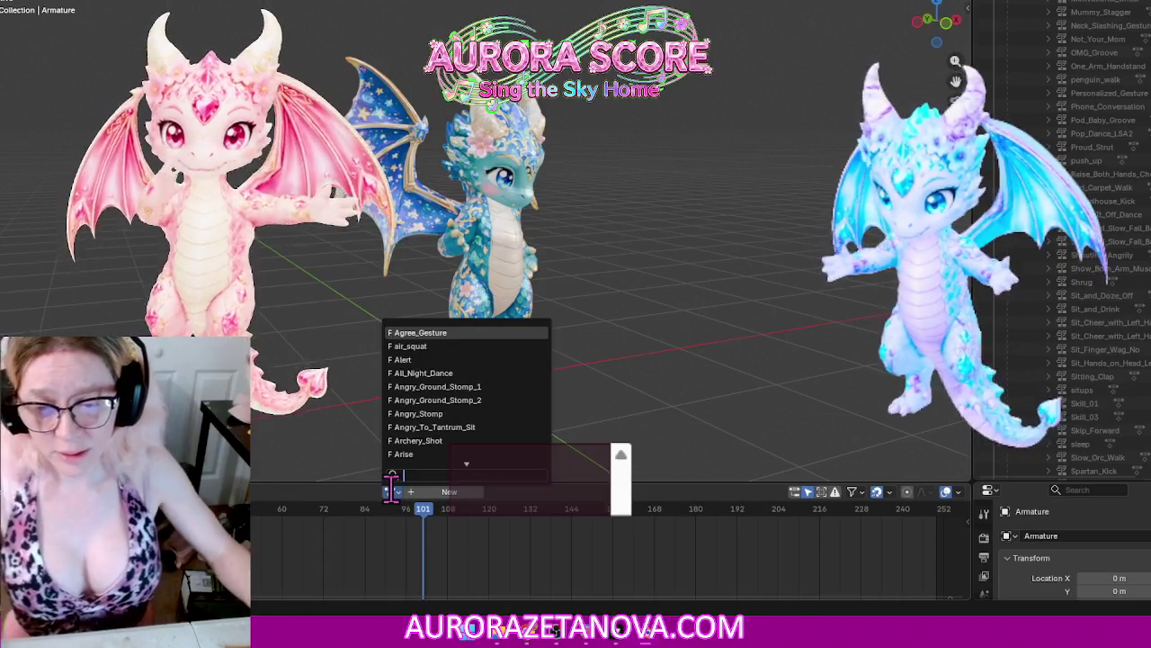
{"action": "type", "text": "s"}
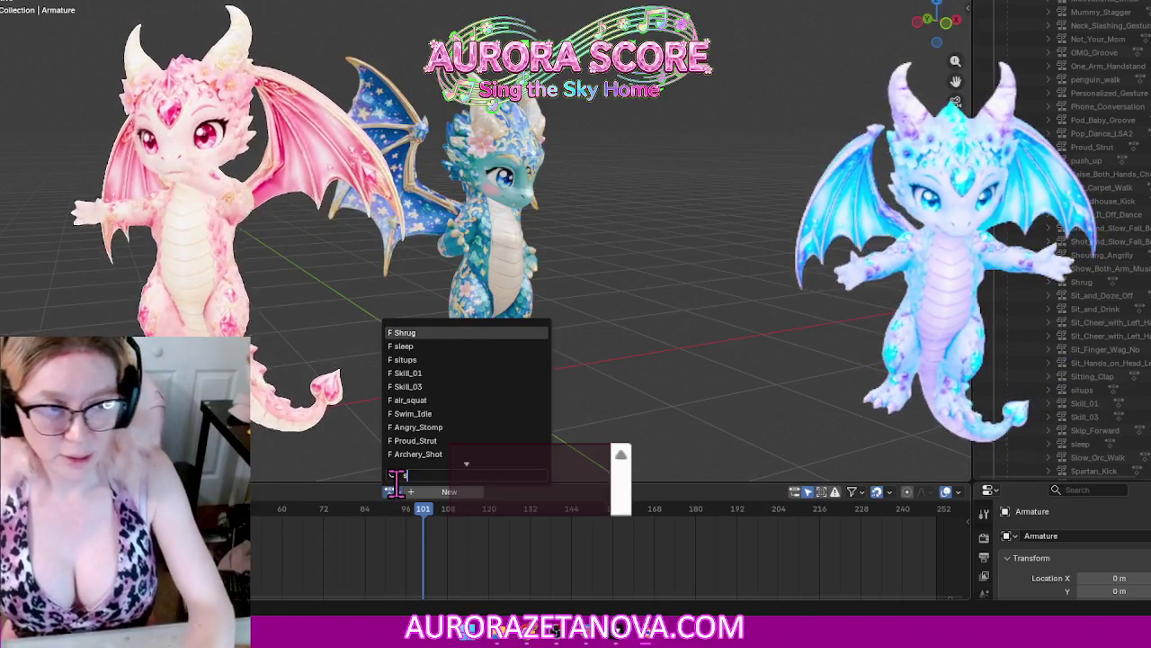
{"action": "key", "text": "BackSpace"}
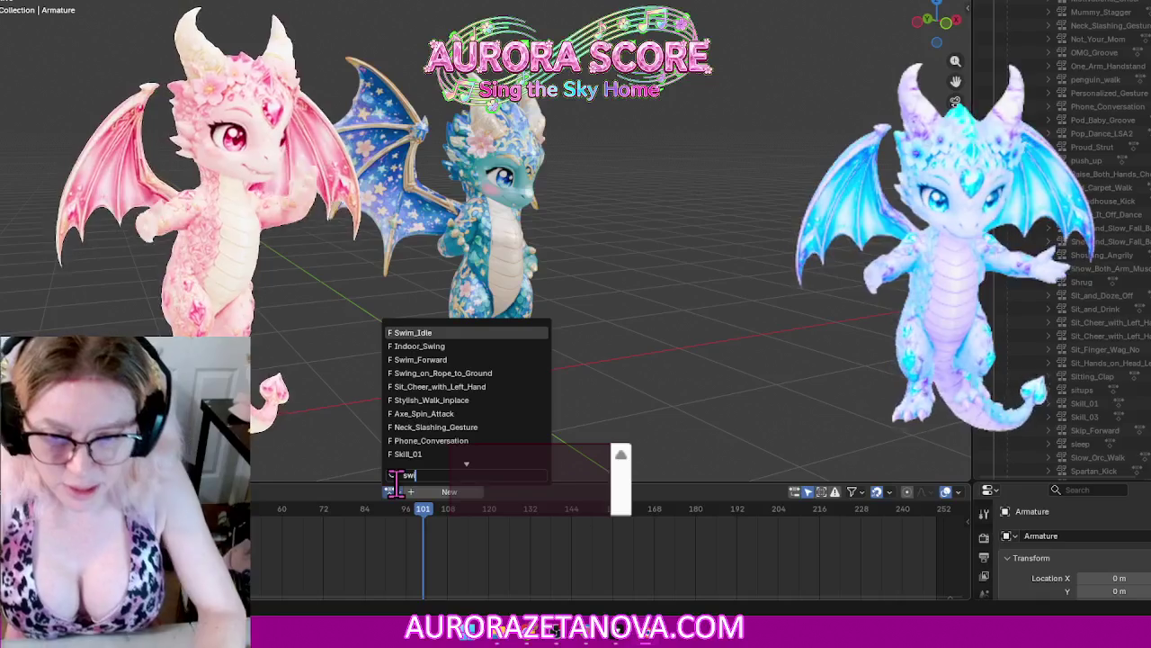
{"action": "left_click", "coordinate": [457, 333]}
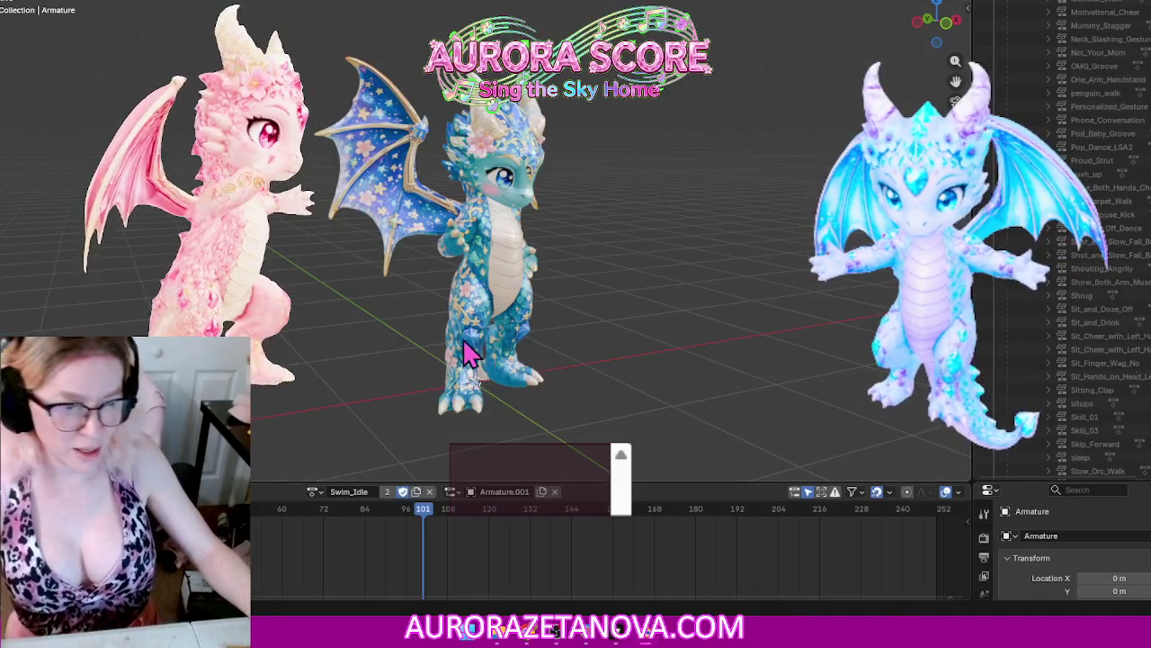
{"action": "scroll", "coordinate": [1102, 371], "scroll_direction": "down", "scroll_amount": 5}
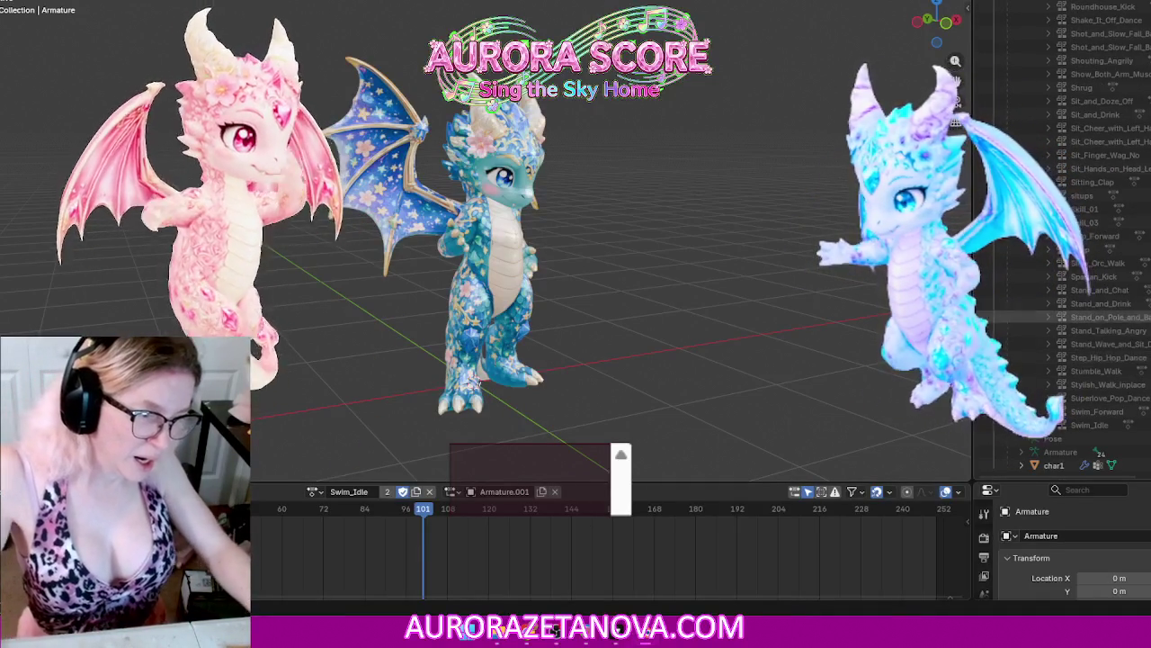
{"action": "left_click", "coordinate": [313, 492]}
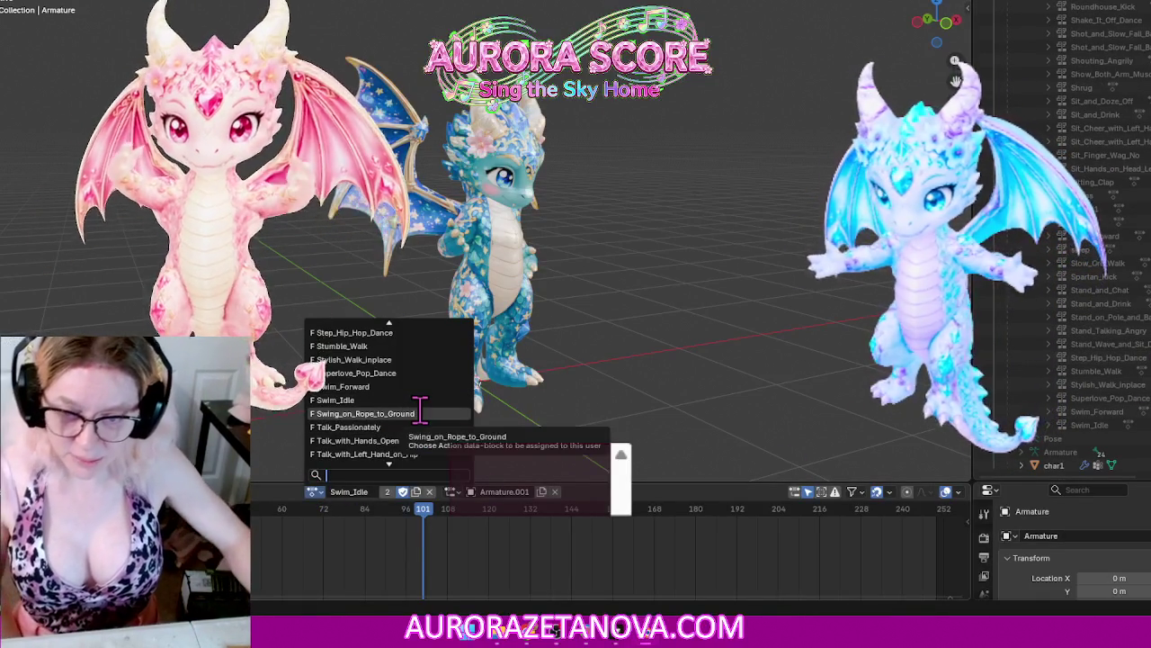
{"action": "left_click", "coordinate": [420, 413]}
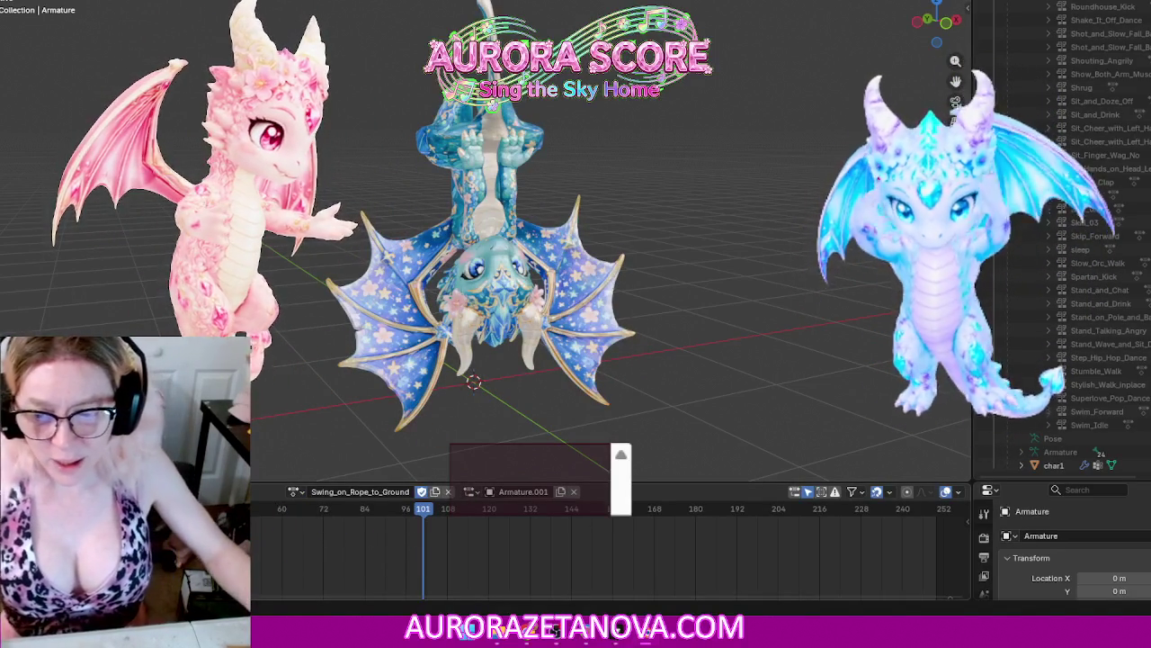
{"action": "left_click", "coordinate": [235, 491]}
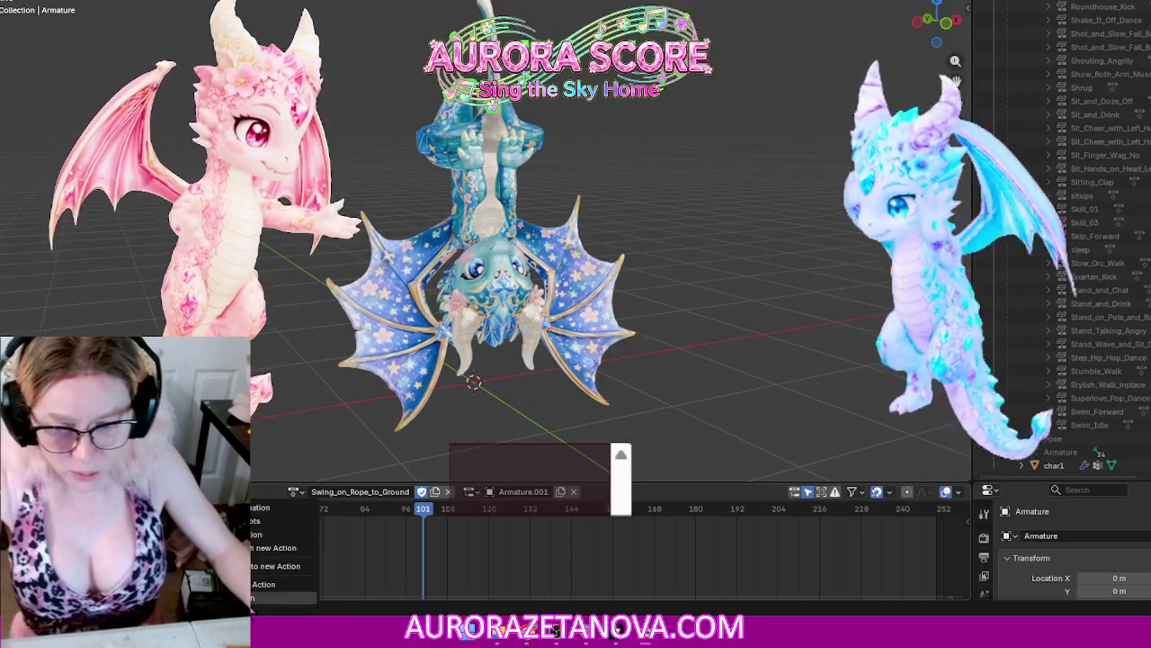
{"action": "left_click", "coordinate": [257, 589]}
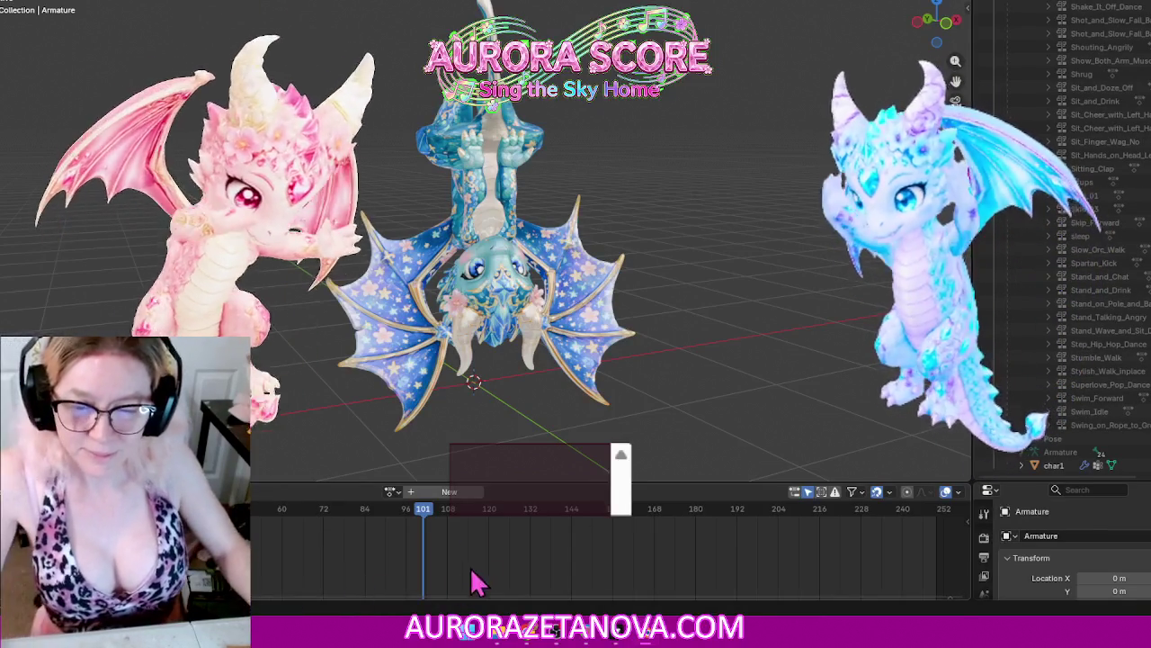
Step: Reassign Swing_on_Rope_to_Ground, then assign Talk_Passionately and stash it
{"action": "left_click", "coordinate": [395, 492]}
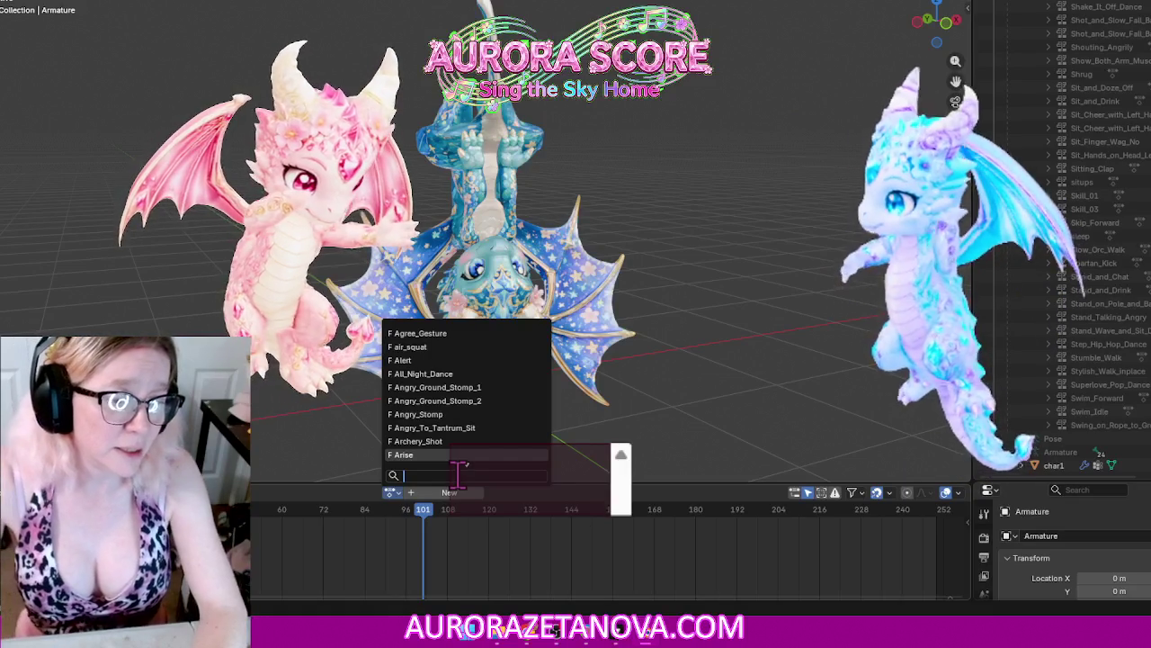
{"action": "type", "text": "sw"}
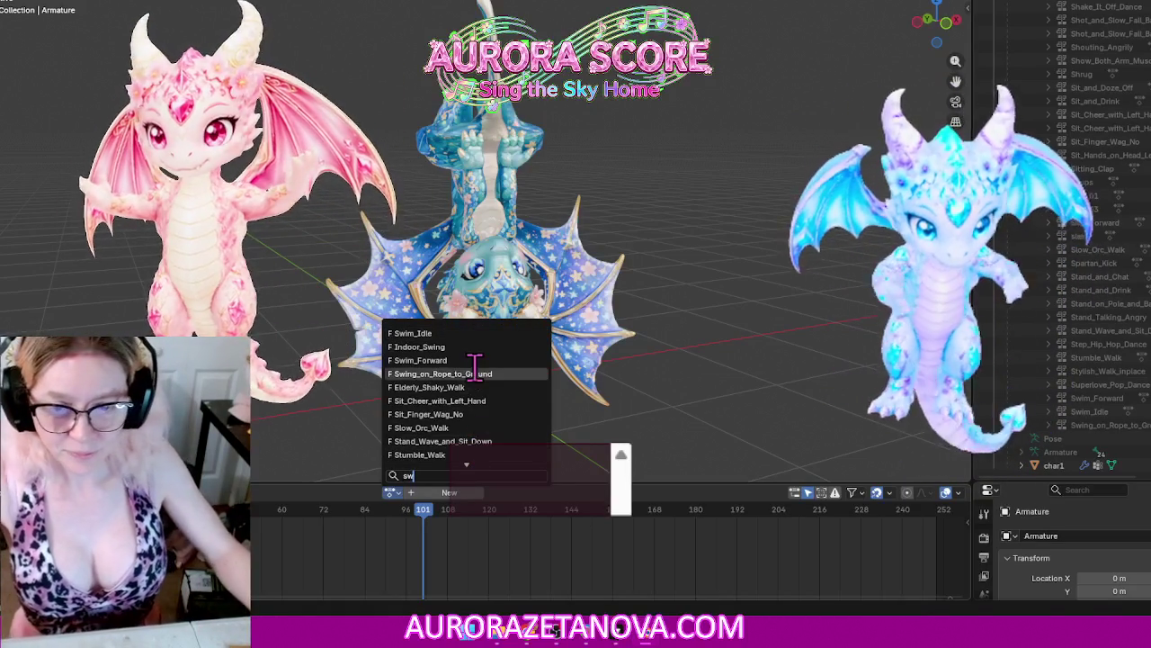
{"action": "left_click", "coordinate": [475, 374]}
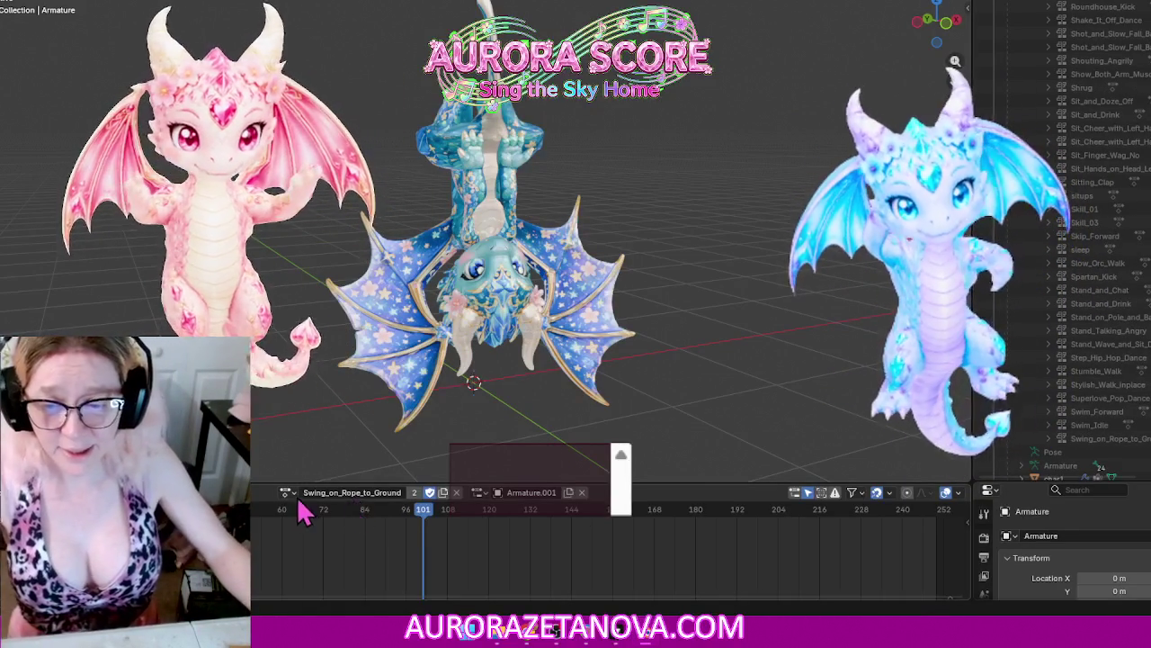
{"action": "left_click", "coordinate": [286, 492]}
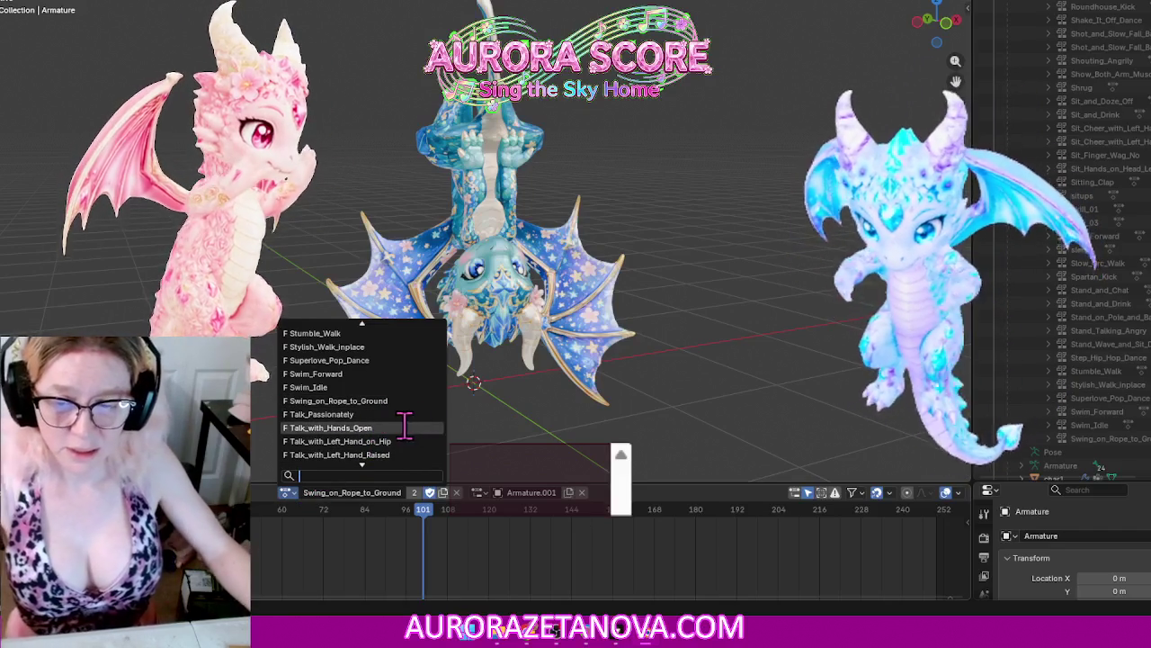
{"action": "left_click", "coordinate": [394, 413]}
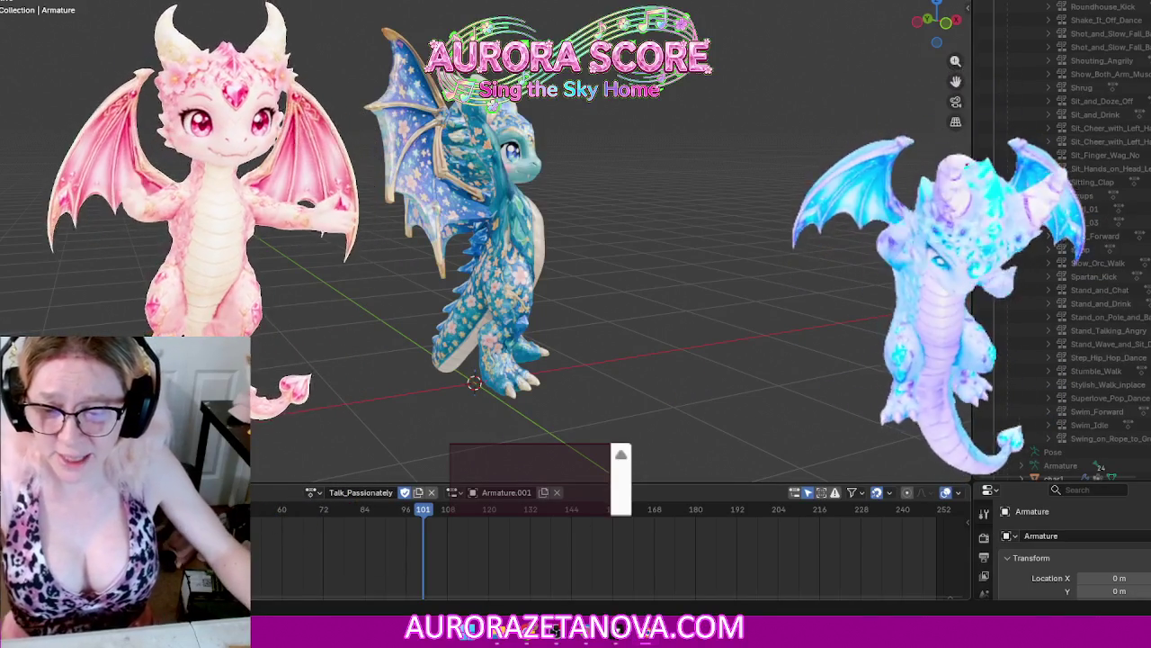
{"action": "left_click", "coordinate": [230, 492]}
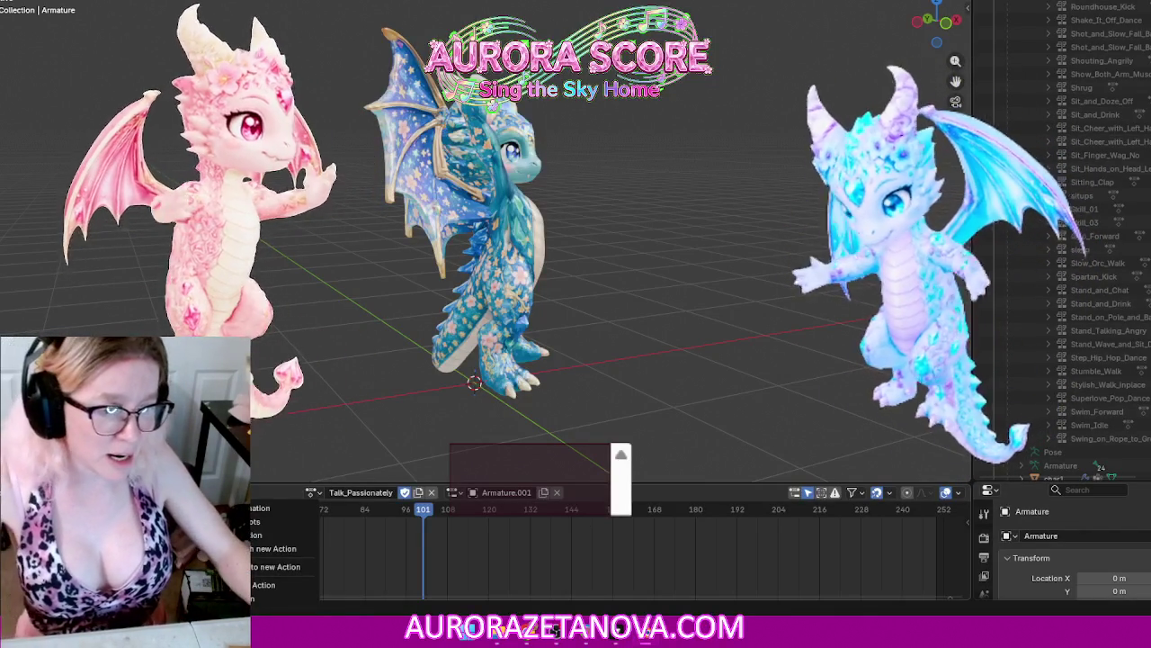
{"action": "left_click", "coordinate": [265, 585]}
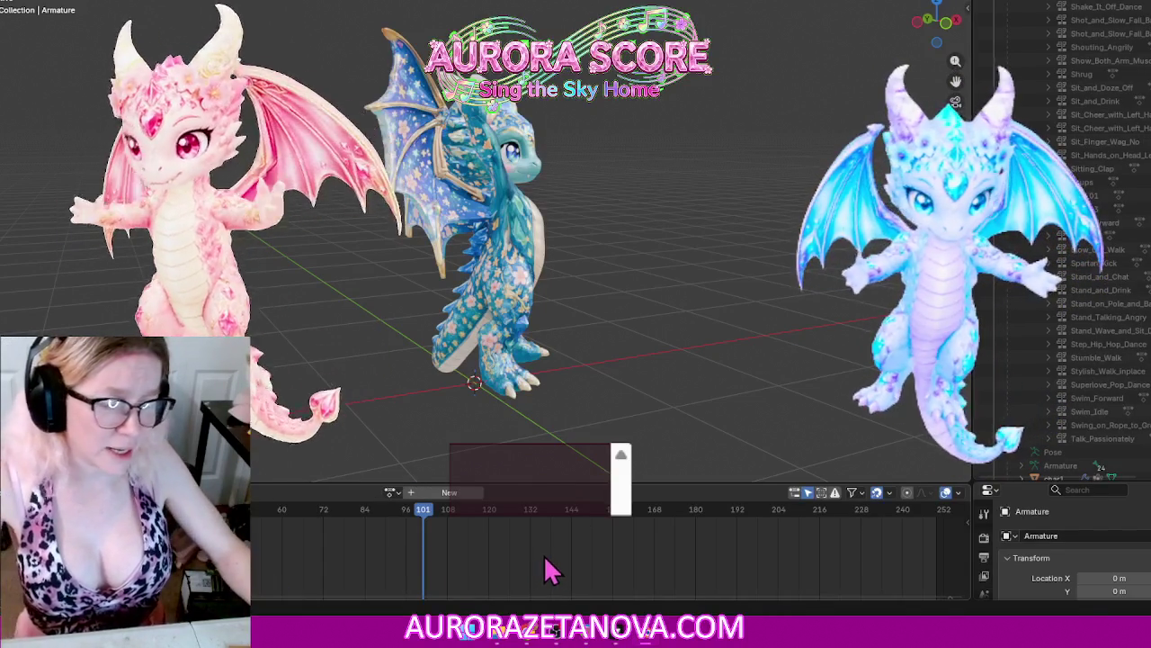
Step: Search 'talk' and reassign Talk_Passionately as the armature's active action
{"action": "left_click", "coordinate": [392, 494]}
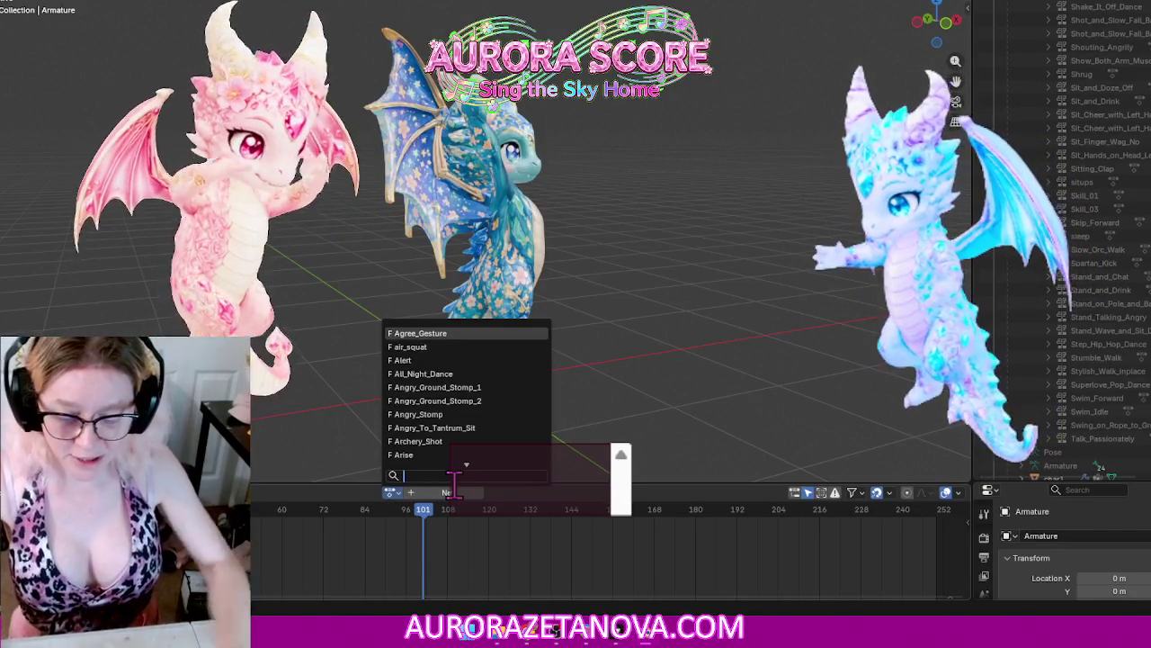
{"action": "type", "text": "talk"}
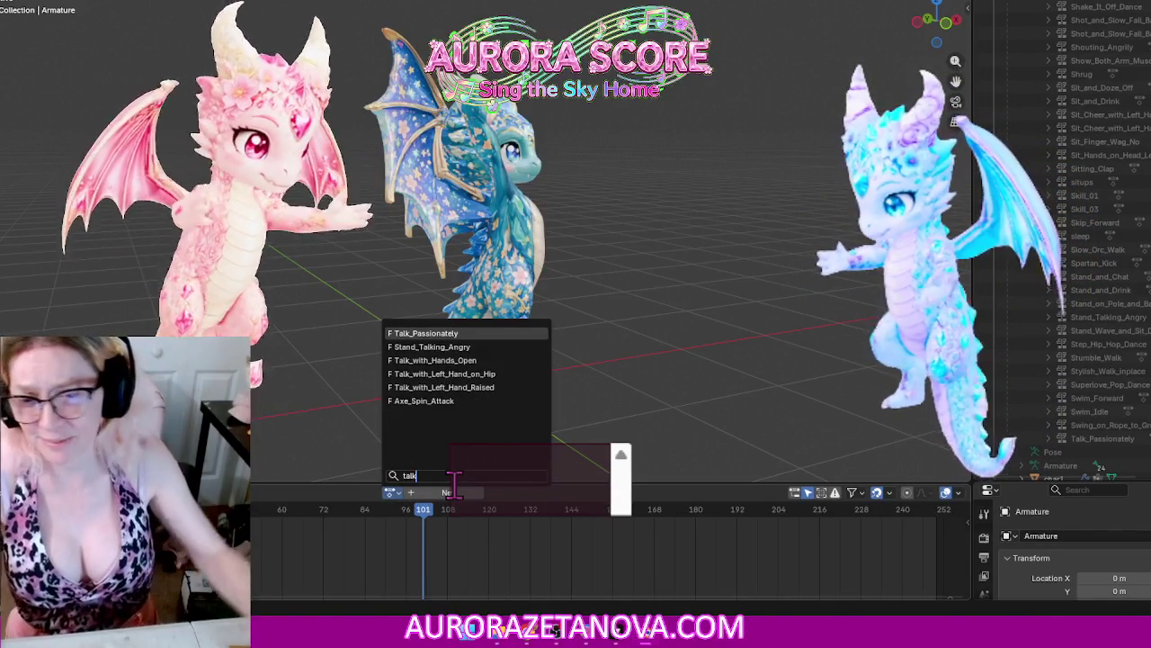
{"action": "left_click", "coordinate": [440, 332]}
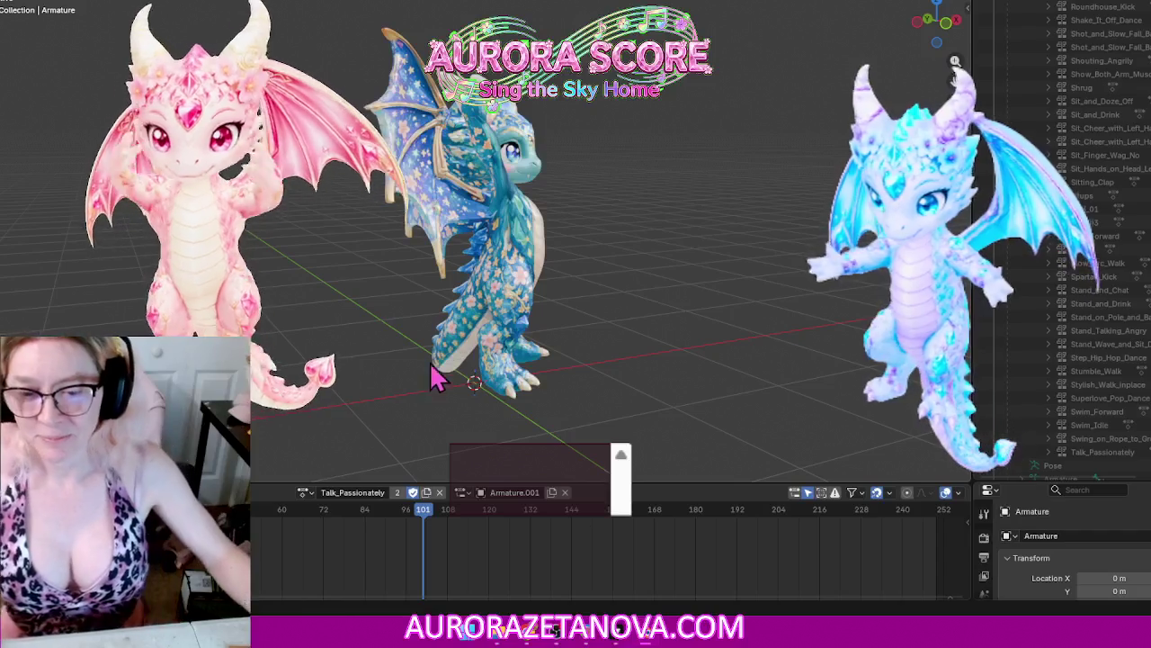
{"action": "left_click", "coordinate": [307, 492]}
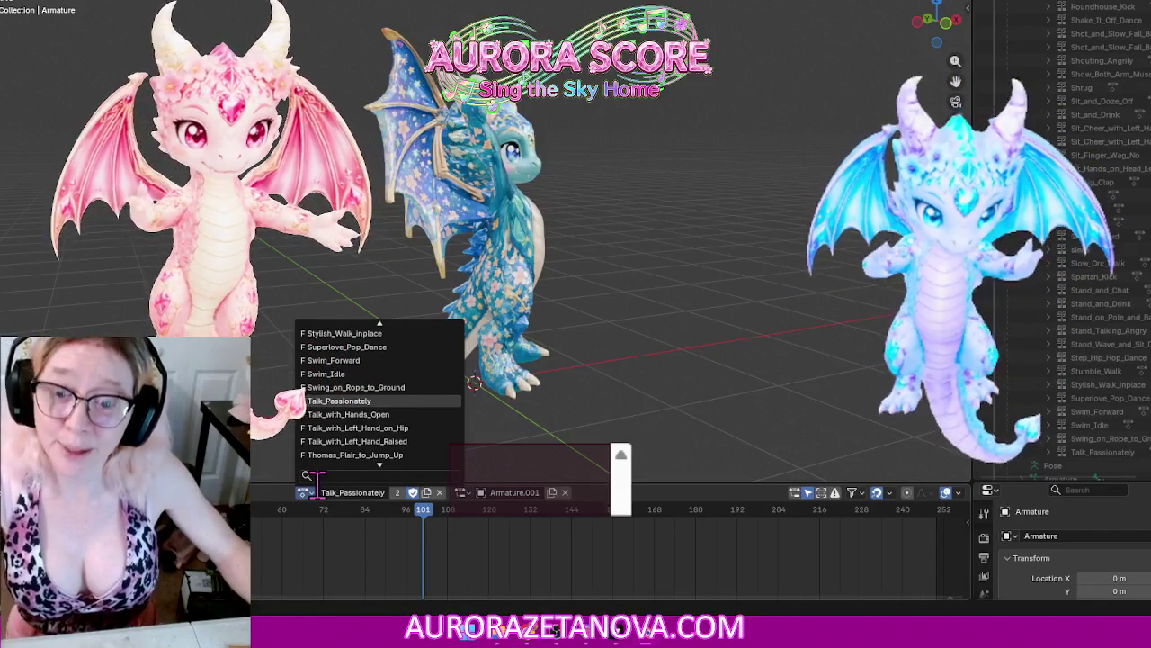
Step: Assign Talk_with_Hands_Open, stash it, then search the action list for 'talk'
{"action": "left_click", "coordinate": [349, 417]}
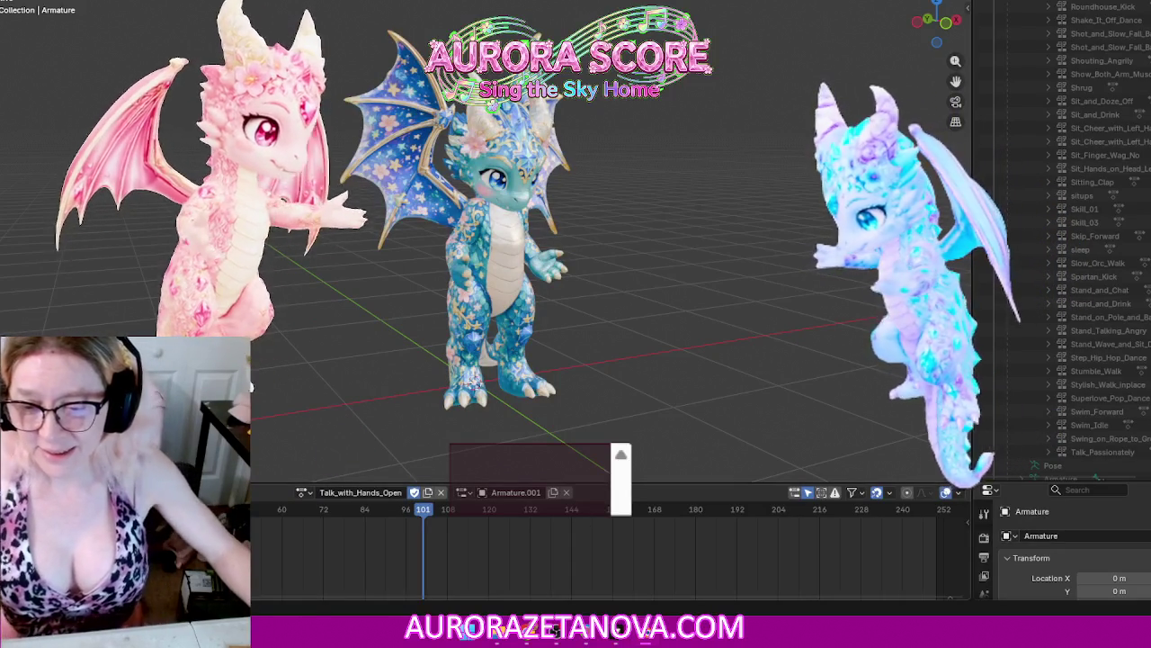
{"action": "left_click", "coordinate": [216, 492]}
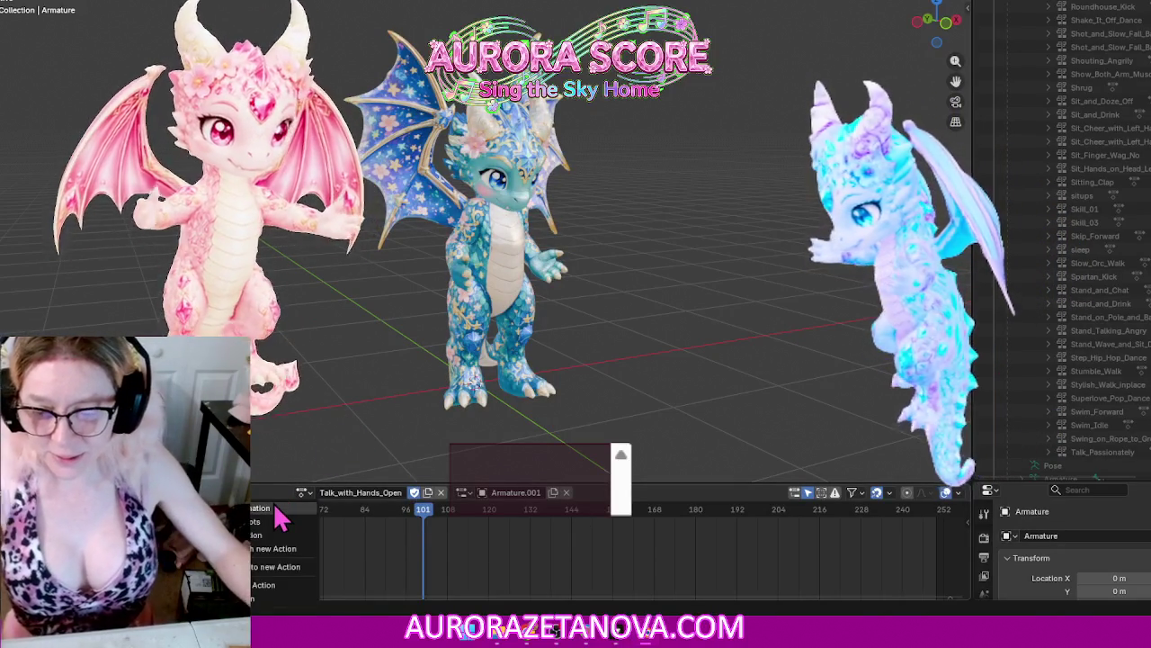
{"action": "left_click", "coordinate": [279, 520]}
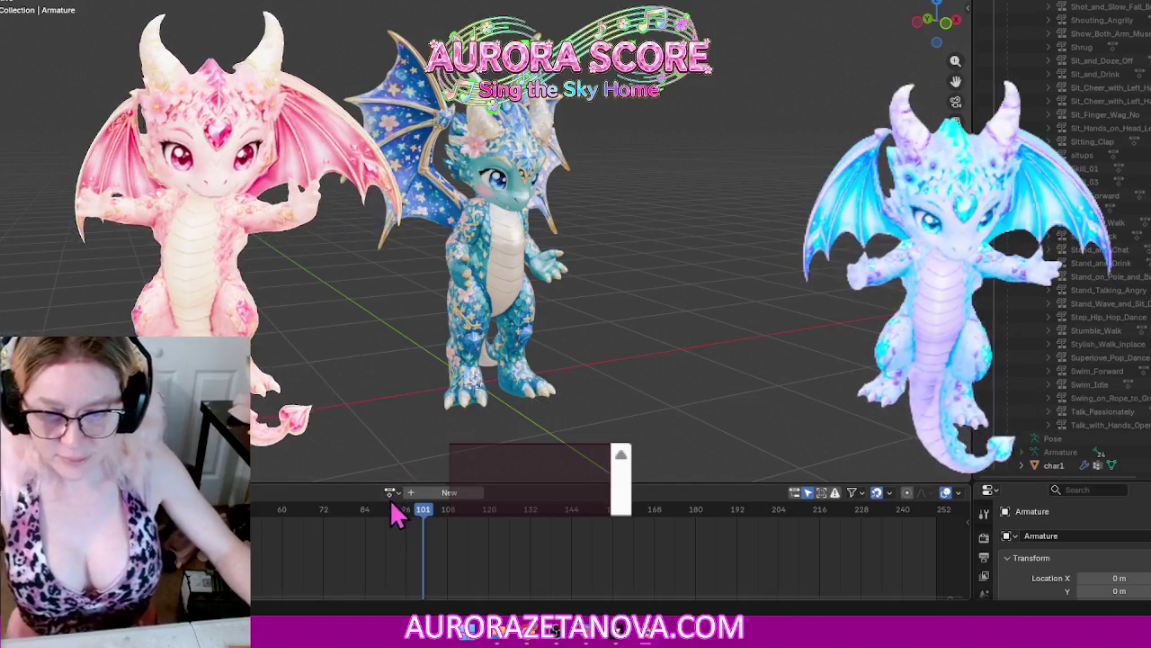
{"action": "left_click", "coordinate": [392, 492]}
{"action": "type", "text": "talk"}
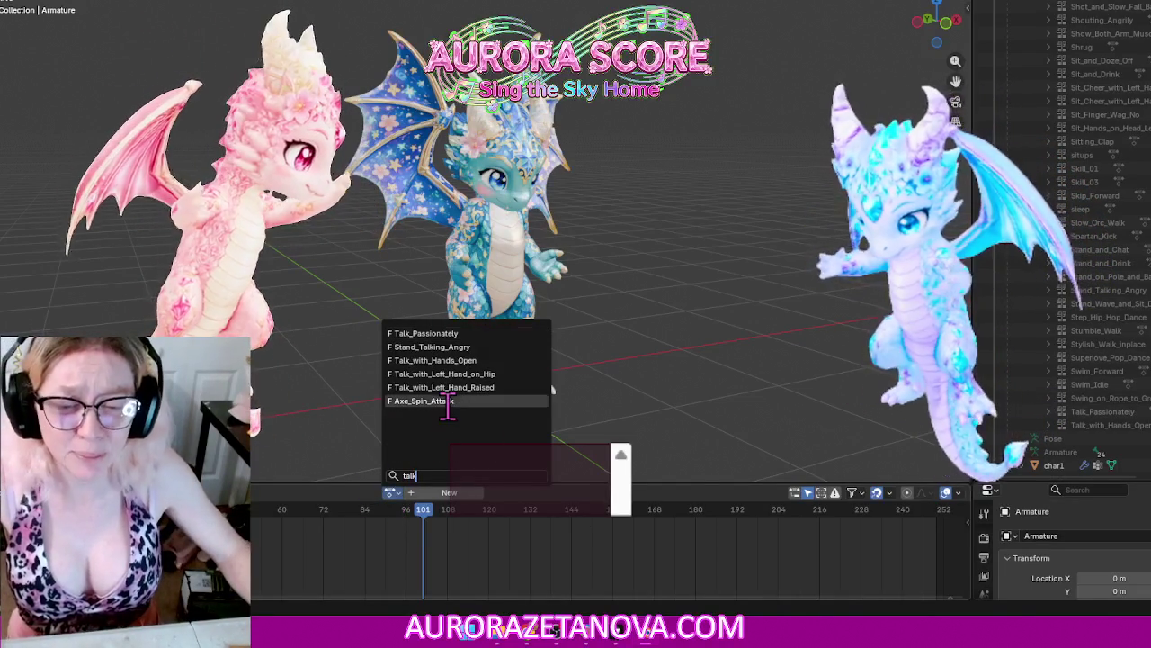
Step: Reassign Talk_with_Hands_Open and dismiss the leftover action options menu
{"action": "left_click", "coordinate": [450, 360]}
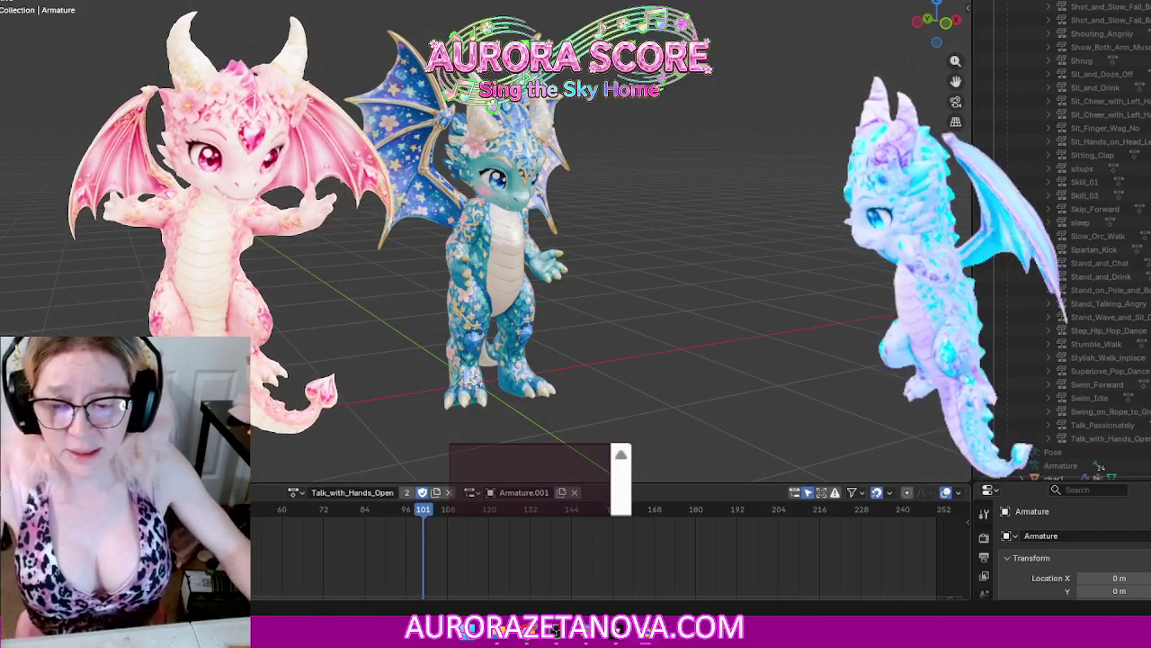
{"action": "left_click", "coordinate": [225, 492]}
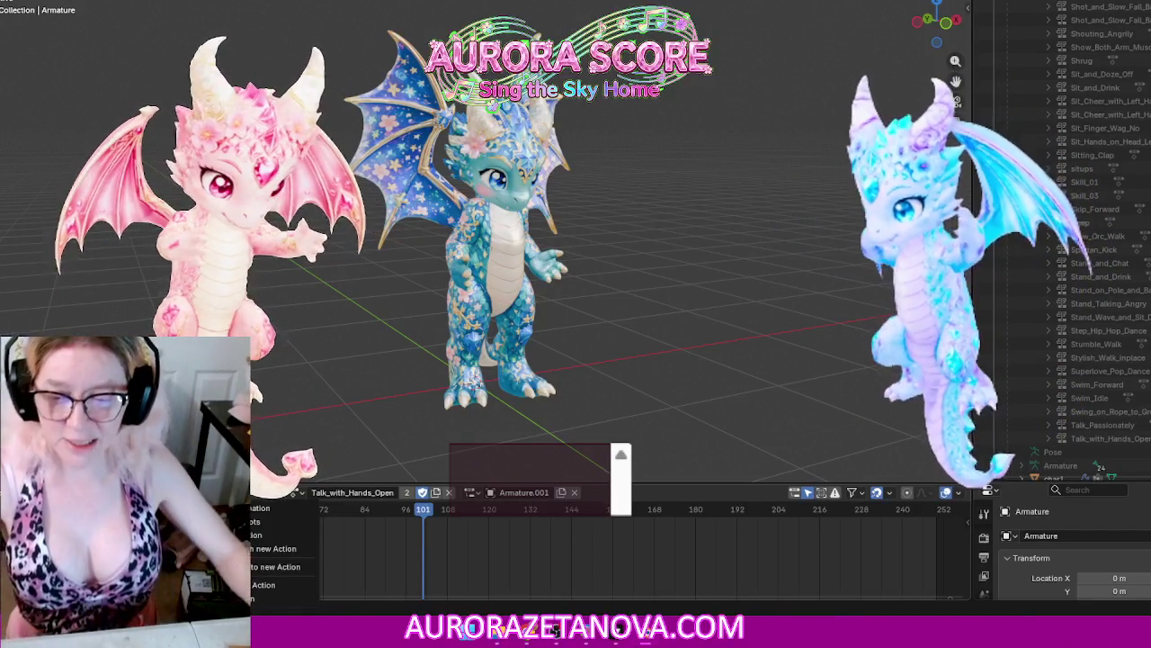
{"action": "key", "text": "Escape"}
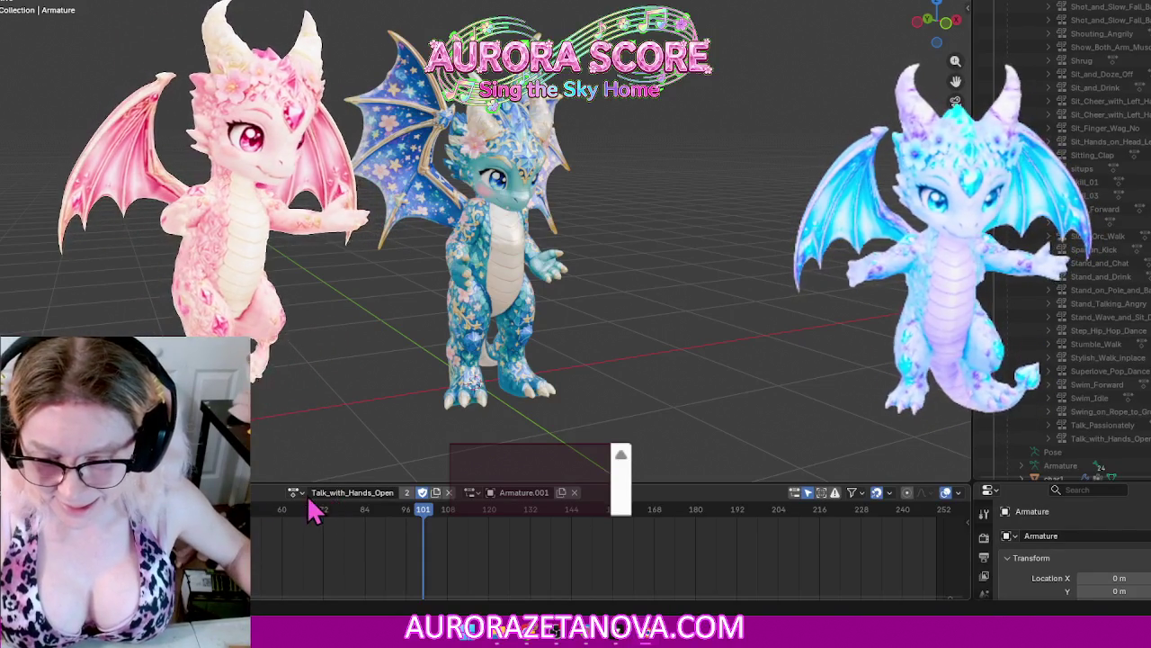
Step: Assign Talk_with_Left_Hand_on_Hip, then stash it, clearing the active action
{"action": "left_click", "coordinate": [296, 492]}
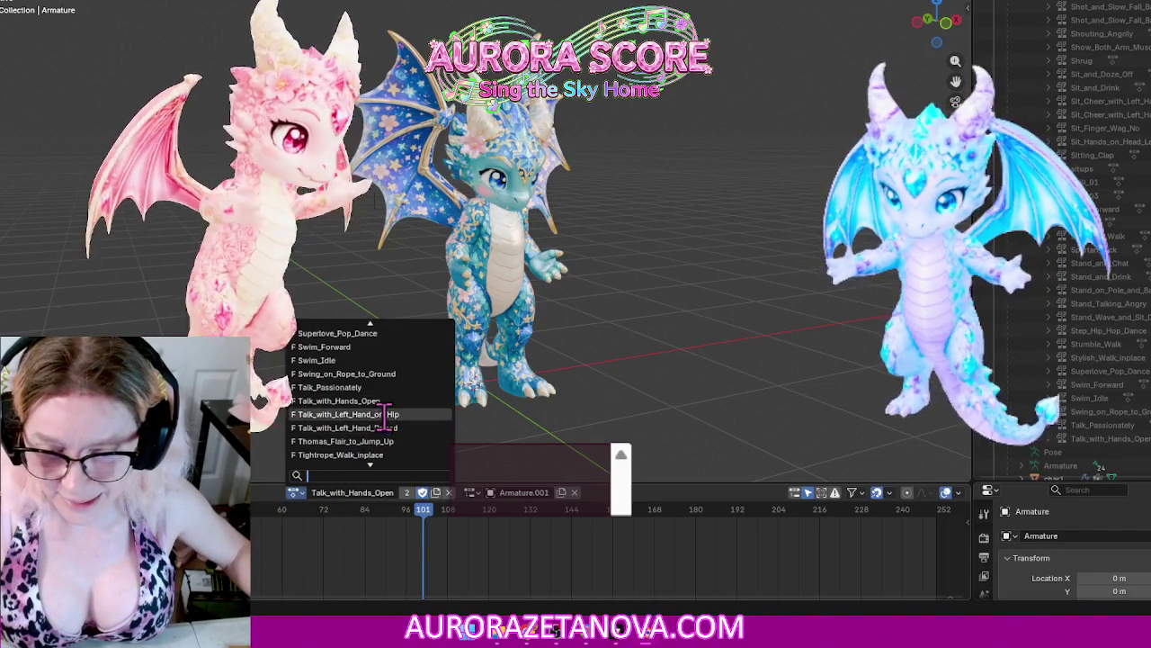
{"action": "left_click", "coordinate": [387, 413]}
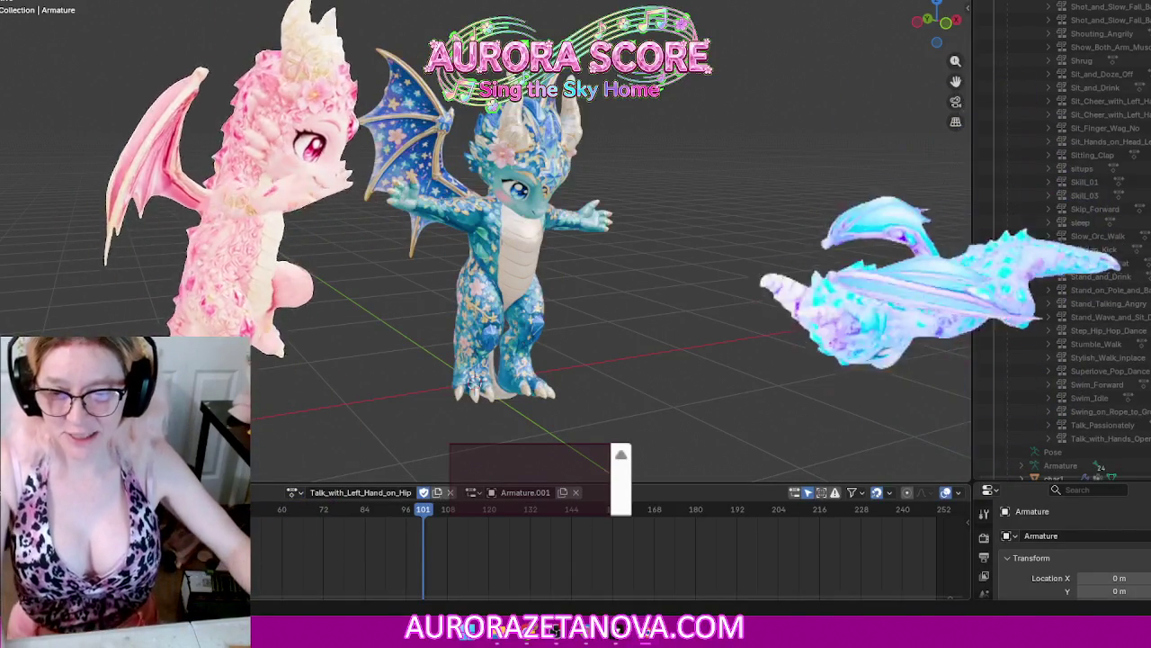
{"action": "left_click", "coordinate": [238, 492]}
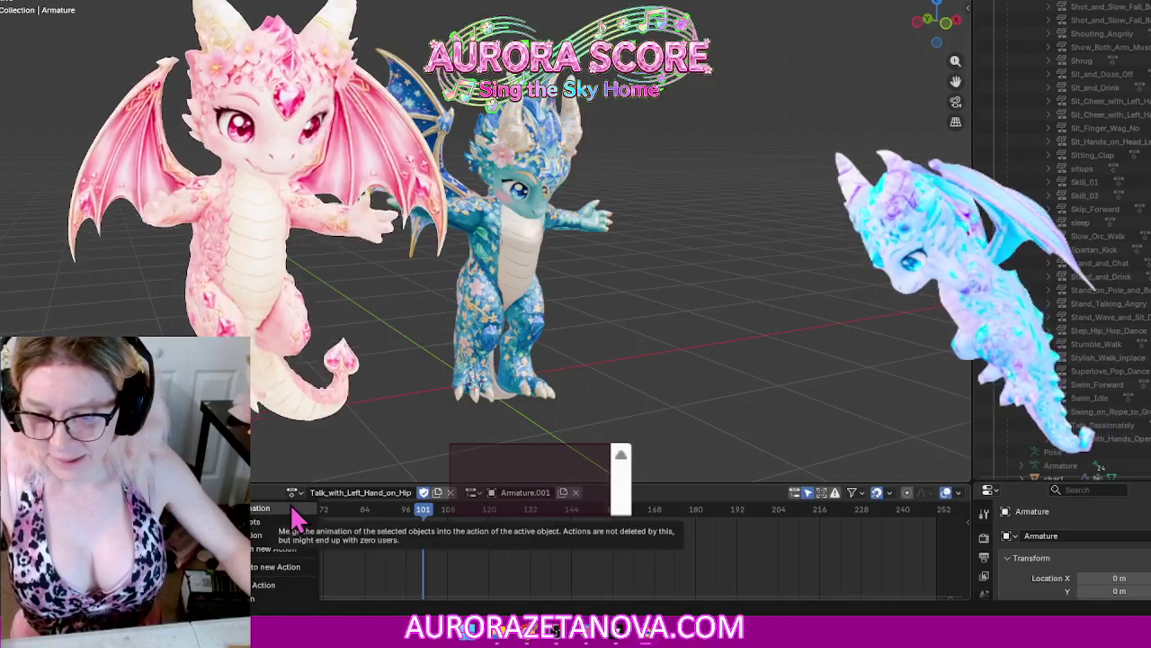
{"action": "left_click", "coordinate": [270, 585]}
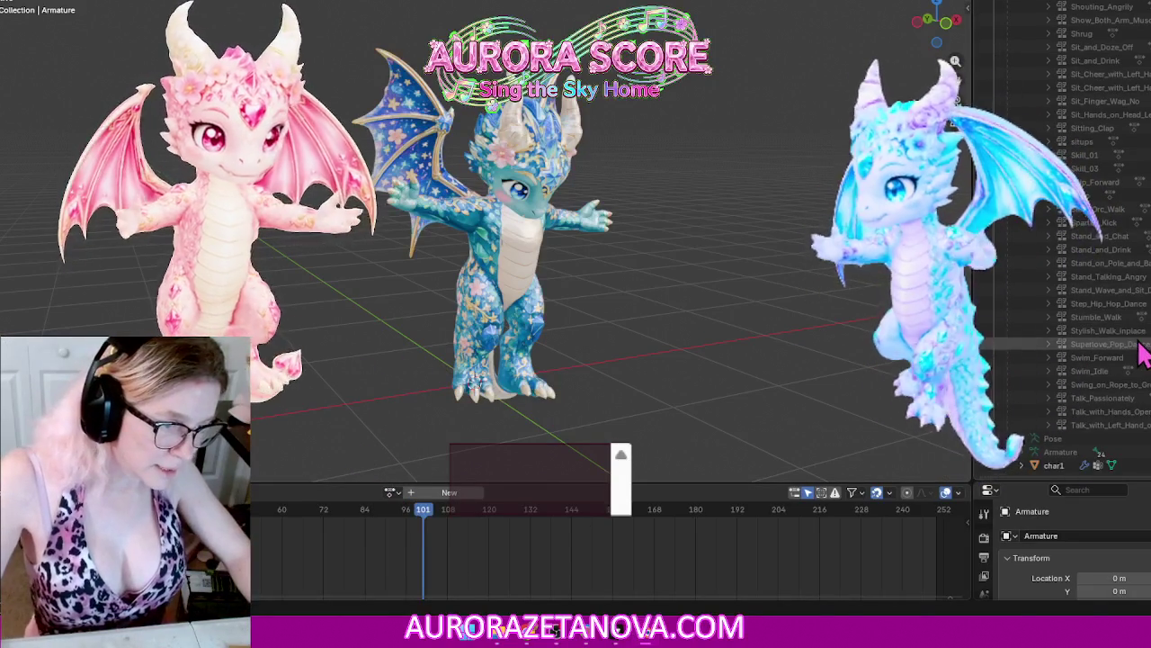
Step: Search 'talk', assign Talk_with_Left_Hand_Raised, and stash it, leaving no active action
{"action": "scroll", "coordinate": [1128, 351], "scroll_direction": "down", "scroll_amount": 1}
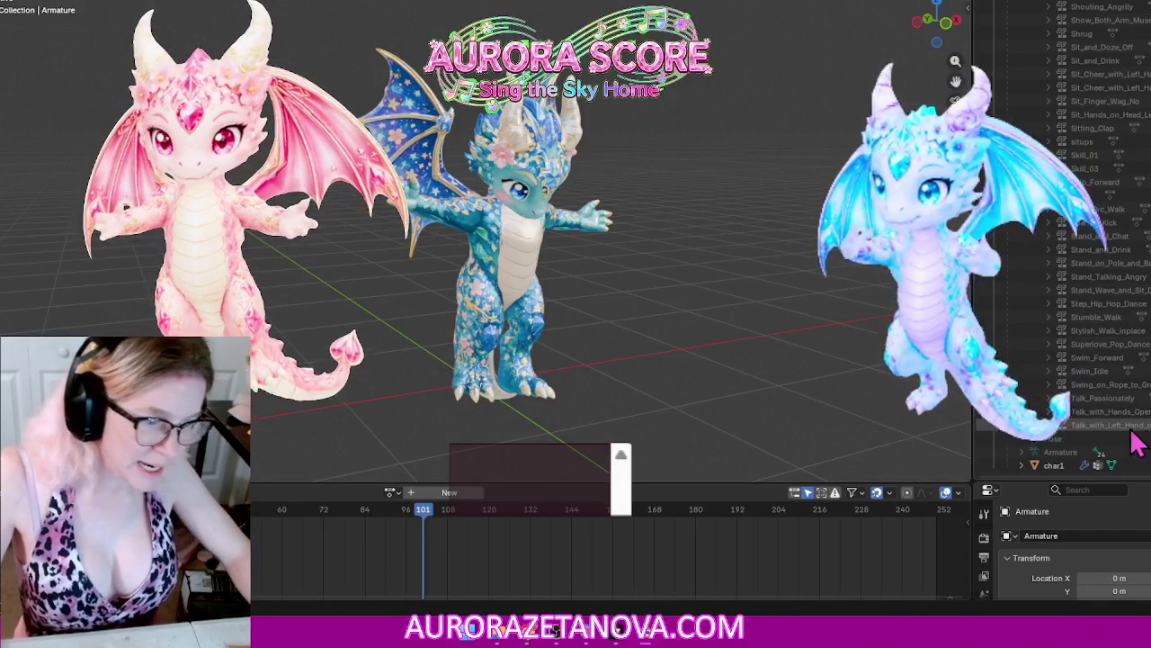
{"action": "left_click", "coordinate": [393, 492]}
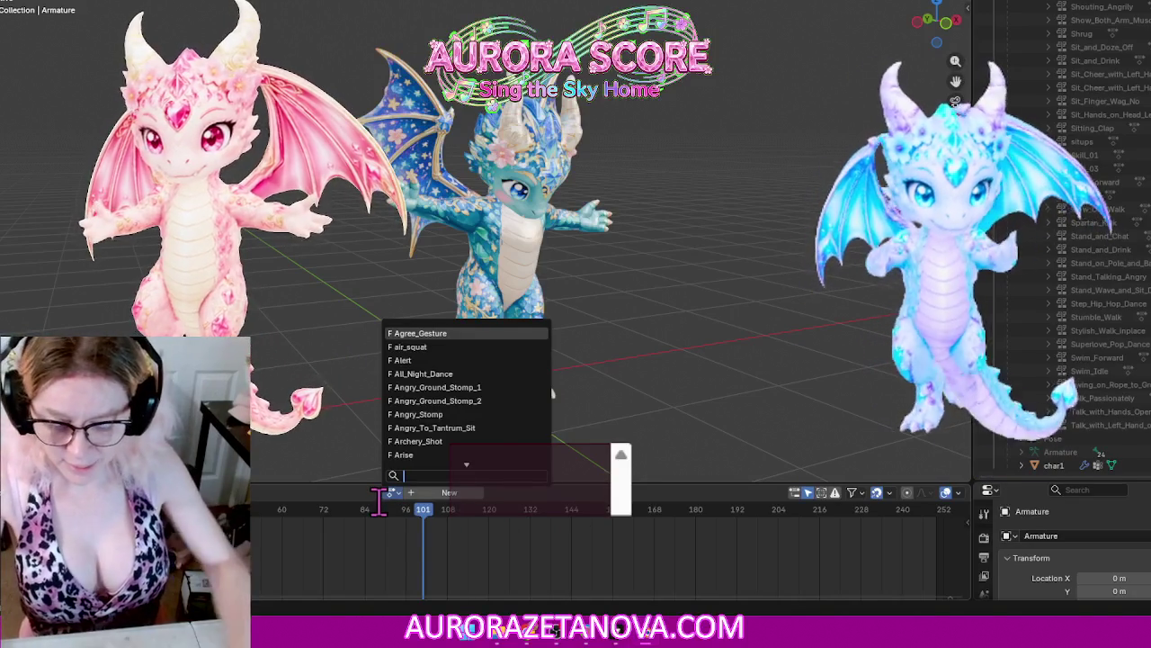
{"action": "type", "text": "talk"}
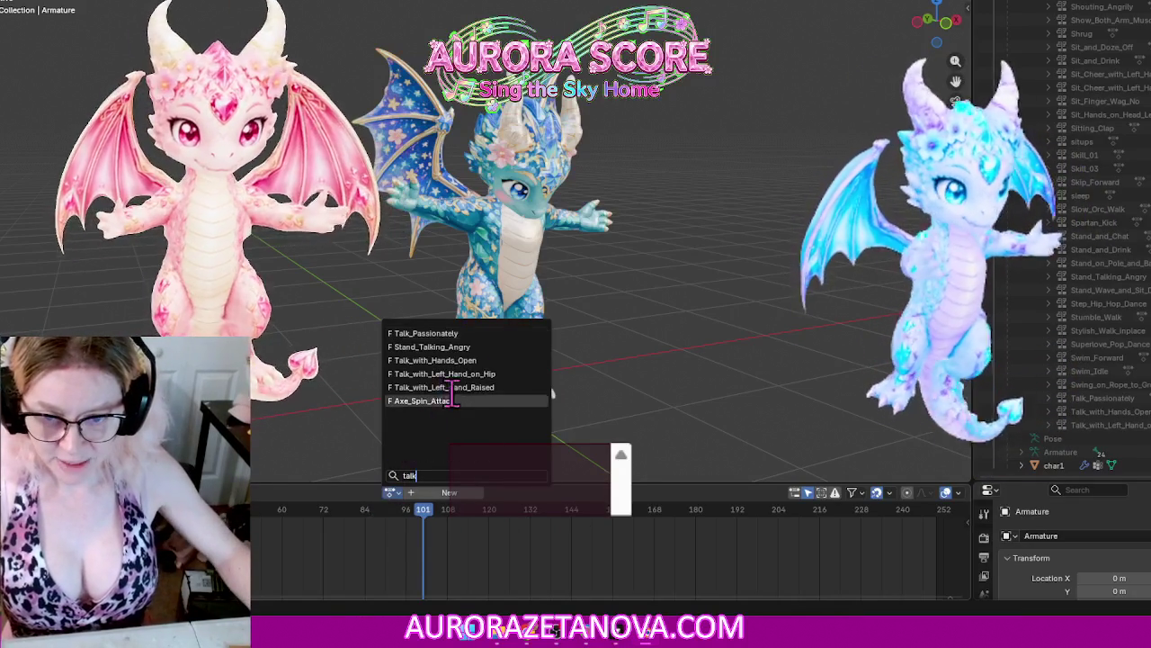
{"action": "left_click", "coordinate": [477, 360]}
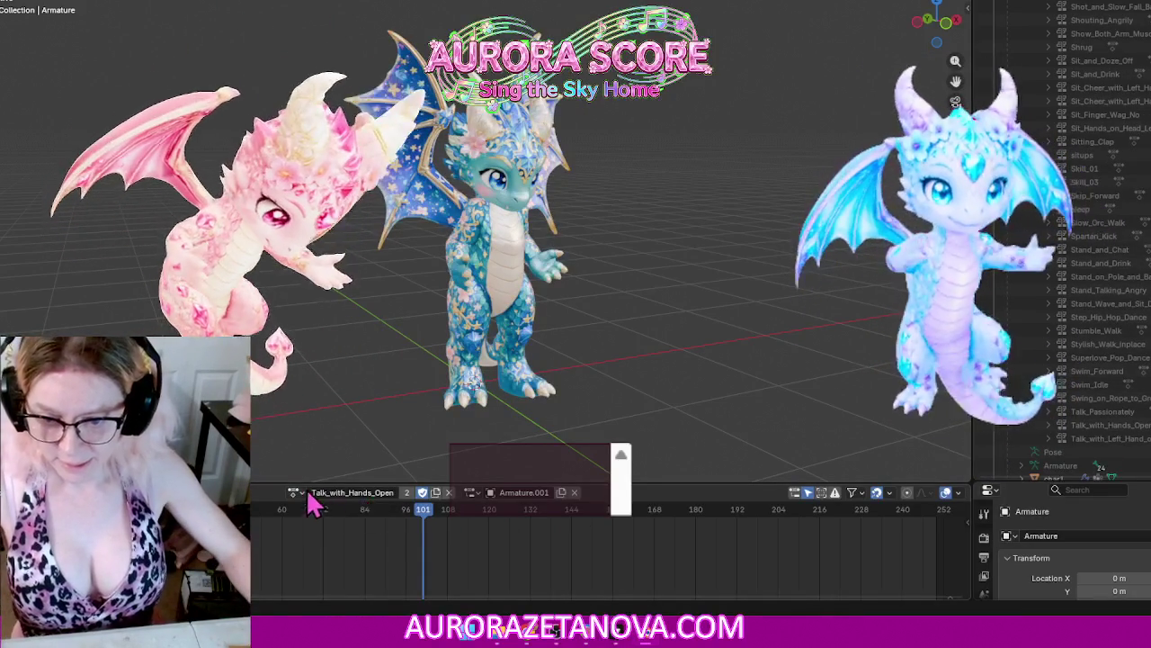
{"action": "left_click", "coordinate": [295, 493]}
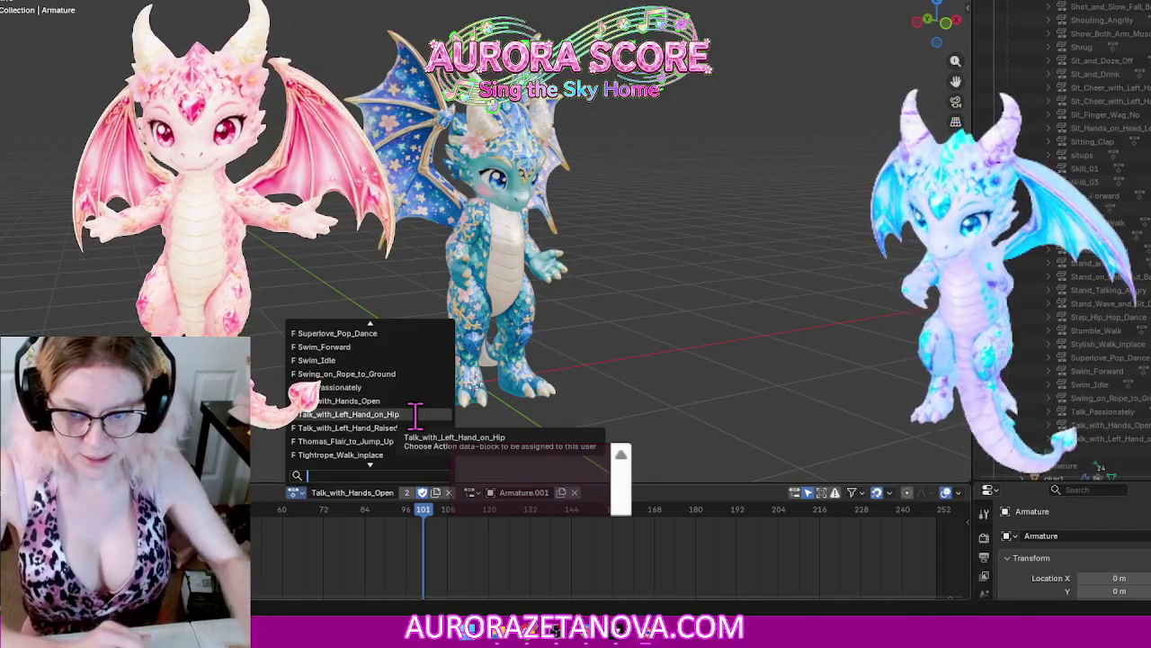
{"action": "left_click", "coordinate": [396, 428]}
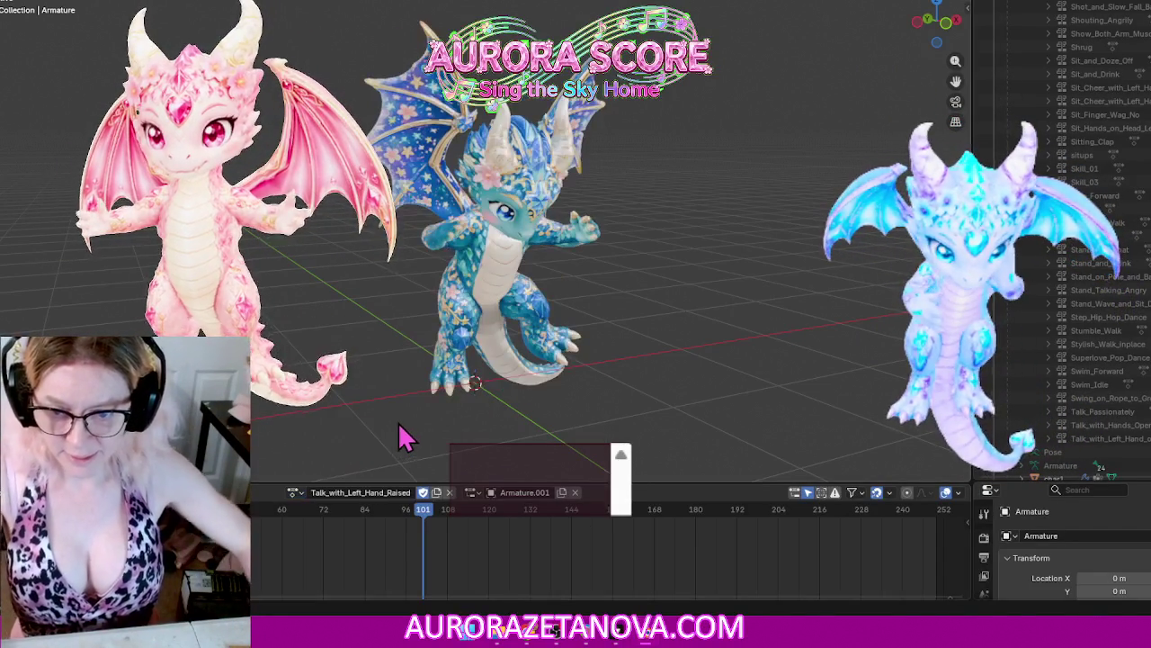
{"action": "left_click", "coordinate": [229, 492]}
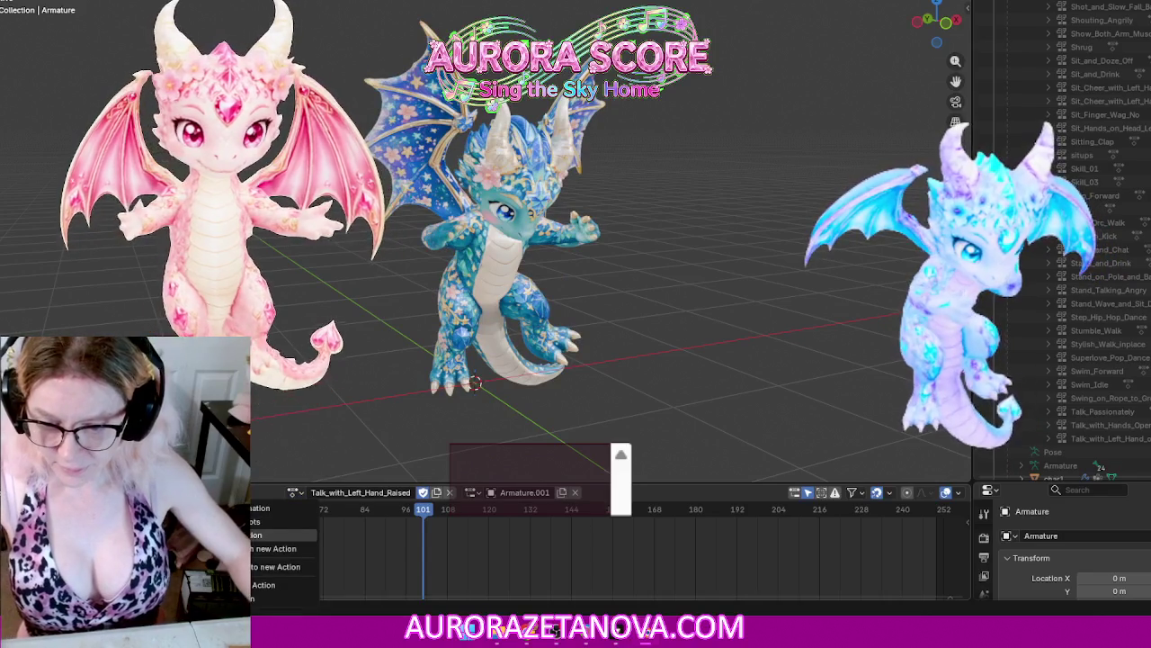
{"action": "left_click", "coordinate": [261, 587]}
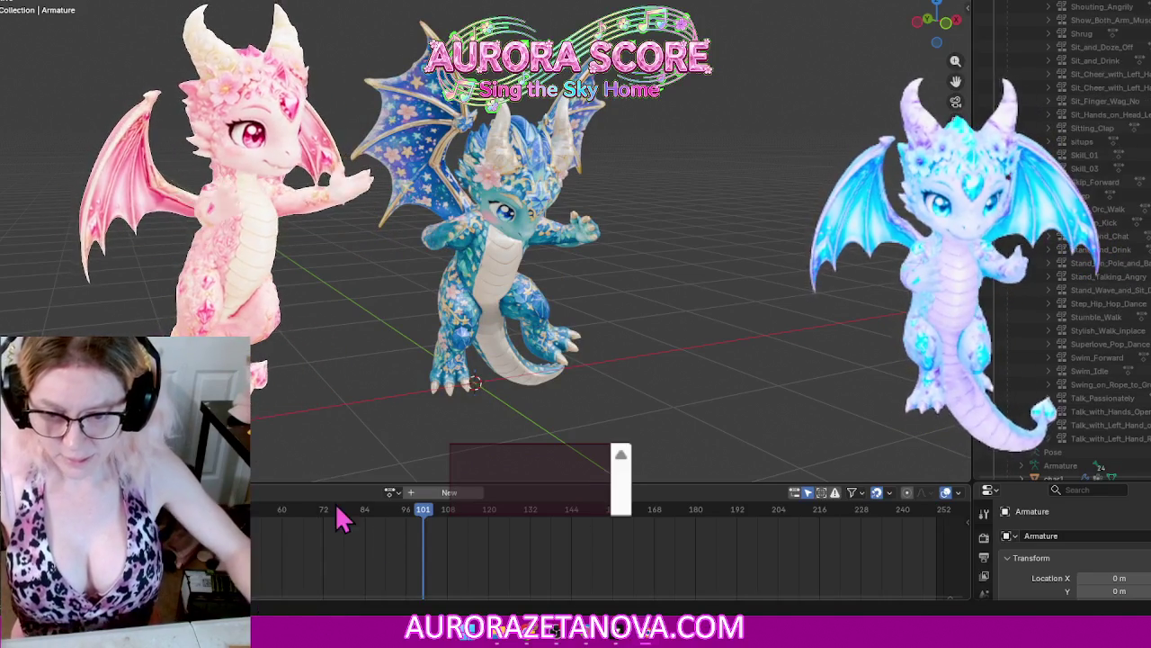
Step: Reselect Talk_with_Left_Hand_Raised, then assign Thomas_Flair_to_Jump_Up and stash it
{"action": "left_click", "coordinate": [392, 493]}
{"action": "type", "text": "ta"}
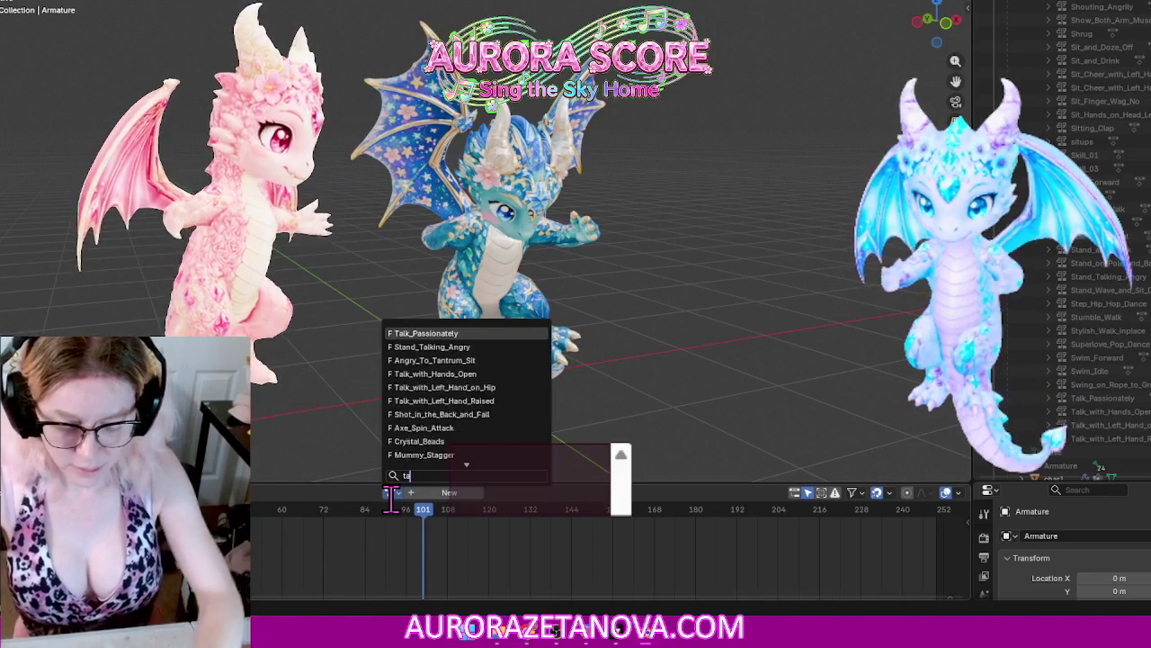
{"action": "type", "text": ";"}
{"action": "key", "text": "BackSpace"}
{"action": "type", "text": "l"}
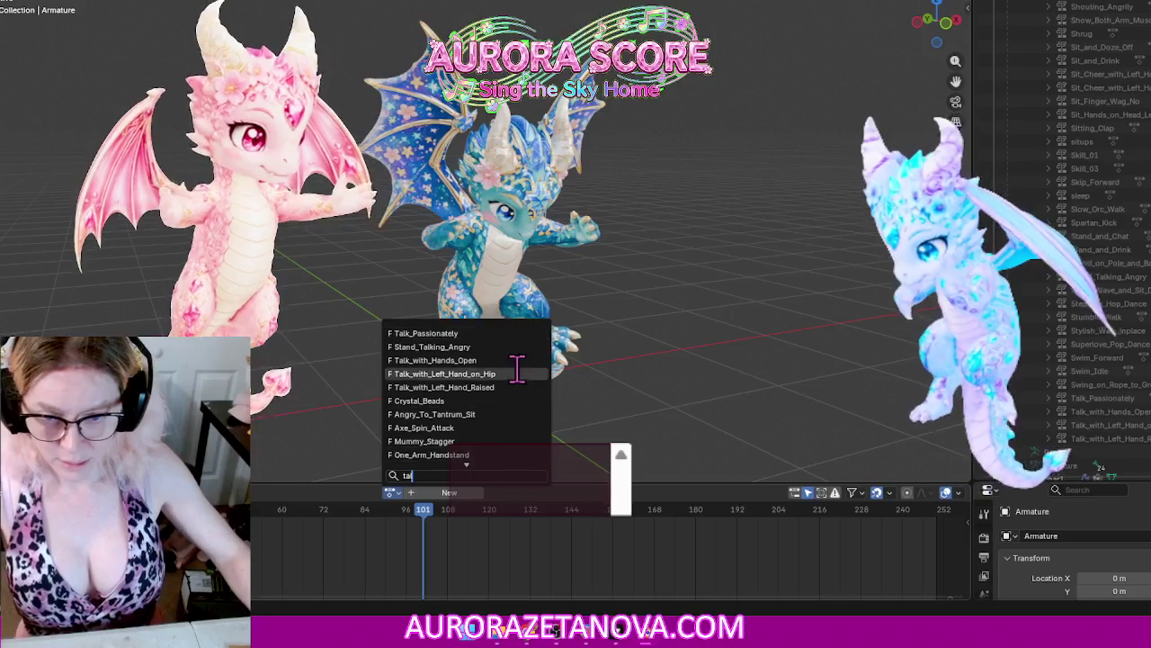
{"action": "key", "text": "Return"}
{"action": "left_click", "coordinate": [286, 492]}
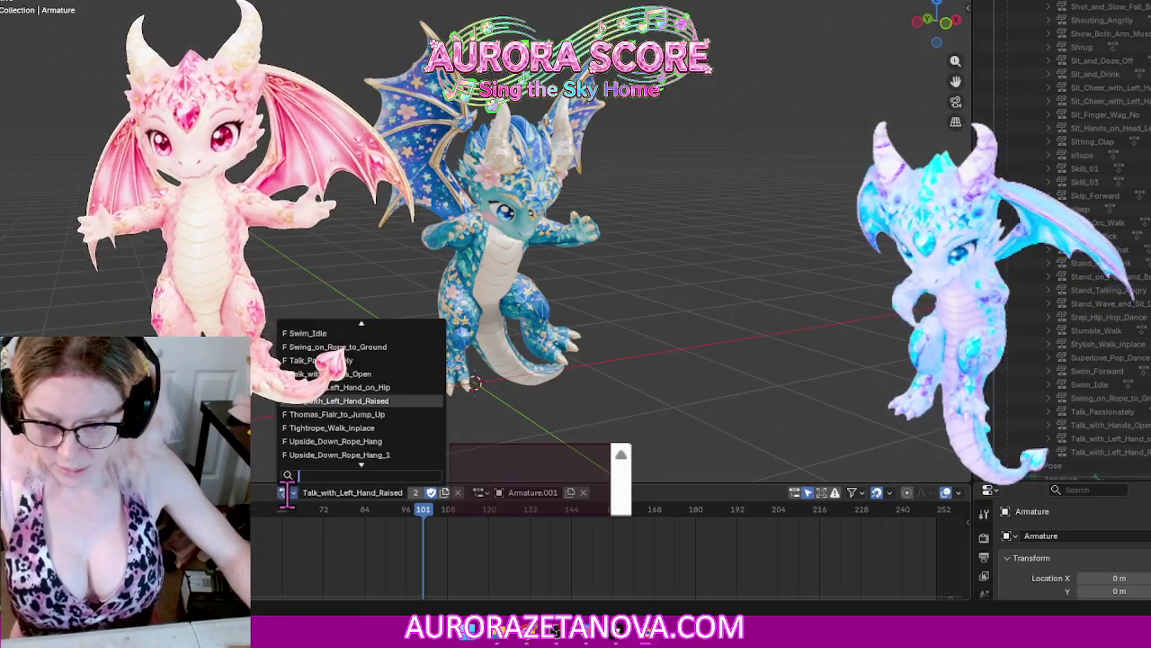
{"action": "left_click", "coordinate": [406, 413]}
{"action": "left_click", "coordinate": [236, 492]}
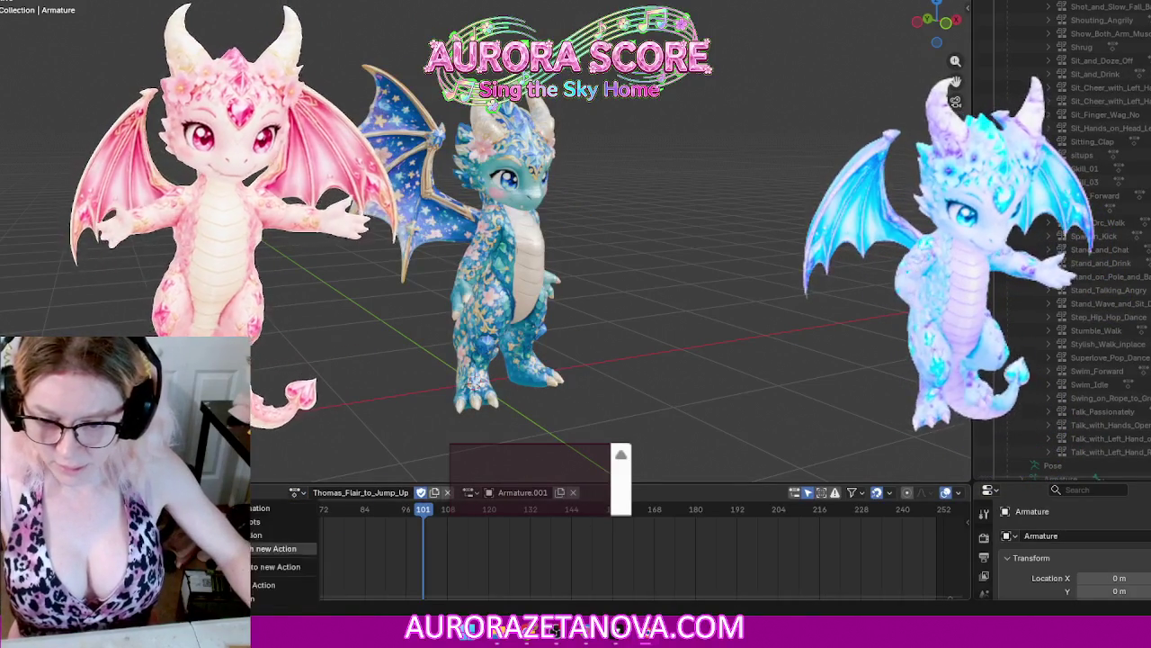
{"action": "left_click", "coordinate": [265, 585]}
Step: Assign Tightrope_Walk_inplace through a 'tight' search and stash it
{"action": "left_click", "coordinate": [390, 492]}
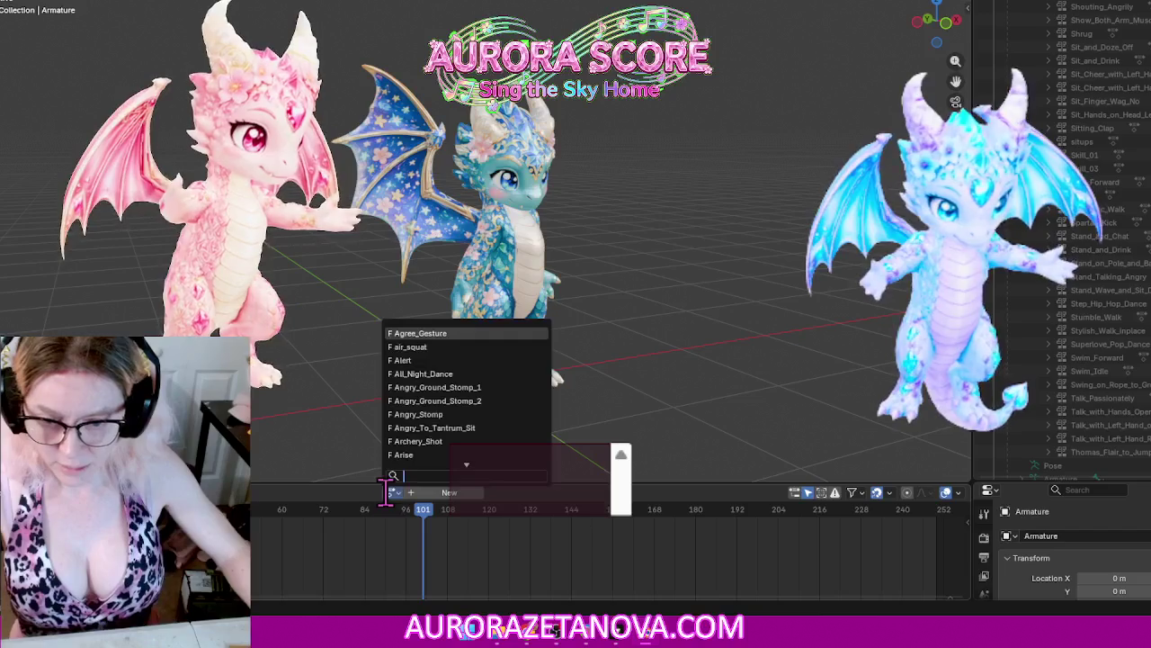
{"action": "type", "text": "tight"}
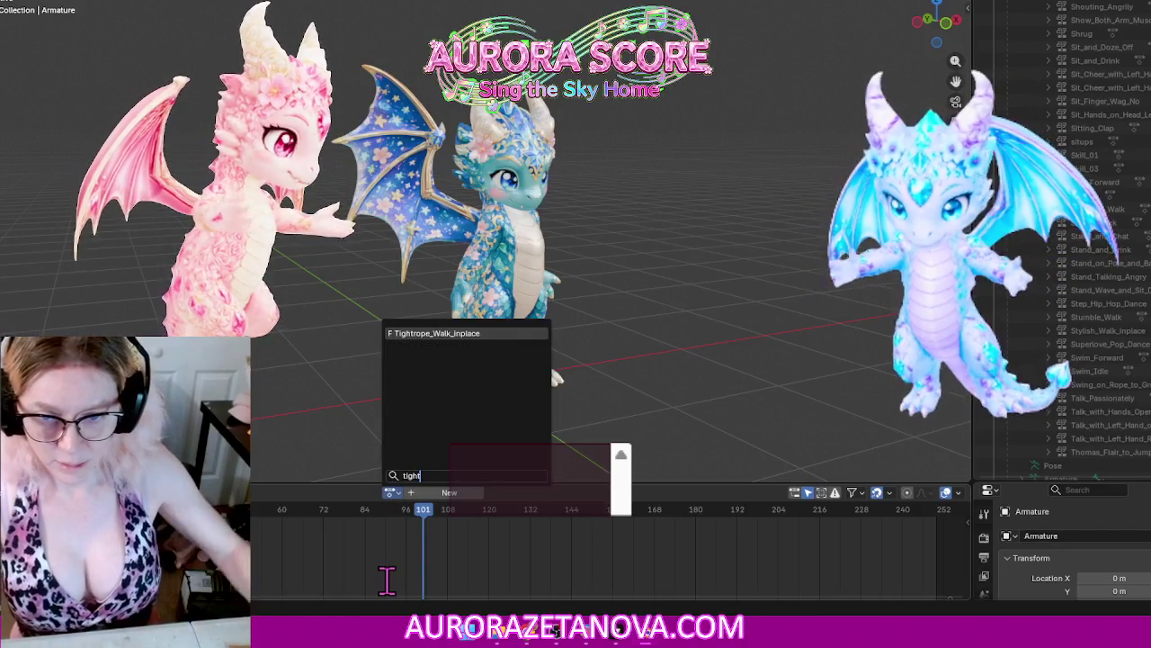
{"action": "left_click", "coordinate": [474, 334]}
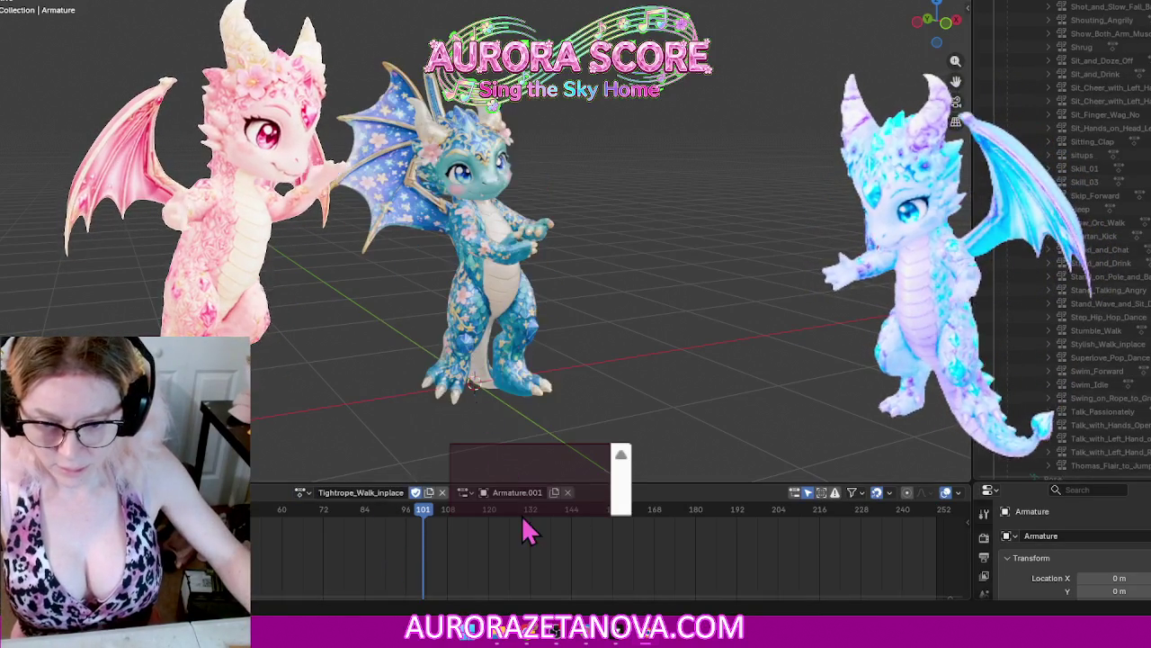
{"action": "left_click", "coordinate": [234, 492]}
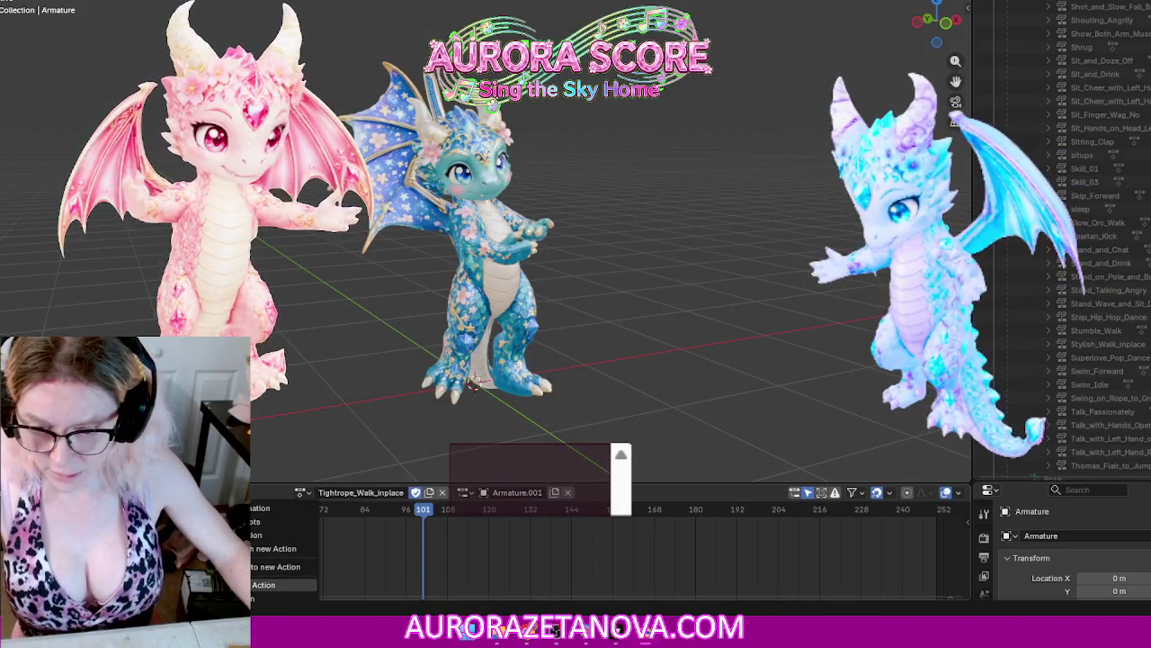
{"action": "left_click", "coordinate": [270, 585]}
{"action": "left_click", "coordinate": [390, 492]}
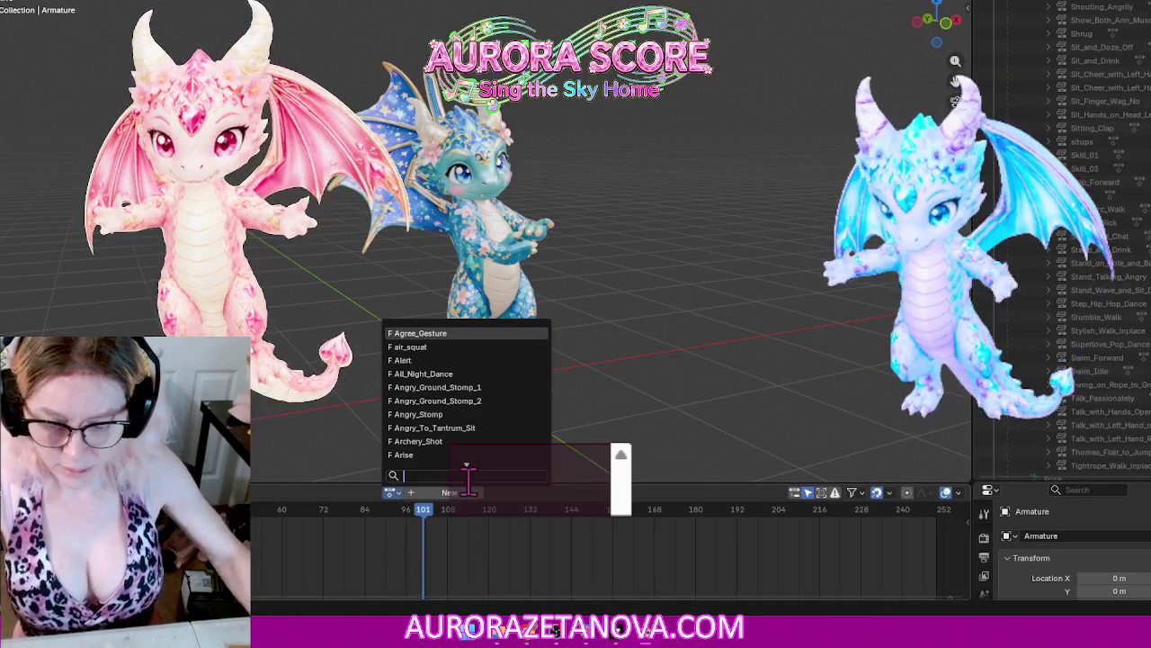
Step: Assign Tightrope_Walk_inplace, then switch to Upside_Down_Rope_Hang and stash it
{"action": "type", "text": "tigh"}
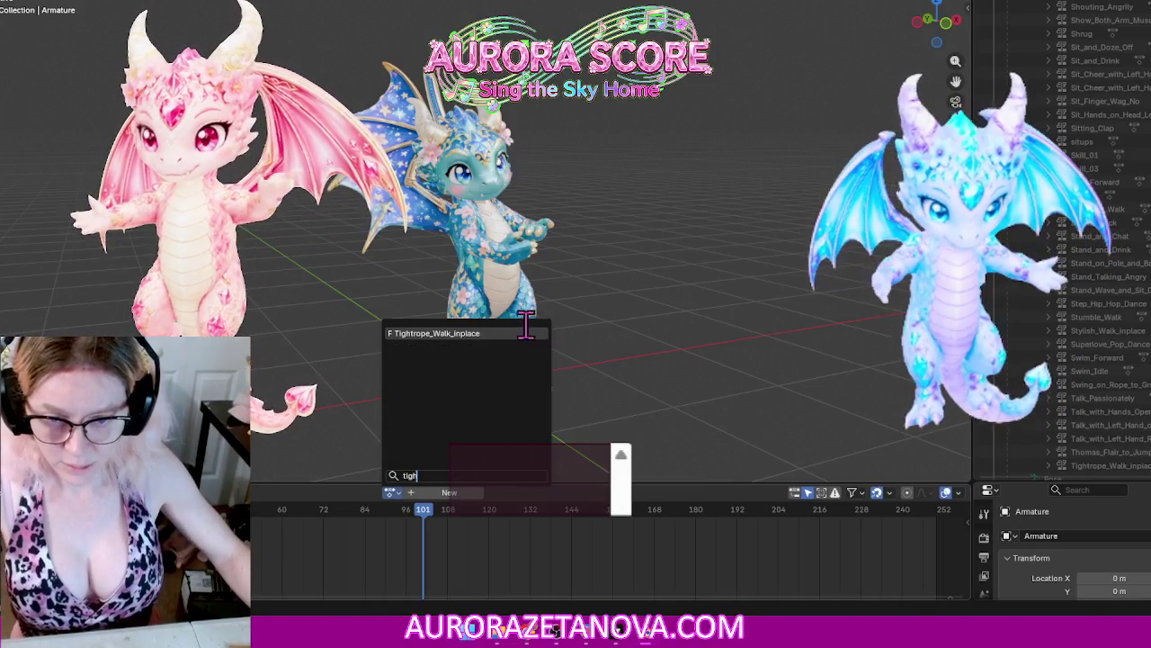
{"action": "left_click", "coordinate": [519, 334]}
{"action": "left_click", "coordinate": [295, 492]}
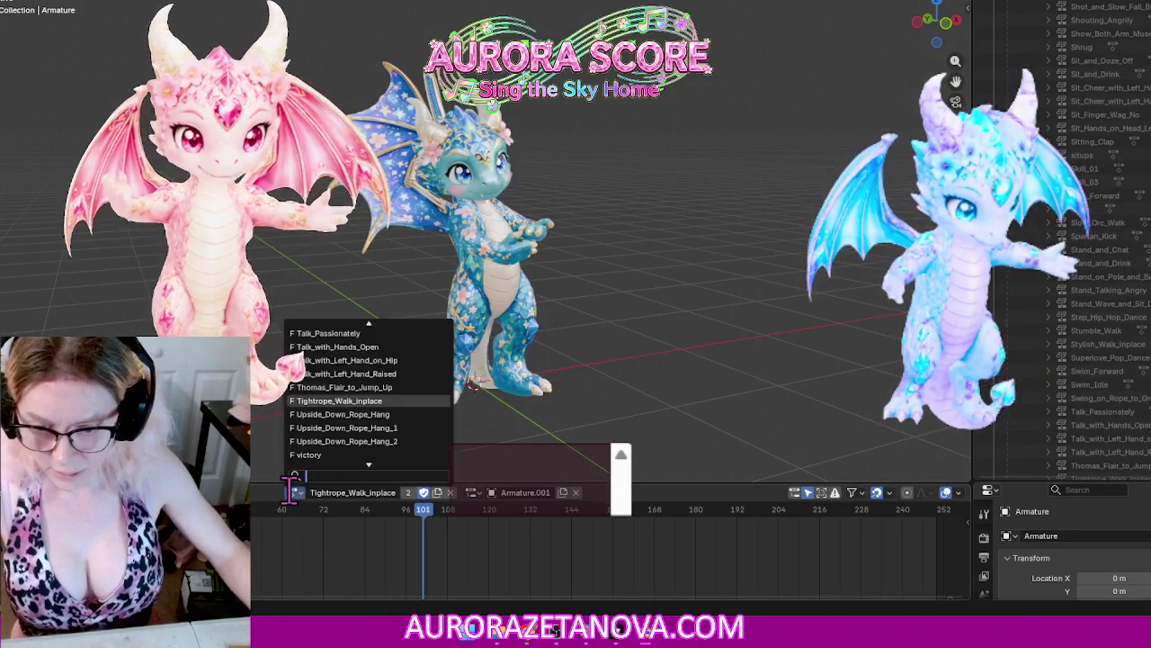
{"action": "left_click", "coordinate": [387, 416]}
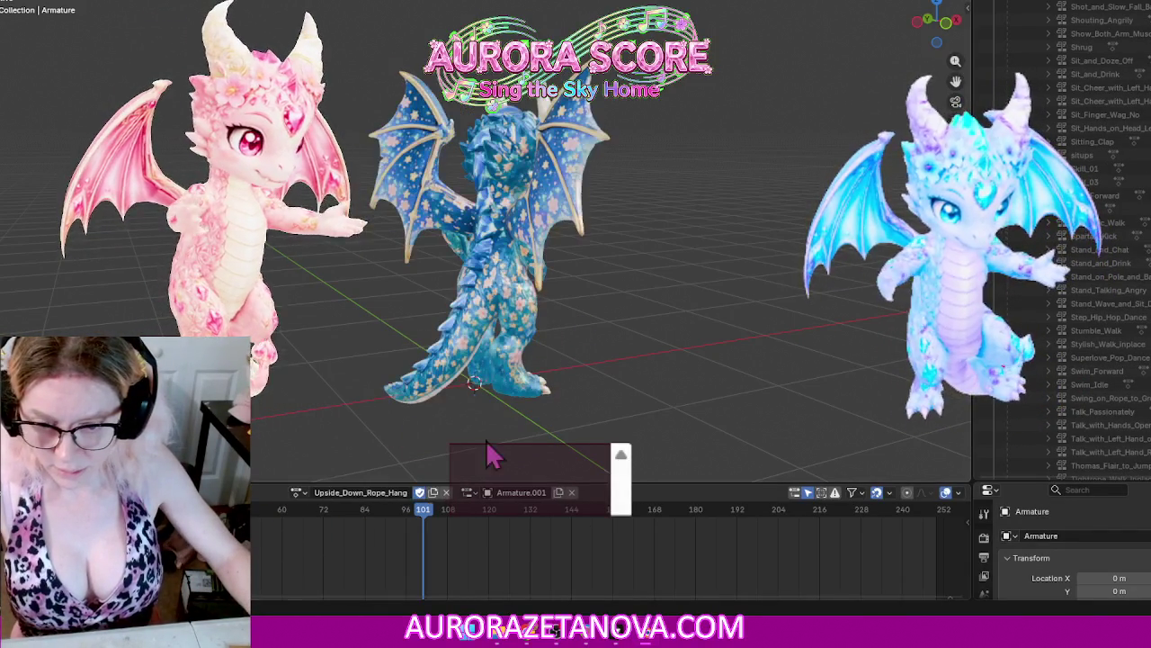
{"action": "left_click", "coordinate": [224, 492]}
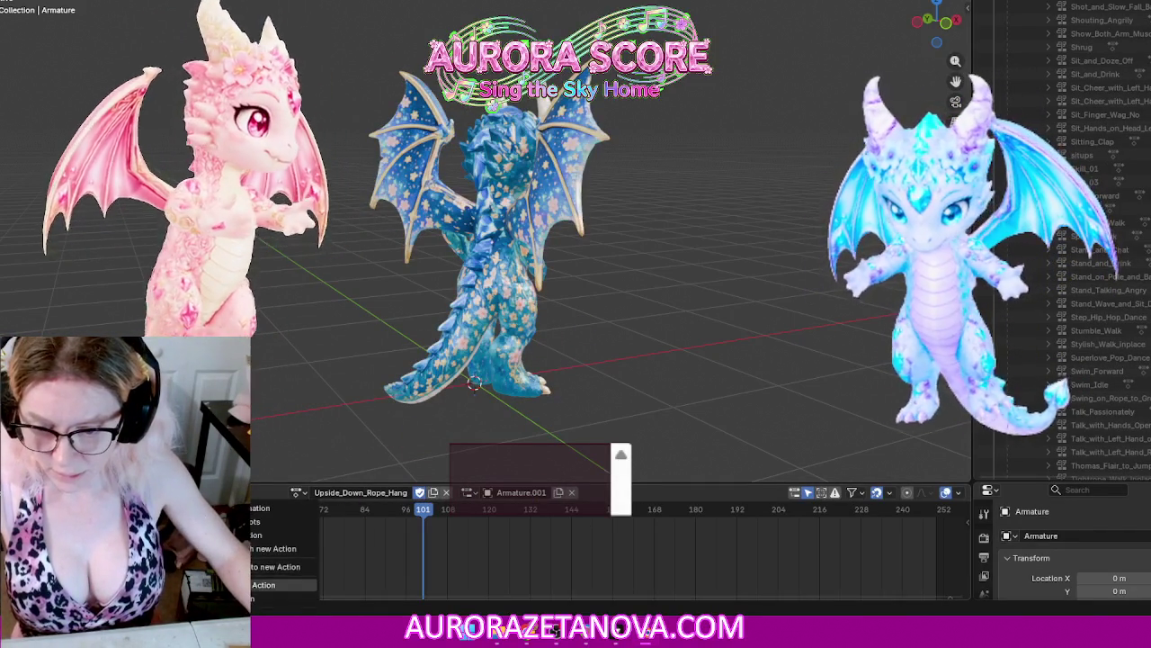
{"action": "left_click", "coordinate": [284, 585]}
Step: Assign Upside_Down_Rope_Hang_1 from an 'ups' search, then unlink it, leaving no active action
{"action": "left_click", "coordinate": [393, 491]}
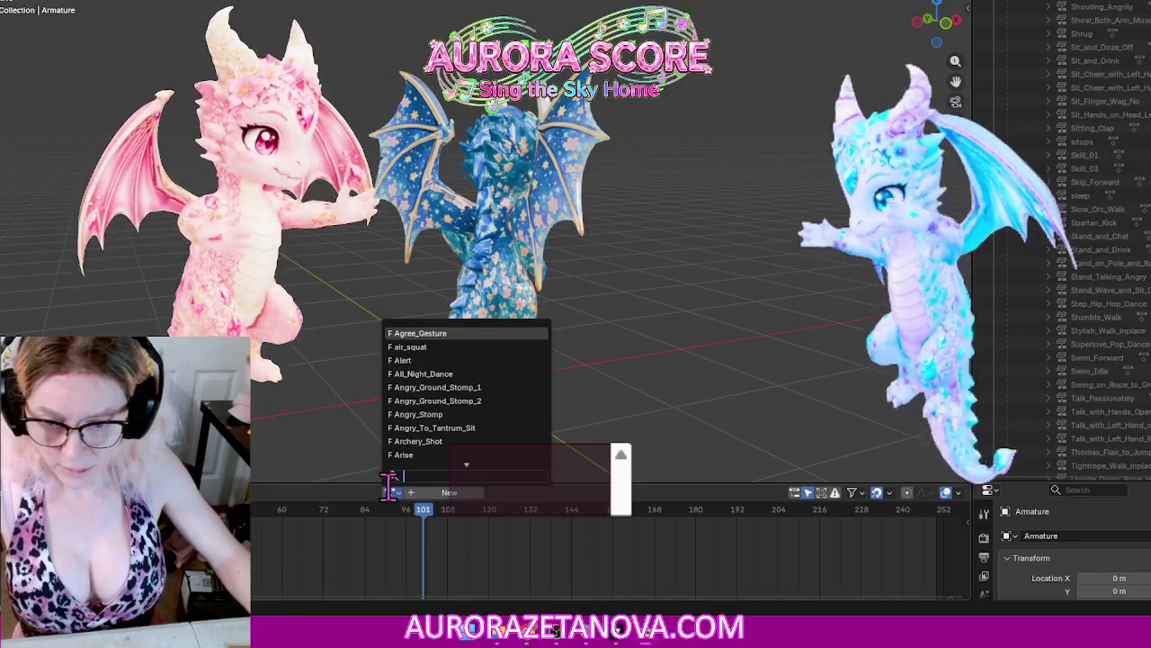
{"action": "type", "text": "ups"}
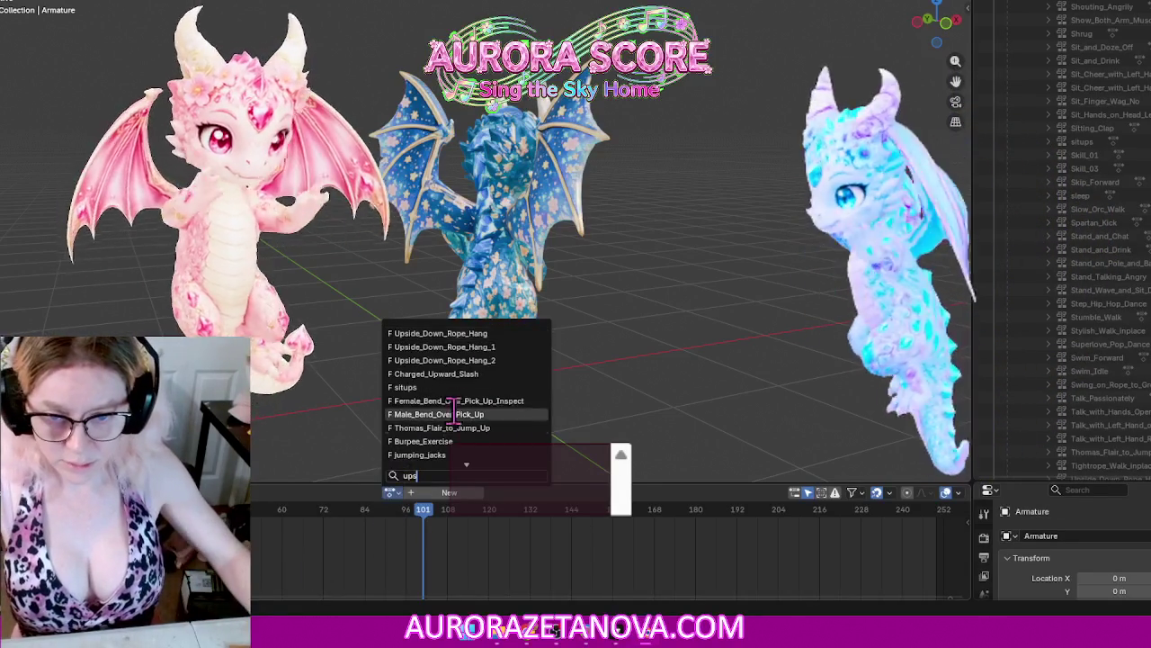
{"action": "left_click", "coordinate": [442, 346]}
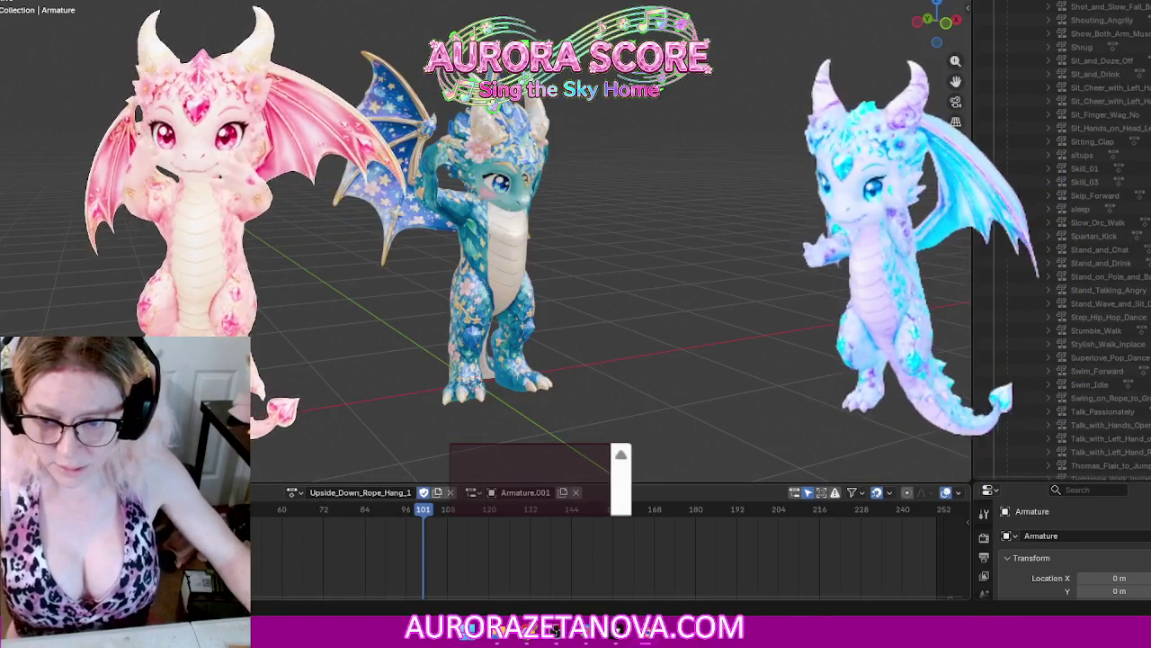
{"action": "left_click", "coordinate": [256, 598]}
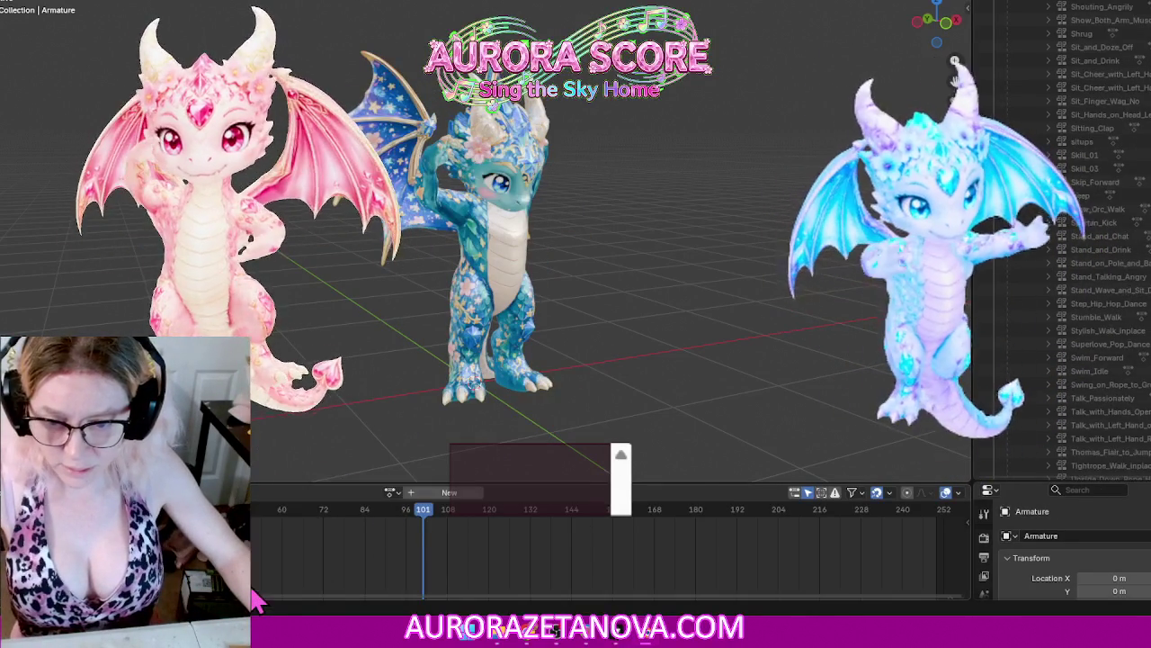
{"action": "left_click", "coordinate": [391, 492]}
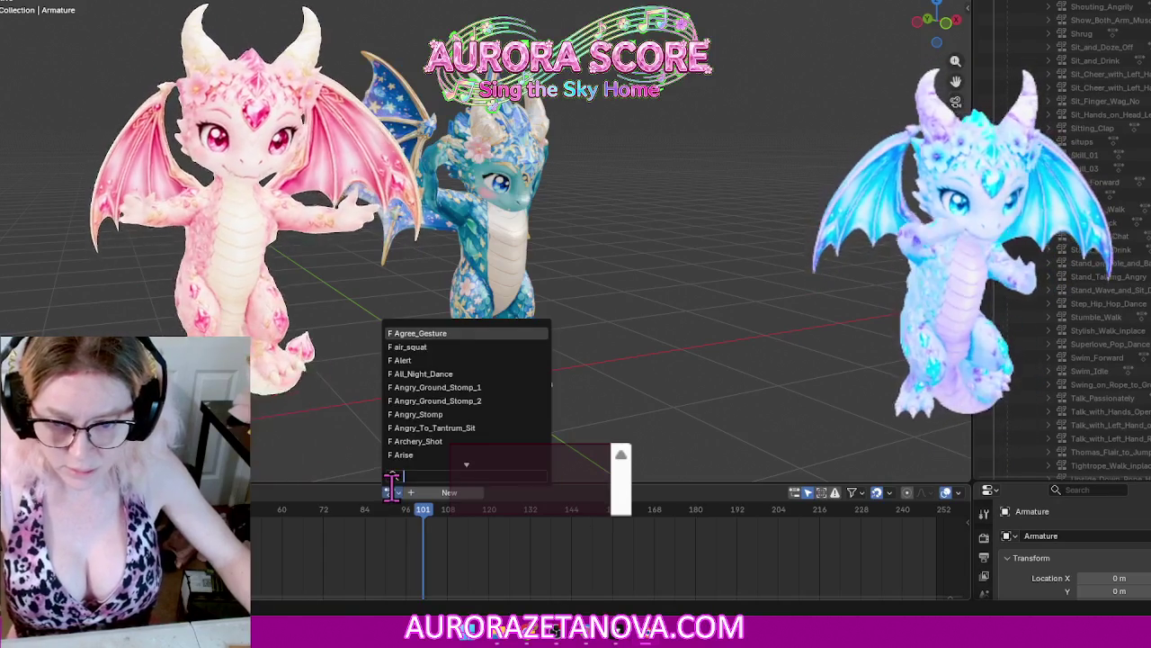
Step: Find Upside_Down_Rope_Hang_2 in the action list, assign it and stash it
{"action": "type", "text": "push"}
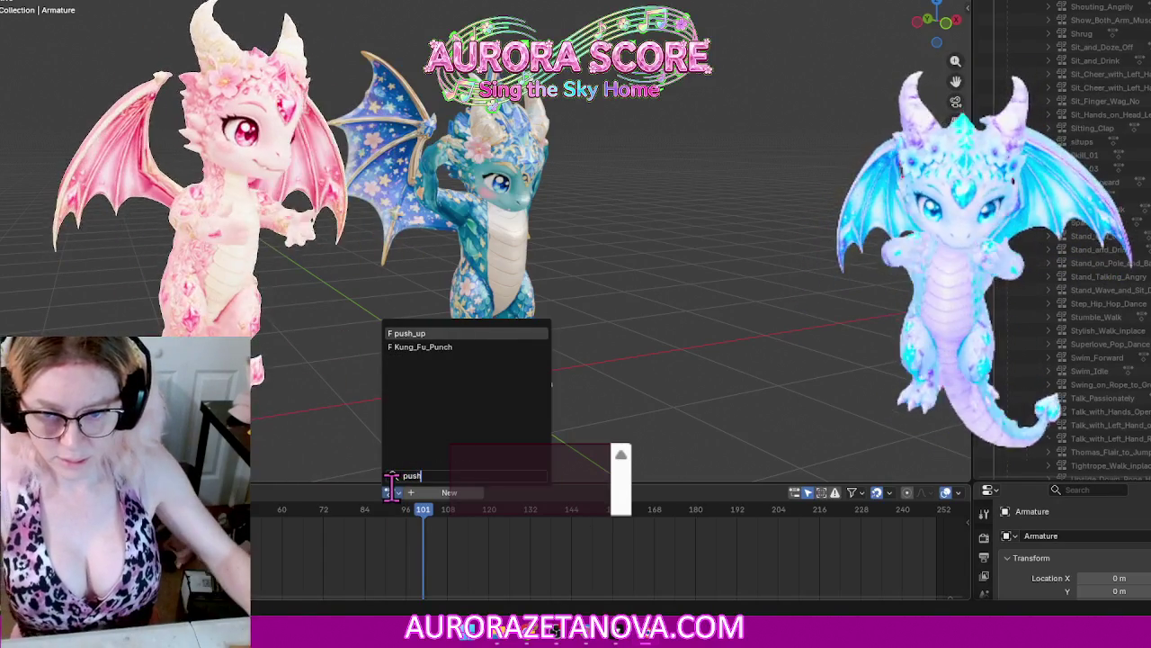
{"action": "key", "text": "BackSpace"}
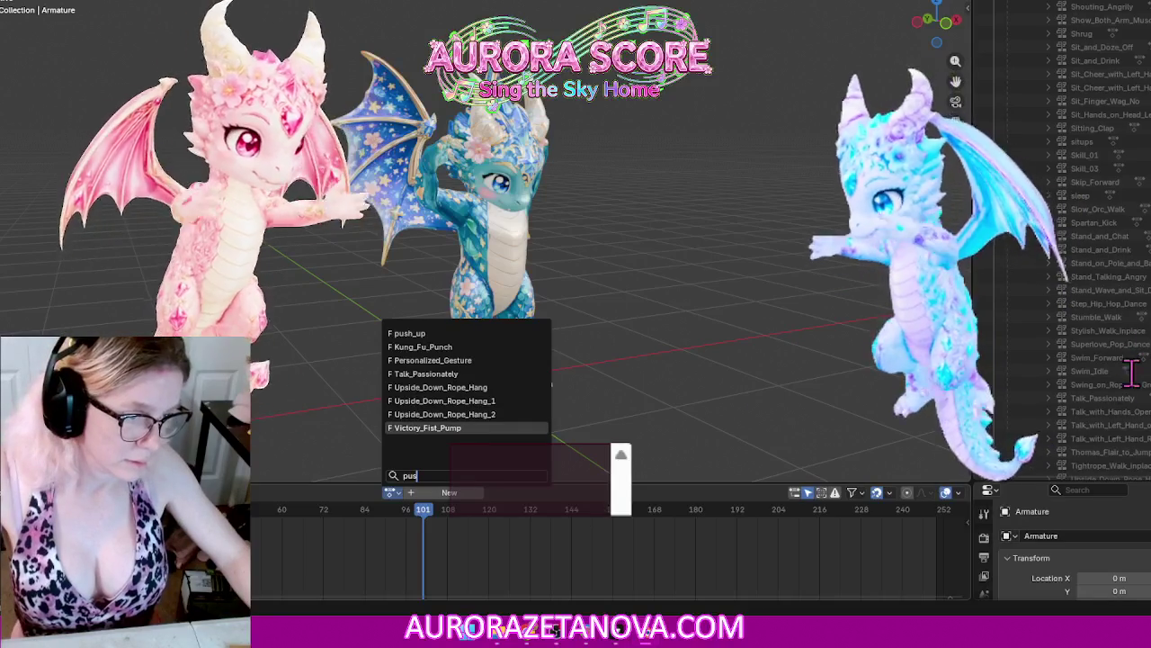
{"action": "scroll", "coordinate": [1116, 418], "scroll_direction": "down", "scroll_amount": 3}
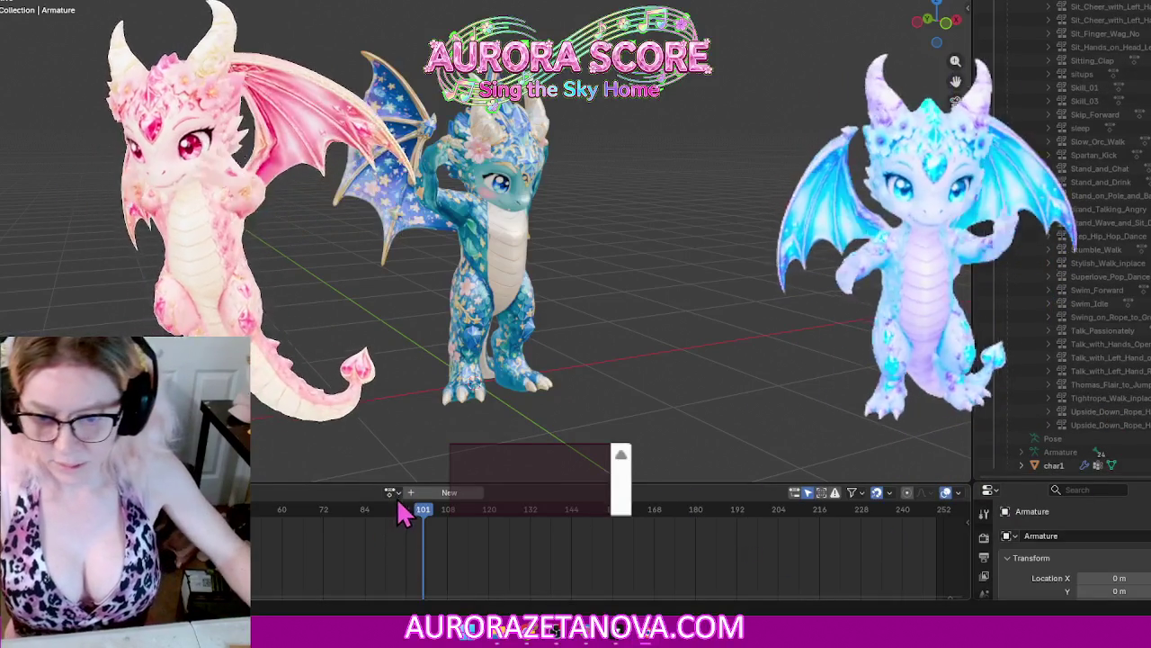
{"action": "left_click", "coordinate": [392, 493]}
{"action": "type", "text": "up"}
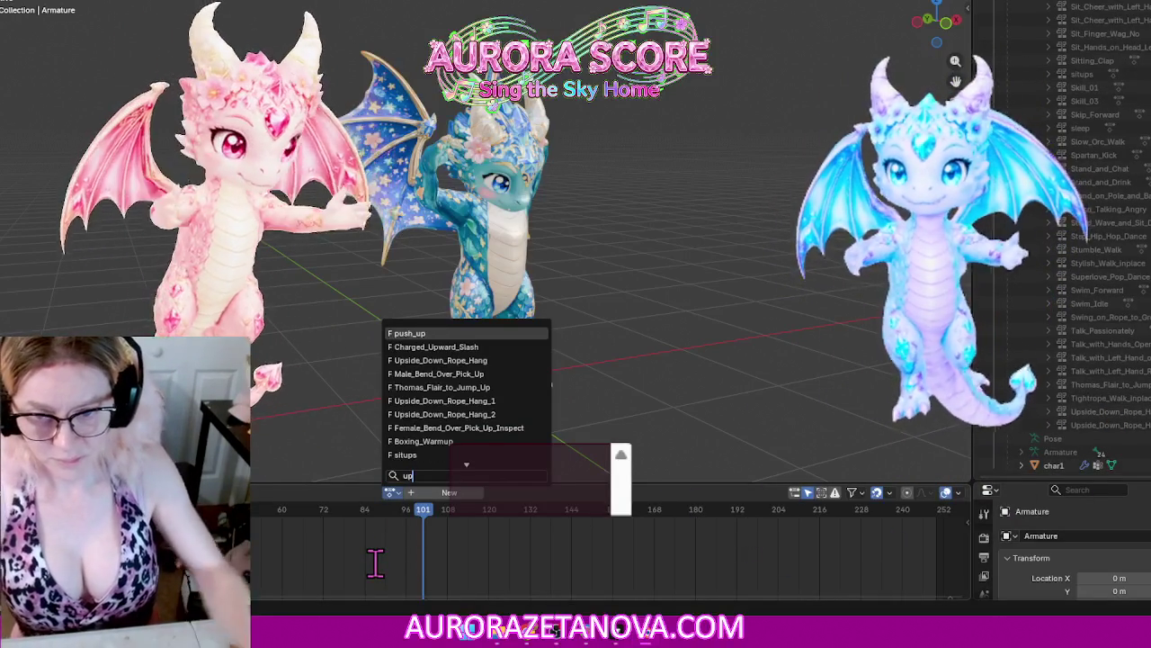
{"action": "type", "text": "s"}
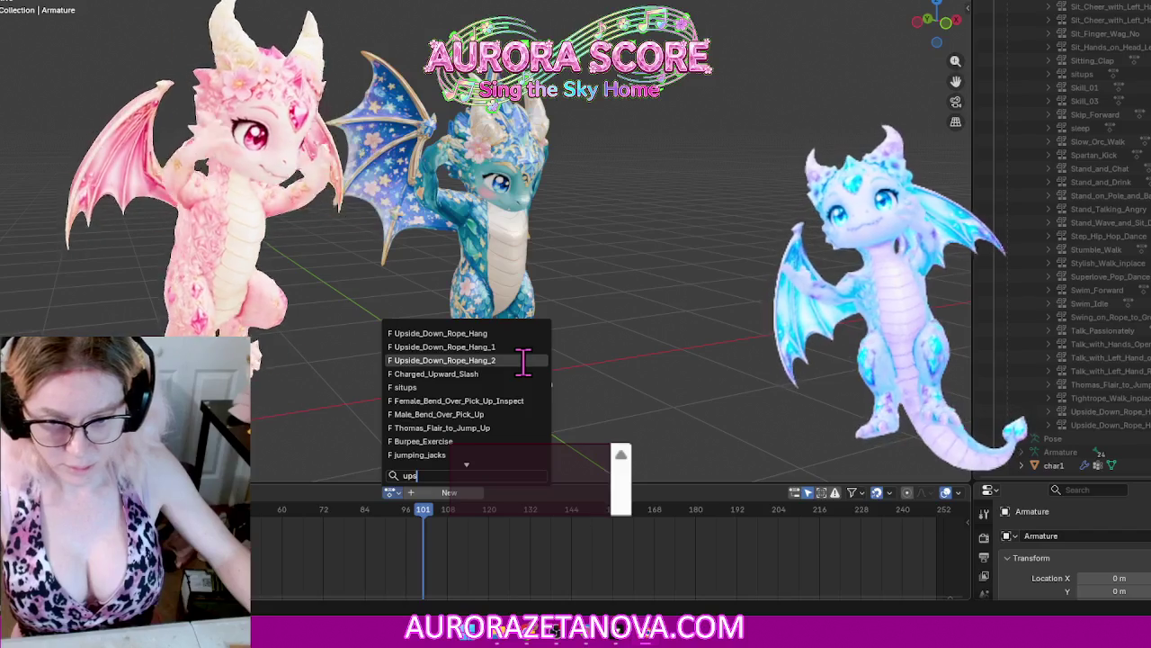
{"action": "left_click", "coordinate": [524, 360]}
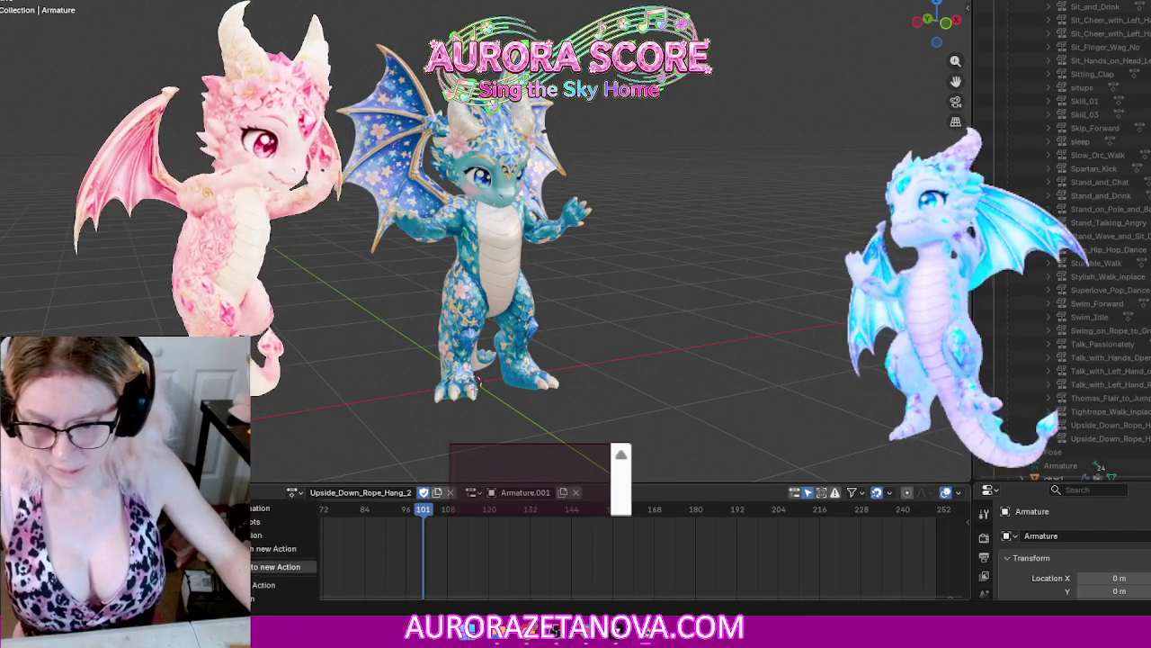
{"action": "left_click", "coordinate": [306, 566]}
Step: Cycle through Upside_Down_Rope_Hang_2 and Victory_Cheer, then assign and stash the victory action
{"action": "left_click", "coordinate": [392, 493]}
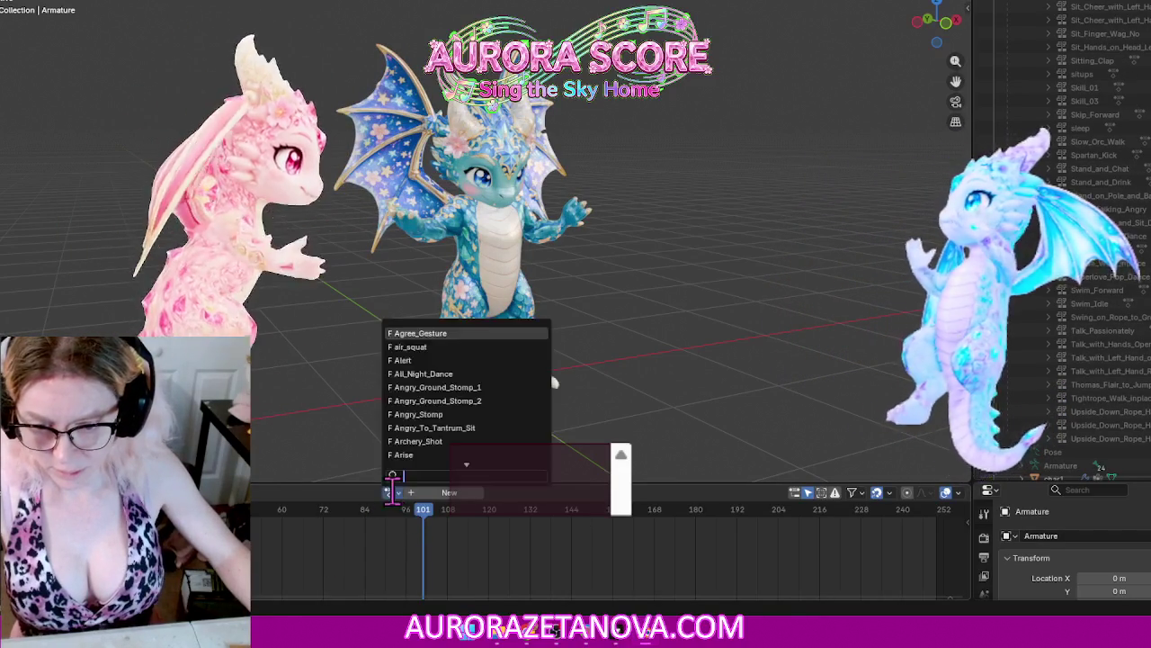
{"action": "type", "text": "ups"}
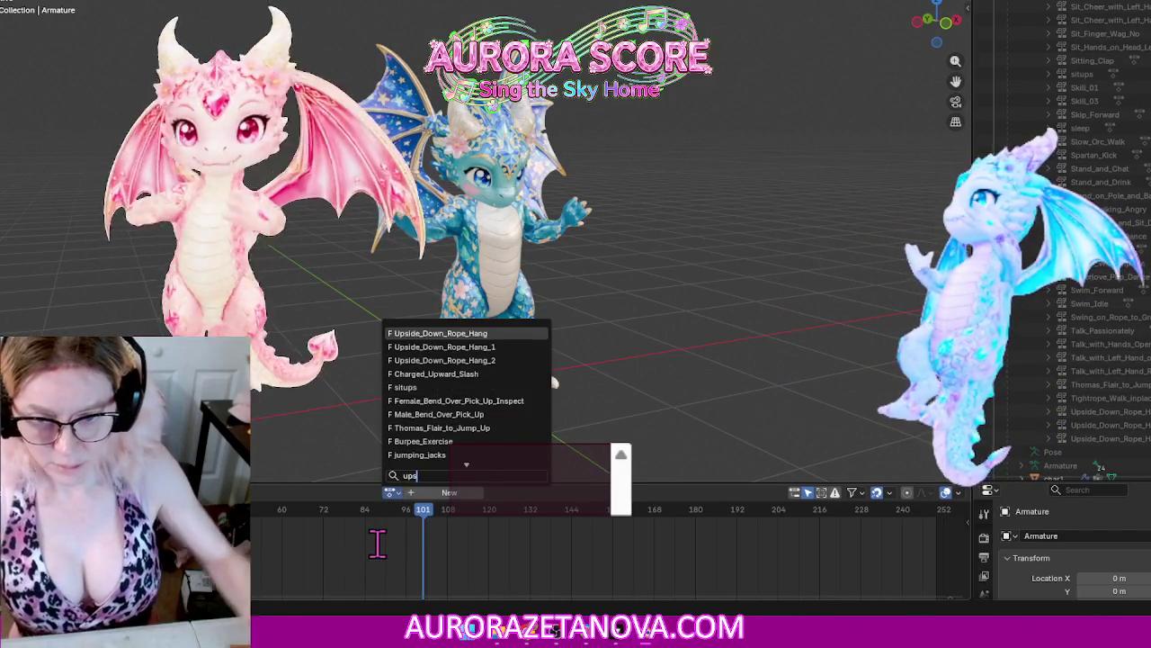
{"action": "left_click", "coordinate": [432, 360]}
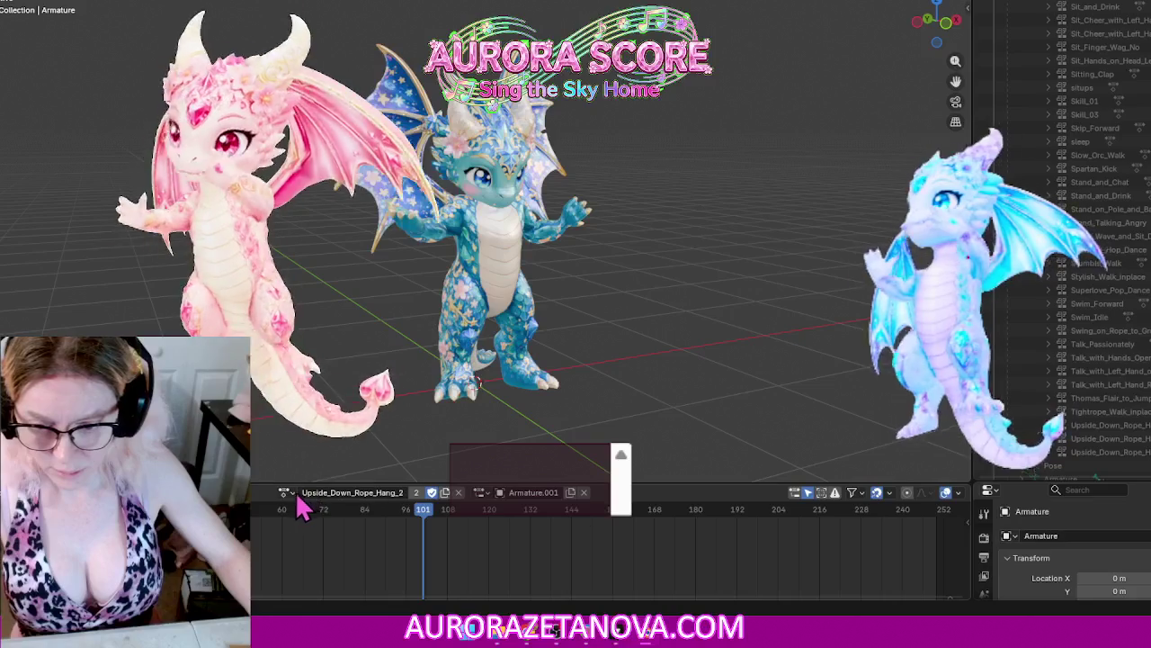
{"action": "left_click", "coordinate": [286, 493]}
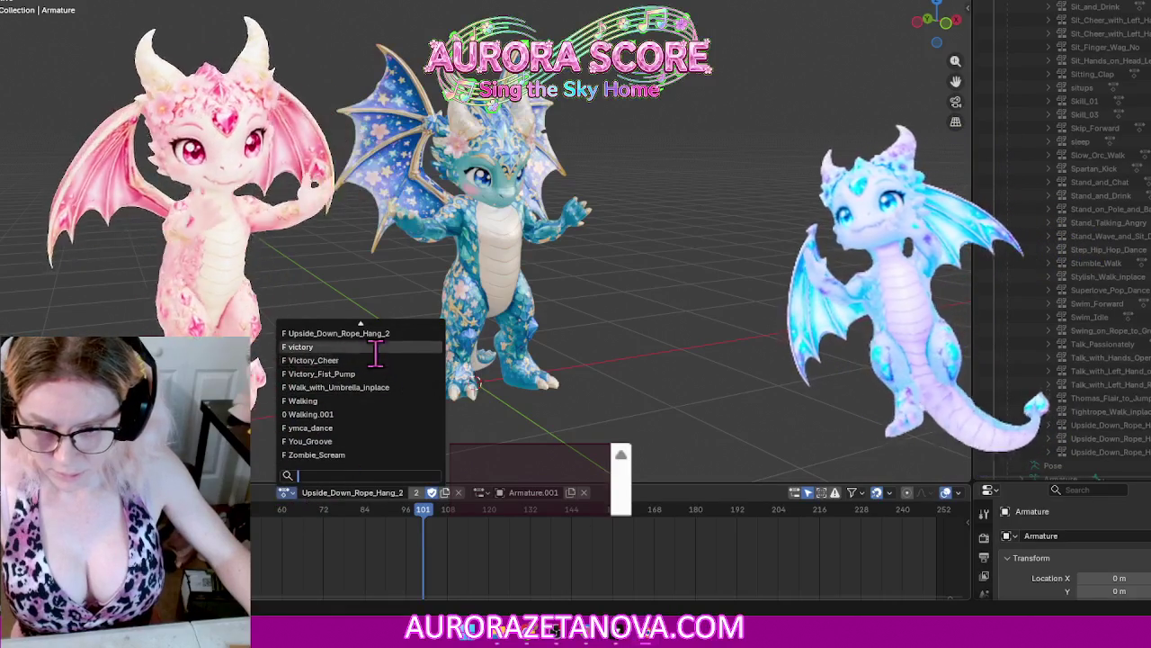
{"action": "left_click", "coordinate": [378, 359]}
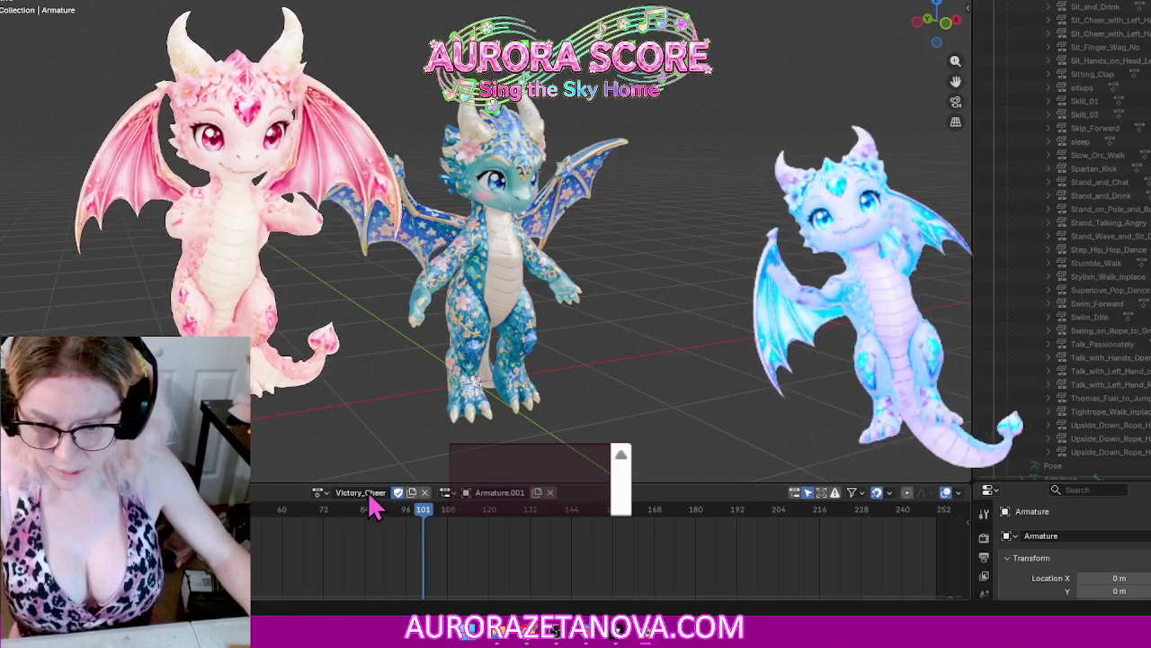
{"action": "left_click", "coordinate": [320, 492]}
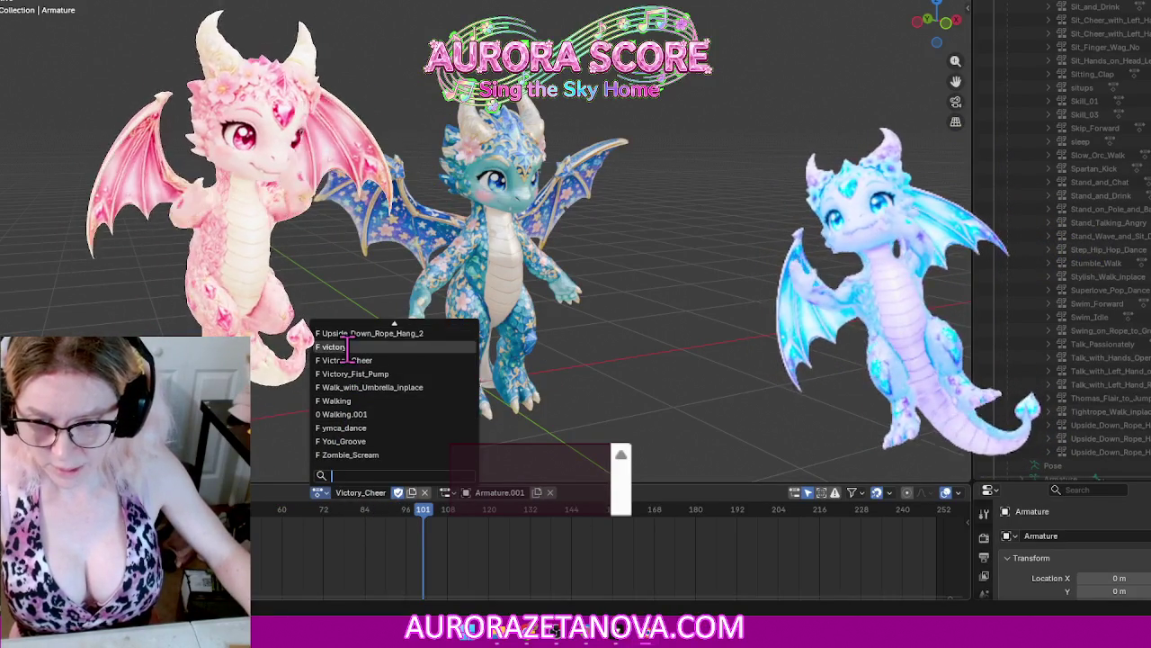
{"action": "left_click", "coordinate": [346, 348]}
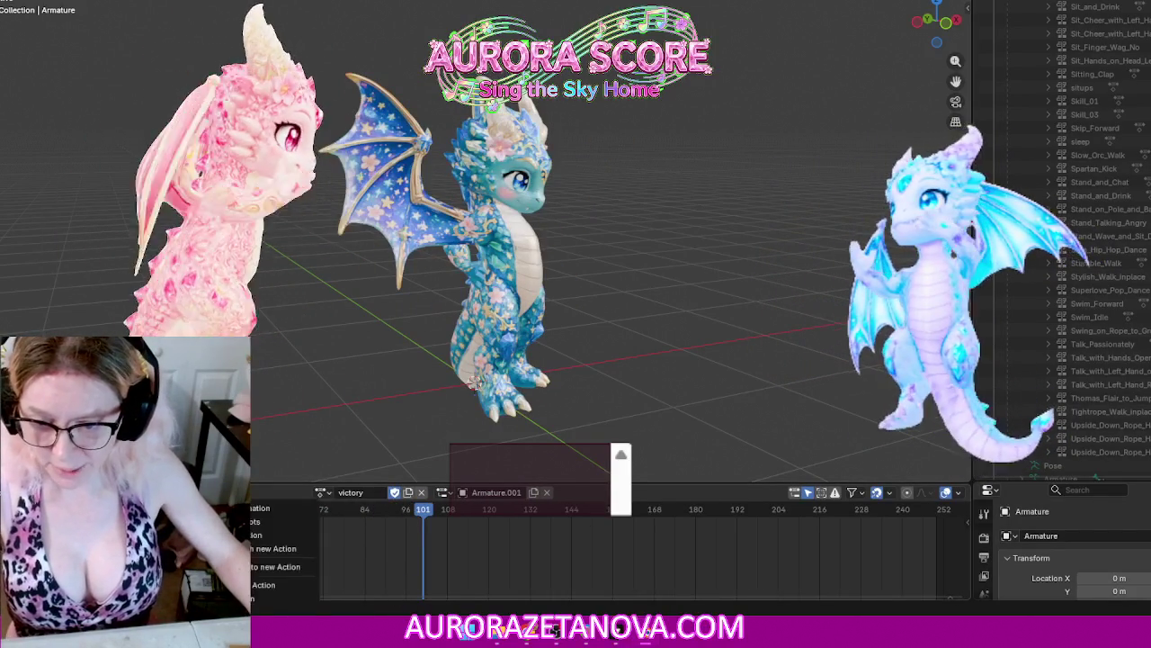
{"action": "left_click", "coordinate": [263, 585]}
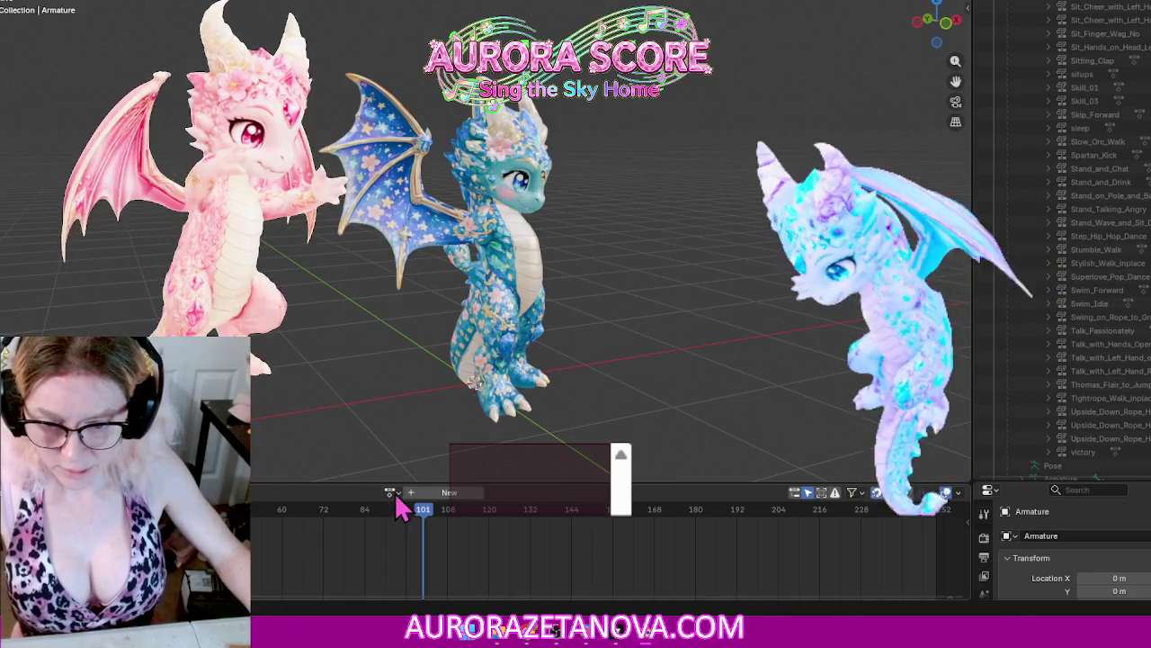
Step: Assign Victory_Cheer from a 'v' search and stash it
{"action": "left_click", "coordinate": [390, 492]}
{"action": "type", "text": "vi"}
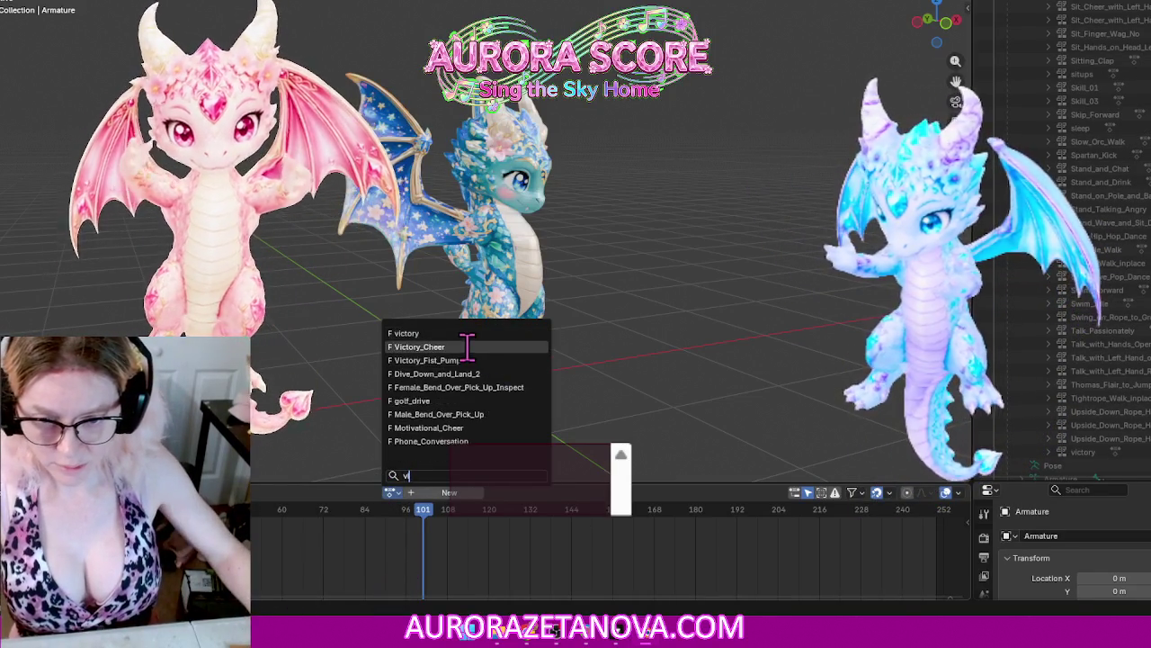
{"action": "left_click", "coordinate": [459, 346]}
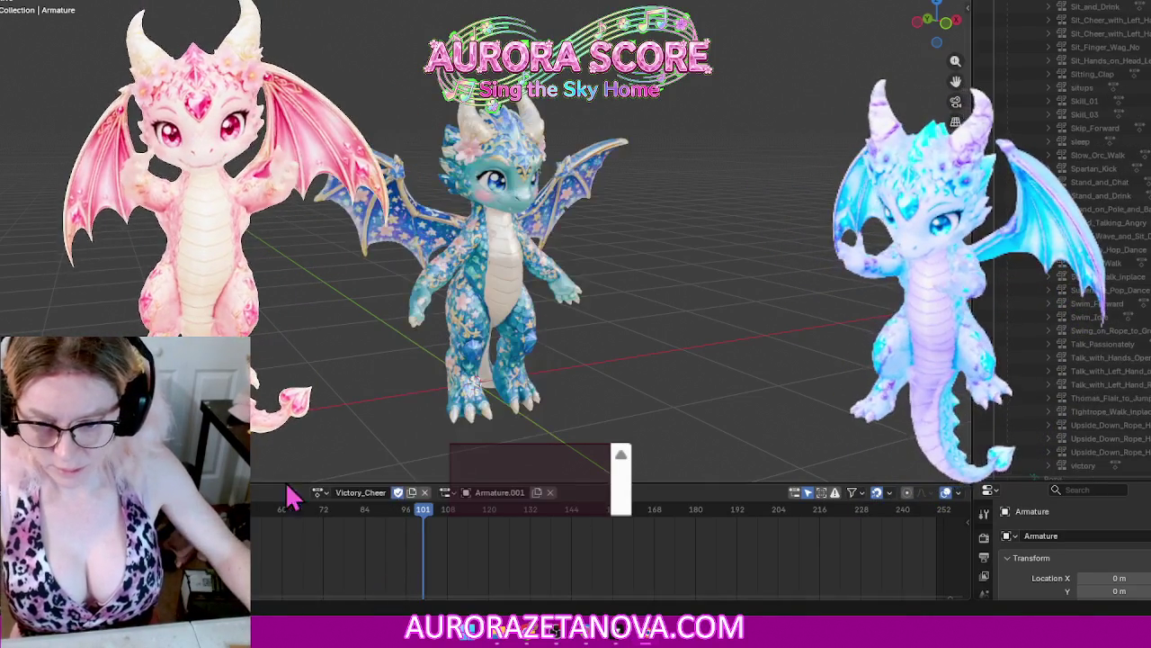
{"action": "left_click", "coordinate": [270, 493]}
{"action": "left_click", "coordinate": [256, 590]}
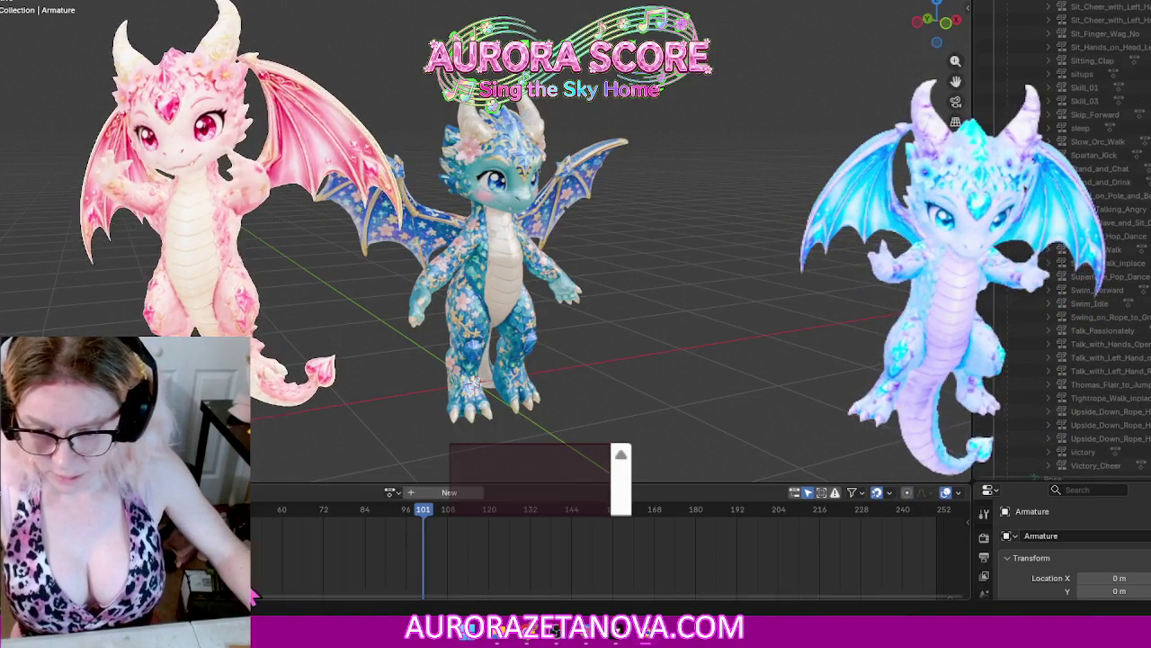
Step: Reassign Victory_Cheer, then switch to Victory_Fist_Pump and stash it
{"action": "left_click", "coordinate": [389, 492]}
{"action": "type", "text": "v"}
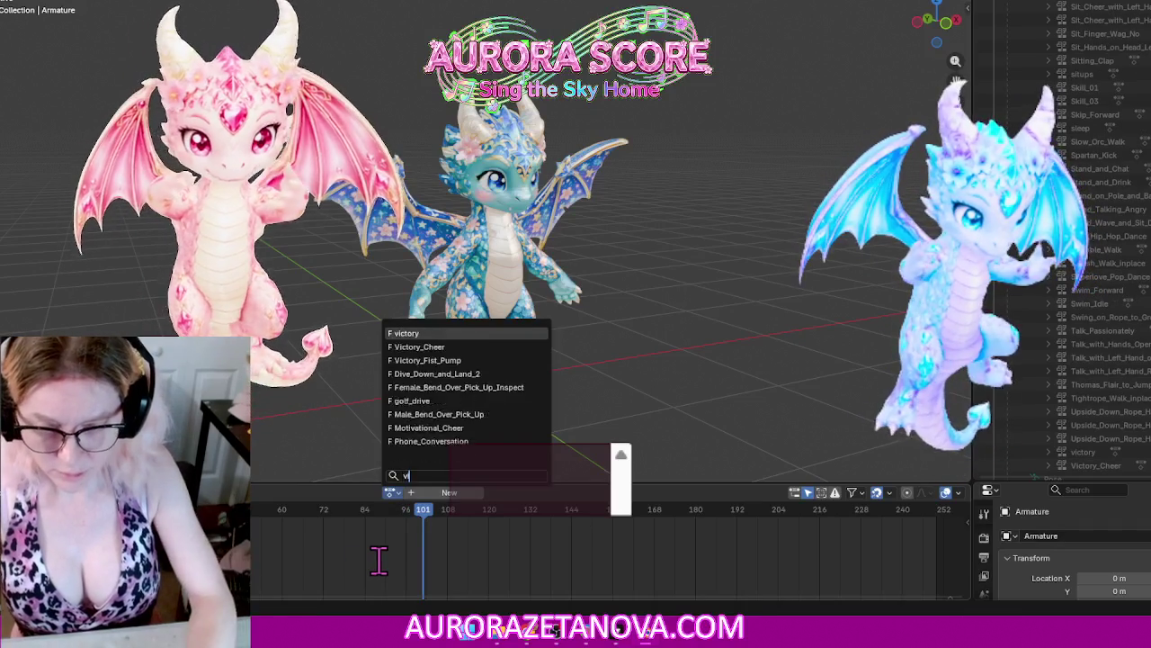
{"action": "type", "text": "ic"}
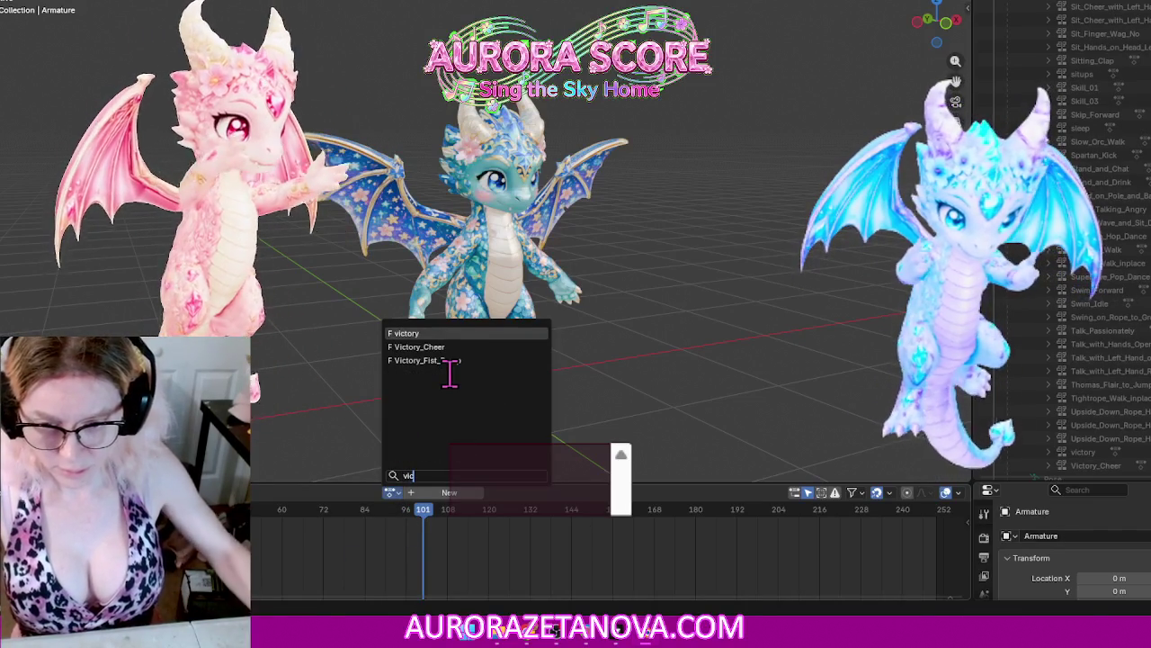
{"action": "key", "text": "Down"}
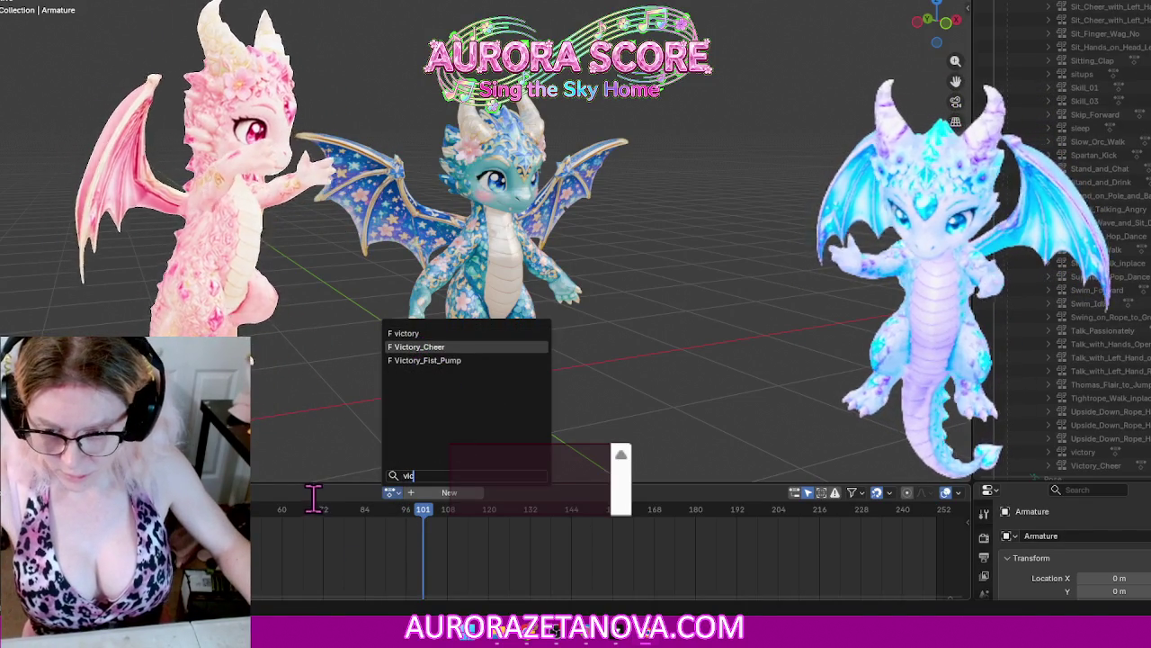
{"action": "key", "text": "Return"}
{"action": "left_click", "coordinate": [310, 491]}
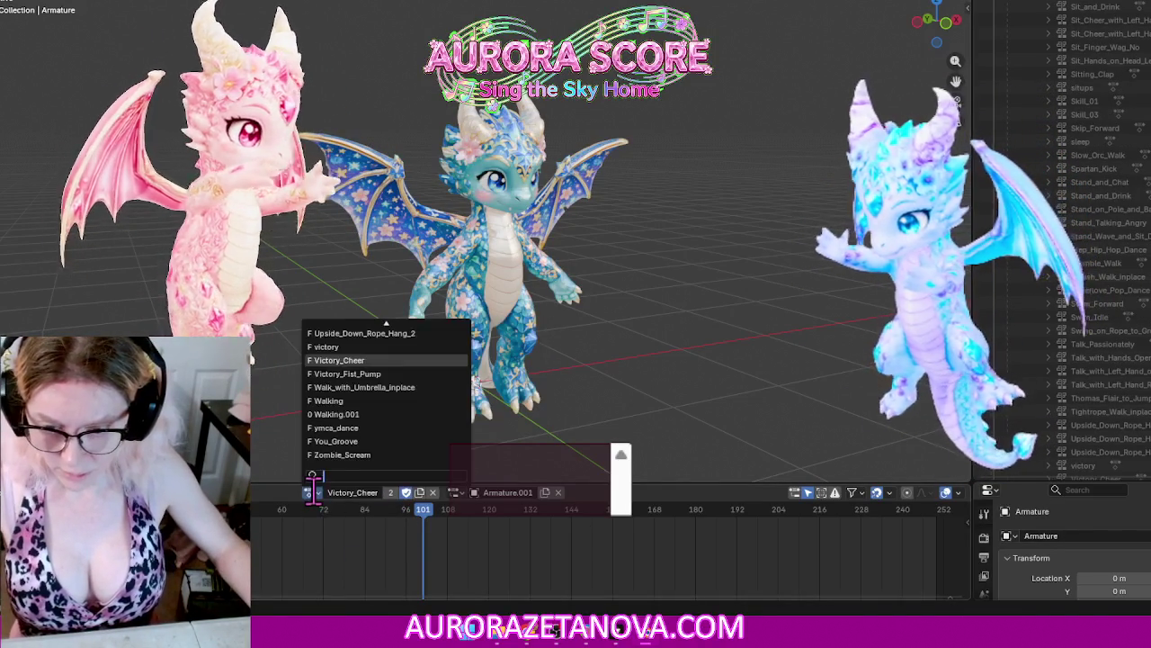
{"action": "left_click", "coordinate": [409, 374]}
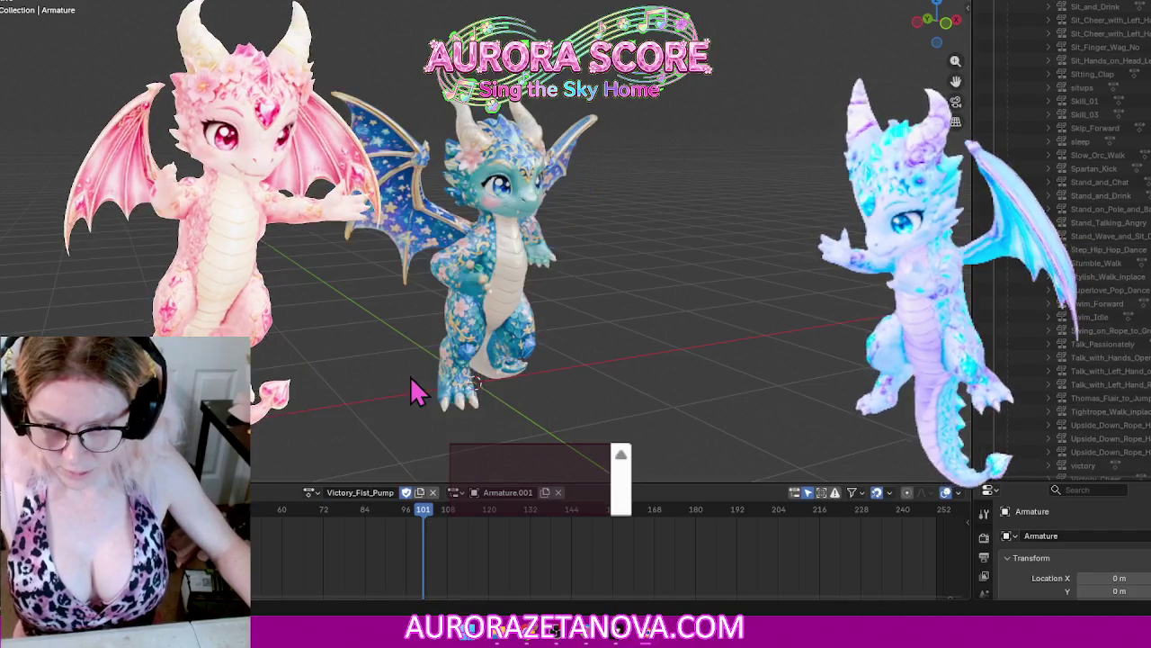
{"action": "left_click", "coordinate": [225, 492]}
{"action": "left_click", "coordinate": [261, 585]}
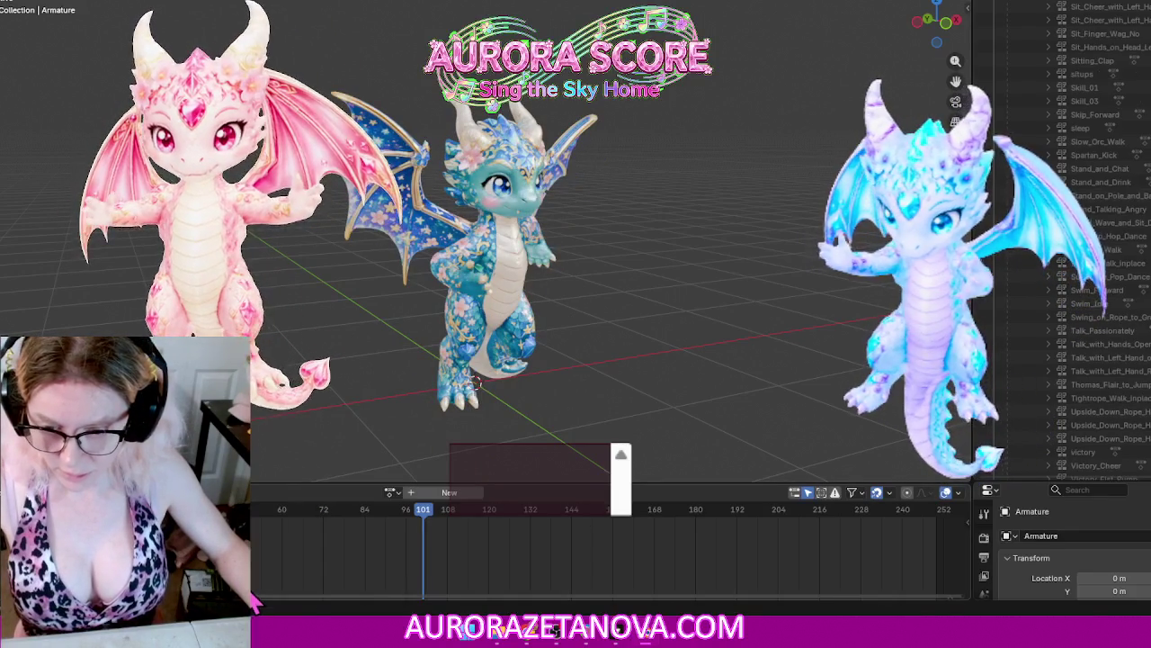
{"action": "left_click", "coordinate": [393, 492]}
{"action": "type", "text": "wa"}
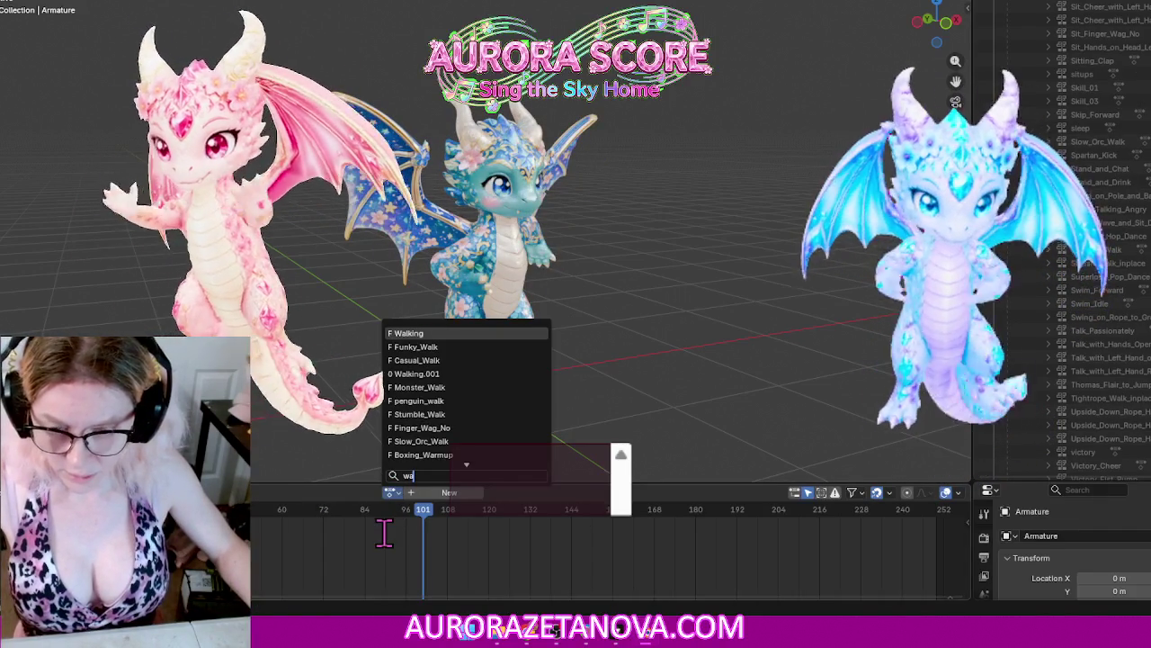
Step: Assign Walk_with_Umbrella_inplace from a 'lkum' search and stash it
{"action": "type", "text": "lk"}
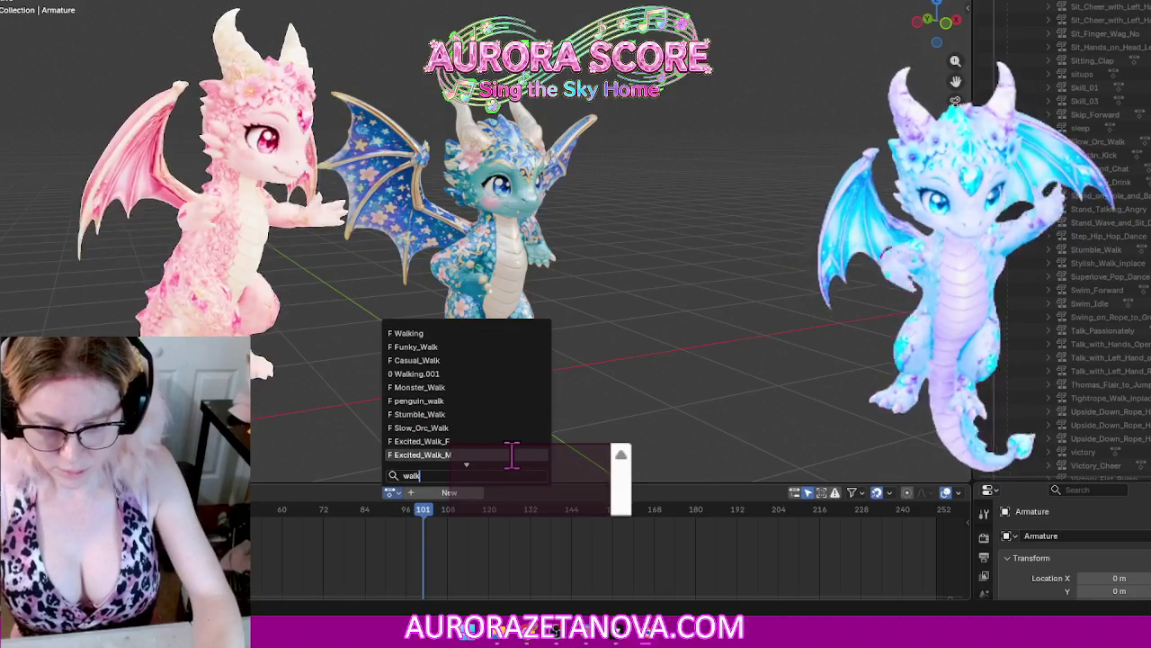
{"action": "type", "text": "um"}
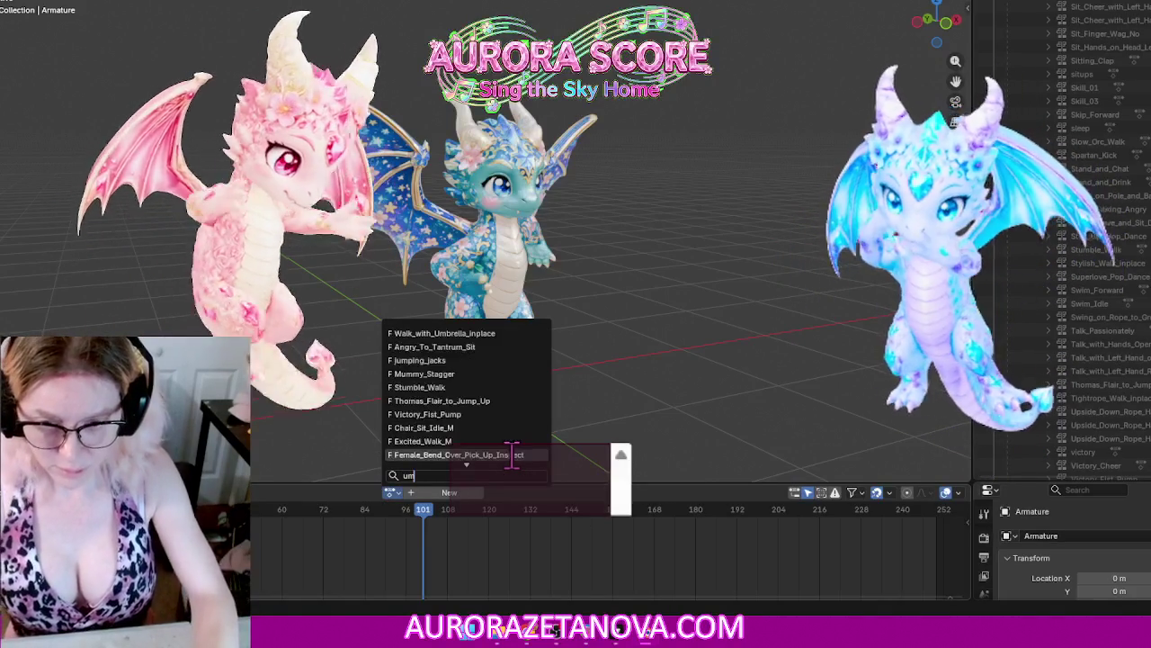
{"action": "left_click", "coordinate": [499, 335]}
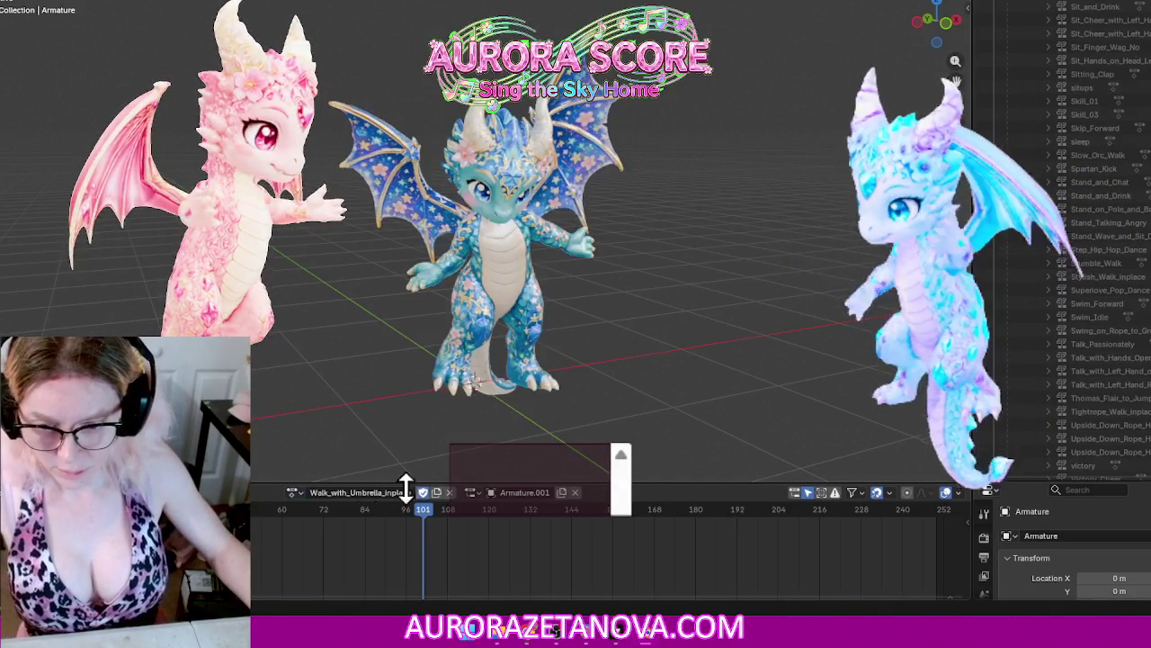
{"action": "left_click", "coordinate": [225, 492]}
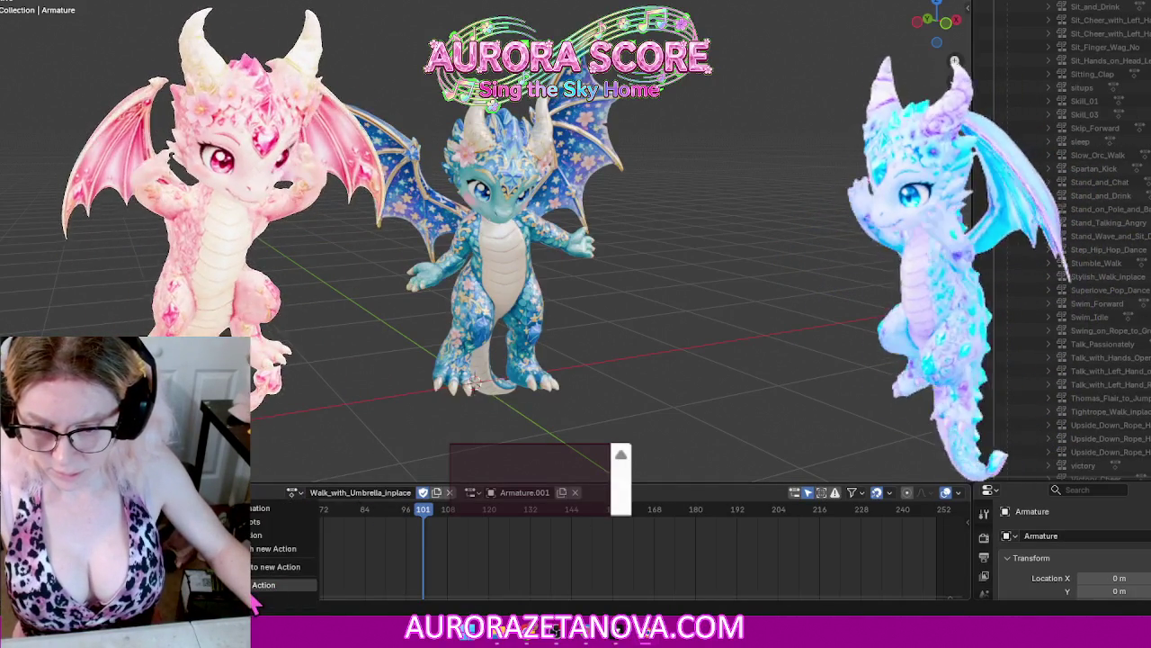
{"action": "left_click", "coordinate": [270, 584]}
Step: Search 'umb' and reassign Walk_with_Umbrella_inplace as the top match
{"action": "left_click", "coordinate": [392, 492]}
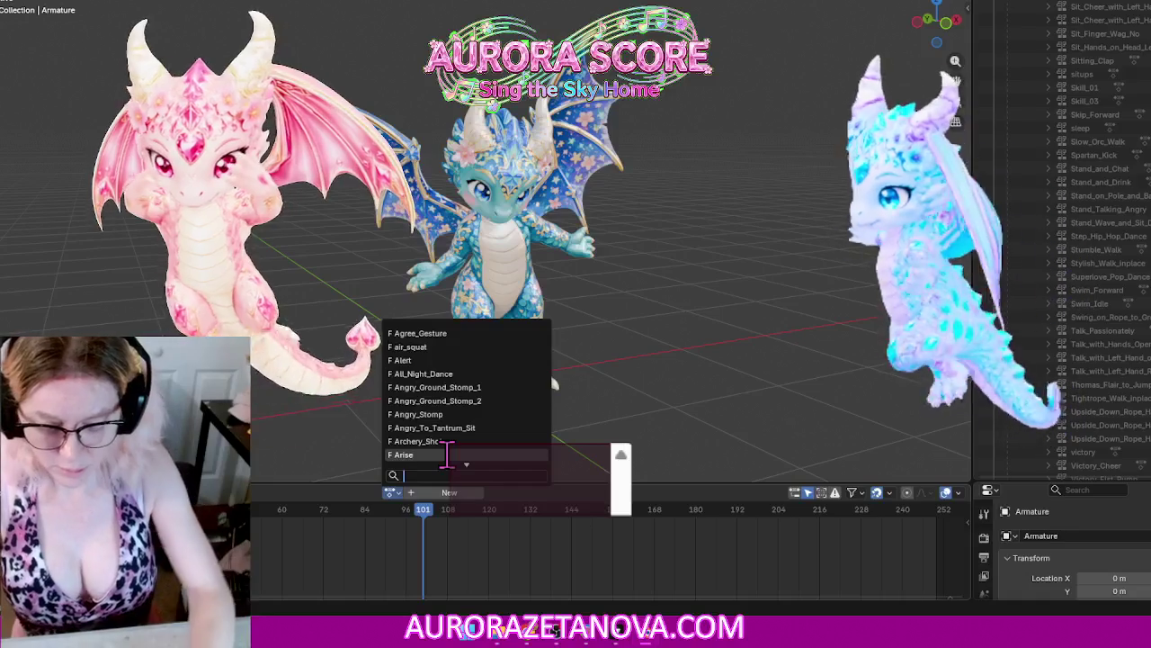
{"action": "type", "text": "ub"}
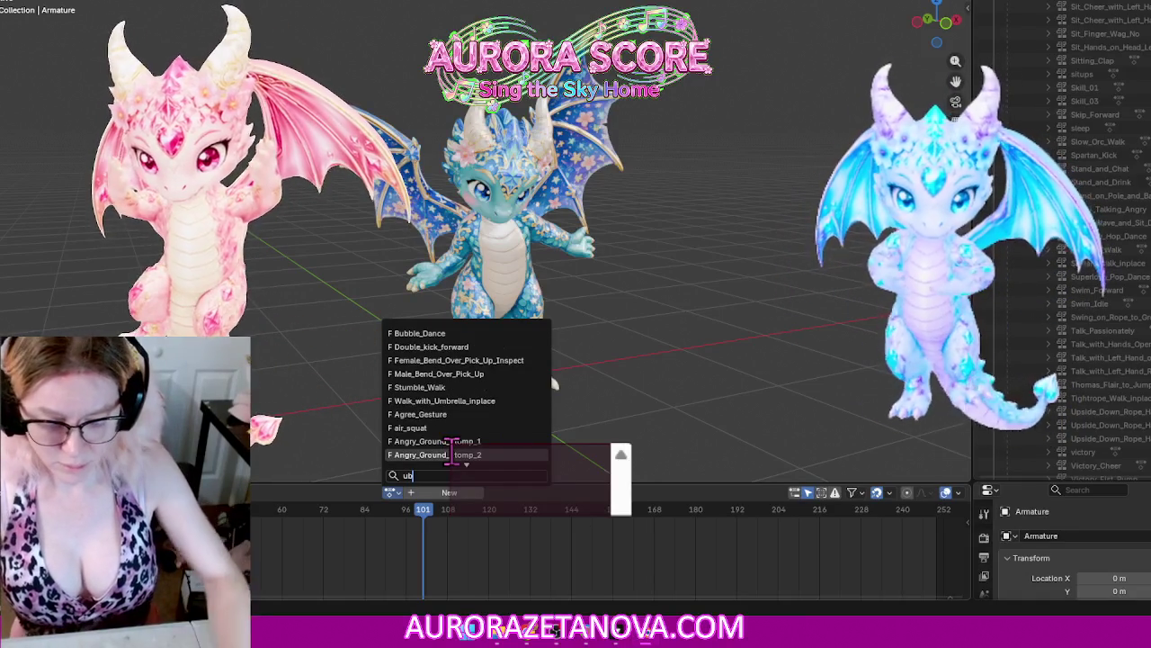
{"action": "key", "text": "BackSpace"}
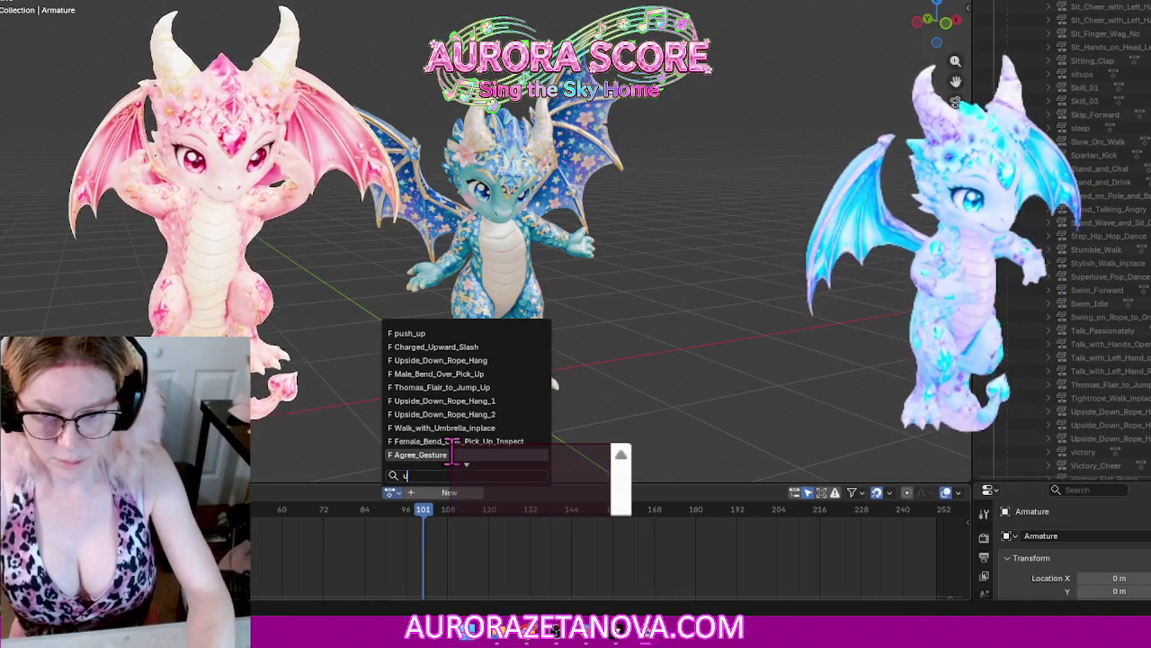
{"action": "type", "text": "mb"}
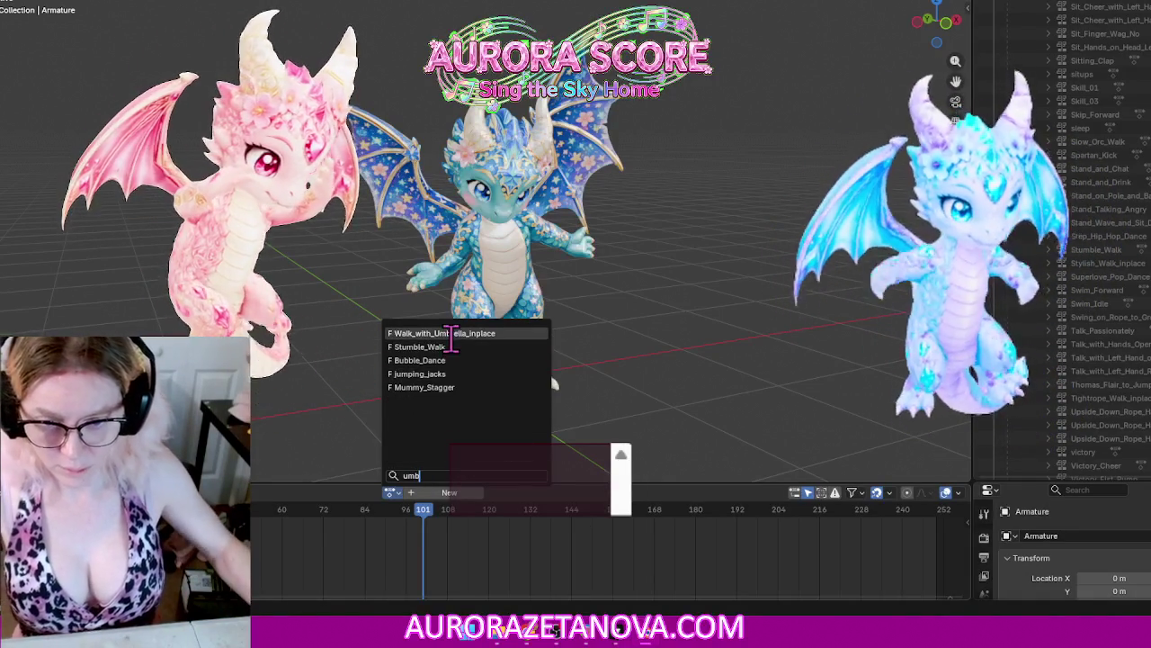
{"action": "key", "text": "Return"}
Step: Switch to the Walking action and unlink it, leaving no active action
{"action": "left_click", "coordinate": [284, 492]}
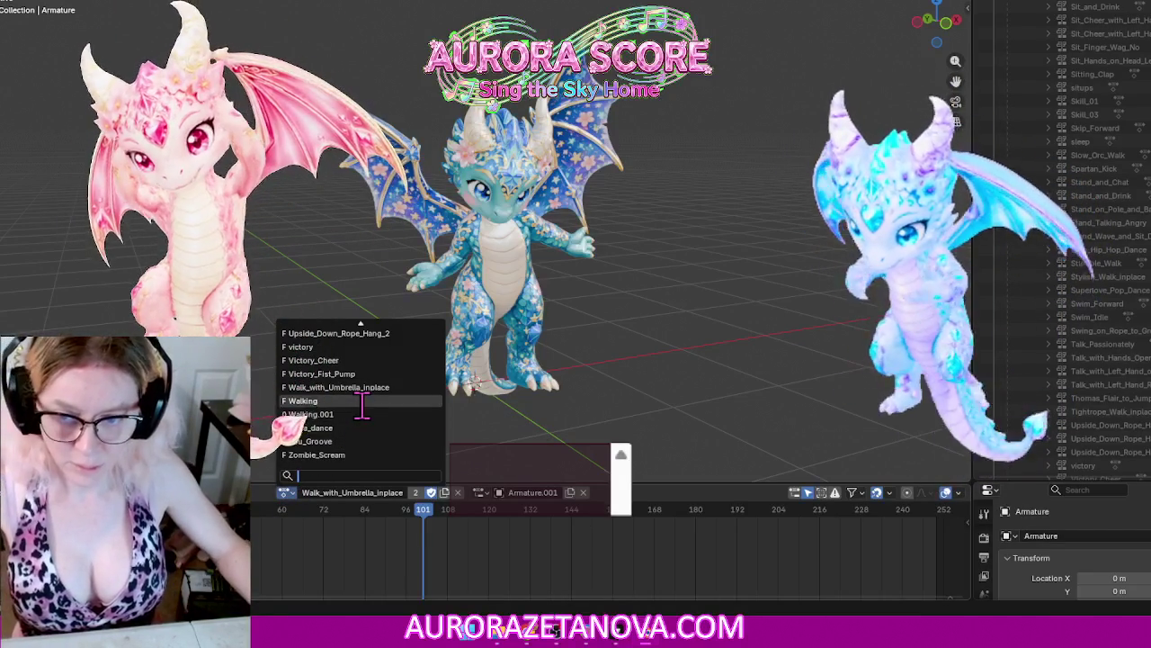
{"action": "left_click", "coordinate": [362, 400]}
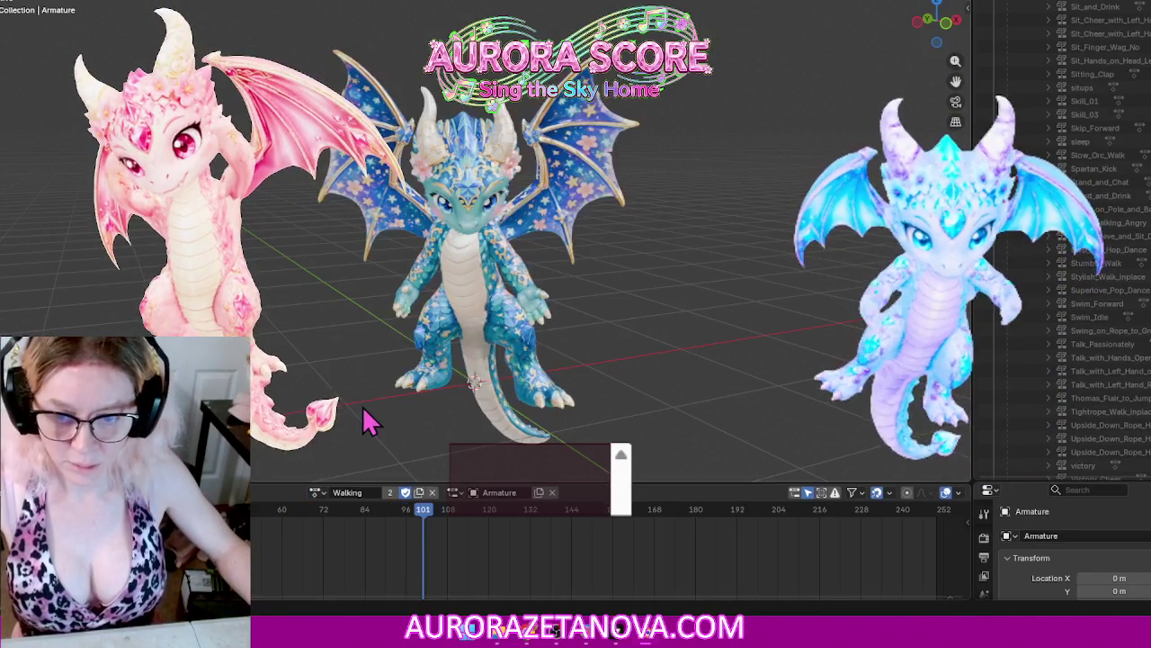
{"action": "left_click", "coordinate": [238, 492]}
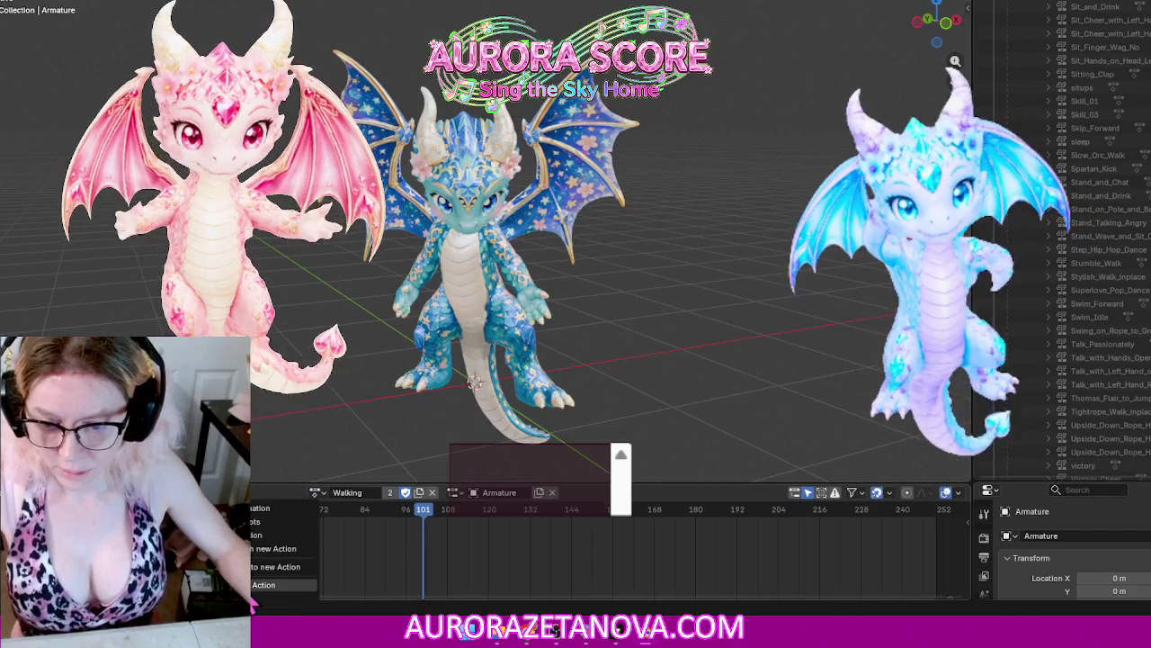
{"action": "left_click", "coordinate": [264, 585]}
{"action": "left_click", "coordinate": [392, 491]}
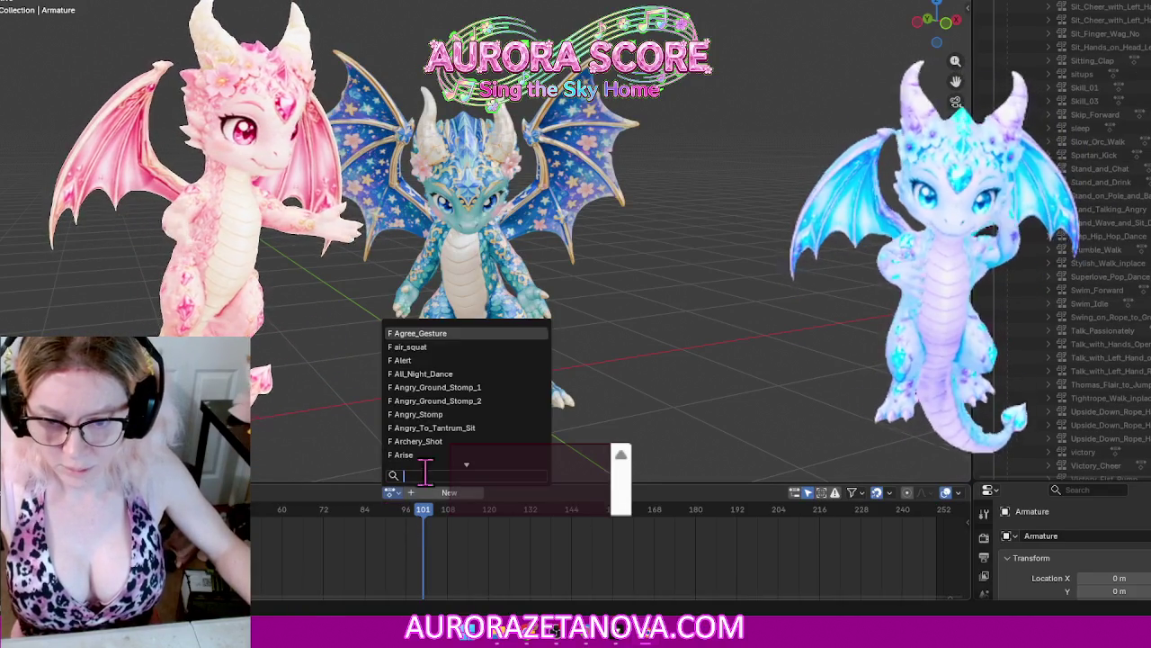
Step: Assign Walking, then switch to ymca_dance and unlink it
{"action": "type", "text": "walk"}
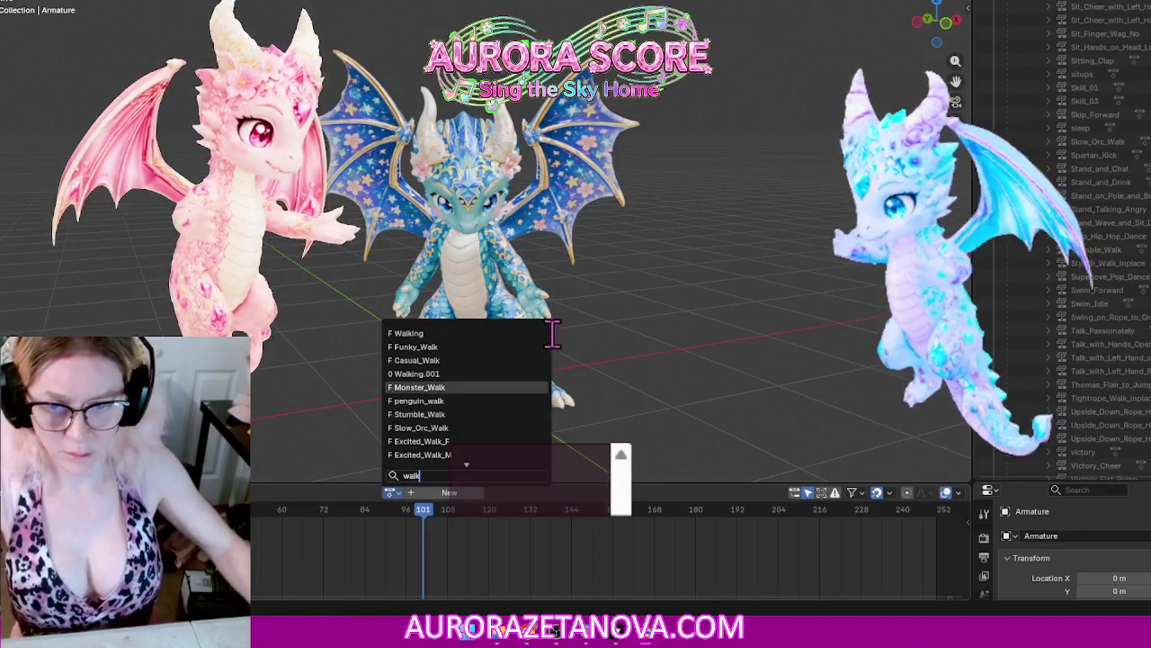
{"action": "left_click", "coordinate": [488, 334]}
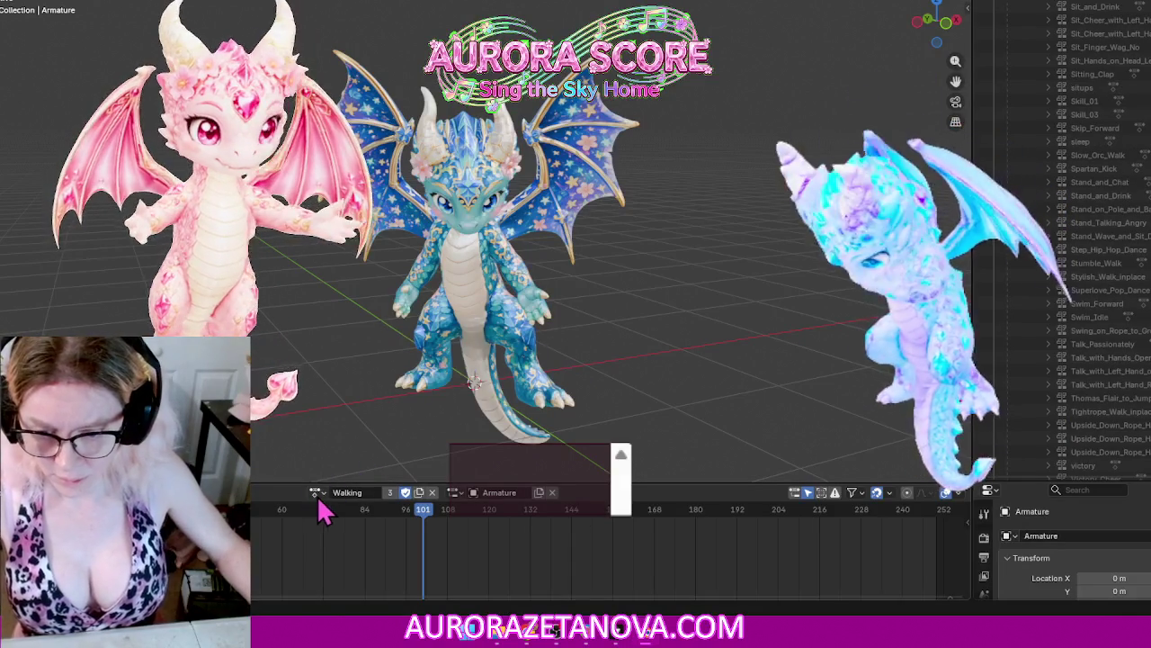
{"action": "left_click", "coordinate": [316, 492]}
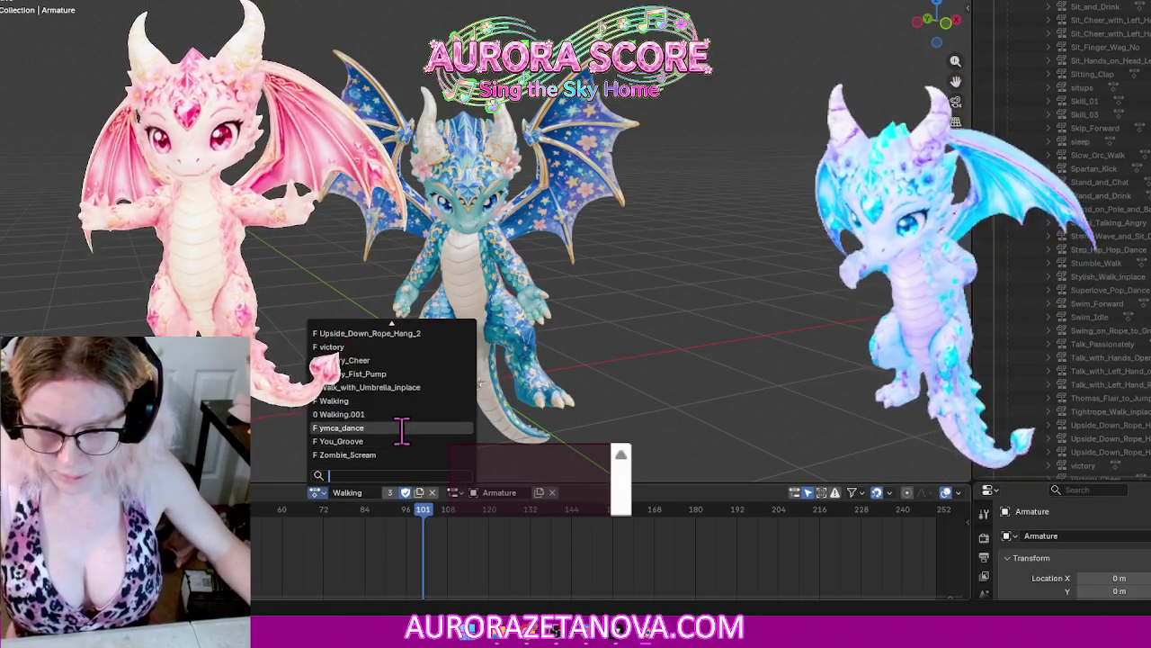
{"action": "left_click", "coordinate": [402, 429]}
{"action": "right_click", "coordinate": [267, 520]}
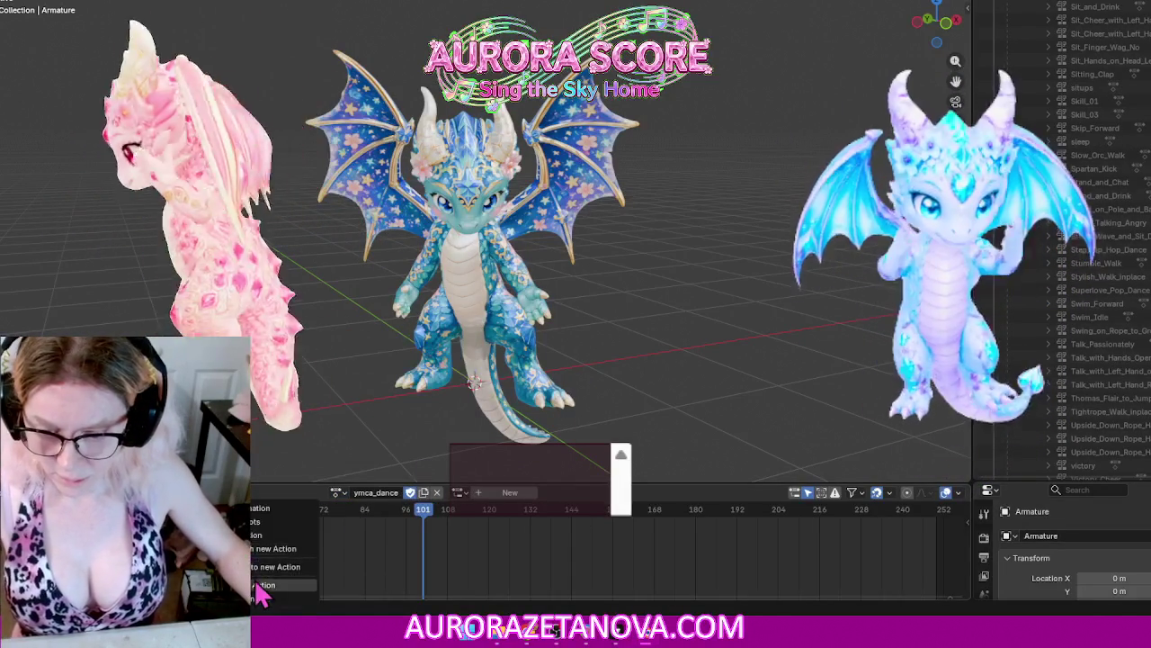
{"action": "left_click", "coordinate": [261, 587]}
{"action": "left_click", "coordinate": [393, 492]}
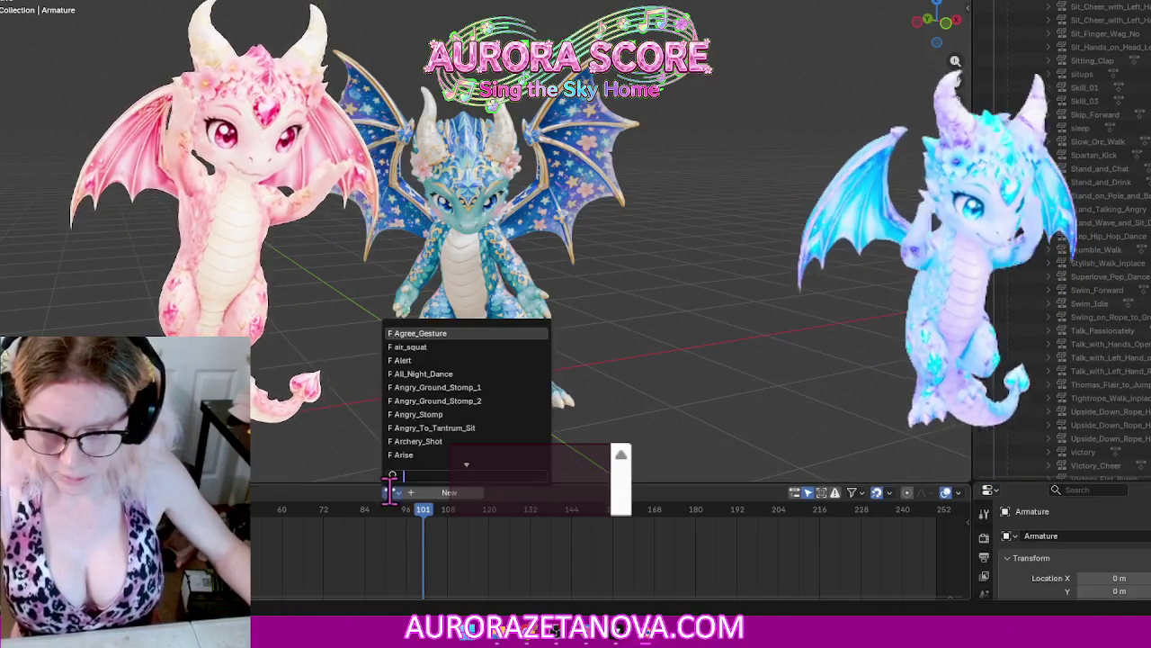
Step: Reassign ymca_dance, then switch to You_Groove and unlink it
{"action": "type", "text": "ym"}
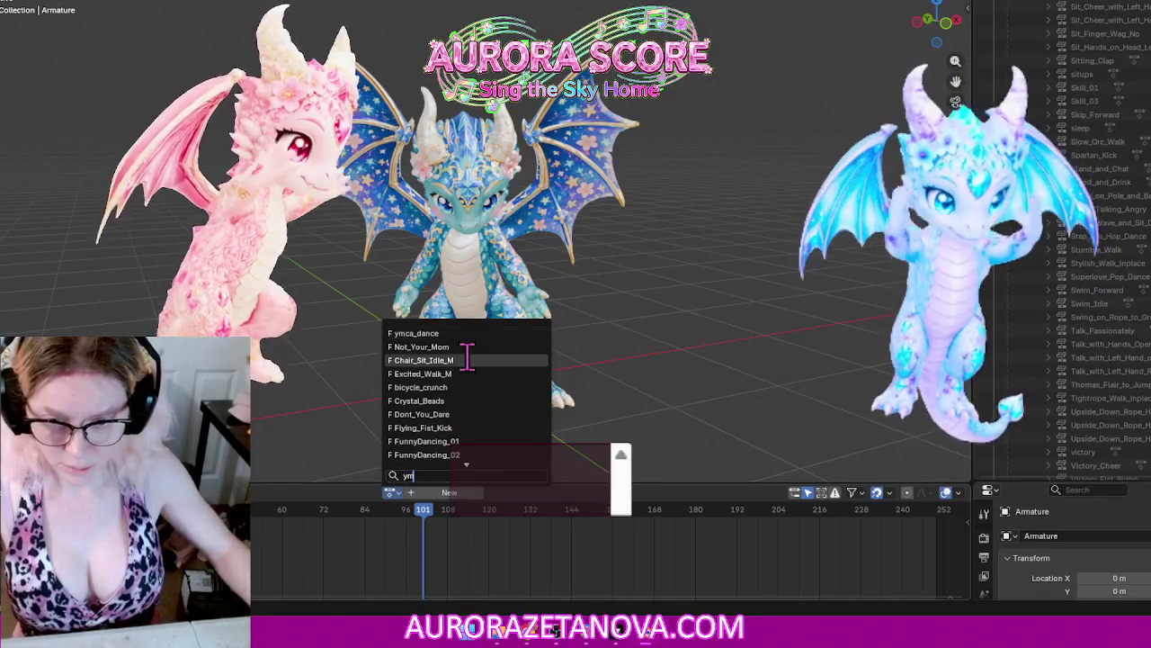
{"action": "left_click", "coordinate": [469, 333]}
{"action": "left_click", "coordinate": [332, 492]}
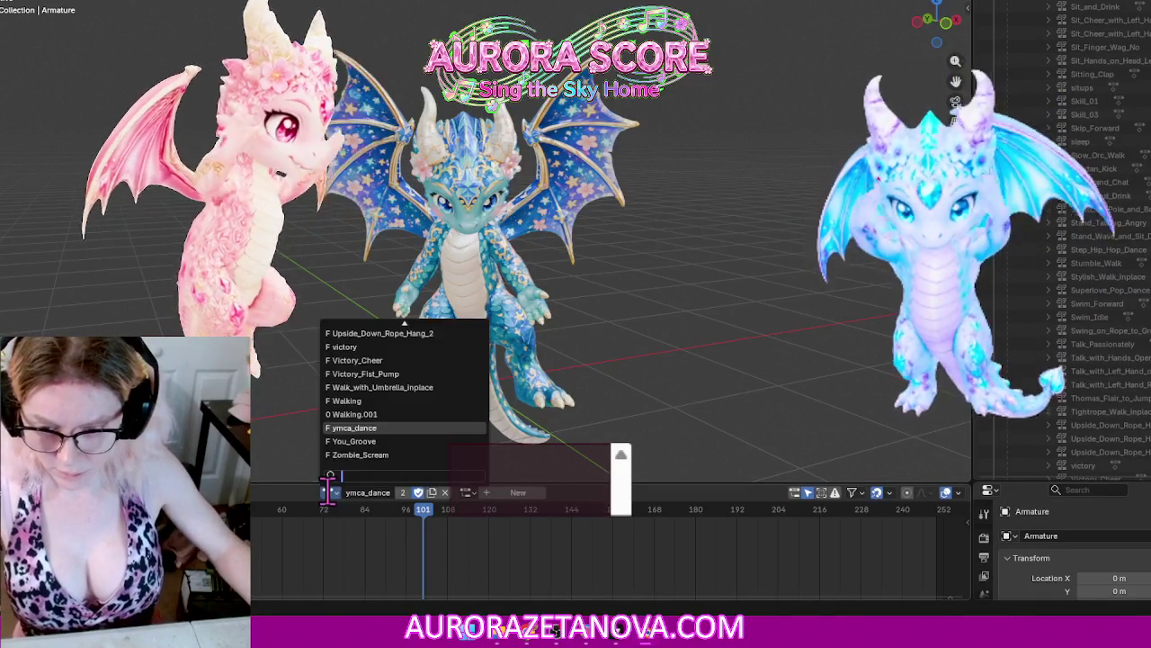
{"action": "left_click", "coordinate": [402, 441]}
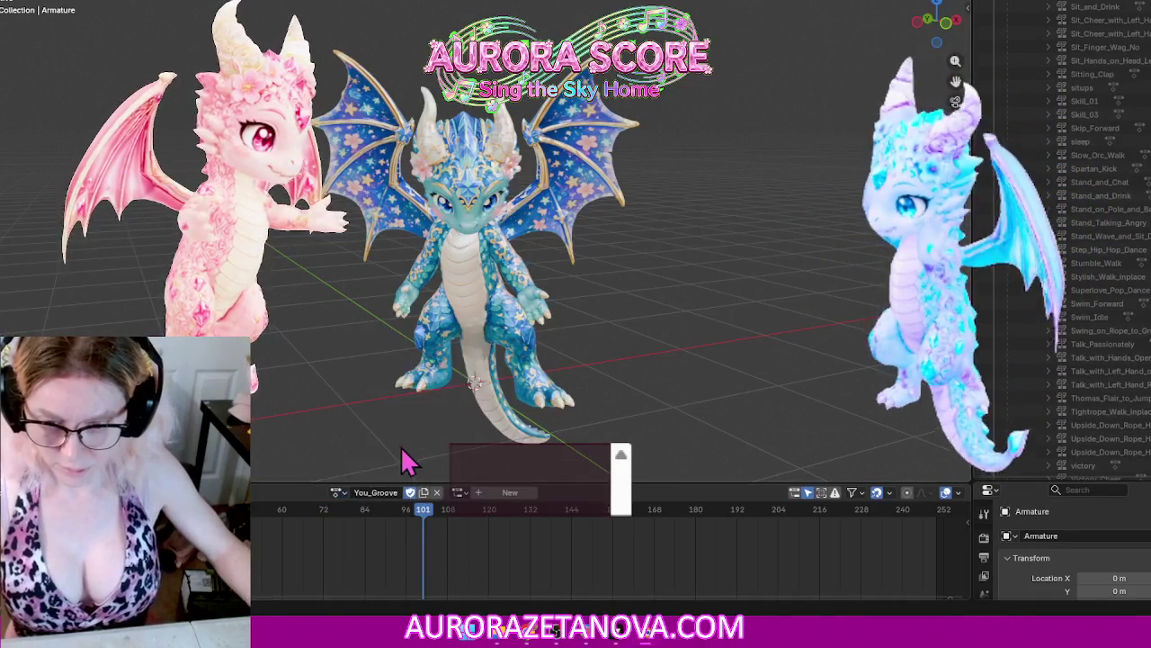
{"action": "left_click", "coordinate": [225, 492]}
{"action": "left_click", "coordinate": [261, 585]}
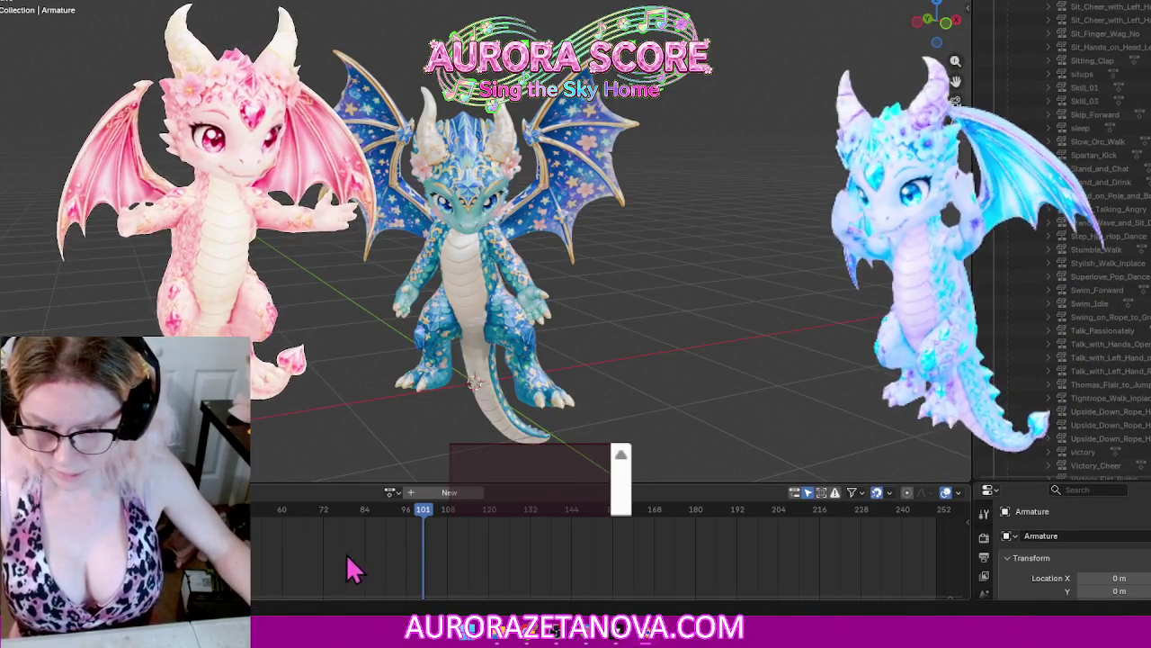
Step: Assign Zombie_Scream from a 'zom' search and unlink it
{"action": "left_click", "coordinate": [389, 492]}
{"action": "type", "text": "z"}
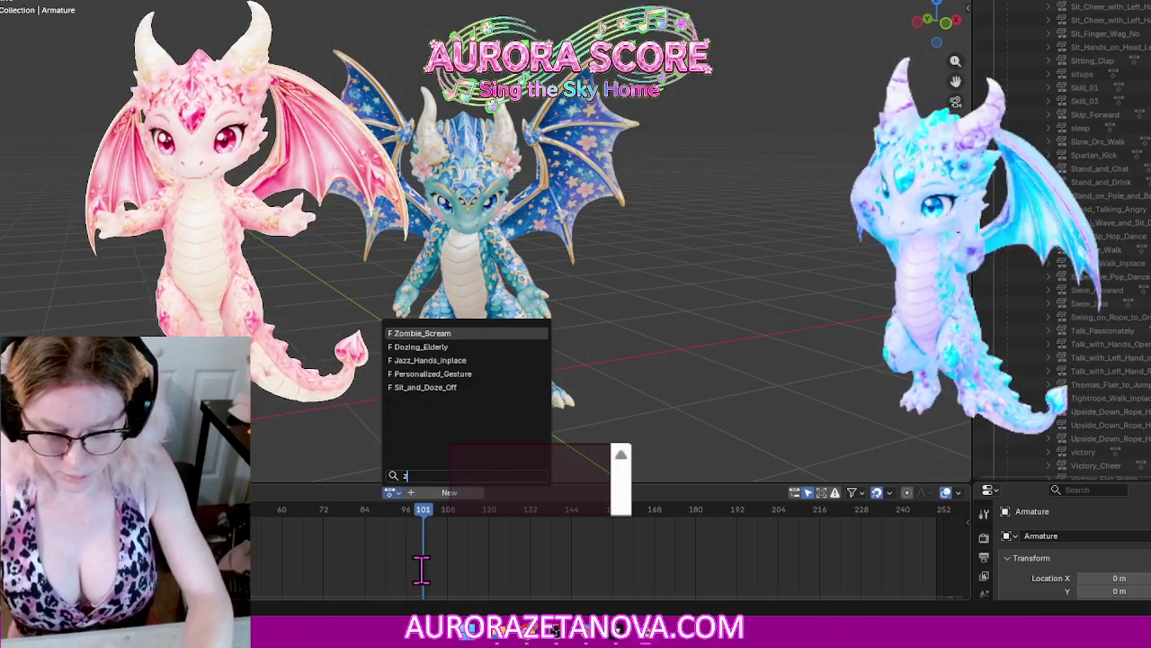
{"action": "type", "text": "om"}
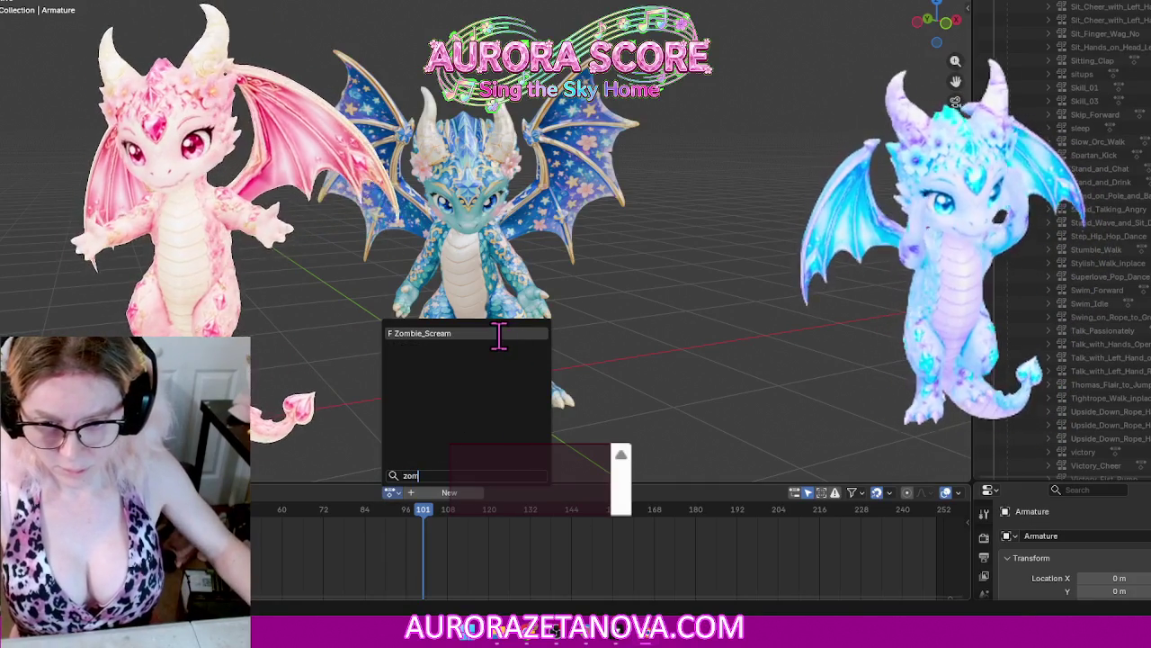
{"action": "left_click", "coordinate": [499, 332]}
{"action": "left_click", "coordinate": [257, 493]}
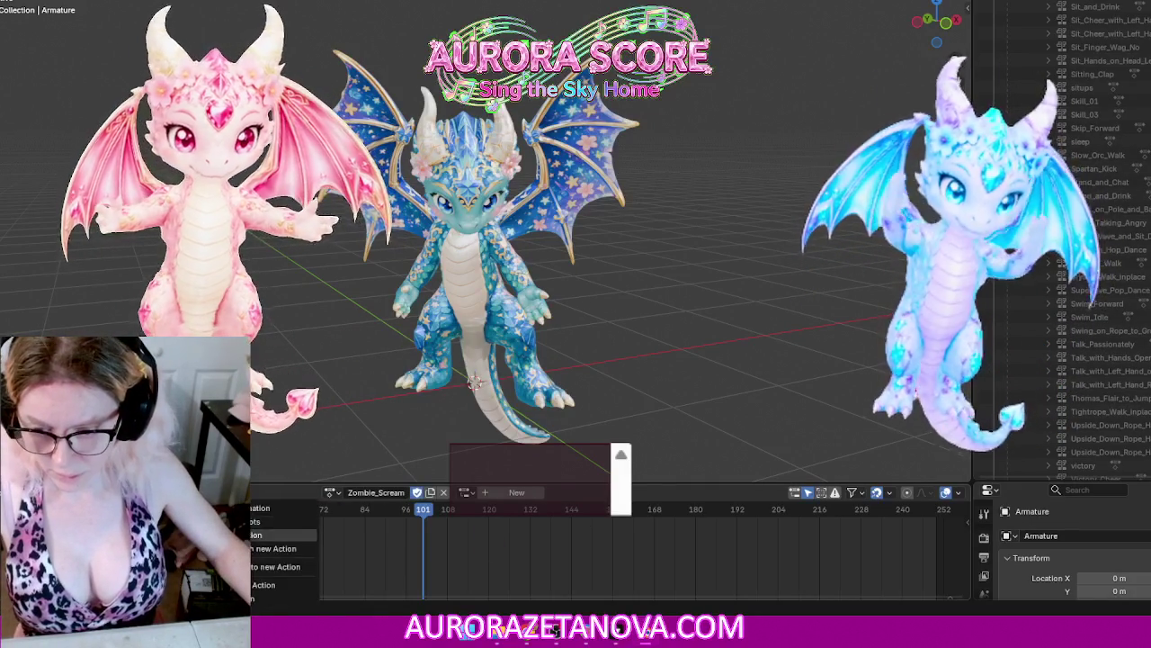
{"action": "left_click", "coordinate": [261, 585]}
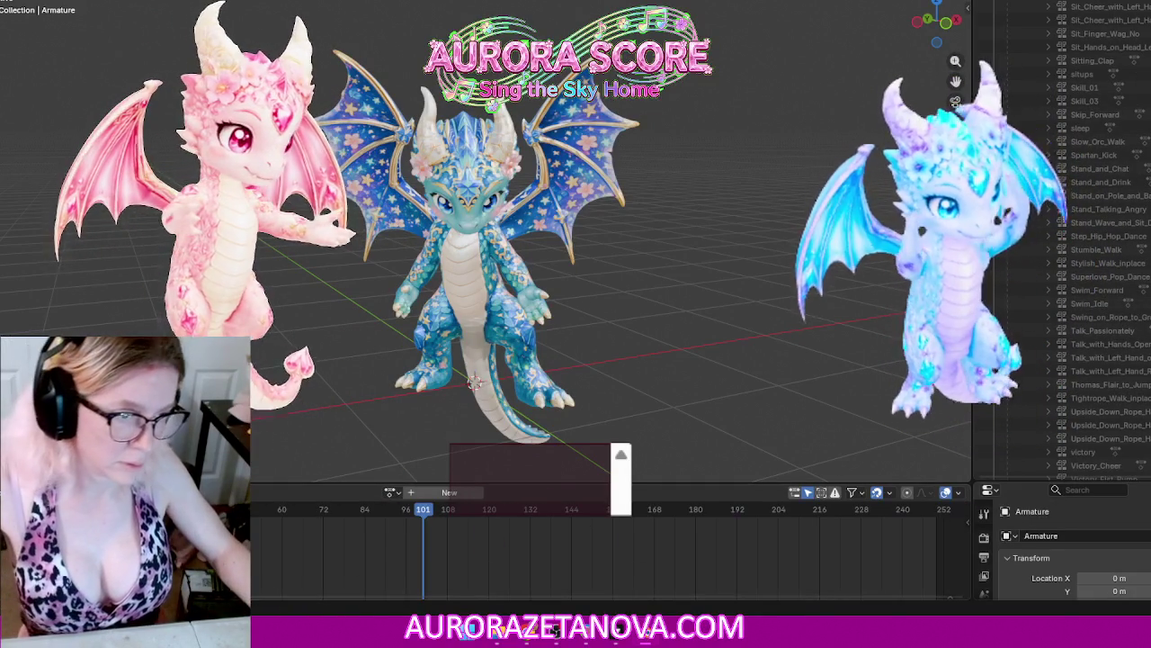
Step: Scroll the Outliner to review the stashed NLA tracks, including Walking and Running
{"action": "scroll", "coordinate": [1097, 90], "scroll_direction": "up", "scroll_amount": 3}
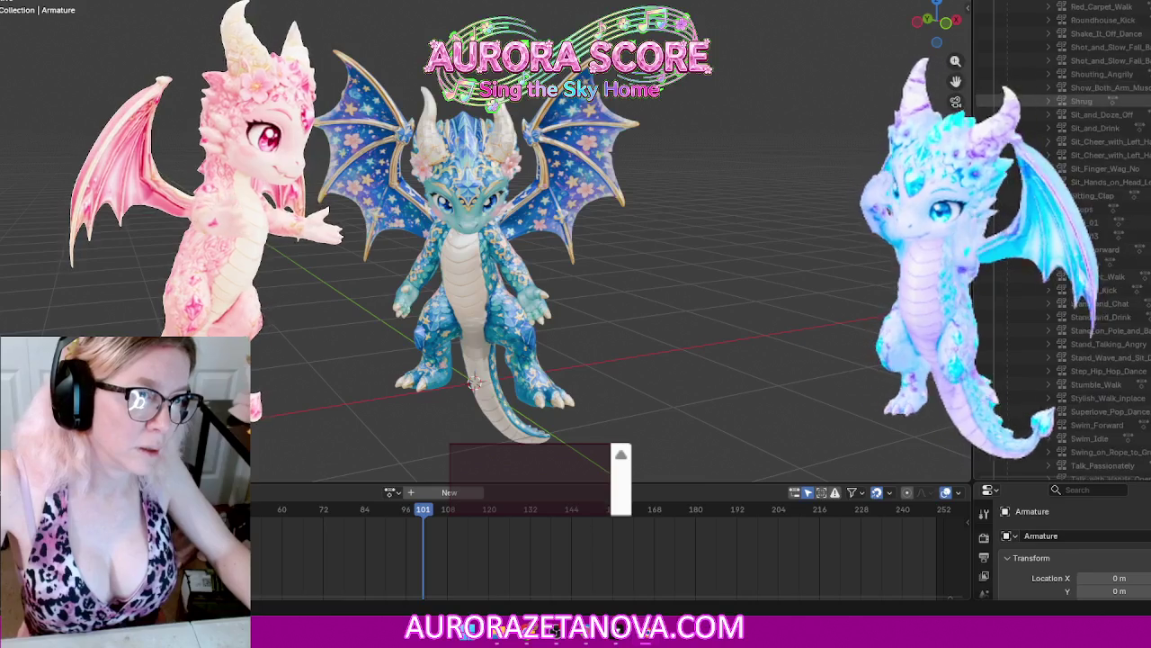
{"action": "scroll", "coordinate": [1097, 99], "scroll_direction": "up", "scroll_amount": 2}
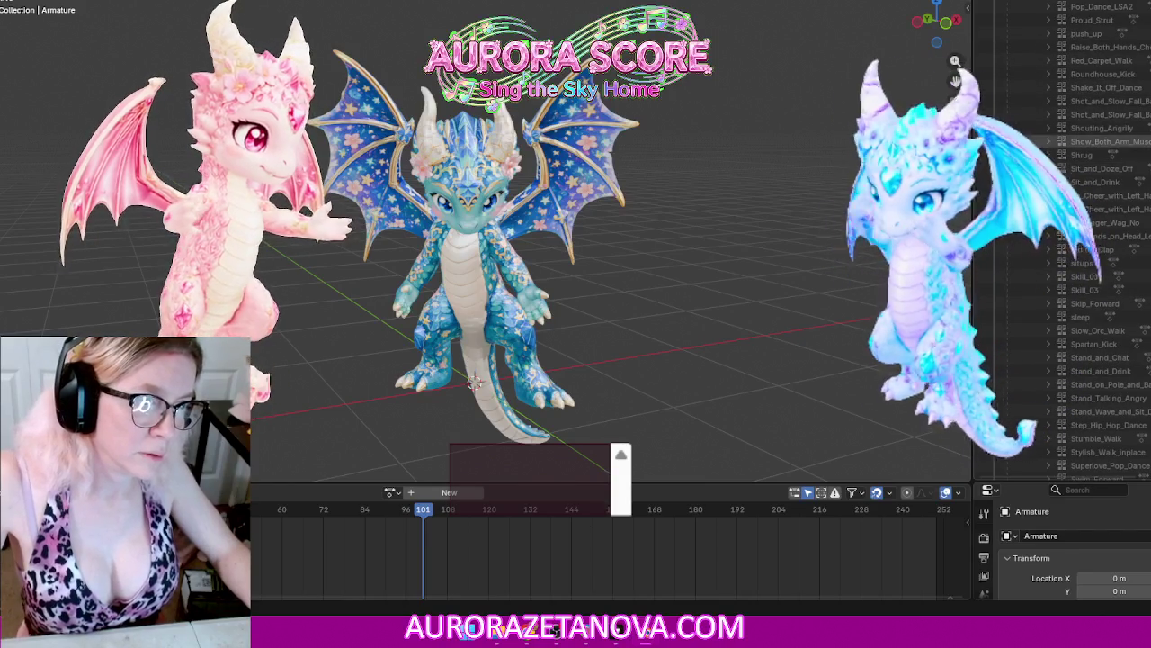
{"action": "scroll", "coordinate": [1097, 87], "scroll_direction": "up", "scroll_amount": 4}
{"action": "scroll", "coordinate": [1097, 87], "scroll_direction": "up", "scroll_amount": 4}
{"action": "scroll", "coordinate": [1097, 87], "scroll_direction": "up", "scroll_amount": 4}
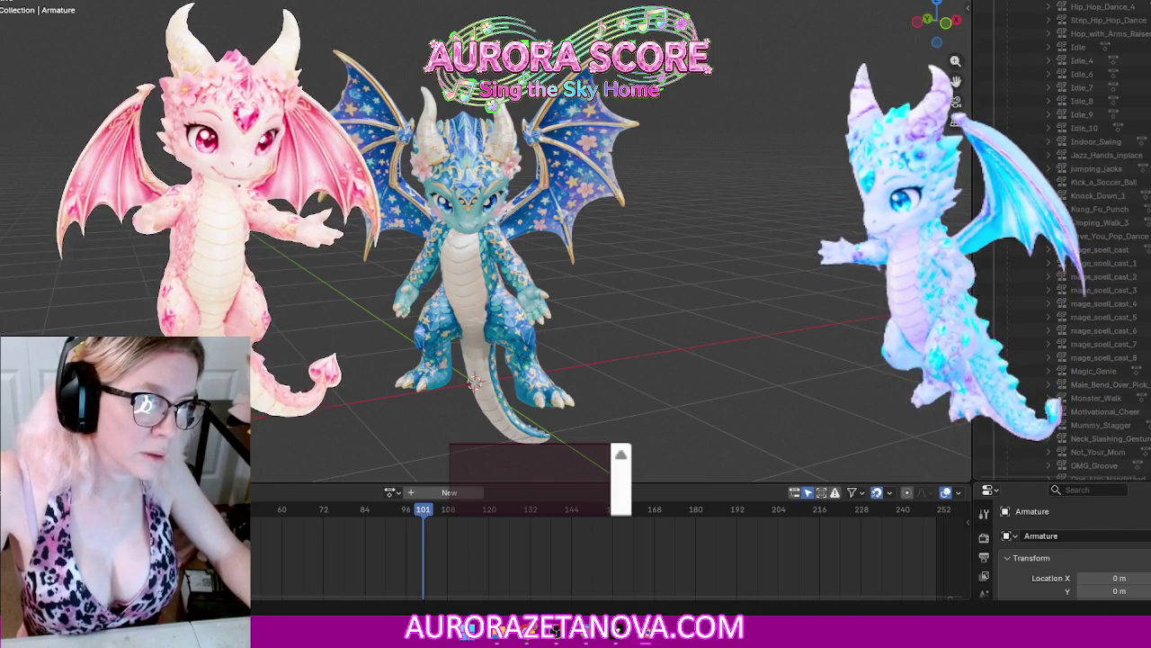
{"action": "scroll", "coordinate": [1097, 225], "scroll_direction": "up", "scroll_amount": 3}
{"action": "scroll", "coordinate": [1098, 252], "scroll_direction": "up", "scroll_amount": 3}
{"action": "scroll", "coordinate": [1097, 288], "scroll_direction": "up", "scroll_amount": 3}
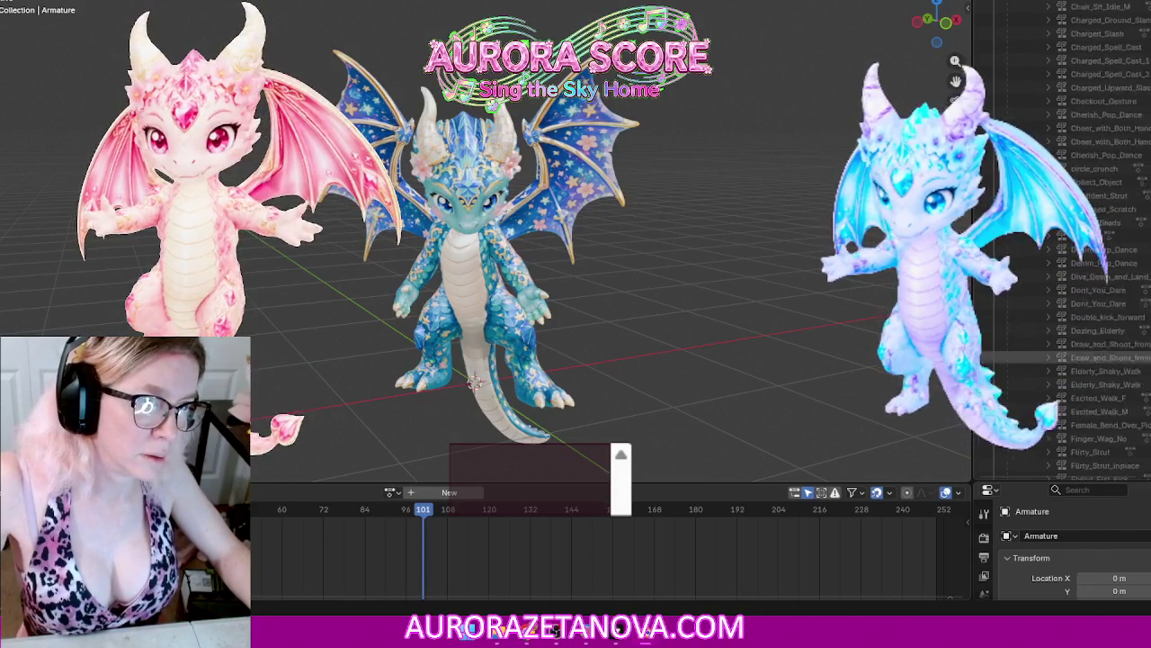
{"action": "scroll", "coordinate": [1097, 316], "scroll_direction": "up", "scroll_amount": 3}
{"action": "scroll", "coordinate": [1097, 317], "scroll_direction": "up", "scroll_amount": 4}
{"action": "scroll", "coordinate": [1097, 316], "scroll_direction": "up", "scroll_amount": 3}
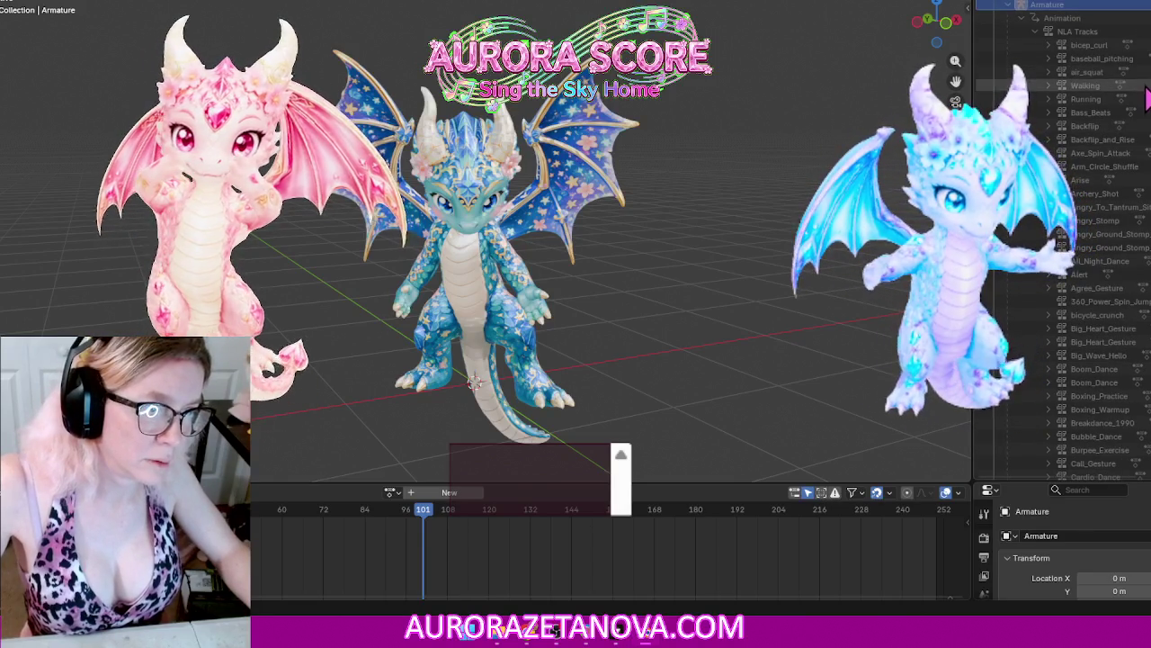
{"action": "scroll", "coordinate": [1147, 117], "scroll_direction": "down", "scroll_amount": 10}
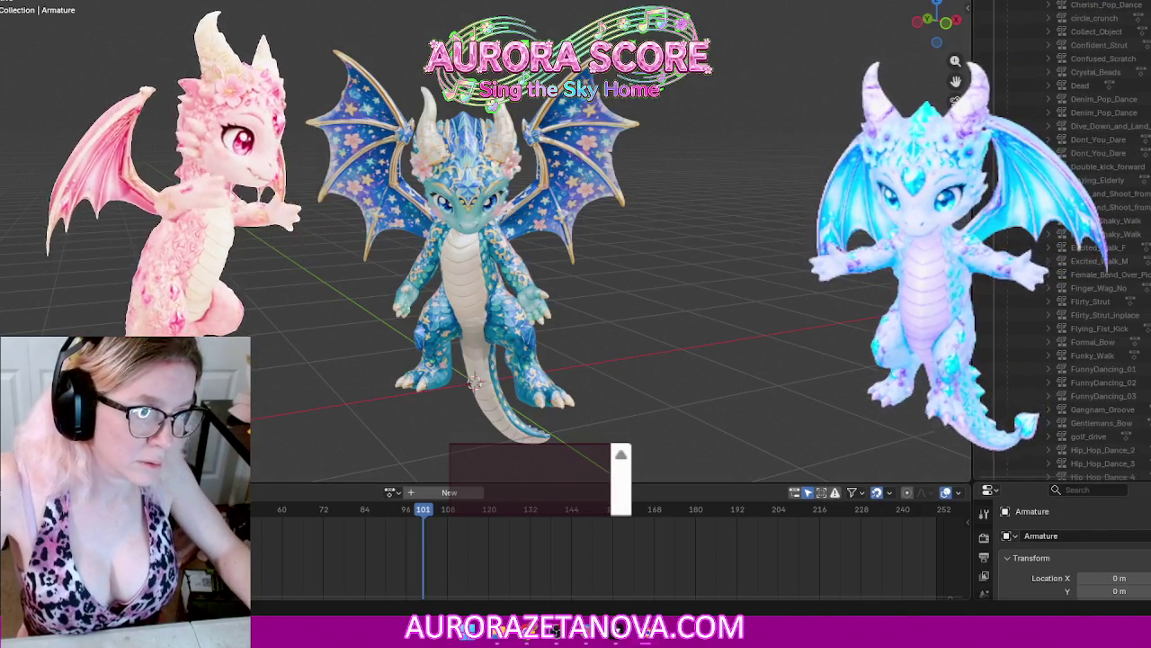
{"action": "scroll", "coordinate": [1102, 243], "scroll_direction": "down", "scroll_amount": 15}
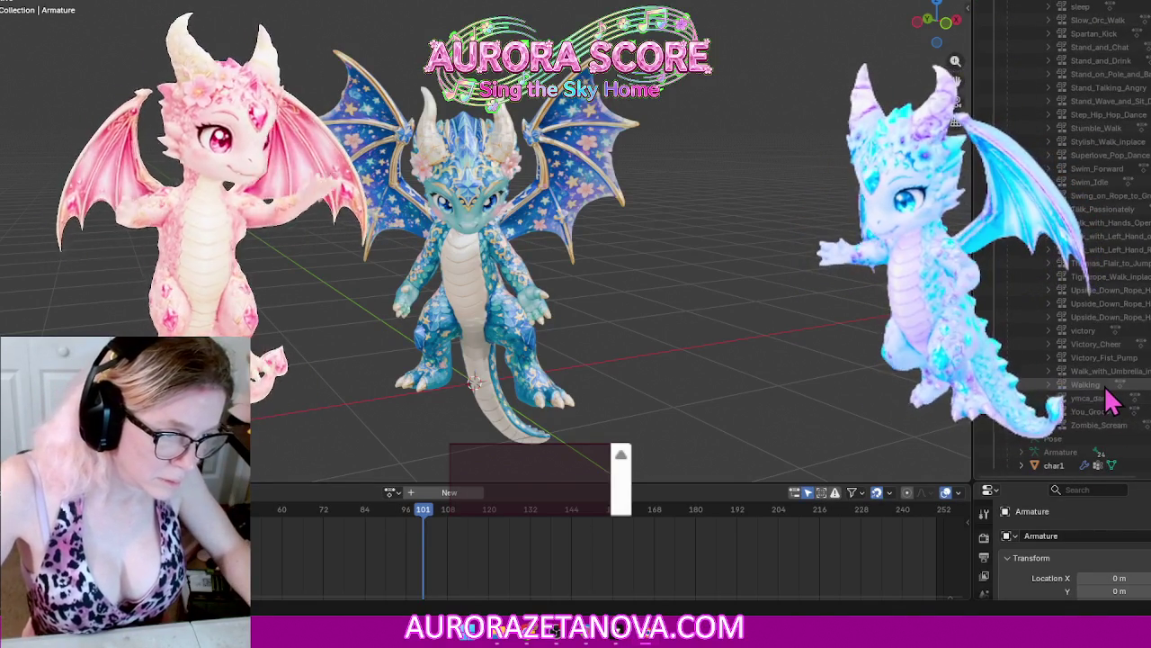
{"action": "right_click", "coordinate": [1091, 398]}
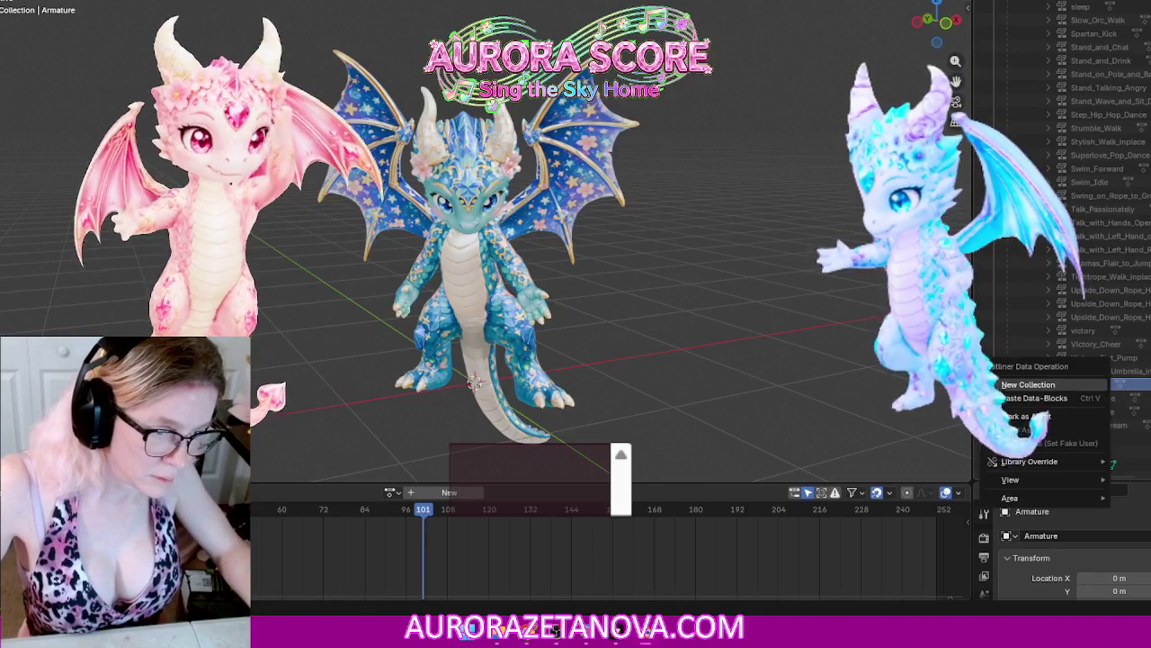
{"action": "left_click", "coordinate": [1065, 385]}
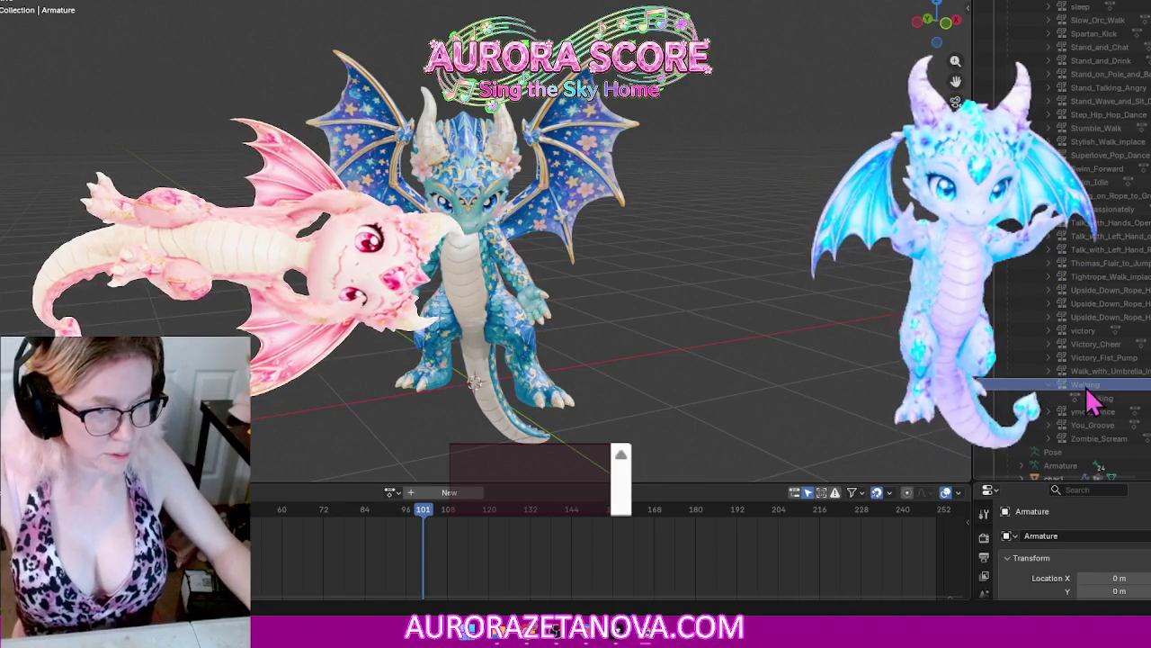
{"action": "right_click", "coordinate": [1092, 398]}
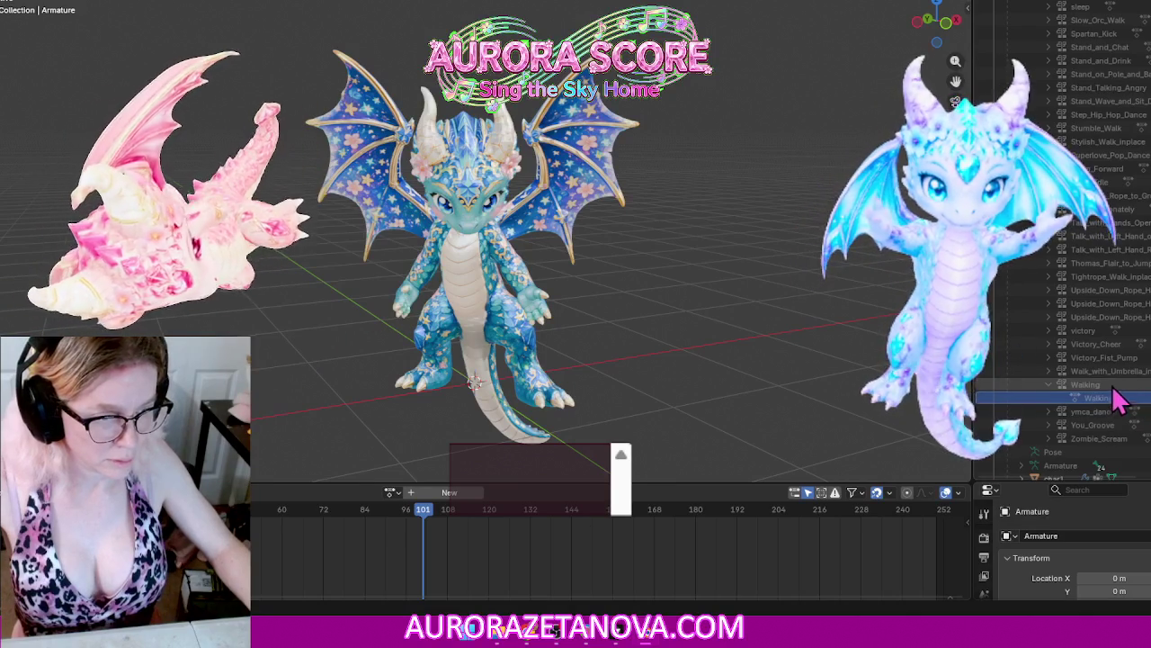
{"action": "right_click", "coordinate": [1098, 394]}
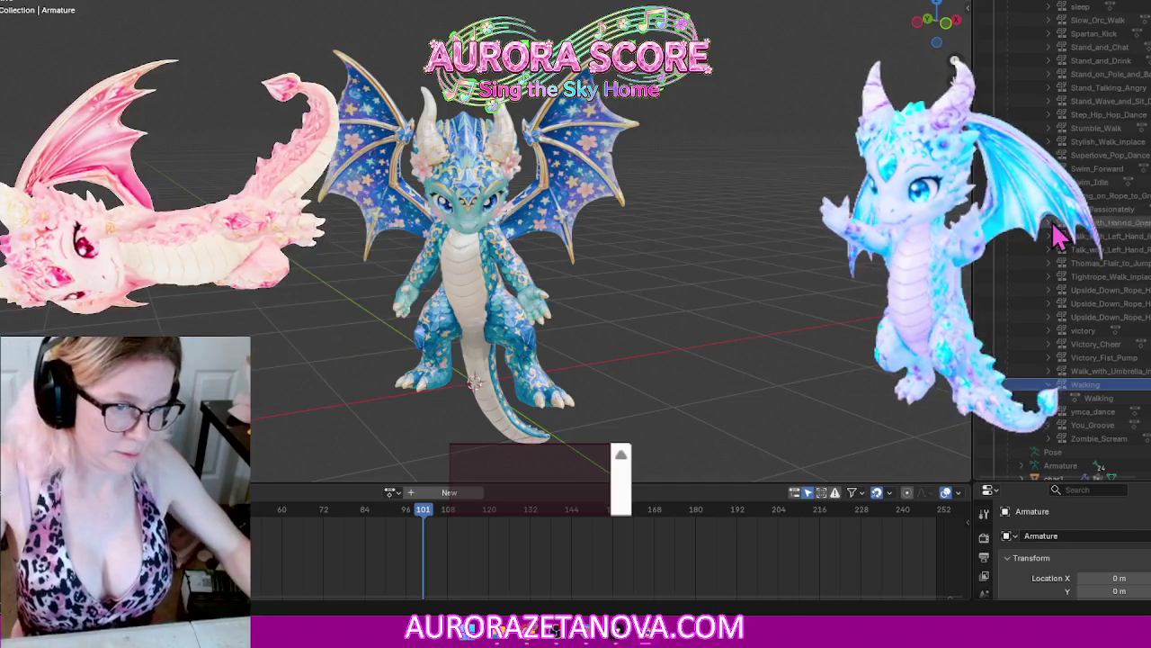
{"action": "scroll", "coordinate": [1060, 250], "scroll_direction": "down", "scroll_amount": 1}
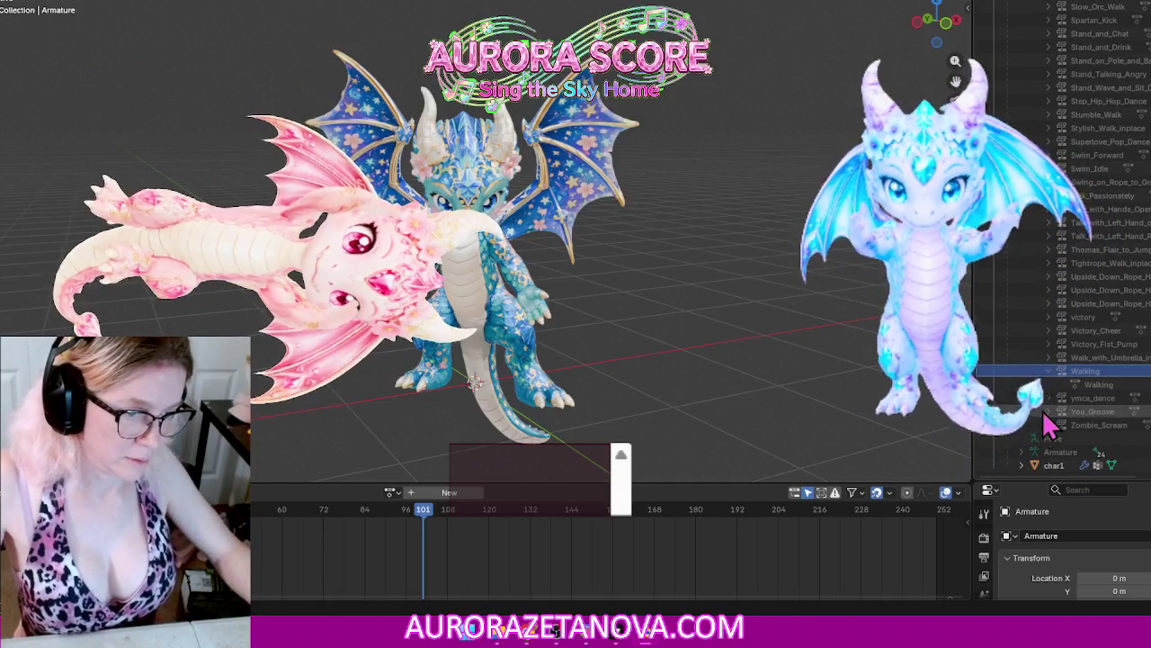
{"action": "scroll", "coordinate": [1064, 369], "scroll_direction": "up", "scroll_amount": 5}
{"action": "scroll", "coordinate": [1058, 346], "scroll_direction": "up", "scroll_amount": 10}
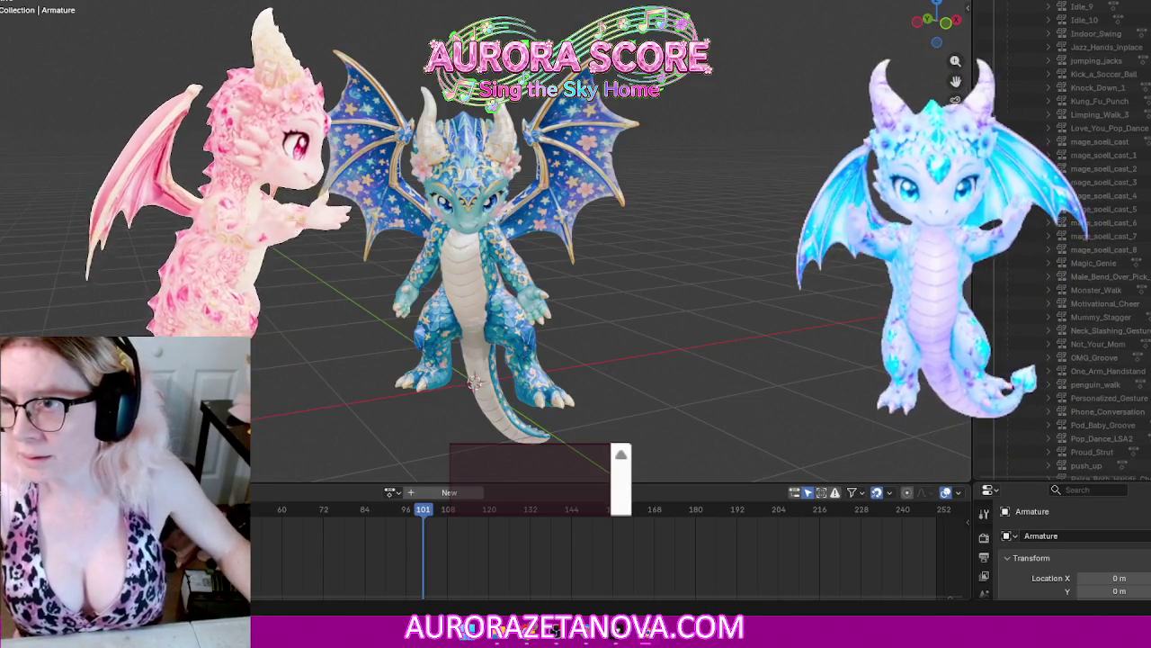
Step: Purge the 7 unused data-blocks via File > Clean Up, then save Kay.blend
{"action": "left_click", "coordinate": [13, 2]}
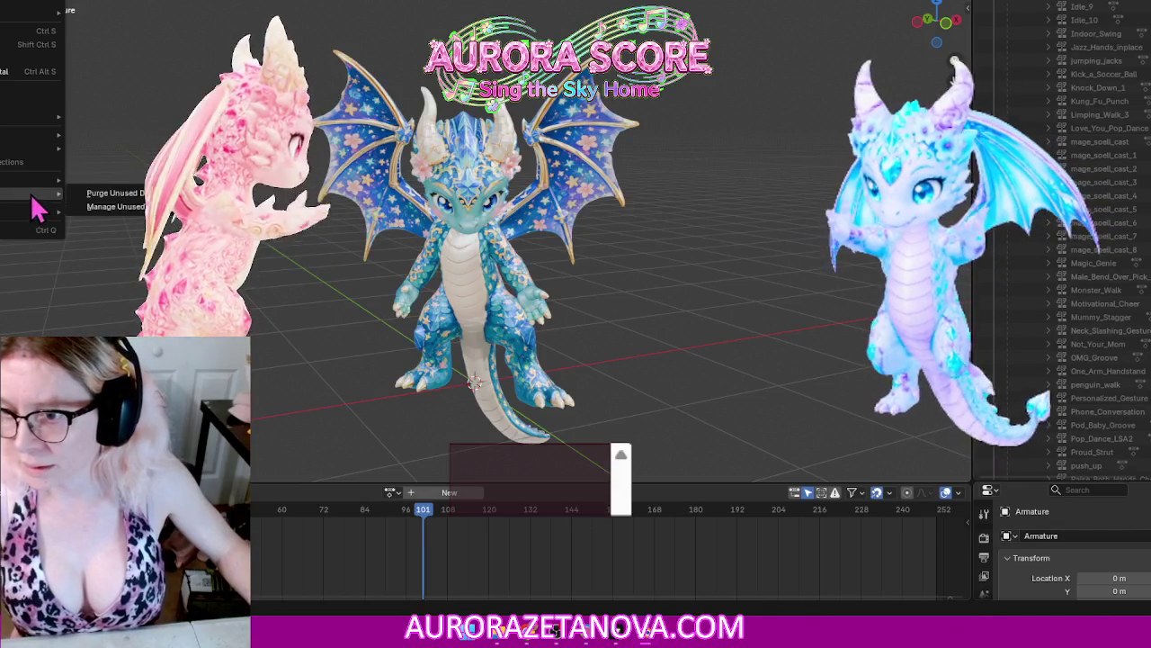
{"action": "left_click", "coordinate": [95, 192]}
{"action": "left_click", "coordinate": [67, 280]}
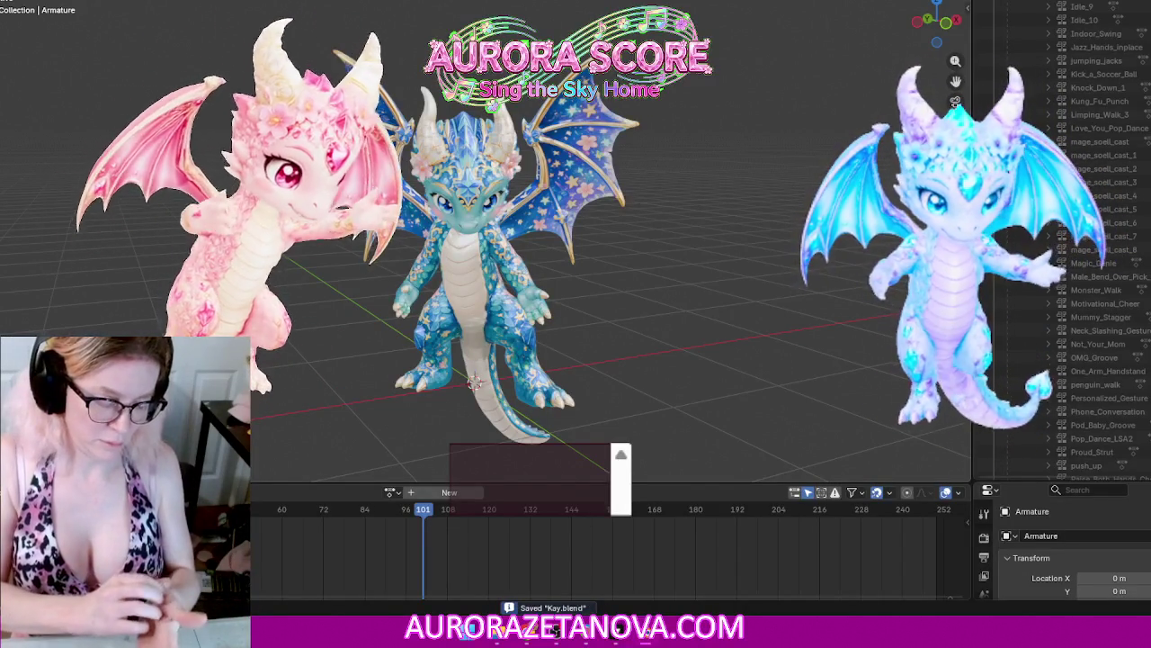
{"action": "key", "text": "F4"}
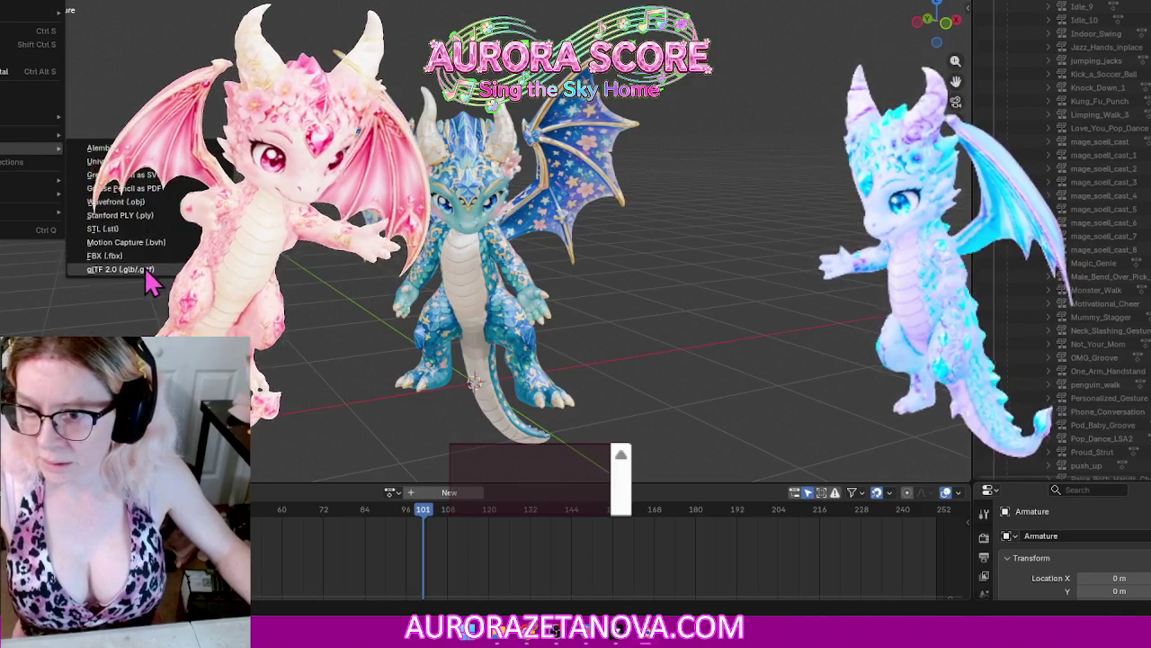
Step: Start a glTF 2.0 export and turn on mesh compression in its options
{"action": "left_click", "coordinate": [144, 269]}
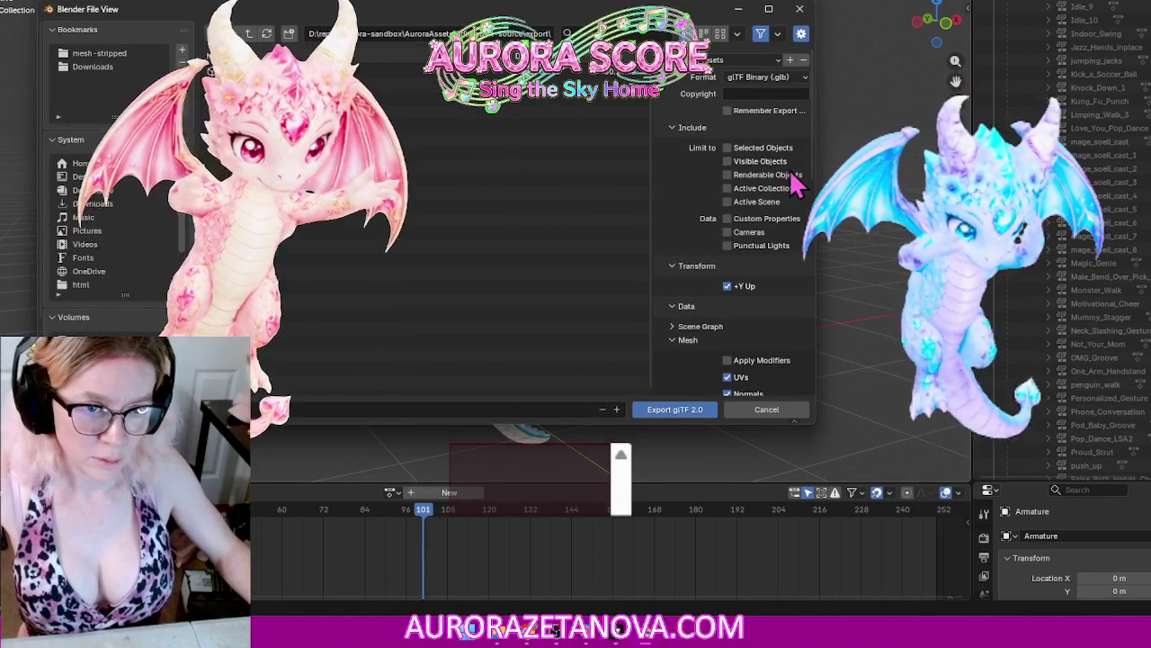
{"action": "scroll", "coordinate": [686, 189], "scroll_direction": "down", "scroll_amount": 1}
{"action": "scroll", "coordinate": [679, 196], "scroll_direction": "down", "scroll_amount": 2}
{"action": "scroll", "coordinate": [720, 215], "scroll_direction": "down", "scroll_amount": 2}
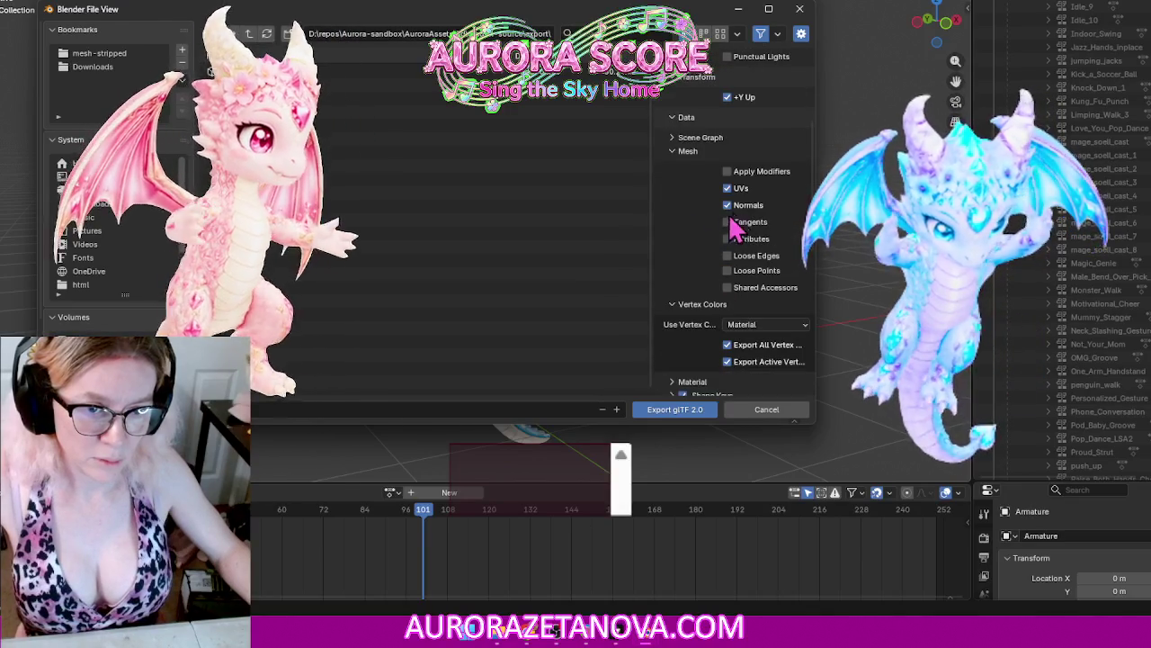
{"action": "scroll", "coordinate": [706, 241], "scroll_direction": "down", "scroll_amount": 3}
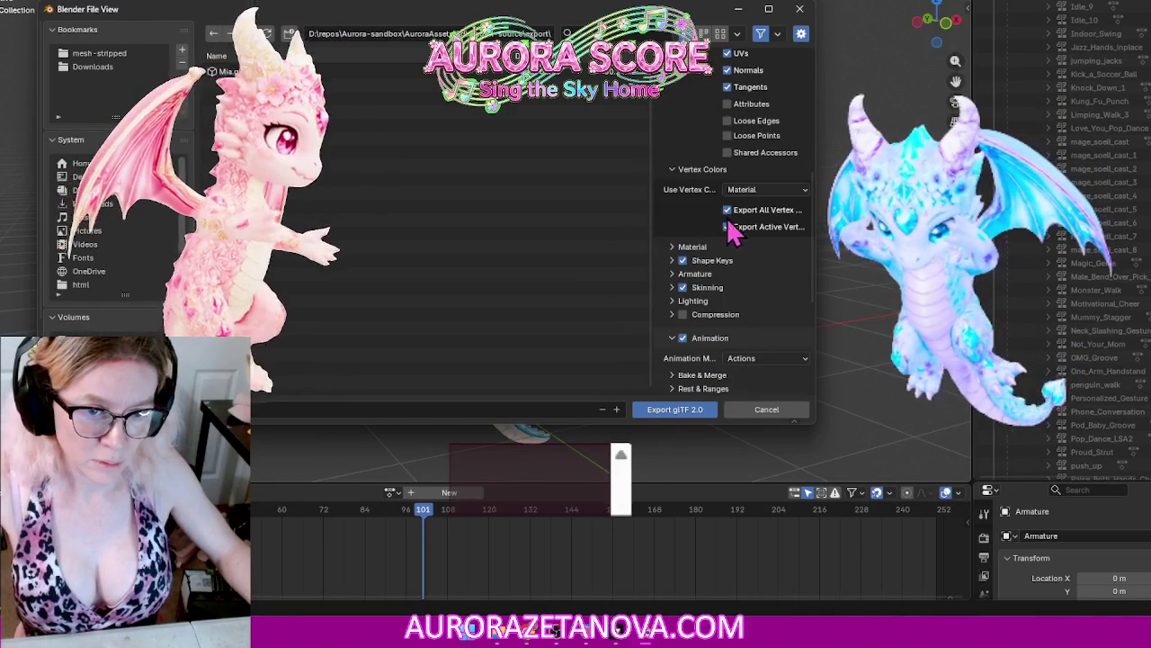
{"action": "scroll", "coordinate": [764, 290], "scroll_direction": "down", "scroll_amount": 1}
{"action": "left_click", "coordinate": [747, 288]}
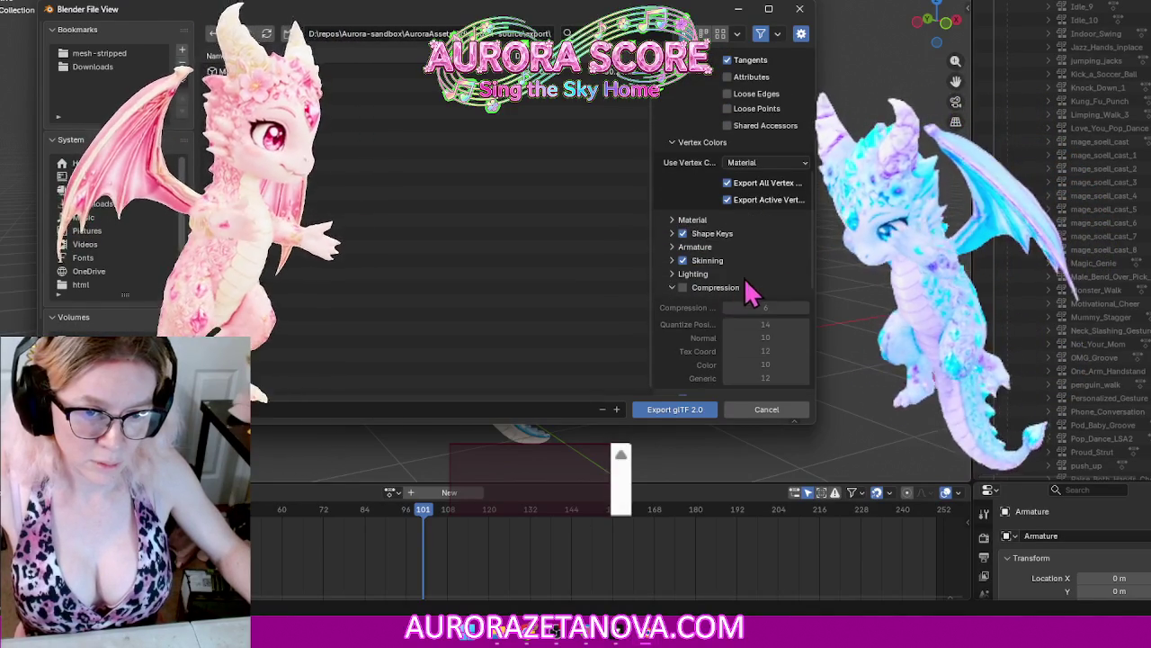
{"action": "left_click", "coordinate": [673, 288]}
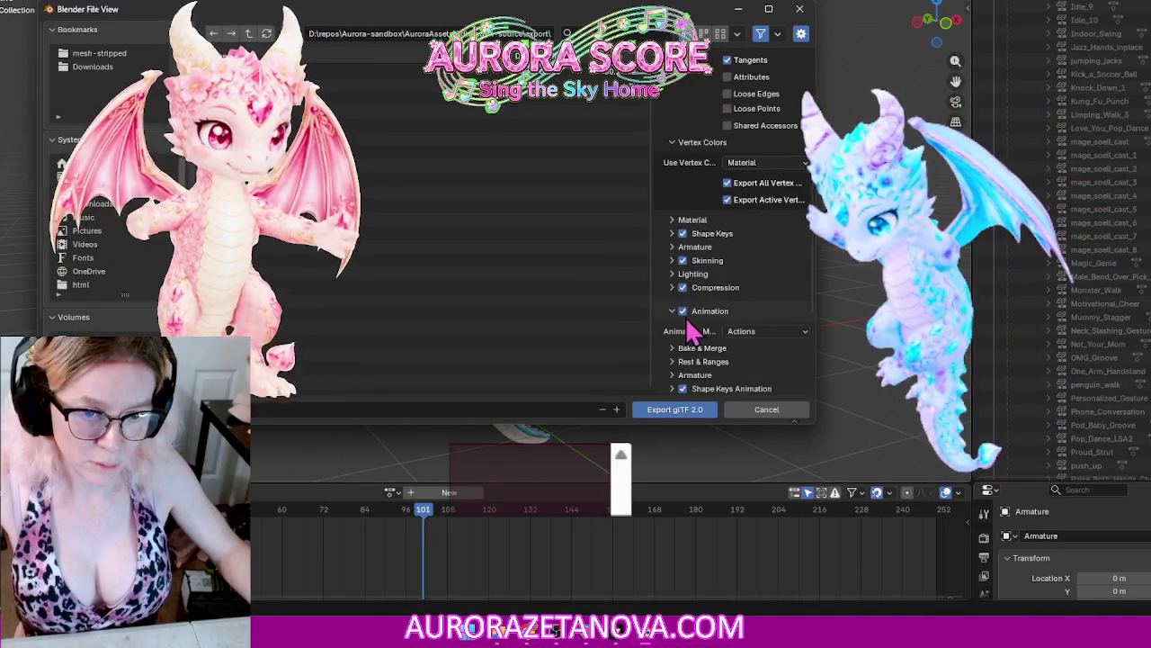
Step: Collapse the Extra Animations subpanel in the glTF export options
{"action": "scroll", "coordinate": [796, 269], "scroll_direction": "down", "scroll_amount": 2}
{"action": "scroll", "coordinate": [796, 268], "scroll_direction": "down", "scroll_amount": 1}
{"action": "scroll", "coordinate": [796, 265], "scroll_direction": "down", "scroll_amount": 1}
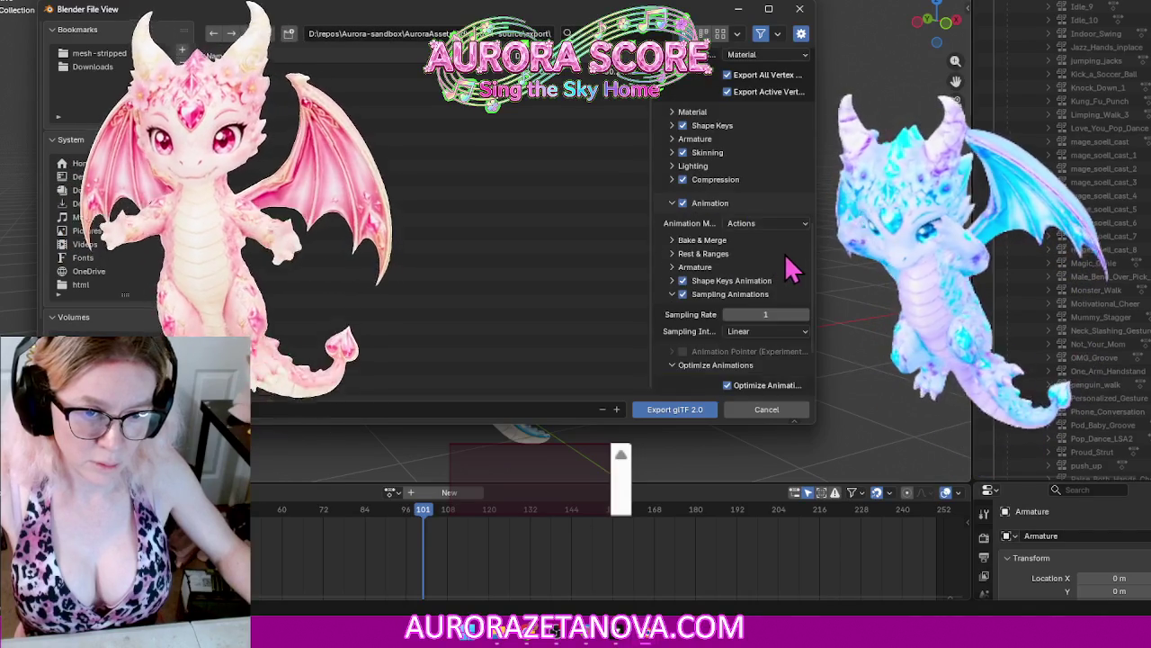
{"action": "scroll", "coordinate": [797, 252], "scroll_direction": "down", "scroll_amount": 2}
{"action": "scroll", "coordinate": [684, 261], "scroll_direction": "down", "scroll_amount": 1}
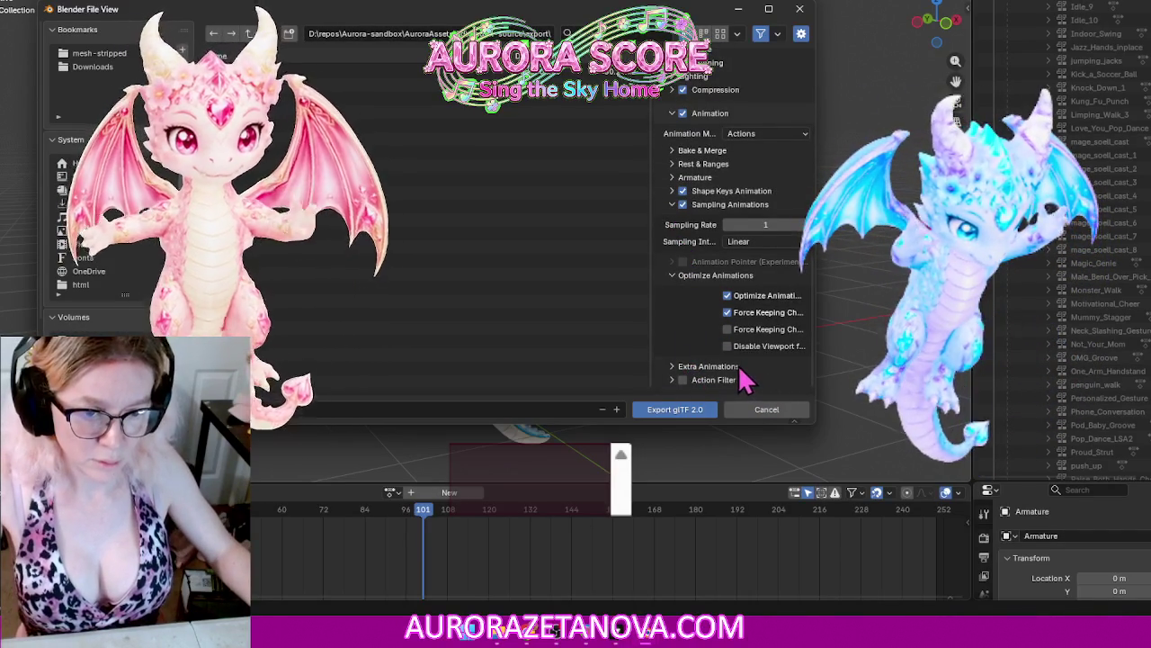
{"action": "scroll", "coordinate": [783, 355], "scroll_direction": "down", "scroll_amount": 1}
{"action": "left_click", "coordinate": [710, 338]}
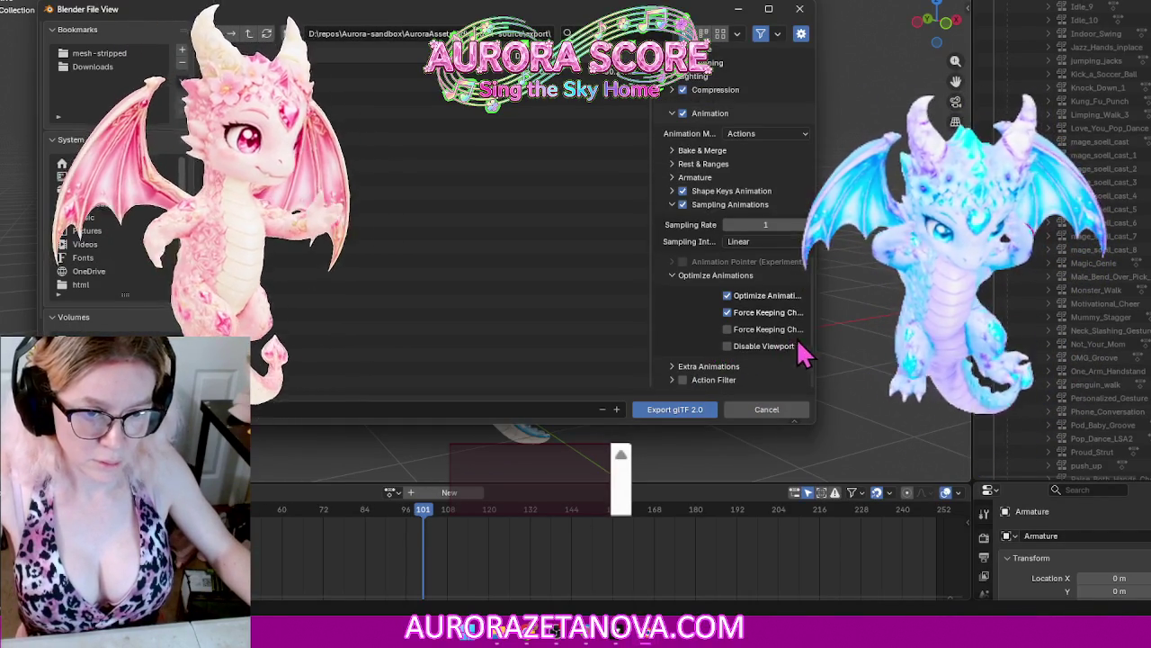
{"action": "scroll", "coordinate": [784, 372], "scroll_direction": "up", "scroll_amount": 1}
{"action": "scroll", "coordinate": [789, 360], "scroll_direction": "up", "scroll_amount": 1}
{"action": "scroll", "coordinate": [783, 343], "scroll_direction": "up", "scroll_amount": 1}
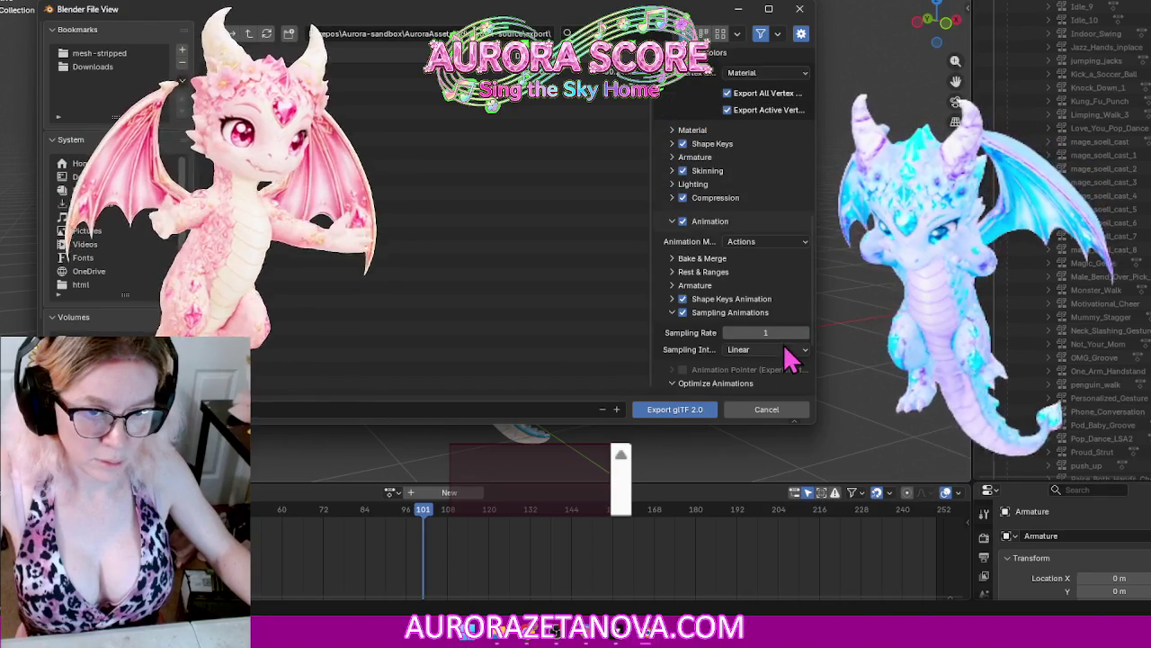
Step: Review and collapse the Bake & Merge, Rest & Ranges and Material export subpanels
{"action": "left_click", "coordinate": [708, 258]}
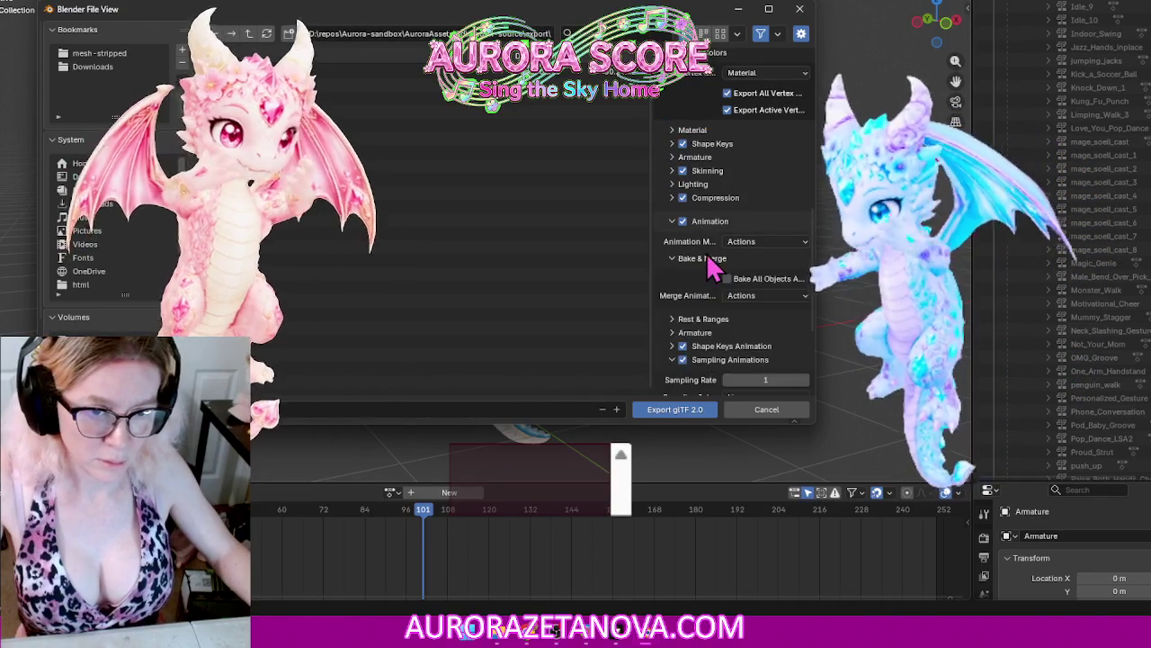
{"action": "left_click", "coordinate": [706, 260]}
{"action": "left_click", "coordinate": [715, 273]}
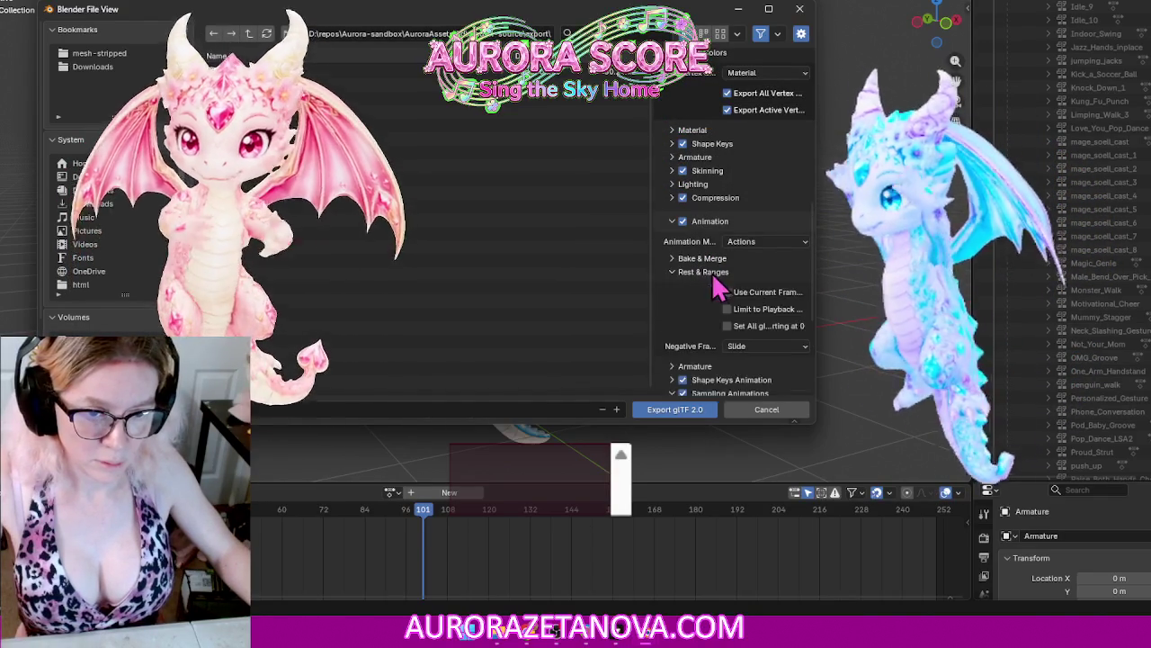
{"action": "left_click", "coordinate": [708, 272]}
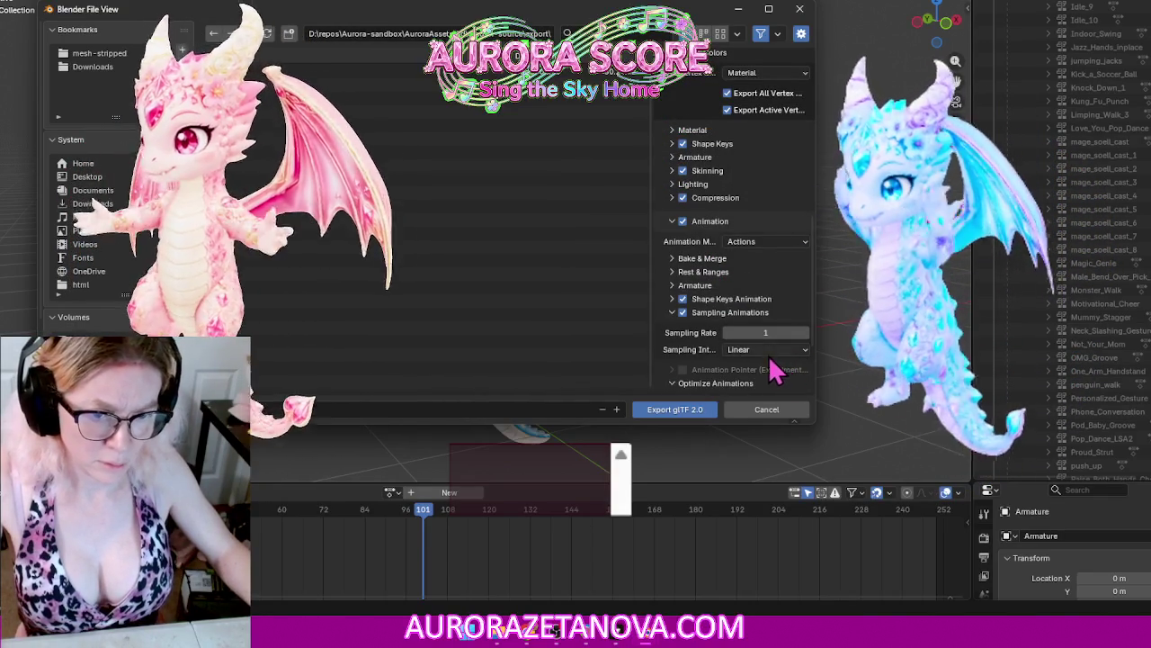
{"action": "scroll", "coordinate": [765, 292], "scroll_direction": "up", "scroll_amount": 4}
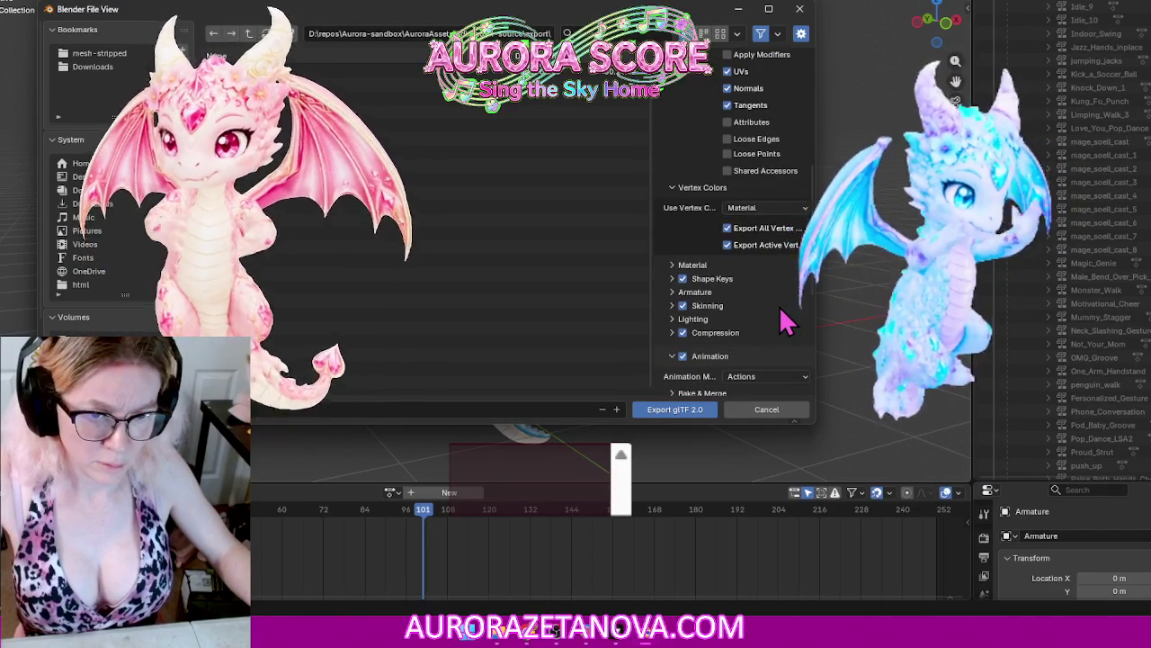
{"action": "left_click", "coordinate": [676, 264]}
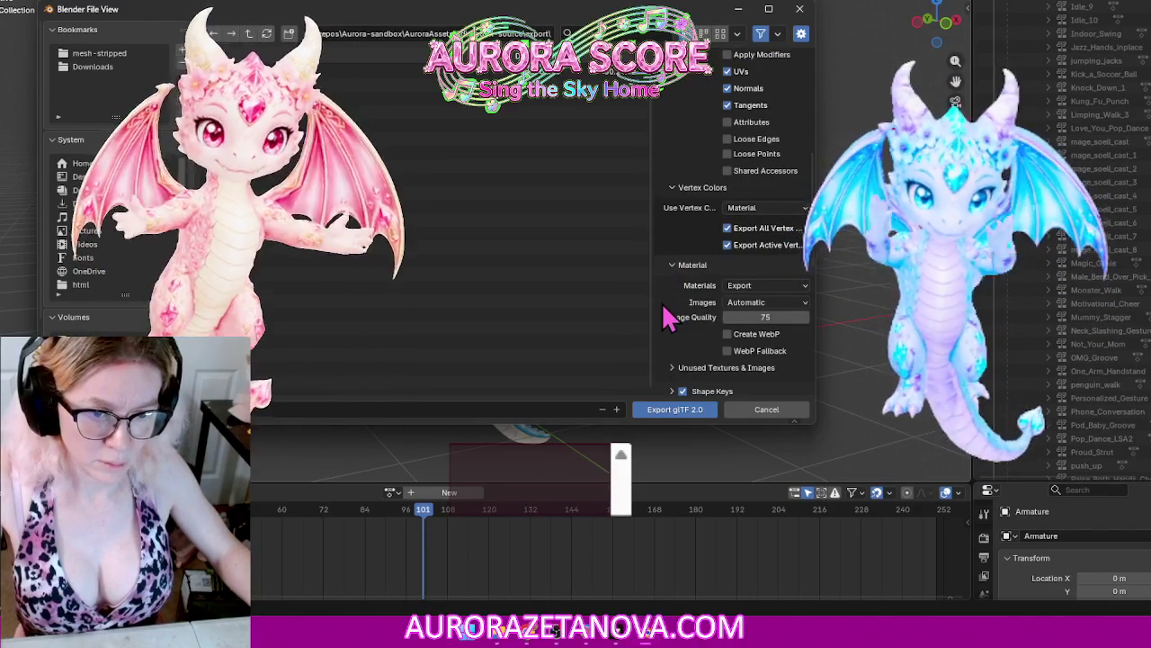
{"action": "left_click", "coordinate": [675, 268]}
Step: Export the dragon scene as a glTF binary with its animations
{"action": "scroll", "coordinate": [684, 270], "scroll_direction": "up", "scroll_amount": 5}
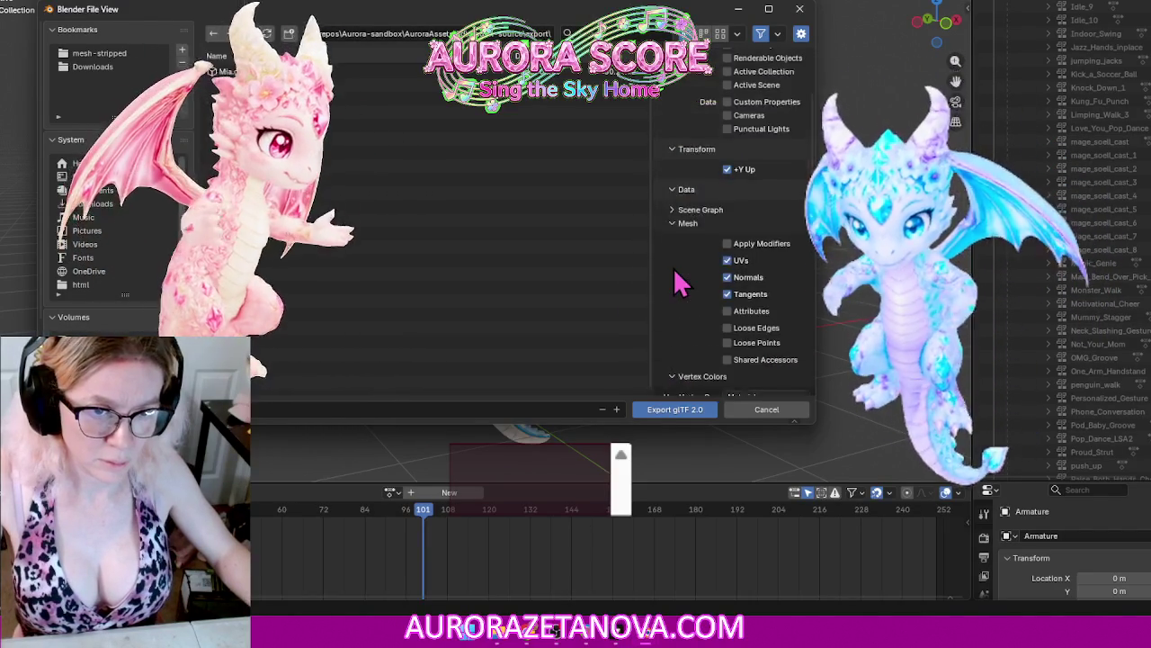
{"action": "scroll", "coordinate": [697, 274], "scroll_direction": "down", "scroll_amount": 2}
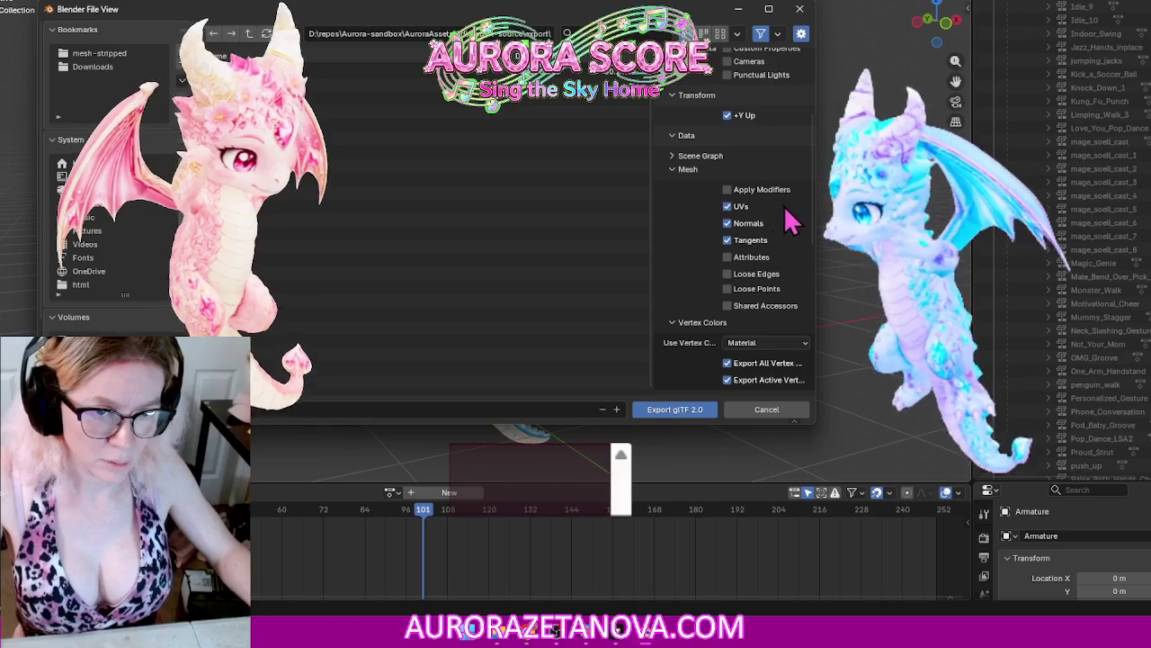
{"action": "scroll", "coordinate": [689, 258], "scroll_direction": "down", "scroll_amount": 4}
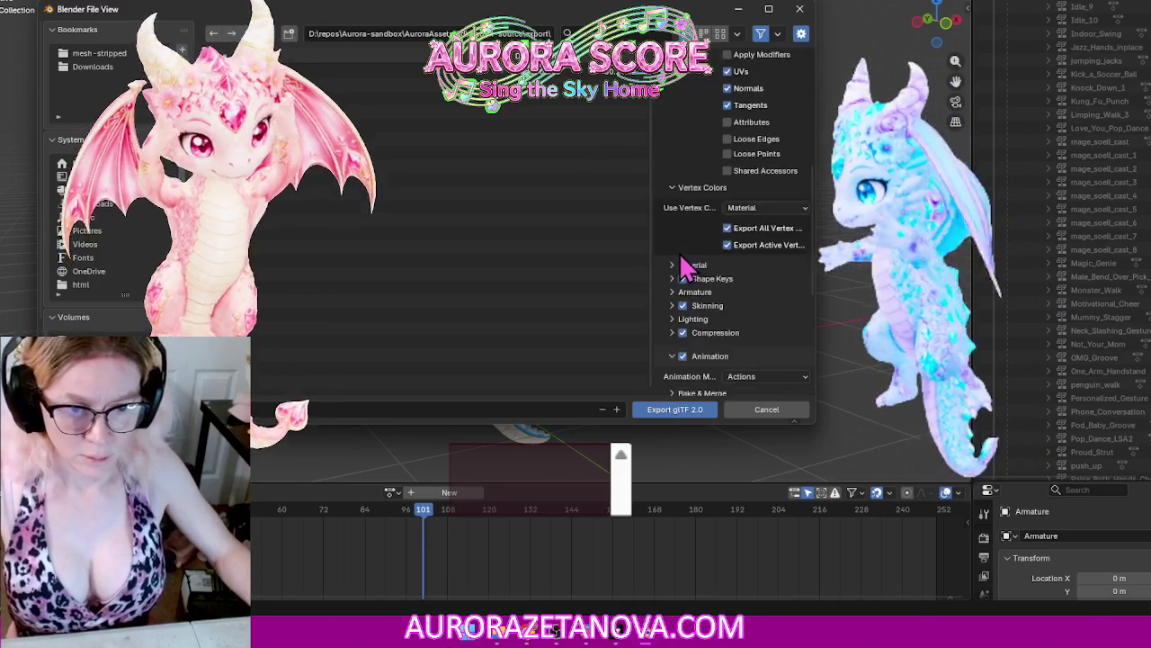
{"action": "scroll", "coordinate": [689, 239], "scroll_direction": "down", "scroll_amount": 4}
{"action": "scroll", "coordinate": [688, 275], "scroll_direction": "down", "scroll_amount": 3}
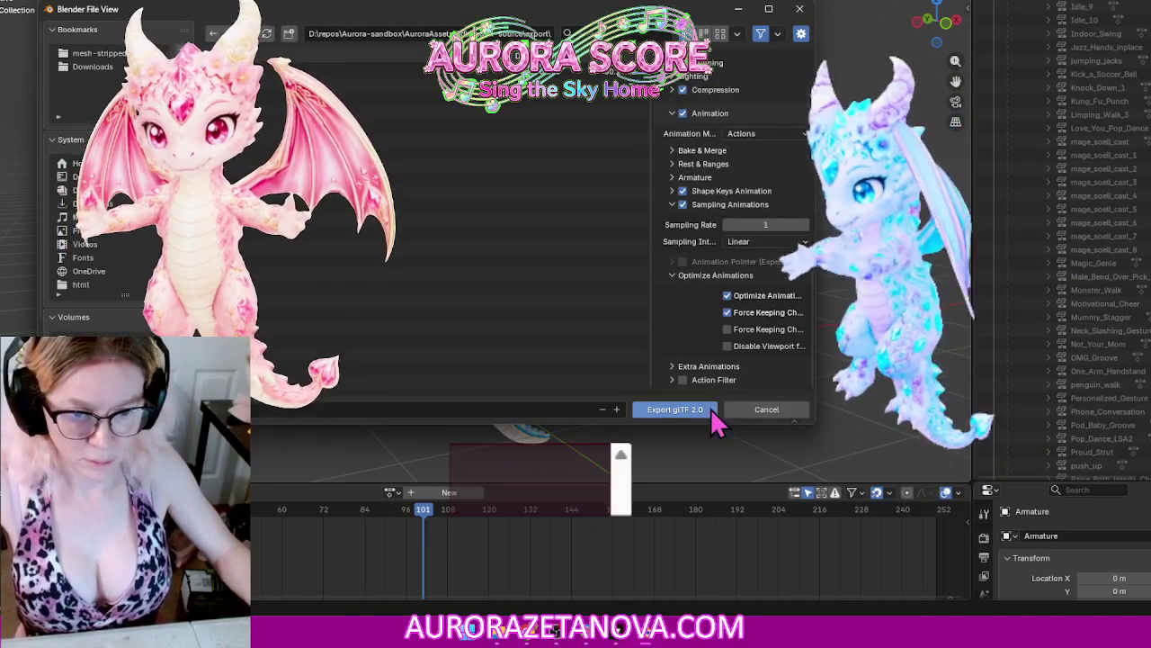
{"action": "left_click", "coordinate": [684, 412]}
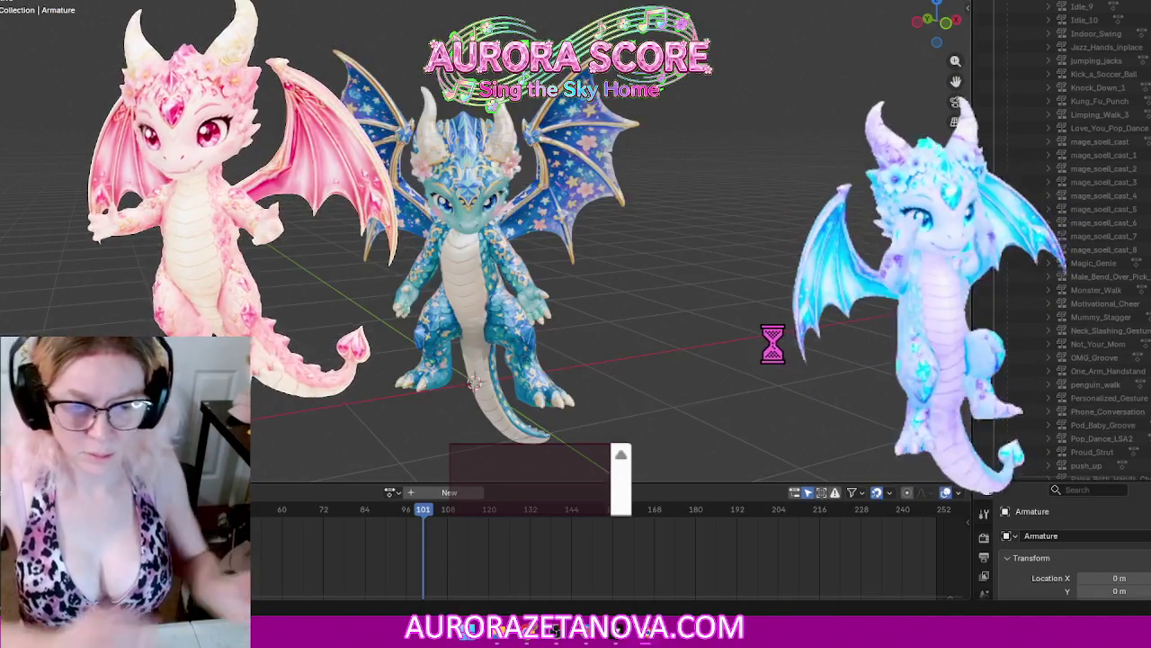